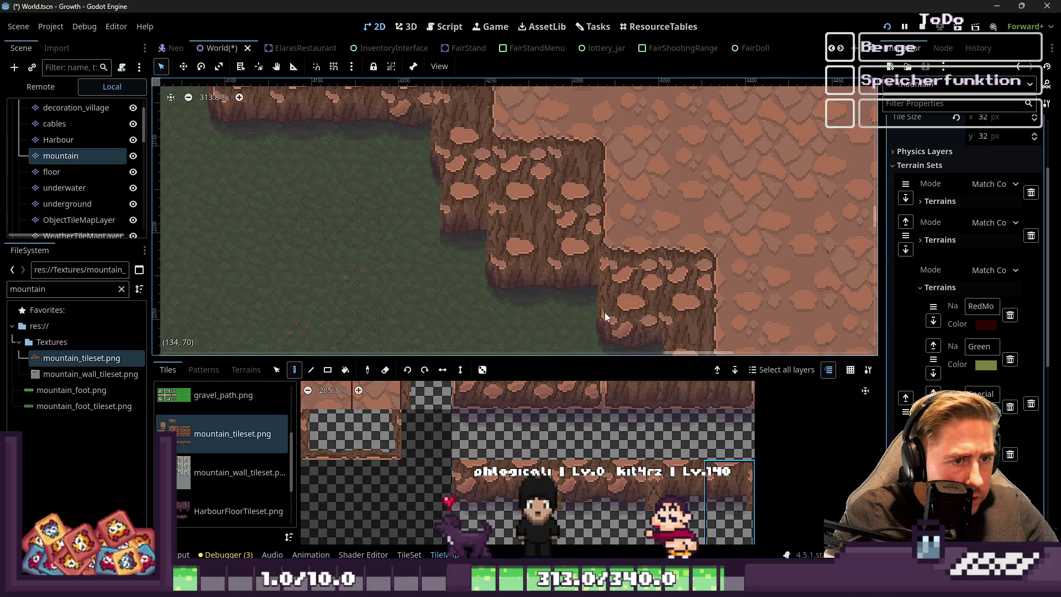
# Choose a cliff tile and paint it over the marked cells and along the bottom-row placeholders
pyautogui.scroll(4, 381, 170)
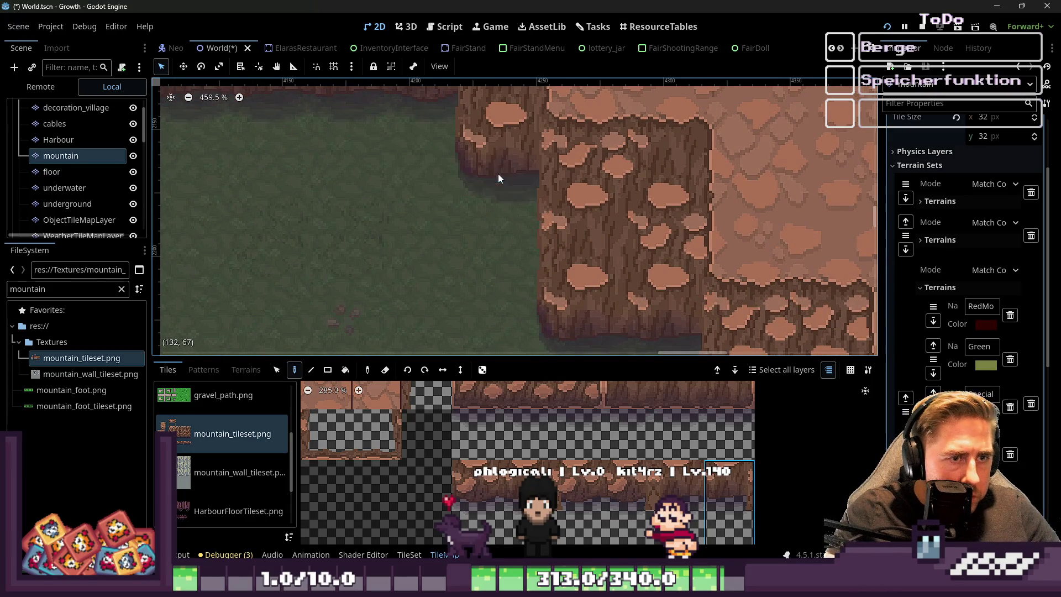
pyautogui.scroll(-1, 483, 240)
pyautogui.scroll(-2, 407, 147)
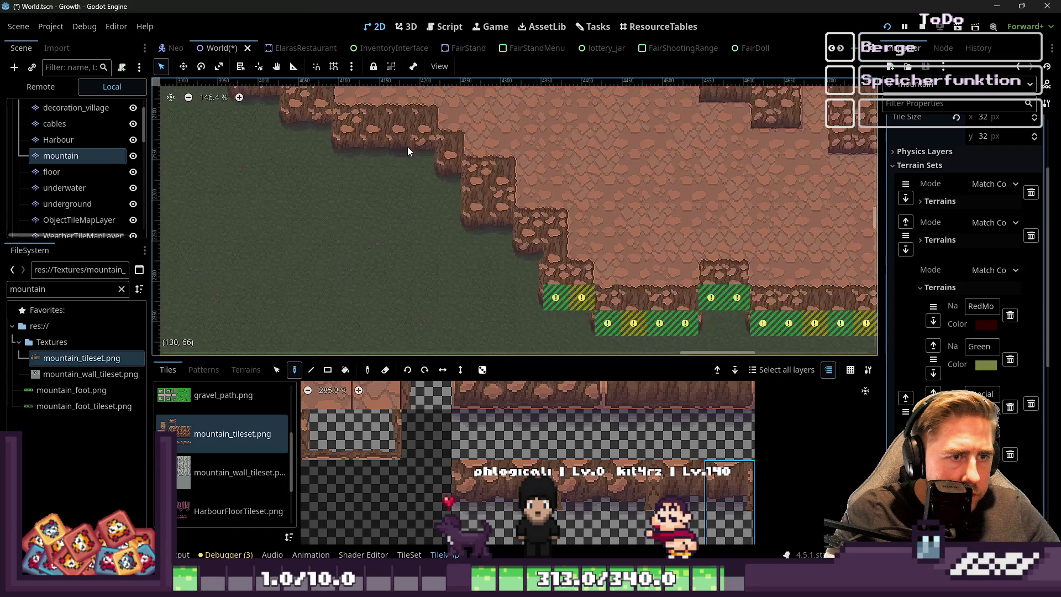
pyautogui.scroll(1, 483, 212)
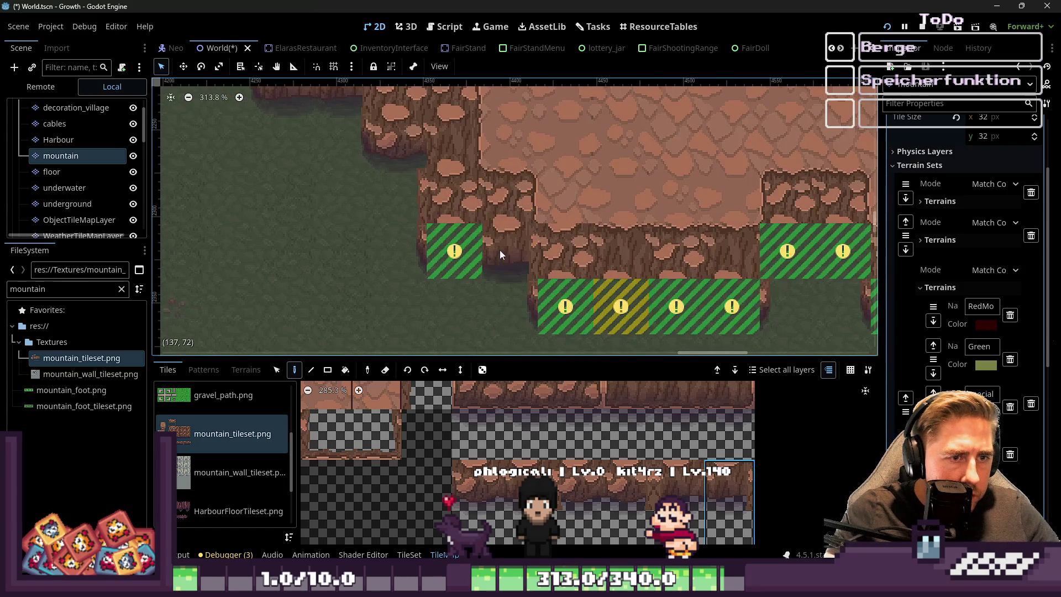
pyautogui.click(529, 498)
pyautogui.click(468, 253)
pyautogui.click(580, 310)
pyautogui.moveTo(580, 310); pyautogui.dragTo(753, 310)
# Paint cliff tiles over the two upper-row placeholders further right
pyautogui.hscroll(2, 790, 297)
pyautogui.scroll(1, 623, 278)
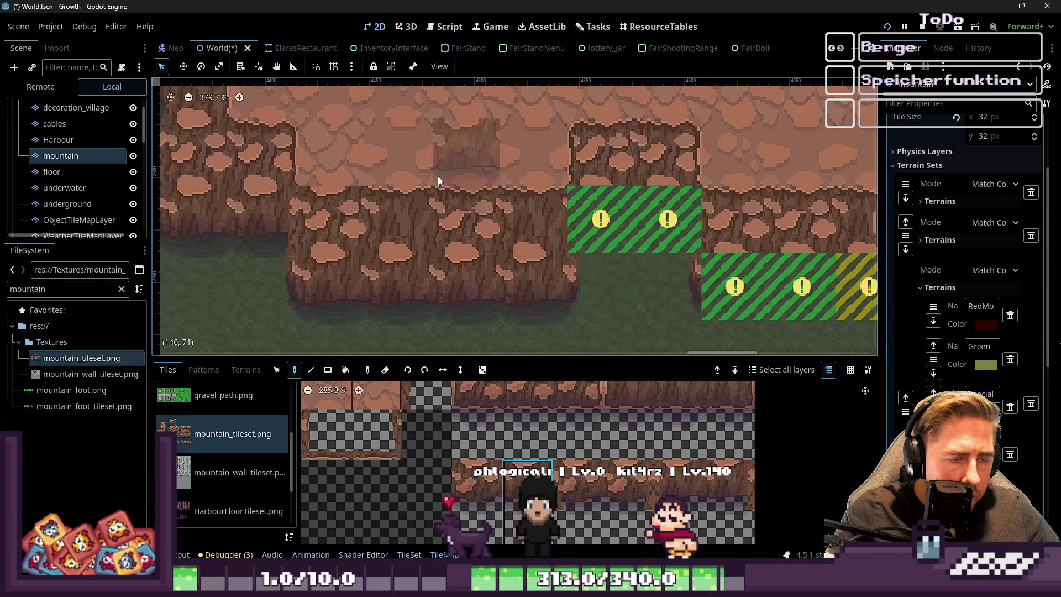
pyautogui.scroll(-1, 483, 281)
pyautogui.hscroll(2, 601, 304)
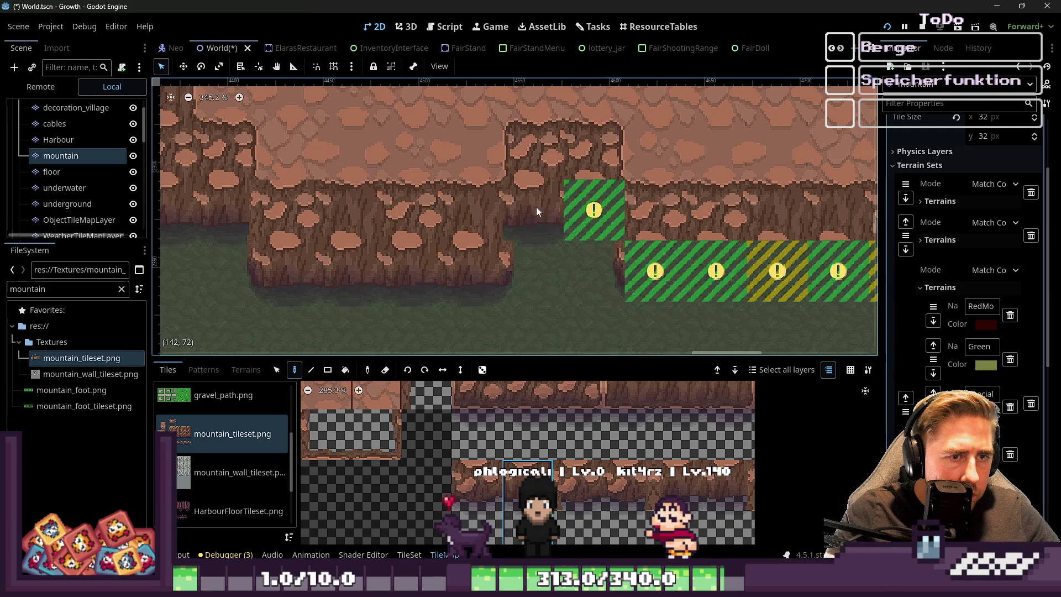
pyautogui.moveTo(530, 207); pyautogui.dragTo(602, 210)
# Switch to a different cliff tile and paint the lower row of placeholders
pyautogui.click(627, 487)
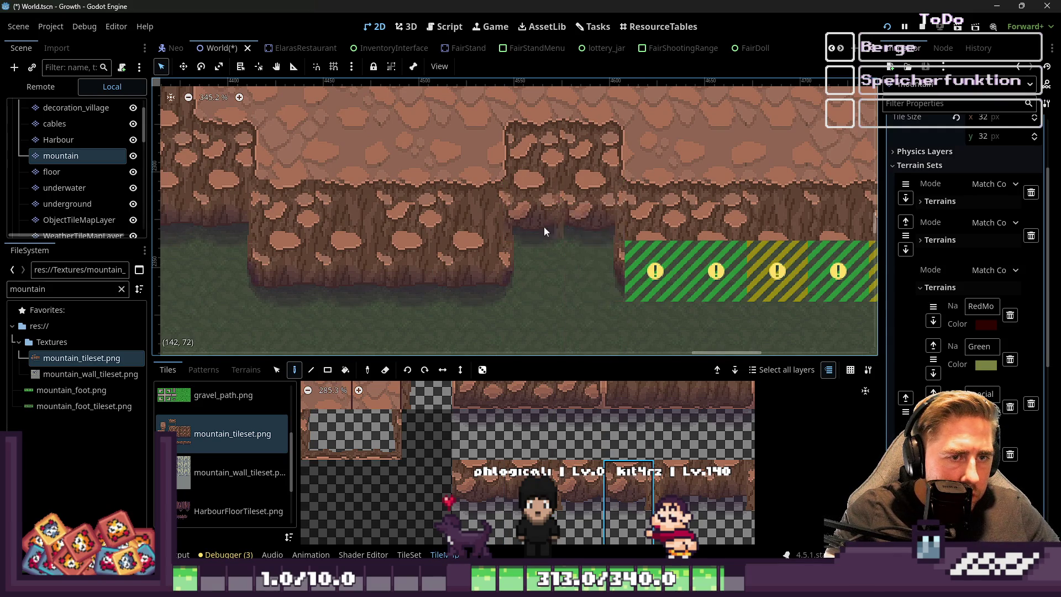
pyautogui.scroll(-2, 569, 232)
pyautogui.scroll(3, 725, 236)
pyautogui.moveTo(470, 249)
pyautogui.mouseDown()
pyautogui.moveTo(484, 228)
pyautogui.moveTo(762, 249)
pyautogui.mouseUp()
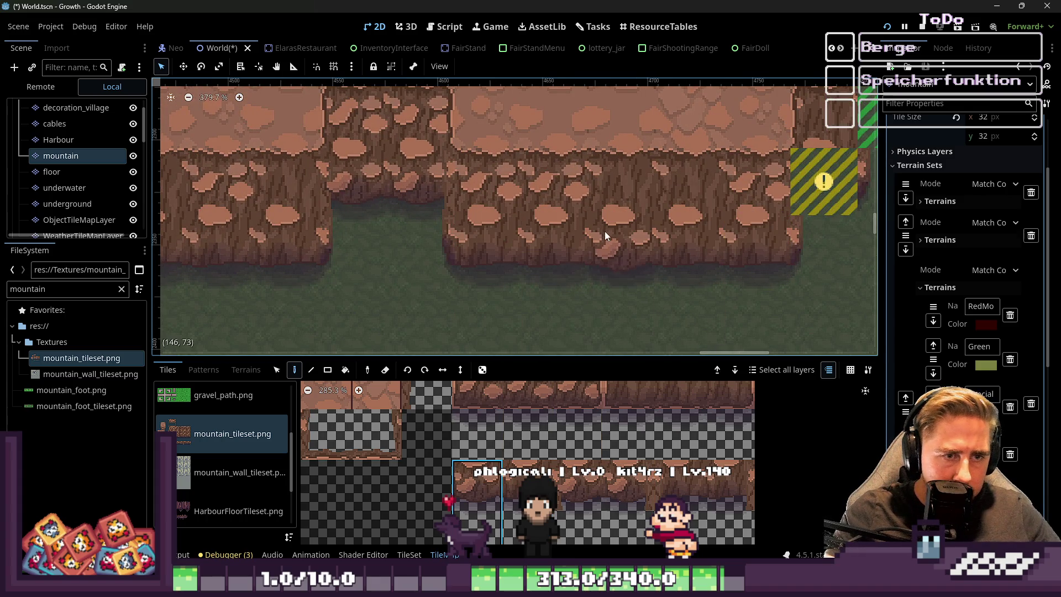
# Cover the yellow-marked corner cell with a matching cliff tile
pyautogui.scroll(-5, 646, 221)
pyautogui.scroll(7, 624, 207)
pyautogui.click(604, 196)
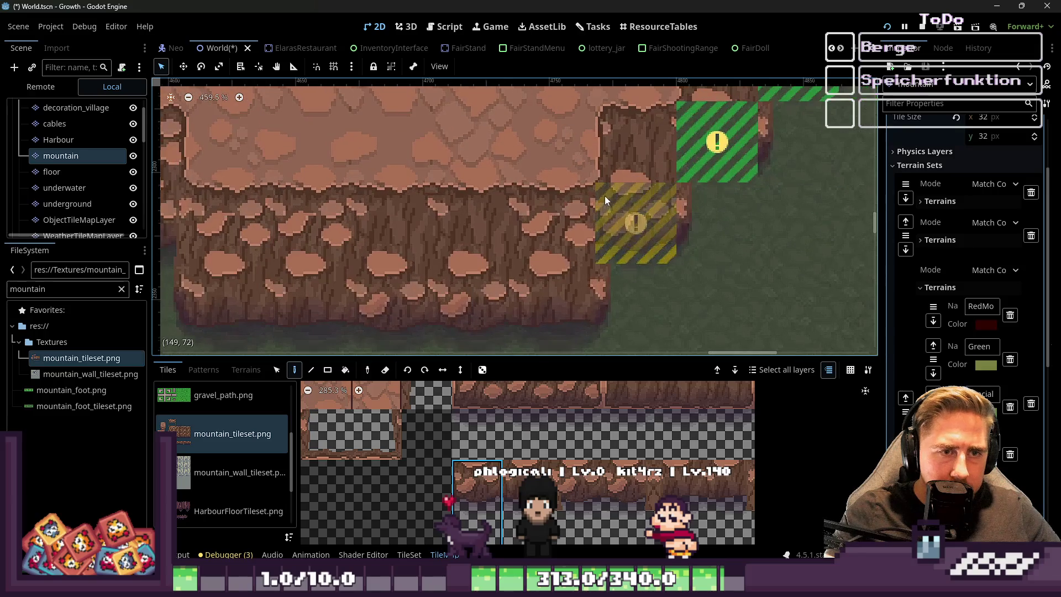
pyautogui.click(562, 487)
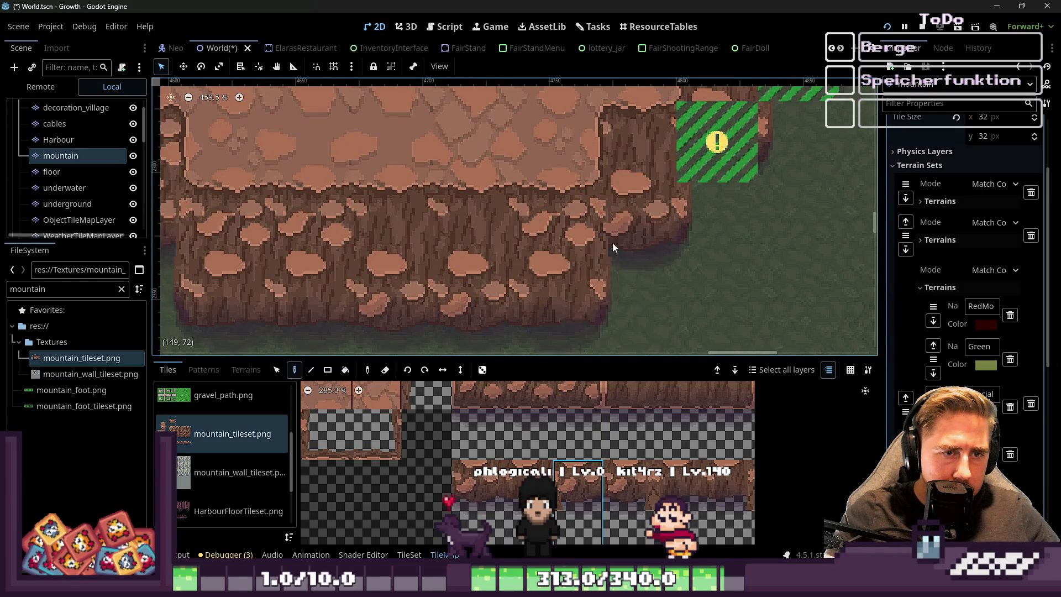
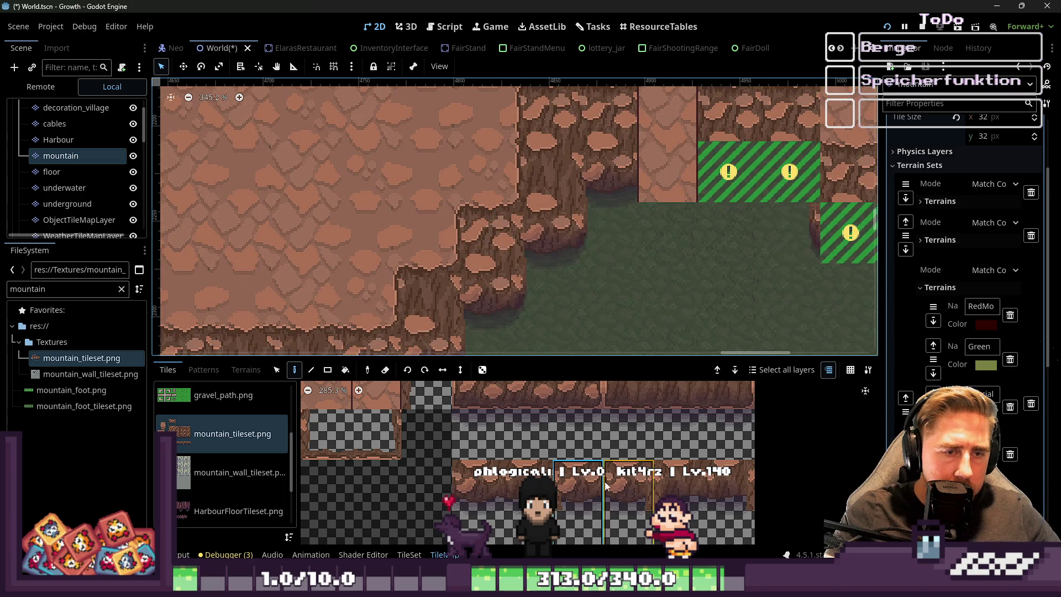
# Paint tall cliff tiles from mountain_tileset over the first upper warning cells
pyautogui.click(679, 487)
pyautogui.click(573, 165)
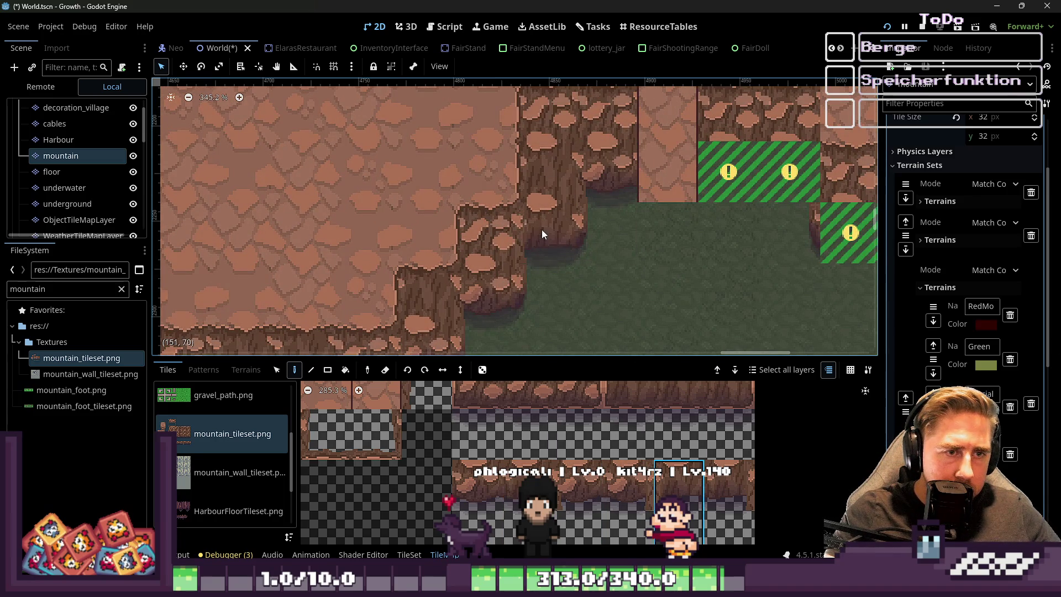
pyautogui.scroll(-9, 304, 279)
pyautogui.scroll(8, 619, 233)
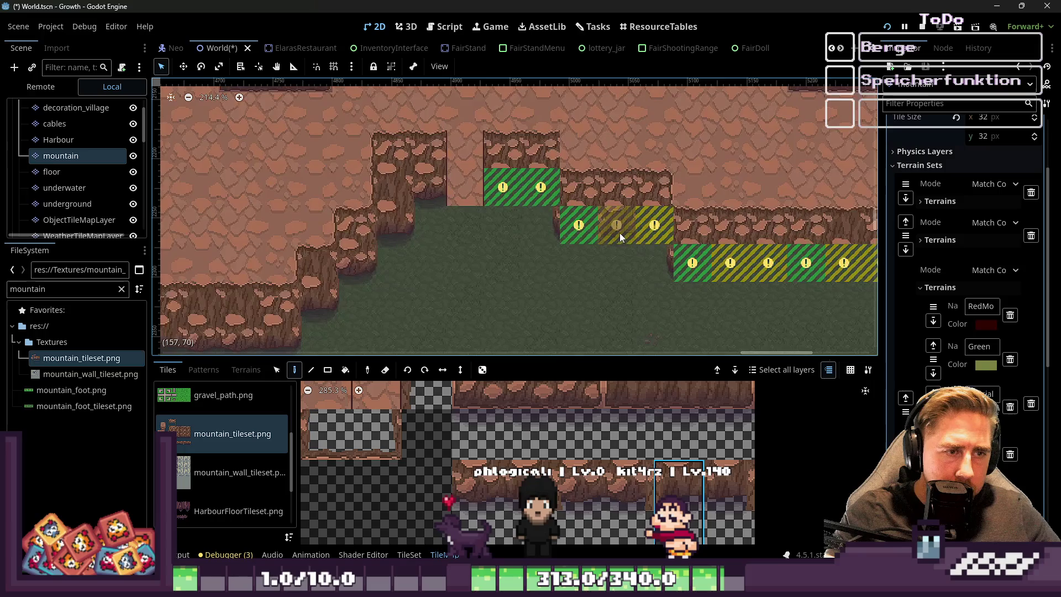
pyautogui.click(713, 502)
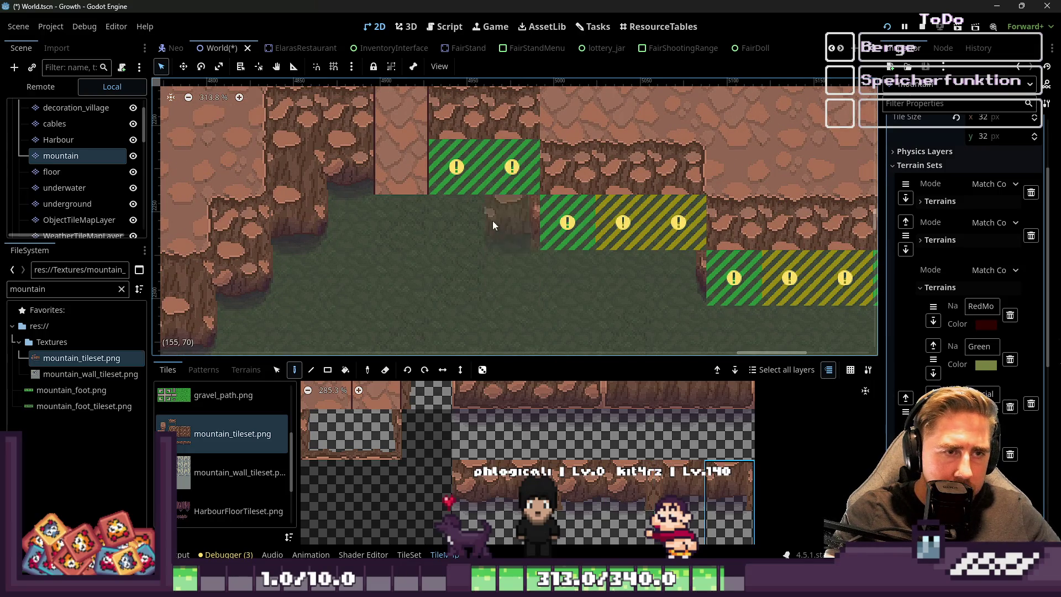
pyautogui.click(498, 227)
pyautogui.click(670, 230)
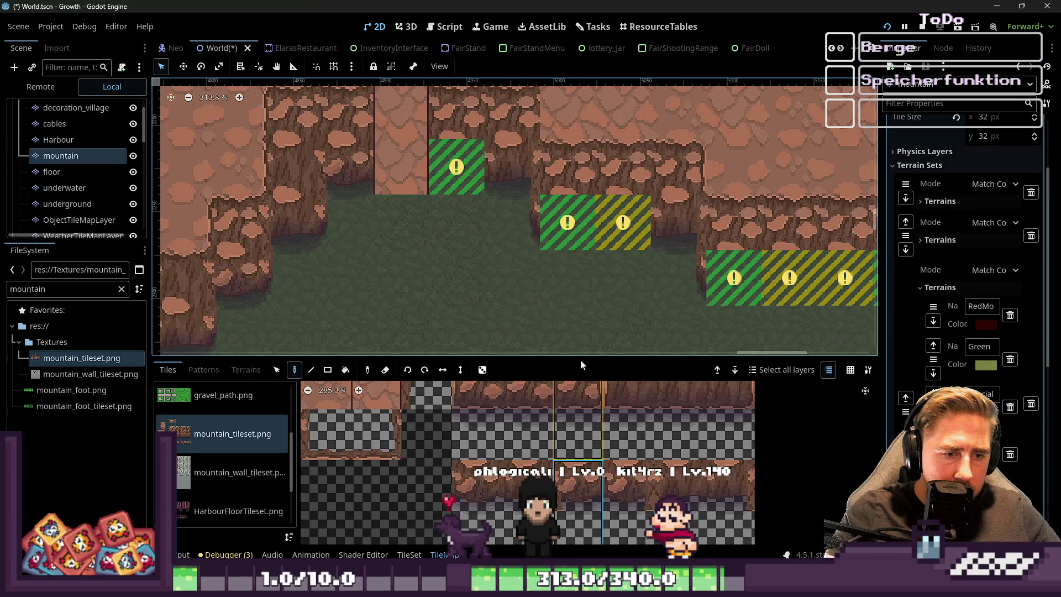
# Cover the long row of warning cells and the remaining green one with cliff tiles
pyautogui.click(478, 479)
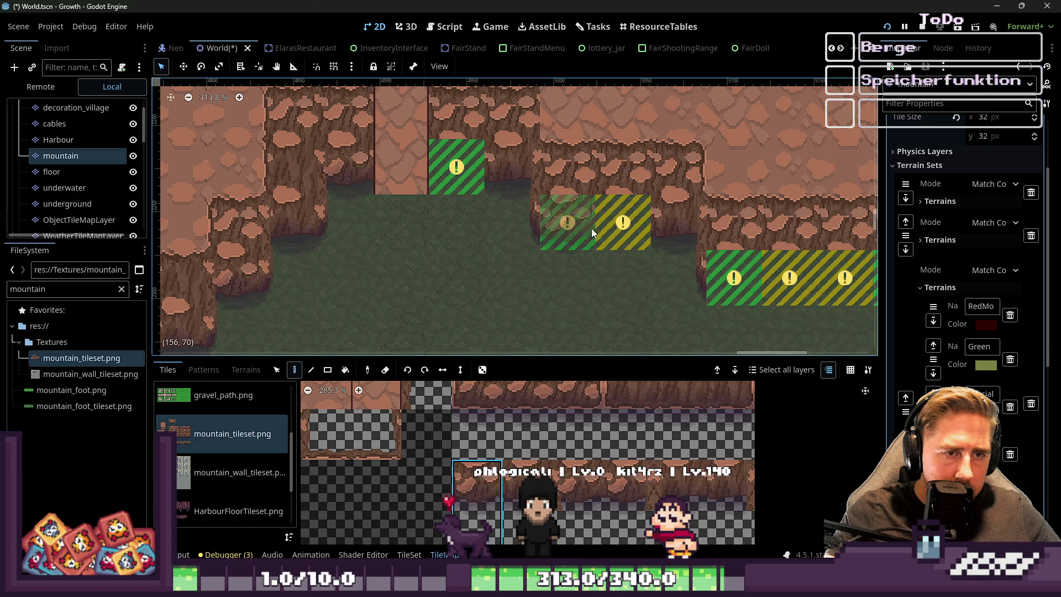
pyautogui.moveTo(567, 222); pyautogui.dragTo(623, 222)
pyautogui.keyDown('ctrl'); pyautogui.click(622, 227); pyautogui.keyUp('ctrl')
pyautogui.click(456, 166)
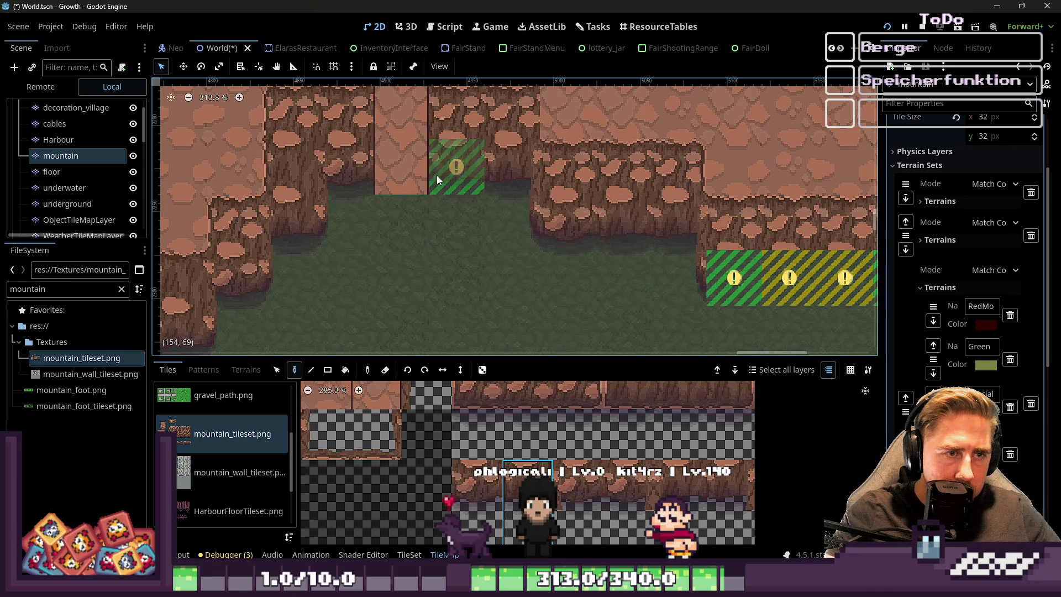
pyautogui.scroll(-4, 326, 230)
pyautogui.click(459, 484)
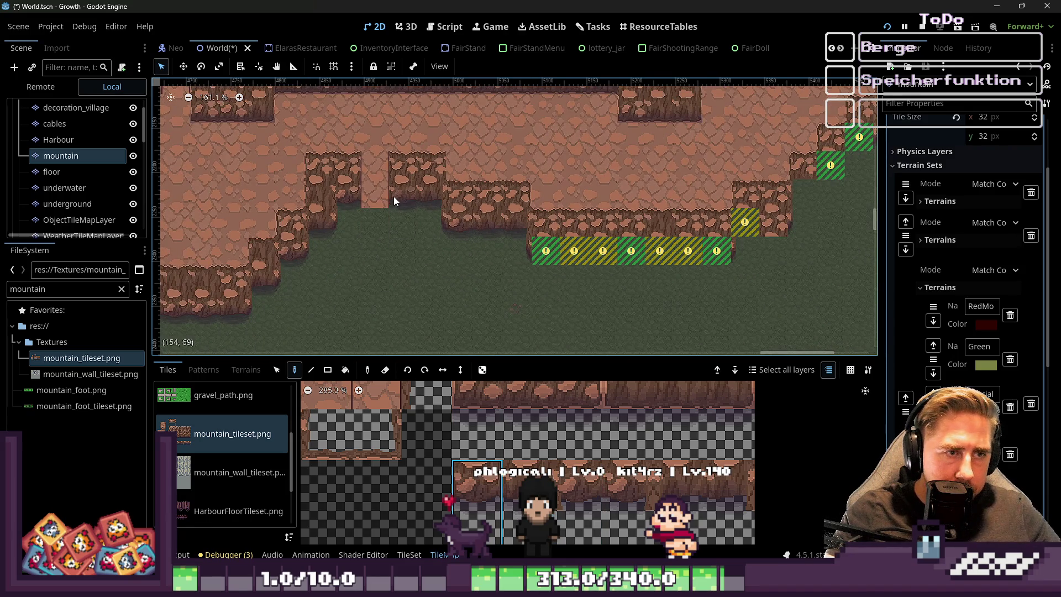
pyautogui.scroll(4, 704, 266)
pyautogui.moveTo(482, 241); pyautogui.dragTo(722, 241)
pyautogui.keyDown('ctrl'); pyautogui.click(558, 241); pyautogui.keyUp('ctrl')
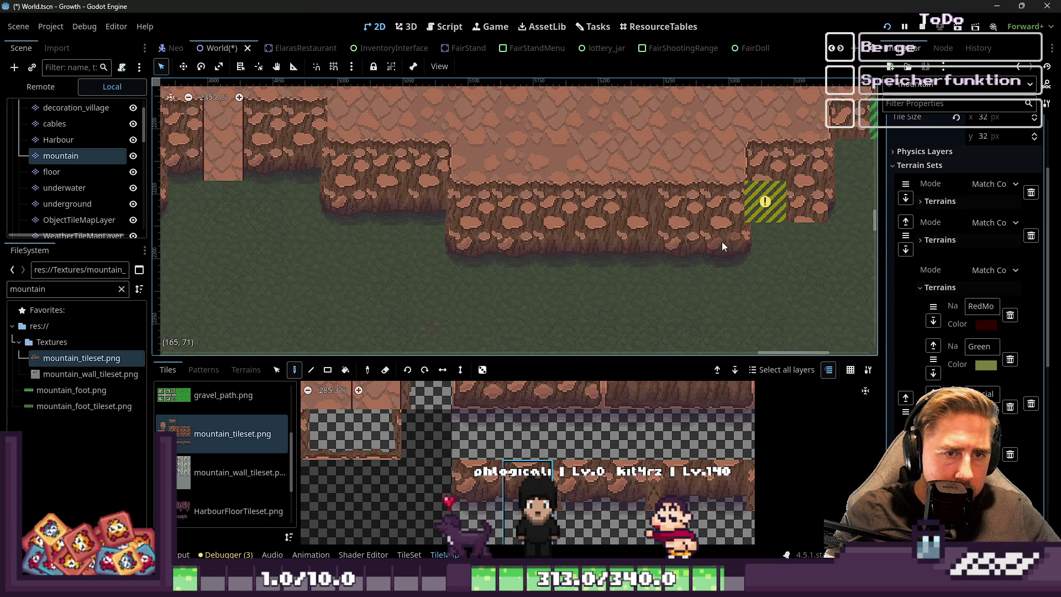
# Fill the yellow warning cell and the empty cell with tall cliff tiles
pyautogui.scroll(-2, 321, 305)
pyautogui.scroll(3, 679, 225)
pyautogui.click(577, 243)
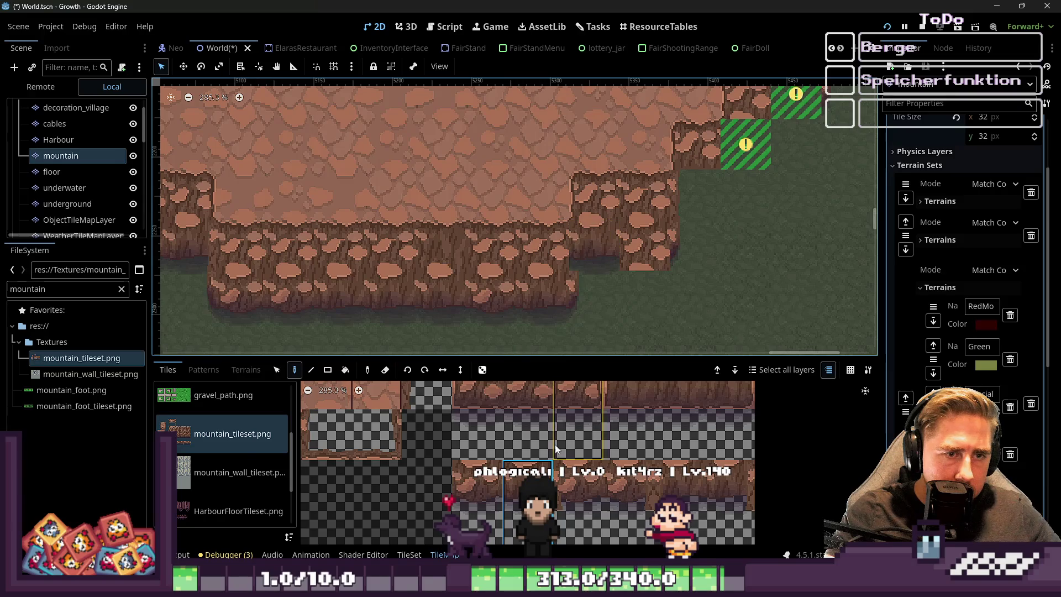
pyautogui.click(594, 479)
pyautogui.click(477, 480)
pyautogui.scroll(2, 643, 242)
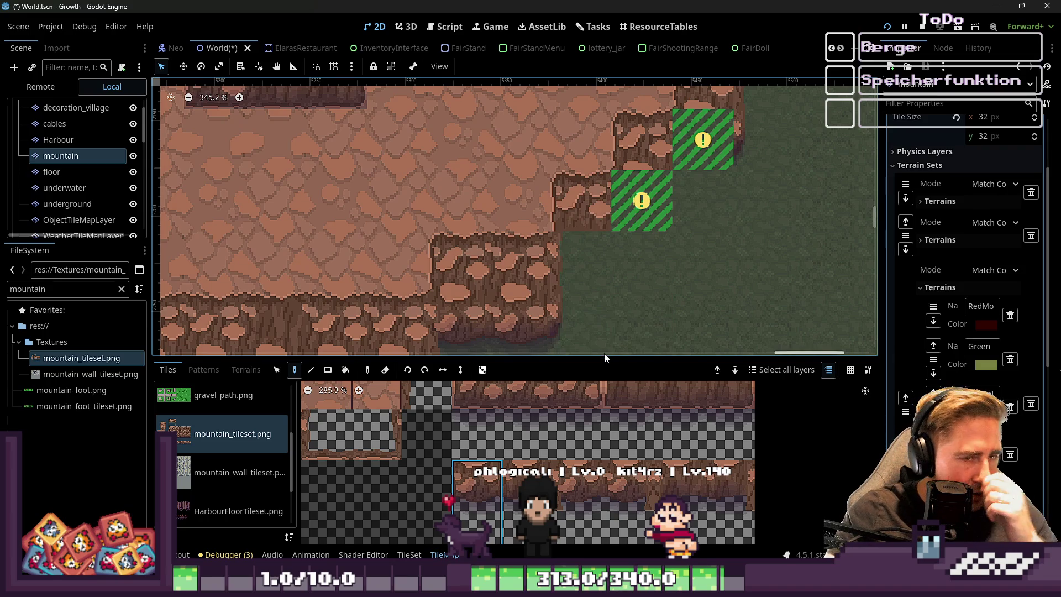
pyautogui.click(576, 262)
# Paint the neighbouring cliff tile into the upper and lower warning cells
pyautogui.click(578, 486)
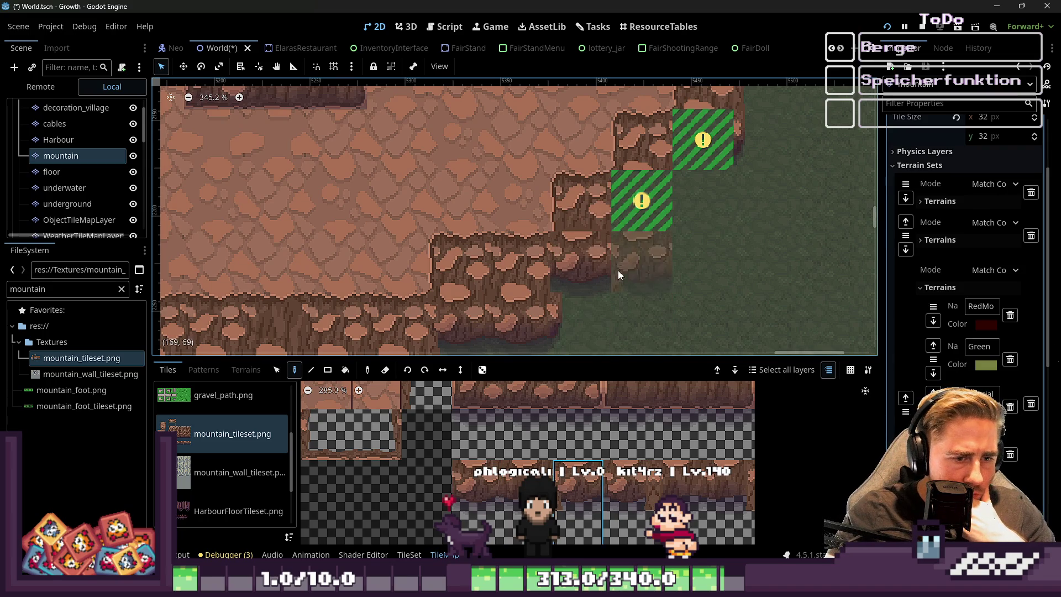
pyautogui.hscroll(1, 572, 260)
pyautogui.scroll(1, 572, 243)
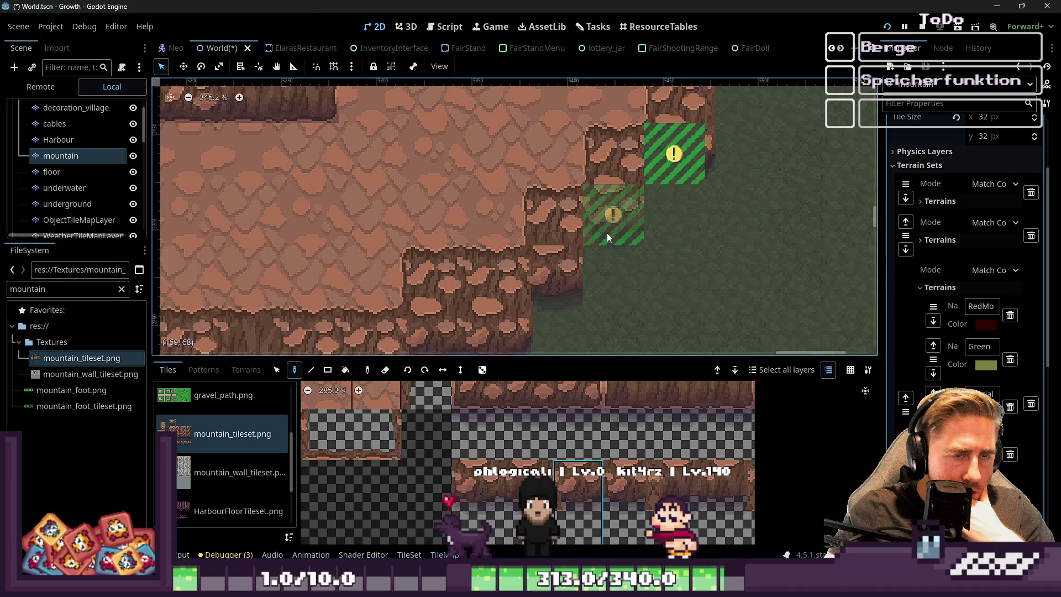
pyautogui.click(607, 234)
pyautogui.click(675, 148)
pyautogui.scroll(-1, 480, 295)
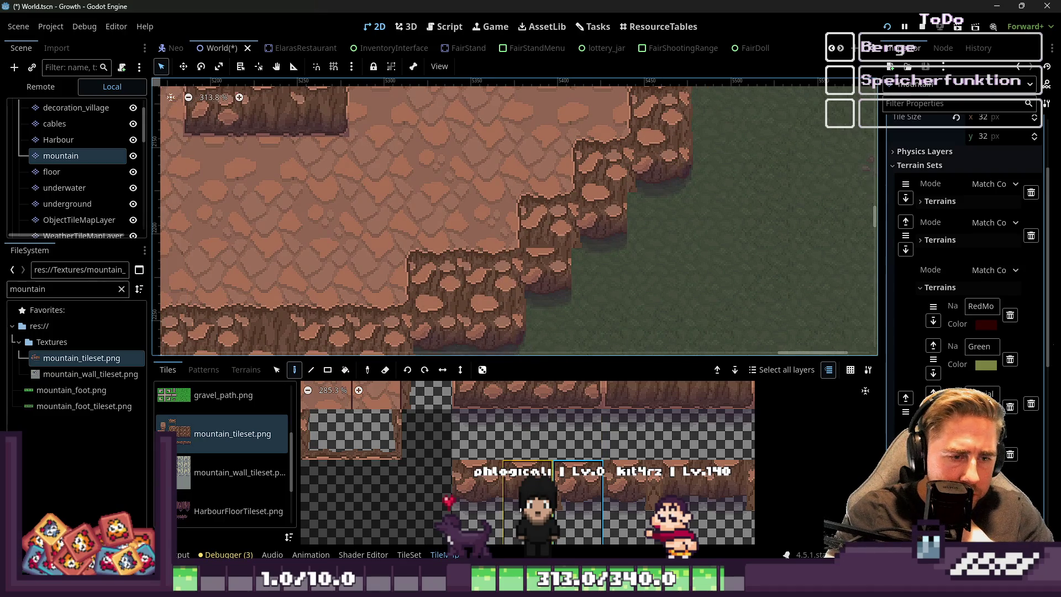
# Try the next cliff tiles, inspect the painted cliffs, and select the World root node
pyautogui.click(630, 480)
pyautogui.click(664, 482)
pyautogui.scroll(3, 576, 280)
pyautogui.scroll(-6, 380, 467)
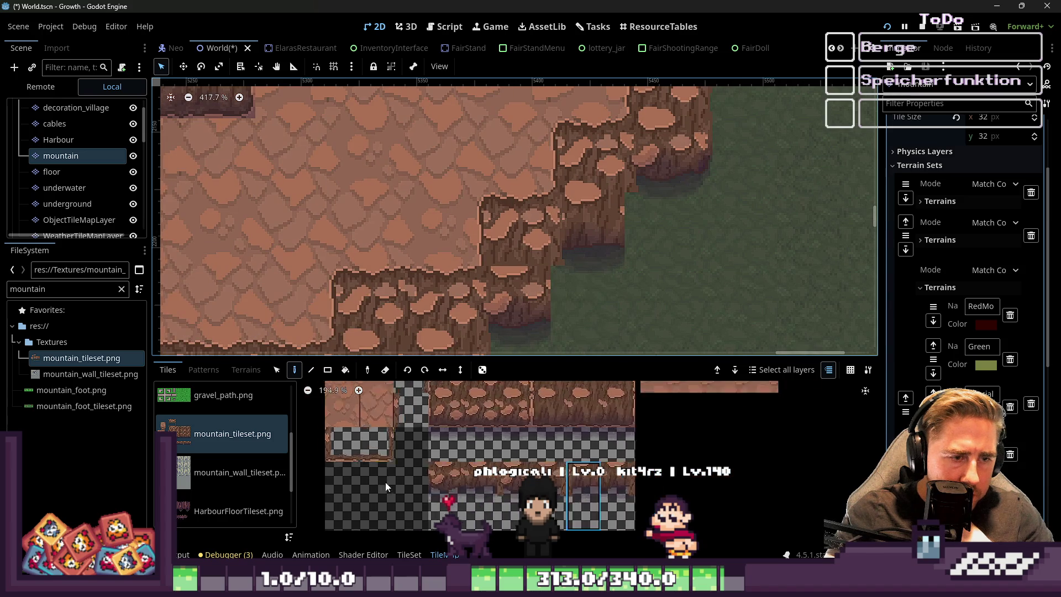
pyautogui.scroll(2, 419, 404)
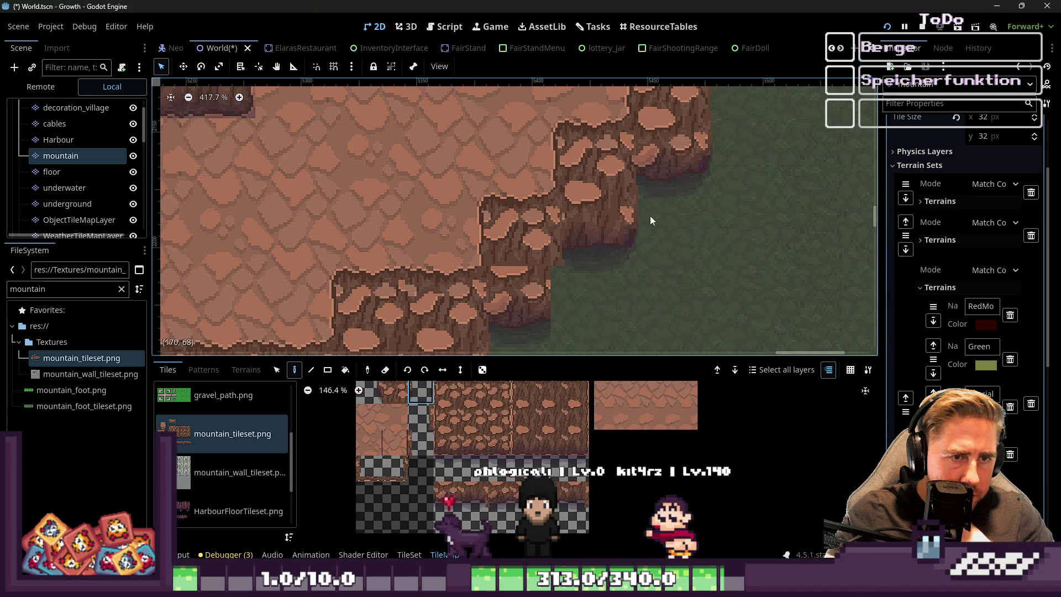
pyautogui.scroll(-2, 486, 217)
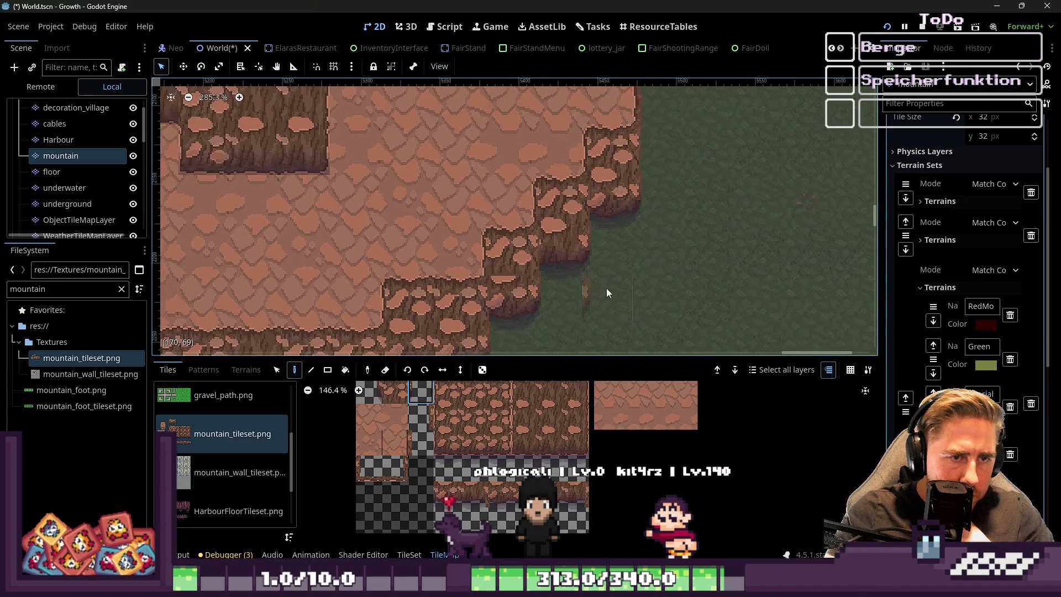
pyautogui.scroll(3, 651, 167)
pyautogui.scroll(-20, 652, 211)
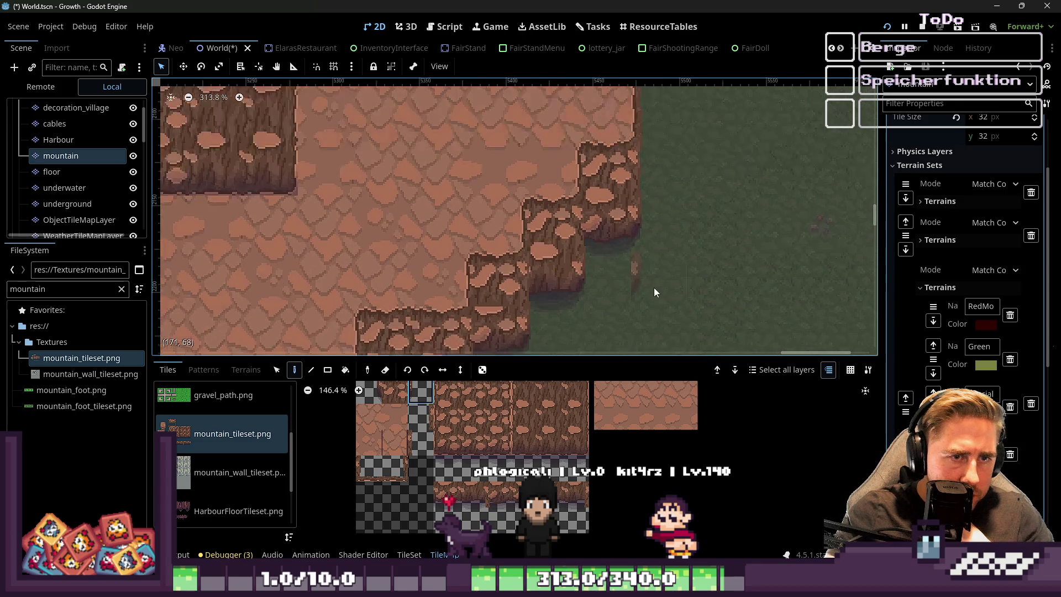
pyautogui.scroll(7, 680, 257)
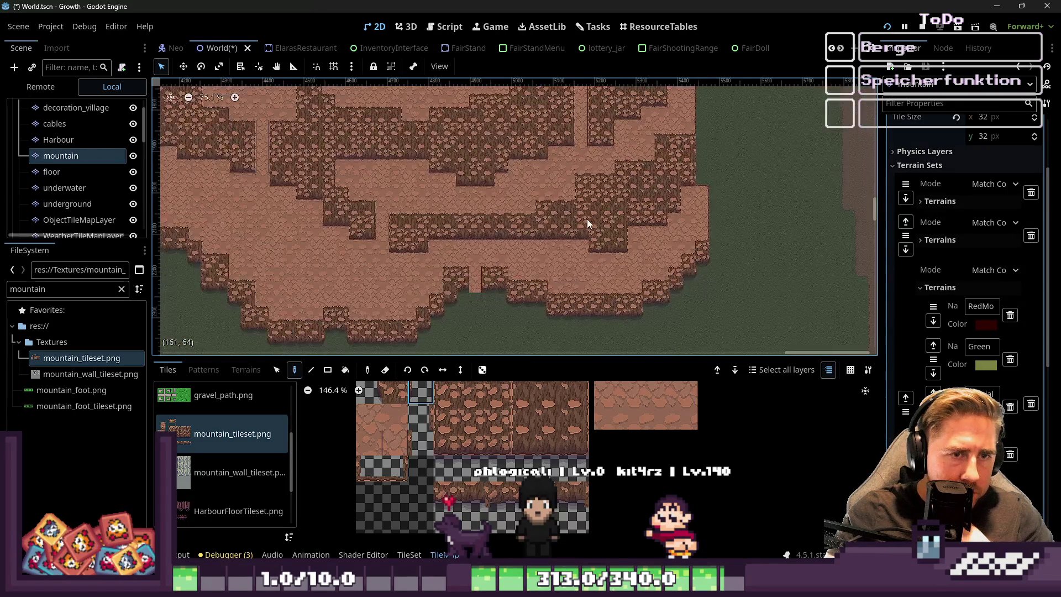
pyautogui.scroll(1, 83, 133)
pyautogui.click(39, 107)
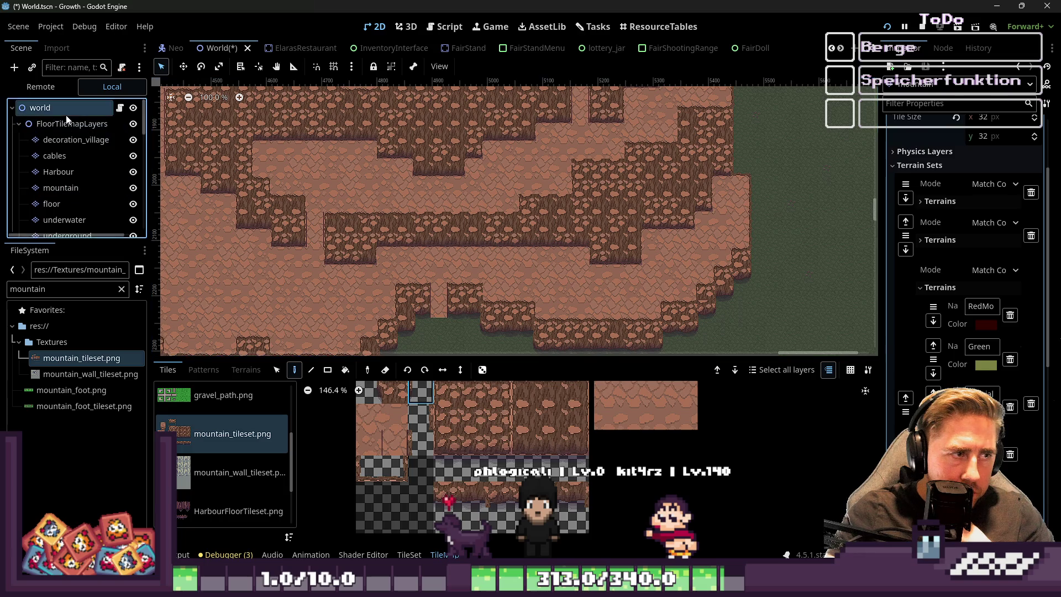
# Zoom out to check the cliffs around the grass clearing, then select the mountain layer
pyautogui.scroll(8, 468, 220)
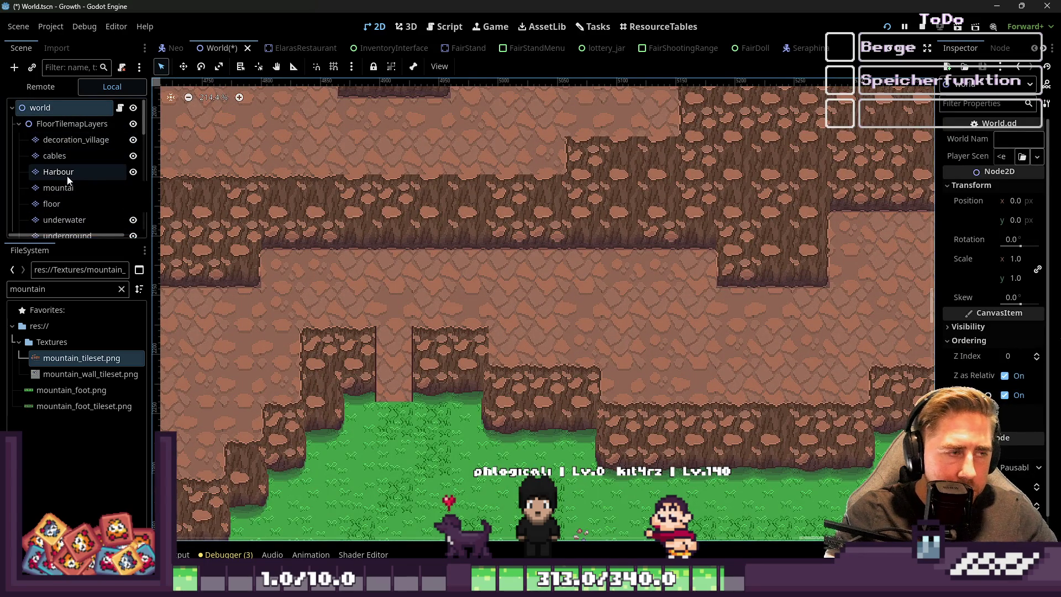
pyautogui.scroll(-2, 768, 319)
pyautogui.scroll(-4, 627, 344)
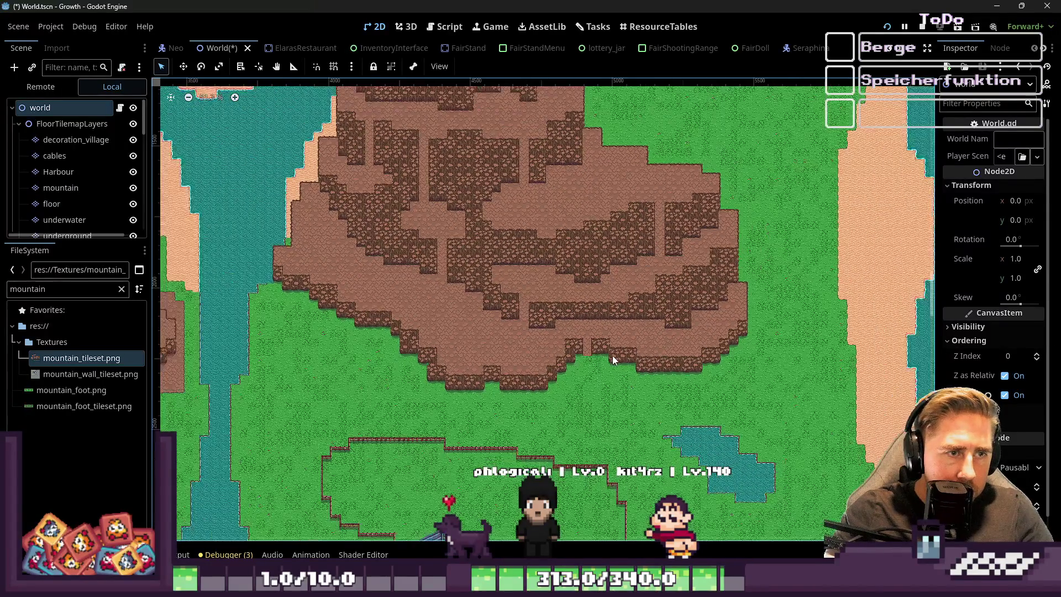
pyautogui.scroll(6, 558, 327)
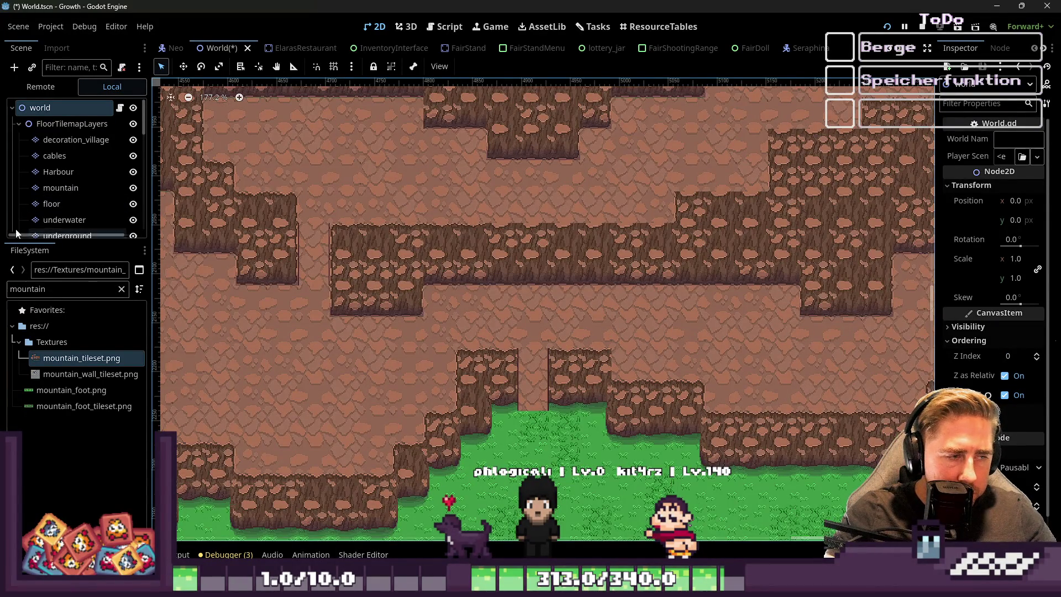
pyautogui.click(71, 190)
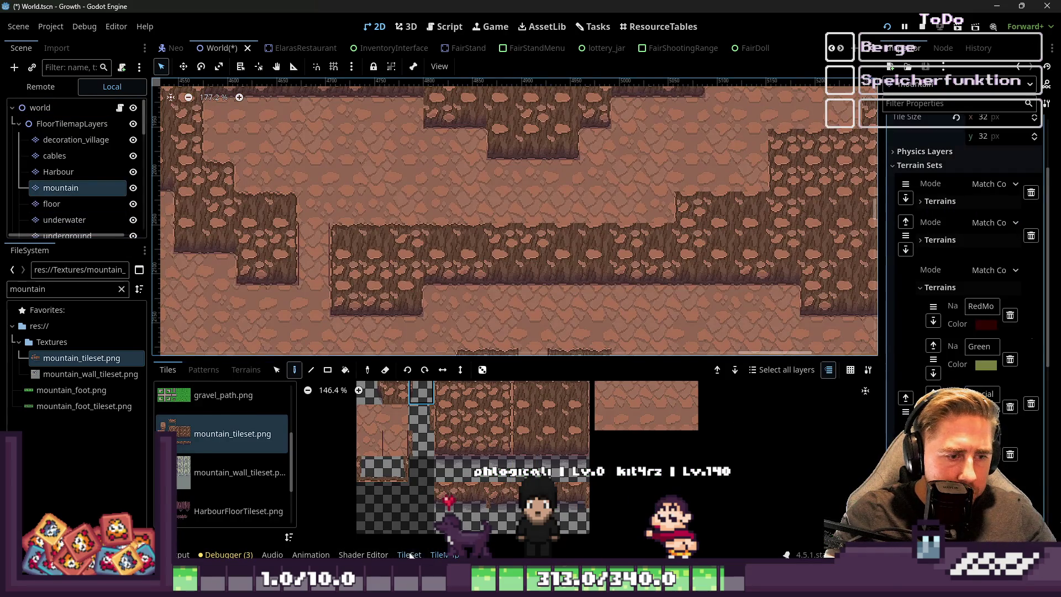
# Open mountain_tileset in the TileSet editor, inspect a cliff tile's properties, and enter Paint mode
pyautogui.click(409, 554)
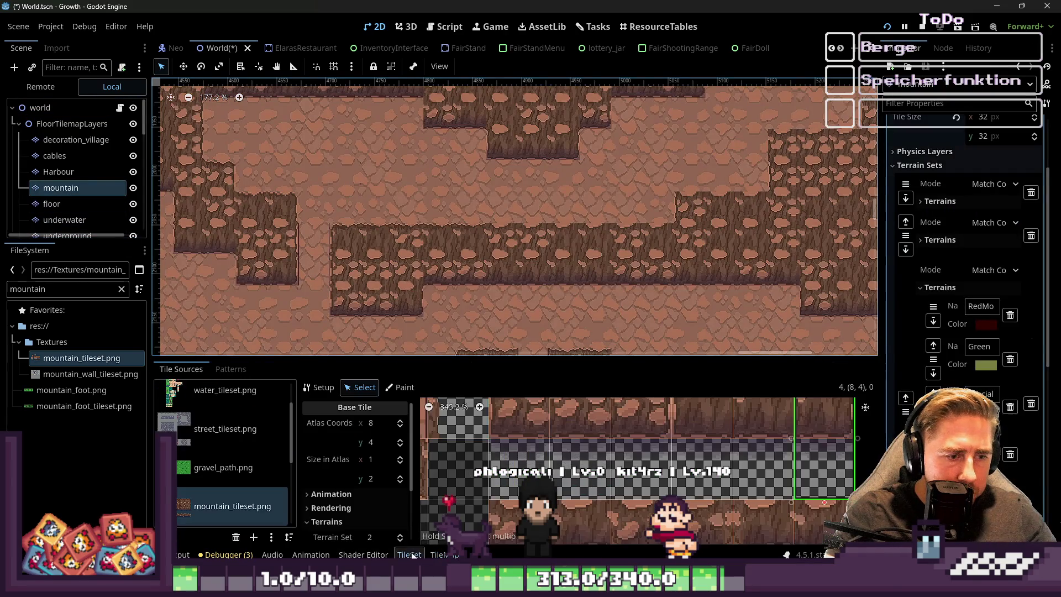
pyautogui.scroll(3, 591, 462)
pyautogui.click(541, 415)
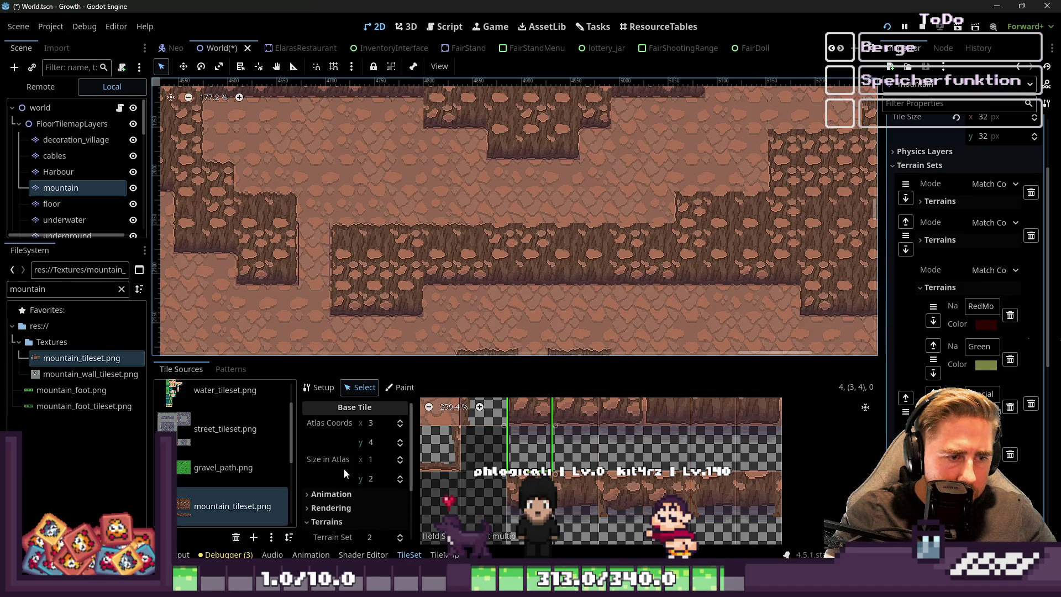
pyautogui.scroll(-2, 357, 513)
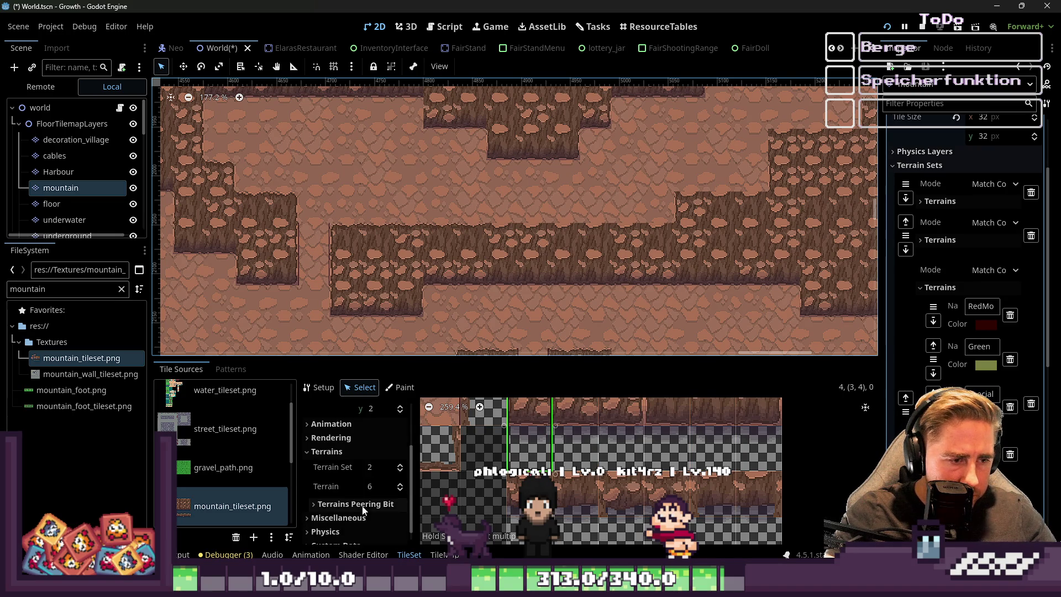
pyautogui.scroll(2, 511, 276)
pyautogui.scroll(-3, 608, 470)
pyautogui.click(401, 387)
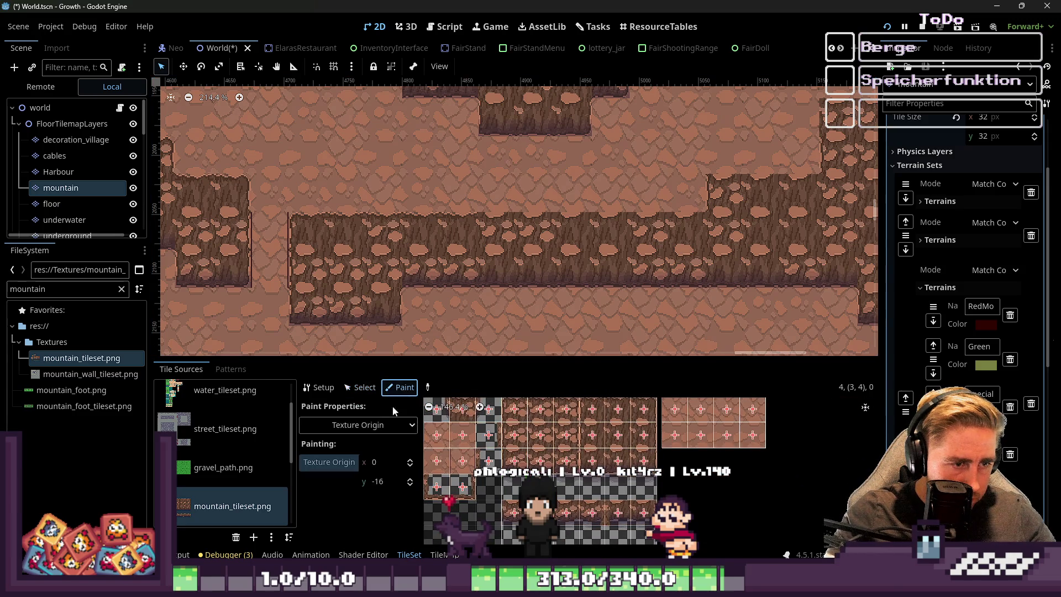
# Choose Y Sort Origin as the paint property and enter a value of 16
pyautogui.click(377, 429)
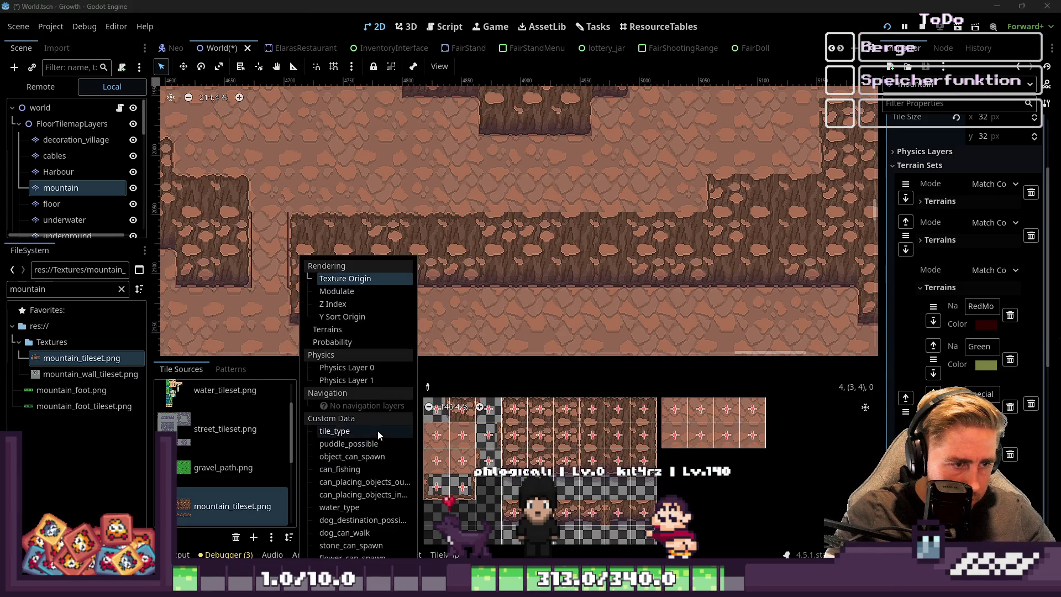
pyautogui.click(342, 318)
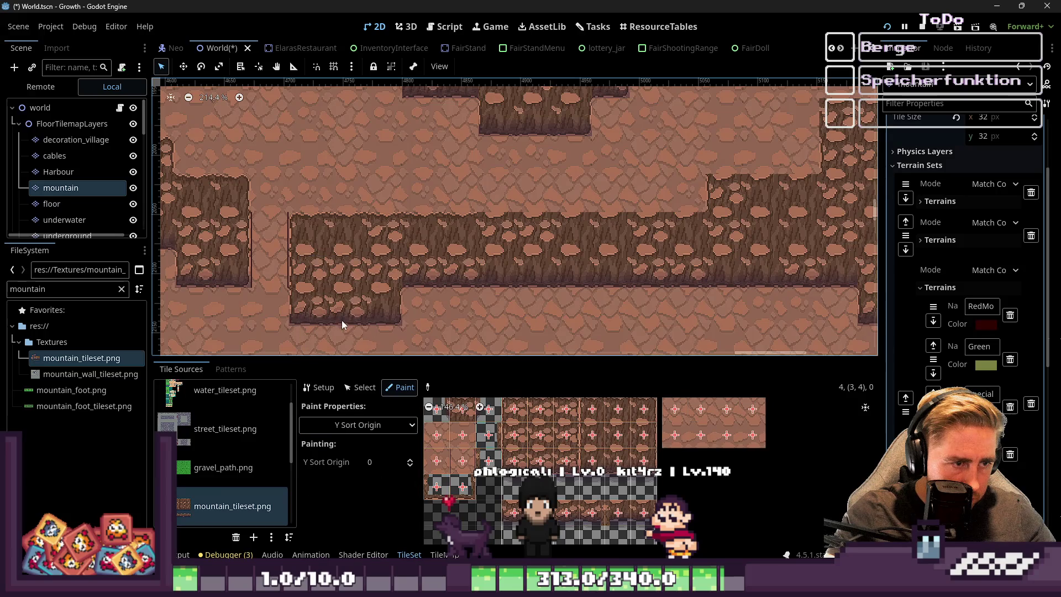
pyautogui.click(376, 463)
pyautogui.write('-16')
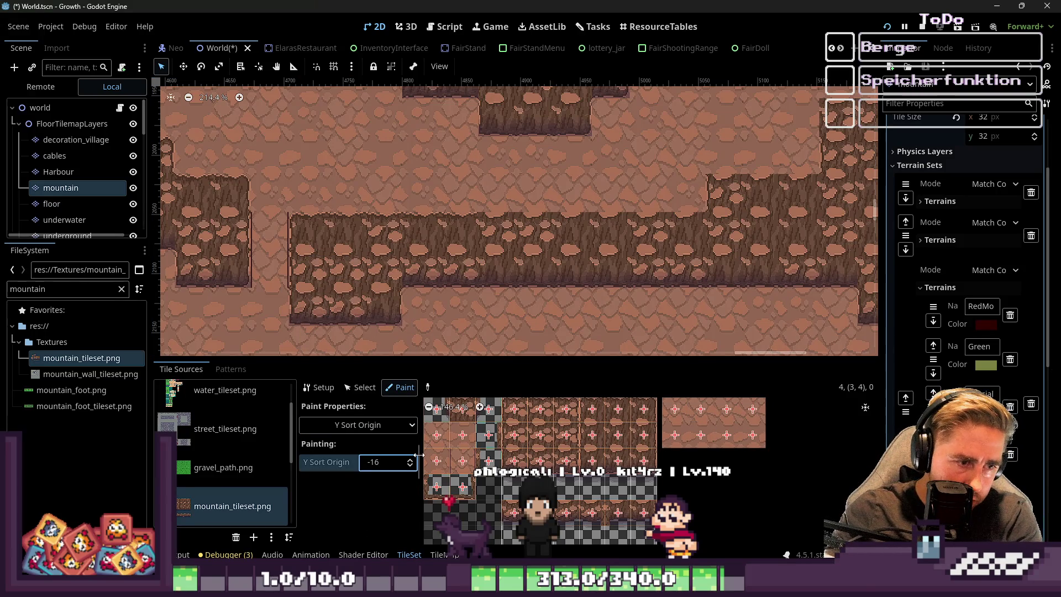
pyautogui.scroll(1, 539, 456)
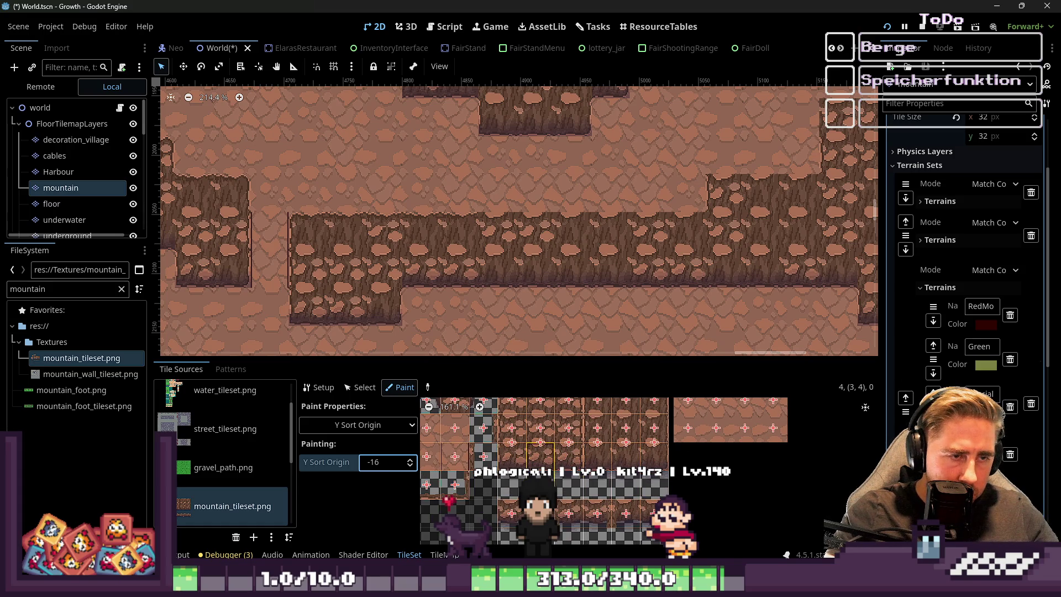
pyautogui.write('16')
pyautogui.press('Return')
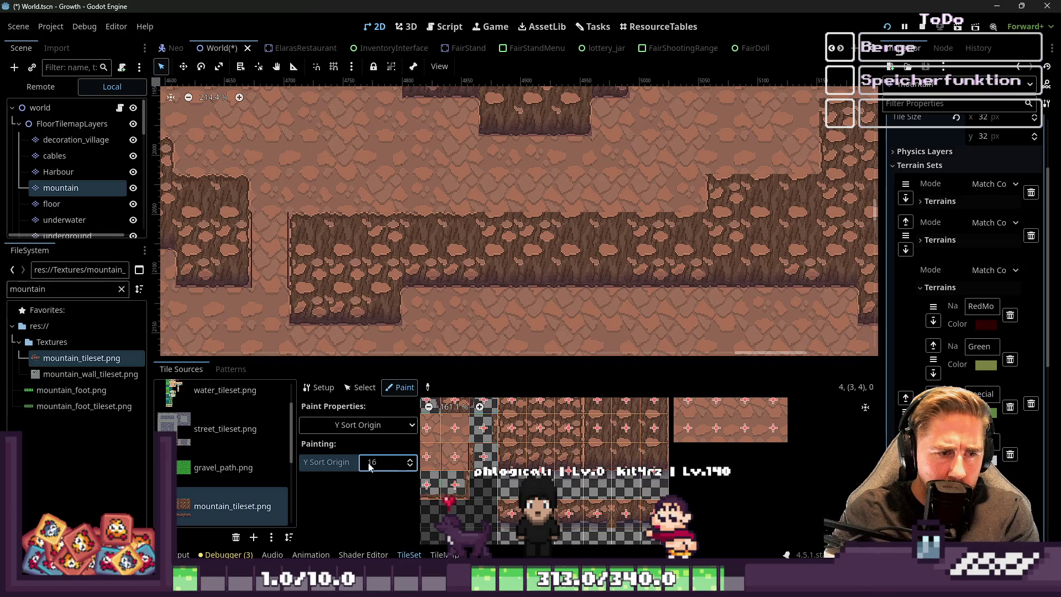
# Correct the Y Sort Origin paint value to 46
pyautogui.click(371, 428)
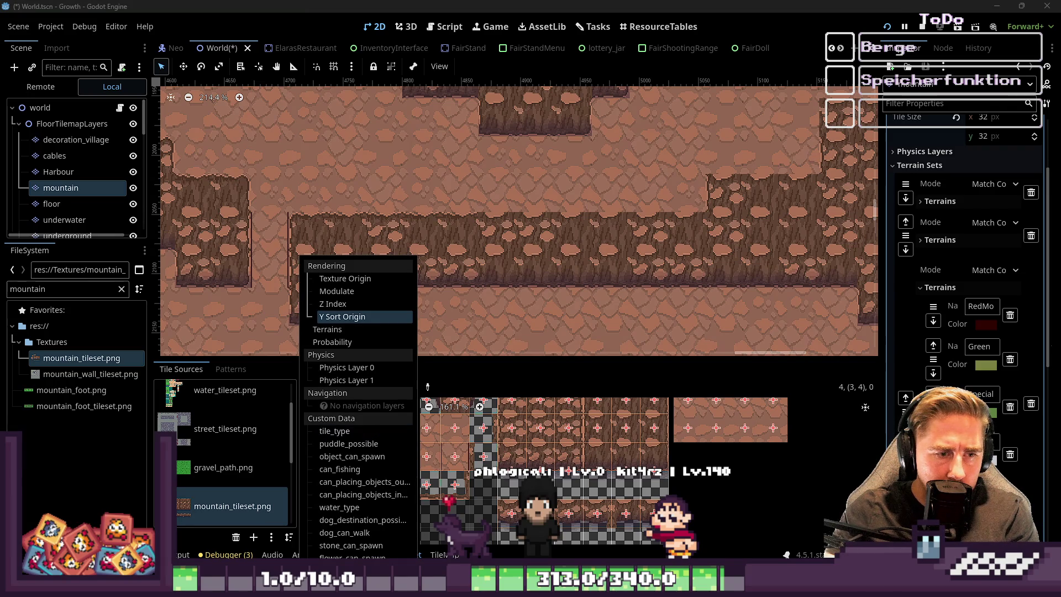
pyautogui.press('Escape')
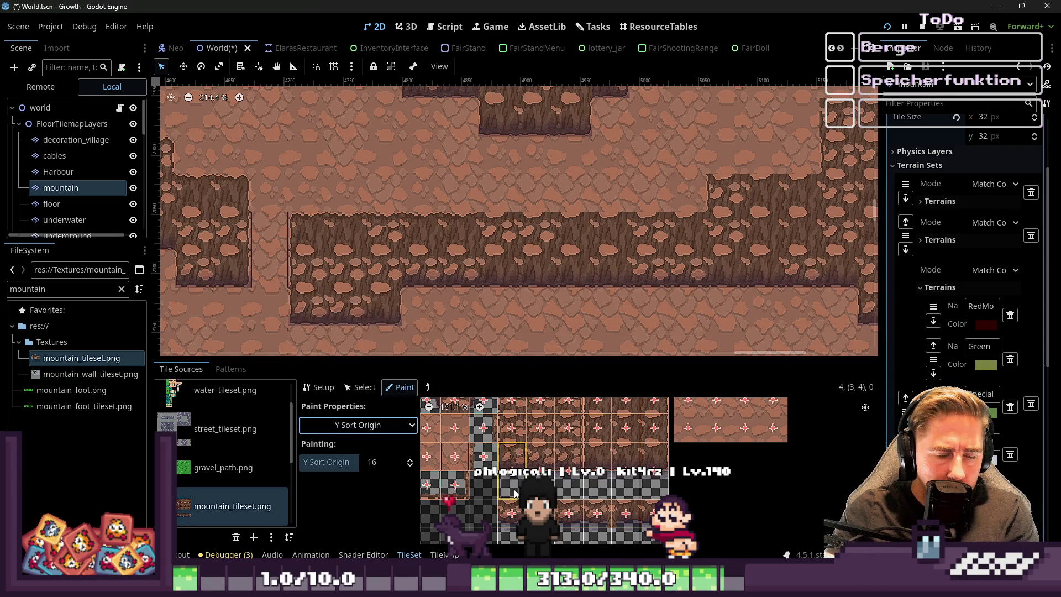
pyautogui.click(383, 463)
pyautogui.write('2')
pyautogui.press('Return')
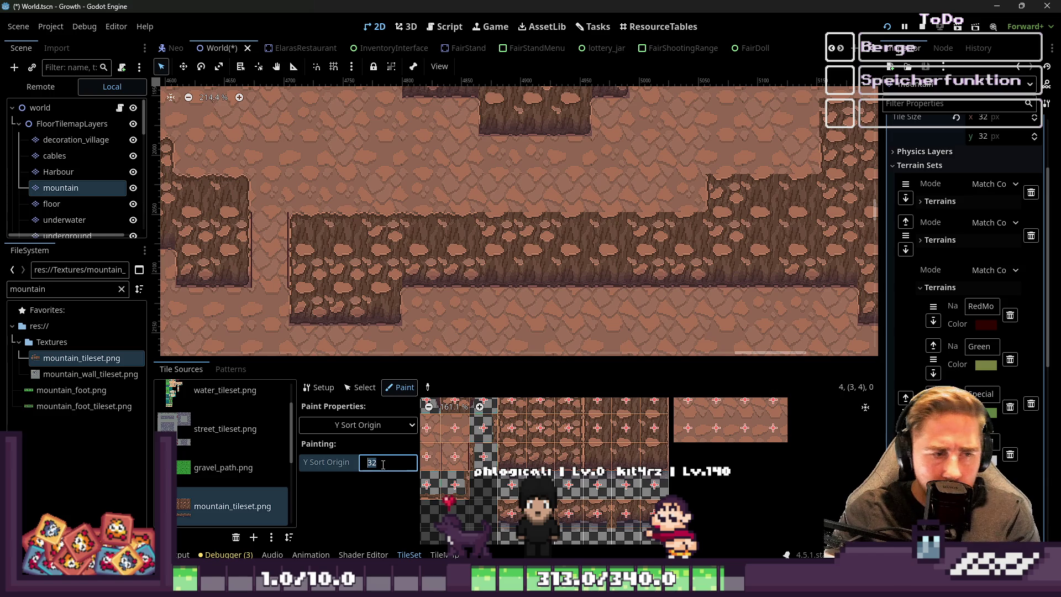
# Paint Y Sort Origin 46 onto the cliff tiles and run the project
pyautogui.click(561, 482)
pyautogui.scroll(-3, 507, 469)
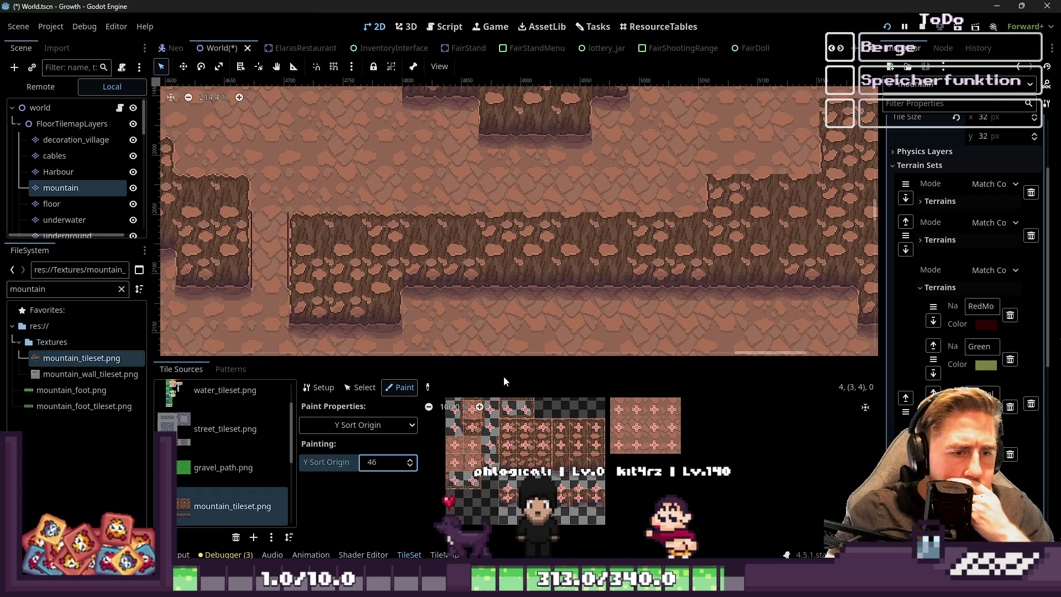
pyautogui.scroll(-5, 458, 154)
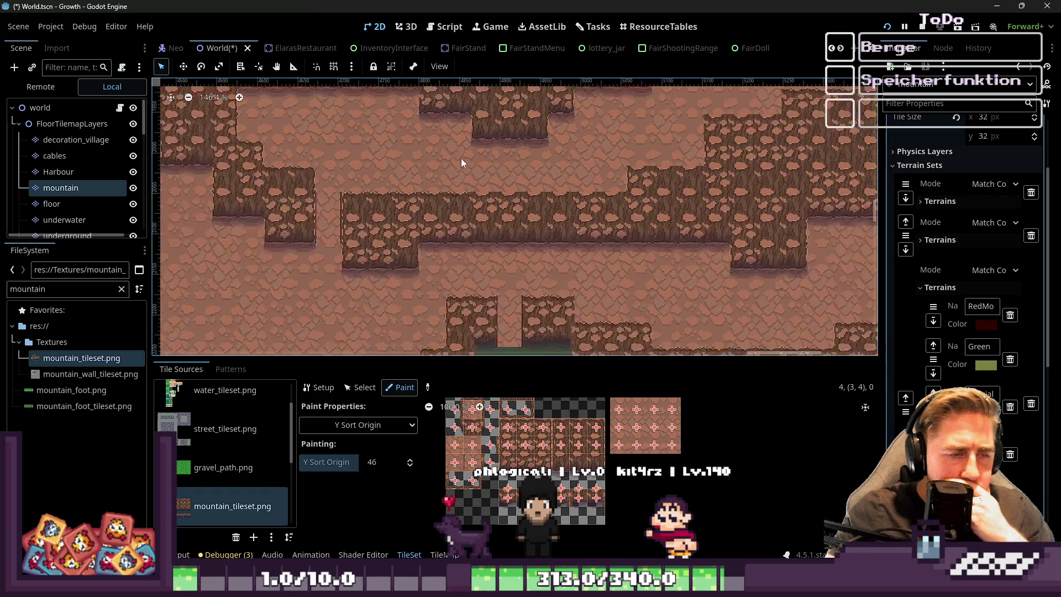
pyautogui.scroll(3, 463, 266)
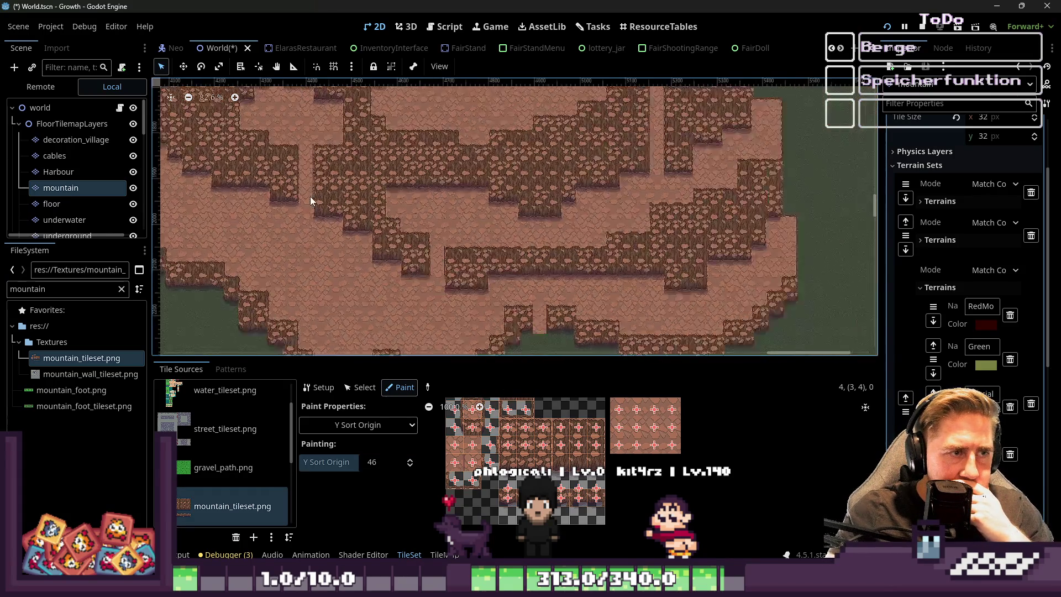
pyautogui.click(887, 27)
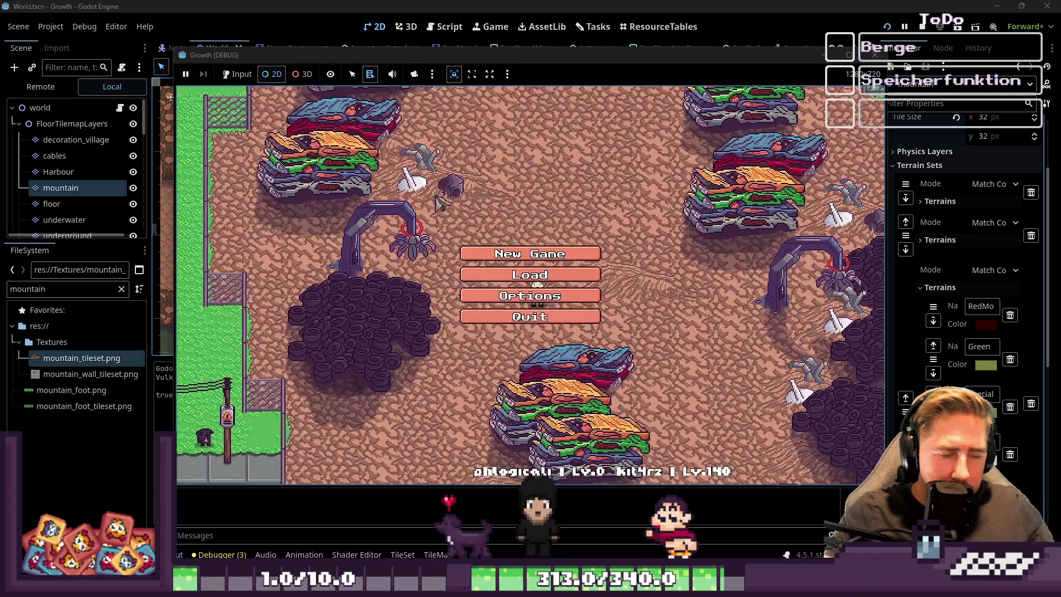
# Create a new character named 412 and start the game
pyautogui.rightClick(497, 252)
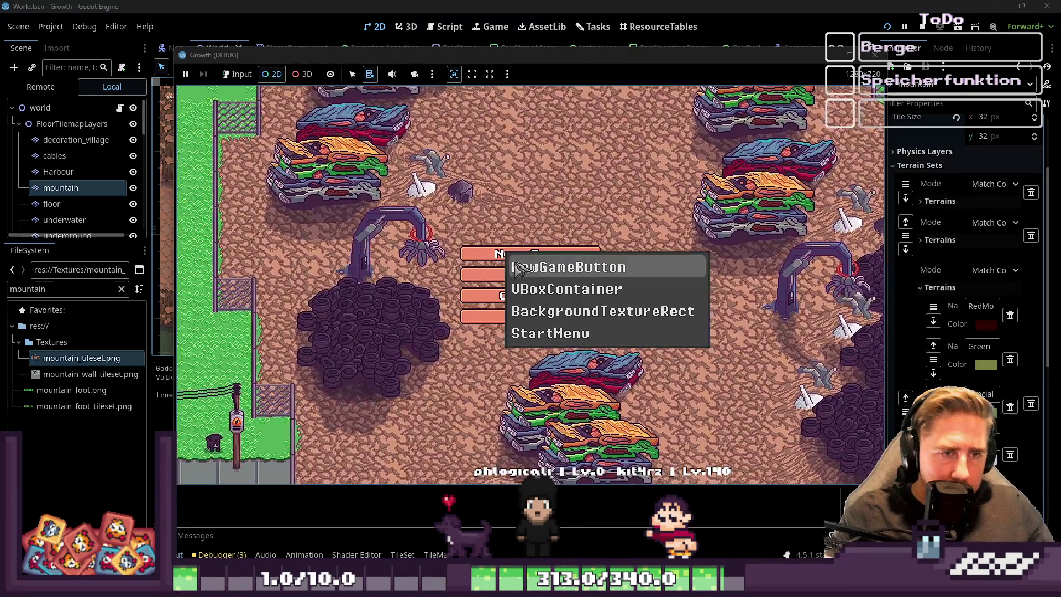
pyautogui.click(235, 76)
pyautogui.click(529, 254)
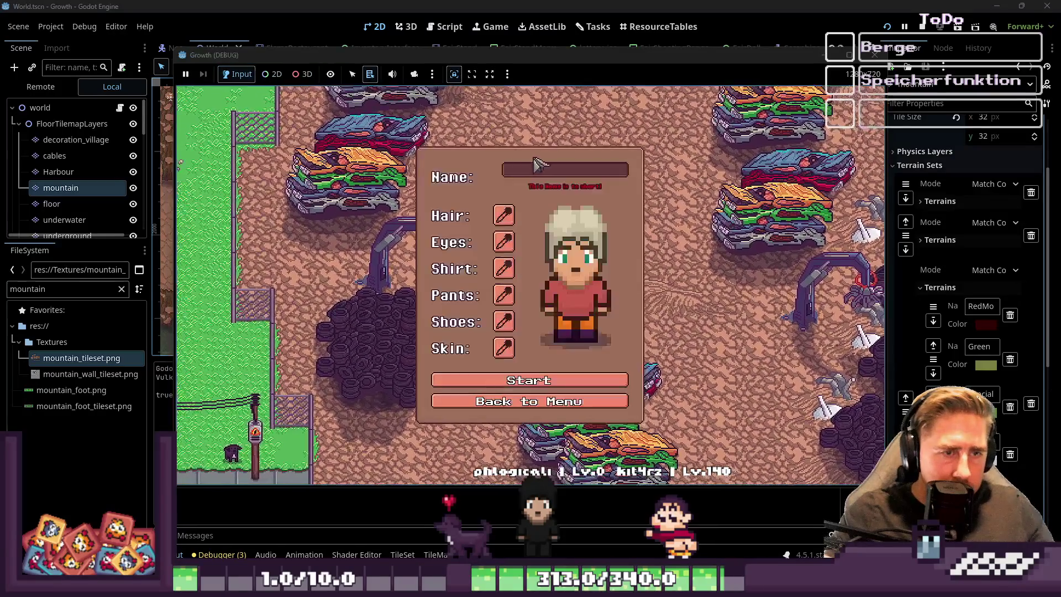
pyautogui.write('412')
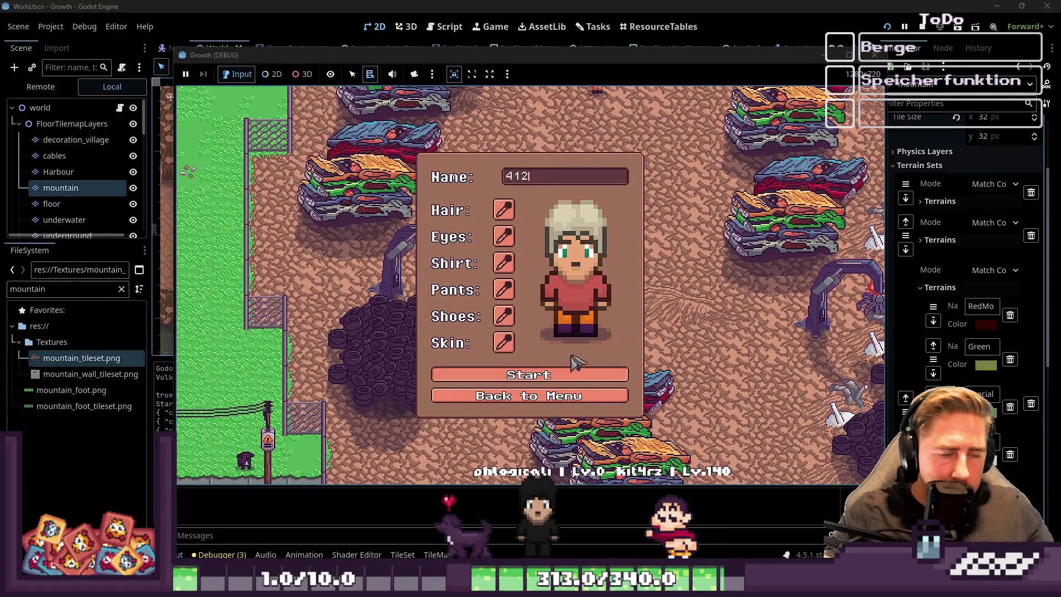
pyautogui.click(573, 371)
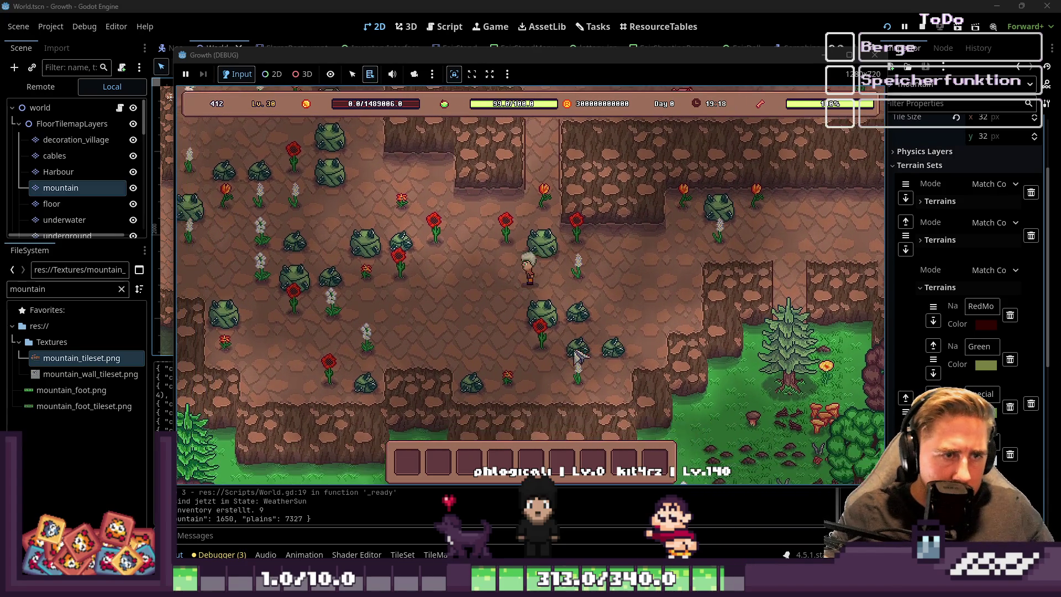
# Walk the character around the mountain, then take over the game camera for a wider view
pyautogui.press('w')
pyautogui.press('d')
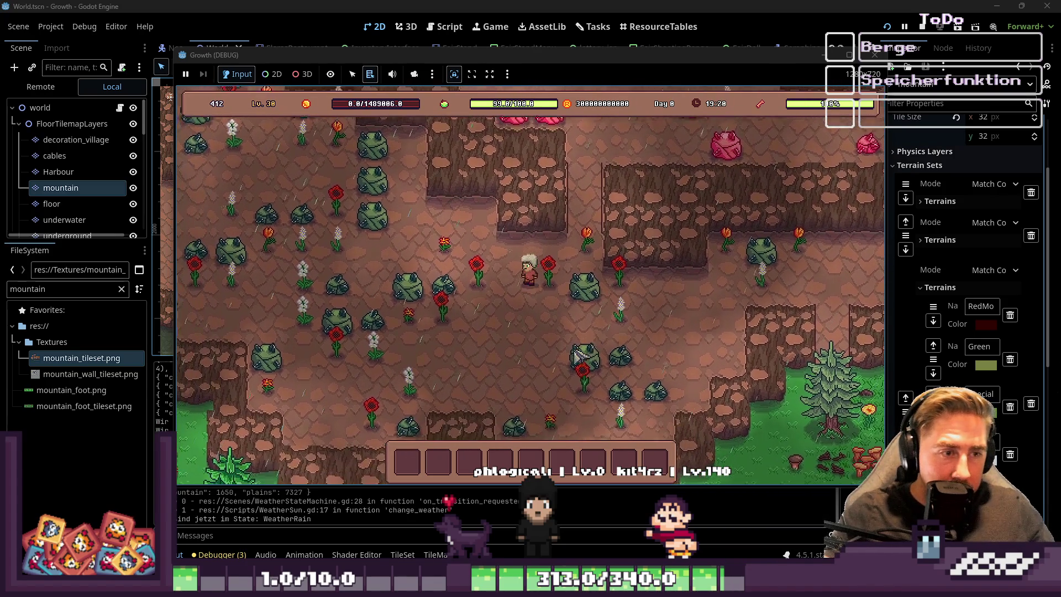
pyautogui.press('s')
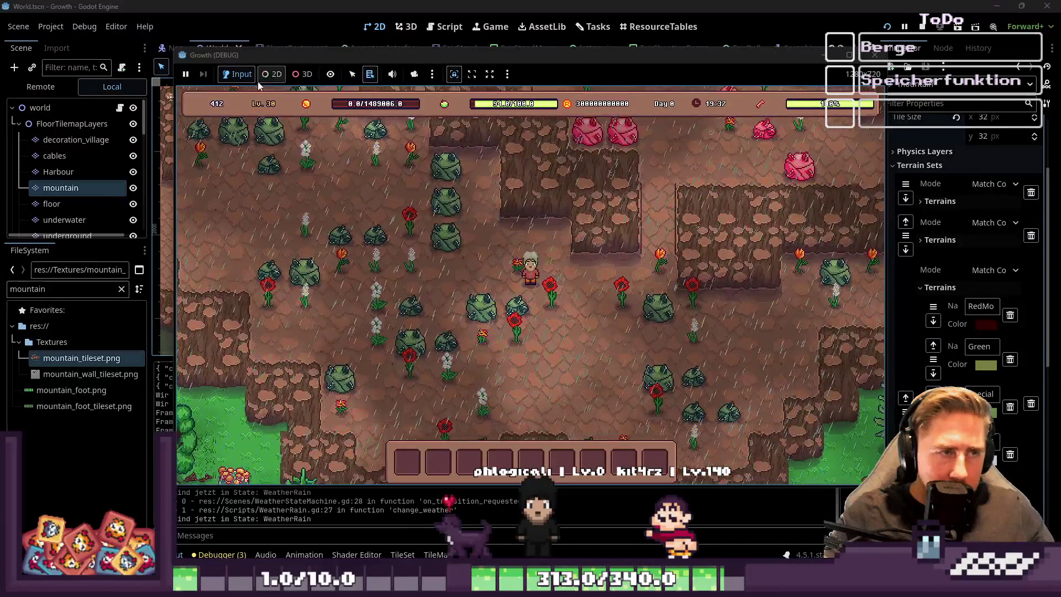
pyautogui.click(284, 74)
pyautogui.click(414, 74)
pyautogui.scroll(-5, 665, 288)
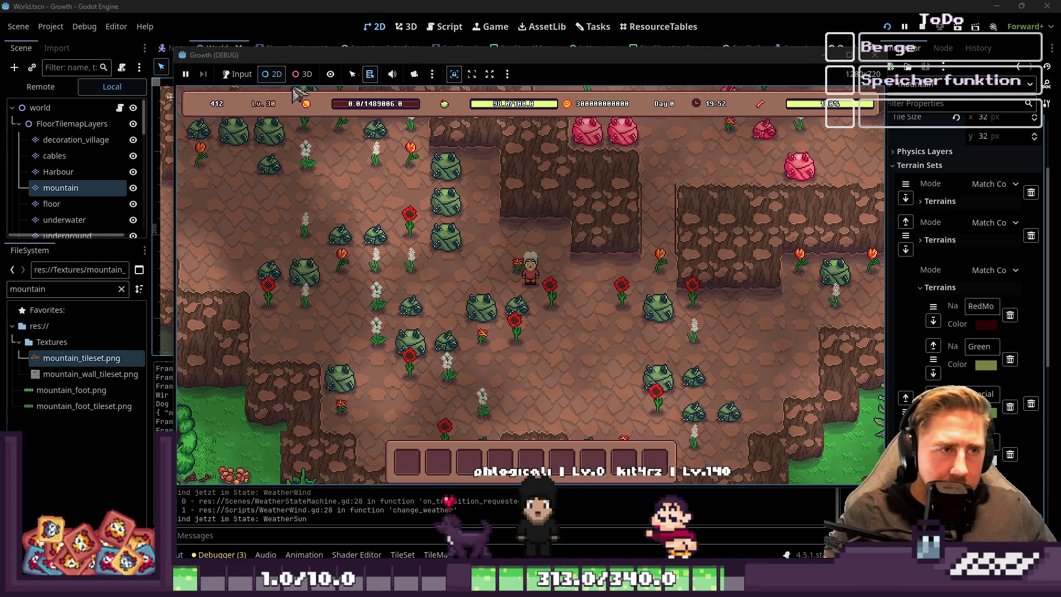
# Walk the character north past the cliffs and back, then close the running game
pyautogui.click(593, 272)
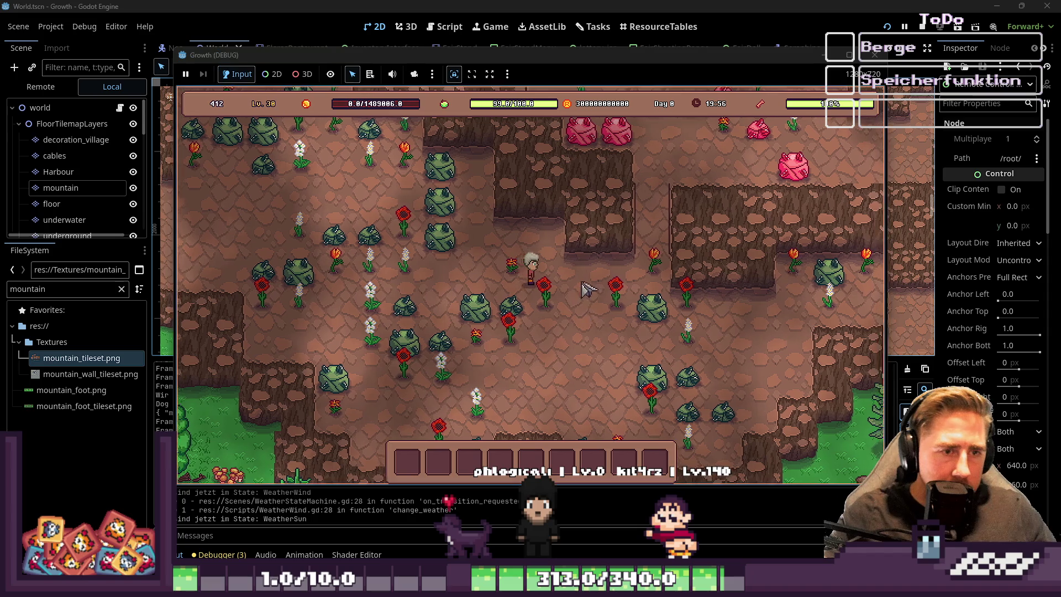
pyautogui.press('w')
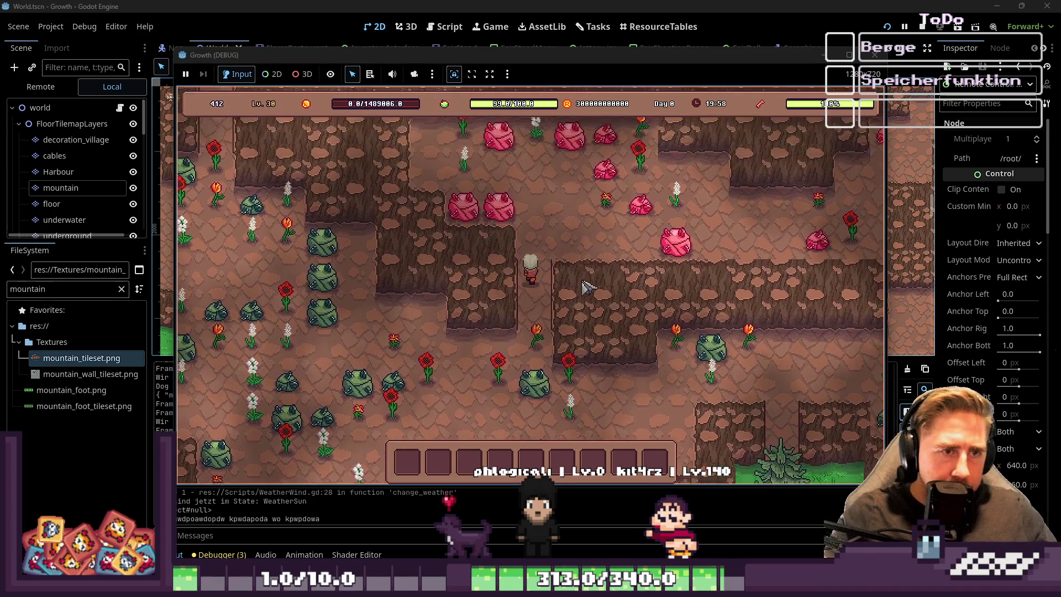
pyautogui.press('w')
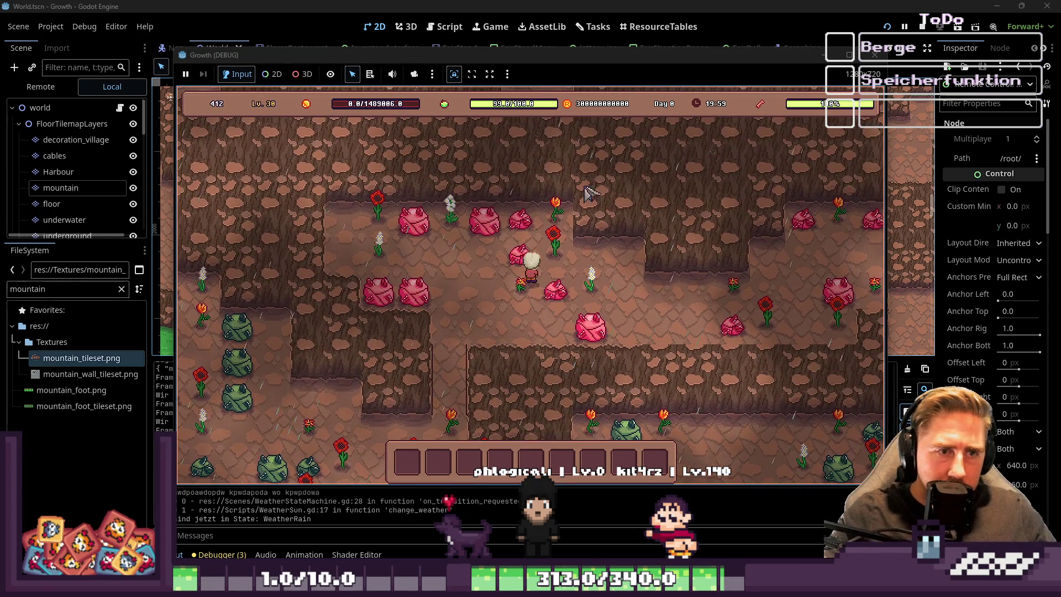
pyautogui.press('s')
pyautogui.press('w')
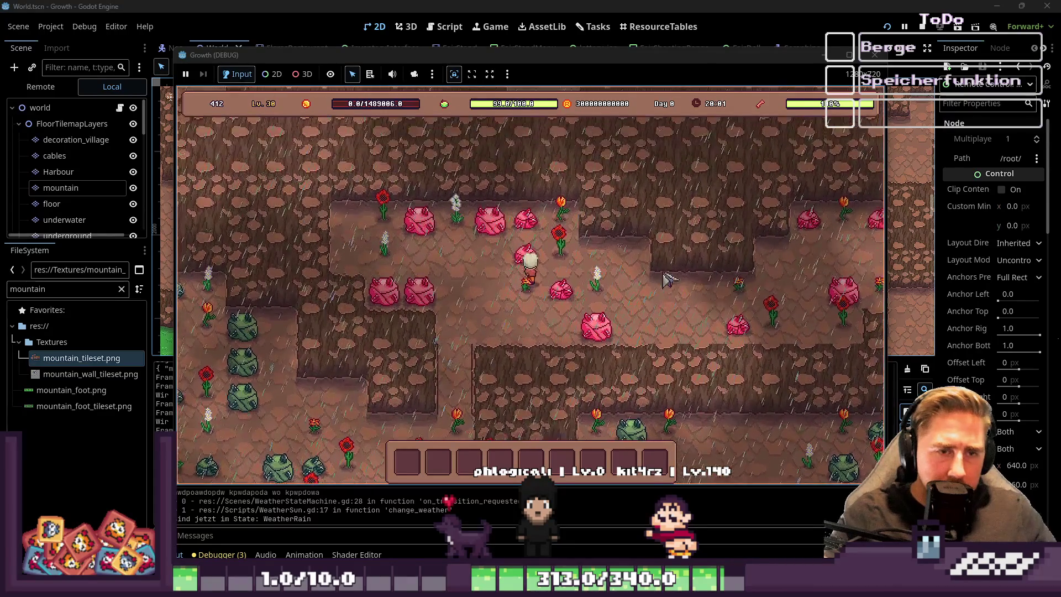
pyautogui.press('s')
pyautogui.press('a')
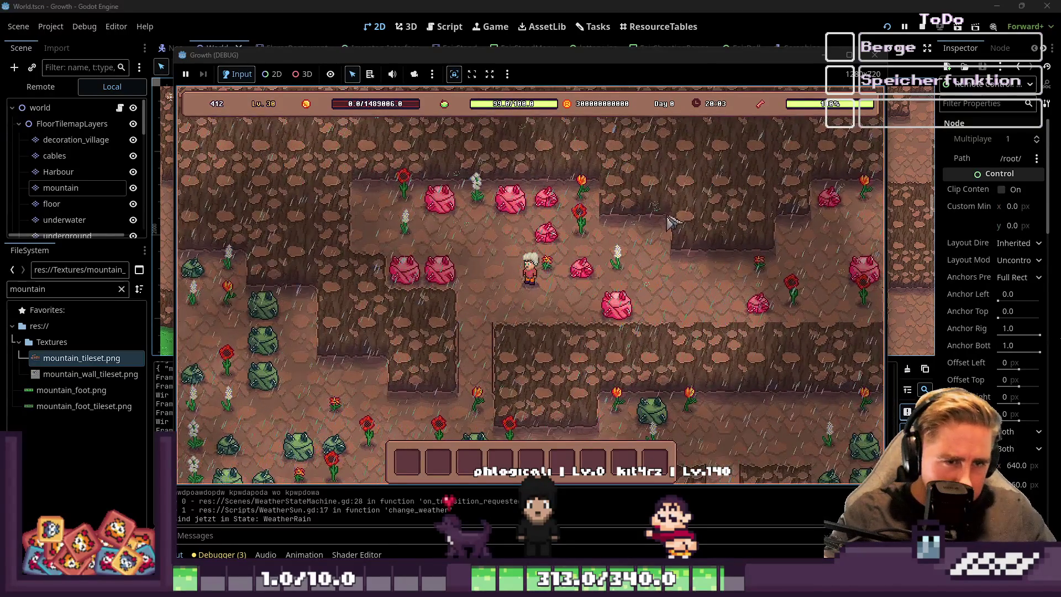
pyautogui.click(875, 53)
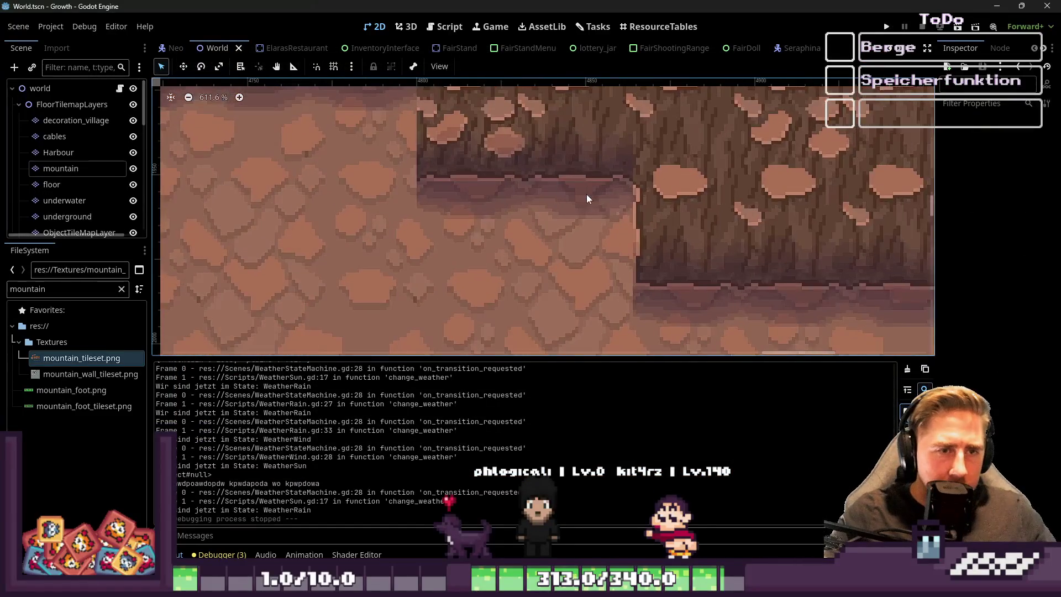
pyautogui.scroll(-1, 623, 166)
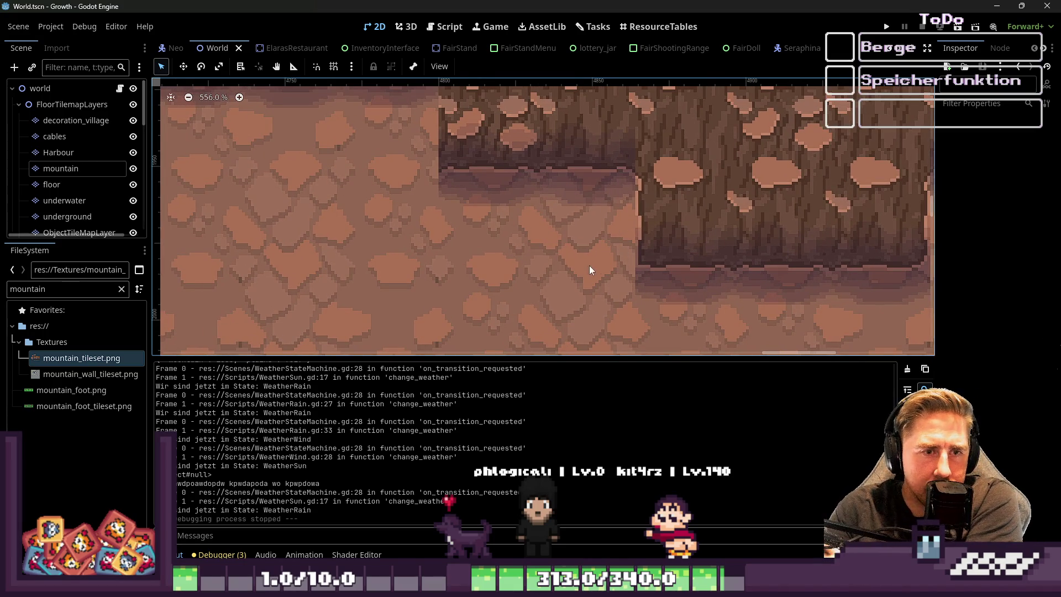
pyautogui.scroll(-10, 590, 271)
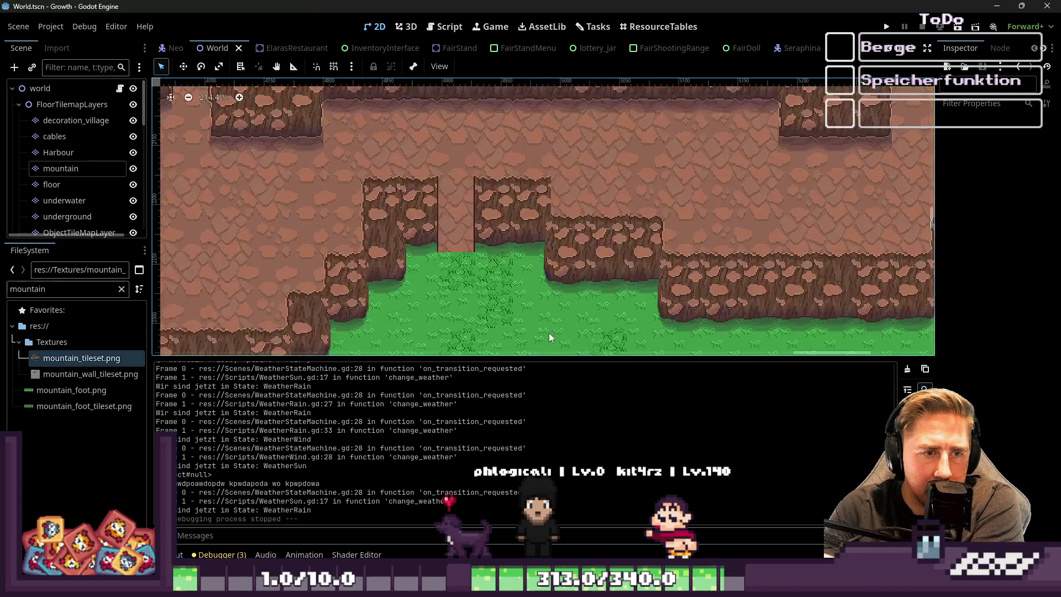
pyautogui.scroll(9, 550, 337)
pyautogui.scroll(-15, 575, 275)
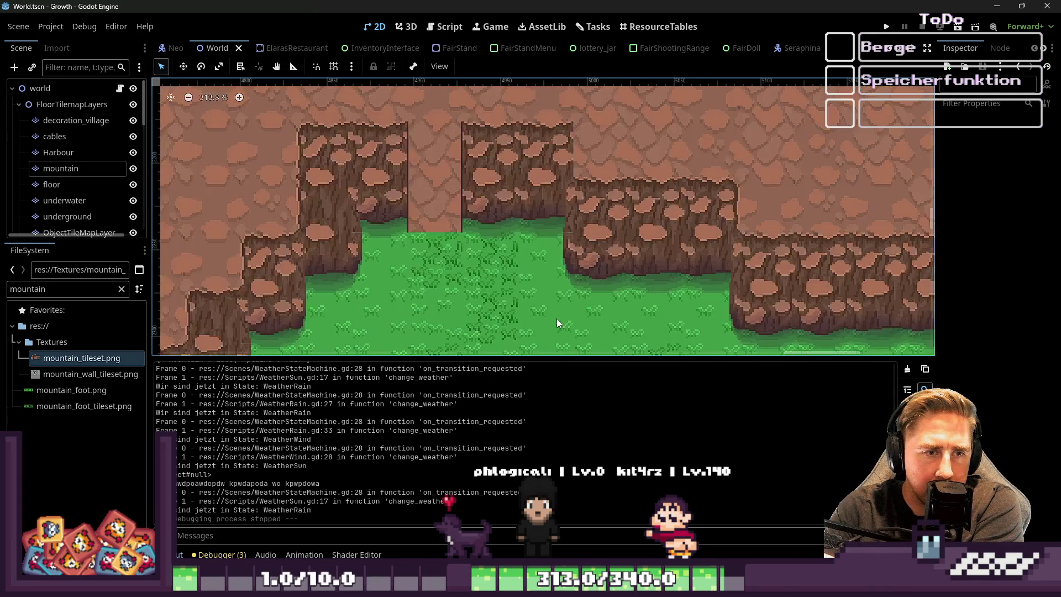
pyautogui.scroll(13, 508, 179)
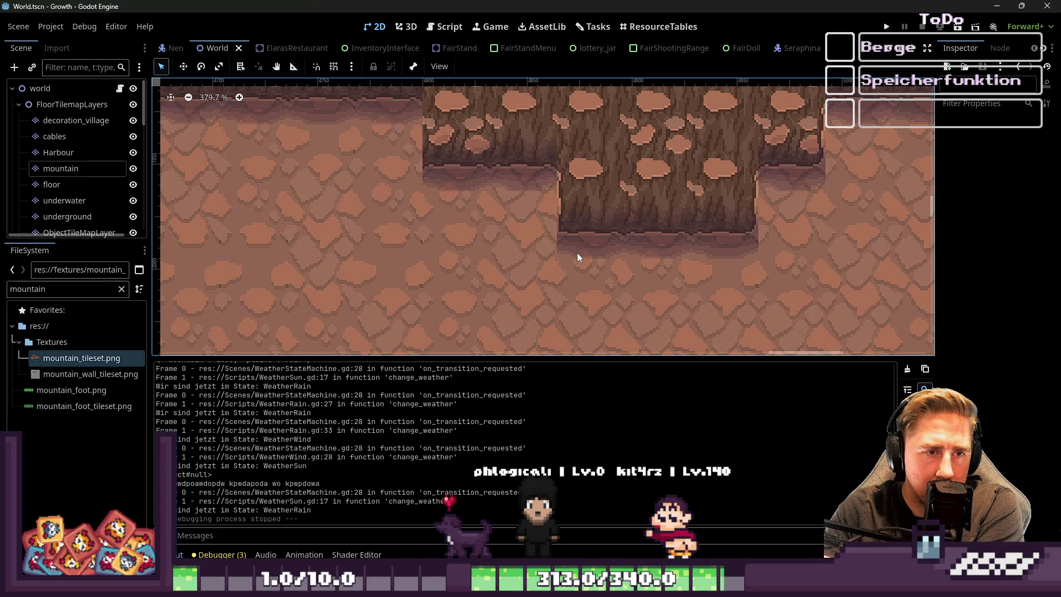
# With the Pencil, paint grey over the purple pixels along the cliff edge
pyautogui.click(1007, 5)
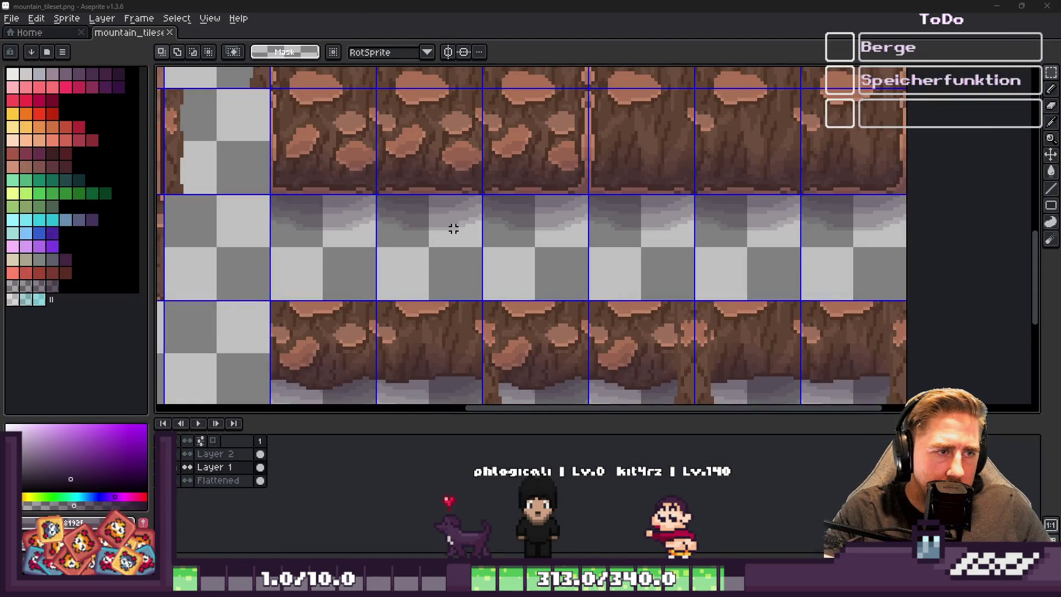
pyautogui.scroll(2, 453, 228)
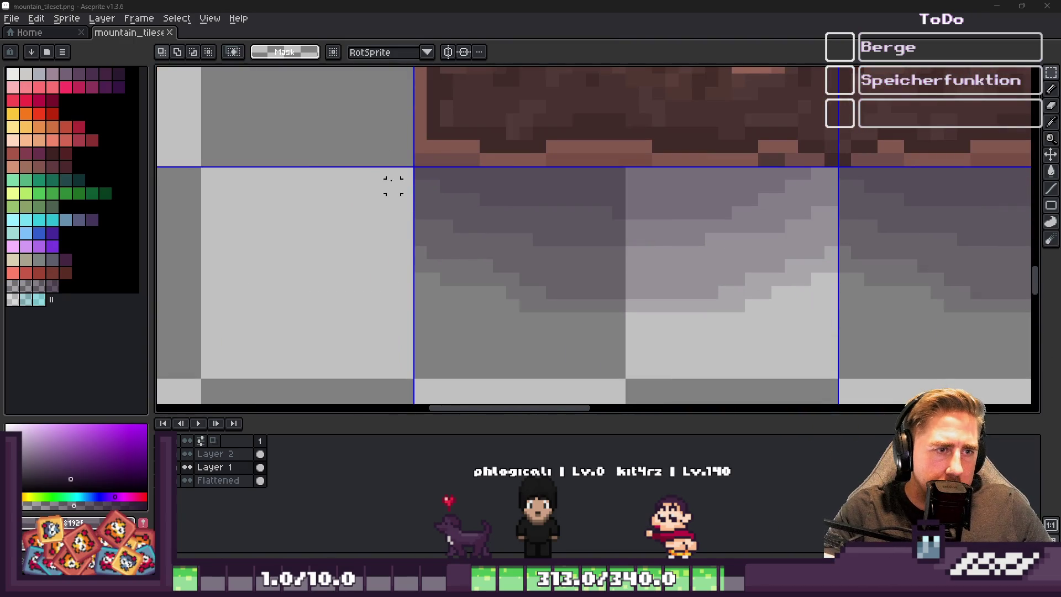
pyautogui.press('b')
pyautogui.scroll(5, 394, 200)
pyautogui.scroll(-4, 400, 200)
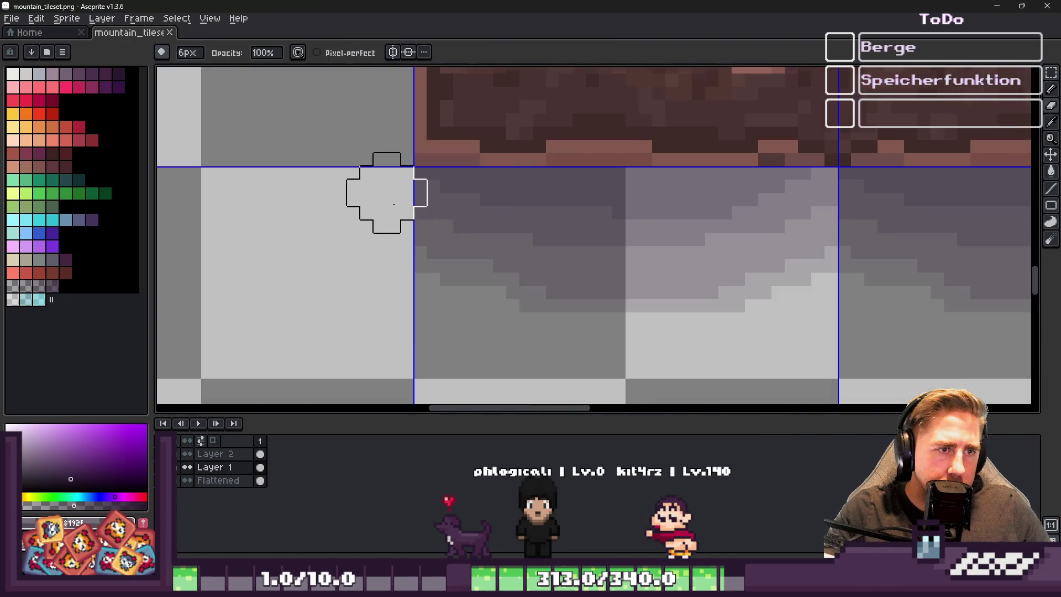
pyautogui.moveTo(403, 200)
pyautogui.mouseDown()
pyautogui.moveTo(426, 297)
pyautogui.moveTo(453, 297)
pyautogui.moveTo(386, 207)
pyautogui.mouseUp()
pyautogui.scroll(1, 410, 246)
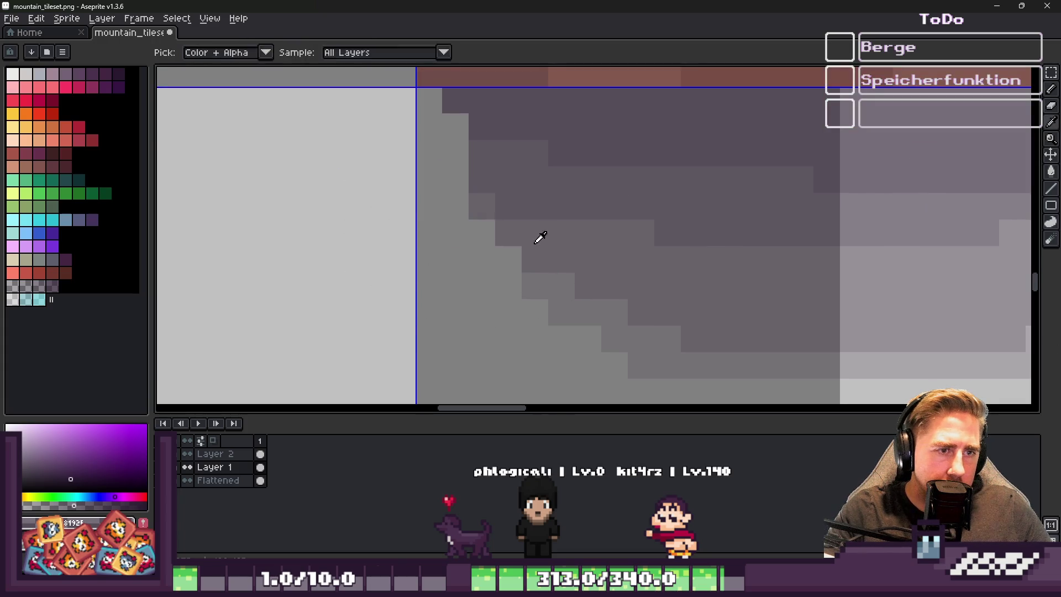
pyautogui.scroll(-5, 508, 233)
pyautogui.moveTo(561, 259)
pyautogui.mouseDown()
pyautogui.moveTo(506, 230)
pyautogui.moveTo(454, 125)
pyautogui.moveTo(455, 100)
pyautogui.moveTo(508, 206)
pyautogui.moveTo(641, 285)
pyautogui.moveTo(507, 256)
pyautogui.mouseUp()
# Sample the darker shadow colour, repaint the edge pixels, and draw a diagonal staircase
pyautogui.keyDown('alt'); pyautogui.click(652, 292); pyautogui.keyUp('alt')
pyautogui.moveTo(654, 285)
pyautogui.mouseDown()
pyautogui.moveTo(630, 284)
pyautogui.moveTo(594, 255)
pyautogui.moveTo(585, 300)
pyautogui.mouseUp()
pyautogui.keyDown('alt'); pyautogui.click(585, 301); pyautogui.keyUp('alt')
pyautogui.click(579, 283)
pyautogui.keyDown('alt'); pyautogui.click(579, 286); pyautogui.keyUp('alt')
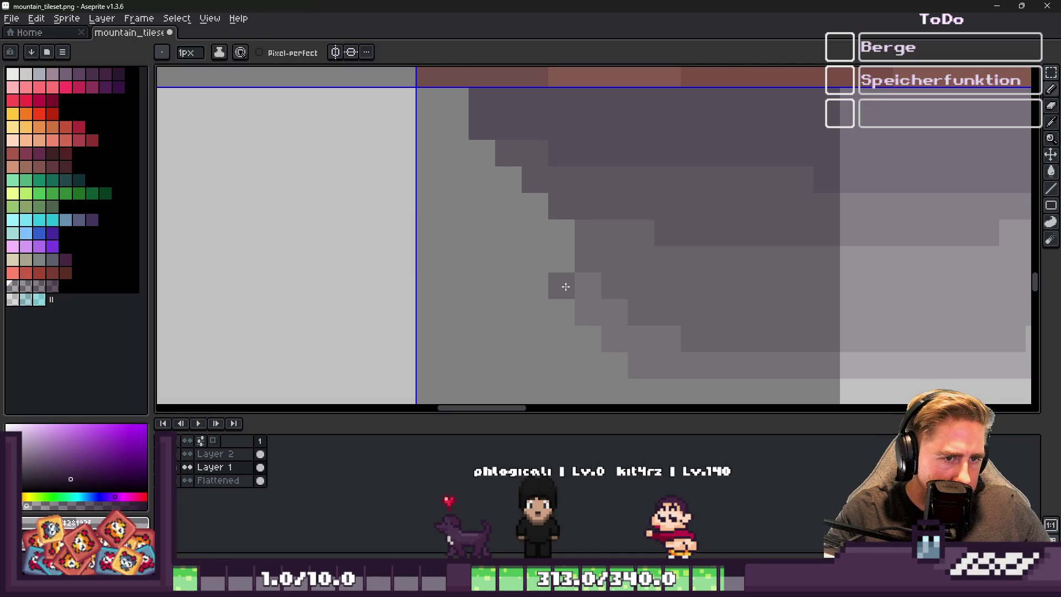
pyautogui.moveTo(562, 232); pyautogui.dragTo(476, 160)
# Darken stray light pixels on the shadow's stepped edge and extend the staircase
pyautogui.scroll(1, 476, 149)
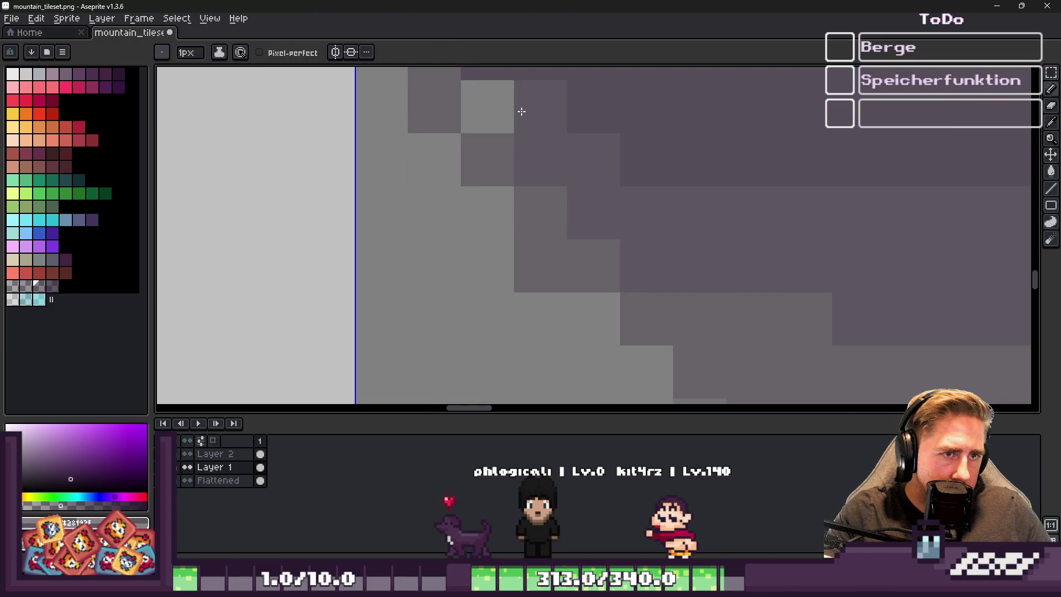
pyautogui.click(486, 212)
pyautogui.scroll(-1, 489, 166)
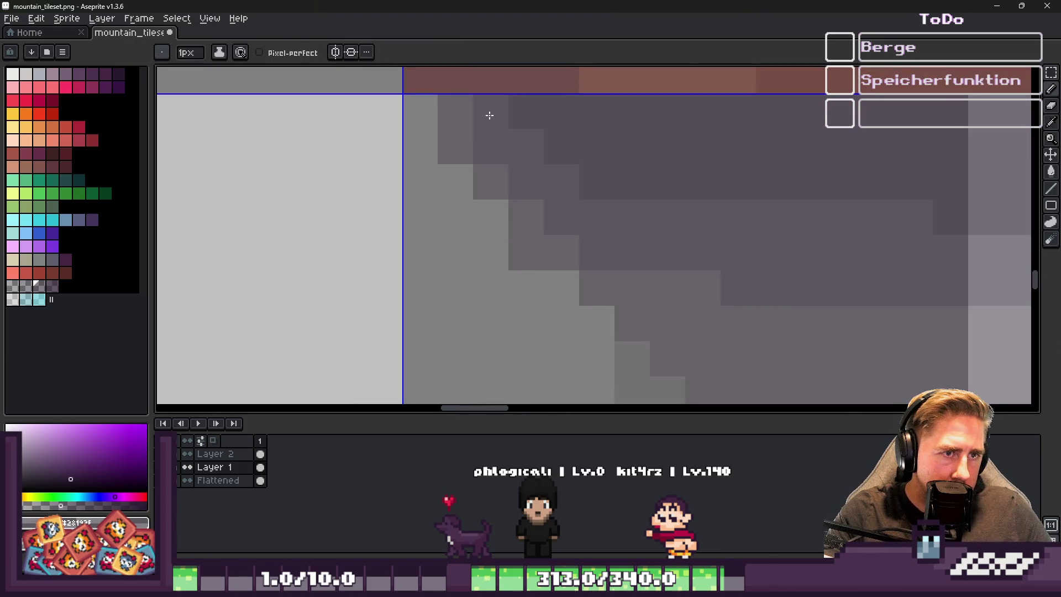
pyautogui.scroll(3, 434, 144)
pyautogui.scroll(-3, 446, 160)
pyautogui.click(506, 214)
pyautogui.click(570, 279)
pyautogui.scroll(-1, 558, 260)
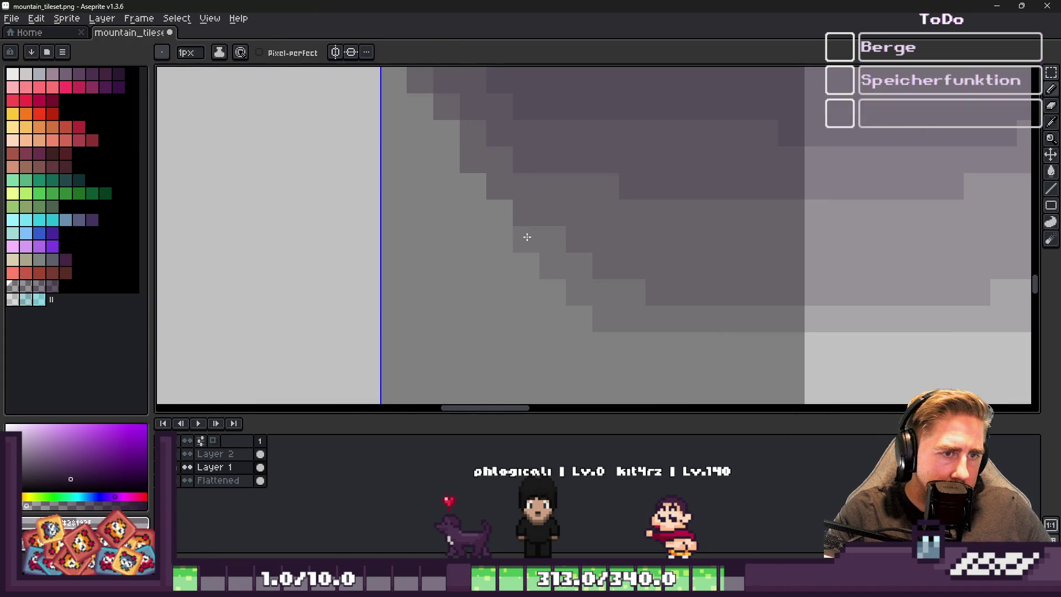
pyautogui.keyDown('shift'); pyautogui.click(449, 169); pyautogui.keyUp('shift')
pyautogui.scroll(-2, 410, 119)
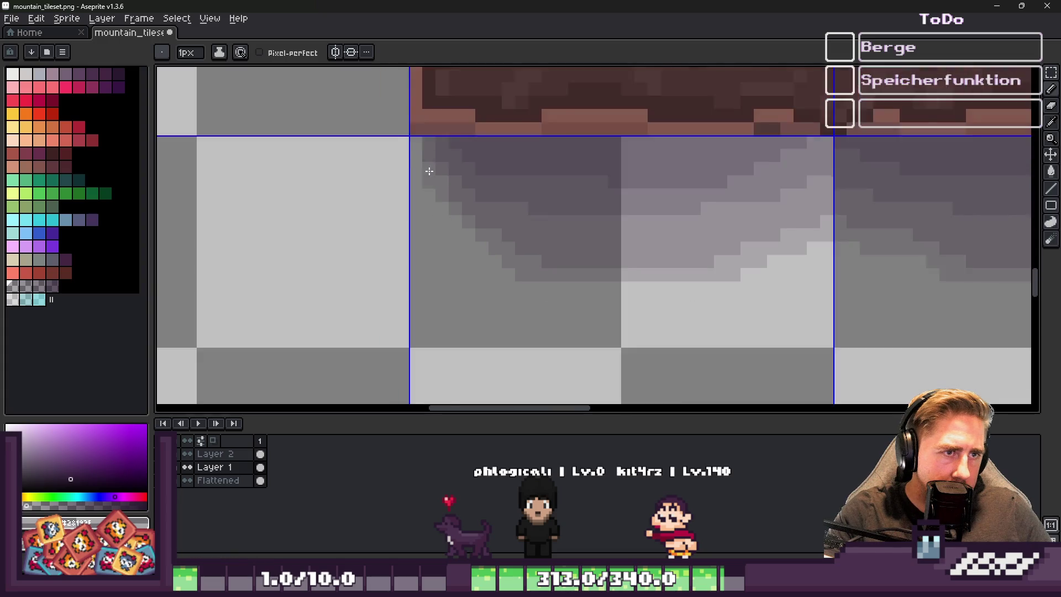
pyautogui.scroll(2, 412, 137)
pyautogui.scroll(-3, 387, 151)
pyautogui.scroll(3, 400, 201)
pyautogui.scroll(-2, 484, 249)
pyautogui.scroll(-1, 485, 249)
pyautogui.scroll(3, 464, 238)
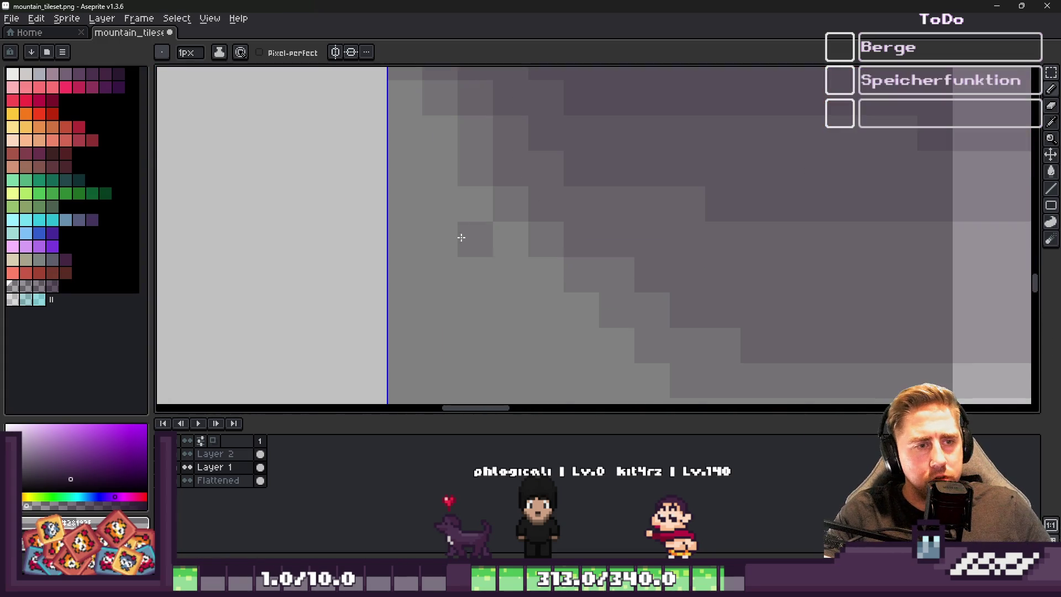
# Draw a short run of darker shadow pixels and undo a misplaced step-row stroke
pyautogui.moveTo(481, 221); pyautogui.dragTo(599, 326)
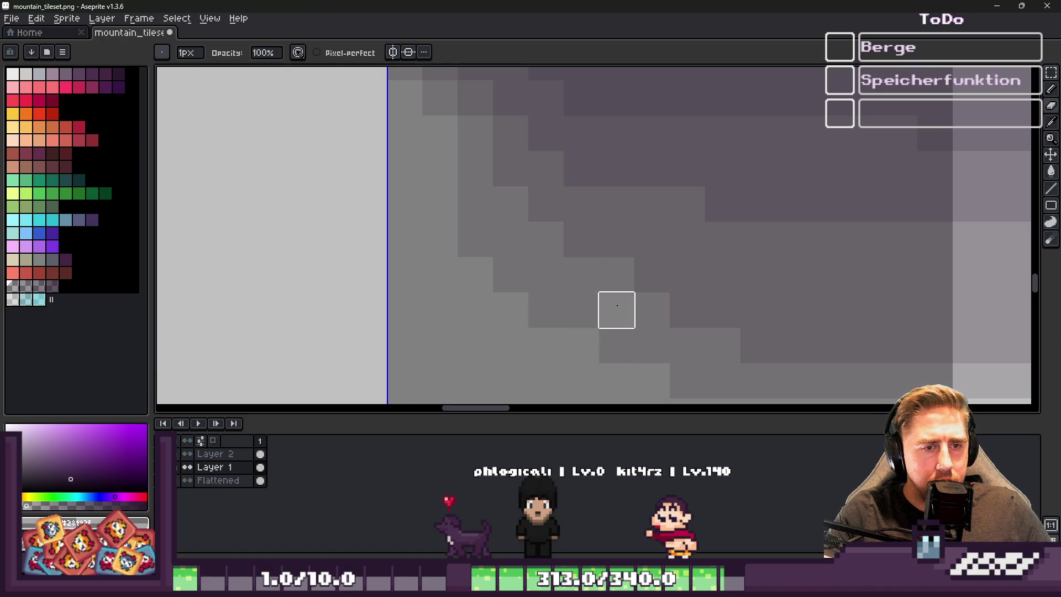
pyautogui.scroll(-2, 567, 242)
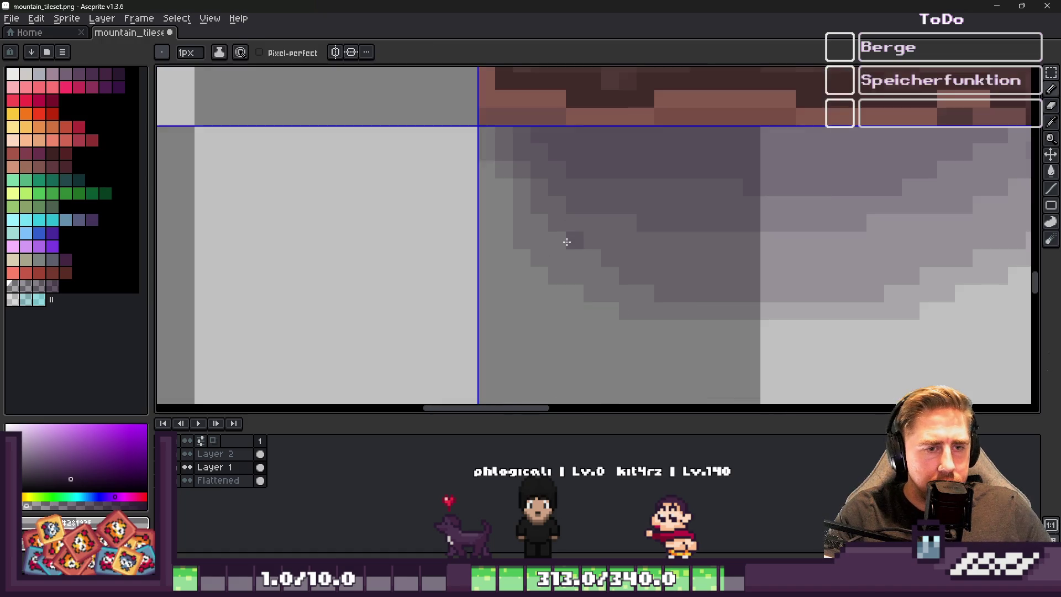
pyautogui.scroll(1, 528, 214)
pyautogui.moveTo(586, 217)
pyautogui.mouseDown()
pyautogui.moveTo(504, 216)
pyautogui.moveTo(578, 223)
pyautogui.moveTo(523, 225)
pyautogui.moveTo(502, 211)
pyautogui.mouseUp()
pyautogui.hotkey('ctrl', 'z')
pyautogui.scroll(-1, 470, 288)
pyautogui.scroll(1, 547, 237)
pyautogui.scroll(-4, 558, 243)
pyautogui.scroll(5, 491, 252)
# Darken the remaining step pixels and extend the dark step row to the right
pyautogui.click(540, 228)
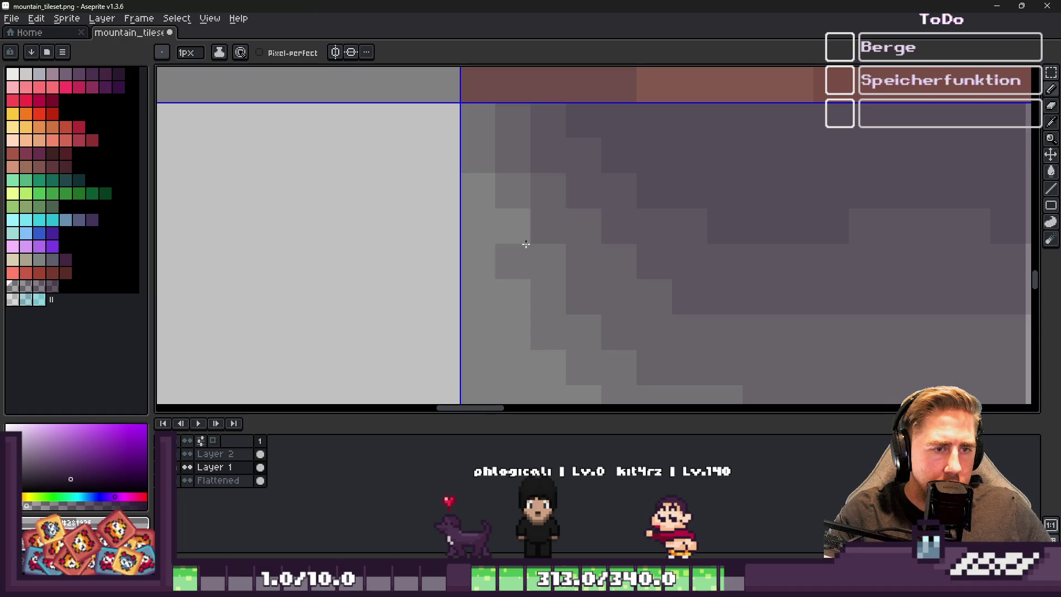
pyautogui.click(519, 233)
pyautogui.moveTo(519, 254); pyautogui.dragTo(545, 248)
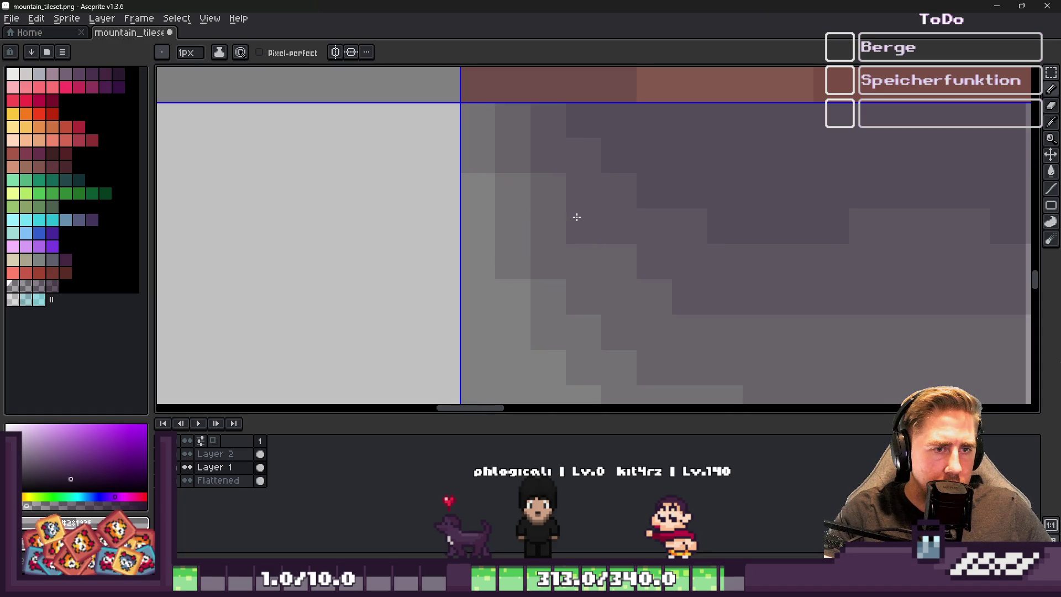
pyautogui.scroll(-4, 508, 256)
pyautogui.scroll(3, 508, 256)
pyautogui.moveTo(616, 230); pyautogui.dragTo(724, 226)
pyautogui.scroll(-3, 508, 264)
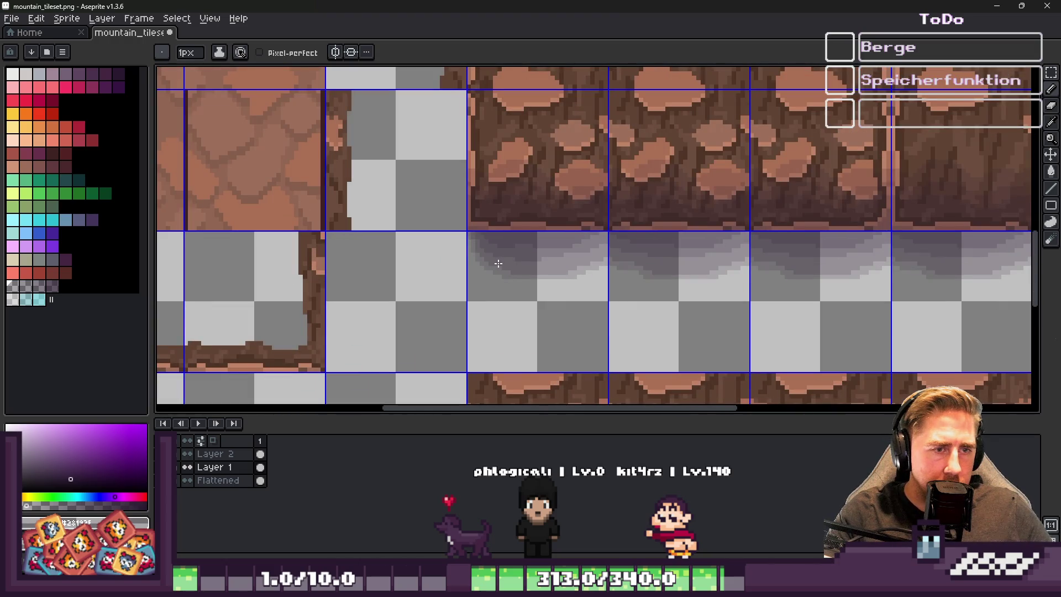
# Delete the faulty shadow tile and replace it with a copy of the neighbouring shadow
pyautogui.press('m')
pyautogui.moveTo(519, 243); pyautogui.dragTo(498, 264)
pyautogui.scroll(-1, 292, 268)
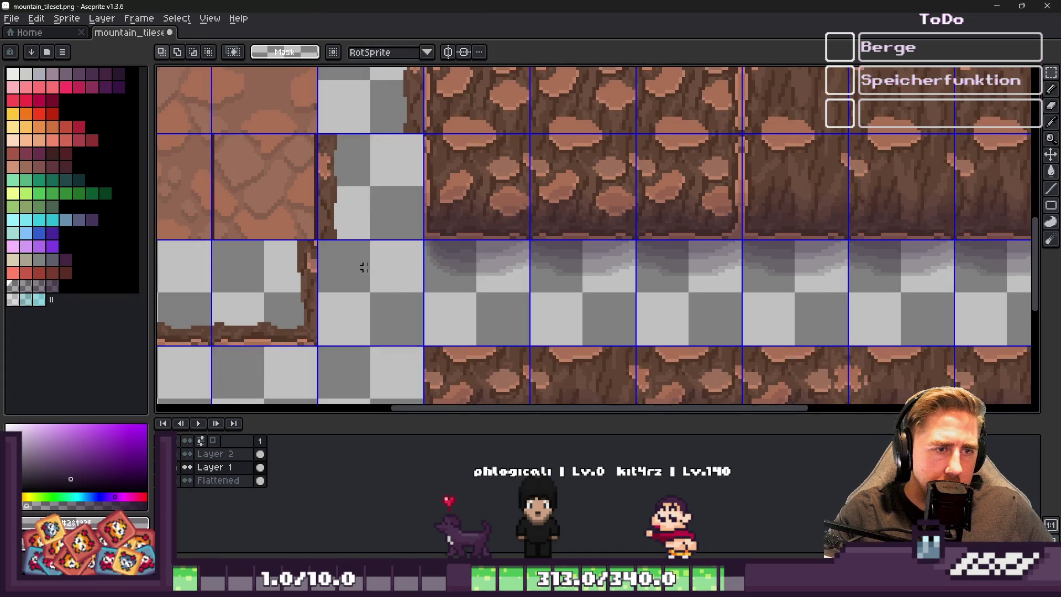
pyautogui.scroll(-1, 378, 271)
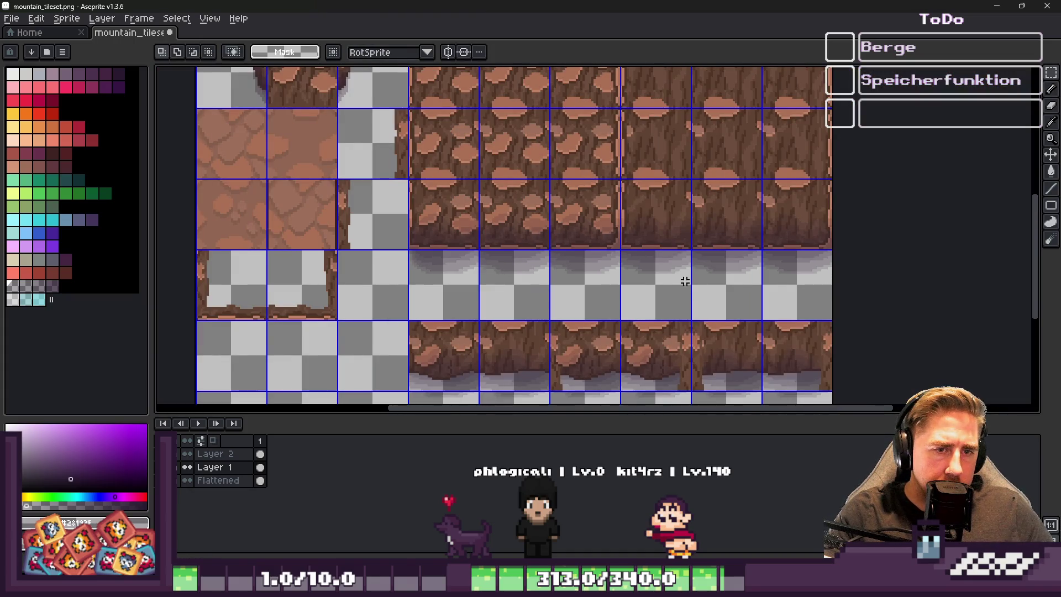
pyautogui.scroll(2, 687, 282)
pyautogui.moveTo(653, 277); pyautogui.dragTo(656, 282)
pyautogui.press('Delete')
pyautogui.hotkey('ctrl', 'd')
pyautogui.moveTo(216, 279)
pyautogui.mouseDown()
pyautogui.moveTo(656, 303)
pyautogui.moveTo(641, 304)
pyautogui.mouseUp()
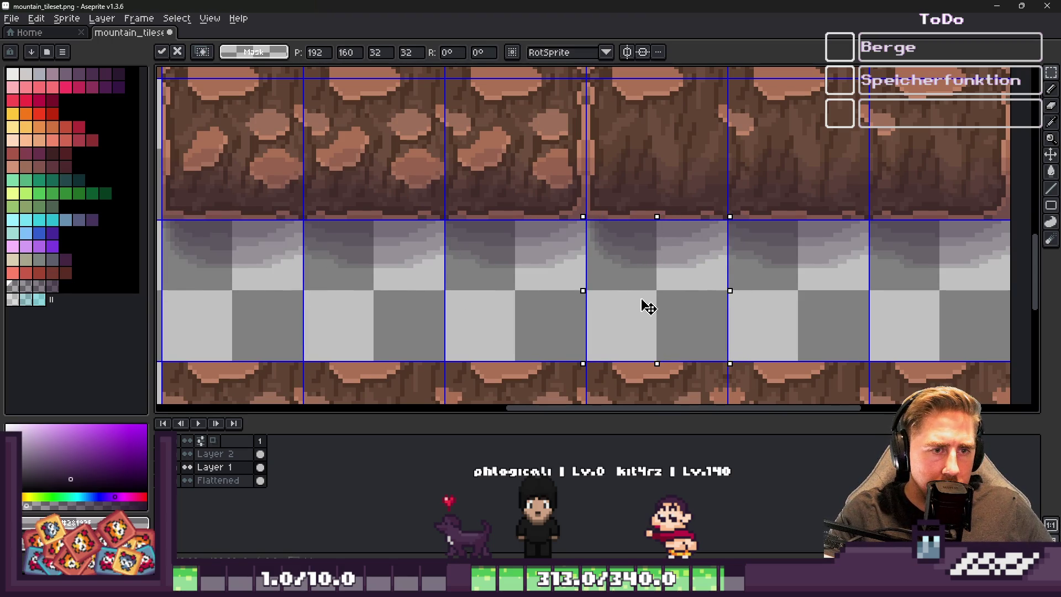
pyautogui.press('Return')
# Trim the shadow's right edge into a staircase and add a grey edge pixel
pyautogui.scroll(-1, 824, 262)
pyautogui.scroll(2, 824, 262)
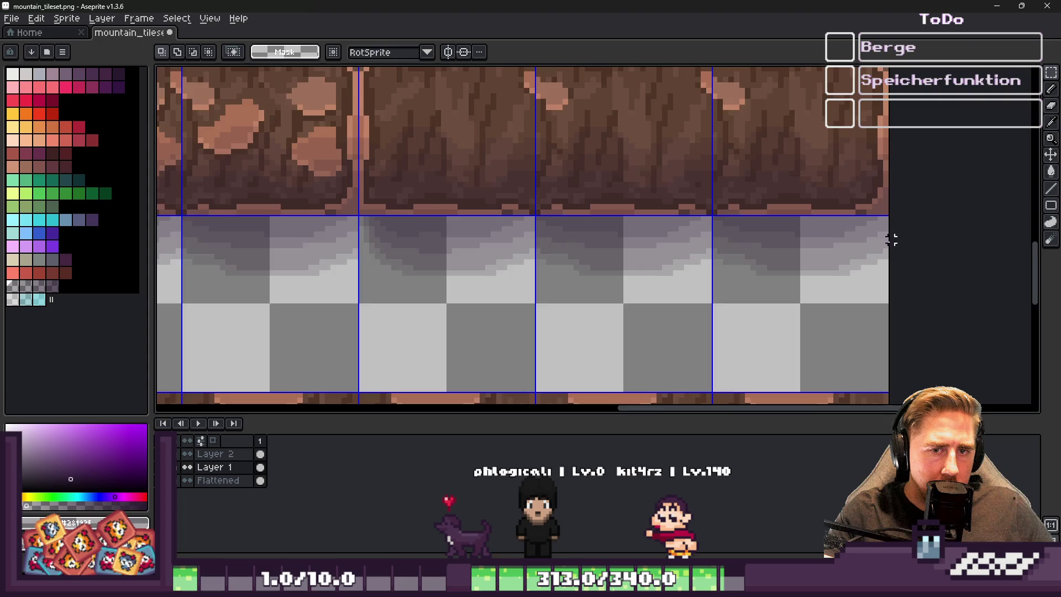
pyautogui.scroll(2, 880, 245)
pyautogui.press('b')
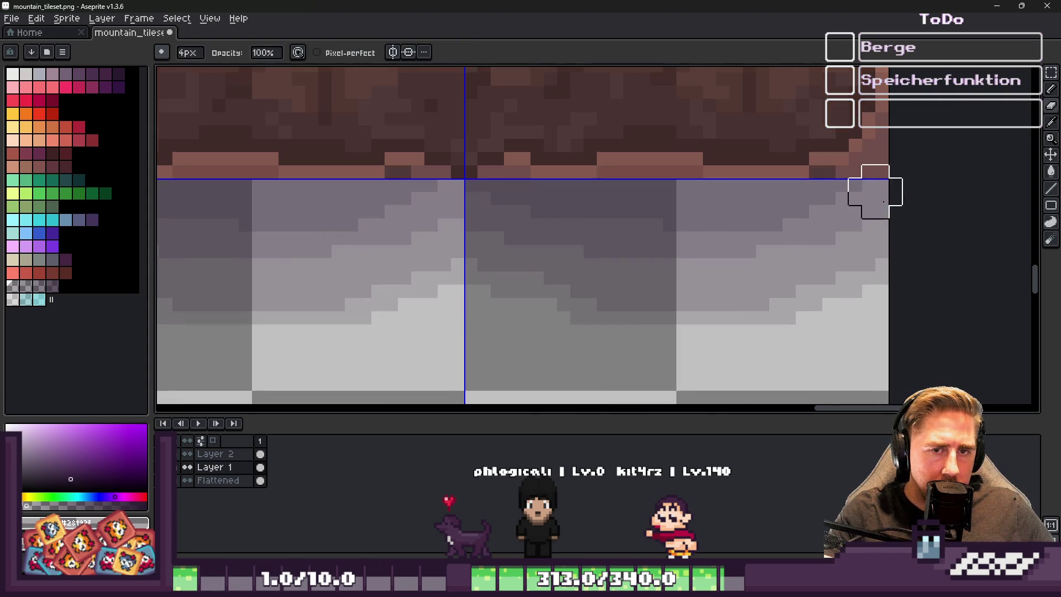
pyautogui.moveTo(900, 210)
pyautogui.mouseDown()
pyautogui.moveTo(794, 339)
pyautogui.moveTo(727, 372)
pyautogui.moveTo(831, 295)
pyautogui.moveTo(912, 201)
pyautogui.moveTo(794, 320)
pyautogui.moveTo(704, 331)
pyautogui.moveTo(798, 298)
pyautogui.moveTo(884, 244)
pyautogui.moveTo(819, 270)
pyautogui.moveTo(864, 254)
pyautogui.moveTo(872, 236)
pyautogui.mouseUp()
pyautogui.press('b')
pyautogui.scroll(3, 827, 248)
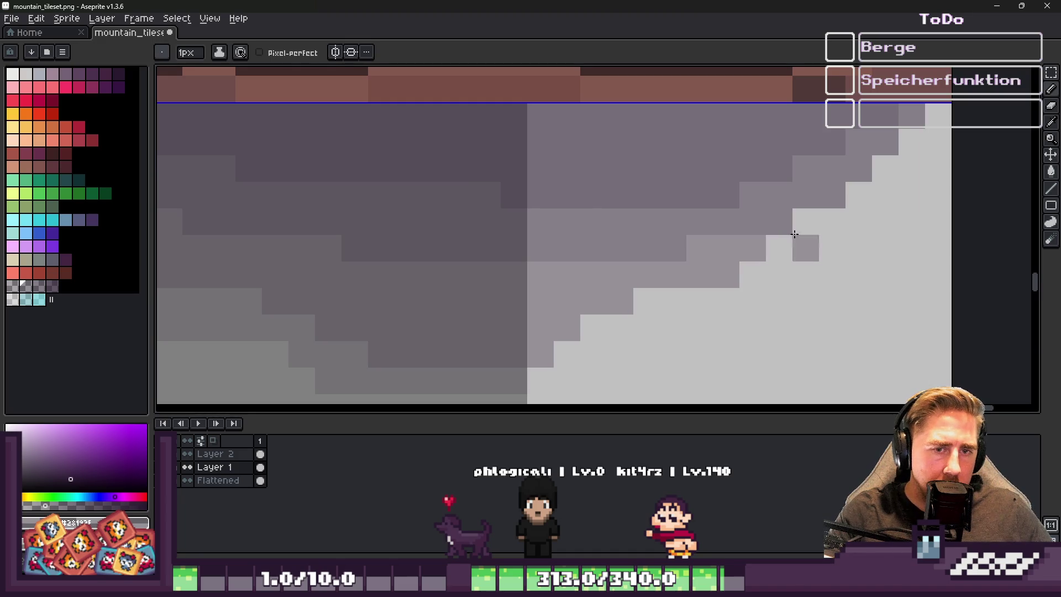
pyautogui.click(939, 116)
# Paint three medium grey staircase pixels and darken two others along the edge
pyautogui.press('e')
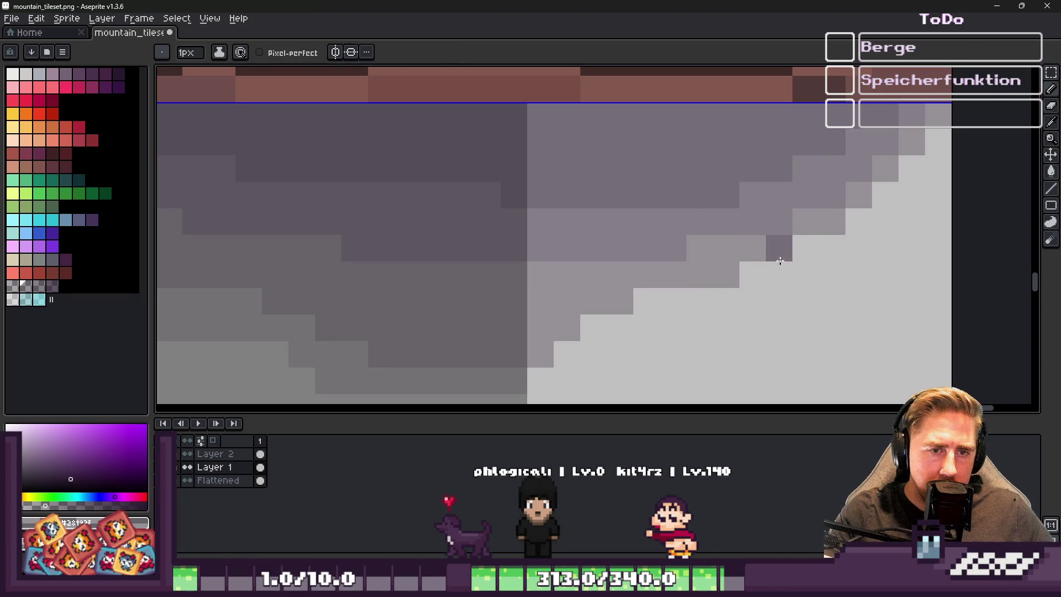
pyautogui.press('b')
pyautogui.click(752, 274)
pyautogui.click(854, 221)
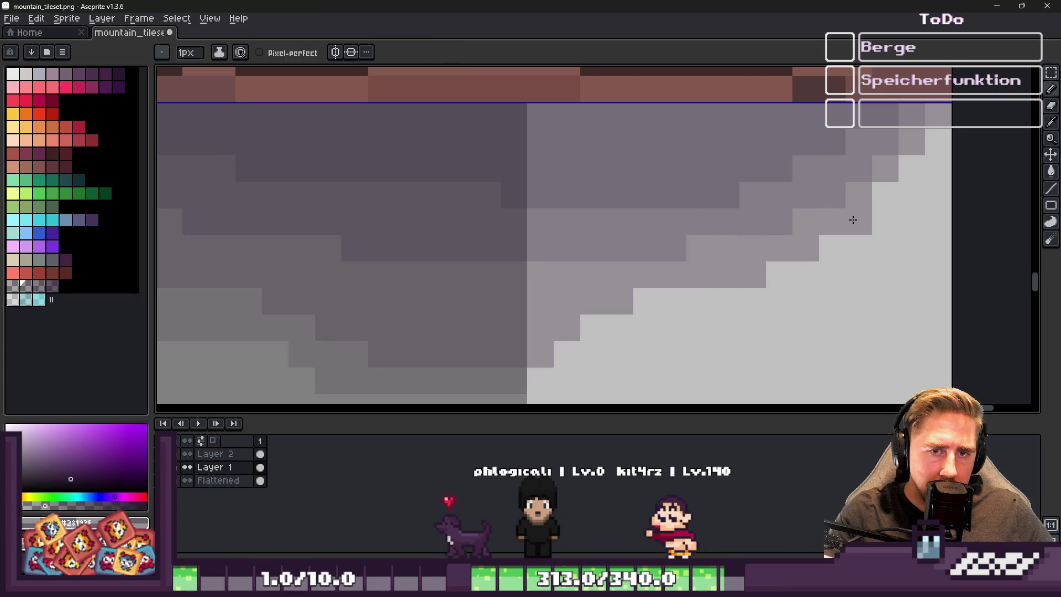
pyautogui.click(906, 170)
pyautogui.click(937, 166)
pyautogui.click(885, 167)
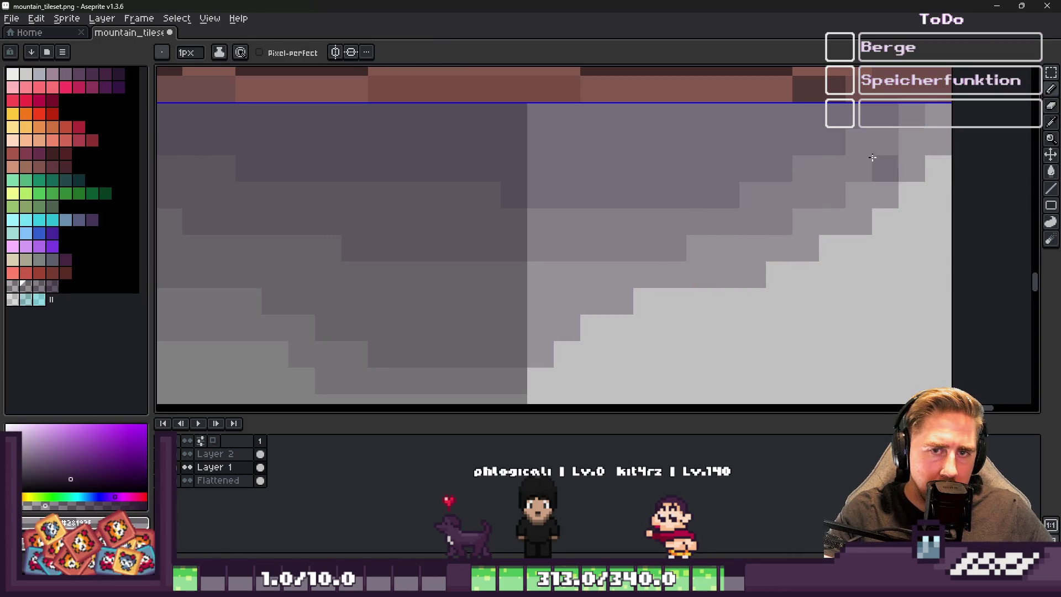
# Add a dark grey shadow pixel and repaint the edge pixels in medium grey
pyautogui.keyDown('alt'); pyautogui.click(886, 134); pyautogui.keyUp('alt')
pyautogui.keyDown('alt'); pyautogui.click(531, 364); pyautogui.keyUp('alt')
pyautogui.click(620, 301)
pyautogui.keyDown('alt'); pyautogui.click(655, 311); pyautogui.keyUp('alt')
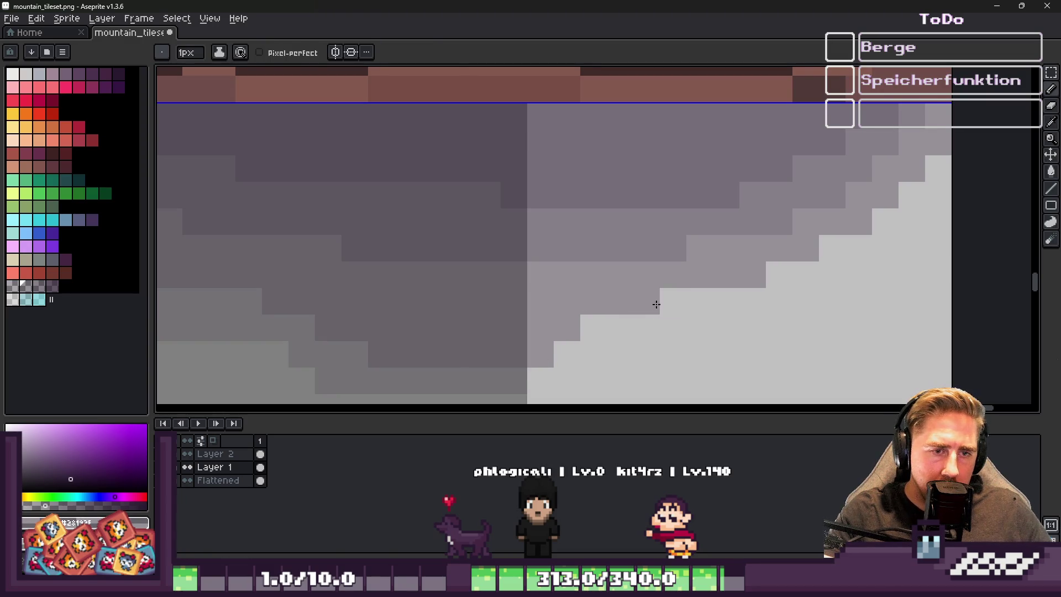
pyautogui.moveTo(654, 303); pyautogui.dragTo(701, 307)
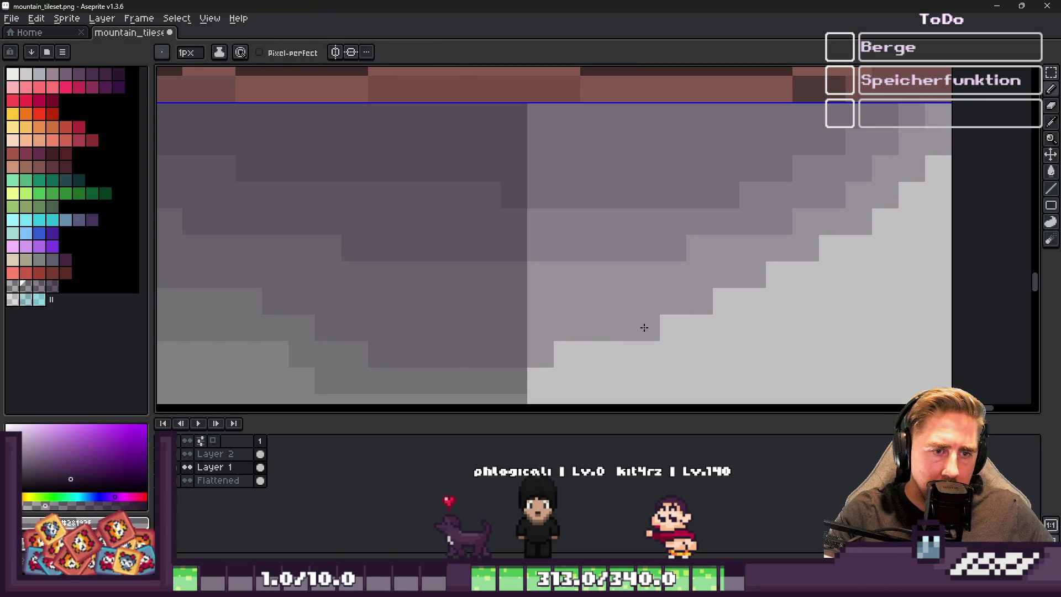
pyautogui.scroll(-2, 567, 345)
pyautogui.scroll(1, 606, 272)
pyautogui.keyDown('alt'); pyautogui.click(540, 260); pyautogui.keyUp('alt')
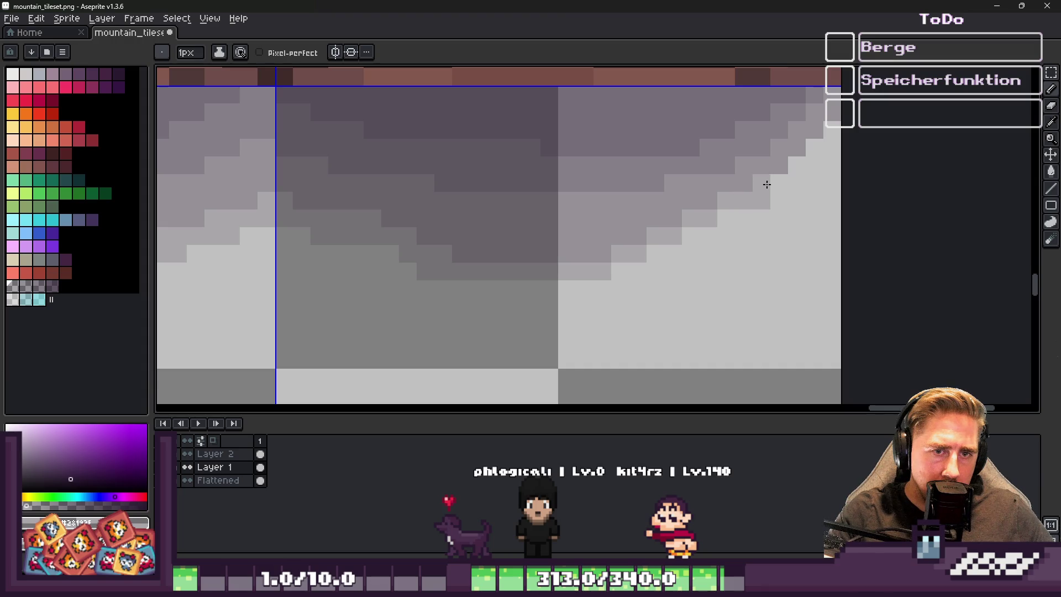
pyautogui.press('e')
pyautogui.press('b')
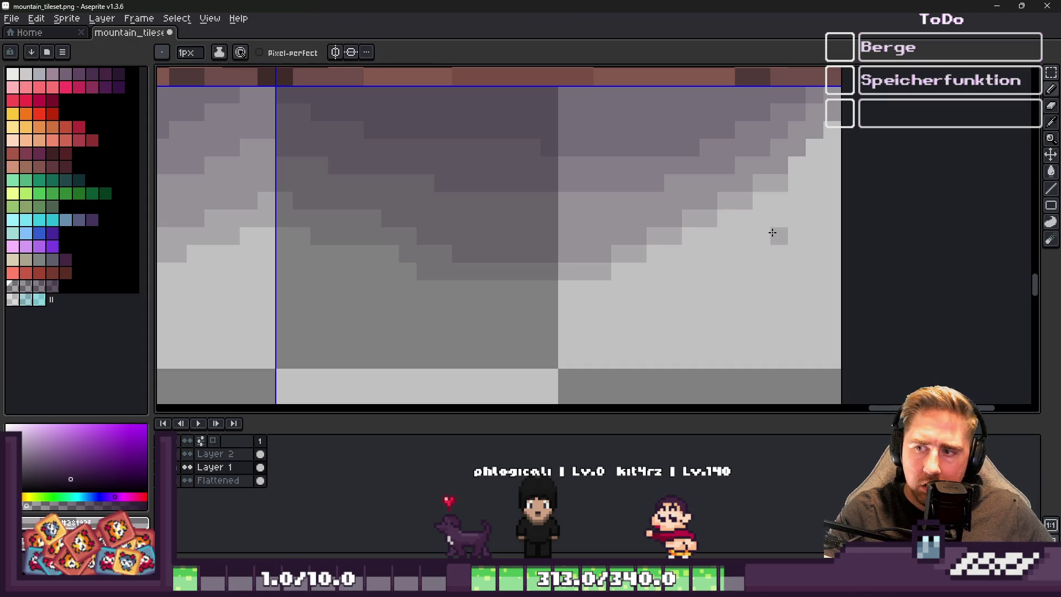
# Delete a thin column of shadow pixels and shift the adjacent shadow region one pixel left
pyautogui.scroll(-1, 777, 221)
pyautogui.scroll(2, 796, 172)
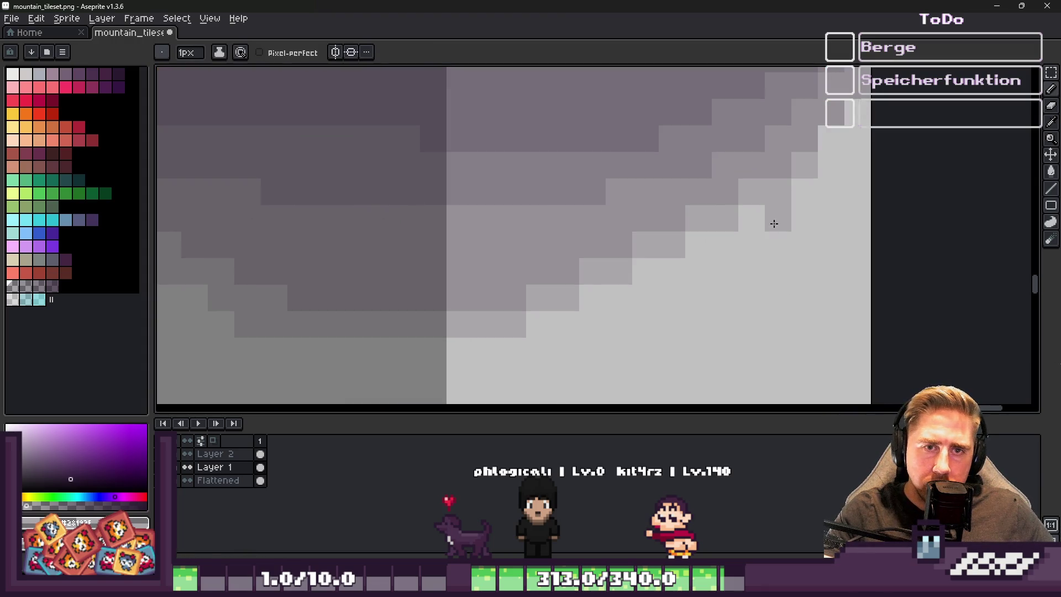
pyautogui.scroll(2, 774, 221)
pyautogui.press('e')
pyautogui.press('b')
pyautogui.scroll(-2, 772, 187)
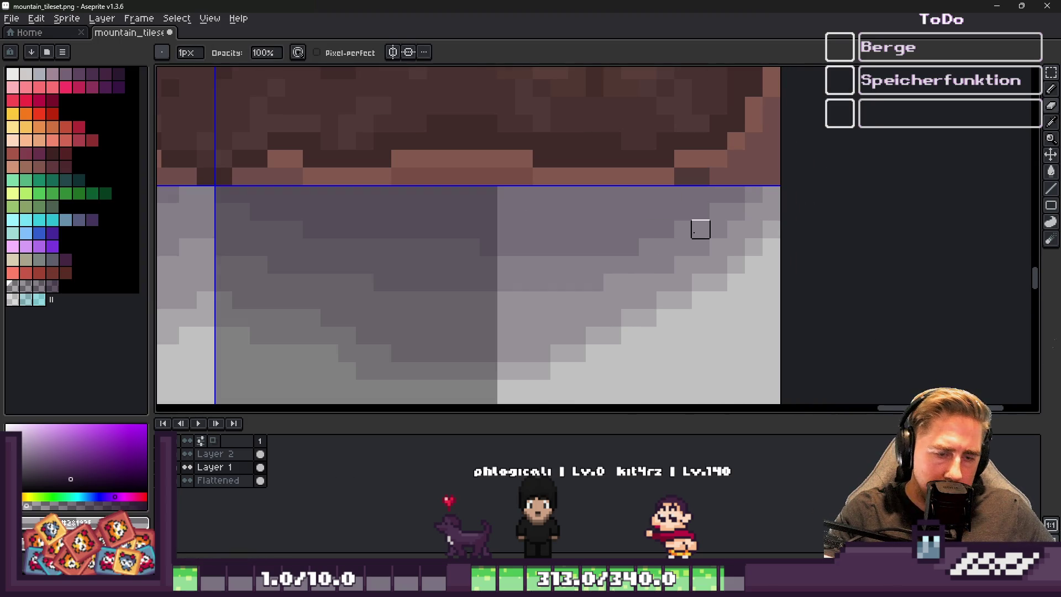
pyautogui.press('m')
pyautogui.moveTo(622, 186); pyautogui.dragTo(639, 343)
pyautogui.press('Delete')
pyautogui.moveTo(638, 202); pyautogui.dragTo(857, 367)
pyautogui.moveTo(757, 252); pyautogui.dragTo(739, 246)
pyautogui.hotkey('ctrl', 'd')
# Try moving a shadow tile's pixels sideways, then cancel the move
pyautogui.press('i')
pyautogui.press('b')
pyautogui.scroll(-3, 896, 211)
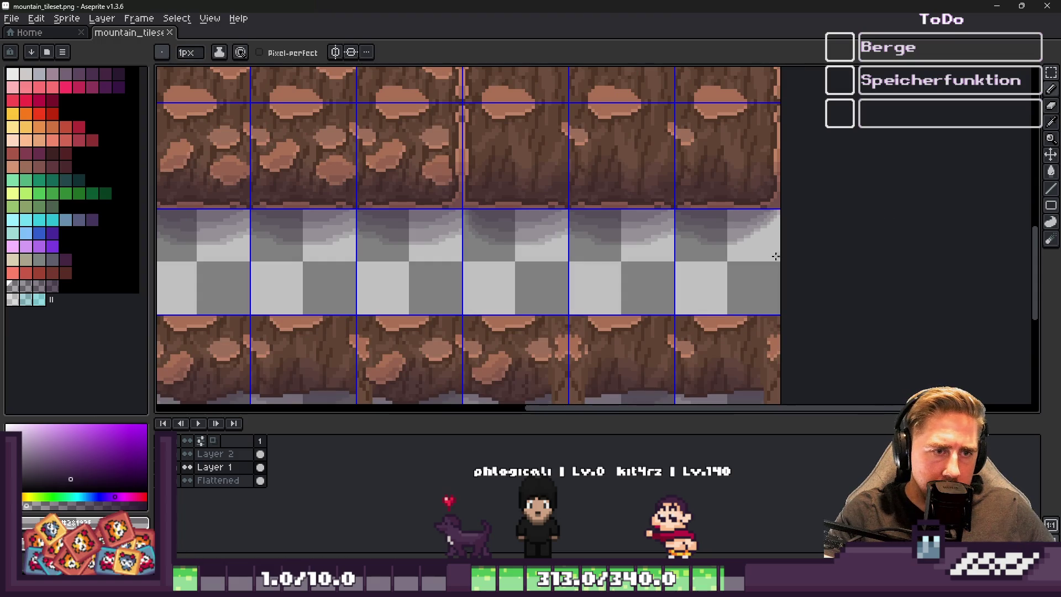
pyautogui.press('m')
pyautogui.moveTo(745, 252); pyautogui.dragTo(762, 272)
pyautogui.hscroll(-2, 864, 263)
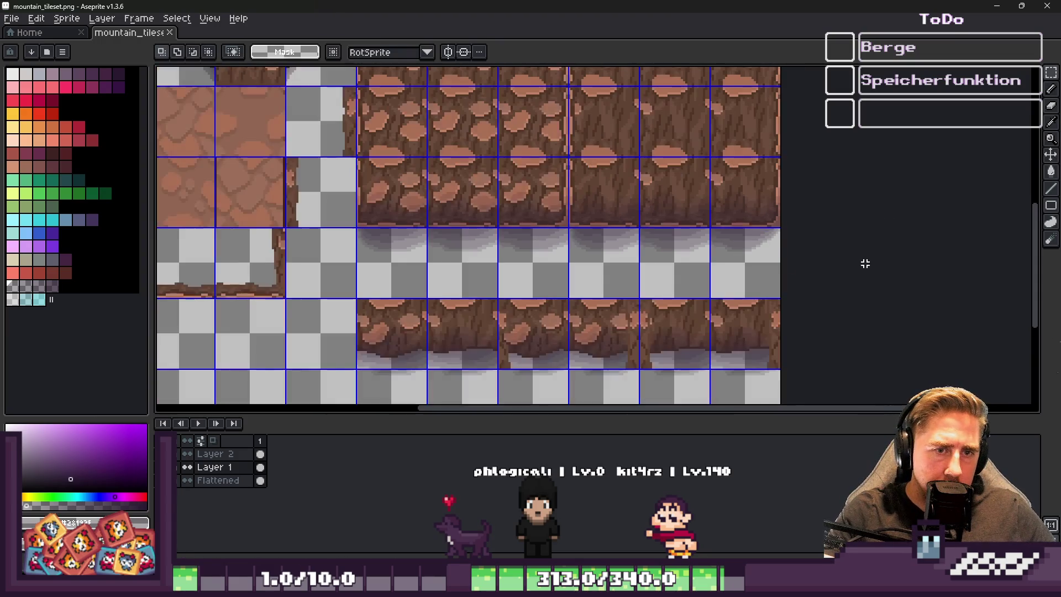
pyautogui.moveTo(577, 260)
pyautogui.mouseDown()
pyautogui.moveTo(549, 242)
pyautogui.moveTo(586, 223)
pyautogui.moveTo(561, 220)
pyautogui.mouseUp()
pyautogui.scroll(2, 578, 263)
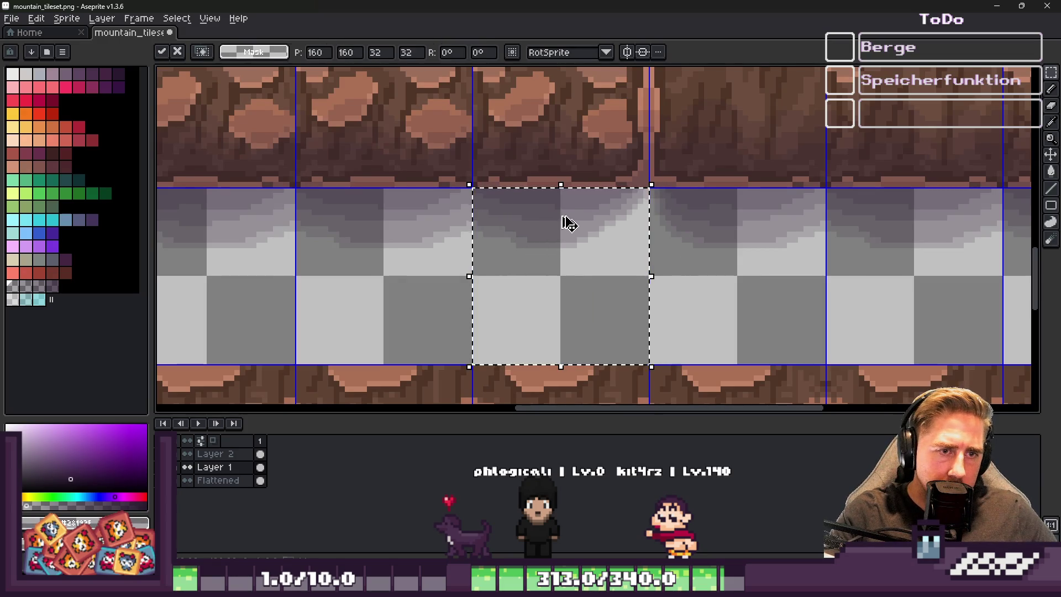
pyautogui.press('Escape')
pyautogui.scroll(-2, 699, 261)
# Switch between the Aseprite tileset windows and return to Godot to reimport the tileset
pyautogui.hotkey('alt', 'Tab')
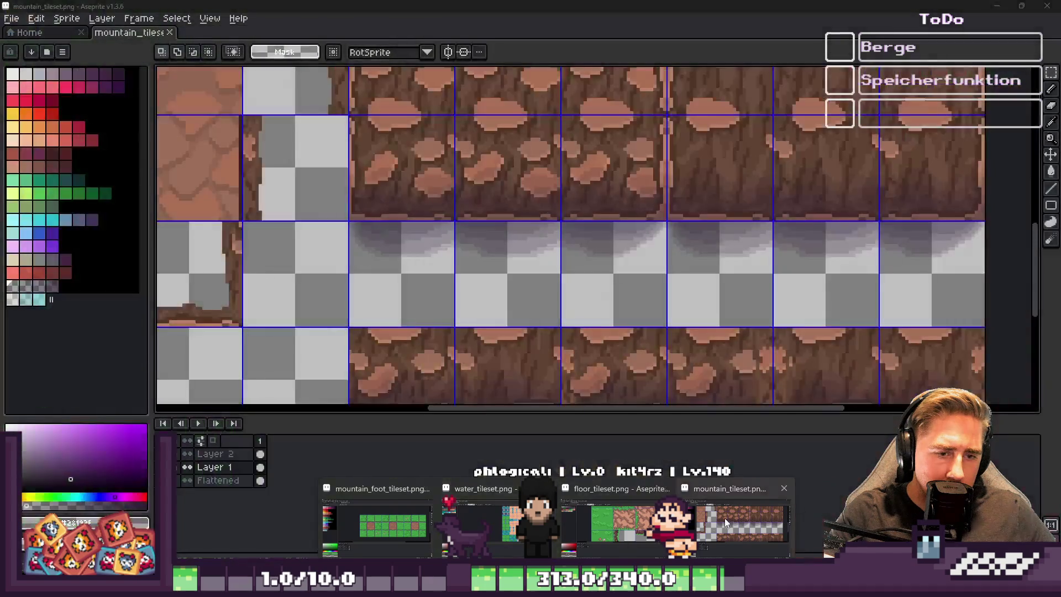
pyautogui.click(724, 519)
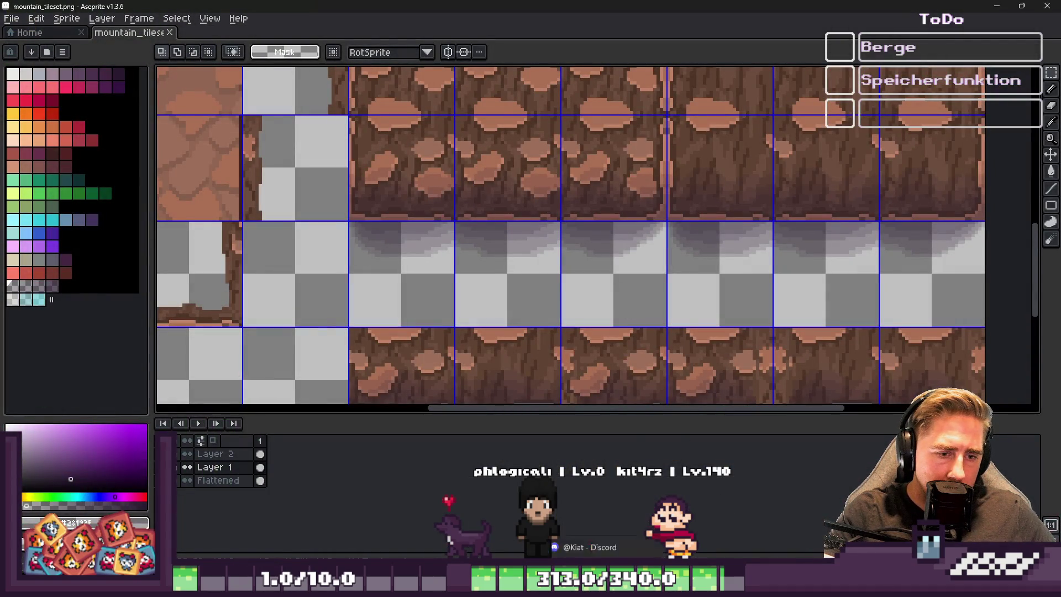
pyautogui.moveTo(608, 588)
pyautogui.moveTo(635, 524)
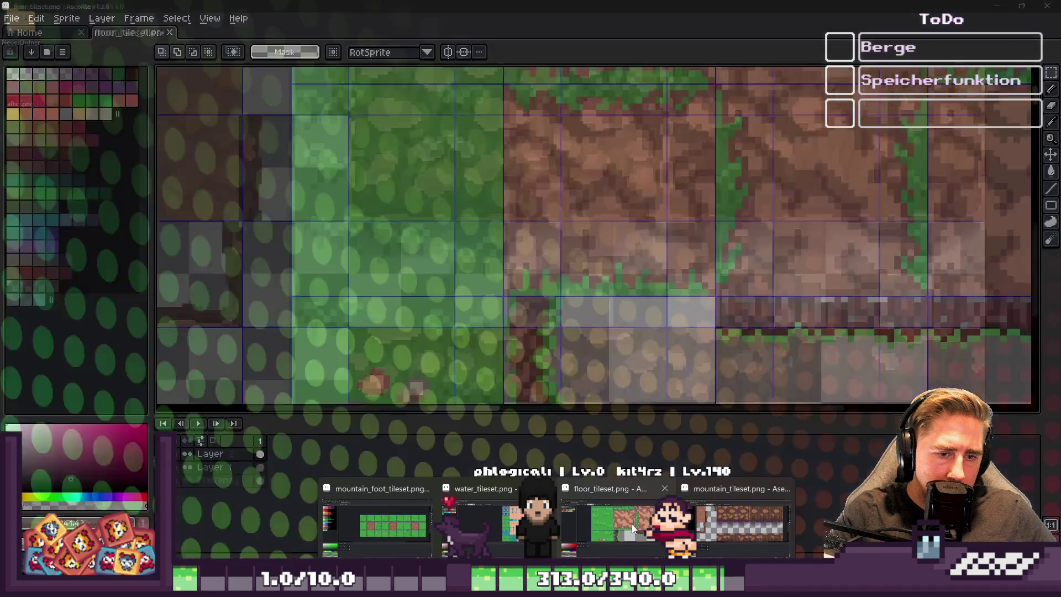
pyautogui.click(618, 532)
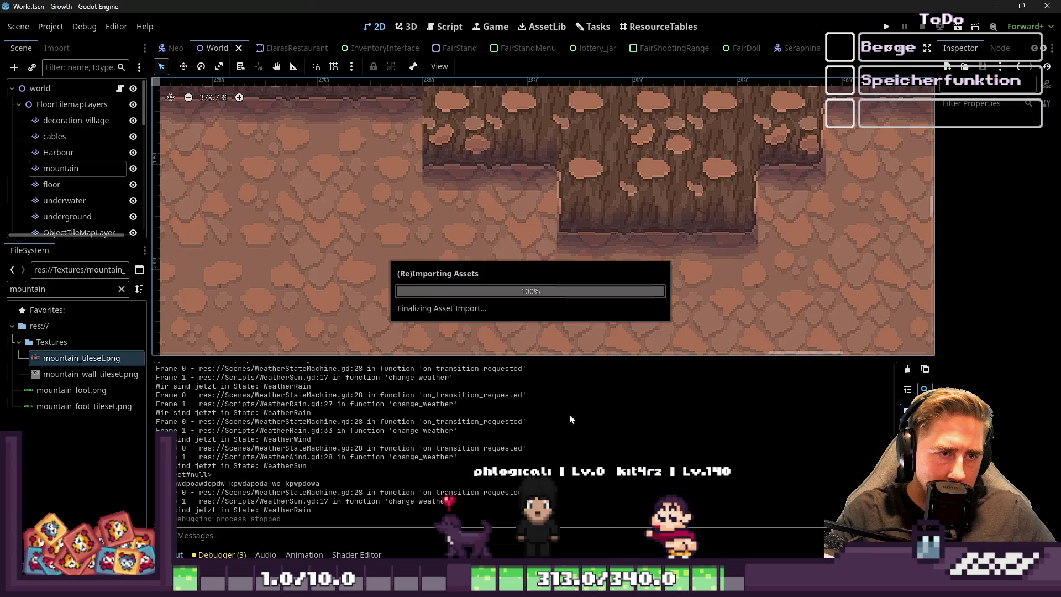
pyautogui.scroll(6, 598, 275)
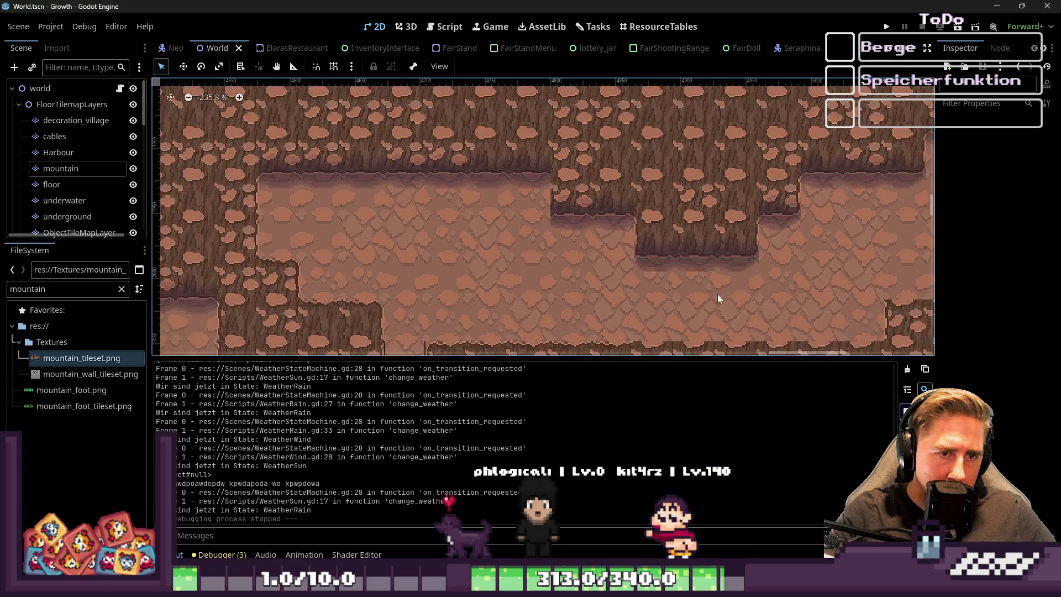
pyautogui.scroll(-2, 656, 263)
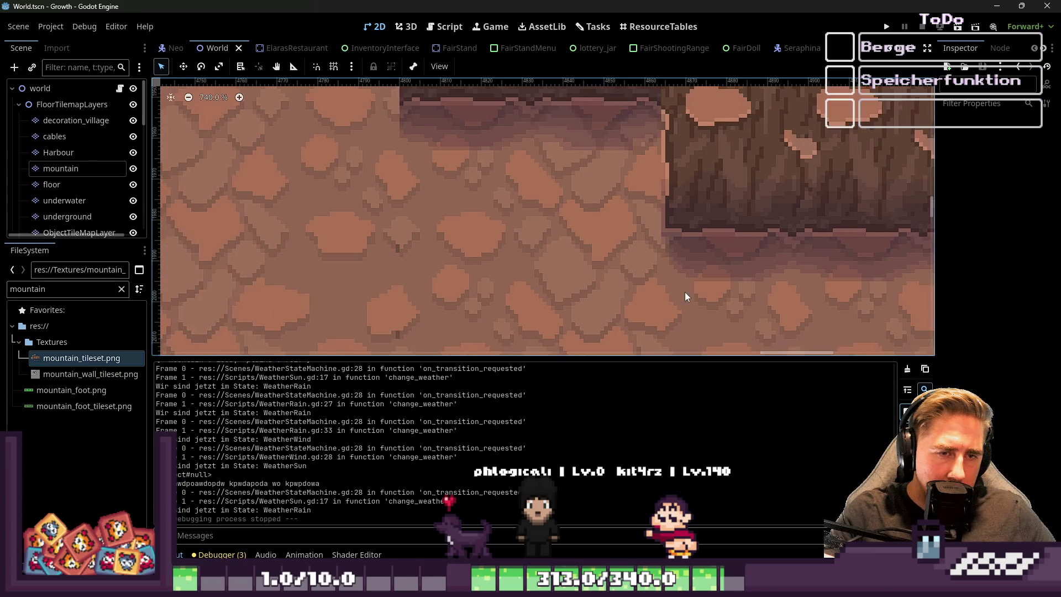
pyautogui.scroll(-9, 644, 288)
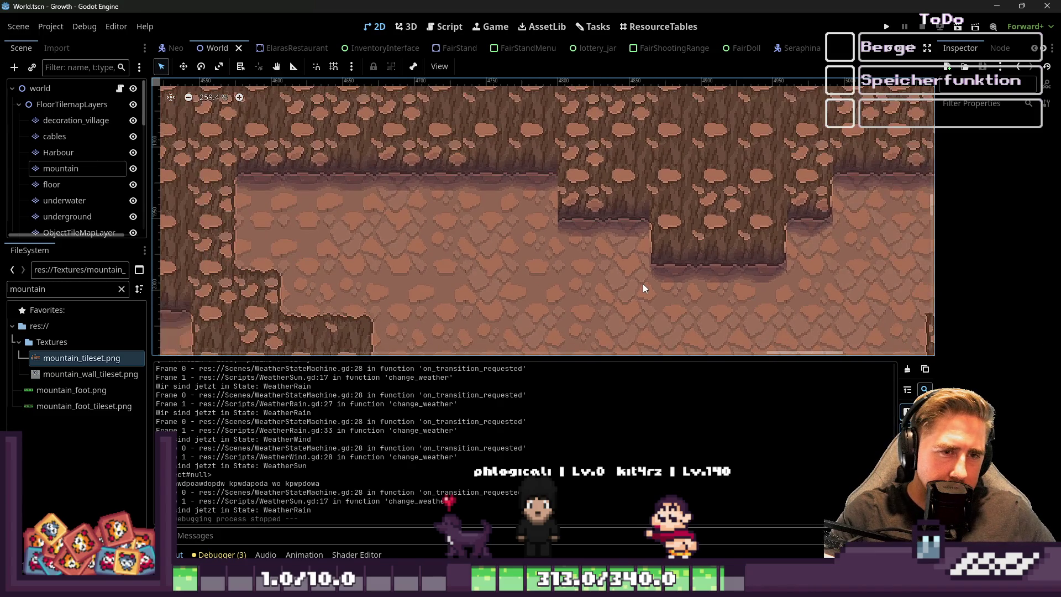
pyautogui.scroll(2, 642, 241)
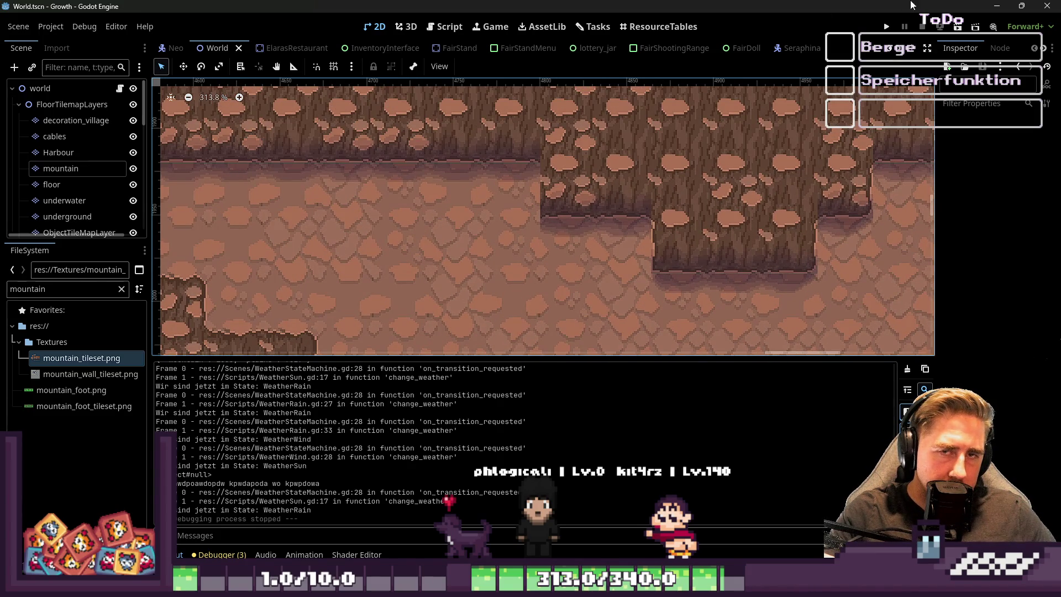
pyautogui.click(997, 6)
# Set the pencil colour to transparent and make Layer 1 the active layer
pyautogui.scroll(3, 566, 280)
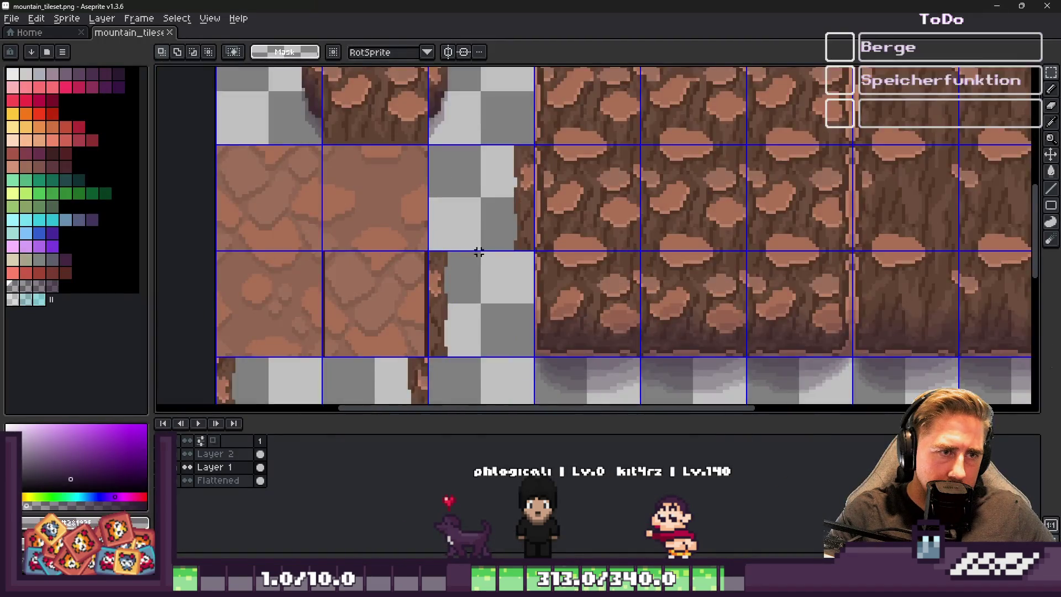
pyautogui.scroll(-1, 544, 297)
pyautogui.scroll(3, 563, 355)
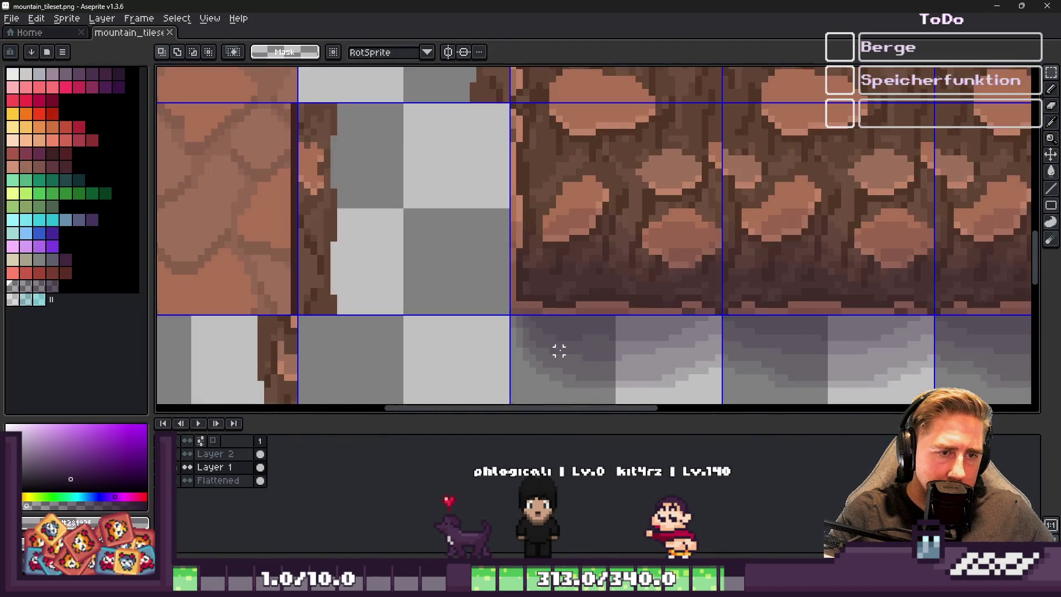
pyautogui.scroll(-1, 493, 384)
pyautogui.scroll(-4, 493, 385)
pyautogui.scroll(2, 506, 189)
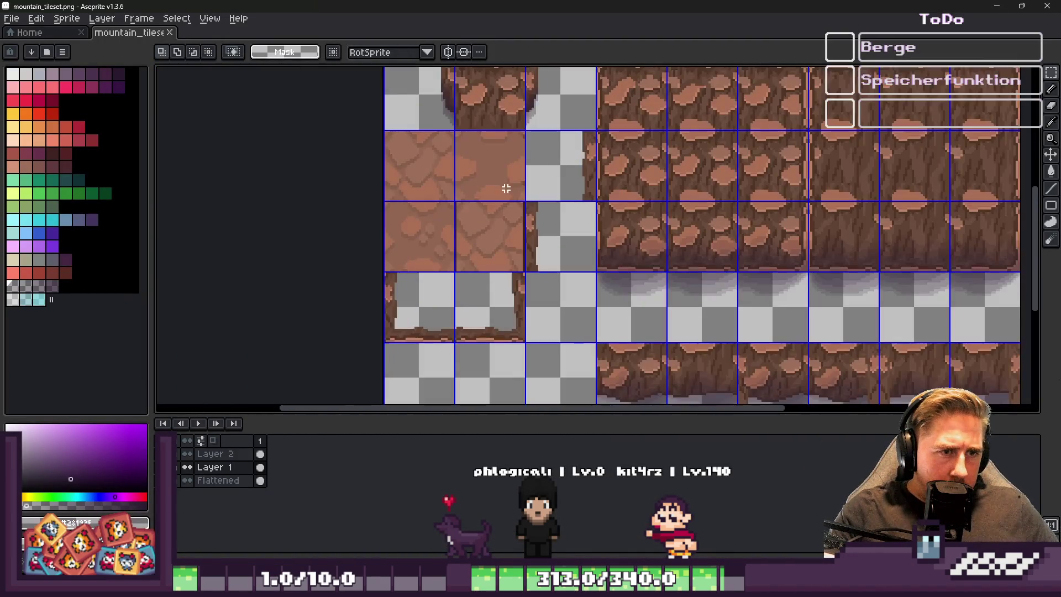
pyautogui.press('i')
pyautogui.scroll(3, 575, 232)
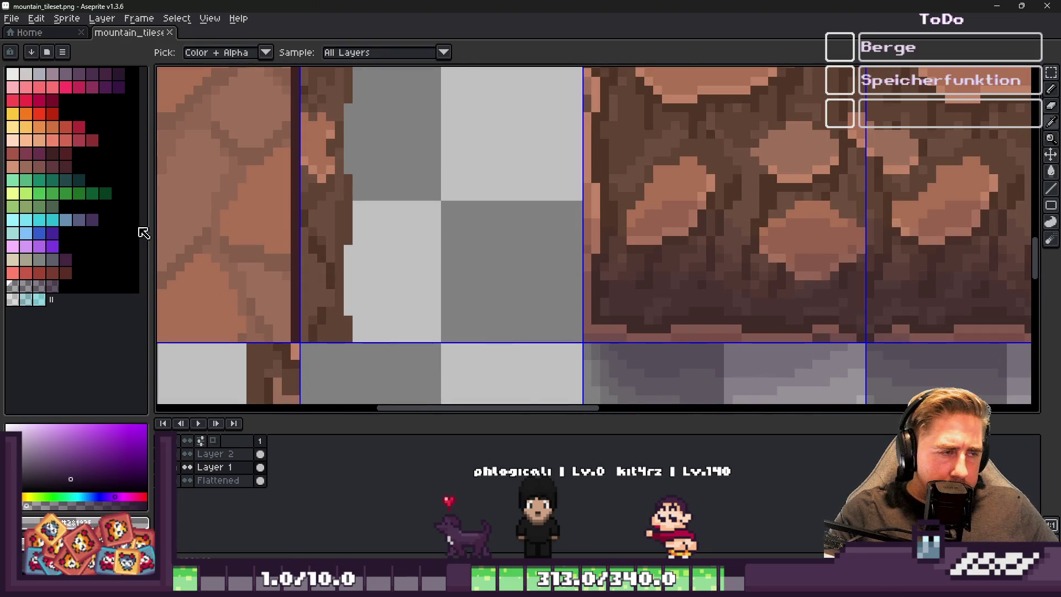
pyautogui.click(10, 288)
pyautogui.press('b')
pyautogui.scroll(-2, 564, 238)
pyautogui.scroll(2, 575, 231)
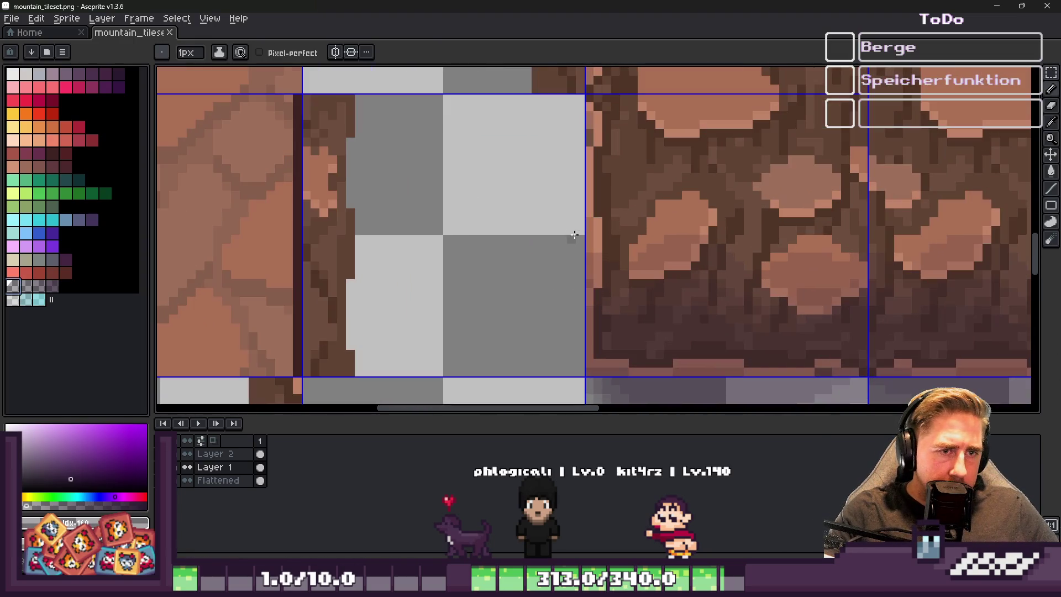
pyautogui.click(216, 468)
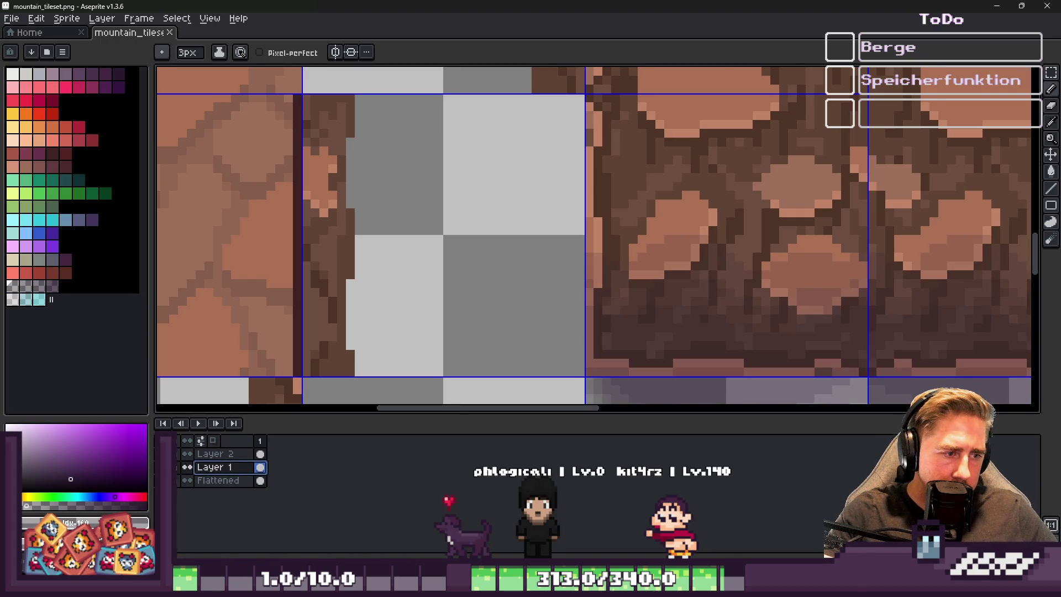
pyautogui.scroll(-4, 573, 256)
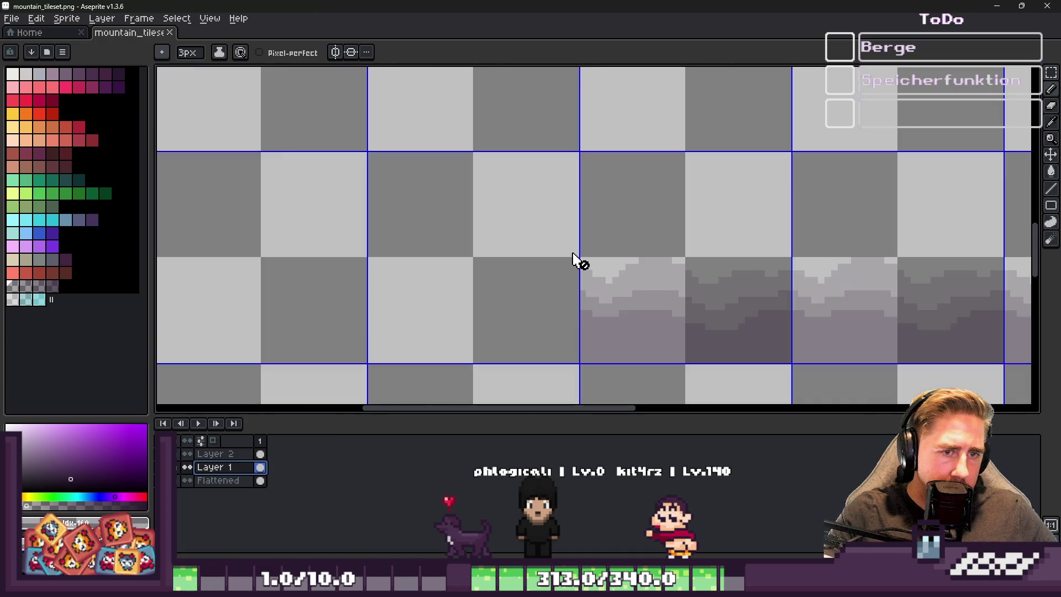
# Copy a shadow tile, paste it onto Layer 2 and move it one tile left
pyautogui.press('m')
pyautogui.moveTo(573, 240); pyautogui.dragTo(788, 360)
pyautogui.scroll(-1, 524, 257)
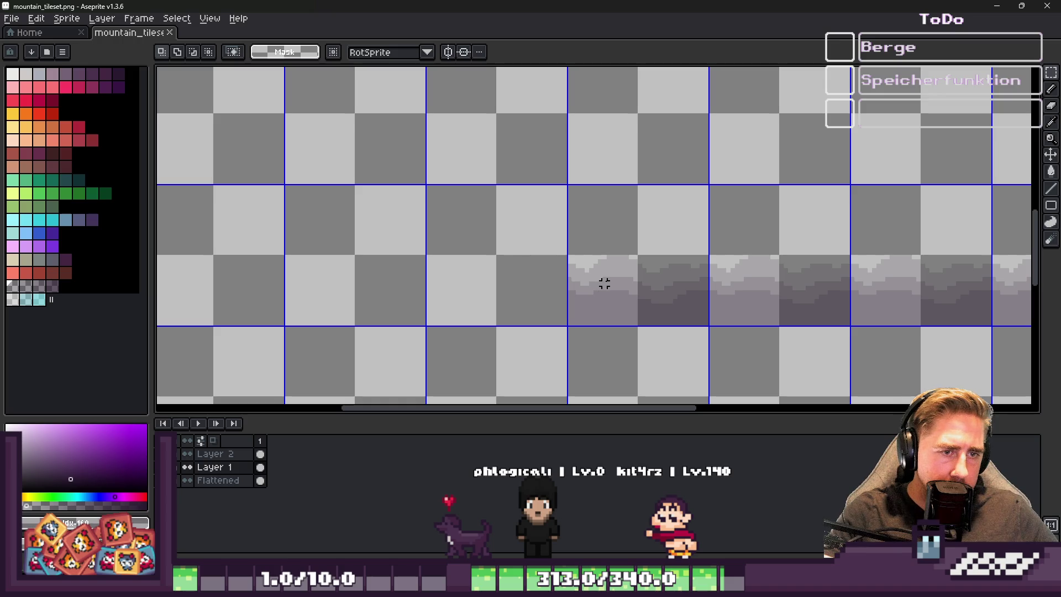
pyautogui.click(215, 453)
pyautogui.hotkey('ctrl', 'v')
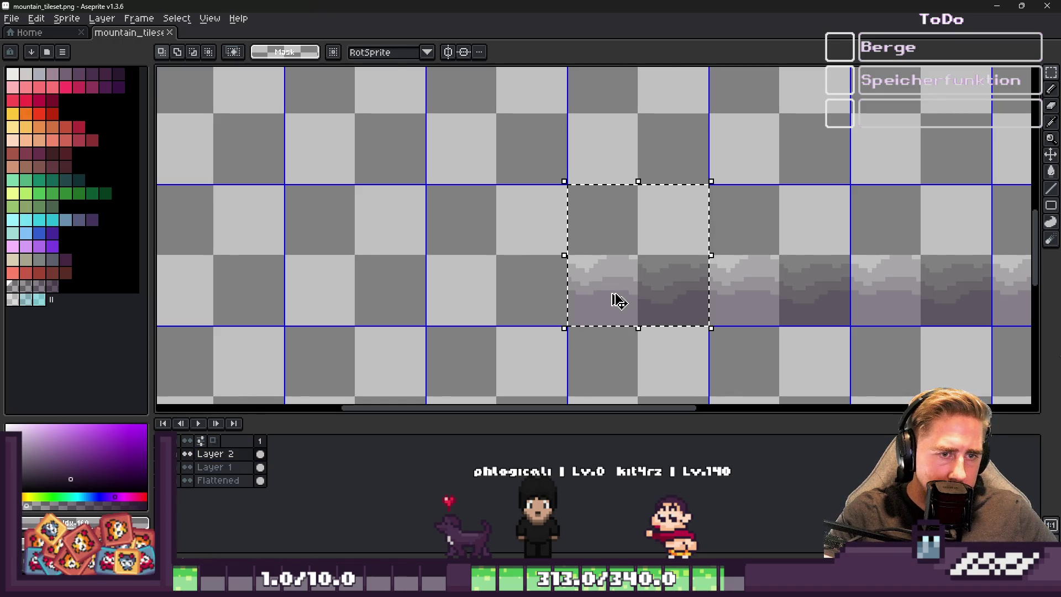
pyautogui.moveTo(663, 287)
pyautogui.mouseDown()
pyautogui.moveTo(509, 289)
pyautogui.moveTo(522, 289)
pyautogui.mouseUp()
pyautogui.press('Return')
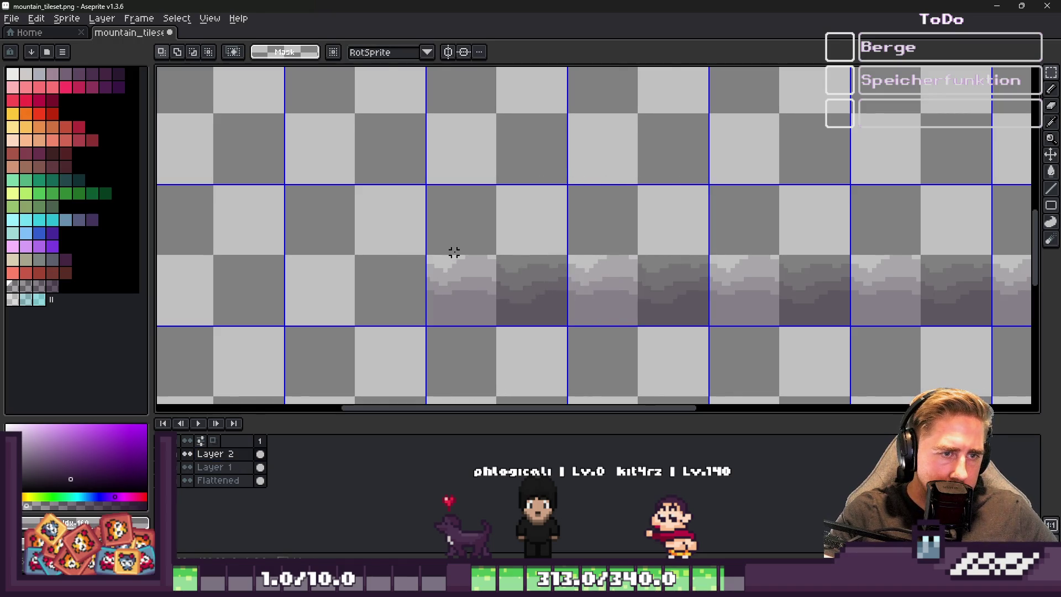
# Rotate the pasted shadow -90° and squeeze it into a thin 11×42 vertical strip
pyautogui.moveTo(409, 173); pyautogui.dragTo(592, 173)
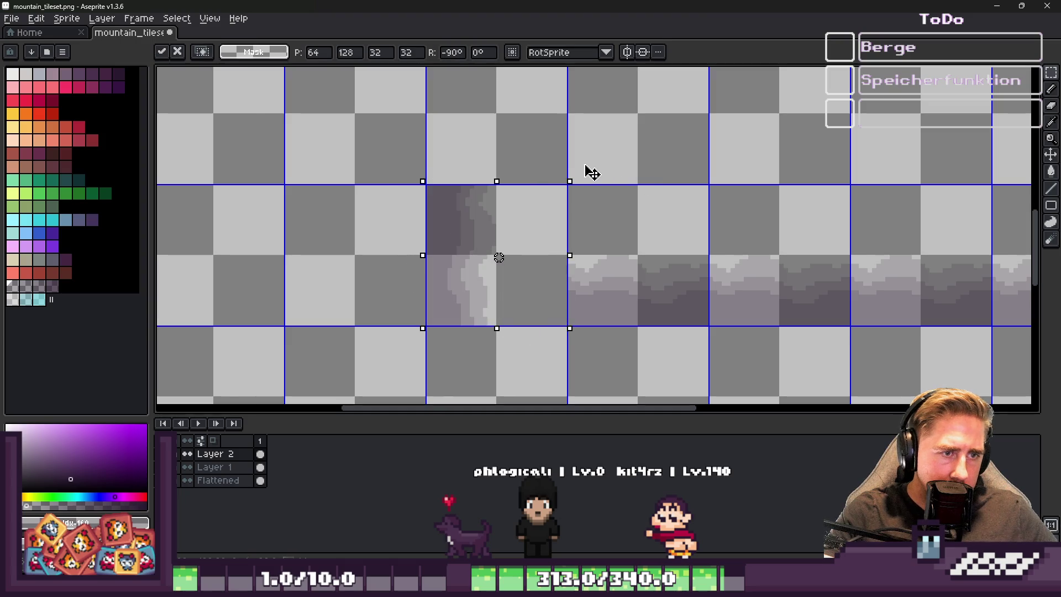
pyautogui.press('Return')
pyautogui.hotkey('ctrl', 'd')
pyautogui.scroll(2, 437, 243)
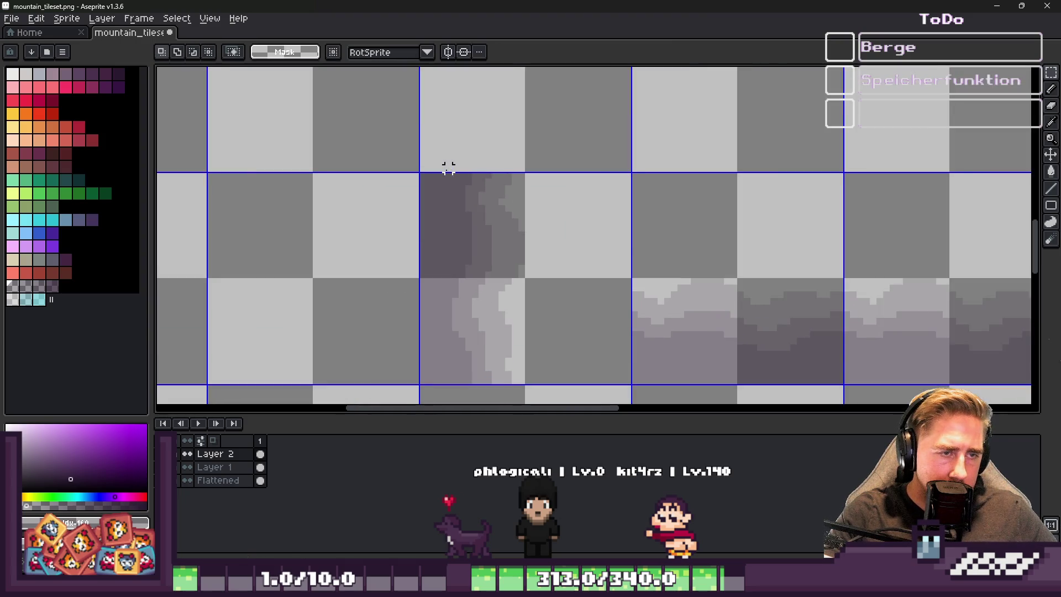
pyautogui.moveTo(395, 156)
pyautogui.mouseDown()
pyautogui.moveTo(587, 389)
pyautogui.moveTo(631, 383)
pyautogui.mouseUp()
pyautogui.moveTo(633, 269)
pyautogui.mouseDown()
pyautogui.moveTo(462, 288)
pyautogui.moveTo(469, 270)
pyautogui.moveTo(673, 277)
pyautogui.moveTo(611, 277)
pyautogui.mouseUp()
pyautogui.press('Return')
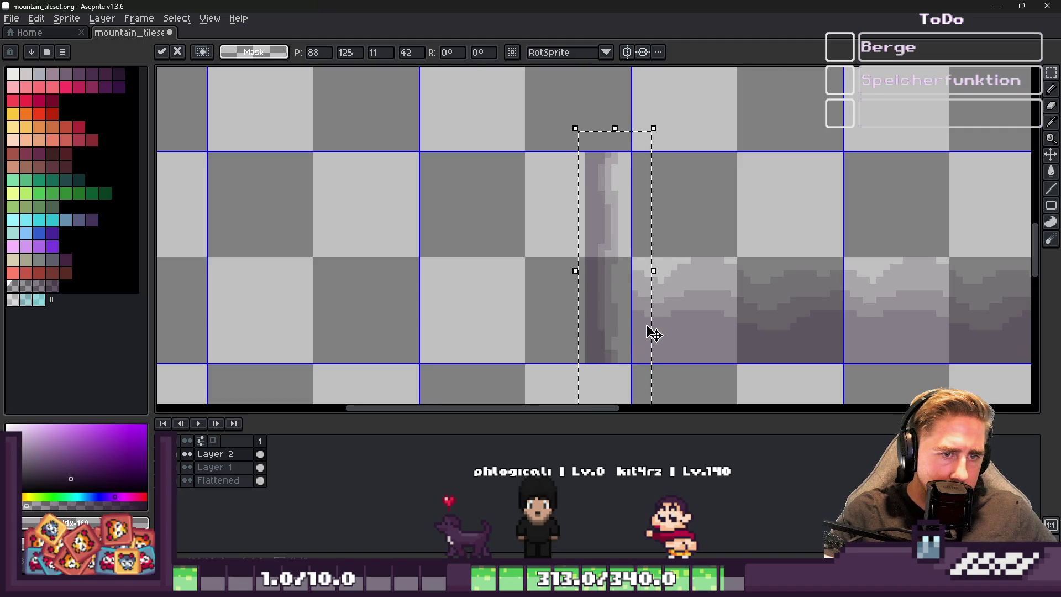
# Erase excess from the vertical shadow strip and nudge it about 6 px right
pyautogui.scroll(2, 648, 329)
pyautogui.press('b')
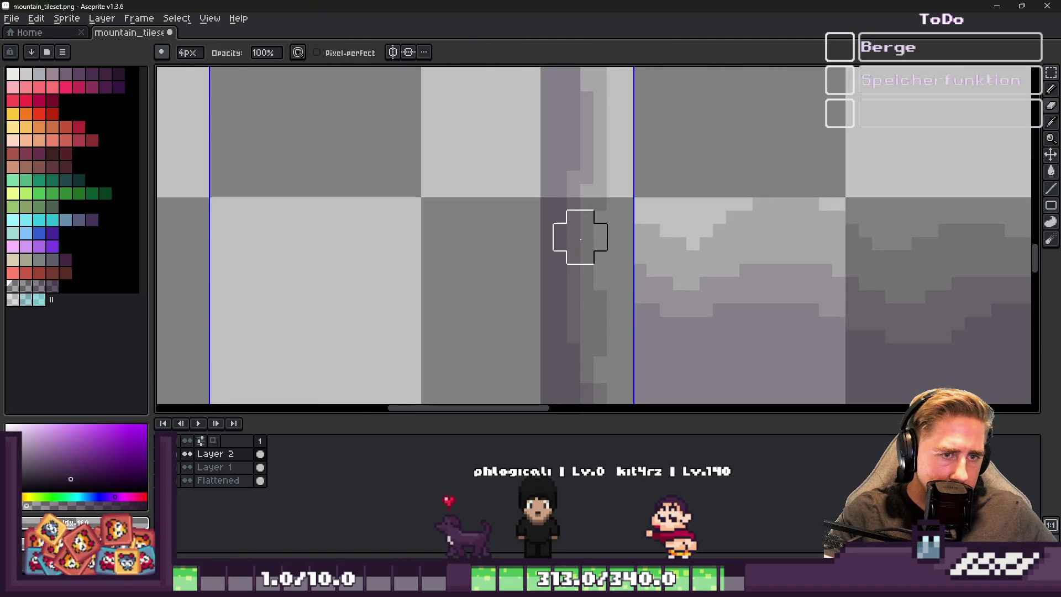
pyautogui.moveTo(584, 257)
pyautogui.mouseDown()
pyautogui.moveTo(558, 255)
pyautogui.moveTo(570, 279)
pyautogui.moveTo(552, 372)
pyautogui.moveTo(583, 348)
pyautogui.mouseUp()
pyautogui.scroll(-1, 578, 355)
pyautogui.press('m')
pyautogui.click(580, 197)
pyautogui.moveTo(553, 191); pyautogui.dragTo(616, 192)
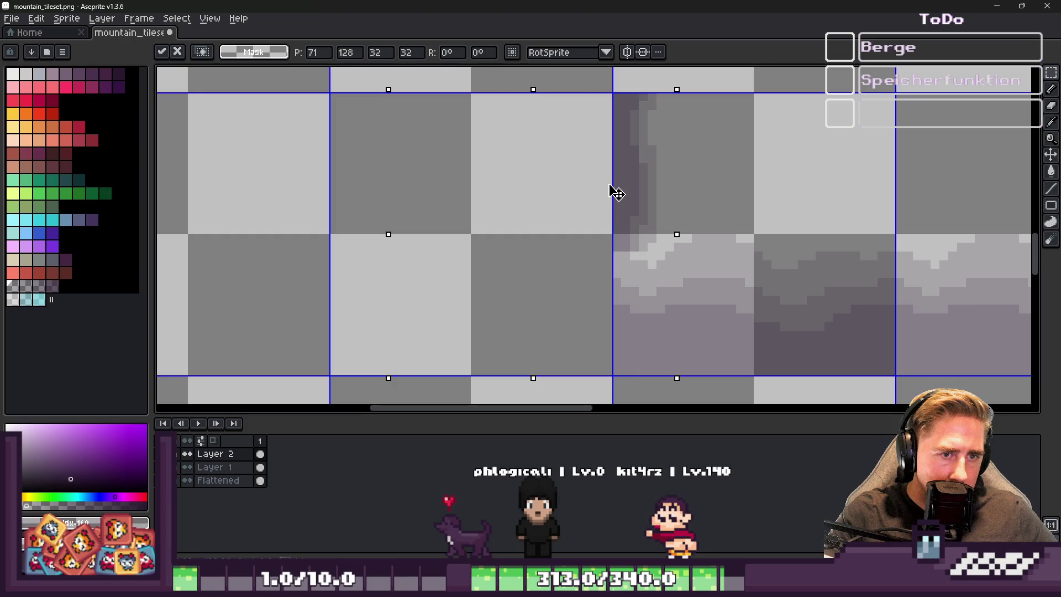
pyautogui.press('Return')
# Pick the grey shadow colour and shrink the pencil to a 1px brush
pyautogui.scroll(5, 612, 191)
pyautogui.press('b')
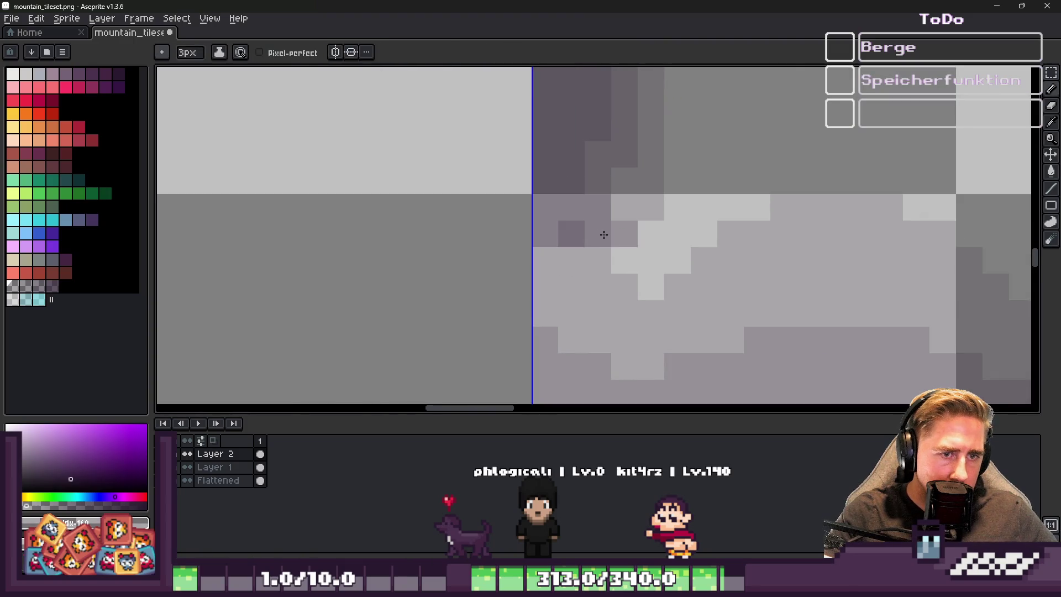
pyautogui.scroll(-3, 596, 223)
pyautogui.scroll(2, 597, 216)
pyautogui.keyDown('alt'); pyautogui.click(588, 220); pyautogui.keyUp('alt')
pyautogui.press('-')
pyautogui.press('-')
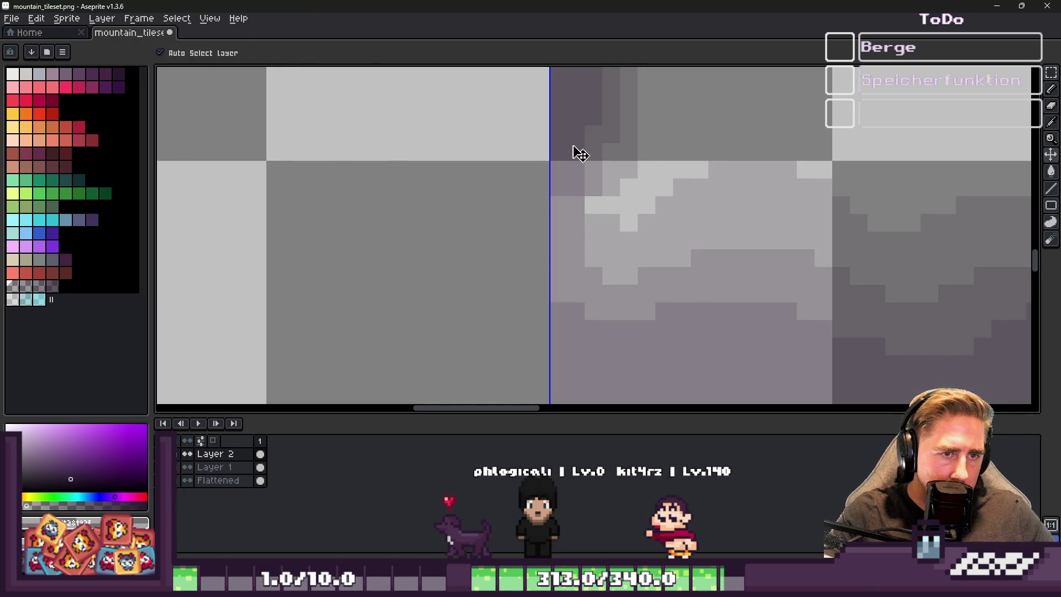
pyautogui.scroll(2, 576, 157)
pyautogui.scroll(-2, 552, 202)
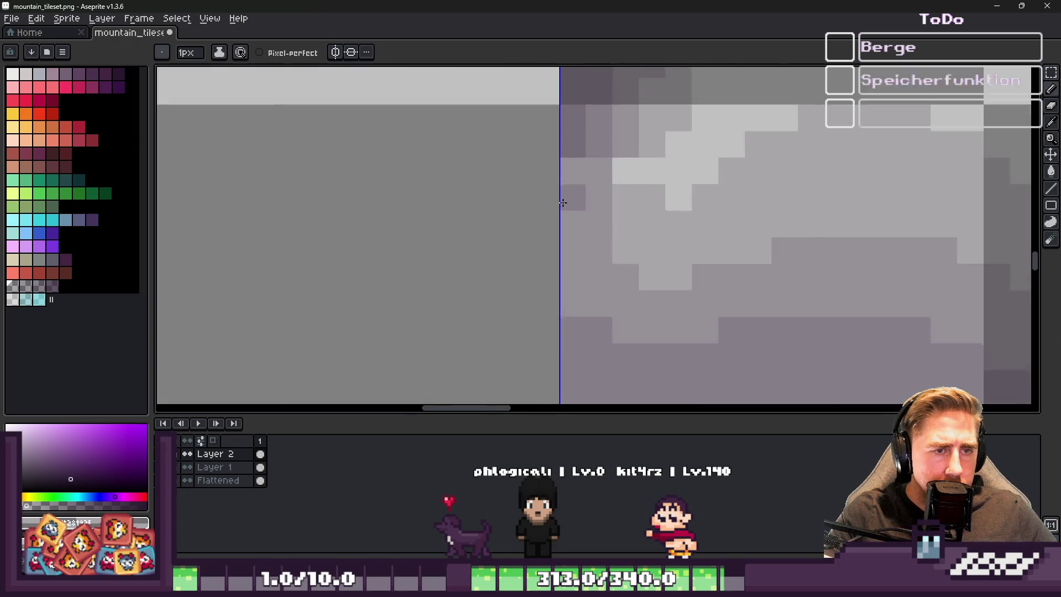
pyautogui.scroll(1, 576, 195)
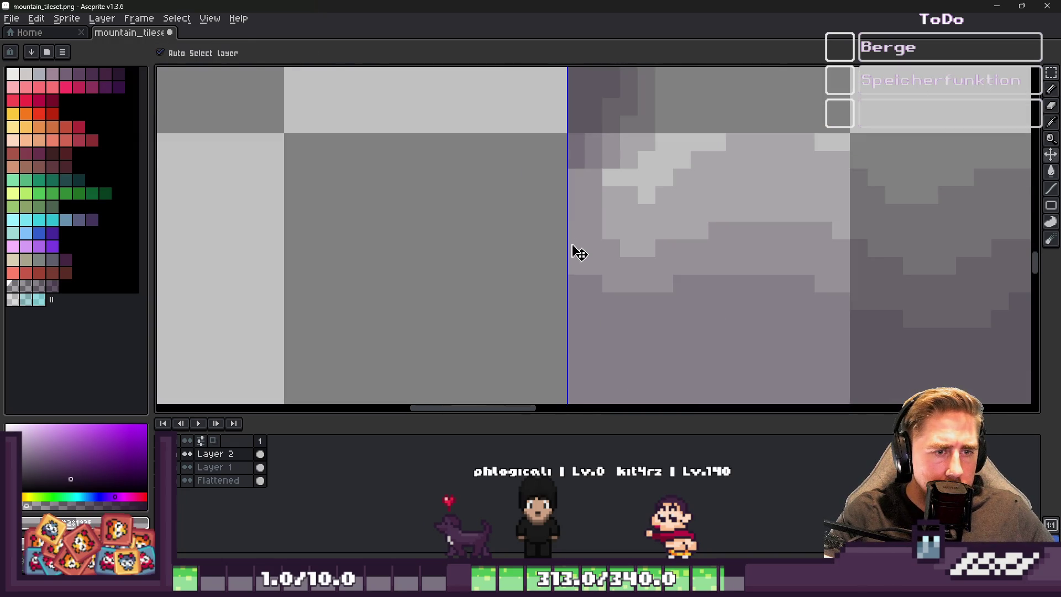
pyautogui.scroll(1, 577, 204)
pyautogui.hotkey('ctrl', 'z')
pyautogui.hotkey('ctrl', 'z')
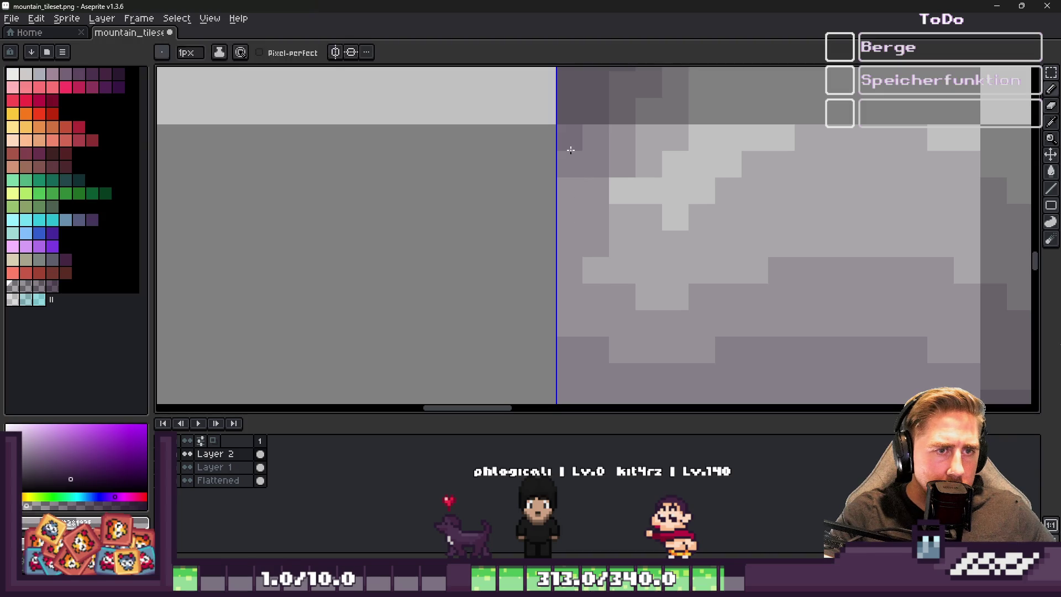
pyautogui.hotkey('ctrl', 'y')
# Darken the shadow pixels along the tile edge and corner, repainting a light patch medium grey
pyautogui.moveTo(542, 289)
pyautogui.mouseDown()
pyautogui.moveTo(575, 236)
pyautogui.moveTo(573, 326)
pyautogui.mouseUp()
pyautogui.hotkey('ctrl', 'z')
pyautogui.hotkey('ctrl', 'y')
pyautogui.moveTo(573, 197)
pyautogui.mouseDown()
pyautogui.moveTo(599, 286)
pyautogui.moveTo(575, 281)
pyautogui.moveTo(569, 256)
pyautogui.moveTo(596, 227)
pyautogui.moveTo(573, 250)
pyautogui.moveTo(598, 310)
pyautogui.moveTo(628, 237)
pyautogui.moveTo(635, 260)
pyautogui.moveTo(624, 226)
pyautogui.mouseUp()
pyautogui.keyDown('alt'); pyautogui.click(635, 261); pyautogui.keyUp('alt')
pyautogui.moveTo(592, 169)
pyautogui.mouseDown()
pyautogui.moveTo(606, 149)
pyautogui.moveTo(594, 170)
pyautogui.mouseUp()
pyautogui.scroll(-5, 600, 205)
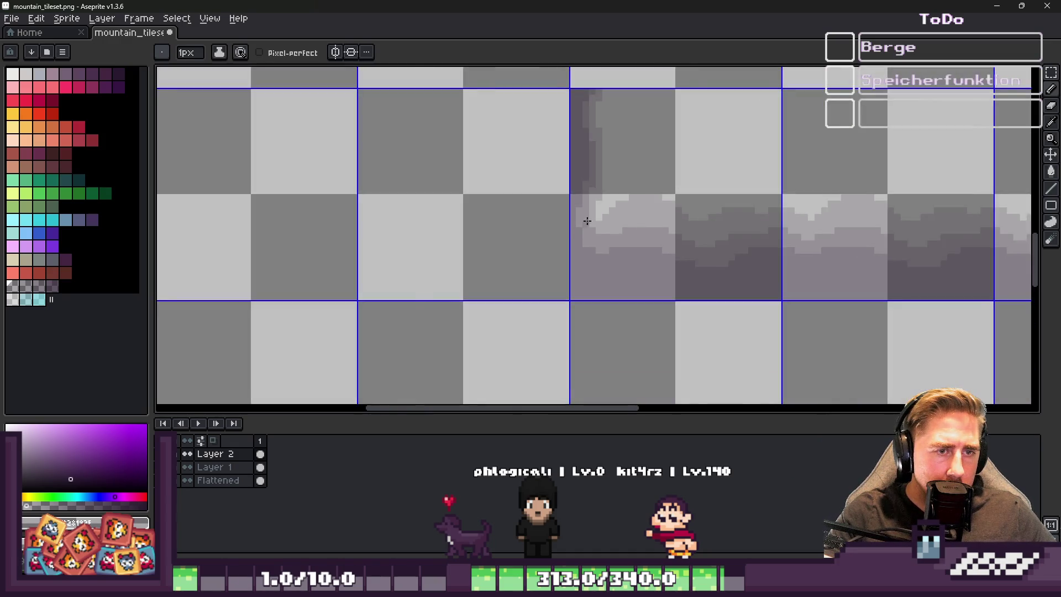
pyautogui.scroll(3, 581, 225)
pyautogui.scroll(-4, 592, 214)
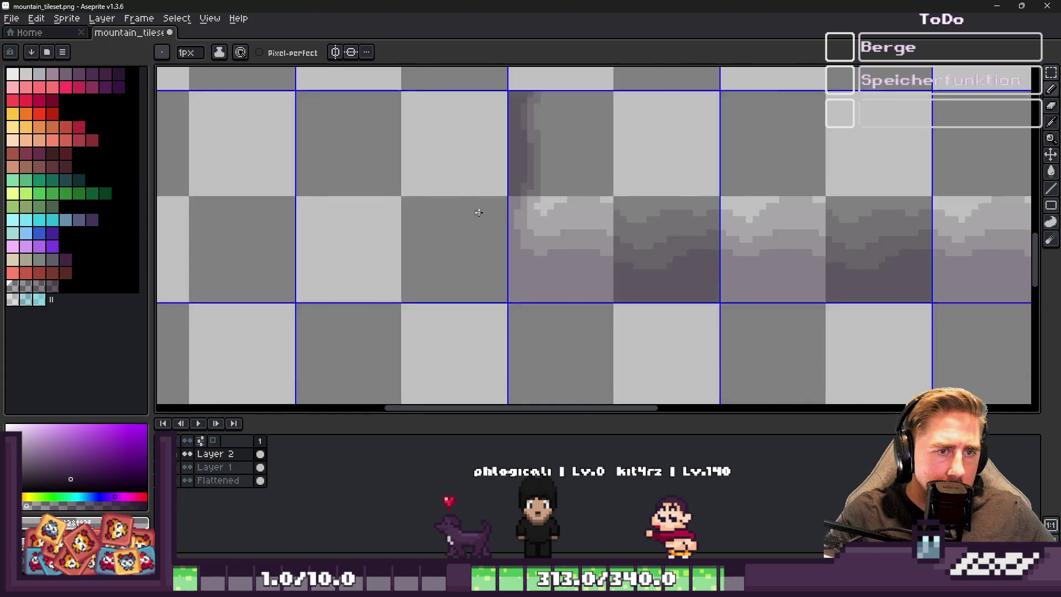
pyautogui.press('m')
pyautogui.scroll(2, 801, 227)
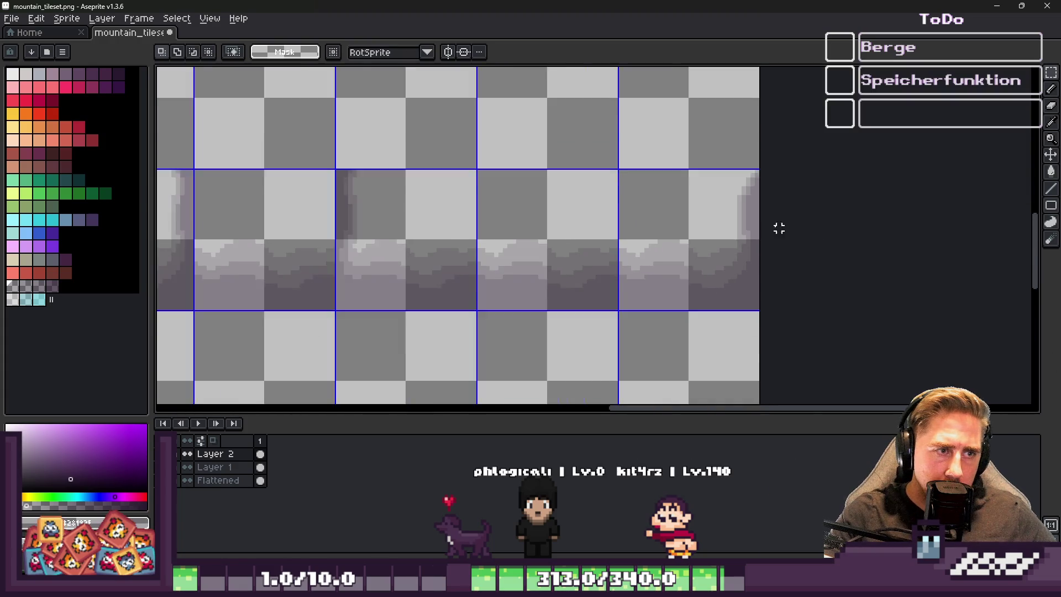
# Move one soft-shadow tile cell into place and confirm the transform
pyautogui.scroll(-2, 476, 230)
pyautogui.scroll(3, 422, 256)
pyautogui.moveTo(422, 256)
pyautogui.mouseDown()
pyautogui.moveTo(439, 249)
pyautogui.moveTo(457, 264)
pyautogui.mouseUp()
pyautogui.press('Return')
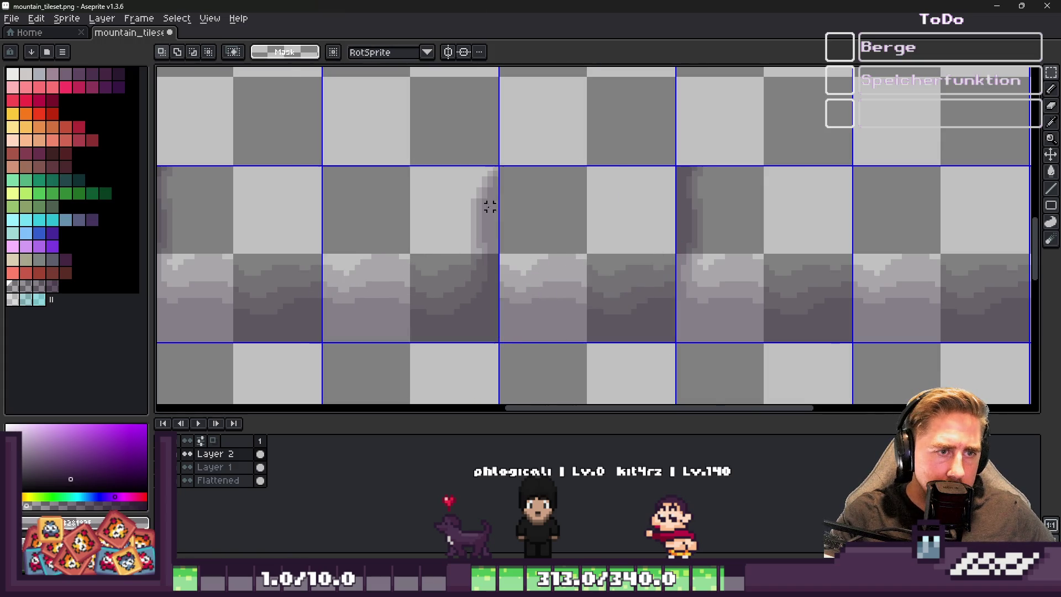
pyautogui.scroll(2, 462, 139)
# Duplicate the cliff-edge shadow pixels and place the copy in the right-hand cell
pyautogui.moveTo(457, 146); pyautogui.dragTo(531, 268)
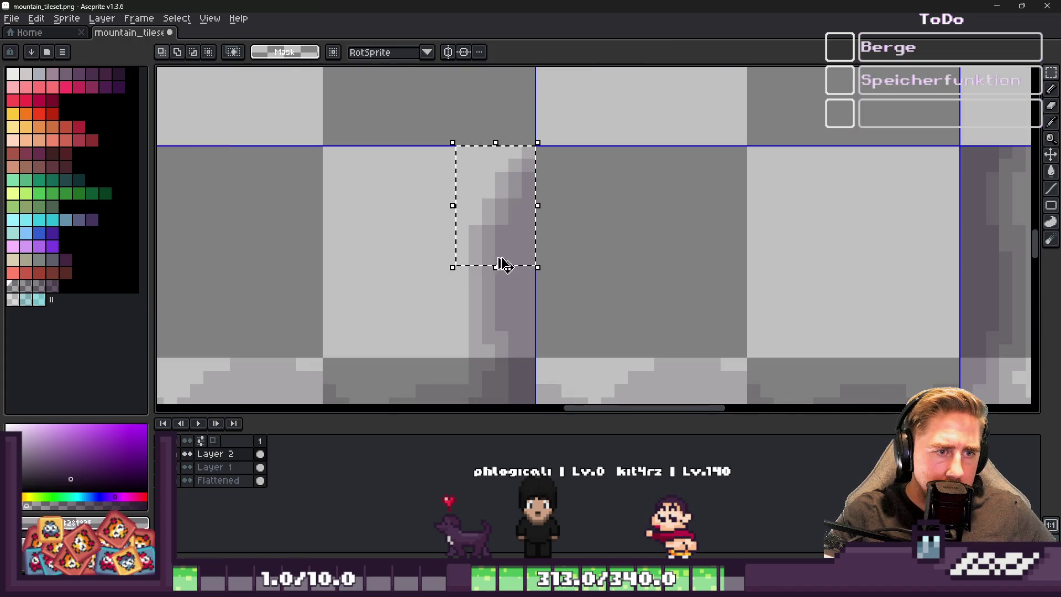
pyautogui.scroll(-2, 495, 241)
pyautogui.scroll(2, 783, 229)
pyautogui.hotkey('ctrl', 'v')
pyautogui.moveTo(201, 230)
pyautogui.mouseDown()
pyautogui.moveTo(898, 230)
pyautogui.moveTo(934, 240)
pyautogui.moveTo(921, 241)
pyautogui.mouseUp()
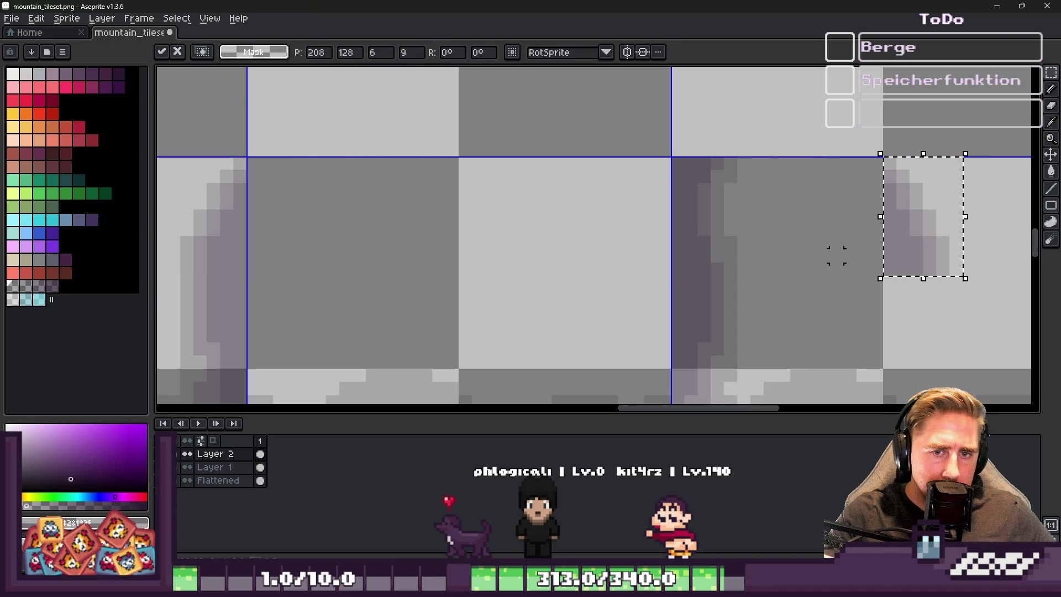
pyautogui.click(690, 163)
# Delete the right cell's stray dark edge pixels and shift the further-right shadow pixels left
pyautogui.moveTo(675, 164); pyautogui.dragTo(878, 277)
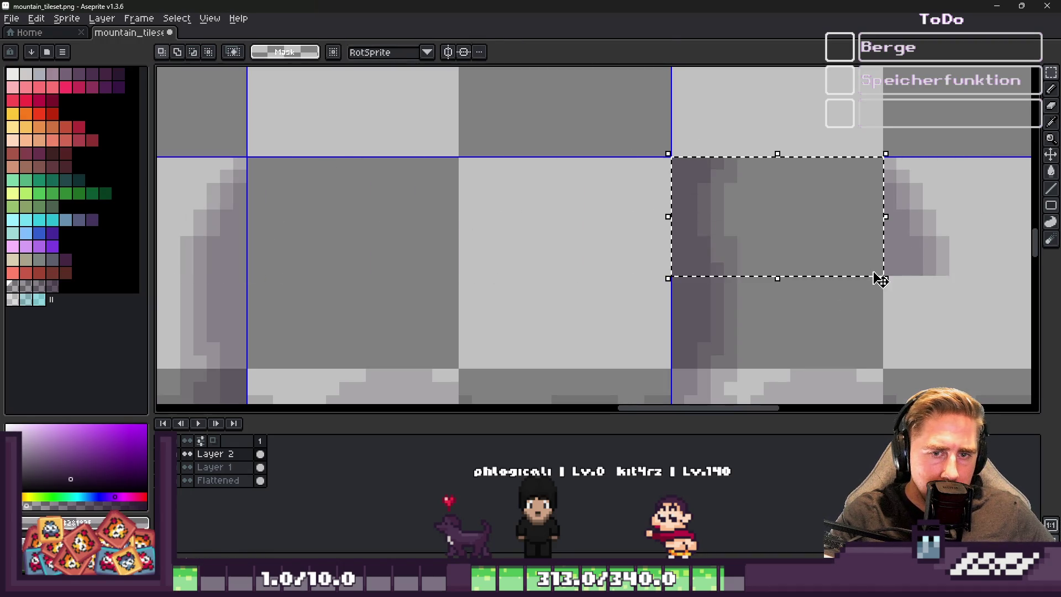
pyautogui.press('Delete')
pyautogui.moveTo(867, 128); pyautogui.dragTo(984, 291)
pyautogui.moveTo(889, 247); pyautogui.dragTo(707, 247)
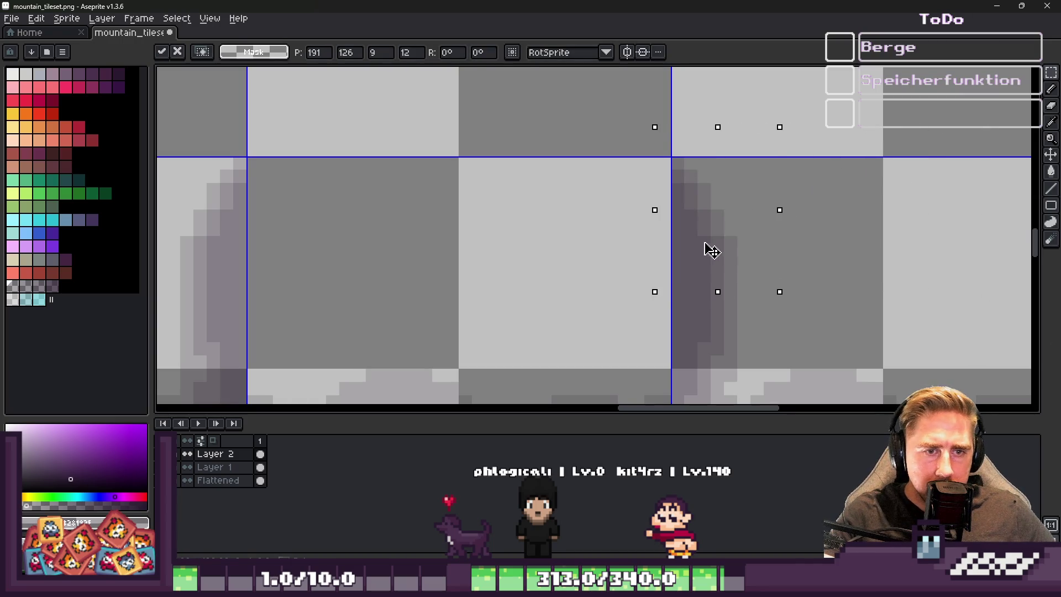
# Cut one mountain tile cell and paste it back shifted one cell to the right
pyautogui.scroll(-2, 710, 235)
pyautogui.scroll(-3, 730, 249)
pyautogui.scroll(3, 581, 227)
pyautogui.moveTo(580, 227); pyautogui.dragTo(575, 234)
pyautogui.hotkey('ctrl', 'x')
pyautogui.scroll(3, 564, 236)
pyautogui.hotkey('ctrl', 'v')
pyautogui.moveTo(628, 289); pyautogui.dragTo(663, 294)
pyautogui.hotkey('ctrl', 'd')
# Show Layer 1 again and minimize the Aseprite window
pyautogui.scroll(-3, 578, 245)
pyautogui.scroll(-3, 578, 245)
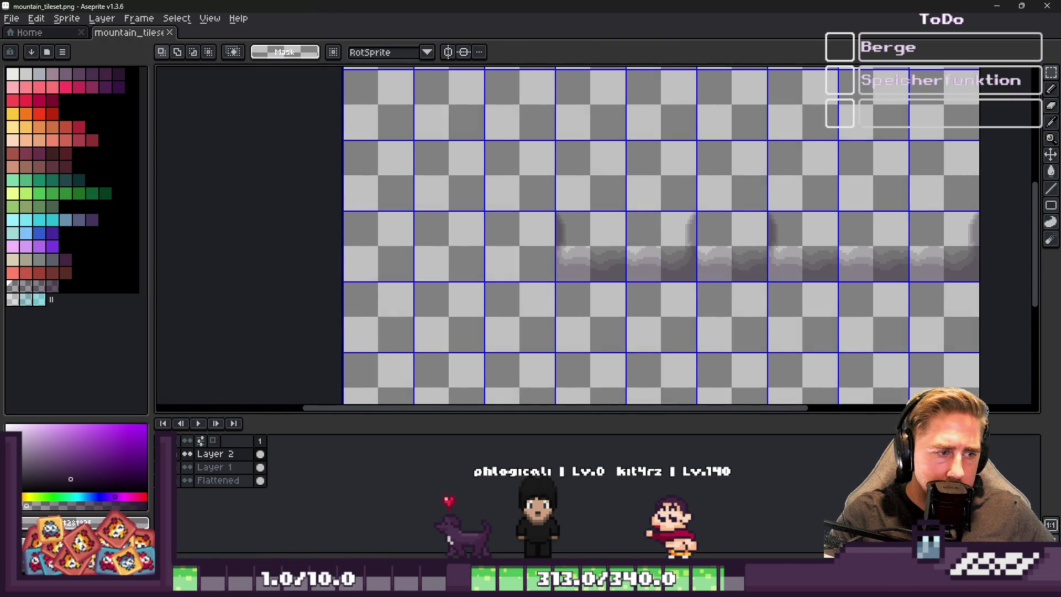
pyautogui.click(188, 467)
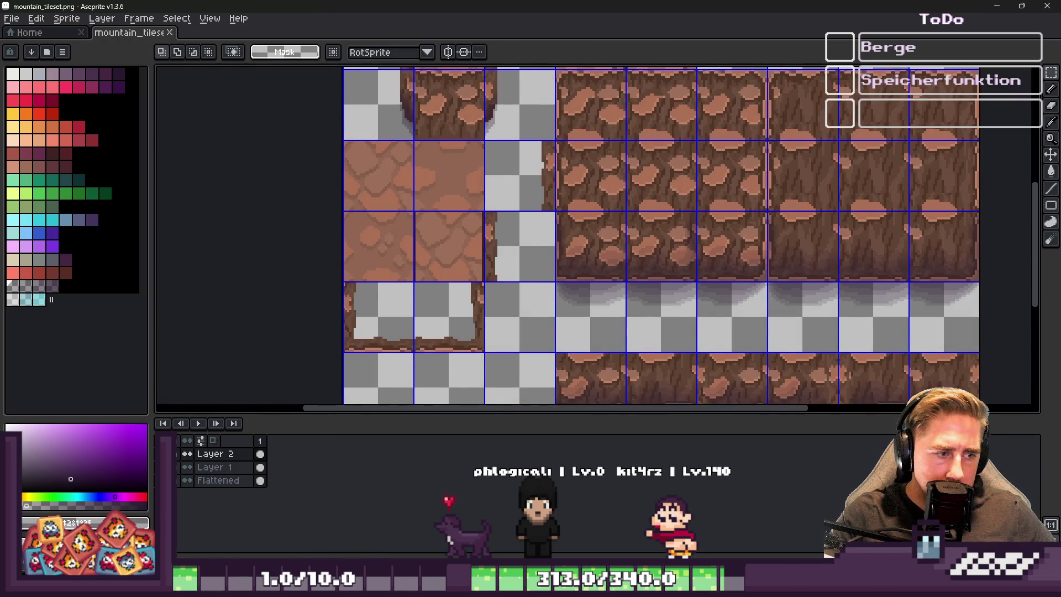
pyautogui.click(992, 6)
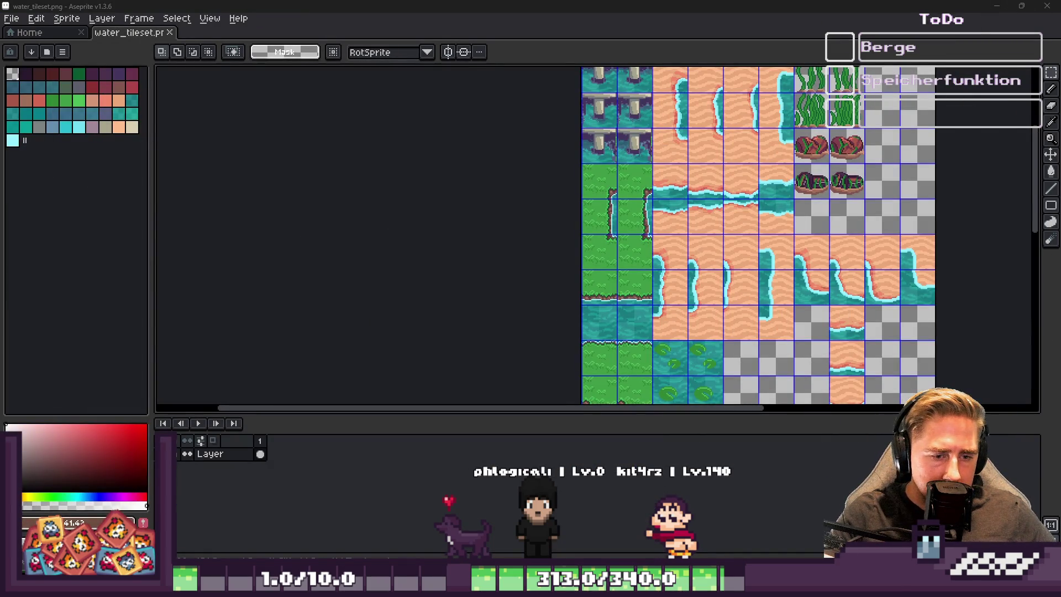
# Bring Godot to the front and zoom in on the reimported cliff shadow
pyautogui.moveTo(699, 586)
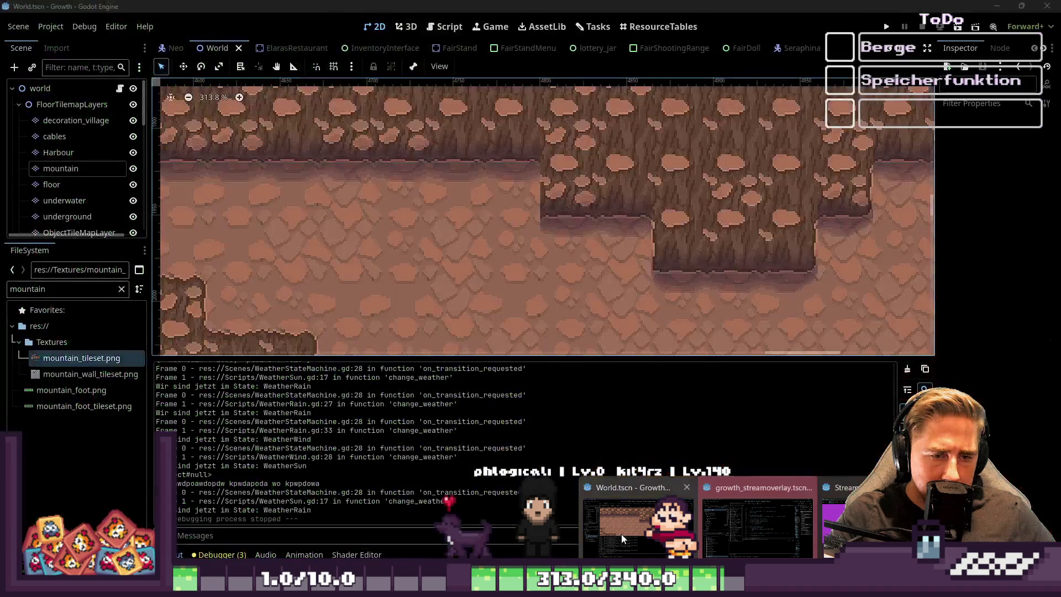
pyautogui.click(699, 519)
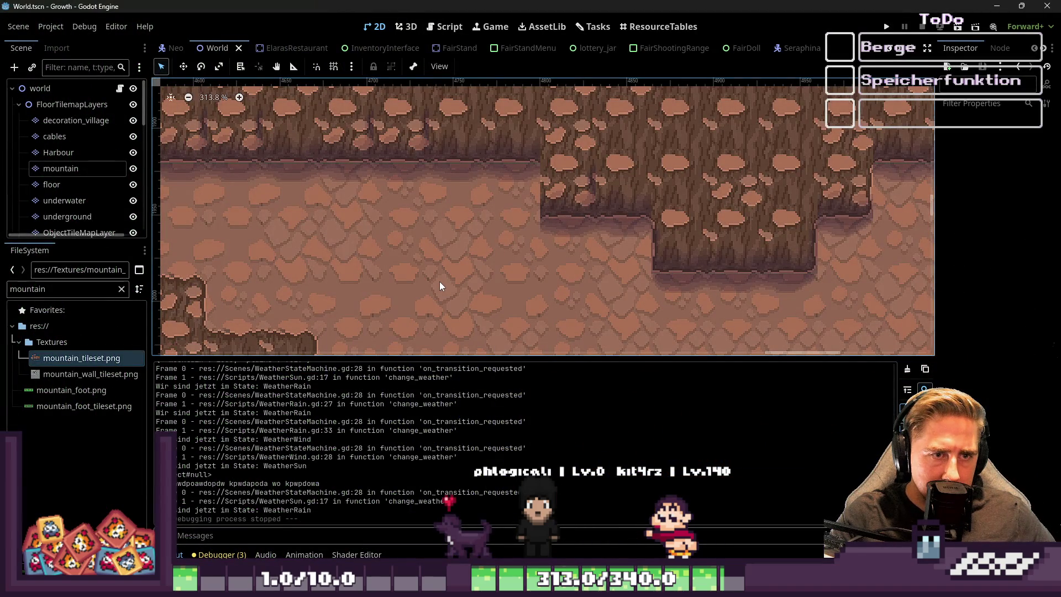
pyautogui.scroll(2, 440, 283)
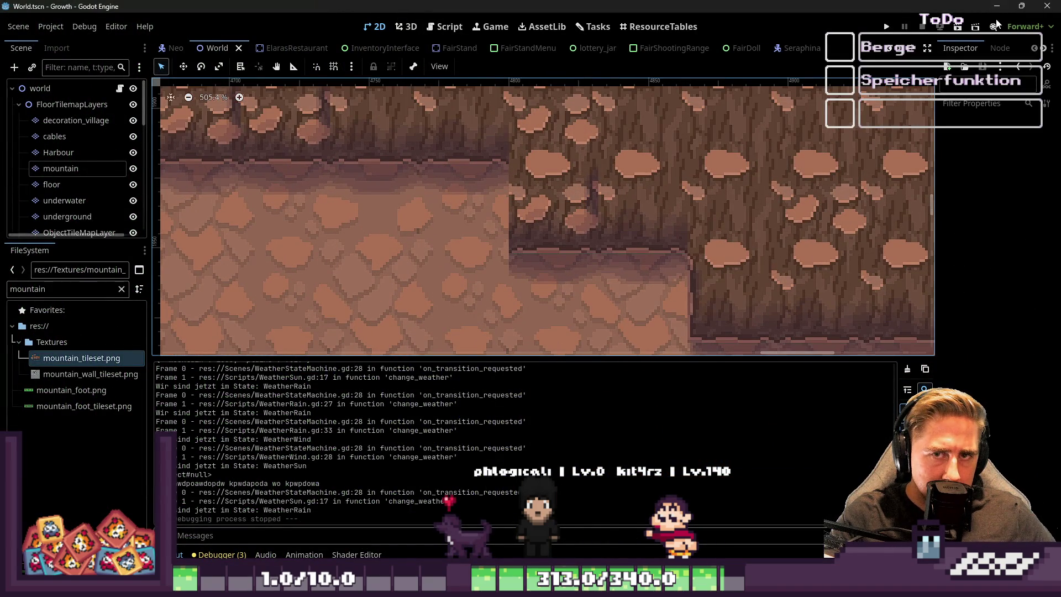
# Minimize Godot and restore the mountain_tileset window in Aseprite
pyautogui.click(997, 7)
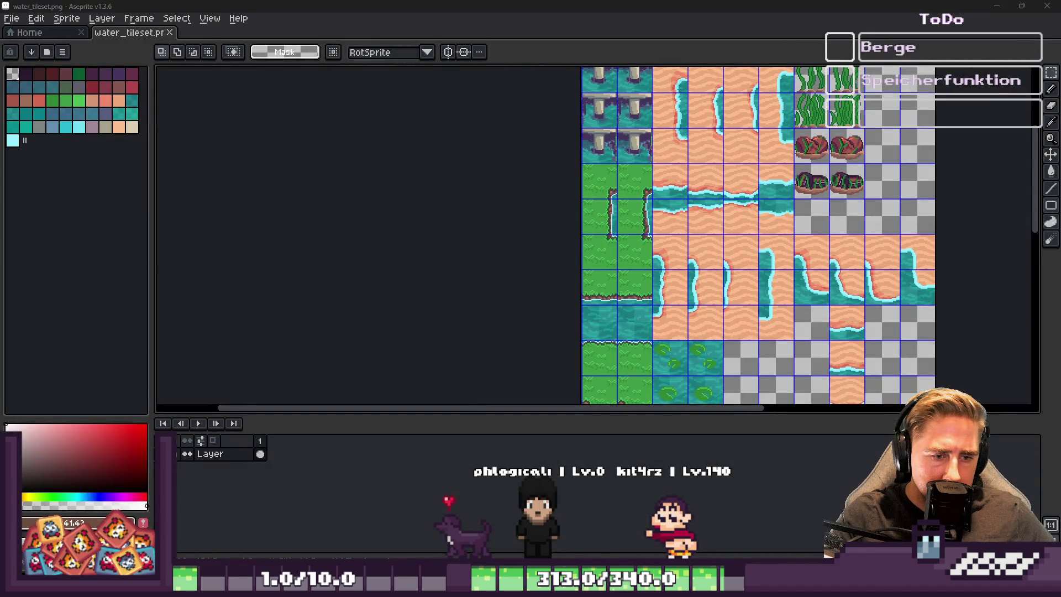
pyautogui.moveTo(417, 546)
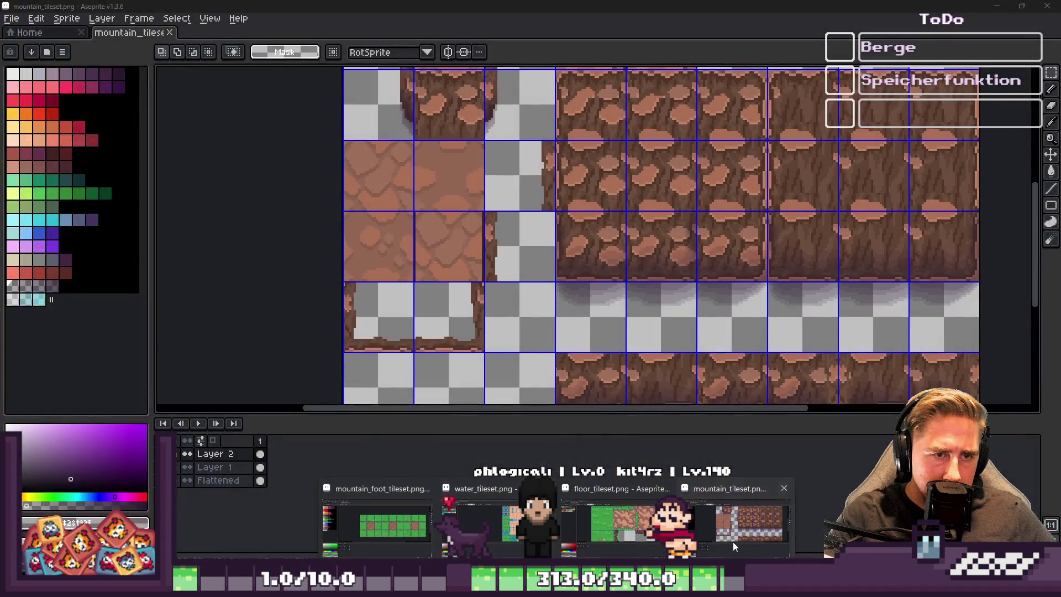
pyautogui.click(733, 541)
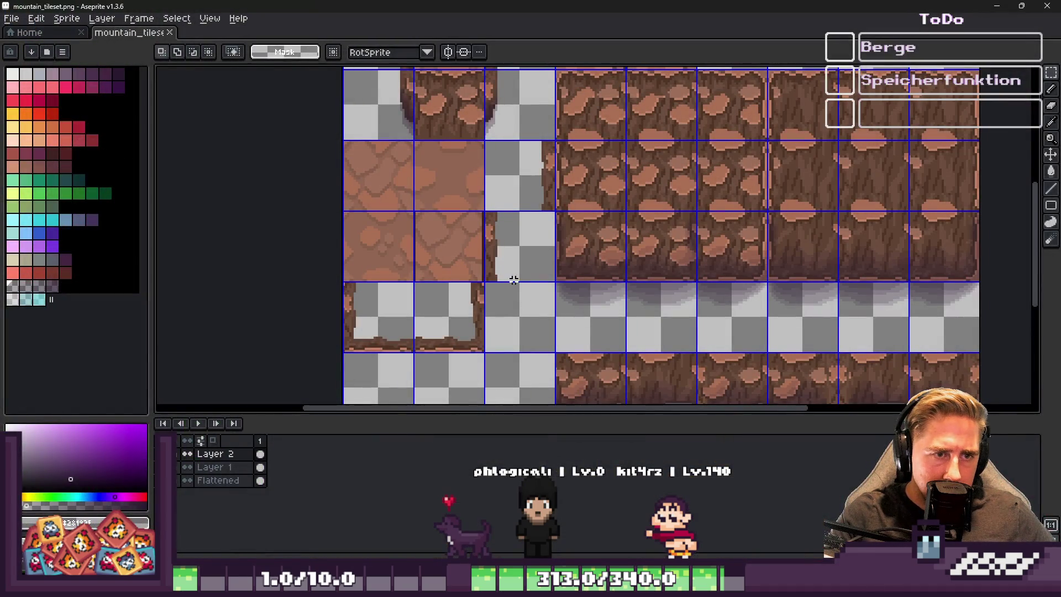
# Hide the Flattened rock layer so only shadows show, and undo the last shadow edit
pyautogui.scroll(-2, 521, 277)
pyautogui.scroll(2, 522, 276)
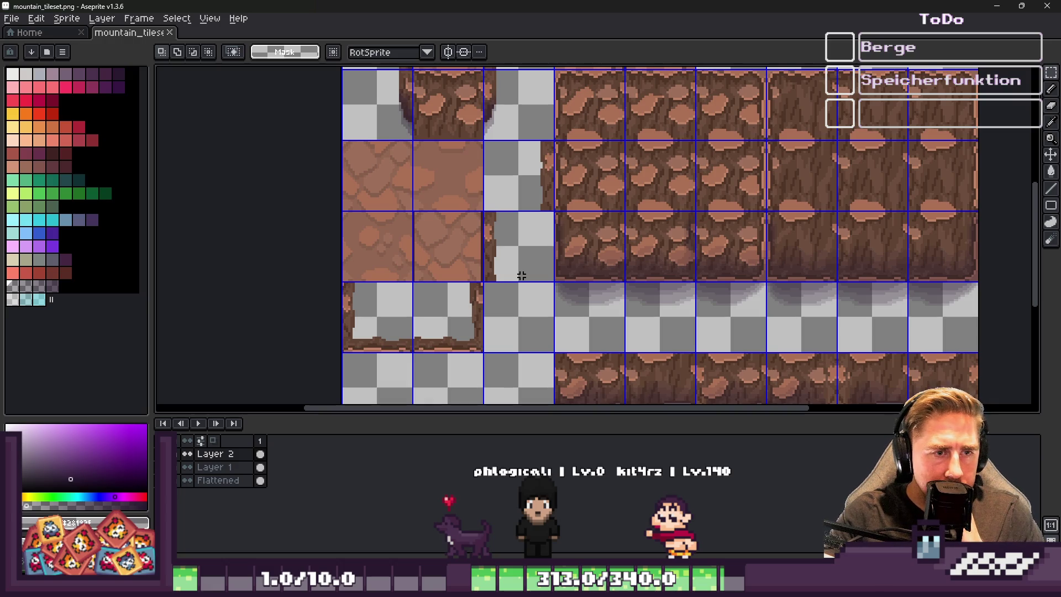
pyautogui.scroll(1, 783, 256)
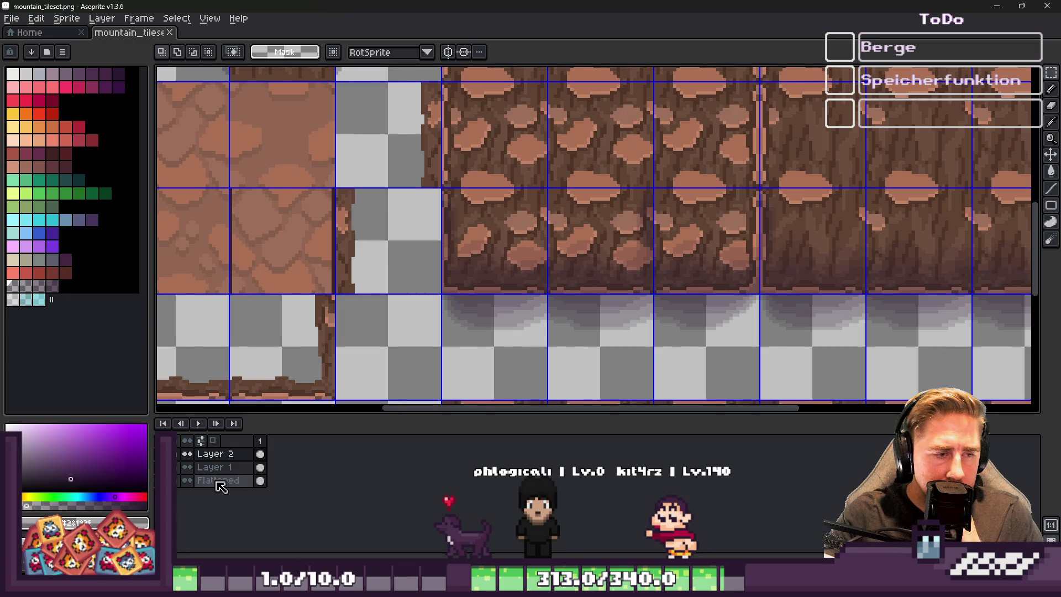
pyautogui.click(187, 480)
pyautogui.hotkey('ctrl', 'z')
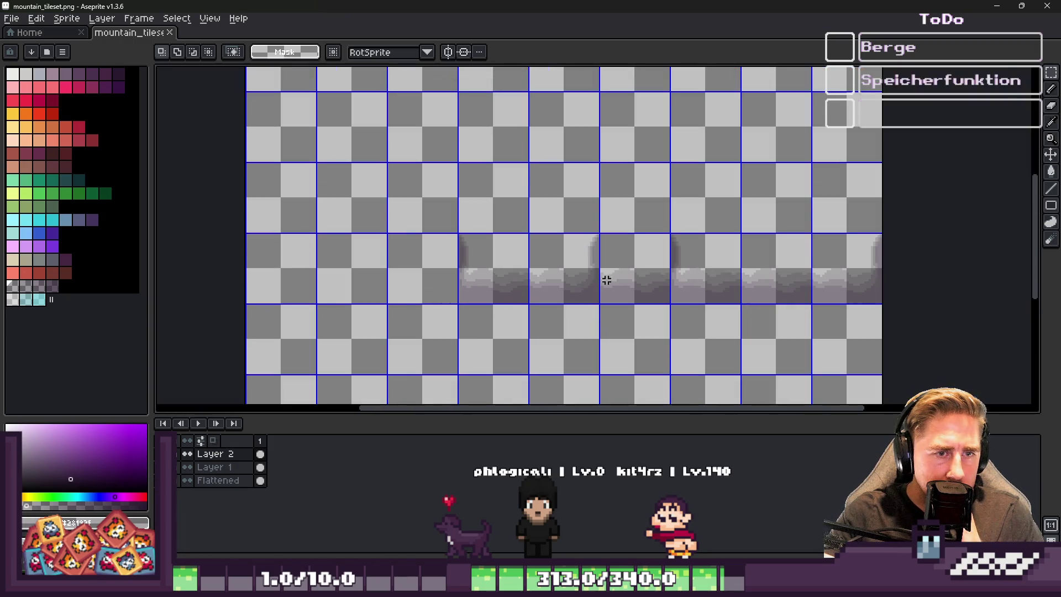
# Move the right shadow tile left into the neighbouring cell, nudge it into alignment and commit
pyautogui.scroll(1, 614, 274)
pyautogui.moveTo(623, 272)
pyautogui.mouseDown()
pyautogui.moveTo(632, 278)
pyautogui.moveTo(533, 274)
pyautogui.moveTo(533, 289)
pyautogui.moveTo(666, 300)
pyautogui.mouseUp()
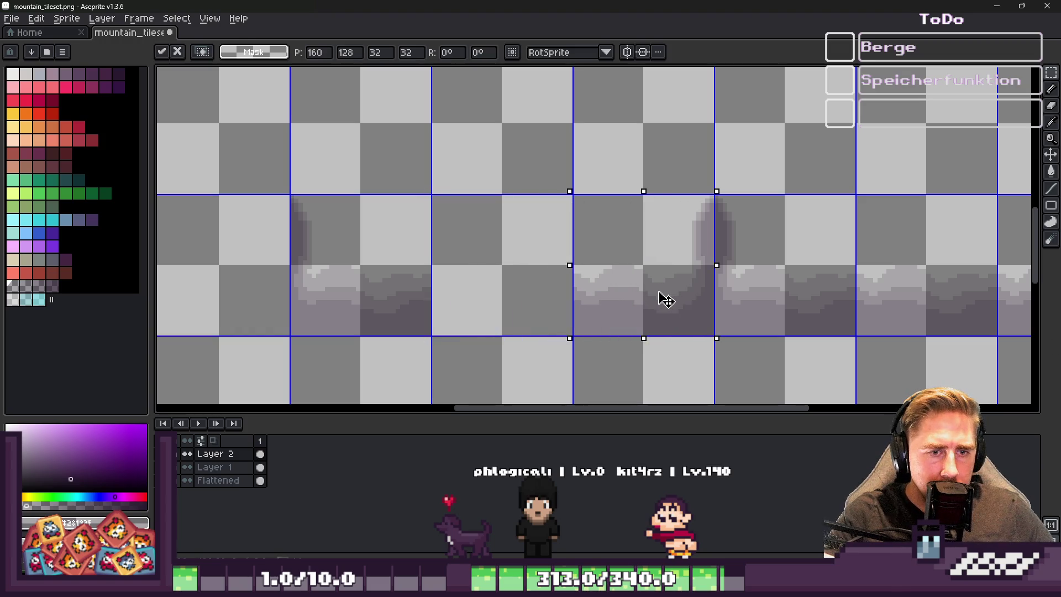
pyautogui.click(843, 263)
pyautogui.moveTo(873, 260)
pyautogui.mouseDown()
pyautogui.moveTo(942, 265)
pyautogui.moveTo(488, 261)
pyautogui.moveTo(522, 260)
pyautogui.mouseUp()
pyautogui.press('Return')
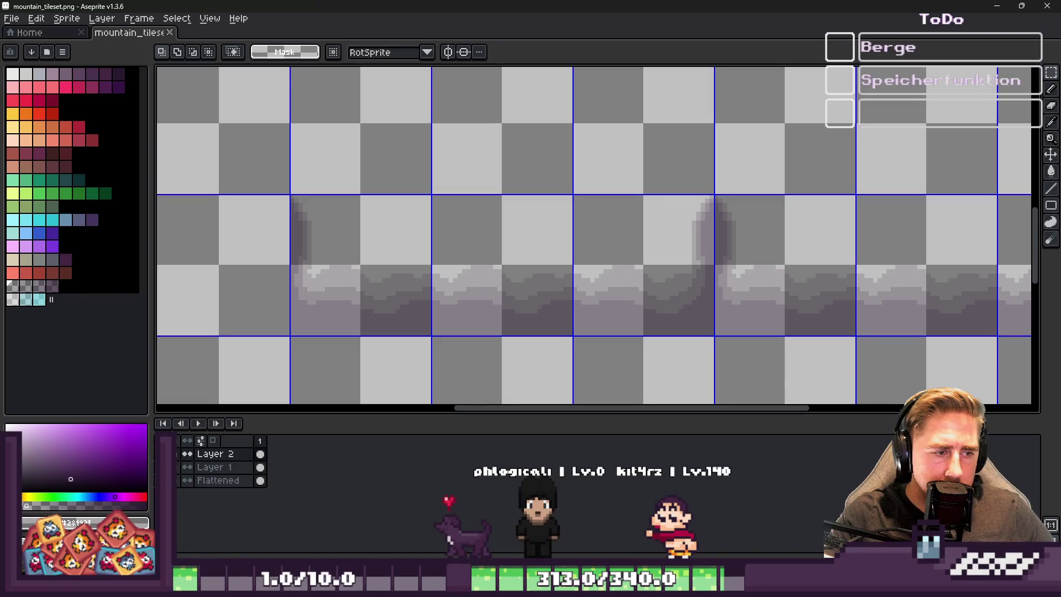
pyautogui.scroll(2, 963, 103)
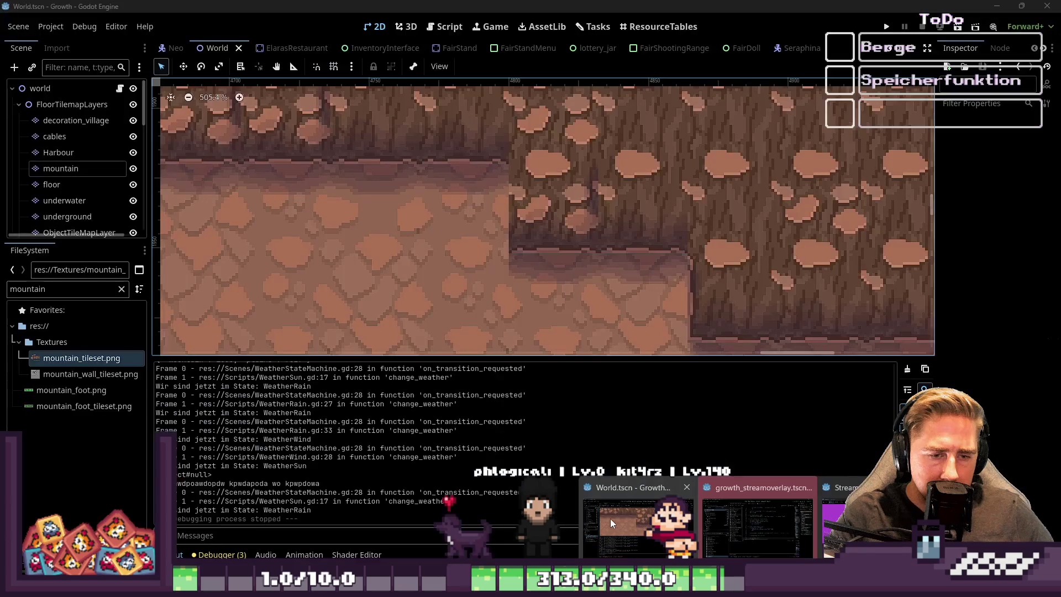
# Return to Godot and zoom around the refreshed cliff shadows
pyautogui.click(631, 534)
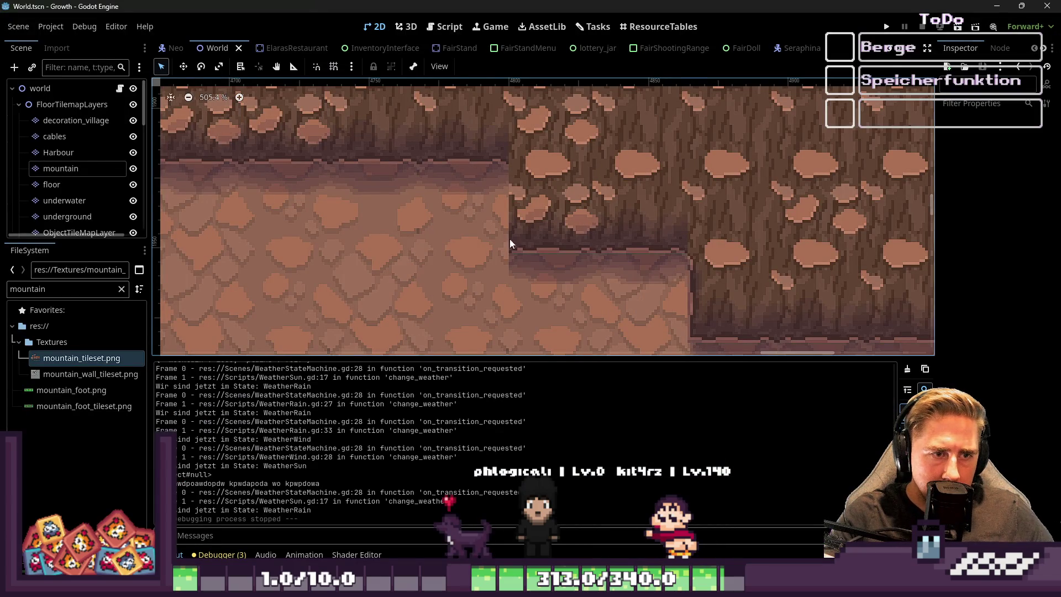
pyautogui.scroll(-2, 510, 236)
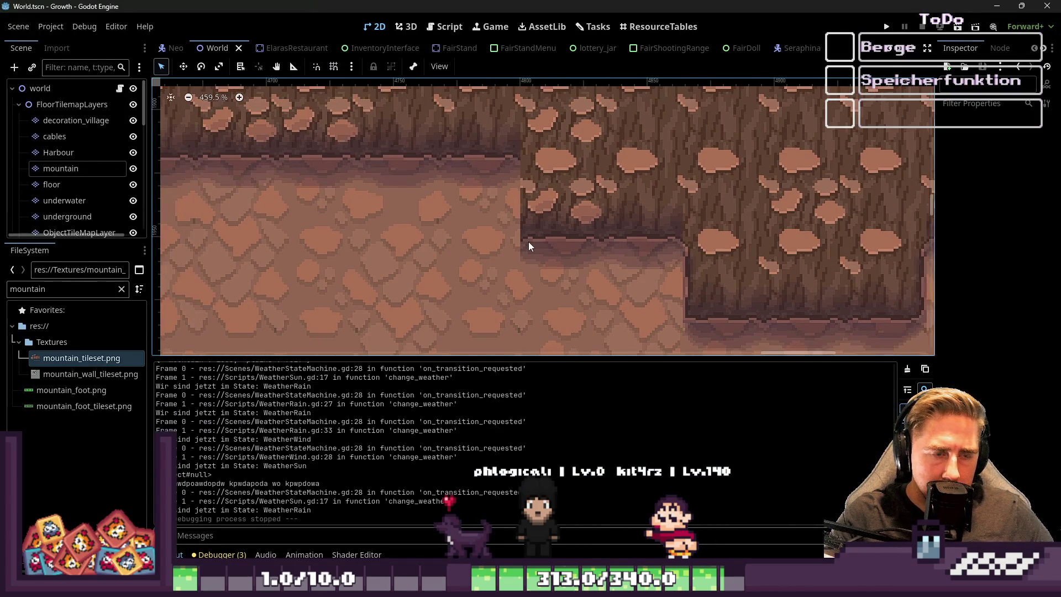
pyautogui.scroll(-5, 529, 250)
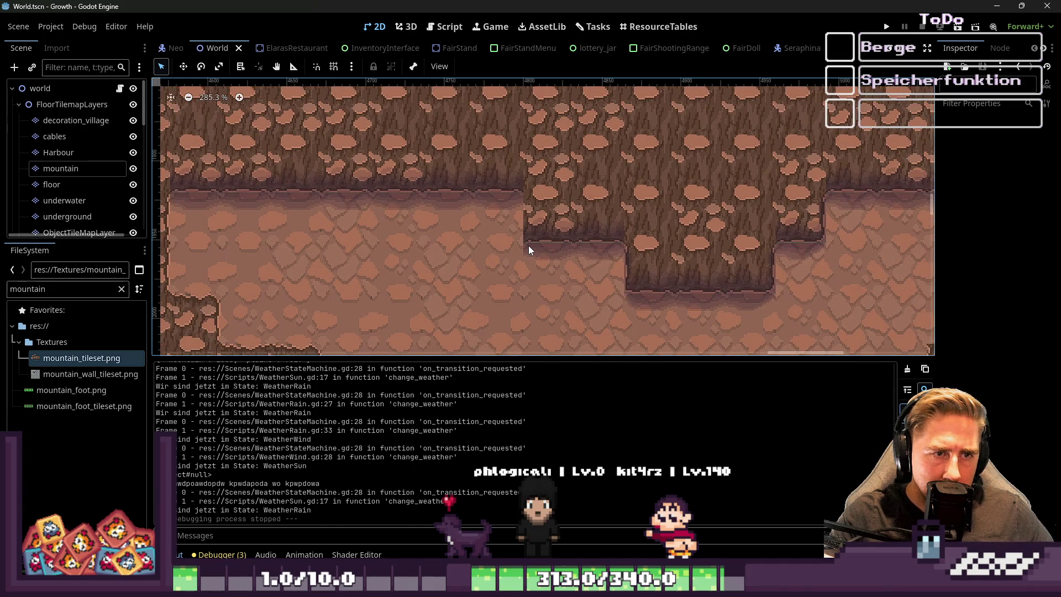
pyautogui.scroll(3, 529, 248)
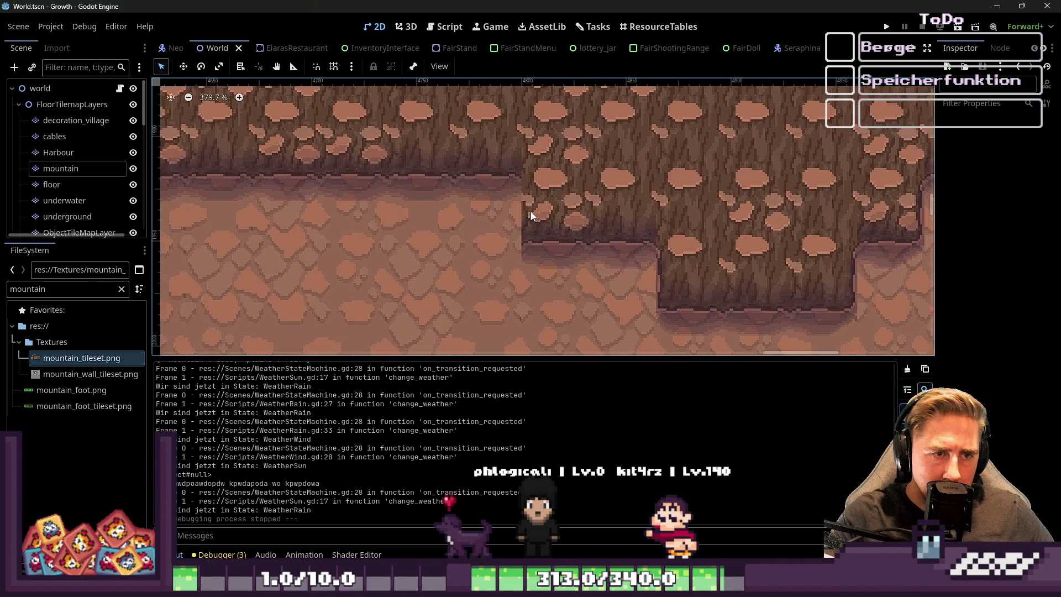
pyautogui.scroll(1, 532, 215)
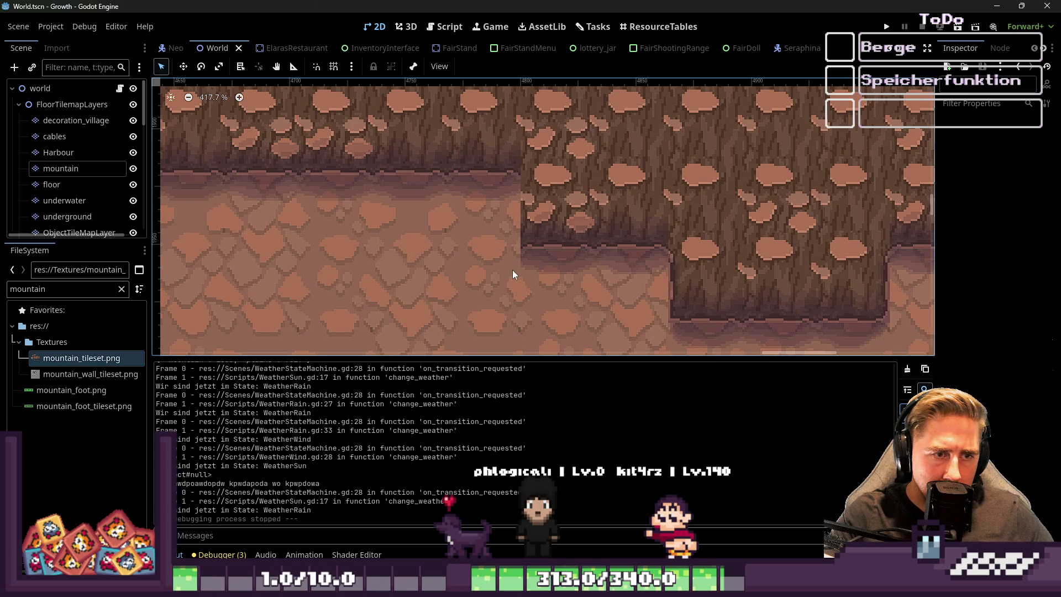
# Toggle the Animation and Output panels, then select the mountain TileMapLayer for editing
pyautogui.click(304, 554)
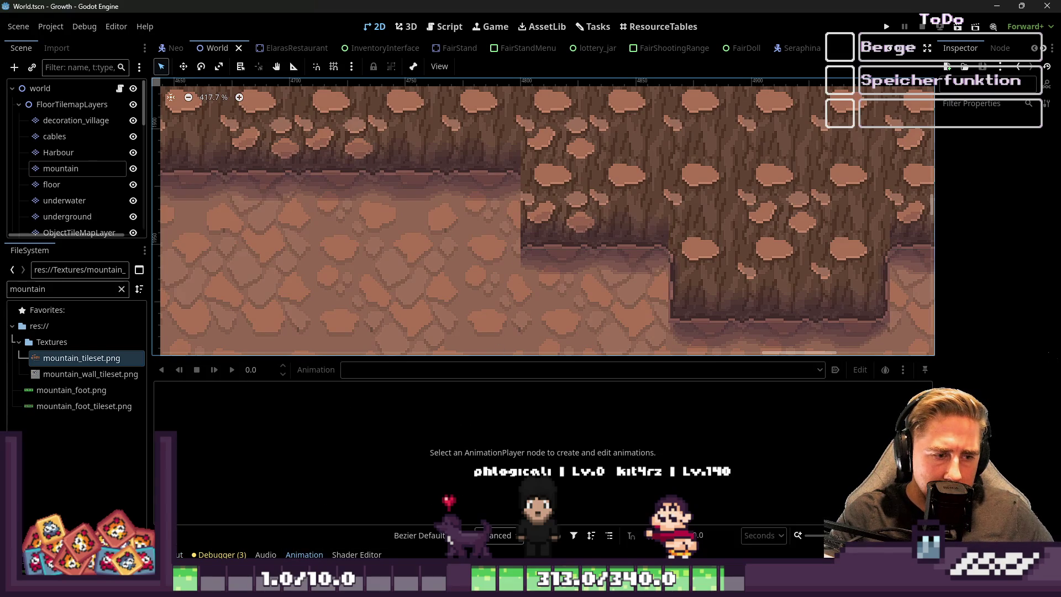
pyautogui.click(266, 547)
pyautogui.click(178, 555)
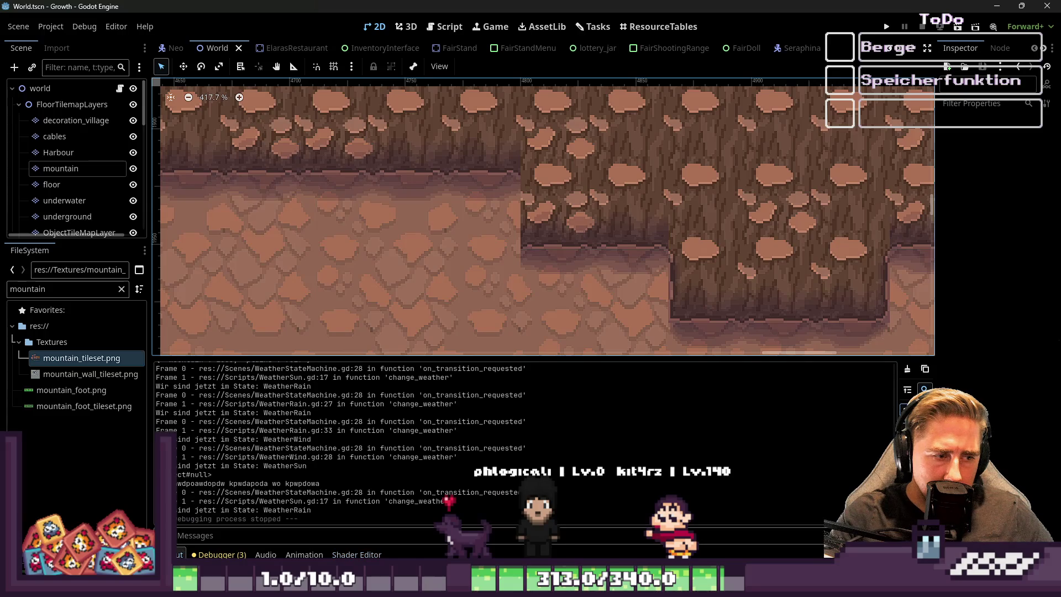
pyautogui.click(55, 153)
pyautogui.click(55, 169)
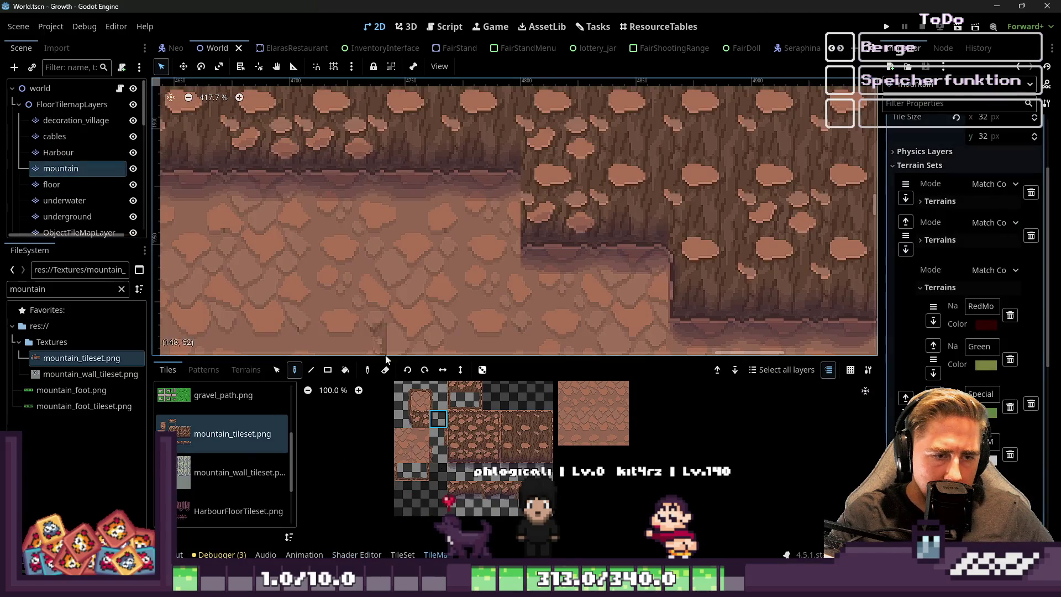
# Paint the tall cliff tile from the atlas onto the mountain cliff
pyautogui.click(469, 474)
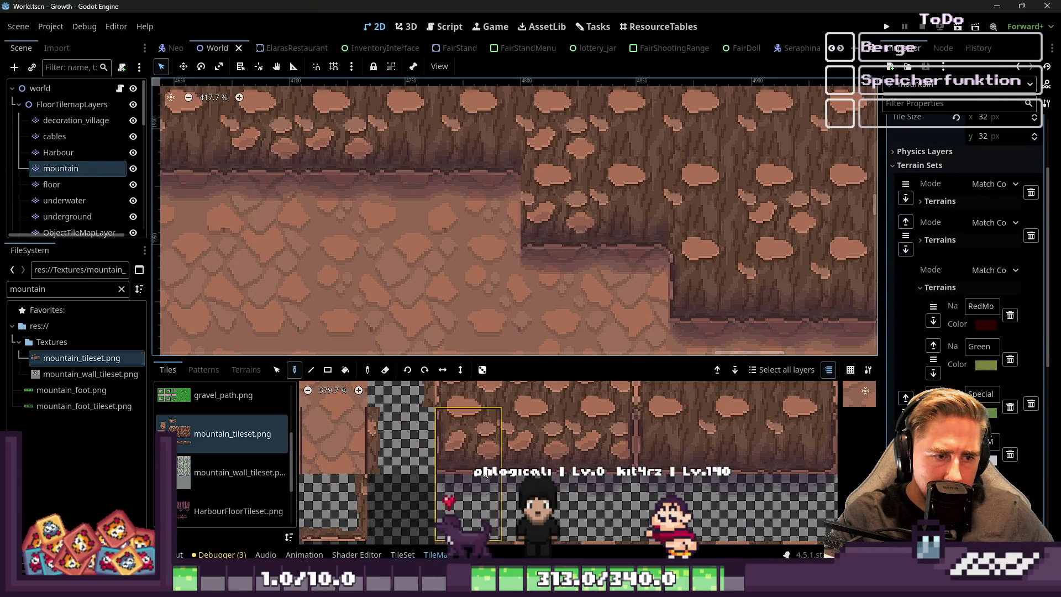
pyautogui.click(553, 200)
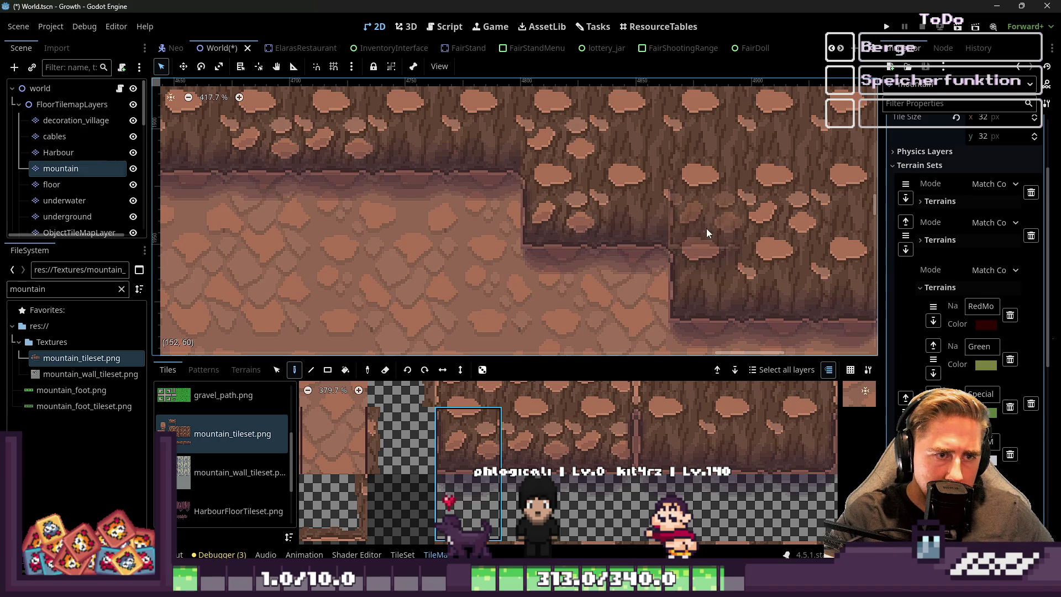
pyautogui.scroll(-5, 707, 227)
pyautogui.scroll(-1, 390, 210)
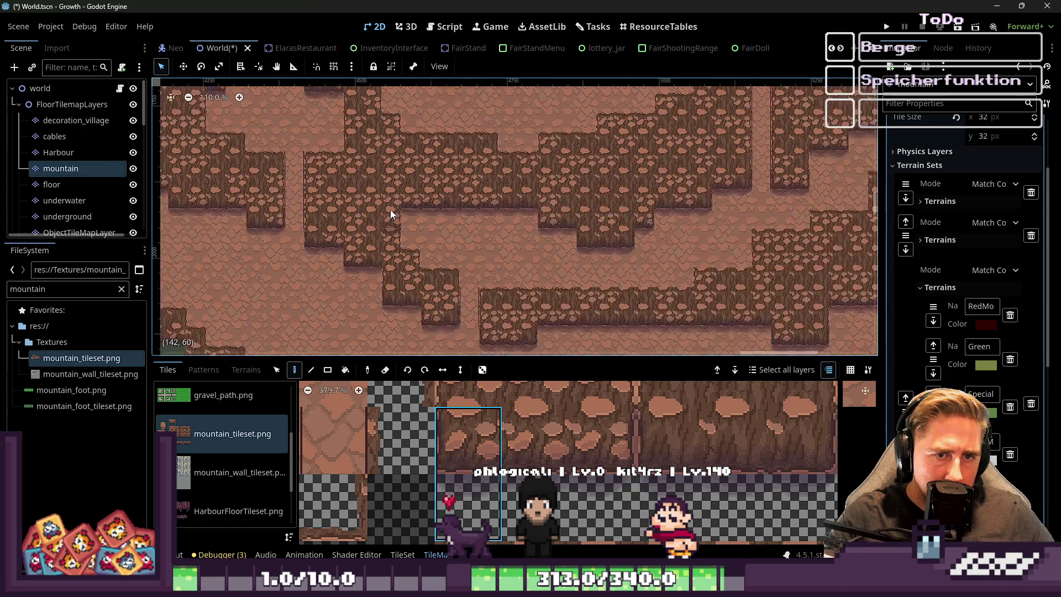
pyautogui.scroll(5, 514, 238)
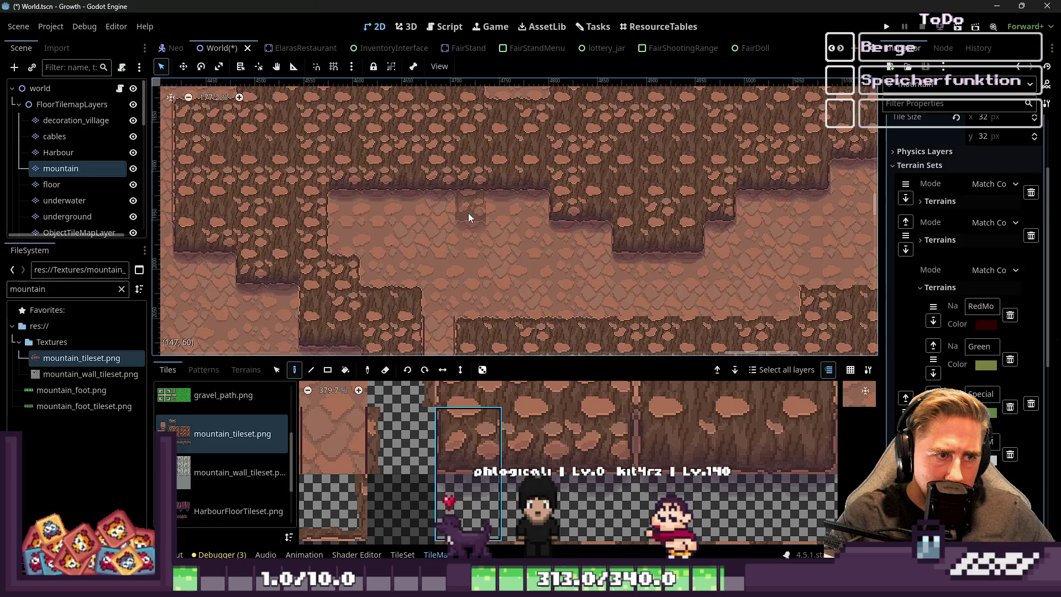
pyautogui.scroll(-5, 468, 214)
pyautogui.moveTo(254, 250)
pyautogui.mouseDown()
pyautogui.moveTo(276, 224)
pyautogui.moveTo(419, 218)
pyautogui.moveTo(692, 292)
pyautogui.mouseUp()
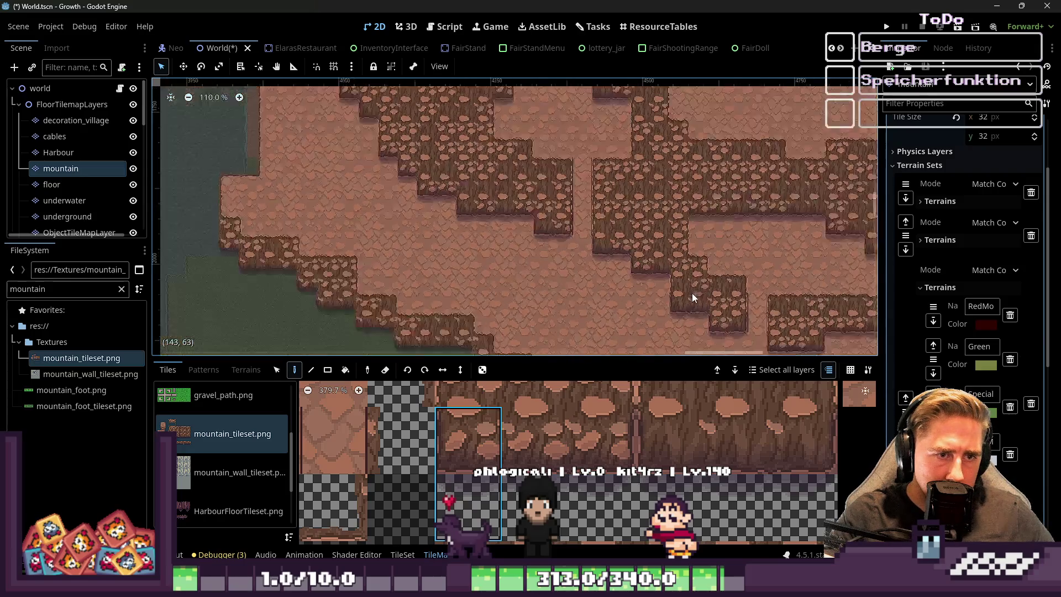
# Zoom over the cliffs to review them, then minimize and restore the Godot editor
pyautogui.scroll(2, 543, 271)
pyautogui.scroll(2, 450, 104)
pyautogui.scroll(3, 406, 180)
pyautogui.scroll(2, 307, 150)
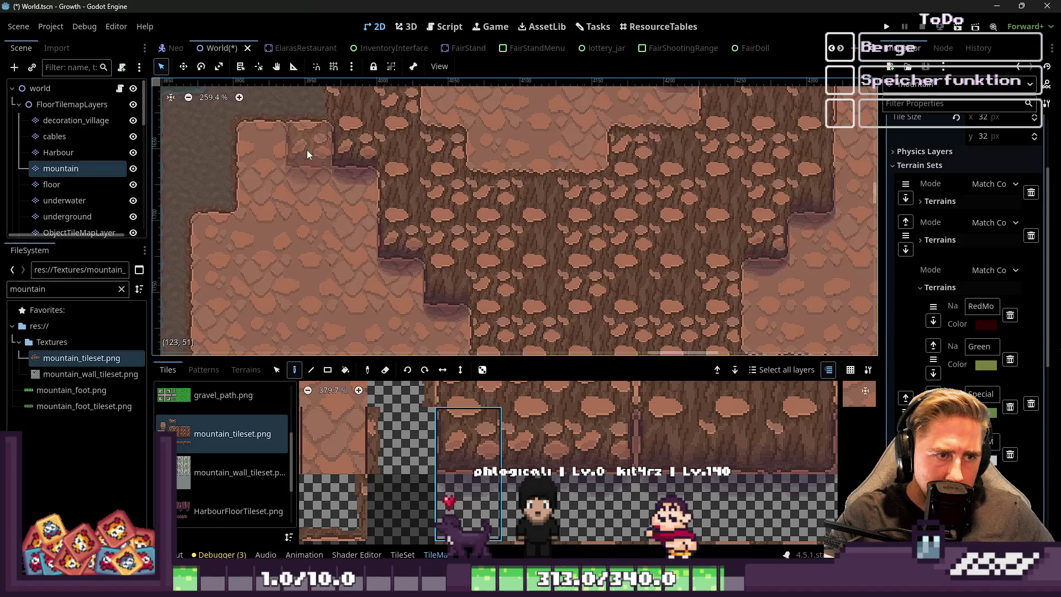
pyautogui.scroll(-1, 297, 150)
pyautogui.scroll(-2, 331, 174)
pyautogui.scroll(-2, 274, 191)
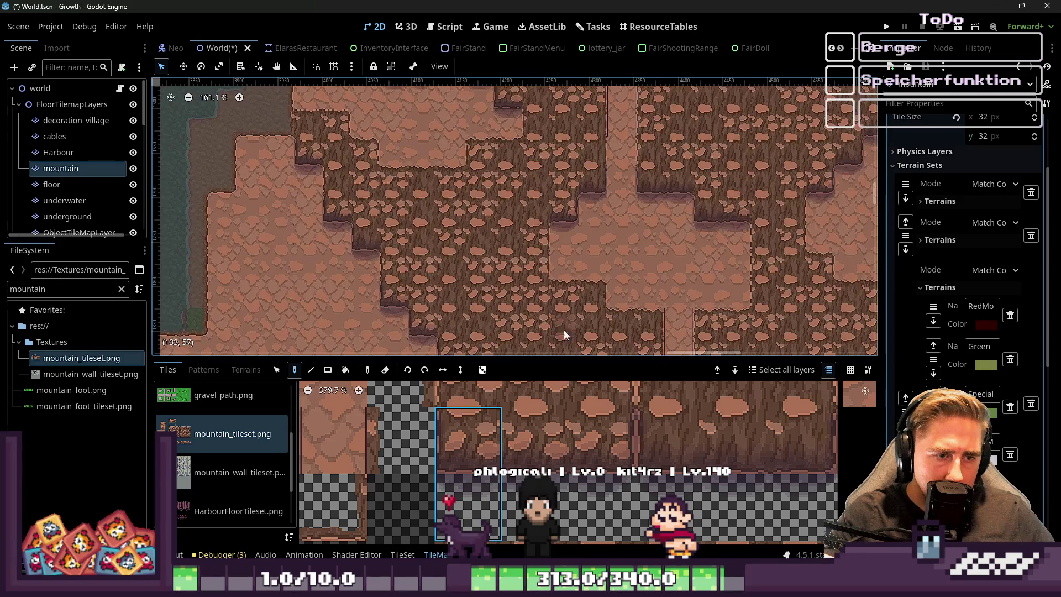
pyautogui.click(992, 10)
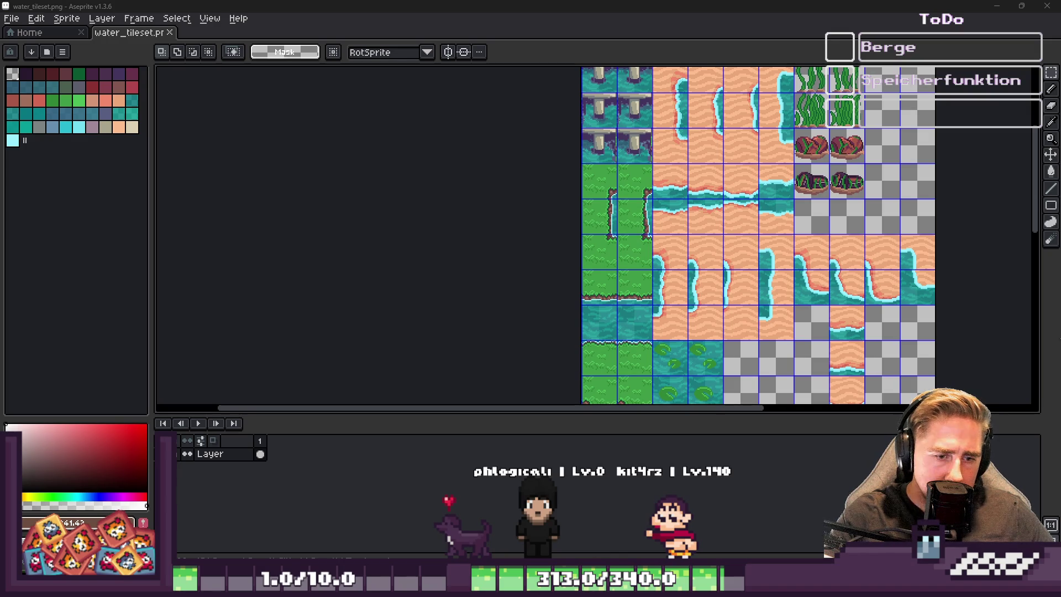
pyautogui.moveTo(638, 587)
pyautogui.click(640, 531)
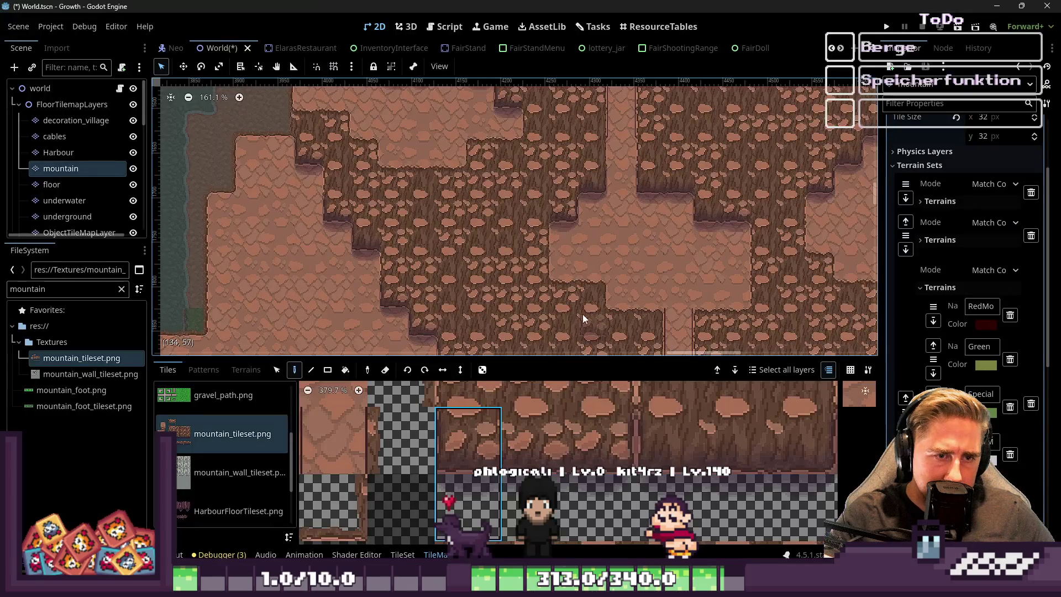
# Switch to mountain_tileset in Aseprite with the pencil and make the Flattened layer active
pyautogui.moveTo(639, 587)
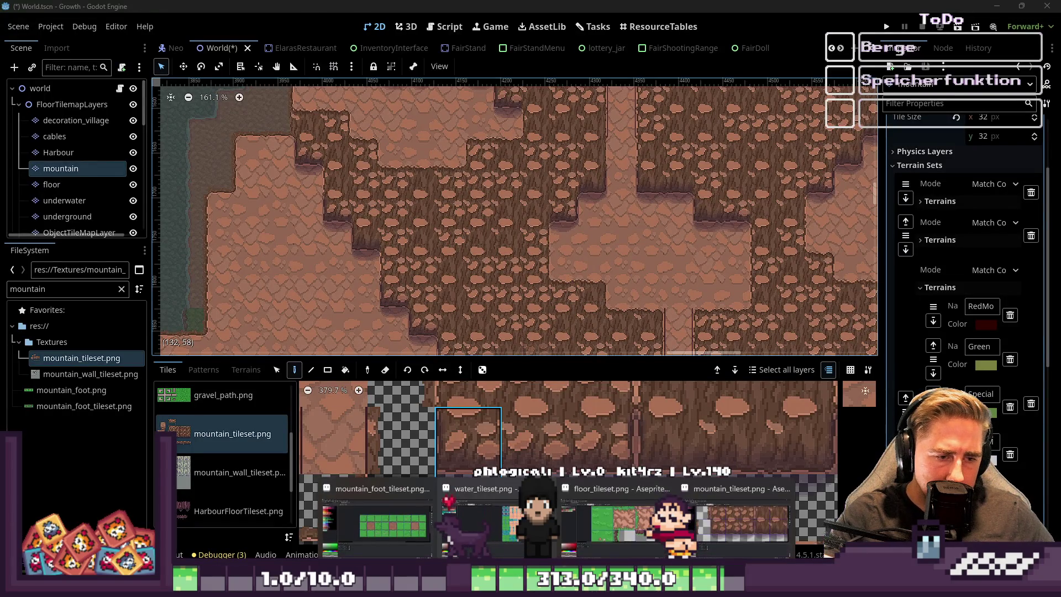
pyautogui.moveTo(632, 535)
pyautogui.click(706, 527)
pyautogui.scroll(3, 601, 224)
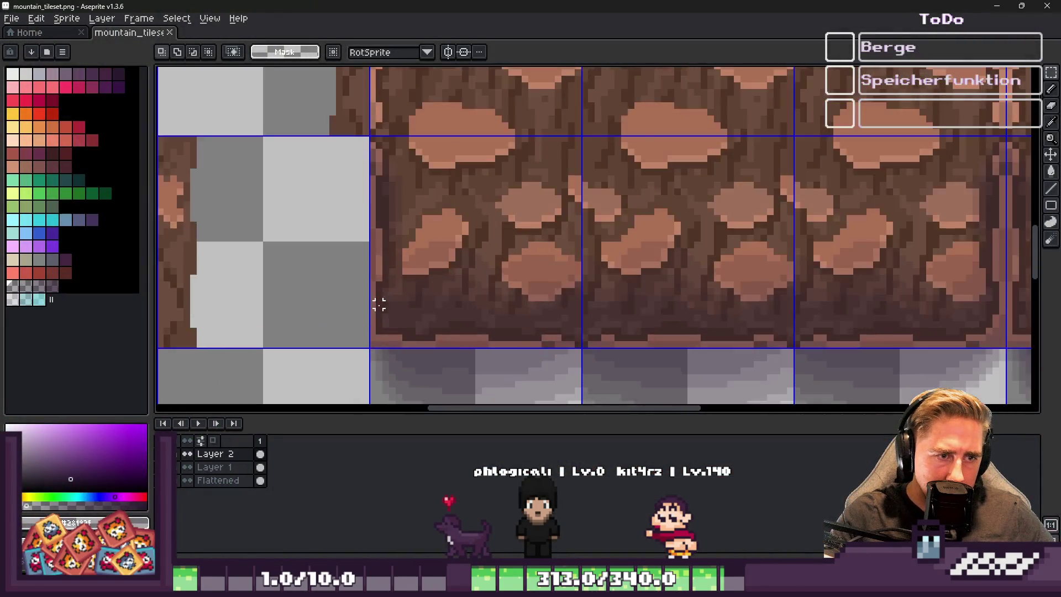
pyautogui.scroll(2, 490, 282)
pyautogui.scroll(-1, 493, 293)
pyautogui.press('b')
pyautogui.scroll(3, 514, 260)
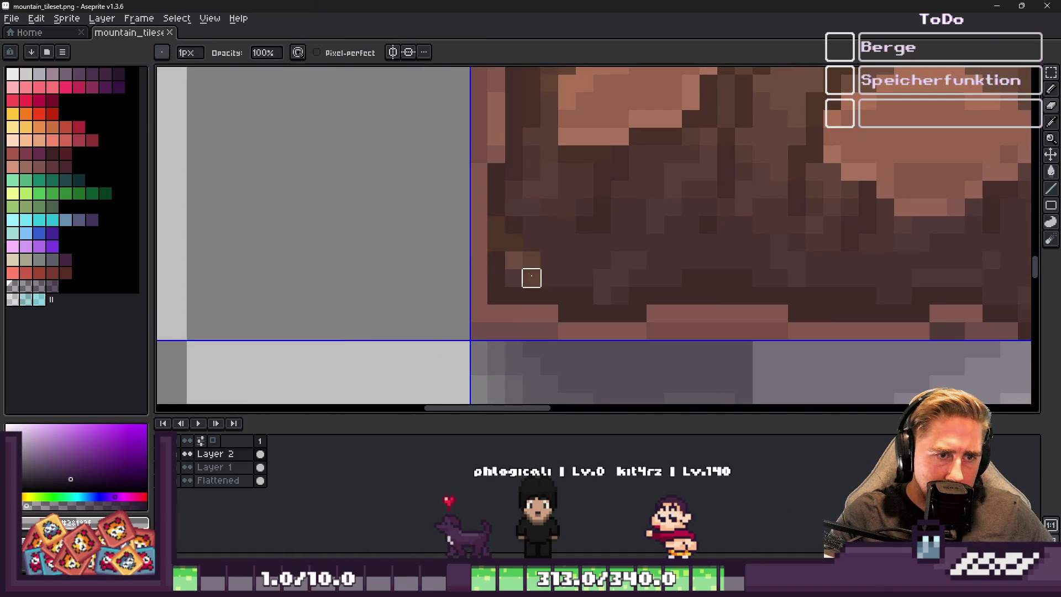
pyautogui.click(216, 467)
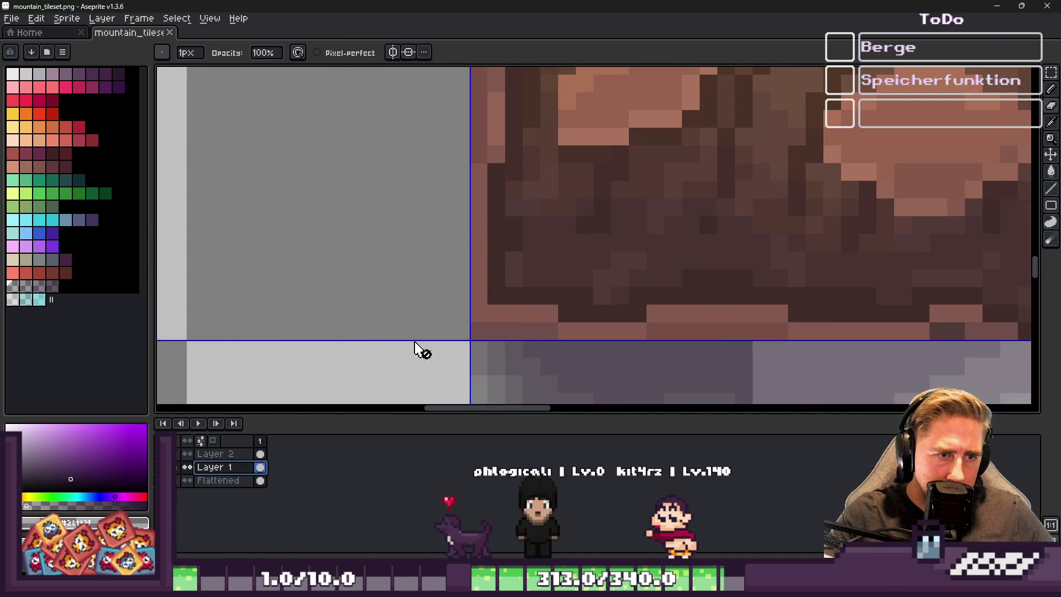
pyautogui.click(208, 484)
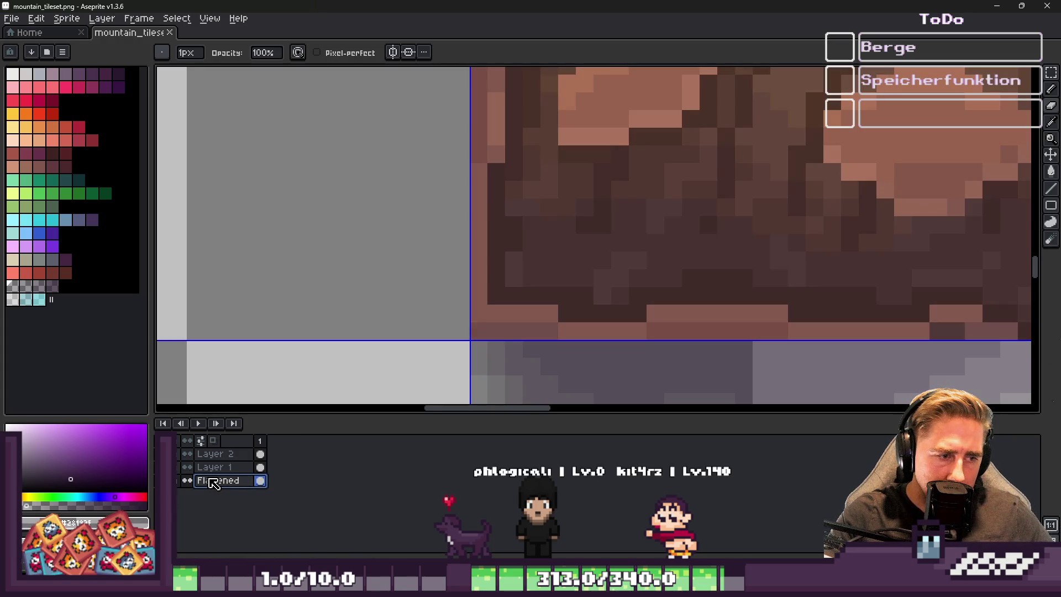
# Pencil a diagonal into the rock's bottom-left corner and sample the rock-edge brown
pyautogui.moveTo(477, 213)
pyautogui.mouseDown()
pyautogui.moveTo(530, 310)
pyautogui.moveTo(621, 329)
pyautogui.moveTo(468, 268)
pyautogui.mouseUp()
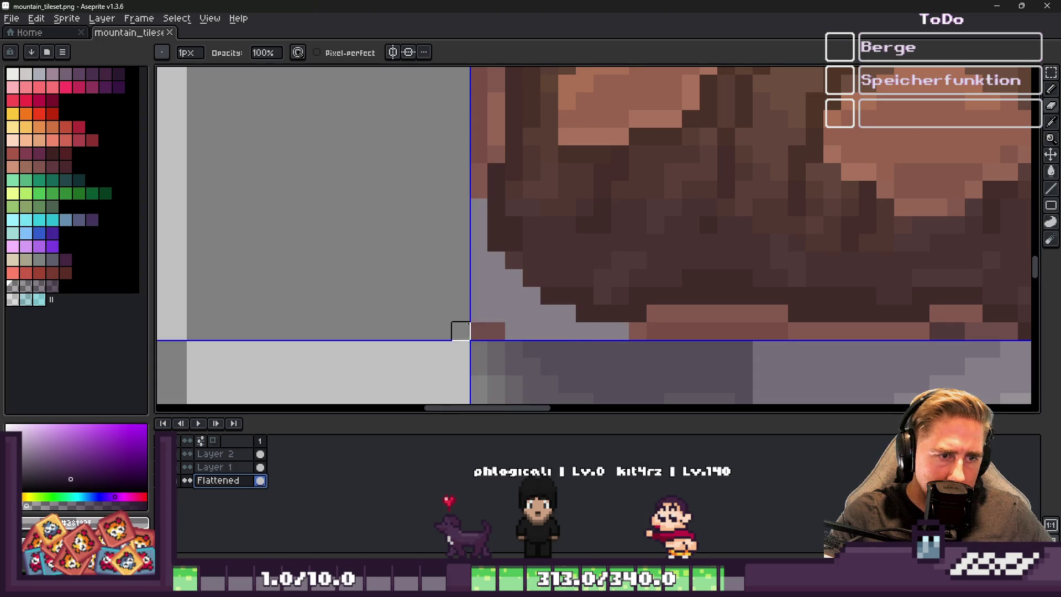
pyautogui.keyDown('alt'); pyautogui.click(550, 296); pyautogui.keyUp('alt')
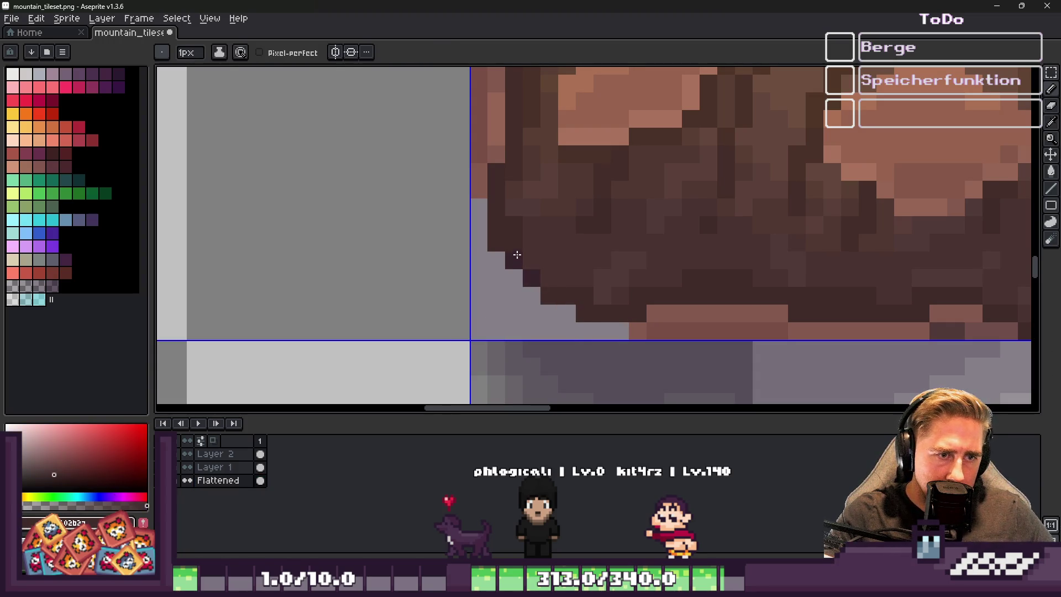
pyautogui.scroll(1, 517, 257)
pyautogui.press('v')
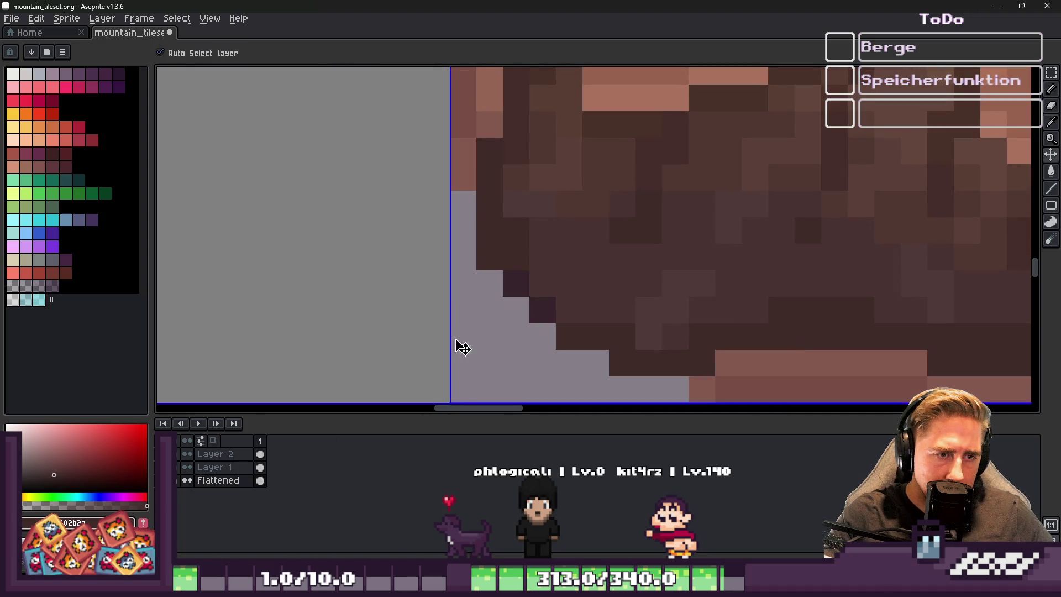
pyautogui.press('b')
pyautogui.hotkey('ctrl', 'z')
pyautogui.press('i')
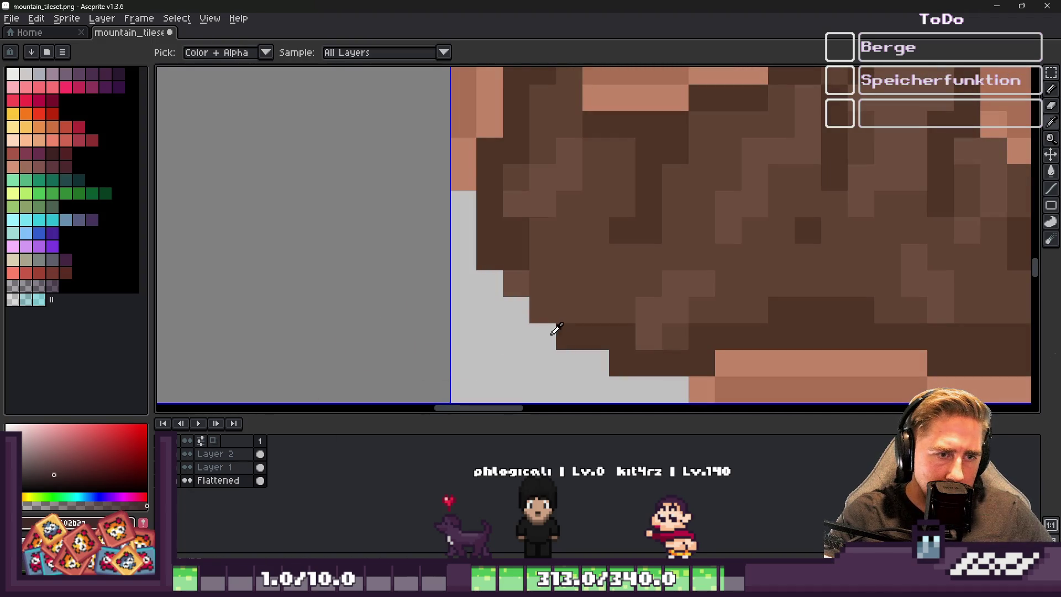
pyautogui.click(545, 312)
pyautogui.press('b')
pyautogui.scroll(-4, 515, 285)
pyautogui.scroll(3, 490, 184)
# Paint a light orange rim along the corner's diagonal edge
pyautogui.keyDown('alt'); pyautogui.click(490, 184); pyautogui.keyUp('alt')
pyautogui.click(491, 229)
pyautogui.click(524, 287)
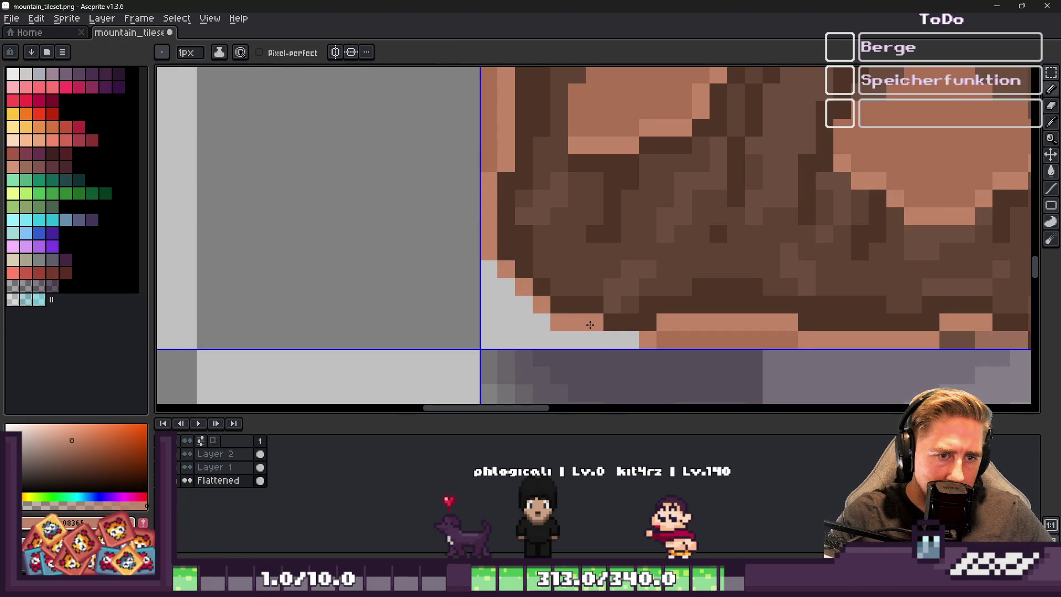
pyautogui.keyDown('alt'); pyautogui.click(697, 336); pyautogui.keyUp('alt')
pyautogui.click(580, 346)
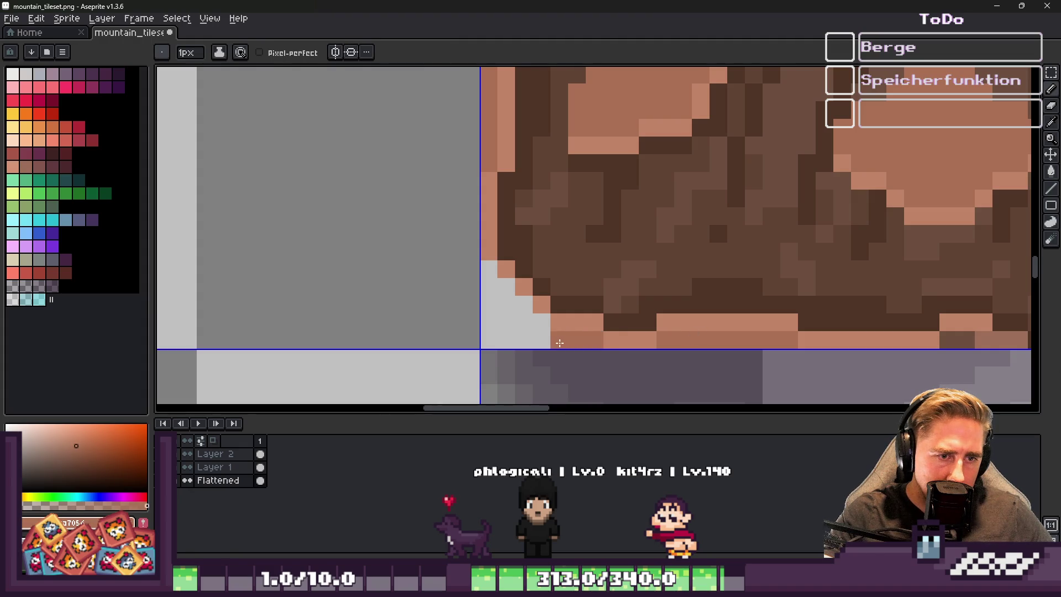
pyautogui.moveTo(487, 275); pyautogui.dragTo(498, 334)
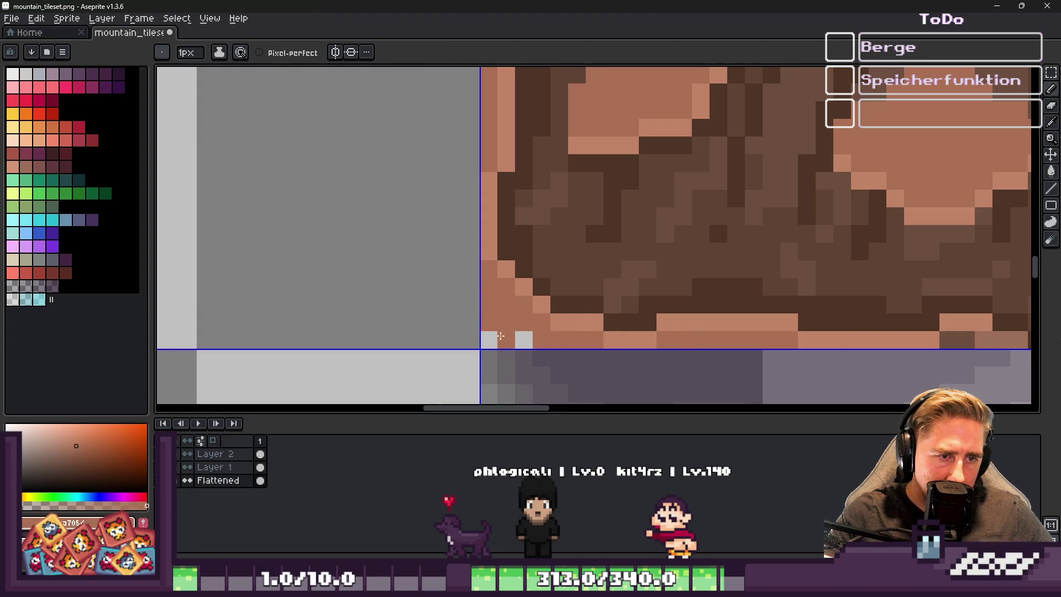
# Save mountain_tileset, preview the updated cliff tiles in Godot, then return to Aseprite
pyautogui.press('v')
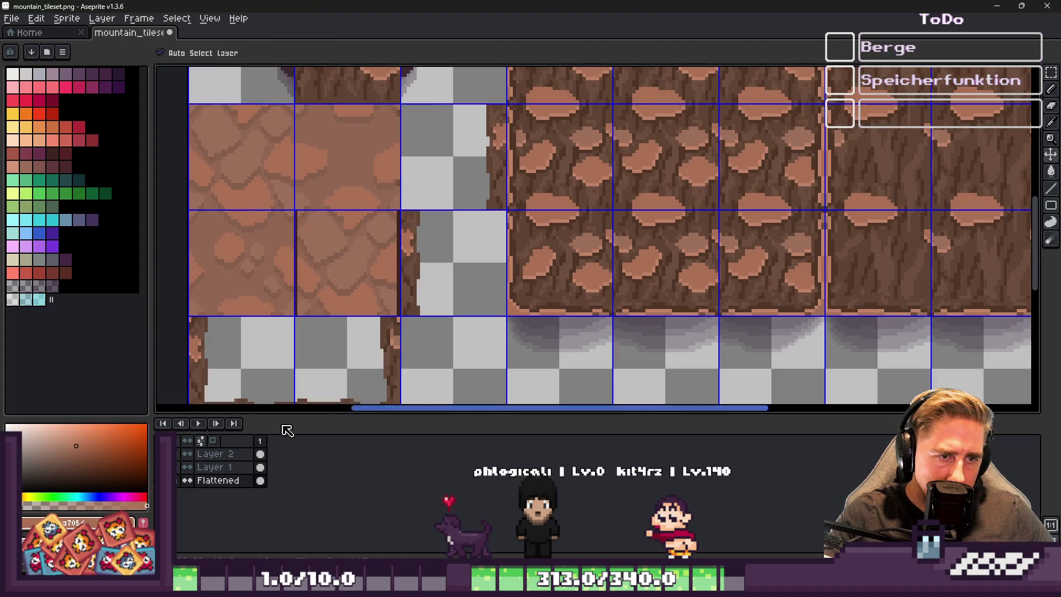
pyautogui.press('b')
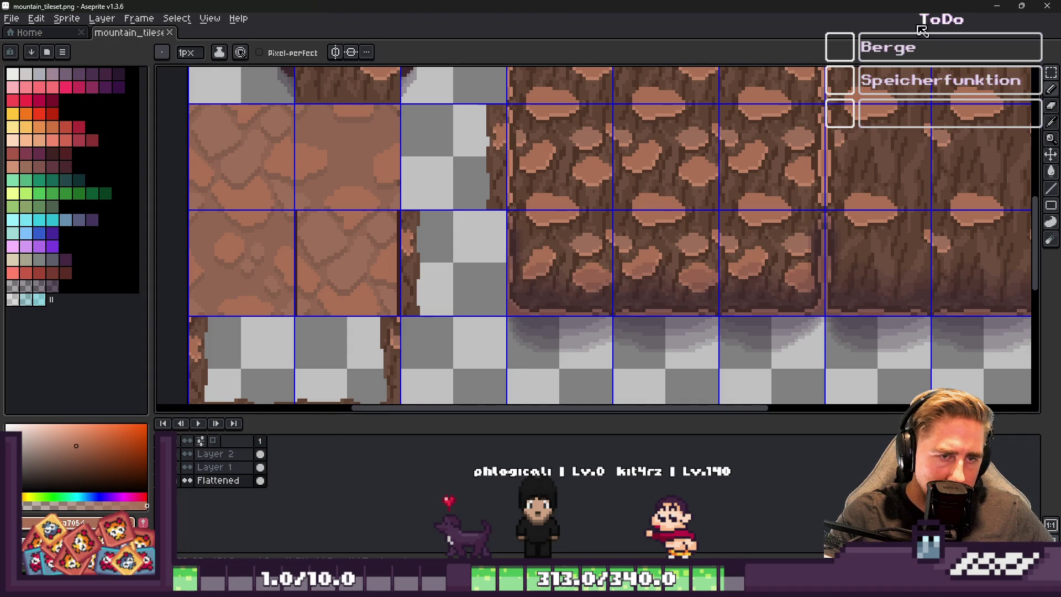
pyautogui.click(996, 6)
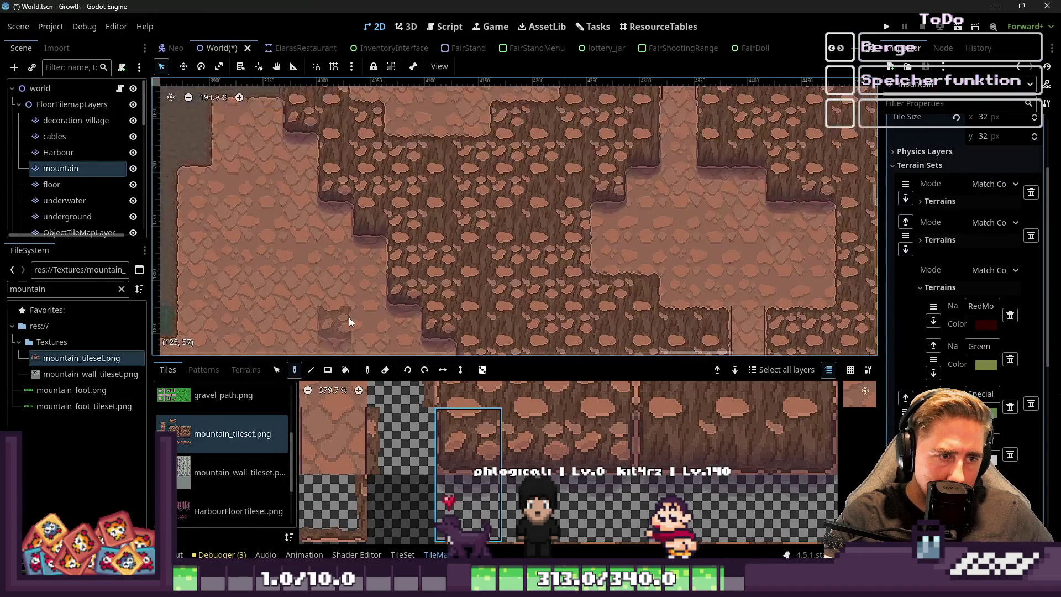
pyautogui.scroll(15, 344, 323)
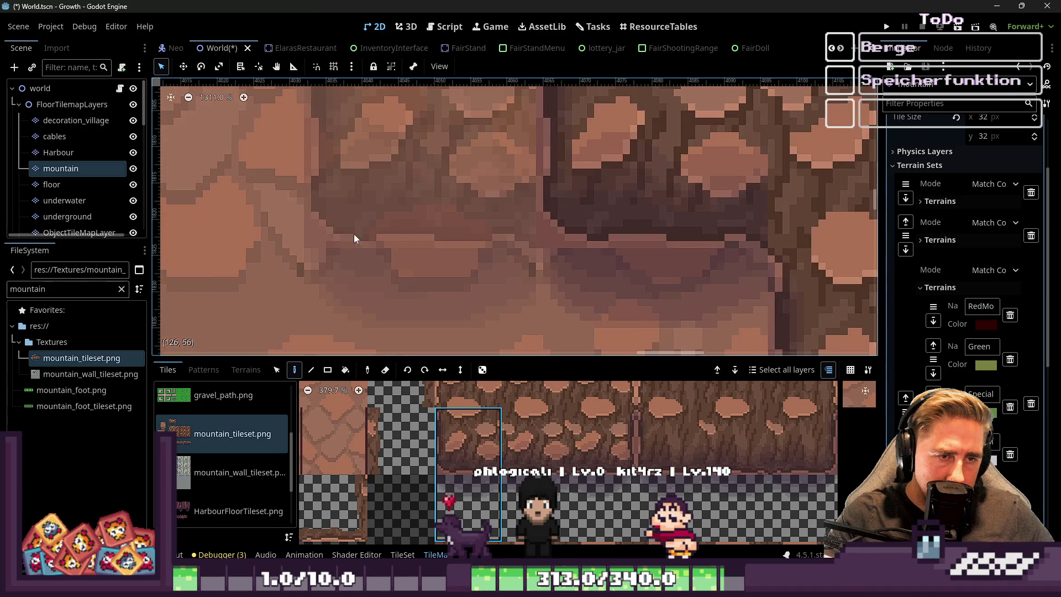
pyautogui.click(995, 6)
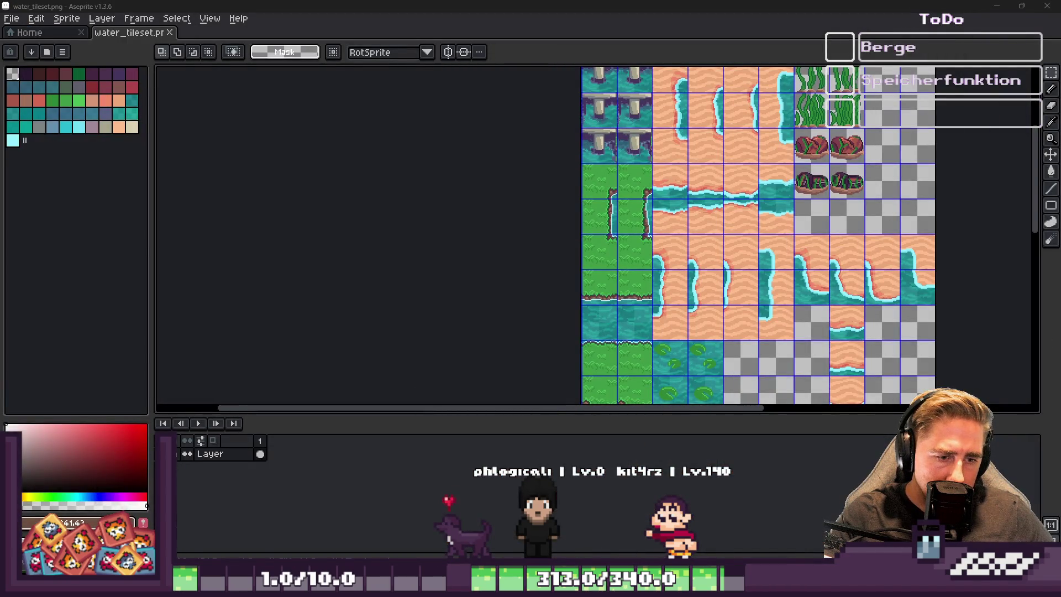
pyautogui.moveTo(515, 552)
pyautogui.click(741, 546)
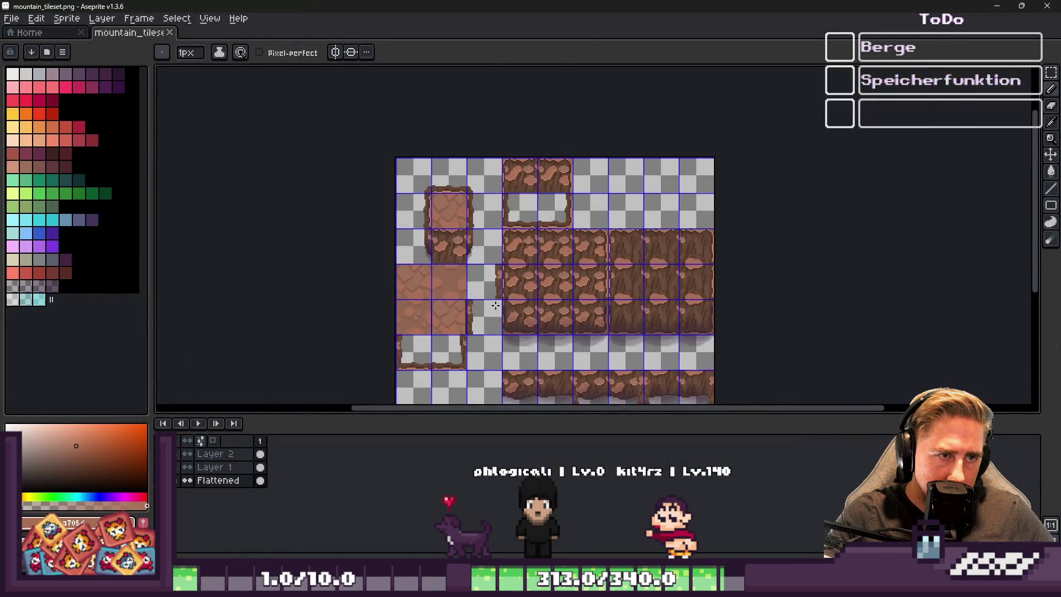
# Sample the light brown rock colour from the cliff tile
pyautogui.scroll(5, 481, 238)
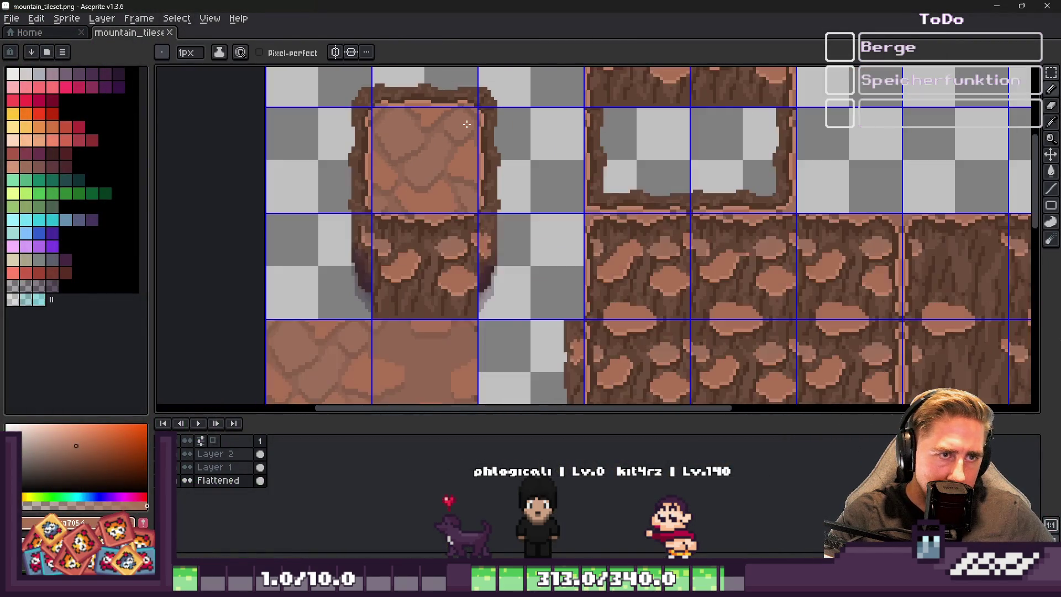
pyautogui.scroll(-2, 468, 124)
pyautogui.scroll(1, 467, 124)
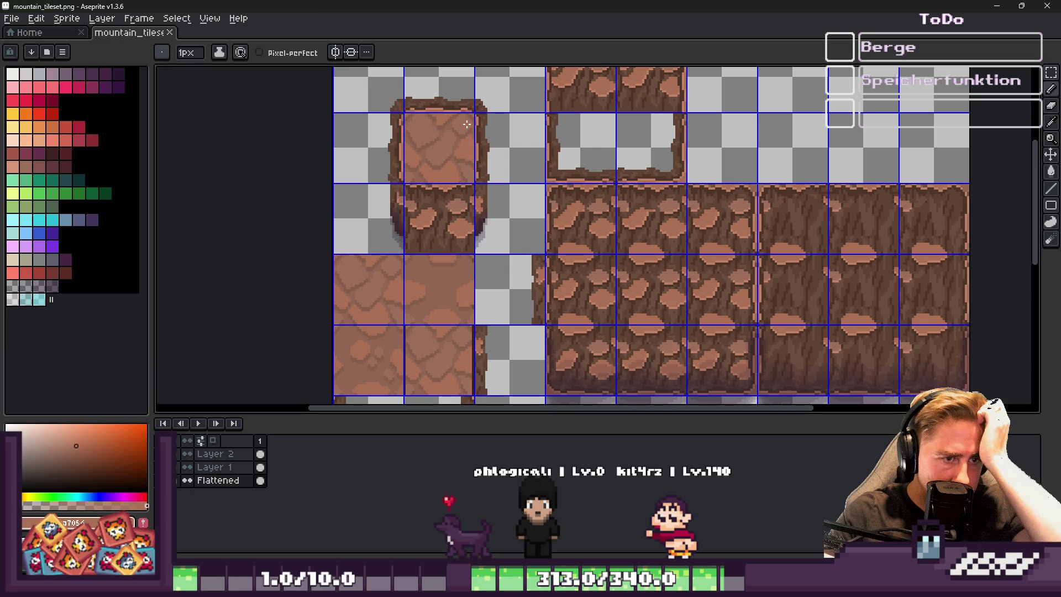
pyautogui.scroll(8, 418, 184)
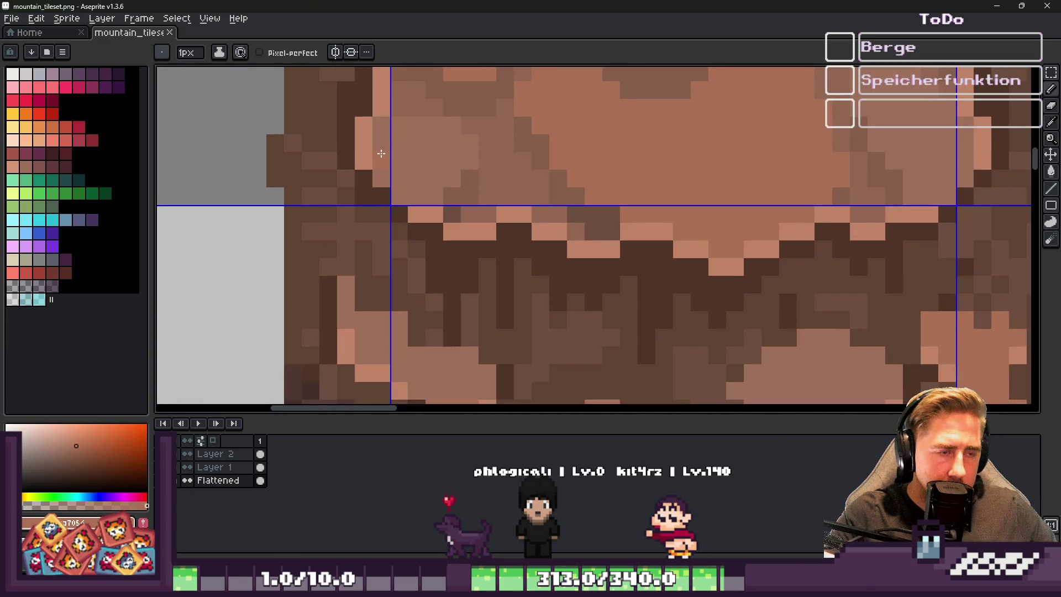
pyautogui.keyDown('alt'); pyautogui.click(387, 148); pyautogui.keyUp('alt')
pyautogui.scroll(-5, 386, 147)
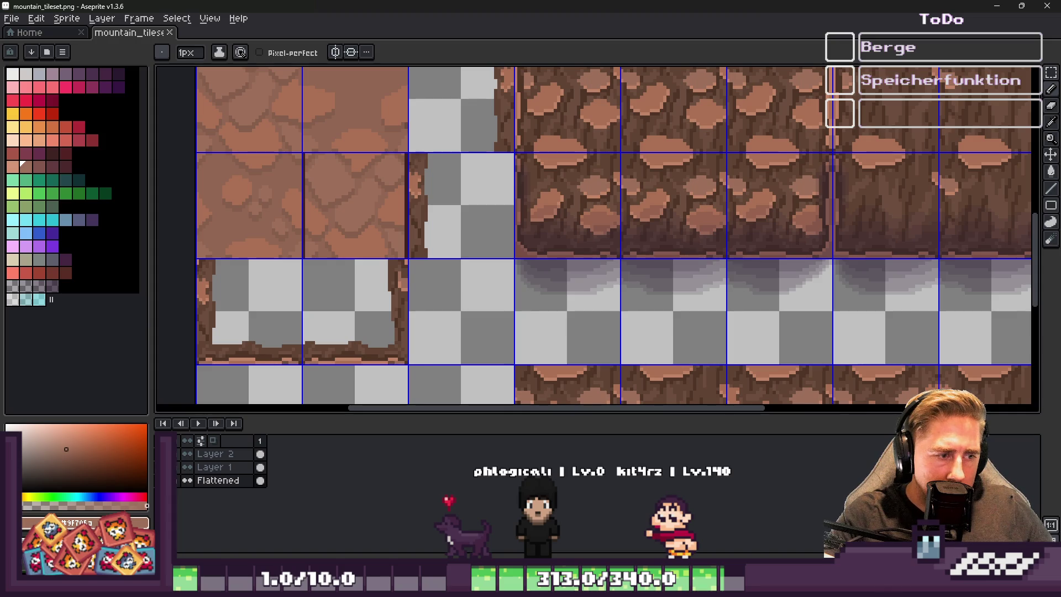
pyautogui.scroll(5, 565, 242)
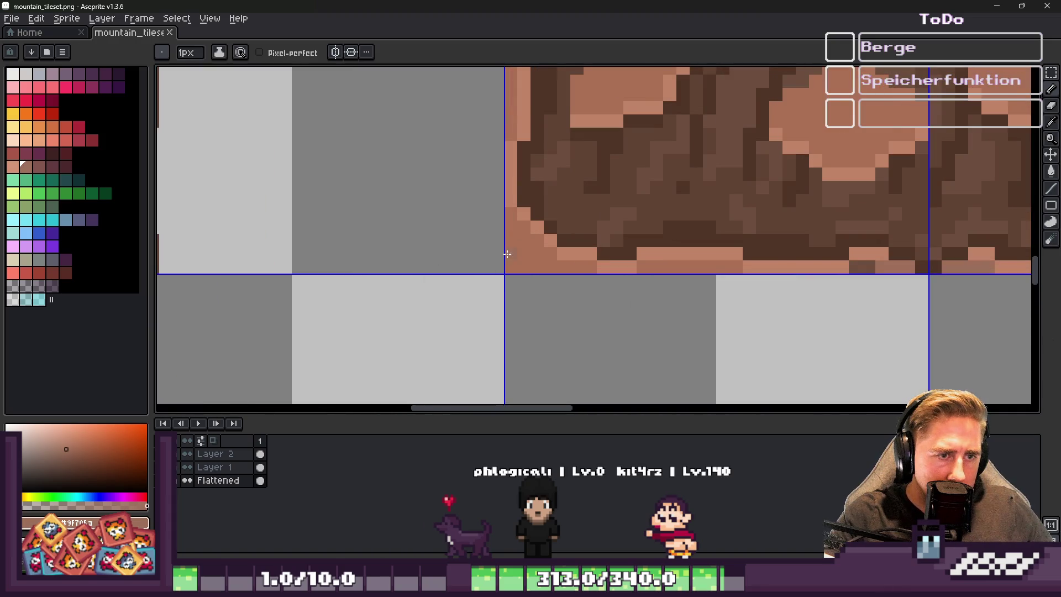
pyautogui.scroll(-5, 507, 254)
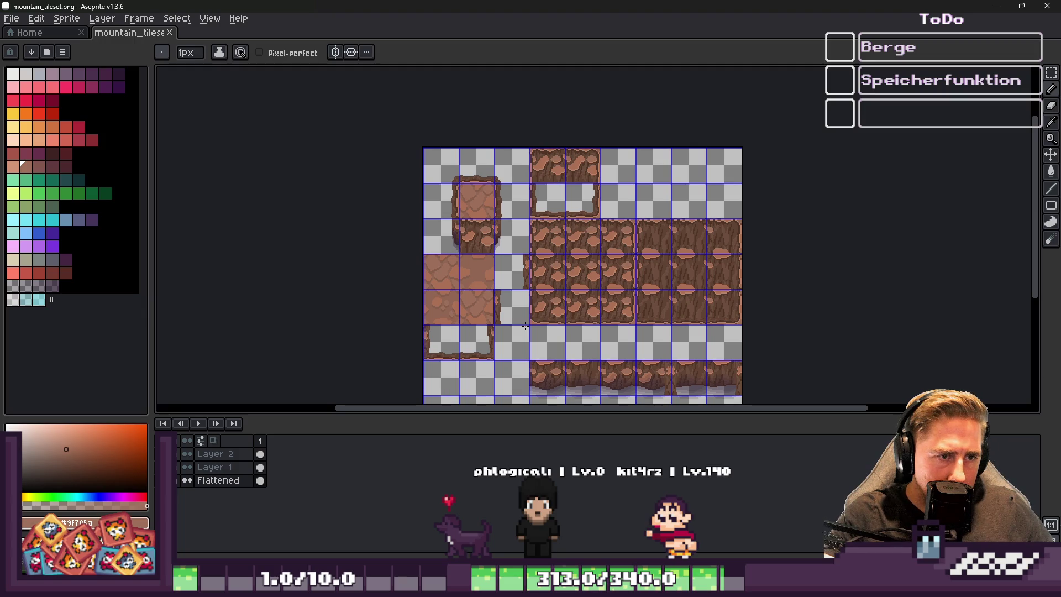
pyautogui.scroll(3, 517, 229)
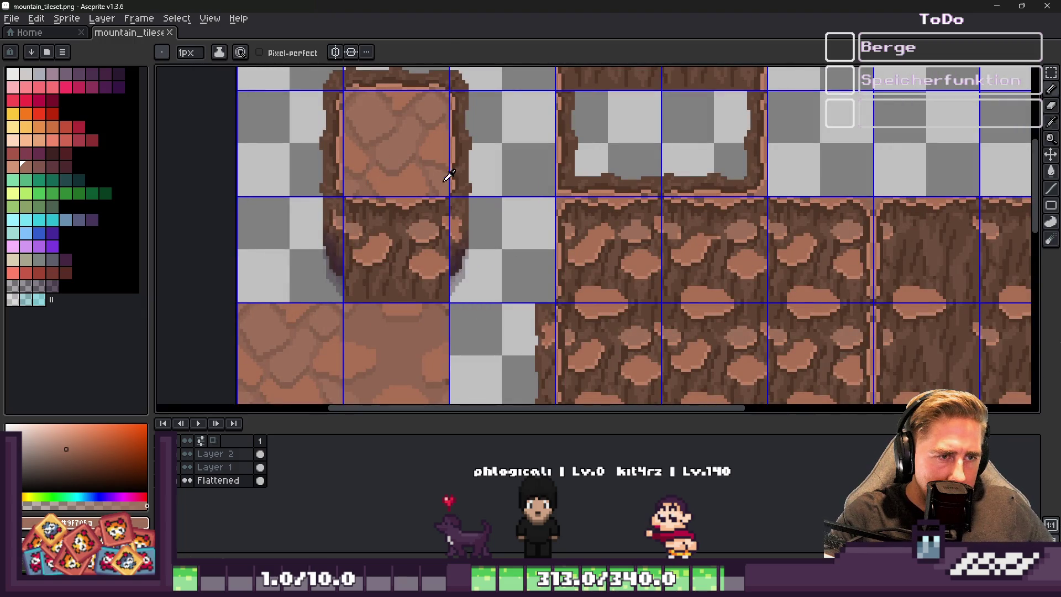
# Darken the diagonal run at the rock's corner with the pencil and save the tileset
pyautogui.press('i')
pyautogui.press('b')
pyautogui.scroll(-3, 538, 254)
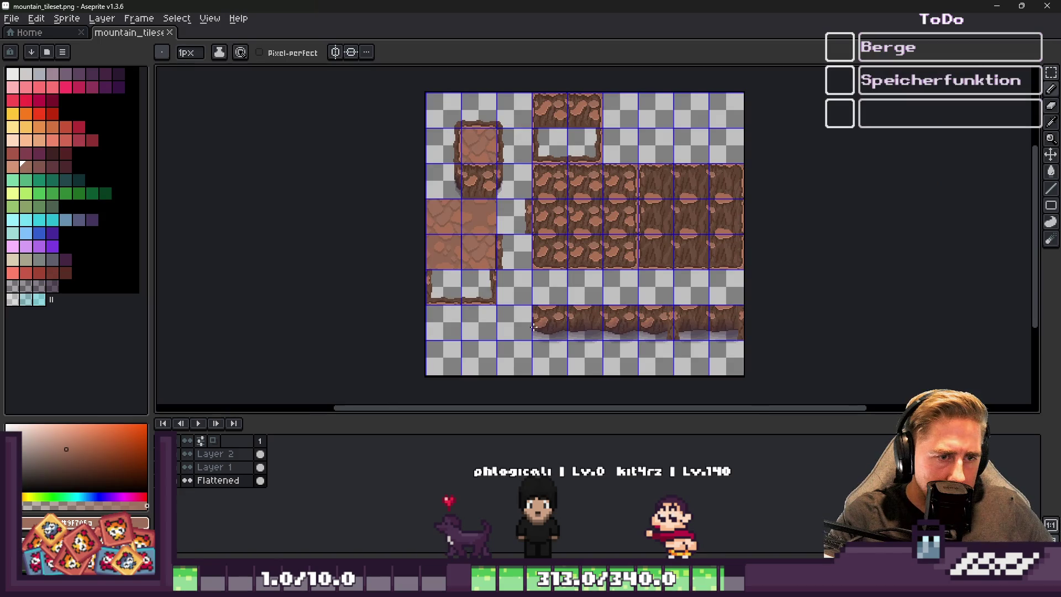
pyautogui.scroll(6, 535, 270)
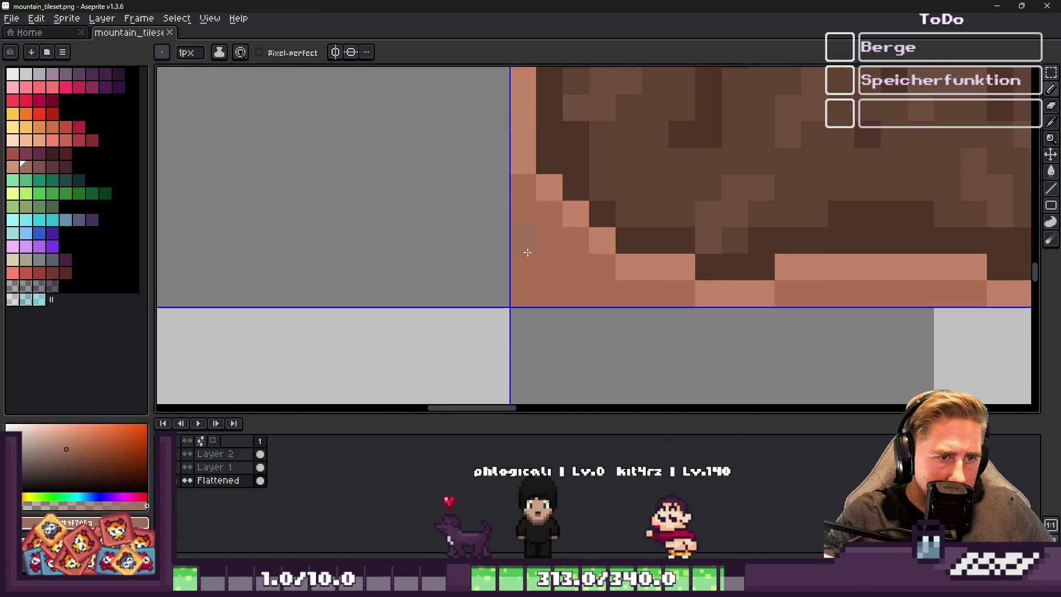
pyautogui.moveTo(528, 253); pyautogui.dragTo(573, 299)
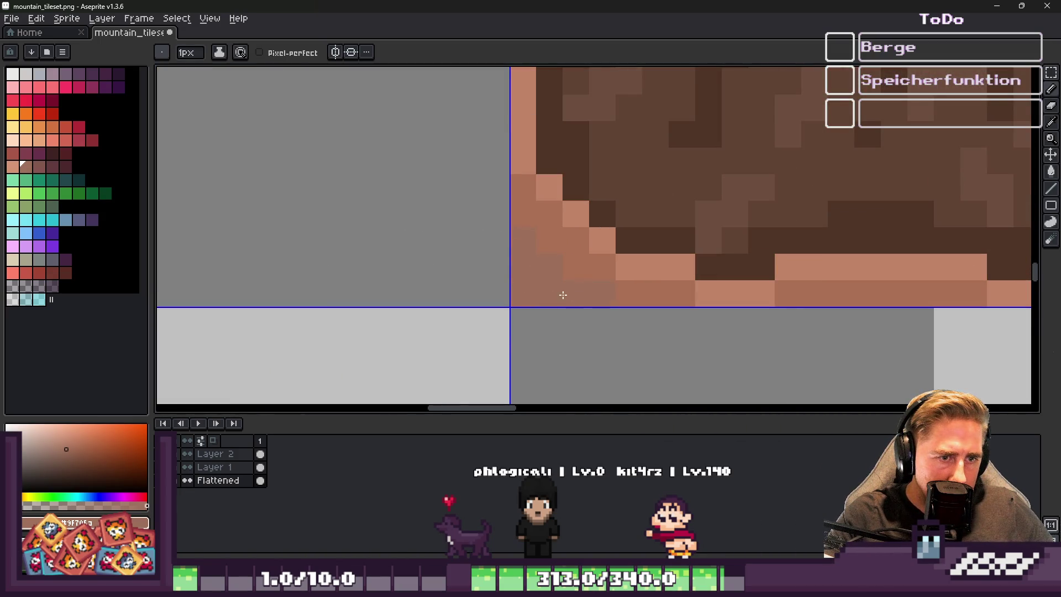
pyautogui.scroll(-3, 566, 294)
pyautogui.scroll(2, 523, 367)
pyautogui.press('v')
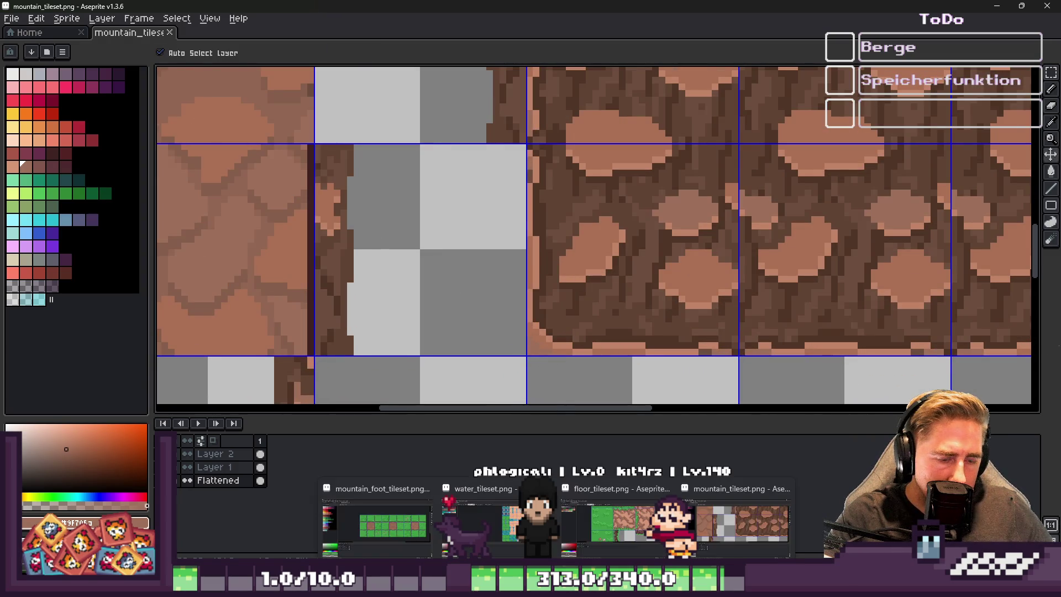
# Review the reimported mountain tiles in Godot, then return to the tileset in Aseprite
pyautogui.click(643, 542)
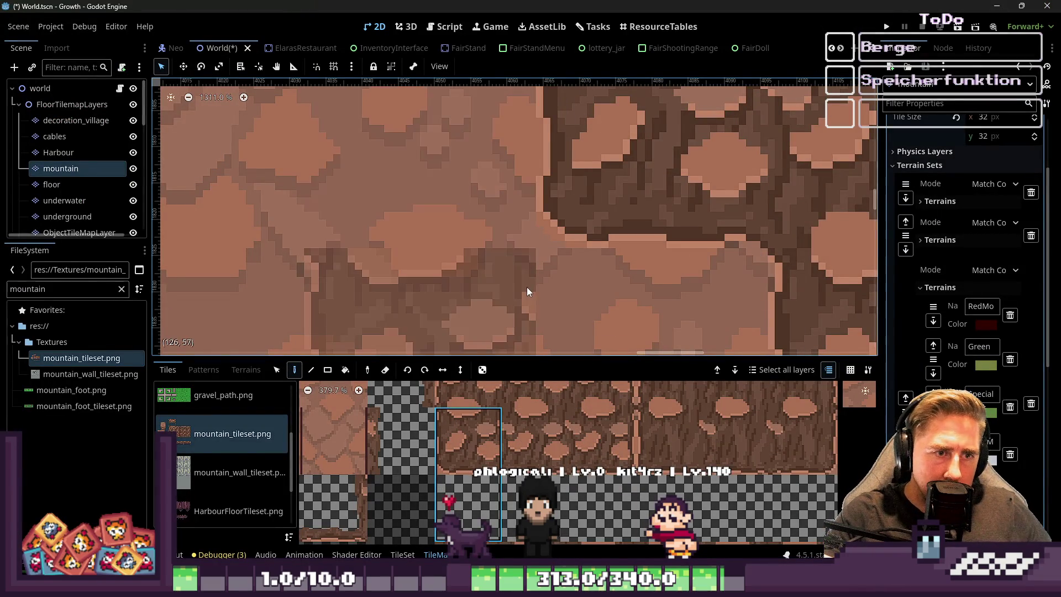
pyautogui.click(1001, 9)
pyautogui.scroll(-3, 475, 260)
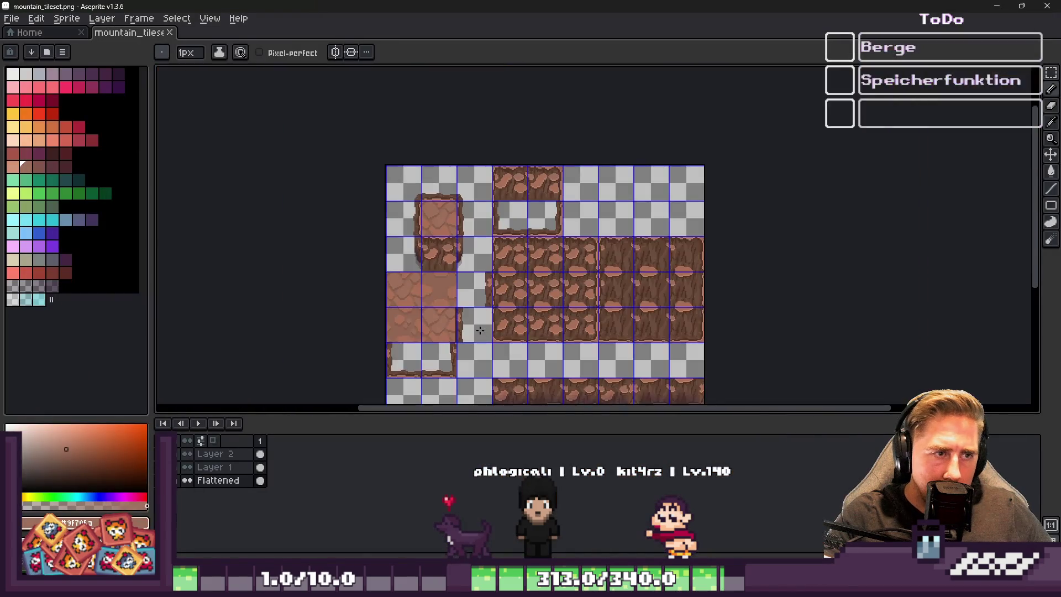
pyautogui.scroll(3, 498, 249)
pyautogui.press('b')
pyautogui.scroll(-3, 518, 231)
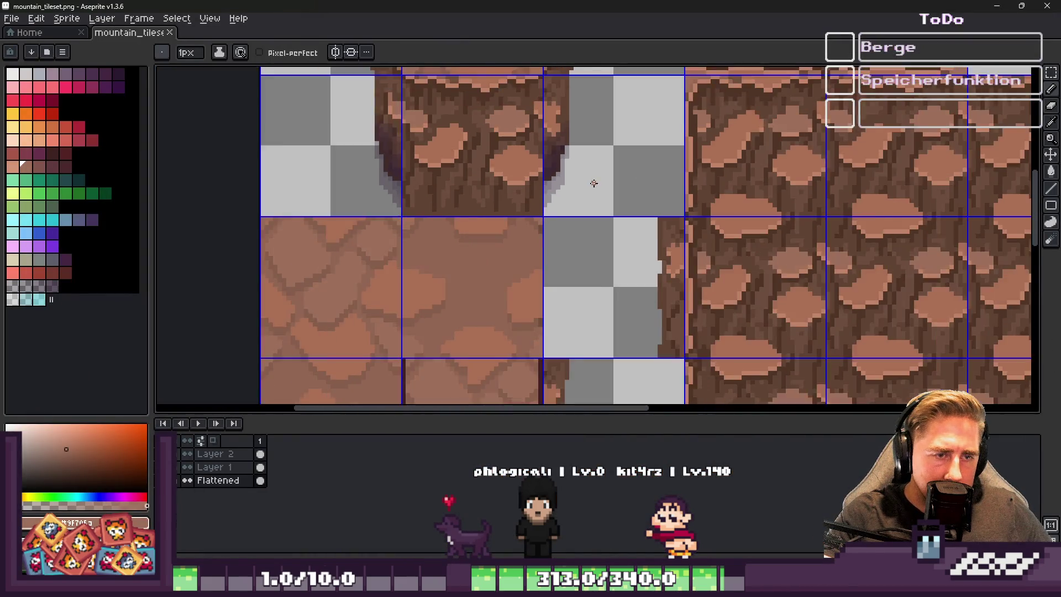
pyautogui.scroll(6, 608, 290)
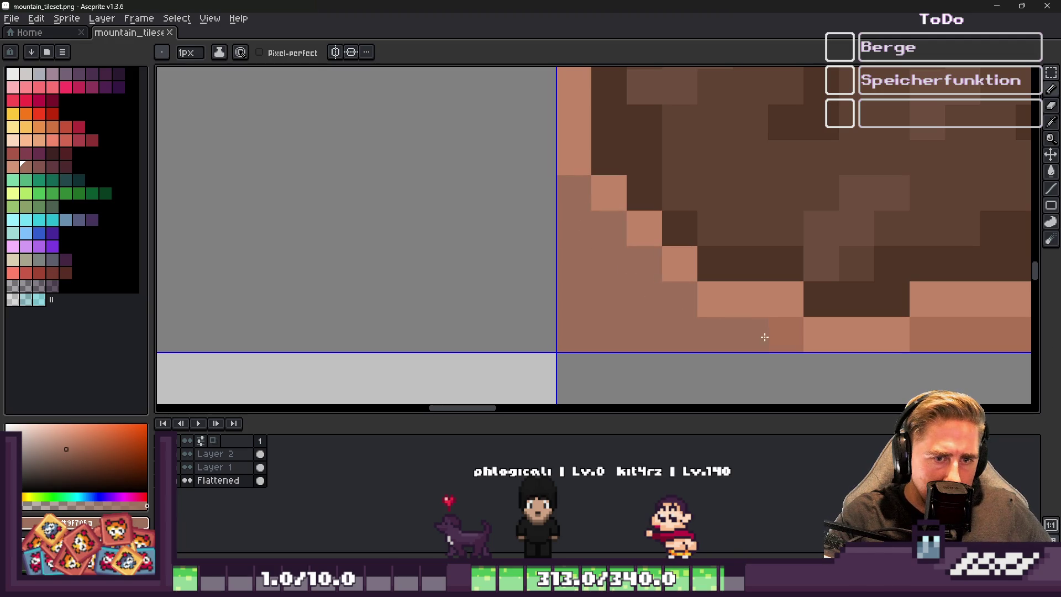
pyautogui.scroll(-3, 555, 321)
pyautogui.moveTo(736, 586)
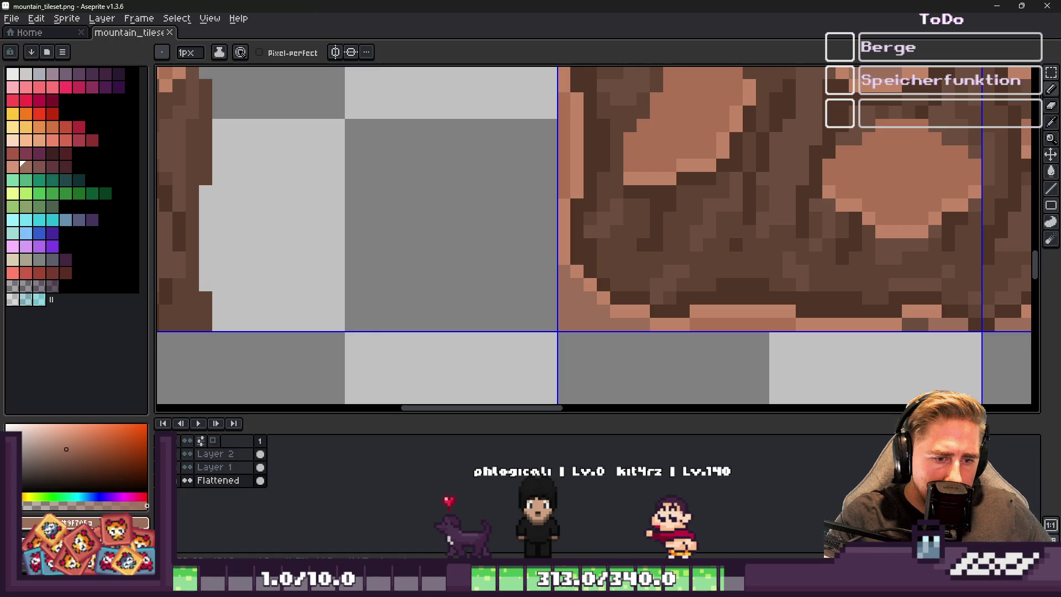
pyautogui.click(763, 517)
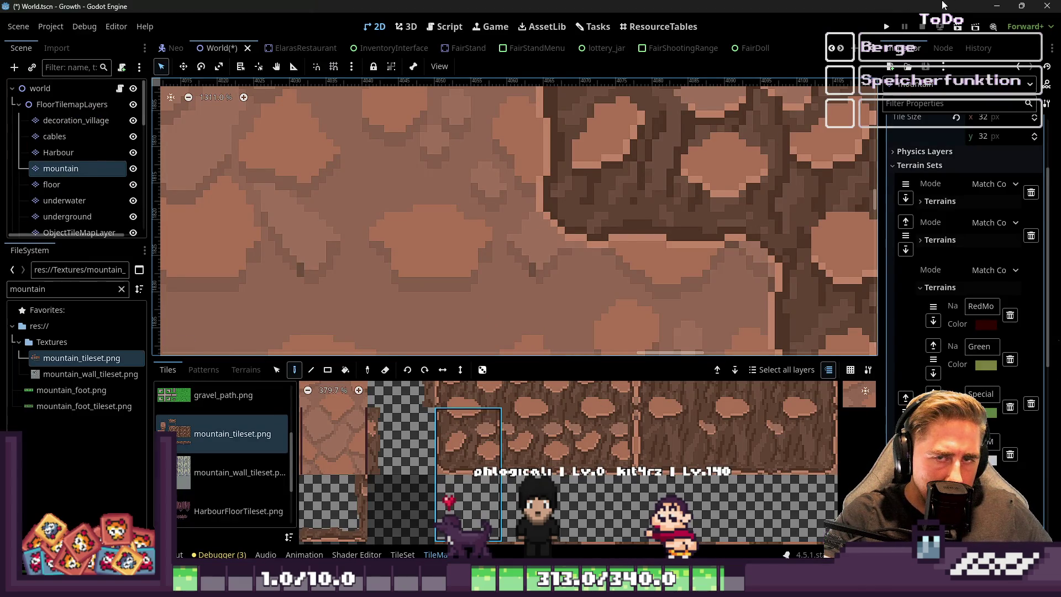
pyautogui.click(997, 5)
# Eyedrop a lighter pink from the cliff edge and paint one corner pixel with it
pyautogui.scroll(2, 534, 288)
pyautogui.scroll(-3, 535, 288)
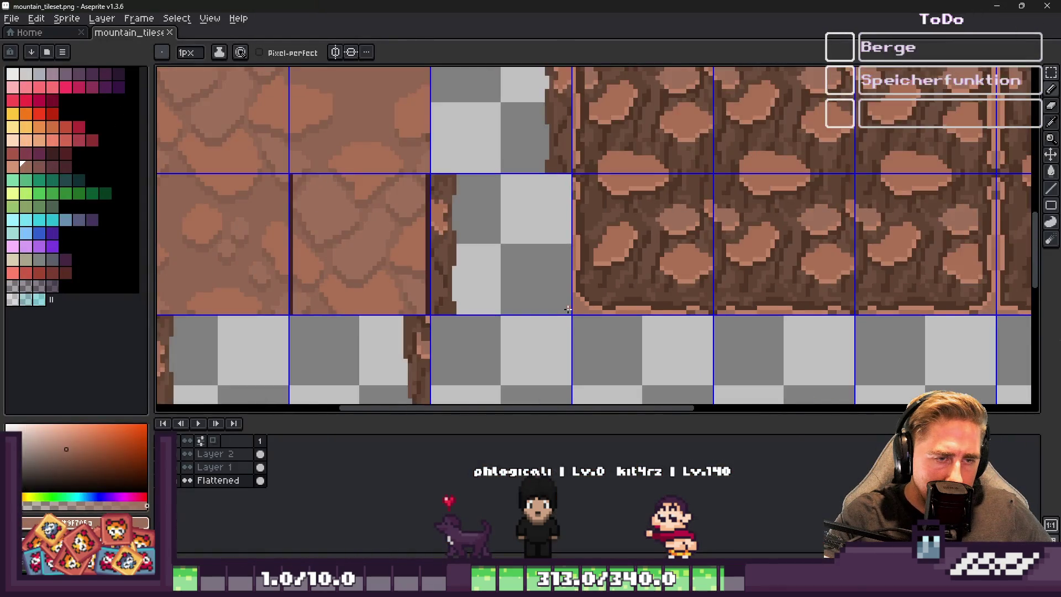
pyautogui.scroll(-3, 535, 288)
pyautogui.scroll(6, 473, 182)
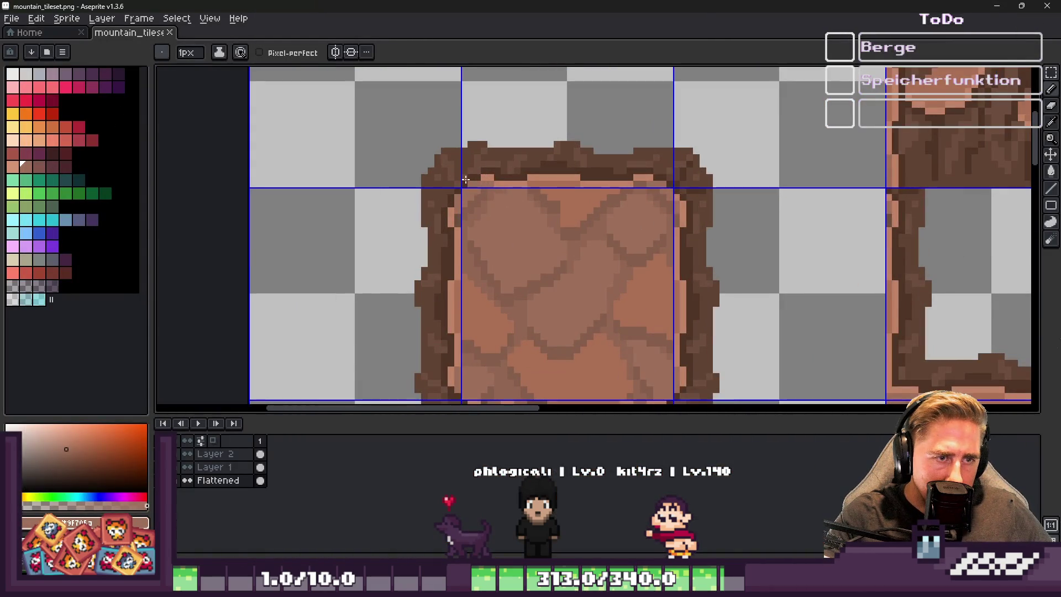
pyautogui.scroll(2, 460, 191)
pyautogui.press('alt')
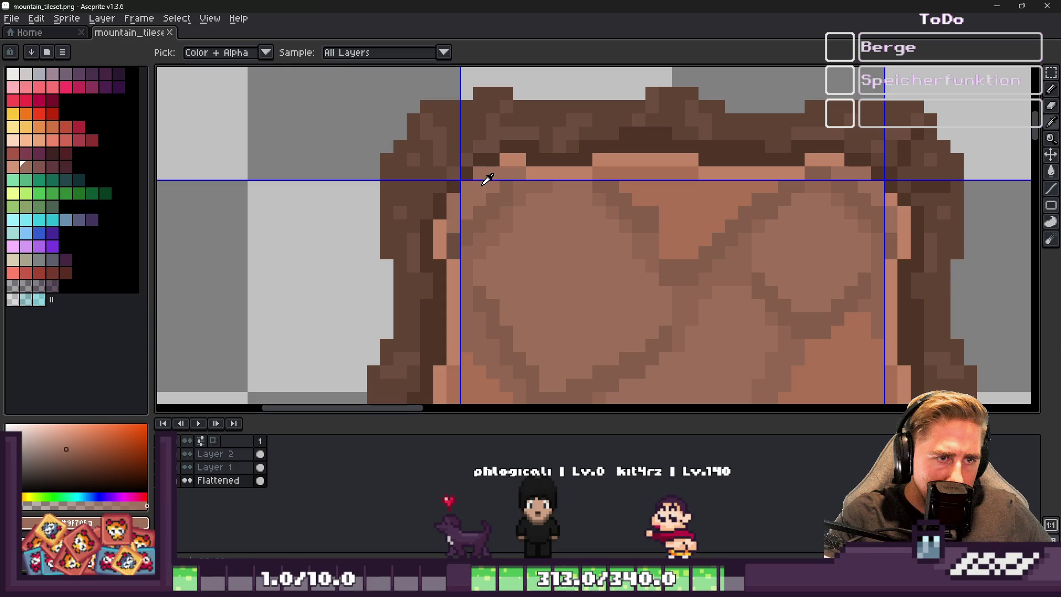
pyautogui.scroll(-4, 487, 179)
pyautogui.scroll(3, 559, 358)
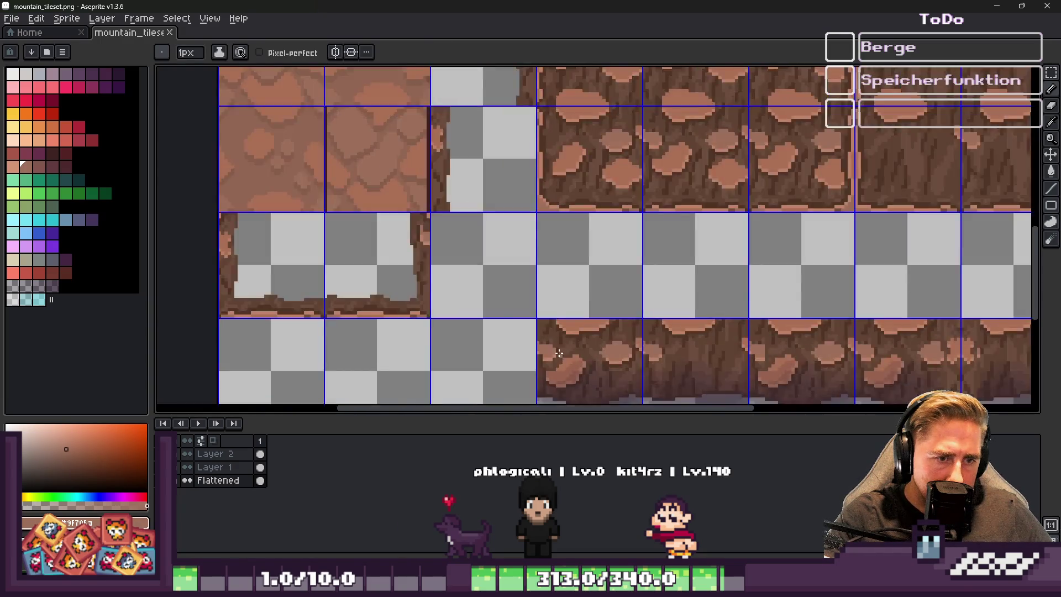
pyautogui.scroll(-2, 559, 358)
pyautogui.scroll(5, 566, 287)
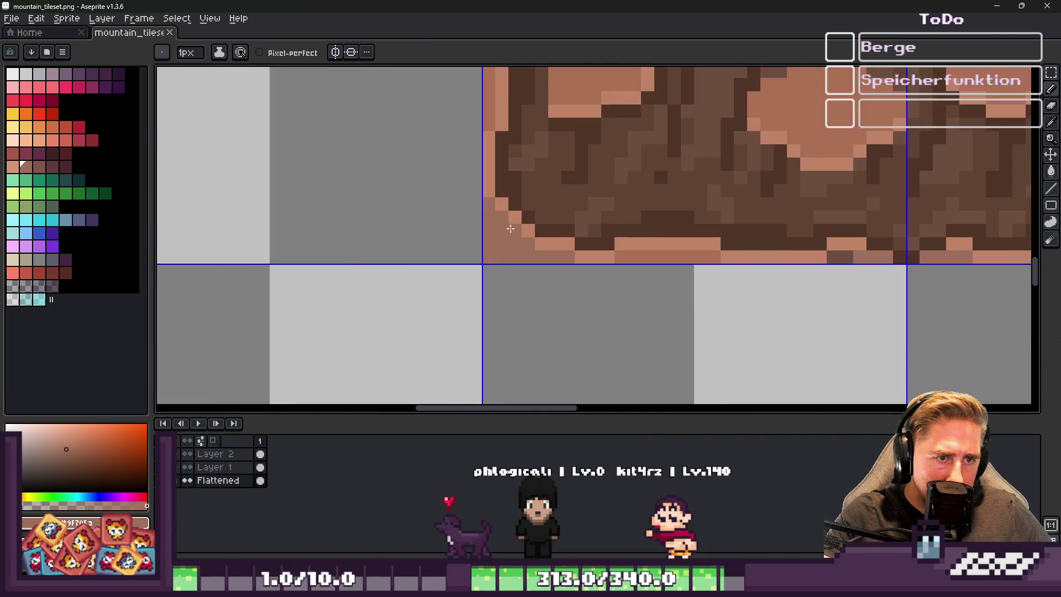
pyautogui.scroll(3, 513, 229)
pyautogui.keyDown('alt'); pyautogui.click(858, 265); pyautogui.keyUp('alt')
pyautogui.click(675, 266)
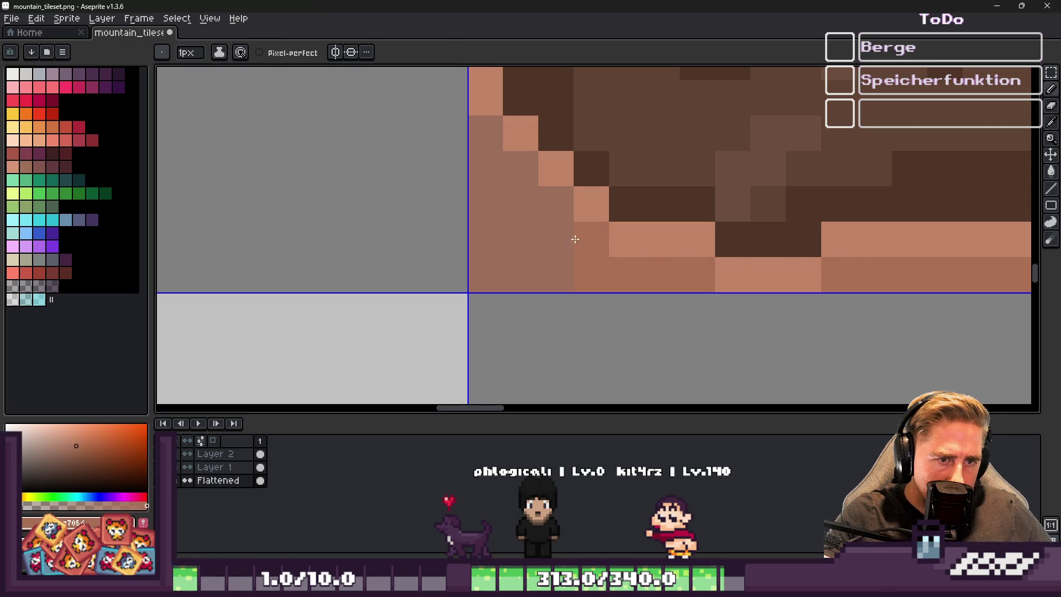
# Paste the copied 5x5 pixel block onto the cliff's lower-left corner and commit it
pyautogui.scroll(-8, 565, 228)
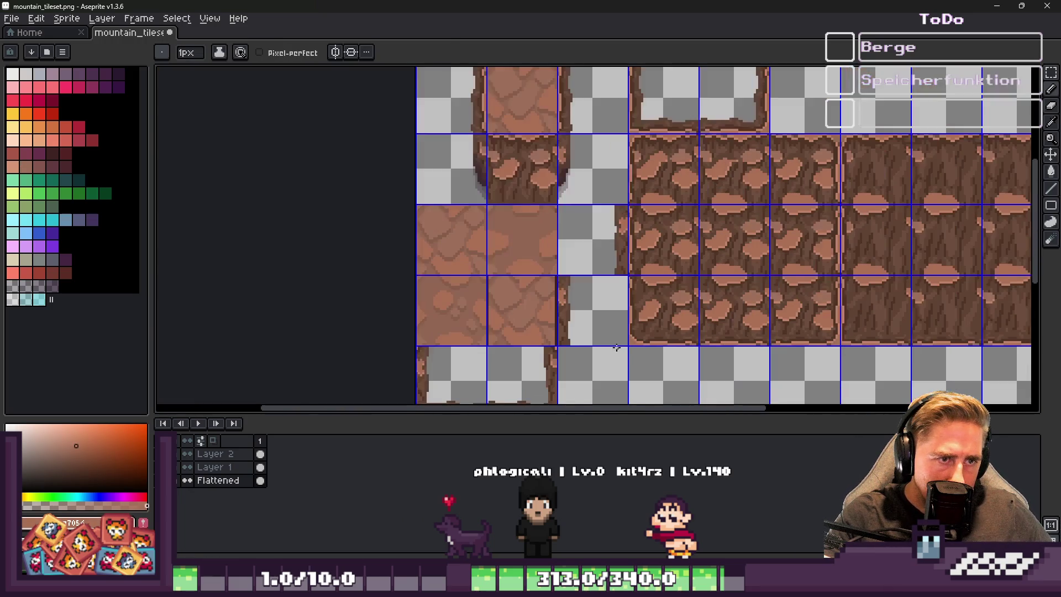
pyautogui.scroll(5, 533, 260)
pyautogui.press('m')
pyautogui.scroll(-2, 555, 208)
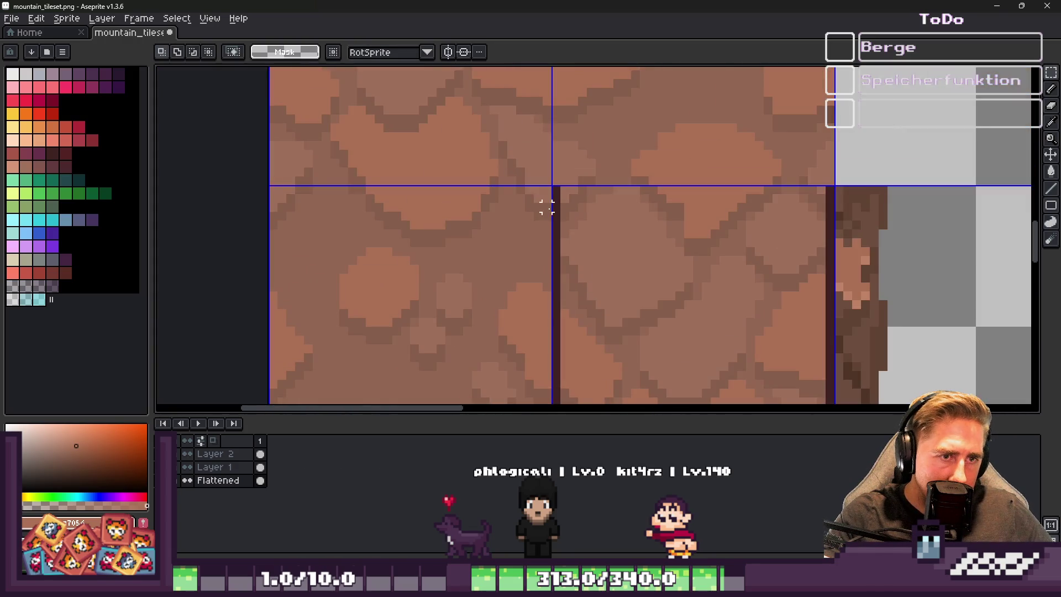
pyautogui.scroll(2, 300, 211)
pyautogui.moveTo(246, 169)
pyautogui.mouseDown()
pyautogui.moveTo(324, 230)
pyautogui.moveTo(325, 246)
pyautogui.mouseUp()
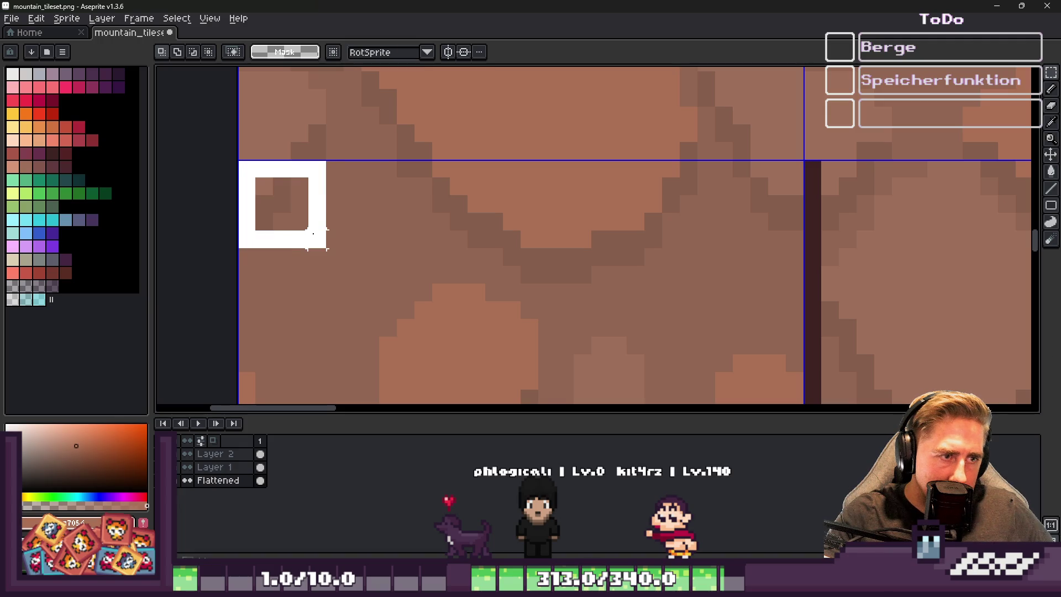
pyautogui.click(265, 170)
pyautogui.scroll(-3, 333, 172)
pyautogui.scroll(-1, 623, 280)
pyautogui.scroll(5, 663, 320)
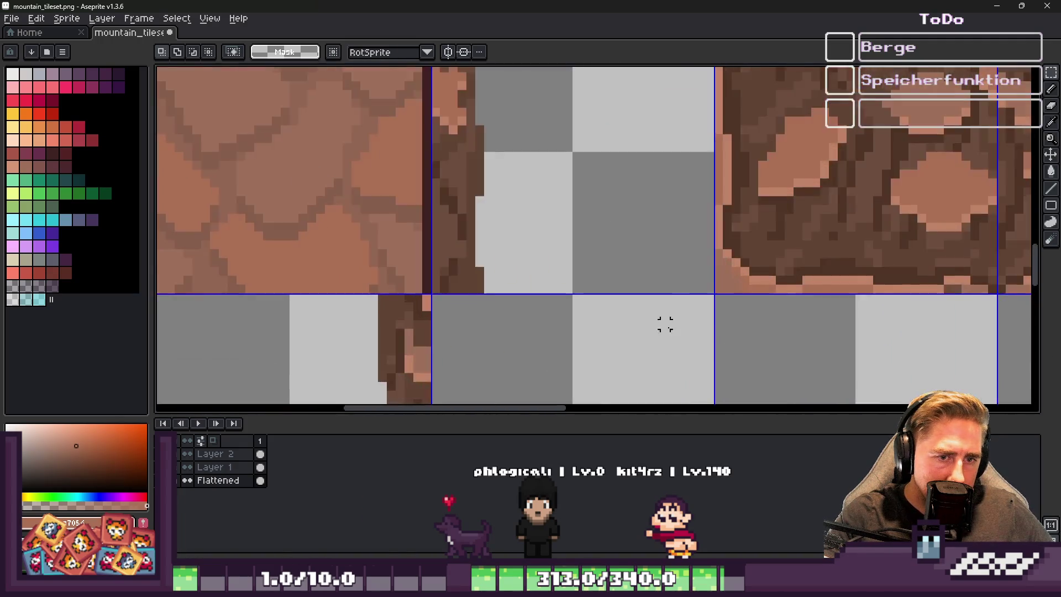
pyautogui.hotkey('ctrl', 'v')
pyautogui.moveTo(602, 250)
pyautogui.mouseDown()
pyautogui.moveTo(562, 290)
pyautogui.moveTo(724, 349)
pyautogui.moveTo(768, 326)
pyautogui.mouseUp()
pyautogui.press('Return')
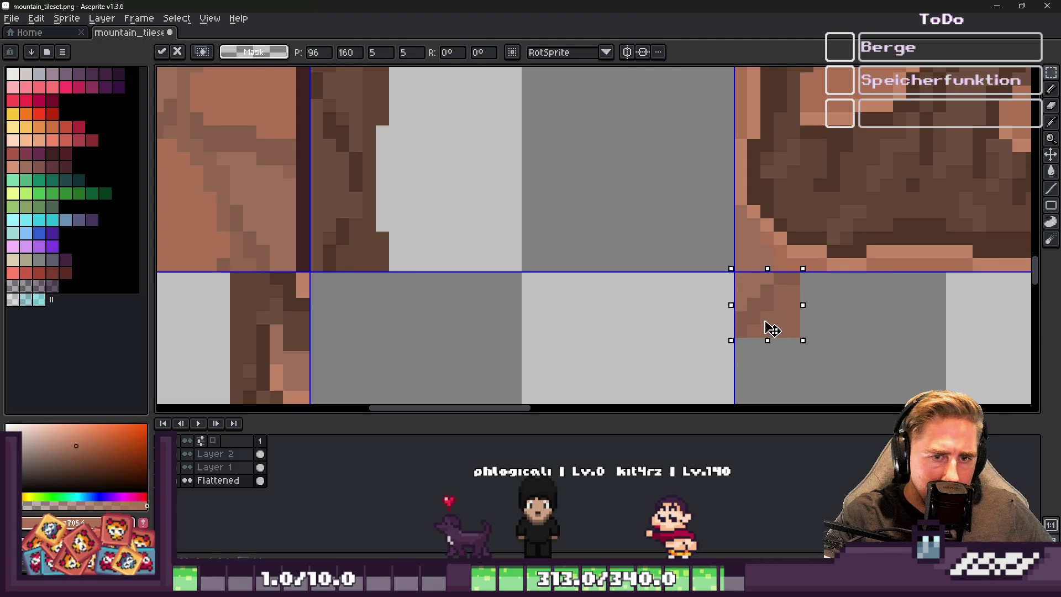
pyautogui.press('Return')
# Select and delete the stray pixels below the tile line
pyautogui.scroll(3, 754, 292)
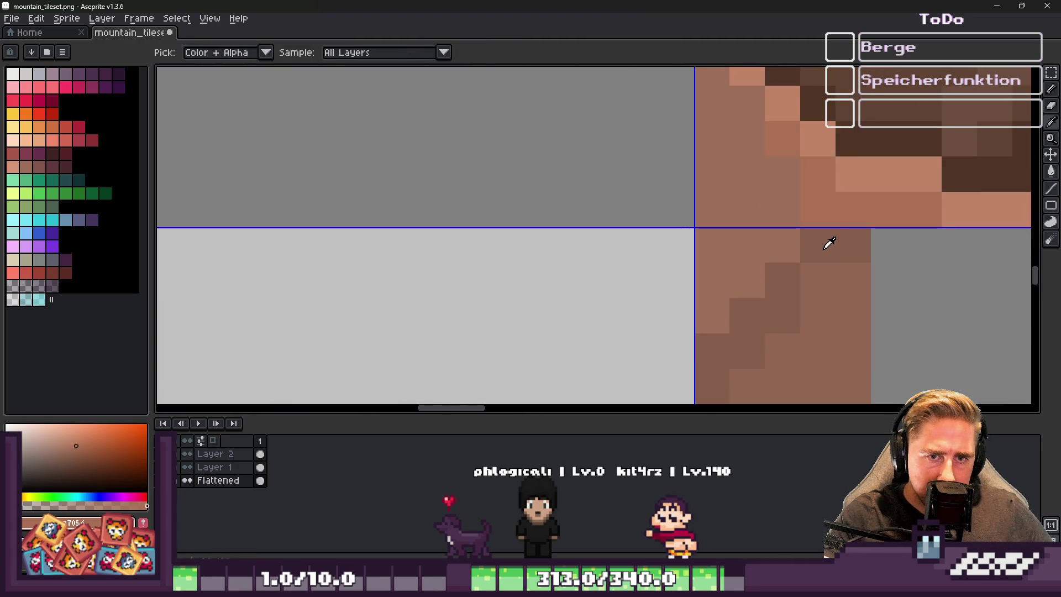
pyautogui.press('b')
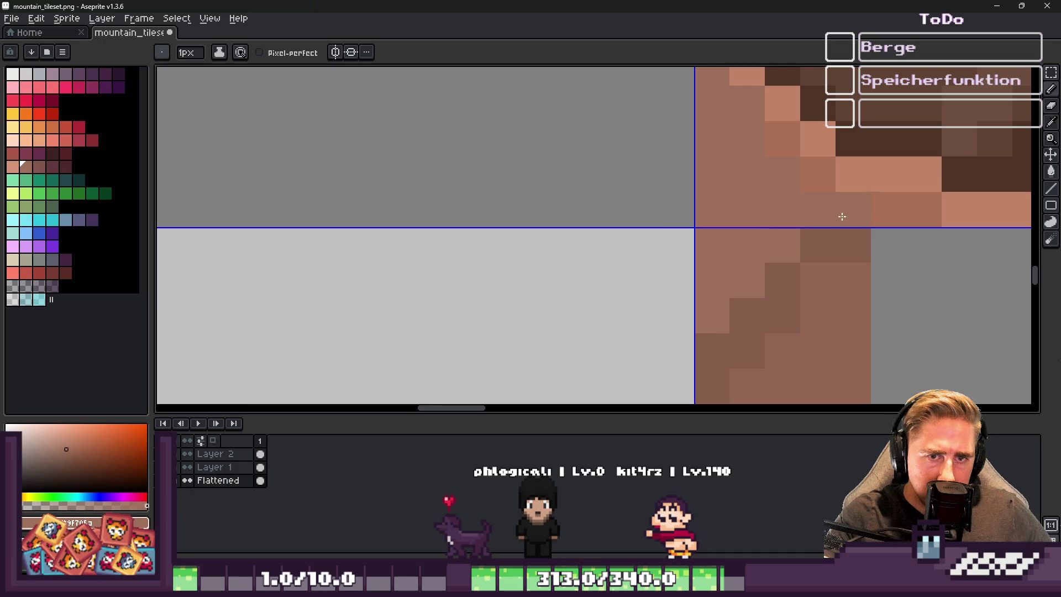
pyautogui.scroll(-2, 719, 221)
pyautogui.scroll(1, 574, 195)
pyautogui.press('m')
pyautogui.moveTo(596, 183)
pyautogui.mouseDown()
pyautogui.moveTo(672, 258)
pyautogui.moveTo(680, 284)
pyautogui.mouseUp()
pyautogui.hotkey('ctrl', 'd')
# Save the mountain tileset, then undo to reveal the soft shadow under the cliffs
pyautogui.scroll(1, 628, 158)
pyautogui.press('b')
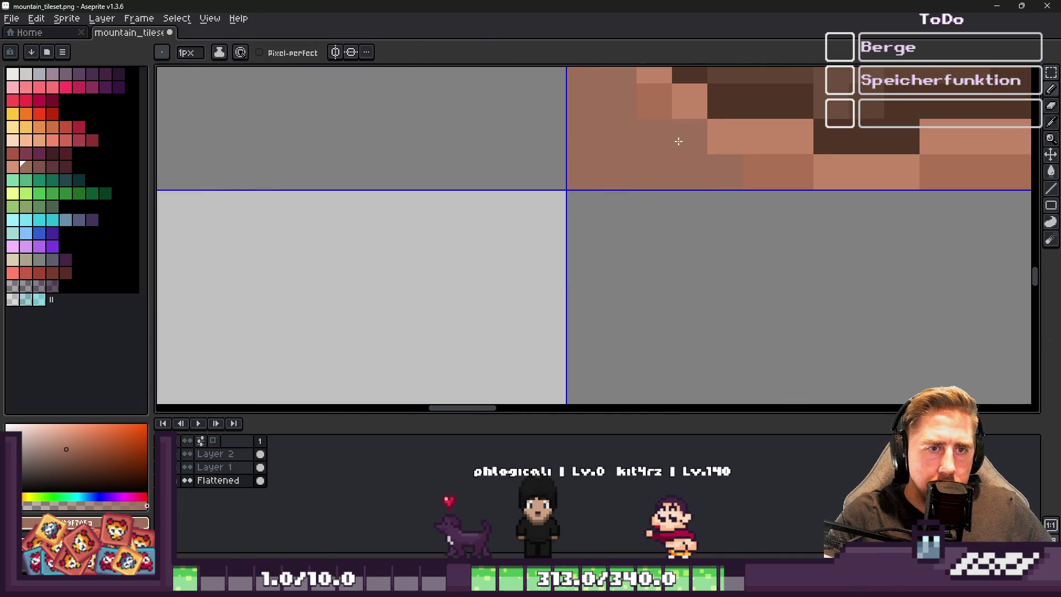
pyautogui.scroll(-2, 650, 117)
pyautogui.hotkey('ctrl', 's')
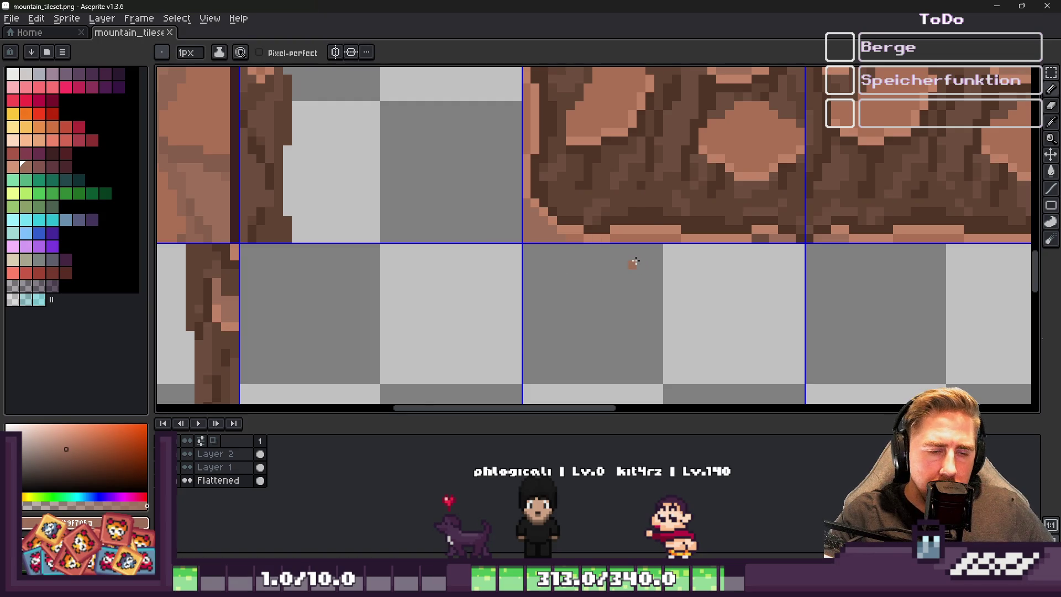
pyautogui.hotkey('ctrl', 'z')
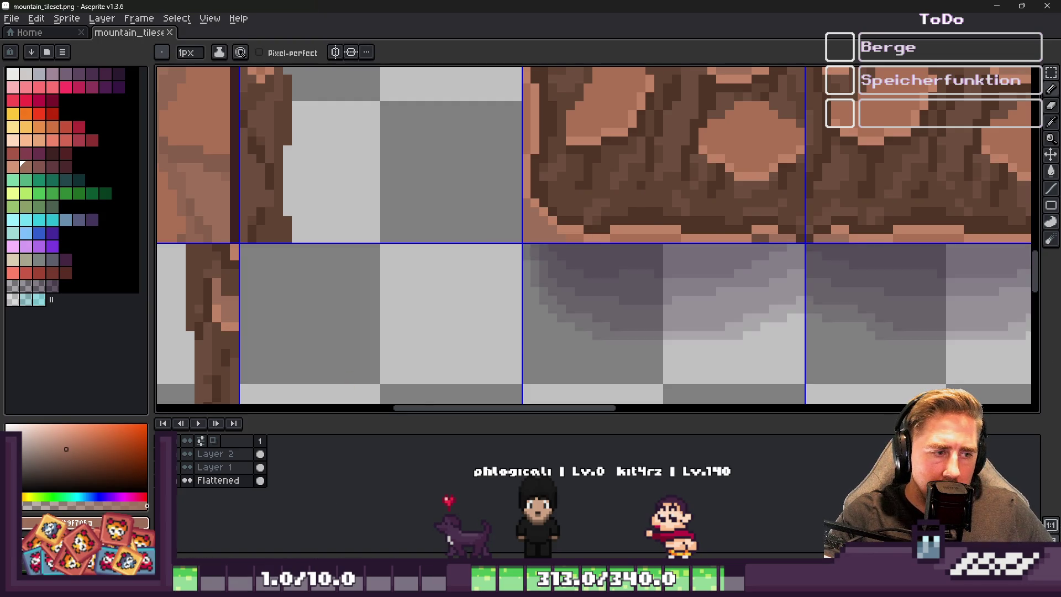
# Undo once more and bring the mountain_tileset.png window back to the front
pyautogui.hotkey('ctrl', 'z')
pyautogui.scroll(-2, 439, 279)
pyautogui.press('v')
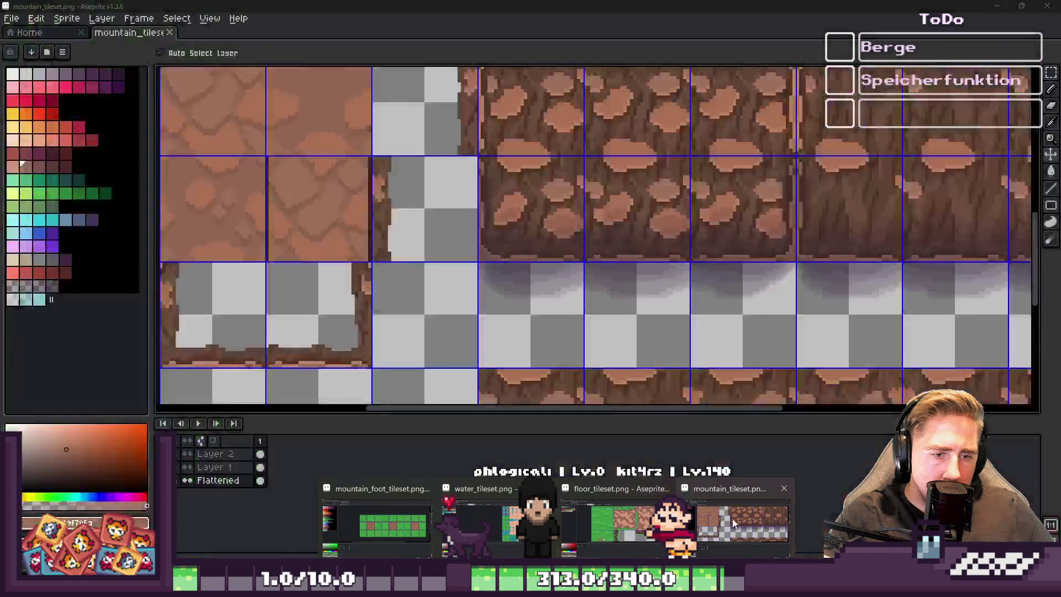
pyautogui.click(731, 519)
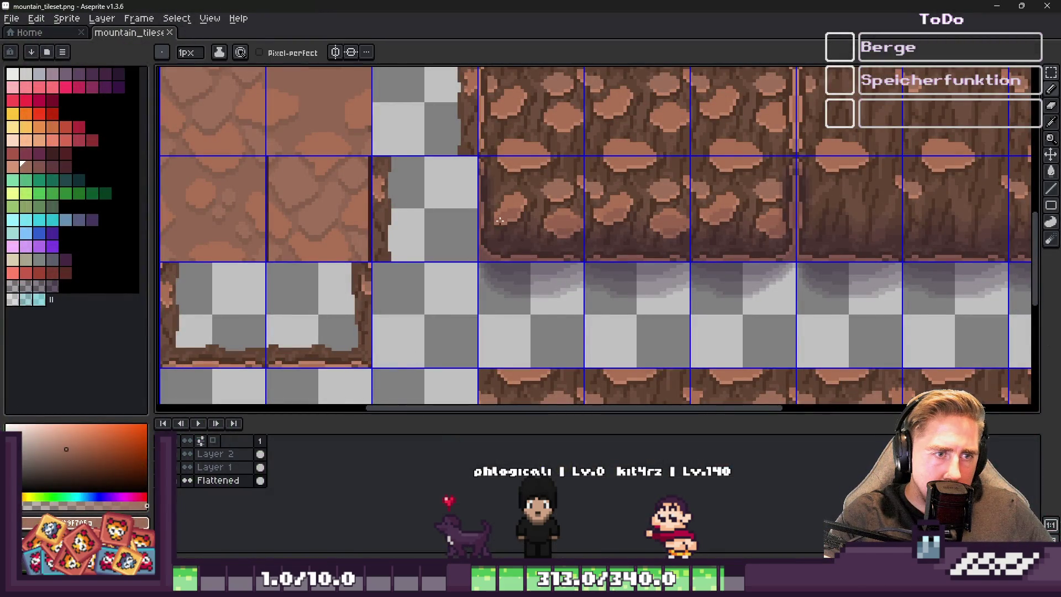
# Zoom in to check the cliff corner, then bring Godot's World scene forward to reimport
pyautogui.scroll(7, 495, 225)
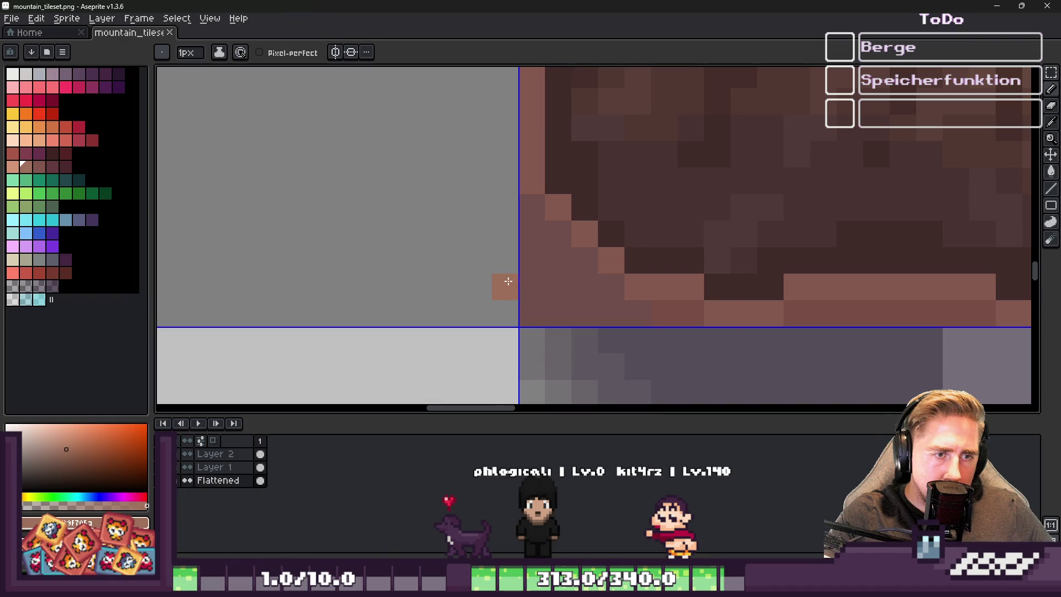
pyautogui.scroll(-4, 514, 280)
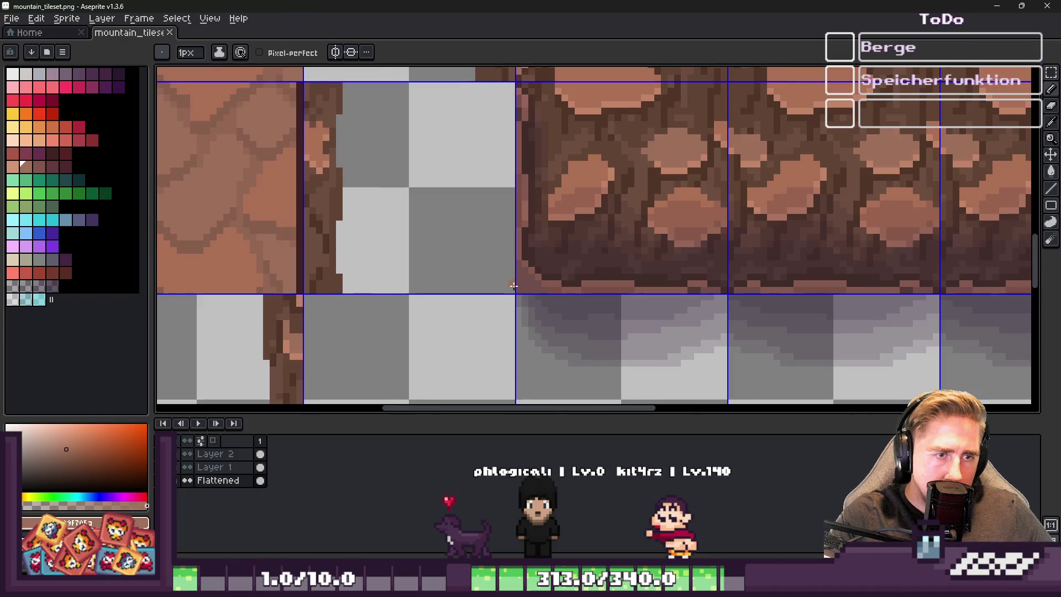
pyautogui.scroll(5, 513, 286)
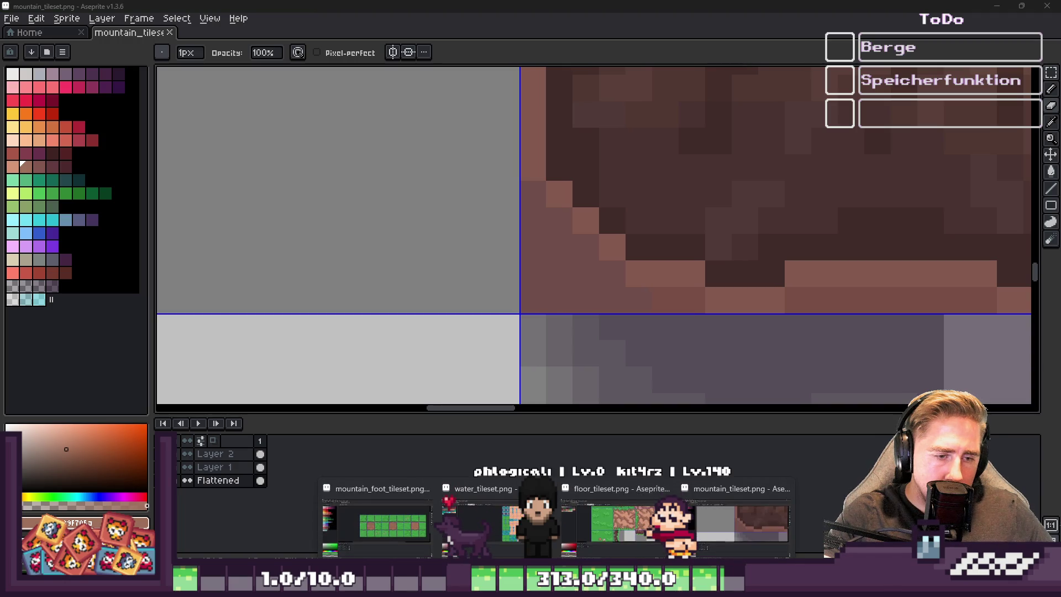
pyautogui.click(603, 544)
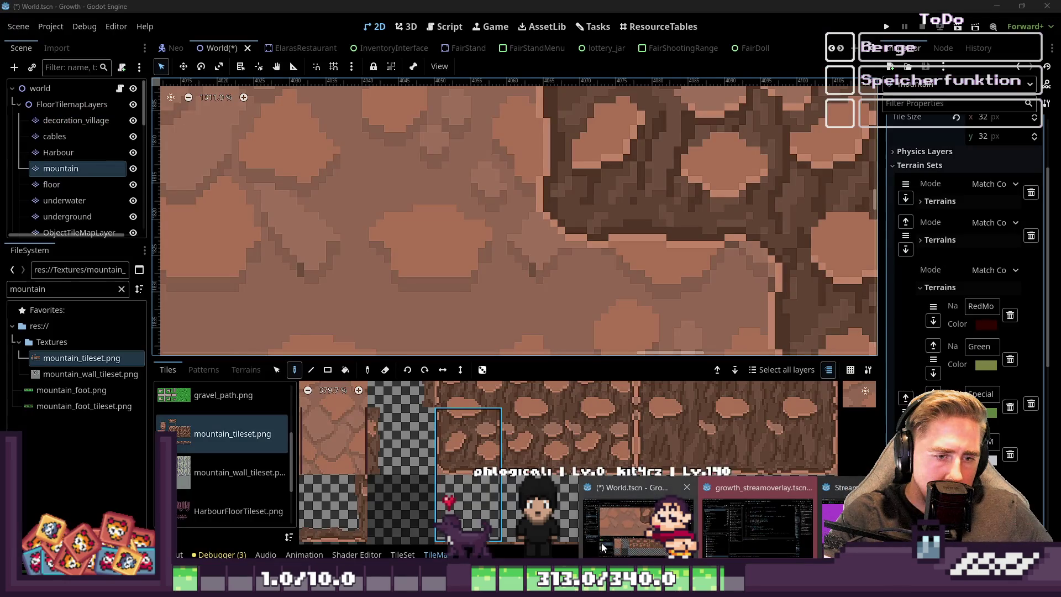
# Select the World root node and zoom in on the reimported cliff corner, then return to Aseprite
pyautogui.scroll(-7, 419, 213)
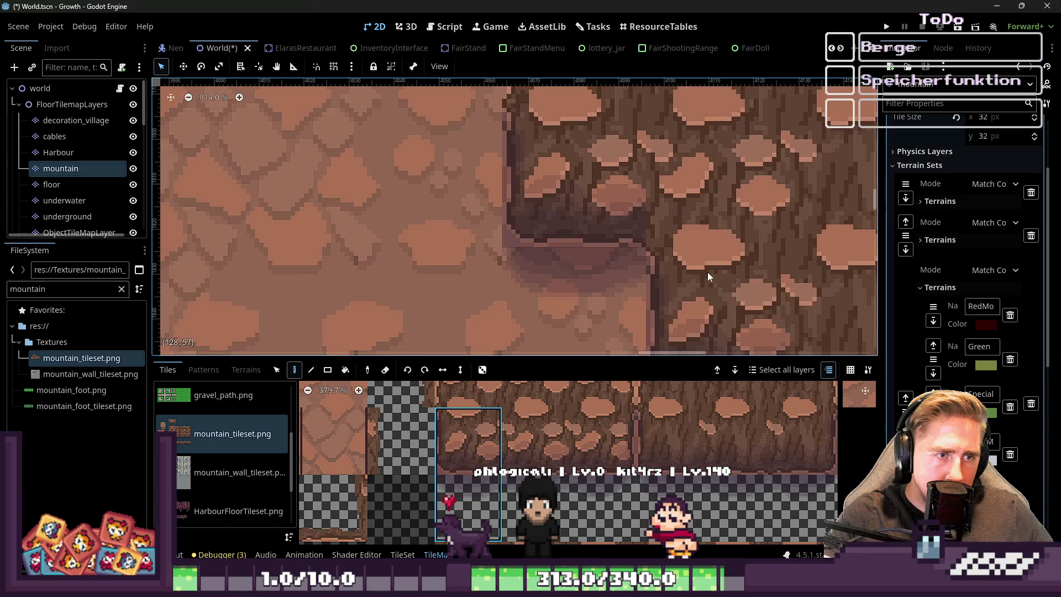
pyautogui.click(64, 91)
pyautogui.scroll(6, 502, 258)
pyautogui.scroll(6, 472, 182)
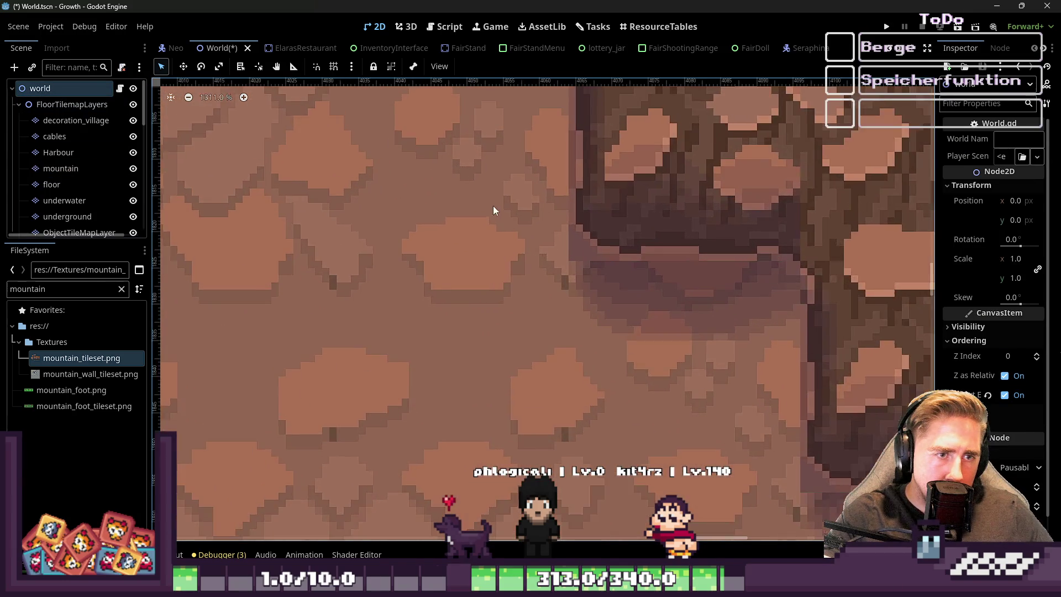
pyautogui.scroll(7, 545, 257)
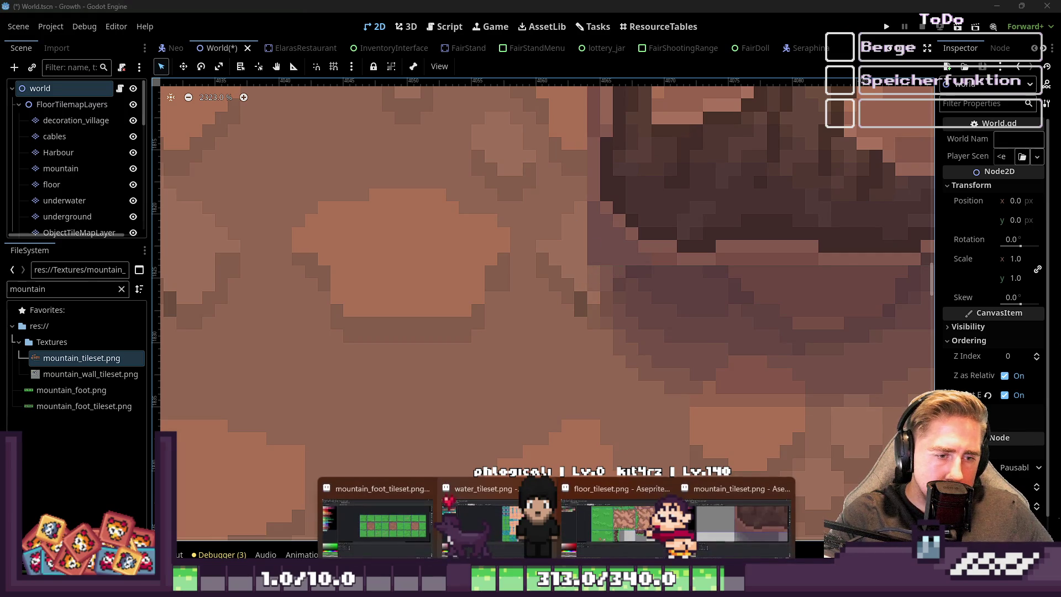
pyautogui.click(382, 514)
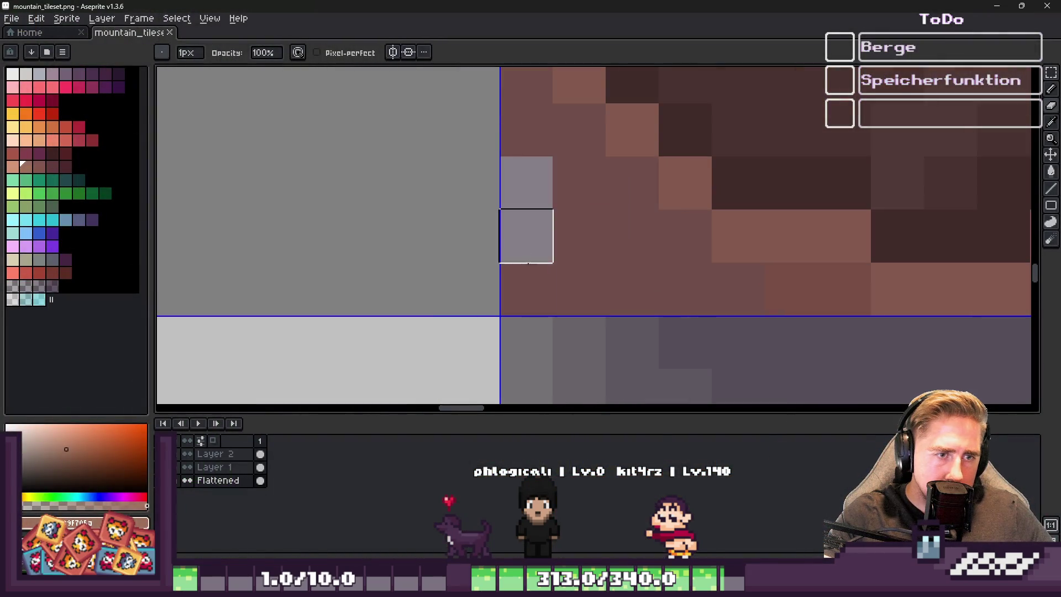
# On Layer 2, paint a lighter L-shaped stroke at the cliff corner and undo the dark column
pyautogui.press('v')
pyautogui.click(233, 457)
pyautogui.press('b')
pyautogui.moveTo(524, 182)
pyautogui.mouseDown()
pyautogui.moveTo(526, 287)
pyautogui.moveTo(578, 287)
pyautogui.moveTo(535, 239)
pyautogui.moveTo(527, 280)
pyautogui.moveTo(506, 192)
pyautogui.mouseUp()
pyautogui.keyDown('alt'); pyautogui.click(573, 339); pyautogui.keyUp('alt')
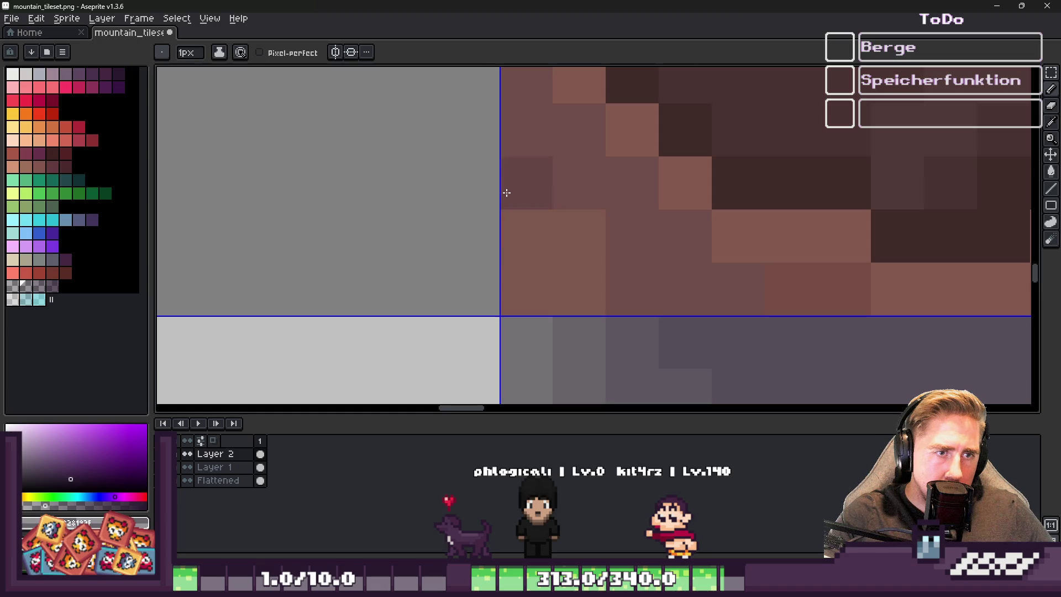
pyautogui.scroll(-3, 536, 239)
pyautogui.scroll(2, 543, 249)
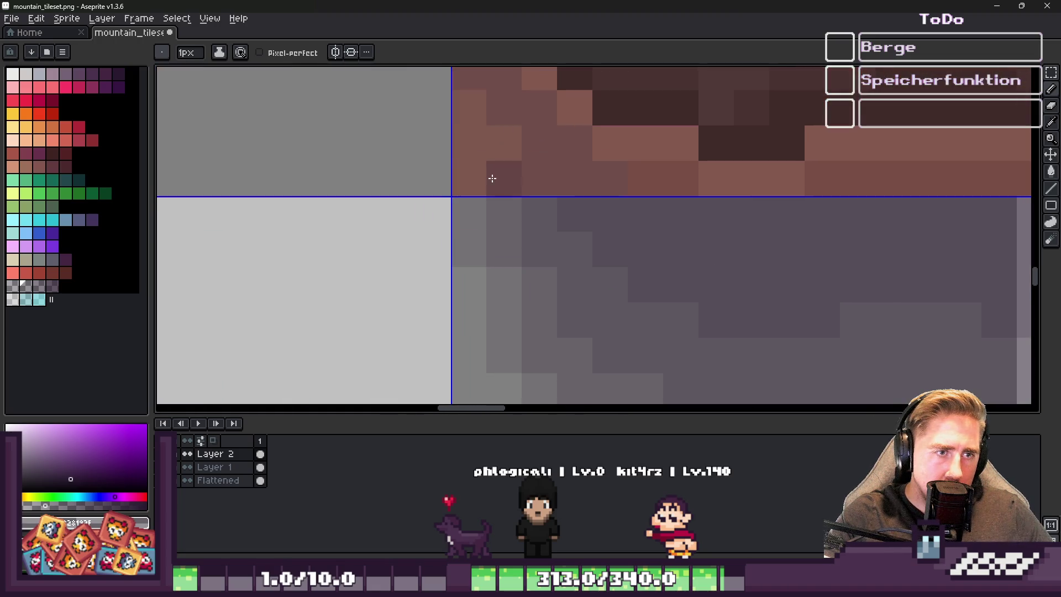
pyautogui.hotkey('ctrl', 'z')
# Eyedrop the cliff-edge brown and the greyish-purple shadow colour
pyautogui.press('alt')
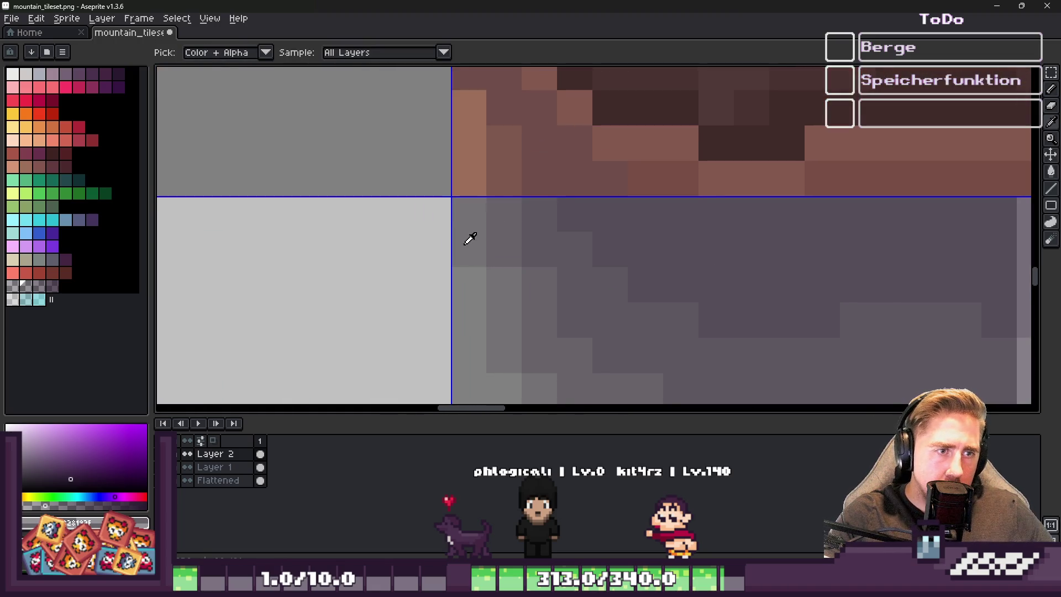
pyautogui.keyDown('alt'); pyautogui.click(459, 191); pyautogui.keyUp('alt')
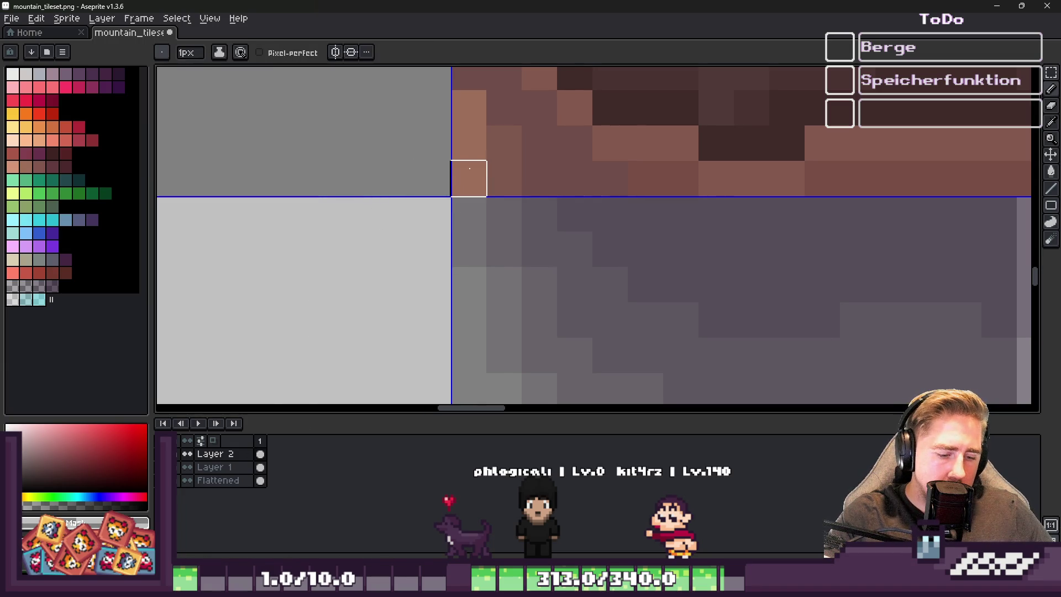
pyautogui.keyDown('alt'); pyautogui.click(485, 308); pyautogui.keyUp('alt')
pyautogui.scroll(-3, 470, 260)
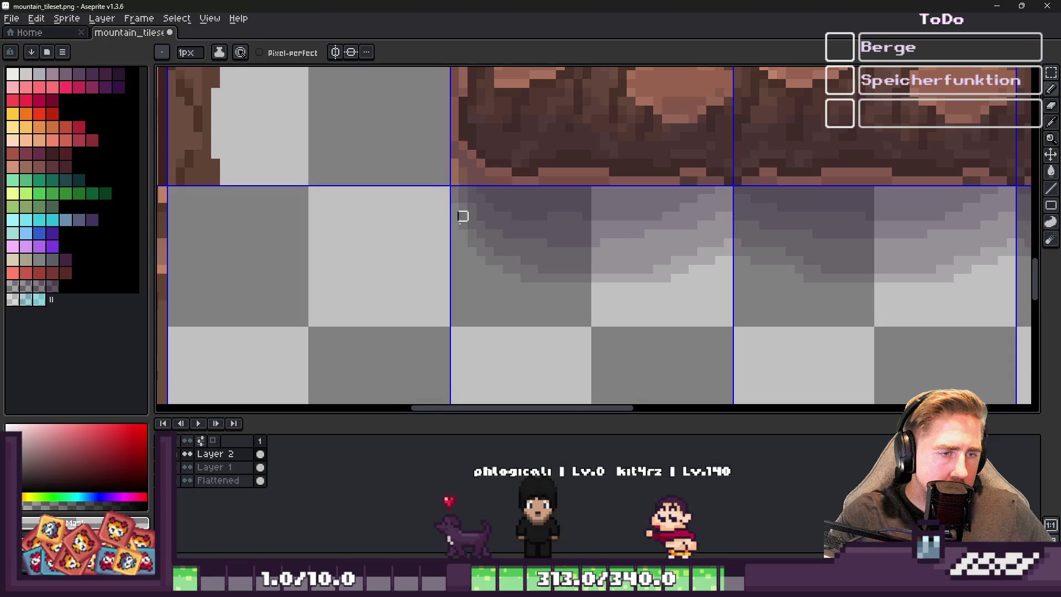
pyautogui.scroll(2, 481, 246)
pyautogui.scroll(-1, 475, 287)
pyautogui.scroll(1, 435, 159)
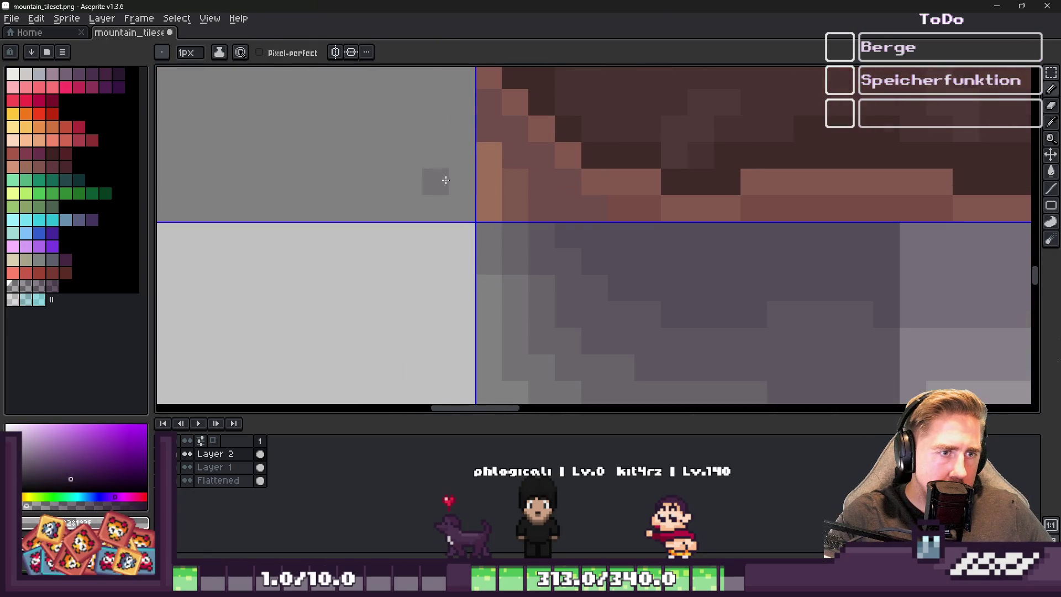
pyautogui.scroll(-1, 479, 159)
pyautogui.scroll(1, 454, 152)
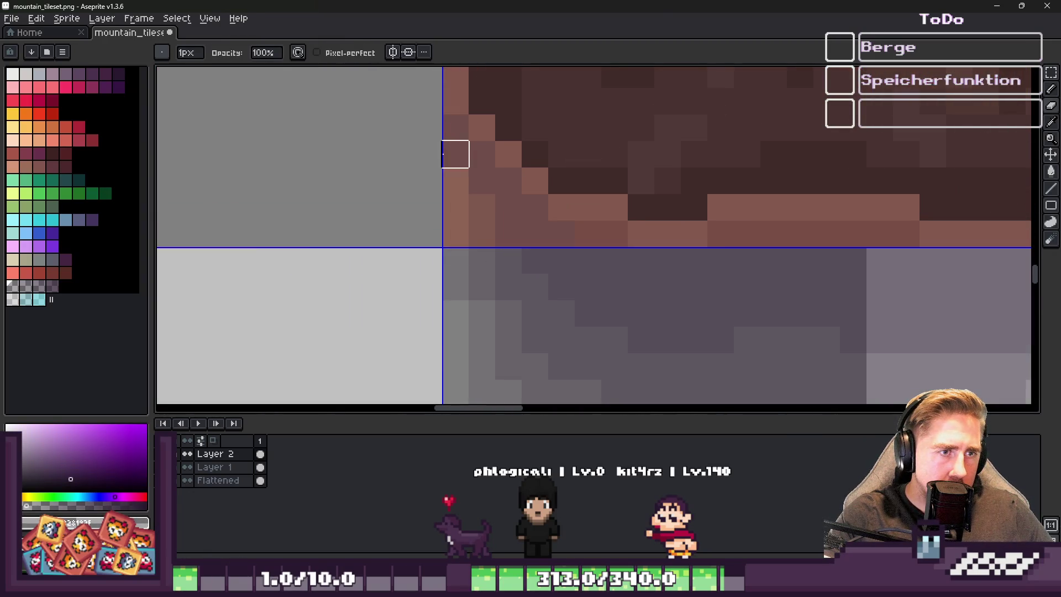
# Repaint the corner's salmon and mauve pixel columns, leaving the neighbouring column dark mauve
pyautogui.press('e')
pyautogui.moveTo(482, 154)
pyautogui.mouseDown()
pyautogui.moveTo(481, 180)
pyautogui.moveTo(507, 206)
pyautogui.moveTo(507, 231)
pyautogui.mouseUp()
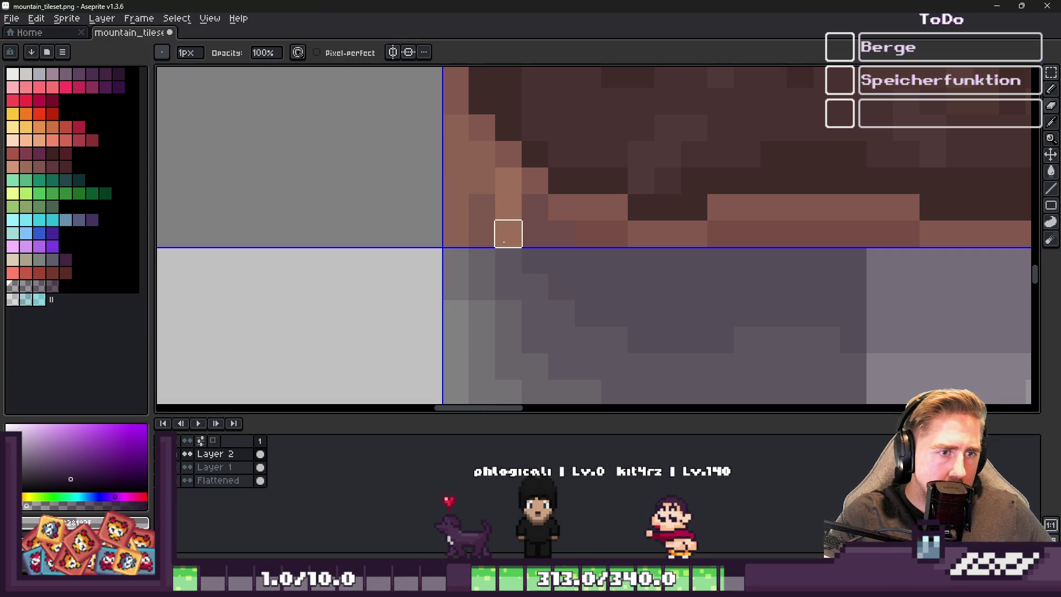
pyautogui.press('b')
pyautogui.hotkey('ctrl', 'z')
pyautogui.hotkey('ctrl', 'z')
pyautogui.moveTo(482, 182)
pyautogui.mouseDown()
pyautogui.moveTo(481, 232)
pyautogui.moveTo(481, 219)
pyautogui.mouseUp()
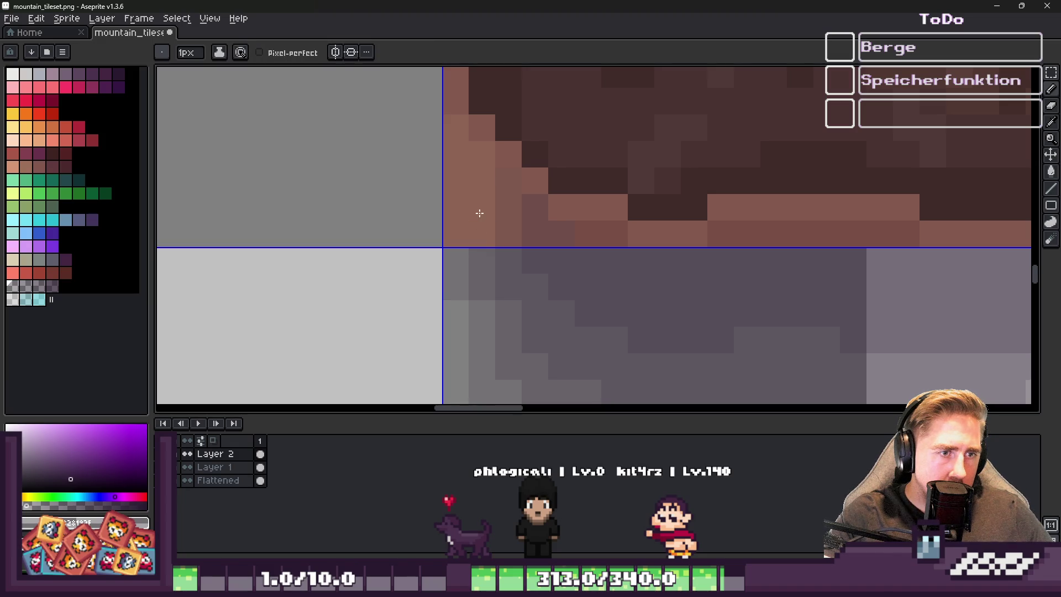
pyautogui.hotkey('ctrl', 'z')
pyautogui.moveTo(506, 181); pyautogui.dragTo(513, 237)
# Save the mountain tileset
pyautogui.scroll(1, 512, 236)
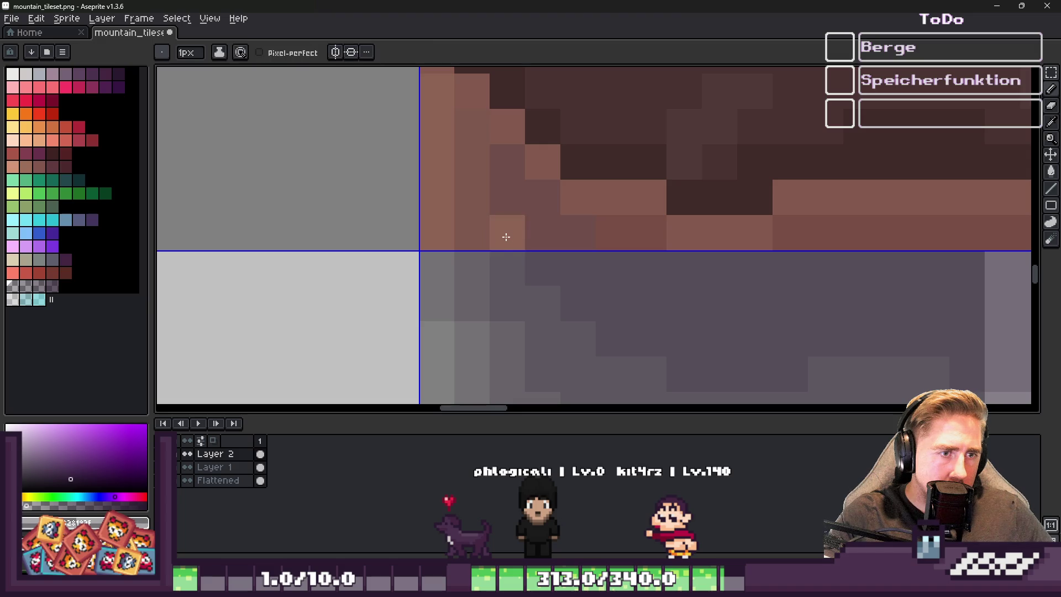
pyautogui.scroll(-1, 386, 232)
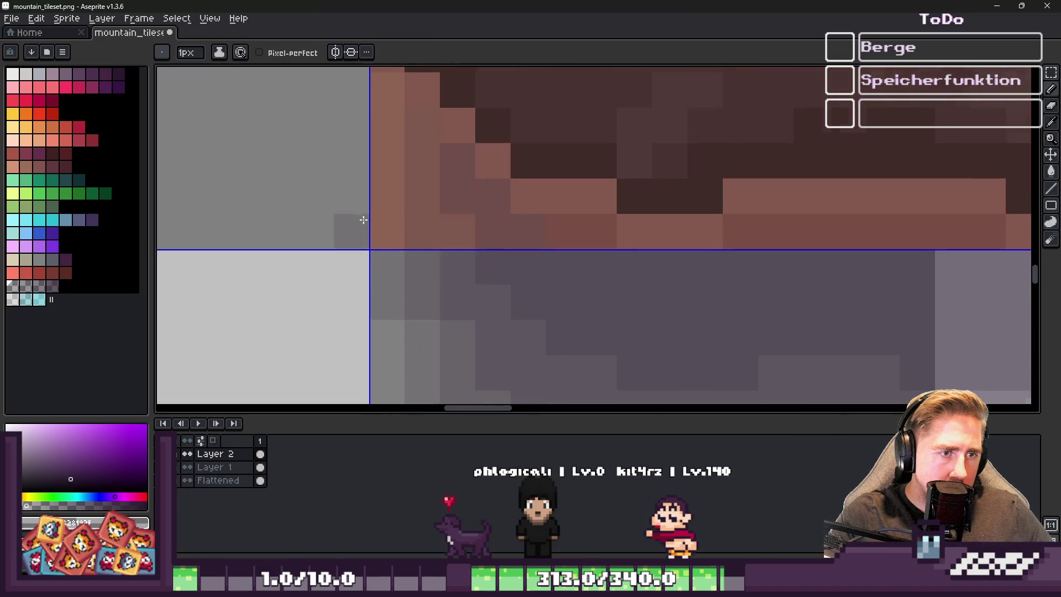
pyautogui.scroll(-3, 479, 239)
pyautogui.scroll(-1, 478, 241)
pyautogui.hotkey('ctrl', 's')
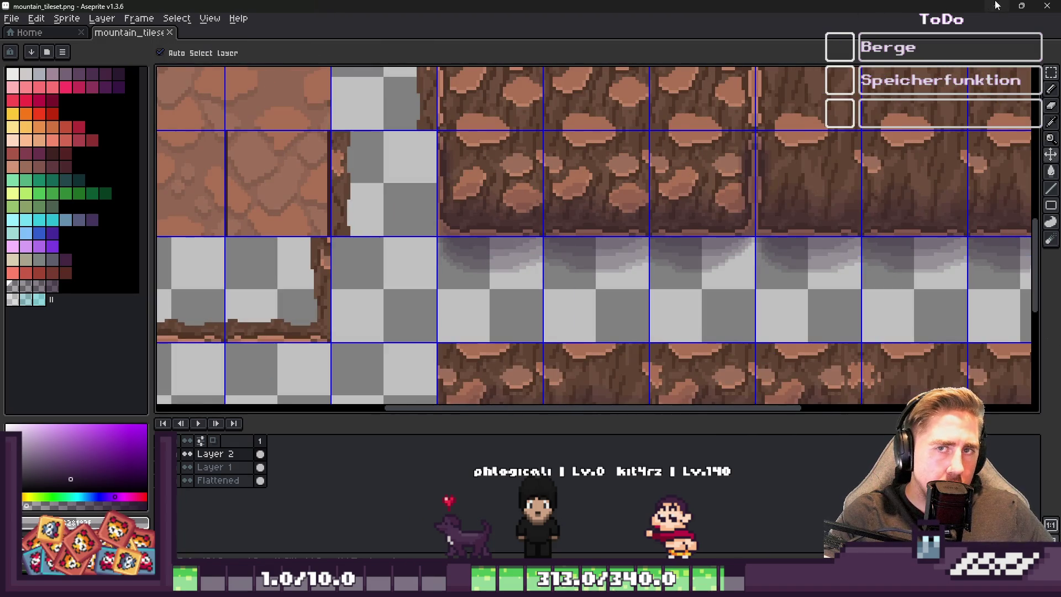
# Switch to Godot, zoom in on the updated cliff tiles, then return to Aseprite
pyautogui.hotkey('alt', 'Tab')
pyautogui.scroll(-6, 470, 260)
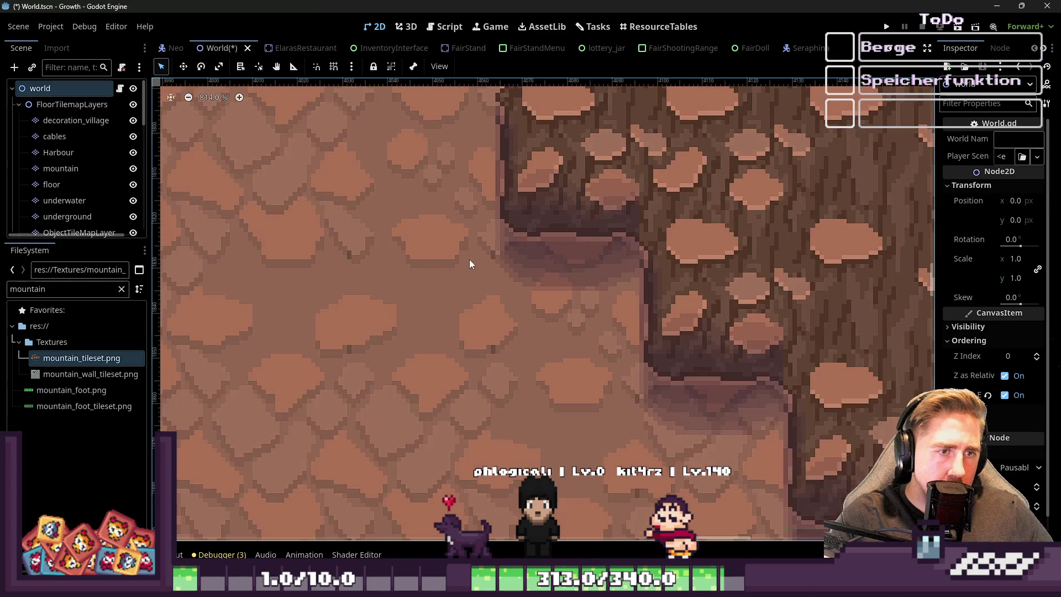
pyautogui.scroll(-1, 476, 249)
pyautogui.scroll(2, 472, 221)
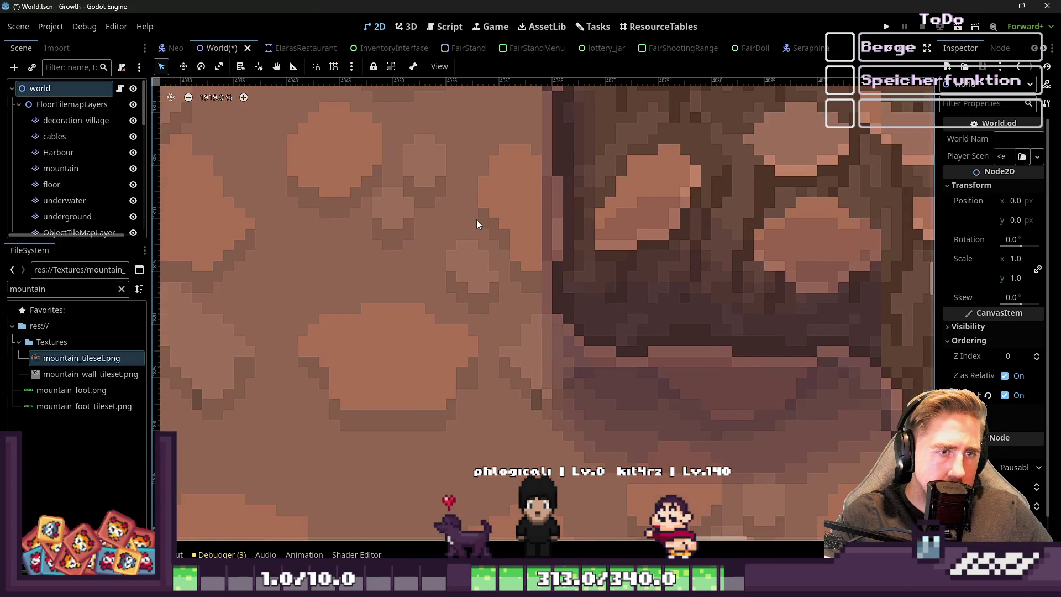
pyautogui.scroll(2, 569, 310)
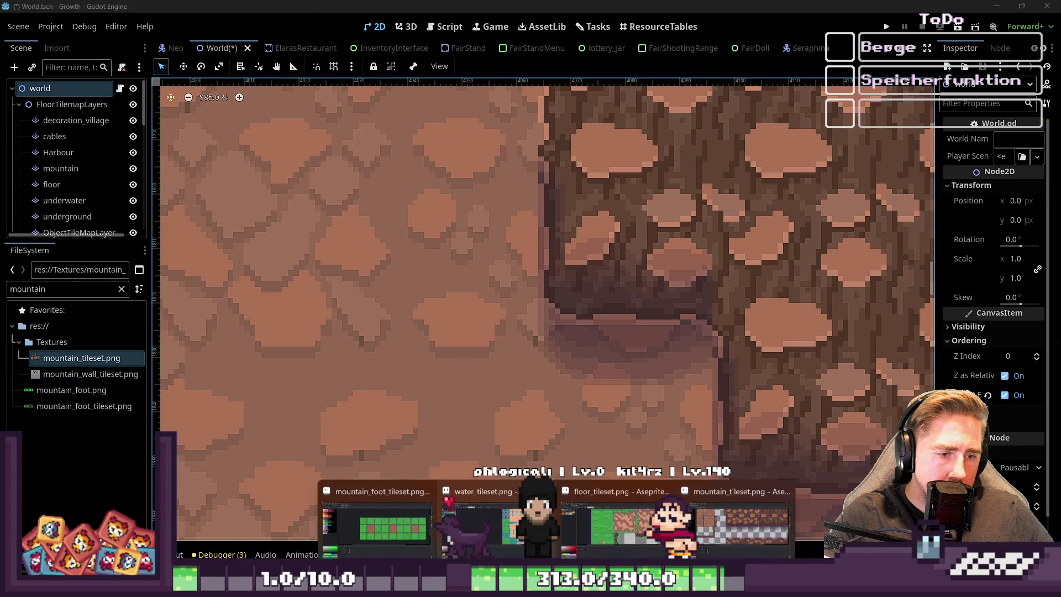
pyautogui.click(611, 525)
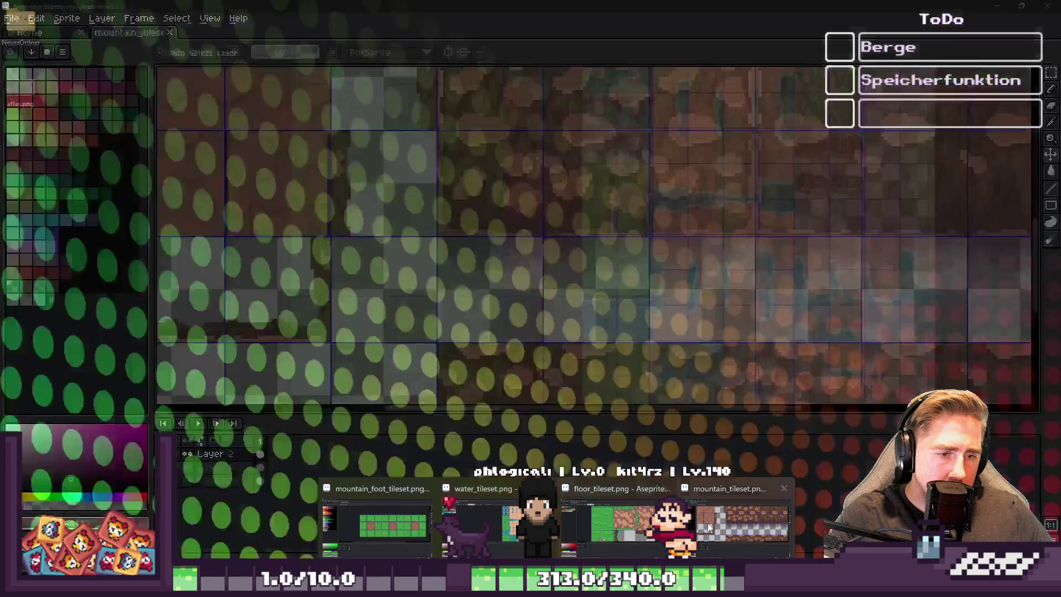
# Reshade the pixels along the rock tile's left edge with the pencil
pyautogui.scroll(3, 405, 197)
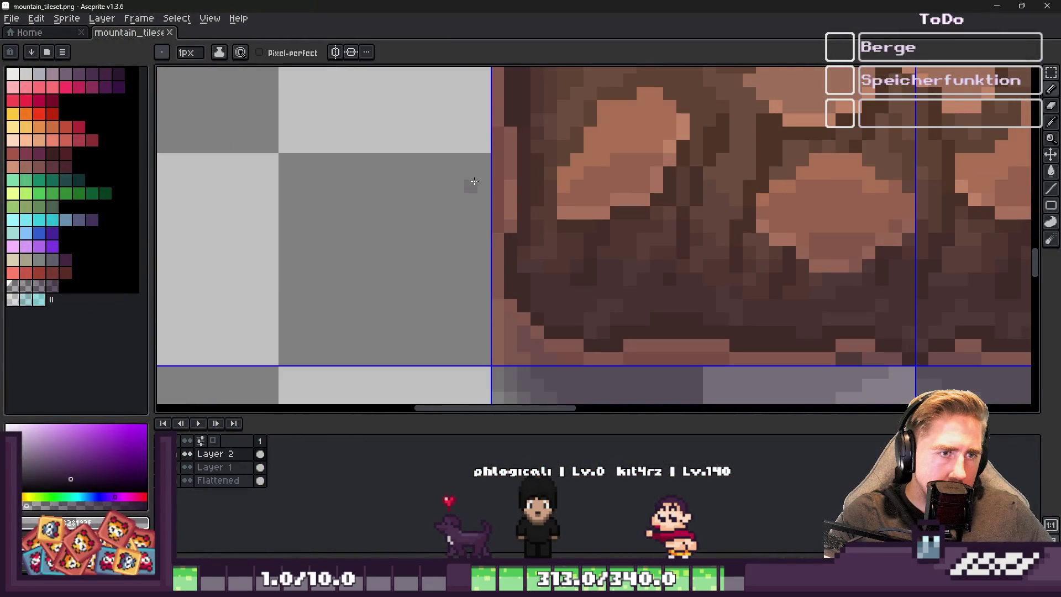
pyautogui.press('e')
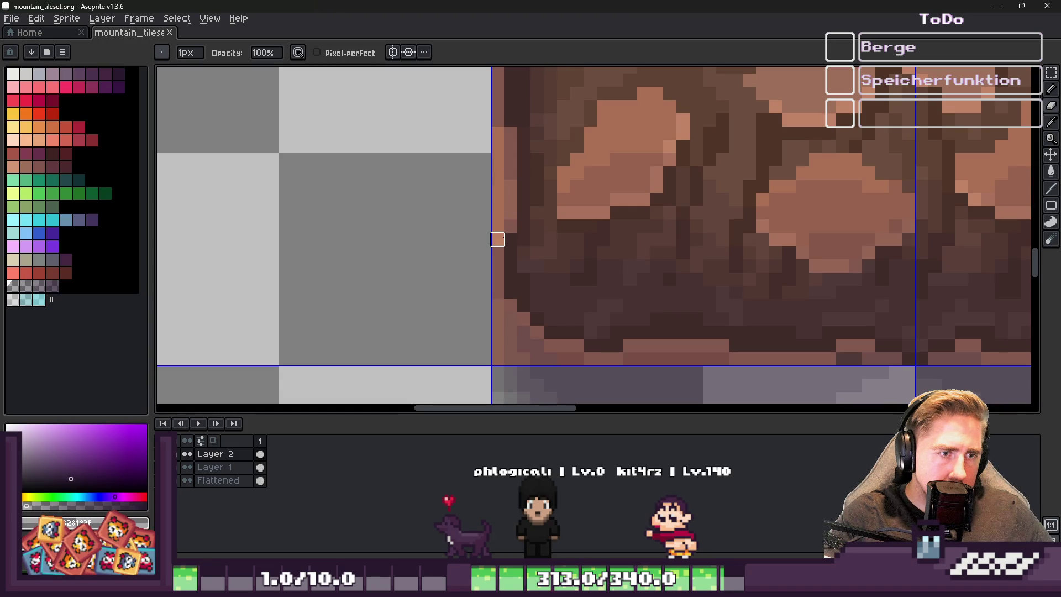
pyautogui.moveTo(498, 239)
pyautogui.mouseDown()
pyautogui.moveTo(510, 279)
pyautogui.moveTo(497, 292)
pyautogui.mouseUp()
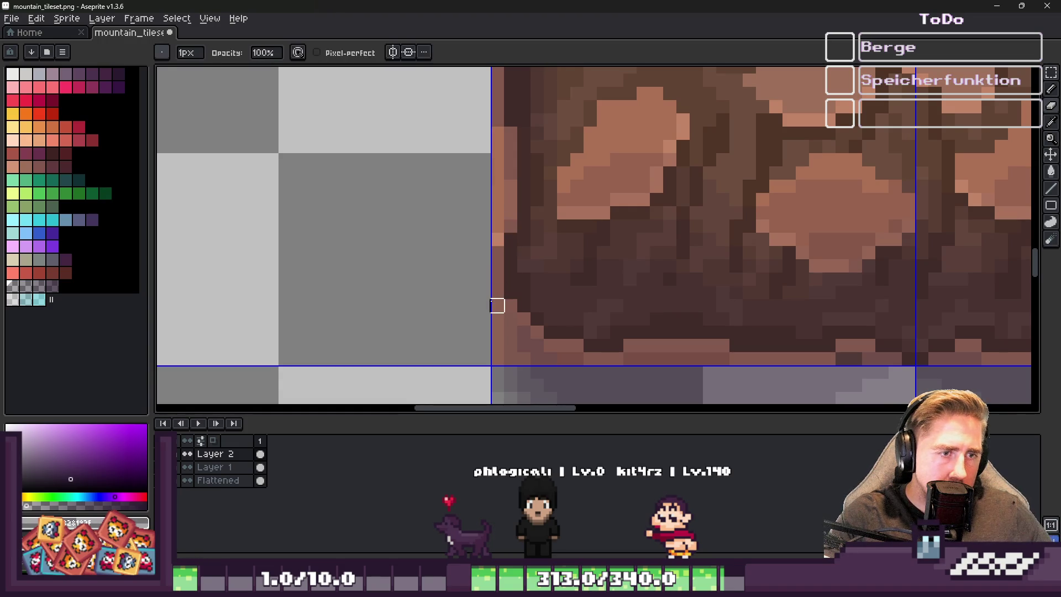
pyautogui.scroll(-2, 497, 358)
pyautogui.scroll(2, 467, 254)
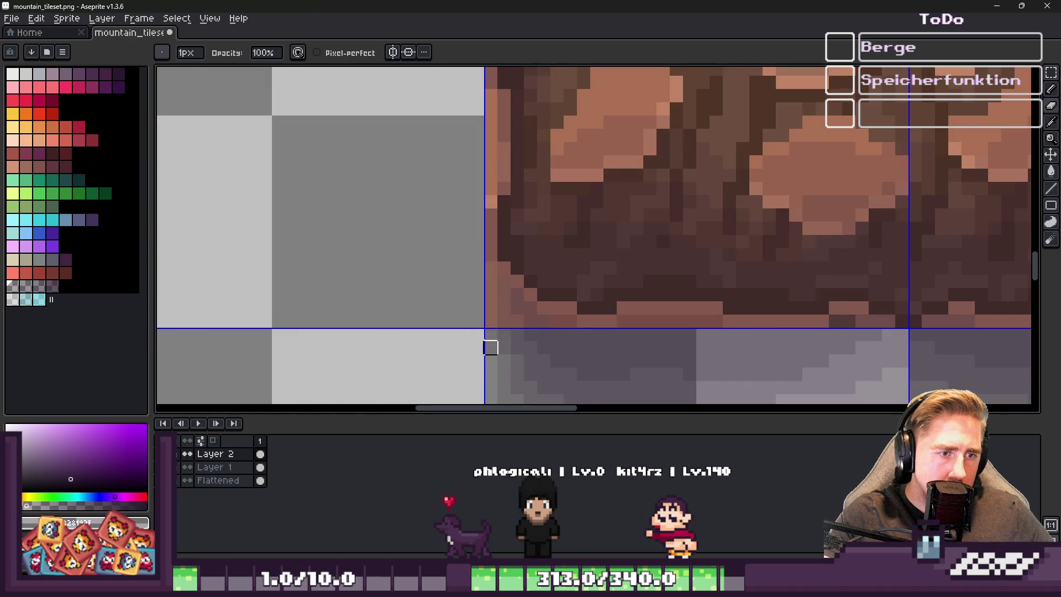
pyautogui.scroll(-2, 491, 321)
pyautogui.scroll(2, 489, 293)
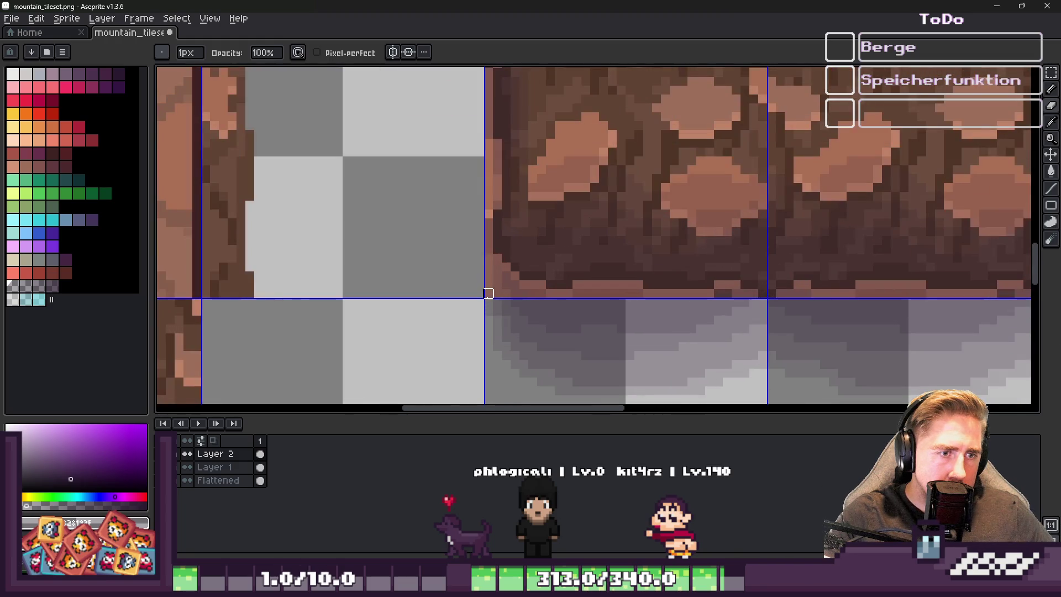
pyautogui.scroll(-2, 488, 108)
pyautogui.scroll(2, 464, 267)
pyautogui.scroll(2, 484, 189)
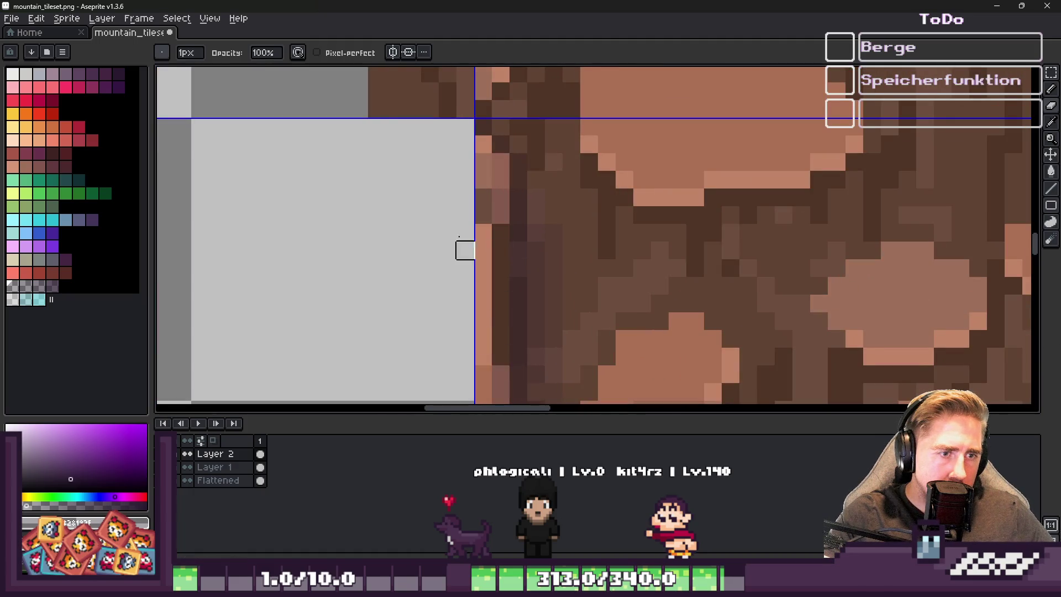
pyautogui.scroll(-2, 472, 286)
pyautogui.scroll(2, 467, 271)
# Paint a dark-brown run down the rock edge, discarding the light-orange column
pyautogui.moveTo(503, 123); pyautogui.dragTo(503, 247)
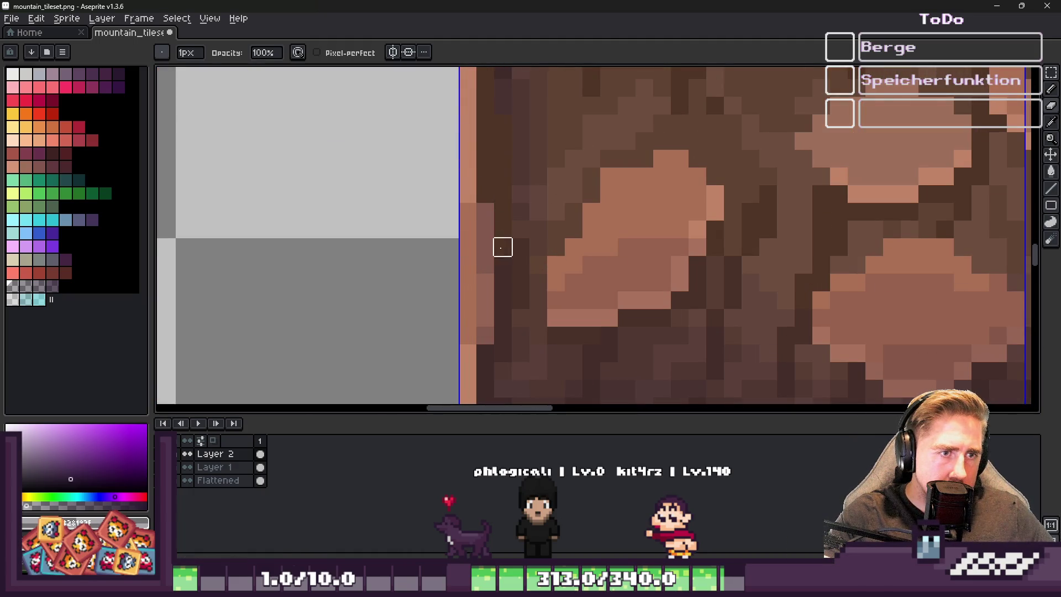
pyautogui.keyDown('alt'); pyautogui.click(474, 195); pyautogui.keyUp('alt')
pyautogui.scroll(-1, 481, 188)
pyautogui.moveTo(487, 183); pyautogui.dragTo(488, 290)
pyautogui.hotkey('ctrl', 'z')
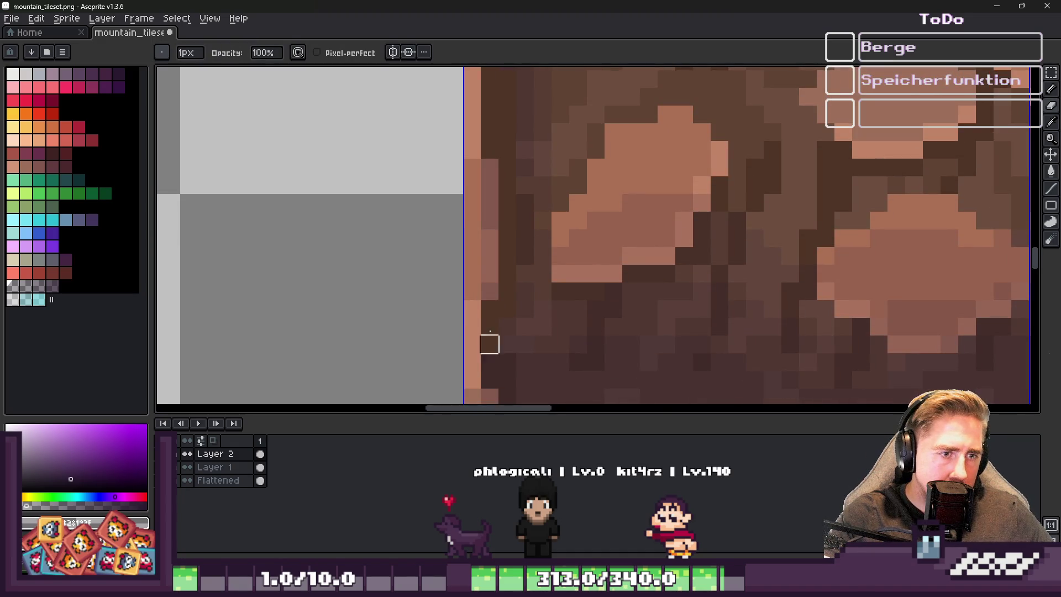
pyautogui.scroll(-5, 489, 362)
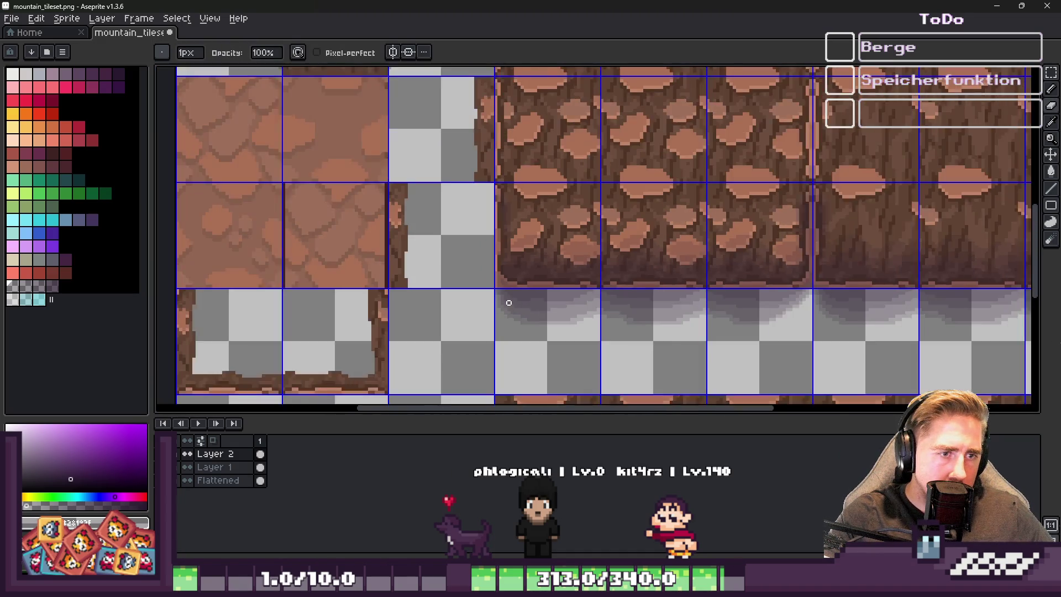
# Eyedrop the dark brown from the rock
pyautogui.scroll(-1, 509, 302)
pyautogui.scroll(5, 507, 379)
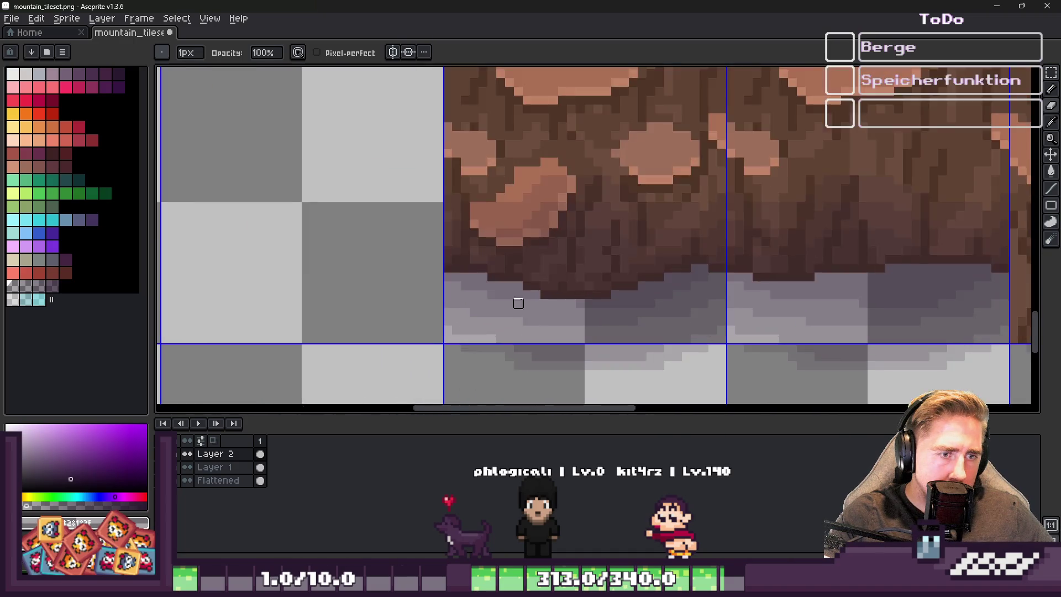
pyautogui.keyDown('alt'); pyautogui.click(550, 237); pyautogui.keyUp('alt')
pyautogui.scroll(-3, 550, 237)
pyautogui.scroll(-5, 497, 276)
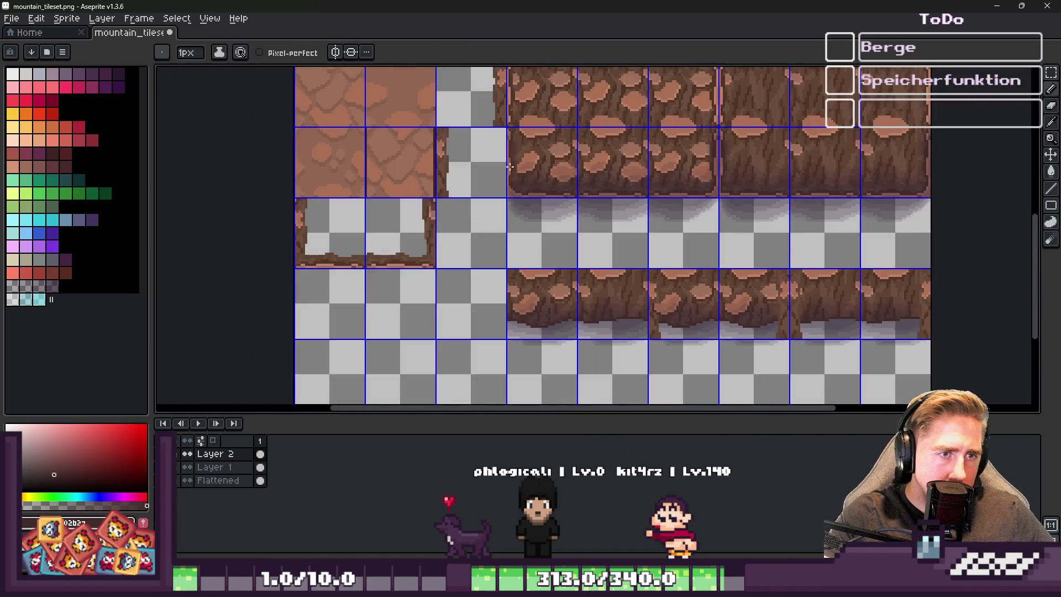
pyautogui.scroll(9, 494, 249)
pyautogui.scroll(-2, 520, 278)
pyautogui.press('v')
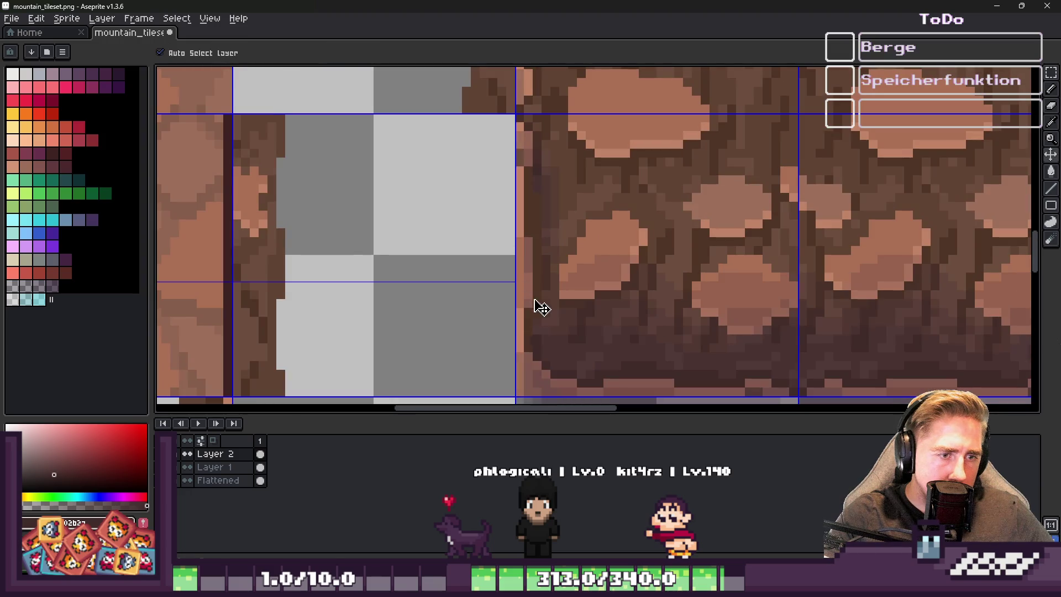
# Undo the last edit and return to the pencil
pyautogui.press('b')
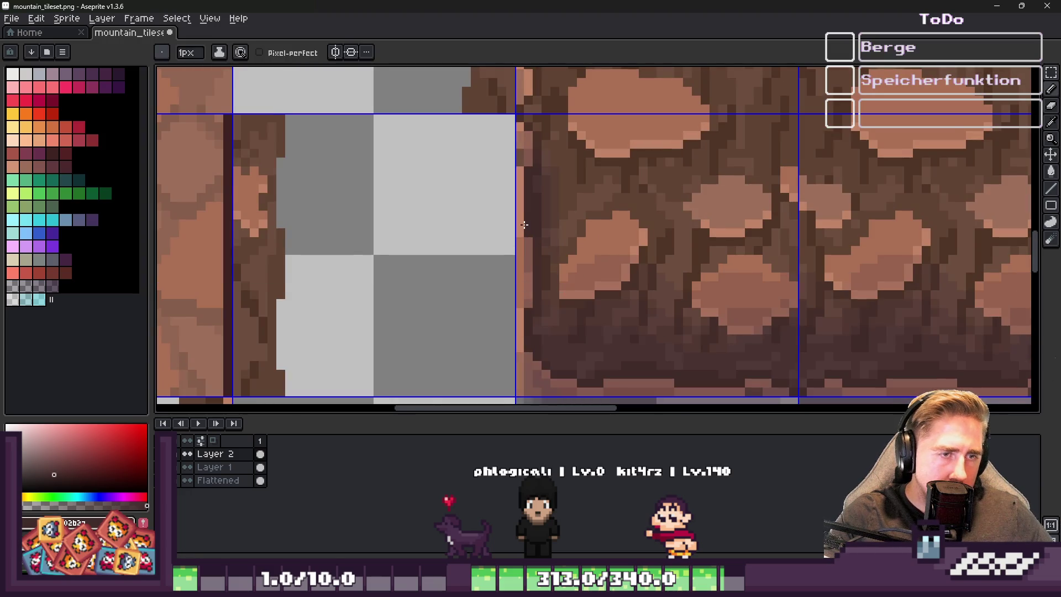
pyautogui.scroll(-2, 553, 221)
pyautogui.scroll(3, 530, 131)
pyautogui.scroll(-2, 544, 159)
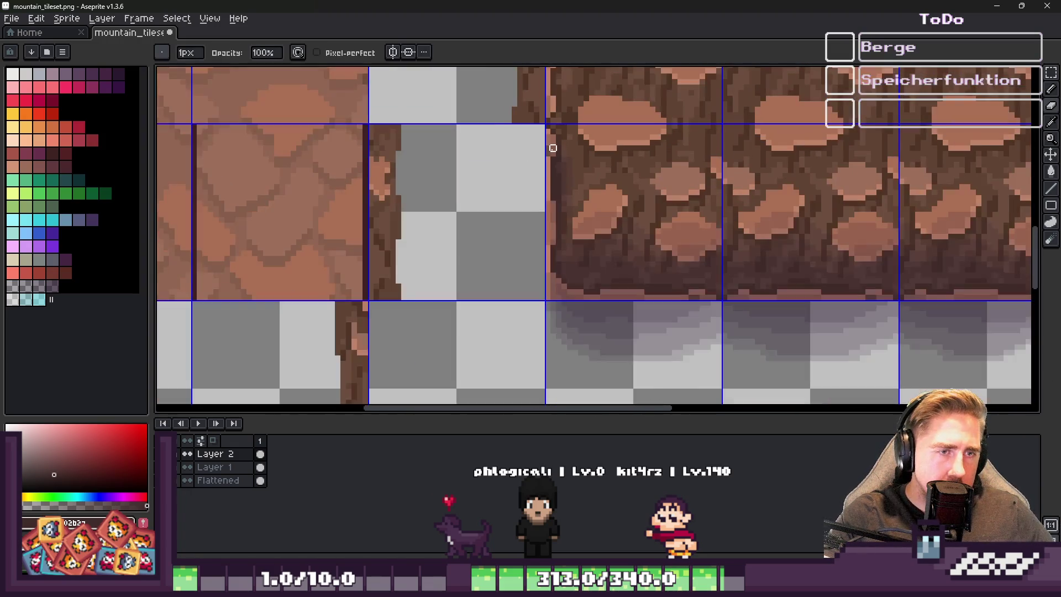
pyautogui.press('v')
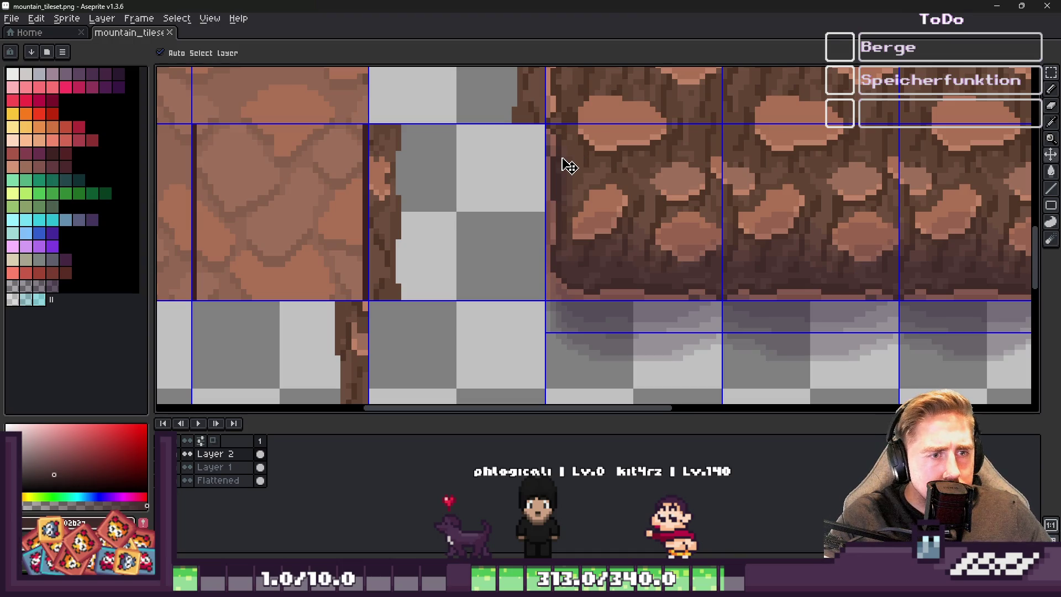
pyautogui.hotkey('ctrl', 'z')
pyautogui.press('b')
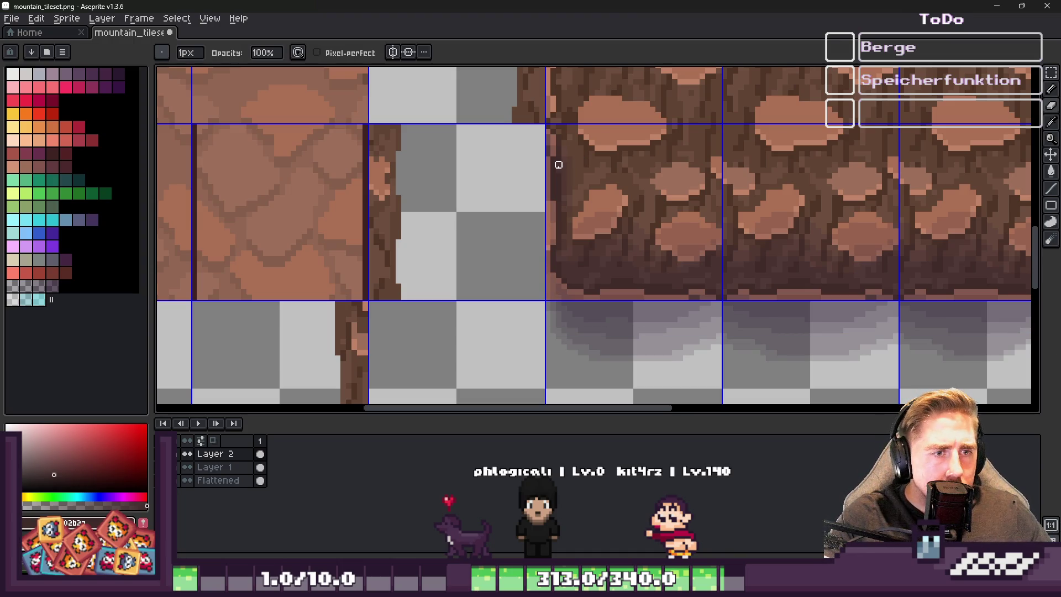
# Bring the cliff edge tile into view and pencil a light orange rim down it
pyautogui.scroll(1, 545, 265)
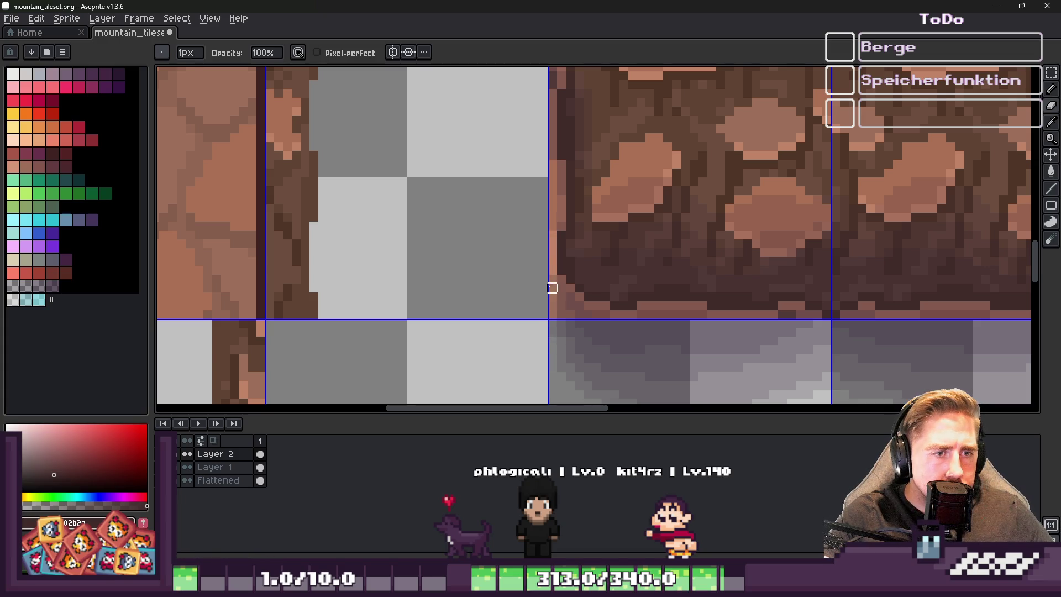
pyautogui.moveTo(553, 341); pyautogui.dragTo(530, 220)
pyautogui.scroll(1, 555, 197)
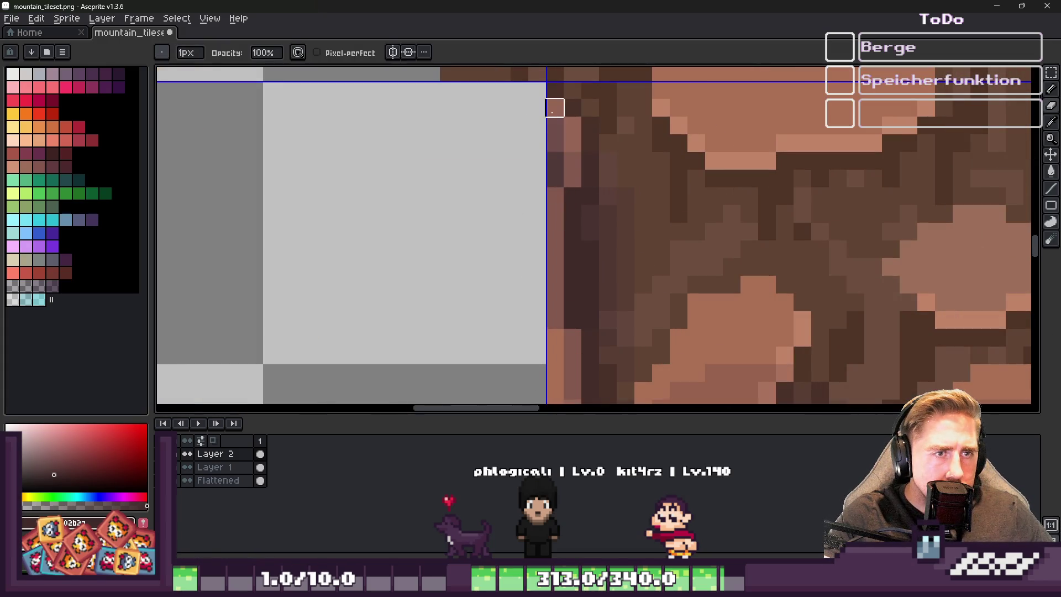
pyautogui.moveTo(555, 232); pyautogui.dragTo(555, 323)
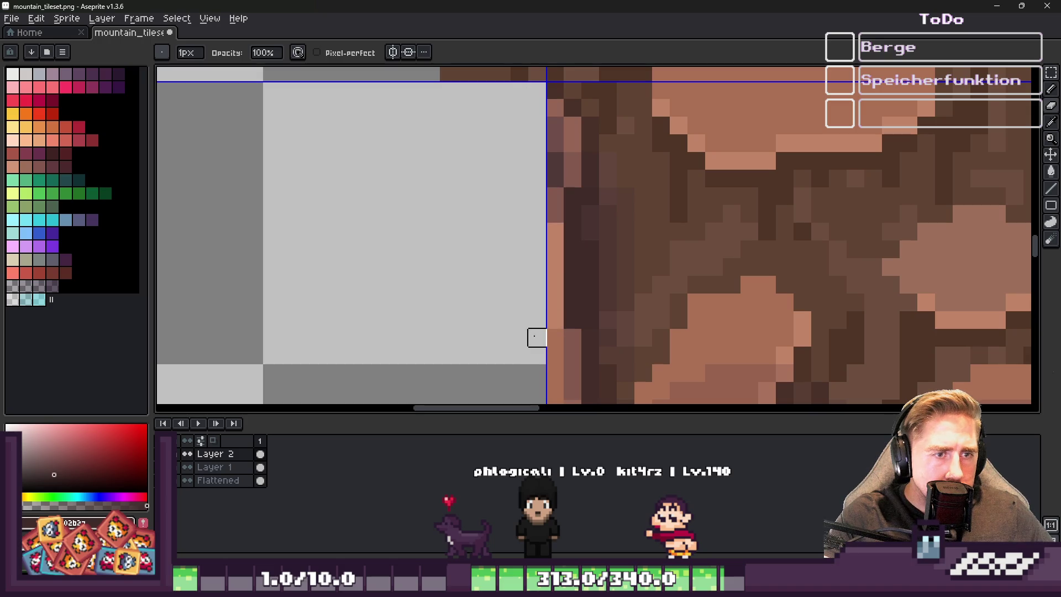
# Save the tileset and view the reimported cliff edge up close in Godot
pyautogui.scroll(-4, 555, 373)
pyautogui.hotkey('ctrl', 's')
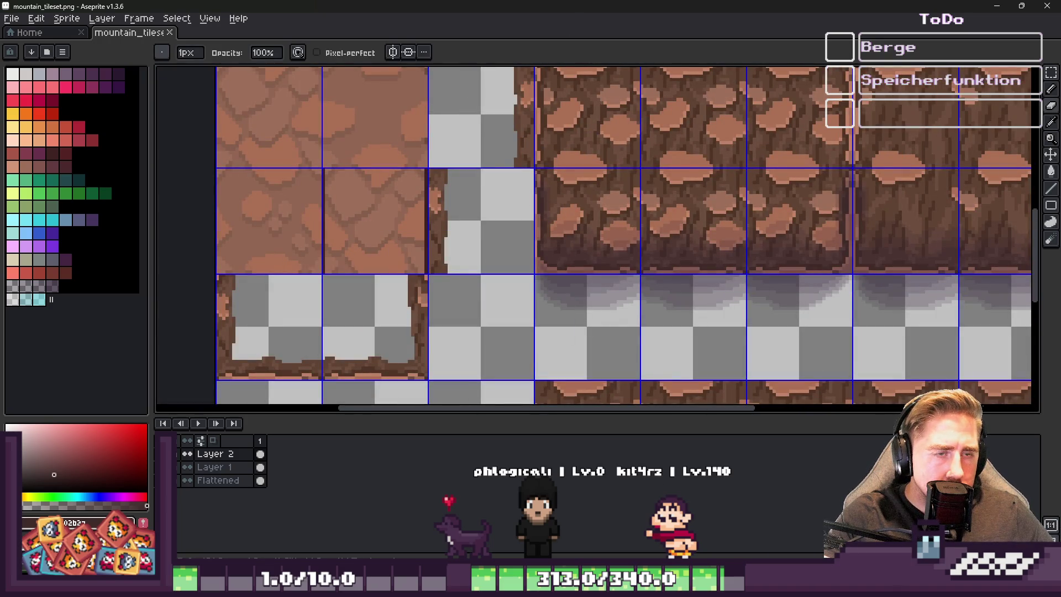
pyautogui.click(619, 539)
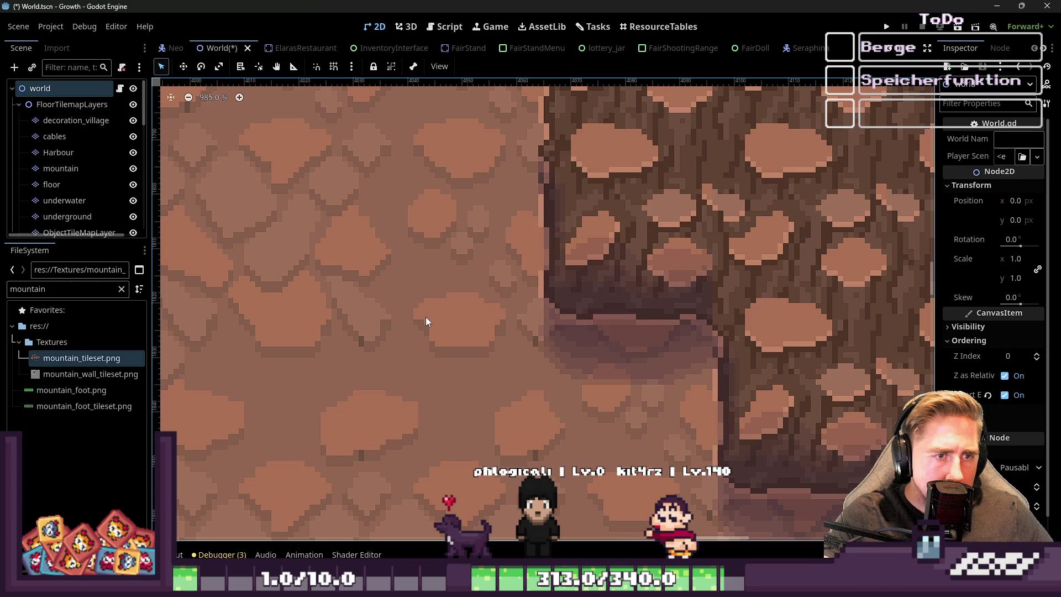
pyautogui.scroll(2, 500, 364)
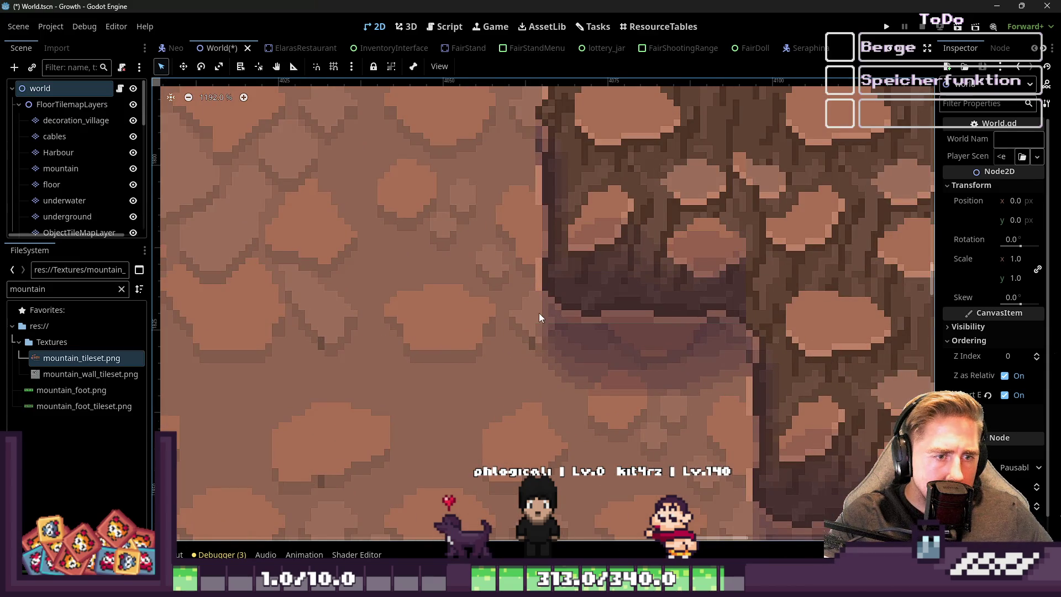
# Back in Aseprite, paint over the purple shading on Layer 1 with grey using a 7px brush
pyautogui.moveTo(554, 580)
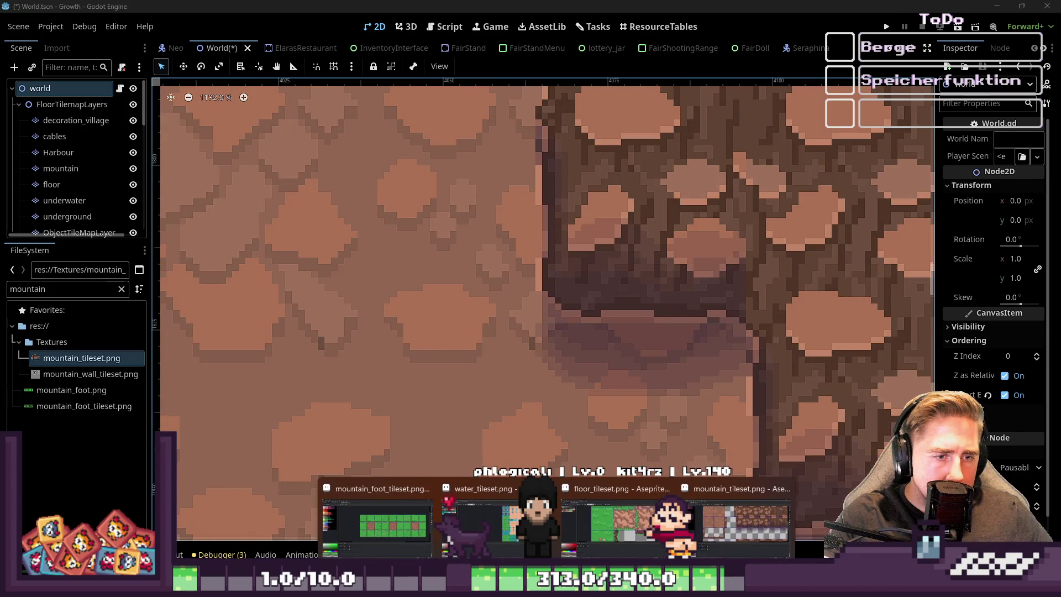
pyautogui.click(740, 522)
pyautogui.scroll(3, 564, 304)
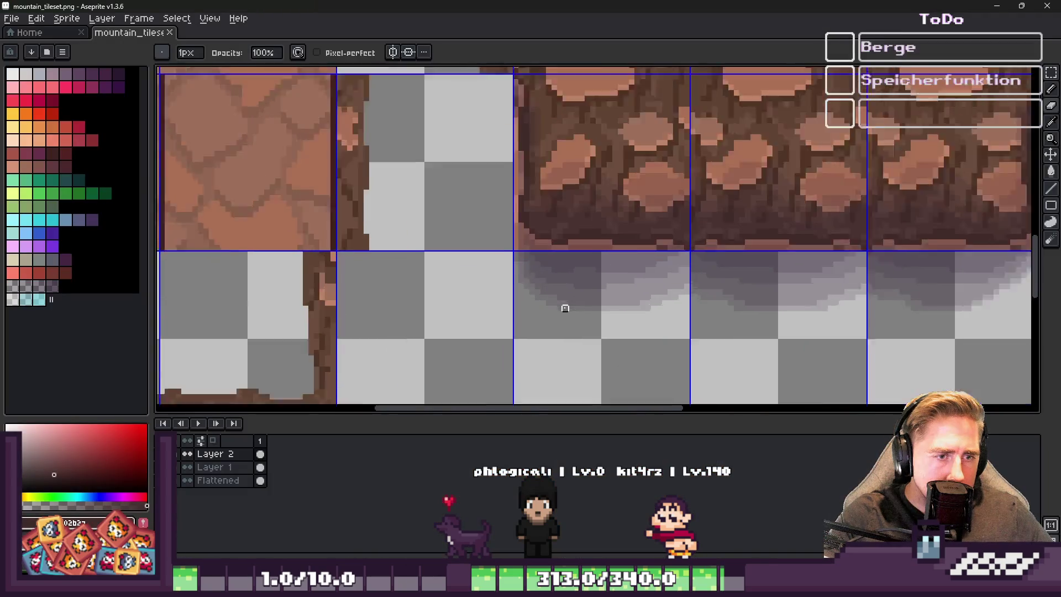
pyautogui.press('+')
pyautogui.press('+')
pyautogui.press('+')
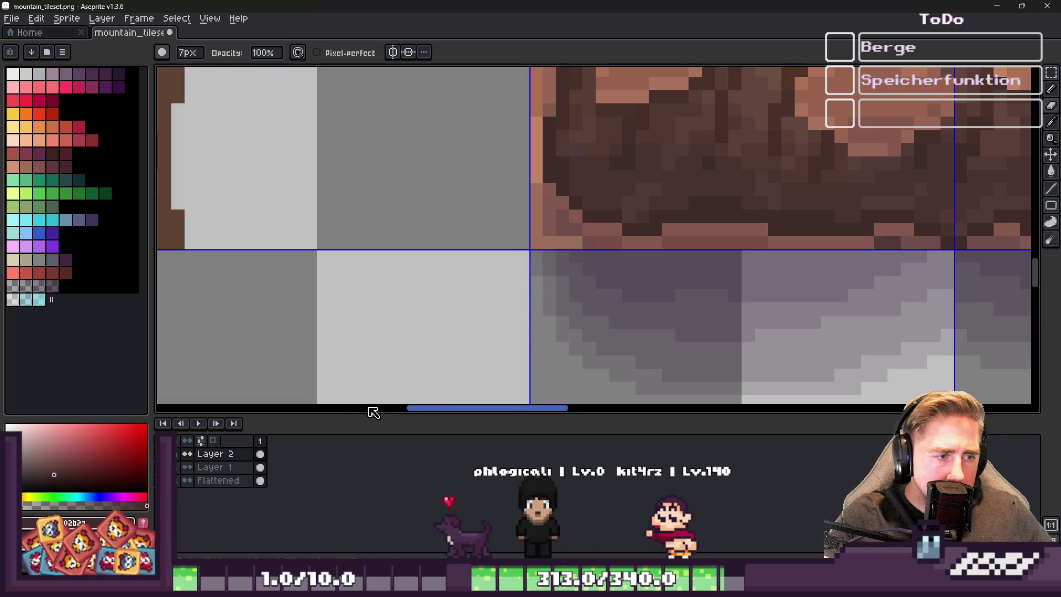
pyautogui.press('v')
pyautogui.click(218, 467)
pyautogui.press('b')
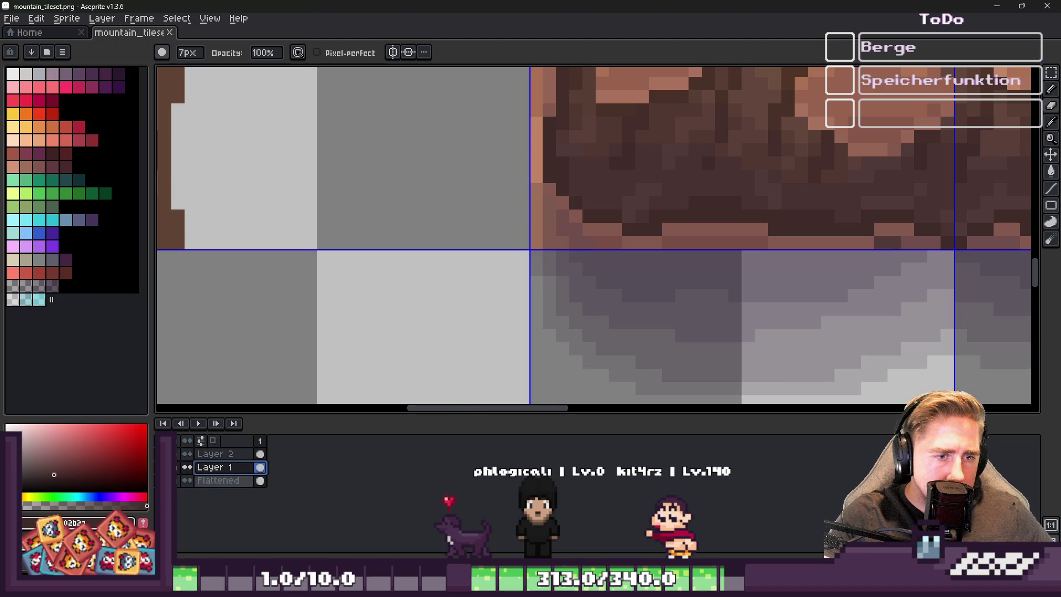
pyautogui.moveTo(605, 384)
pyautogui.mouseDown()
pyautogui.moveTo(604, 355)
pyautogui.moveTo(613, 362)
pyautogui.moveTo(524, 217)
pyautogui.mouseUp()
# Extend two shadow steps leftward in darker grey with a small brush
pyautogui.scroll(-1, 690, 370)
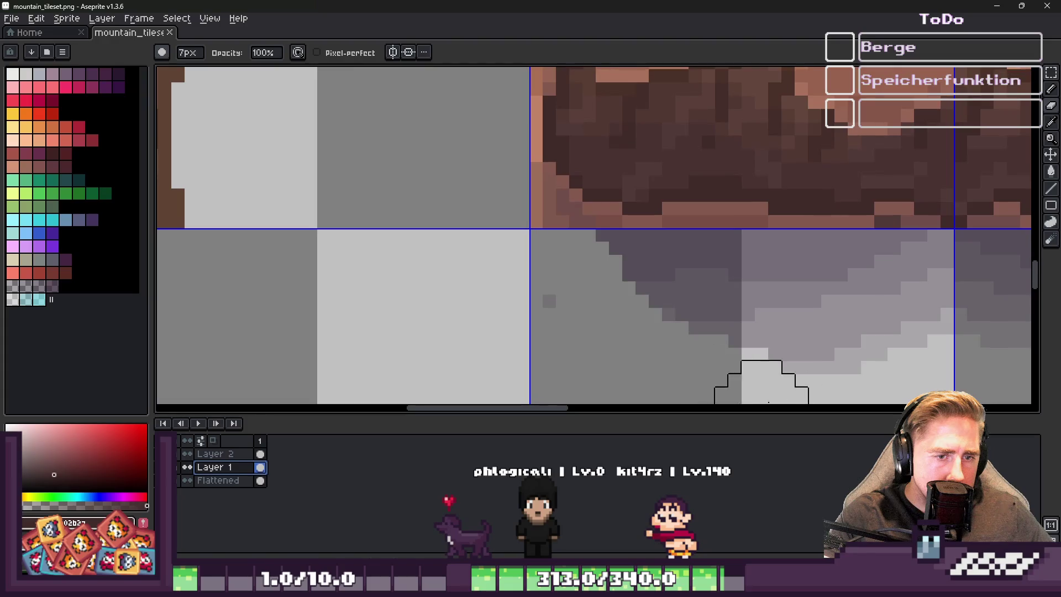
pyautogui.scroll(-2, 854, 379)
pyautogui.scroll(3, 705, 356)
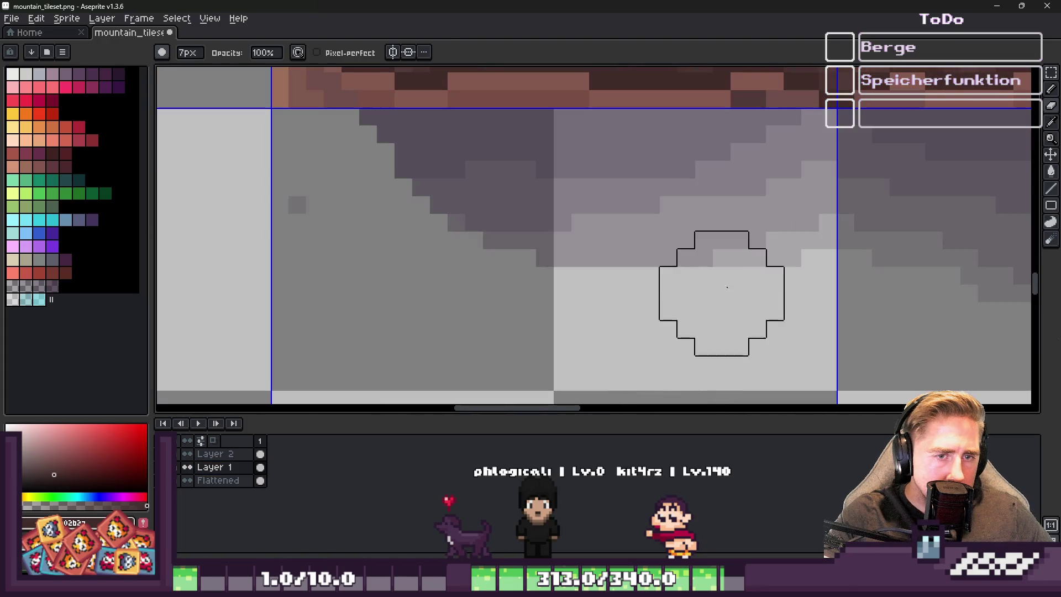
pyautogui.press('-')
pyautogui.press('-')
pyautogui.press('-')
pyautogui.press('e')
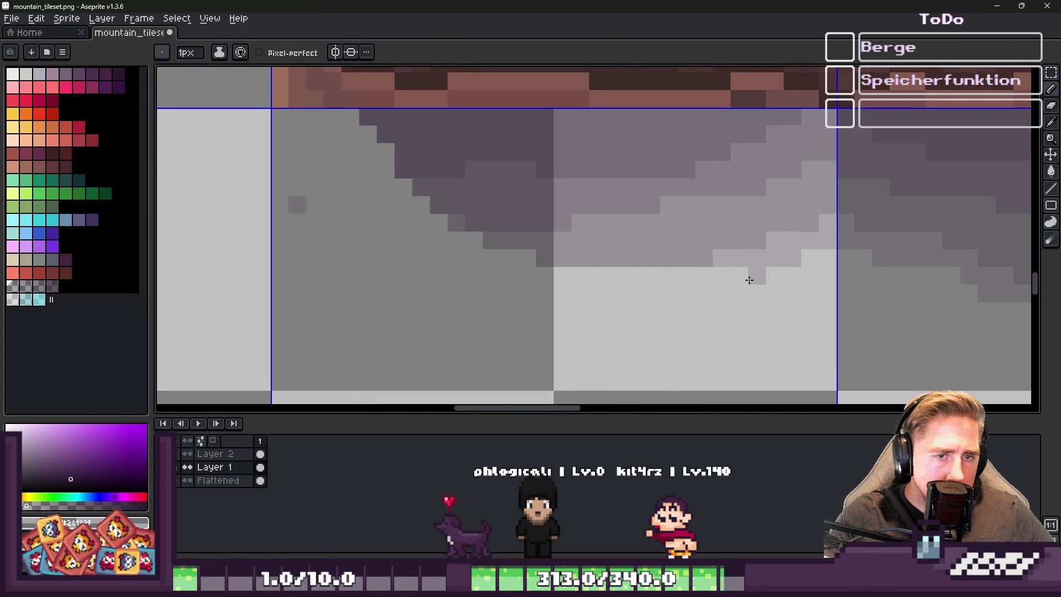
pyautogui.moveTo(709, 279); pyautogui.dragTo(567, 281)
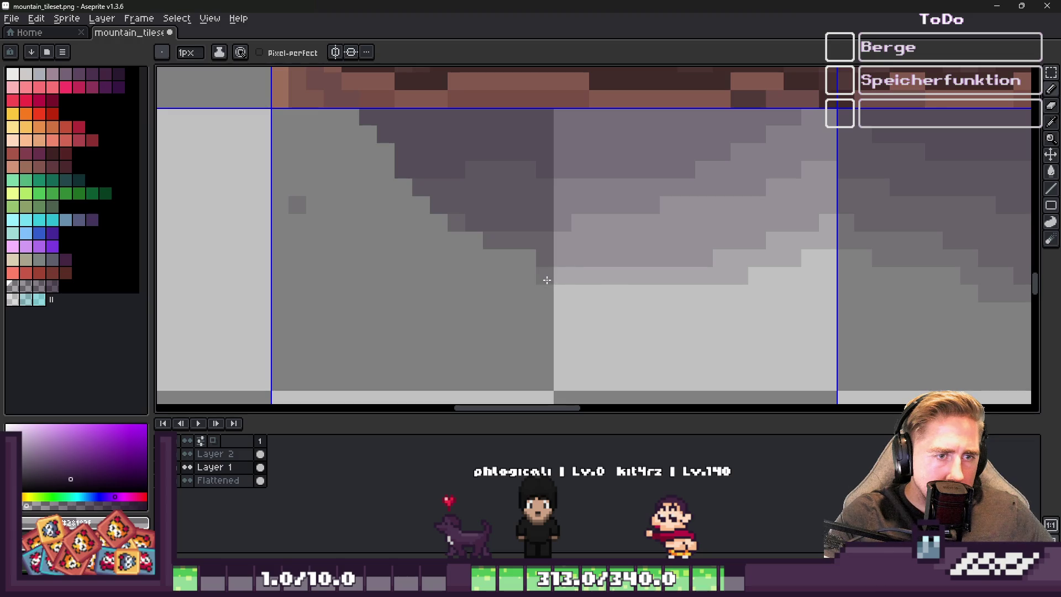
pyautogui.moveTo(668, 293); pyautogui.dragTo(614, 295)
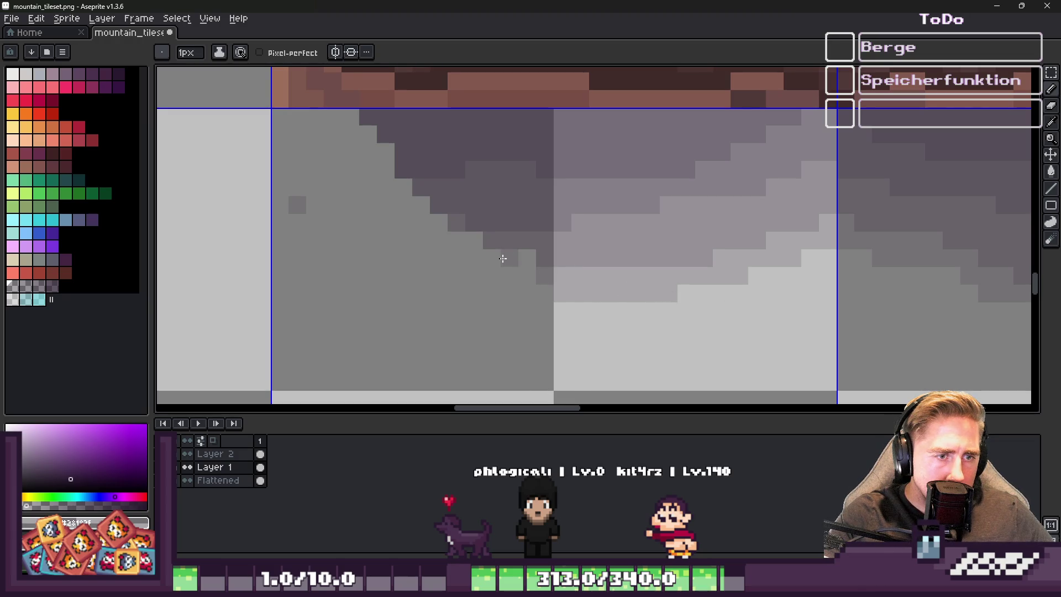
# Repaint a shadow row in mid and dark grey and extend the staircase edge downward
pyautogui.scroll(3, 388, 242)
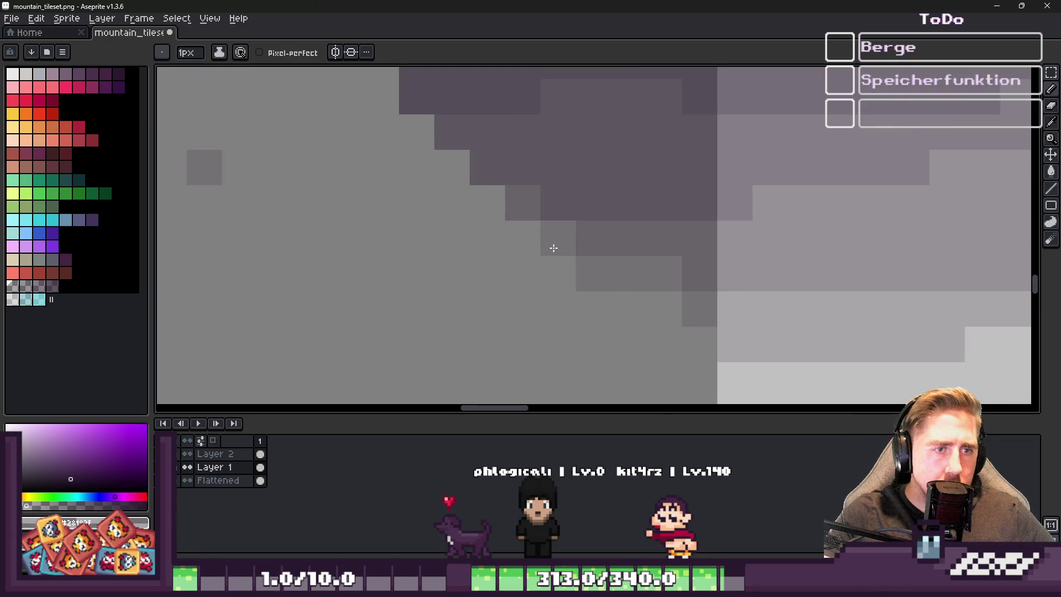
pyautogui.press('b')
pyautogui.moveTo(558, 202)
pyautogui.mouseDown()
pyautogui.moveTo(521, 201)
pyautogui.moveTo(427, 147)
pyautogui.moveTo(568, 204)
pyautogui.moveTo(533, 208)
pyautogui.moveTo(566, 231)
pyautogui.mouseUp()
pyautogui.press('e')
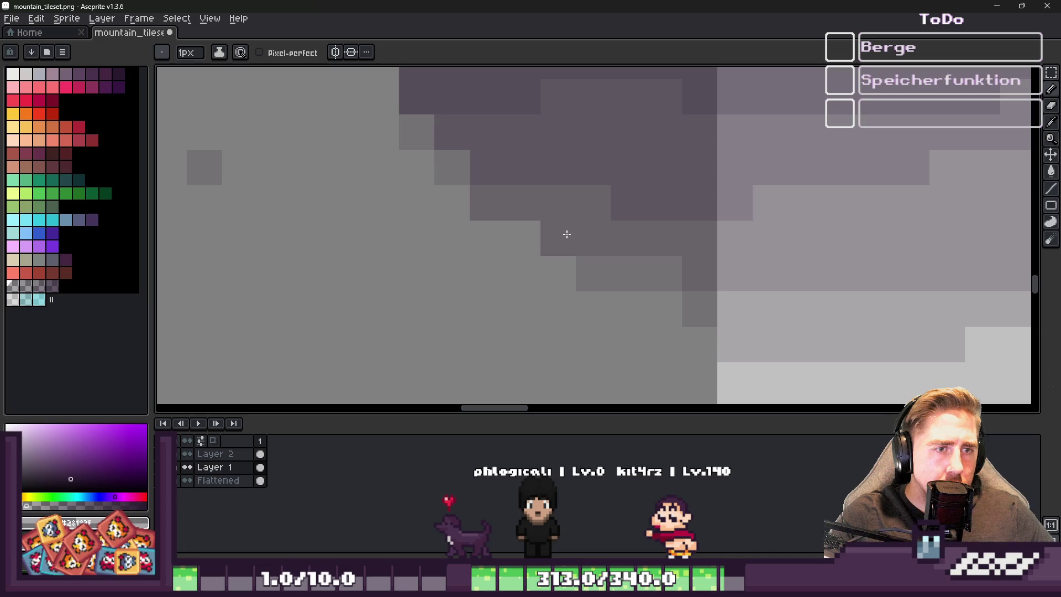
pyautogui.hscroll(-3, 621, 374)
pyautogui.scroll(3, 486, 237)
pyautogui.moveTo(571, 299)
pyautogui.mouseDown()
pyautogui.moveTo(578, 320)
pyautogui.moveTo(558, 308)
pyautogui.moveTo(566, 330)
pyautogui.moveTo(522, 265)
pyautogui.moveTo(509, 208)
pyautogui.moveTo(437, 181)
pyautogui.moveTo(421, 118)
pyautogui.moveTo(403, 138)
pyautogui.mouseUp()
# Lighten two rows of shadow pixels to light grey and erase stray pixels below the step
pyautogui.scroll(-3, 474, 268)
pyautogui.scroll(2, 489, 280)
pyautogui.scroll(2, 509, 256)
pyautogui.moveTo(509, 258); pyautogui.dragTo(589, 257)
pyautogui.moveTo(535, 231); pyautogui.dragTo(561, 230)
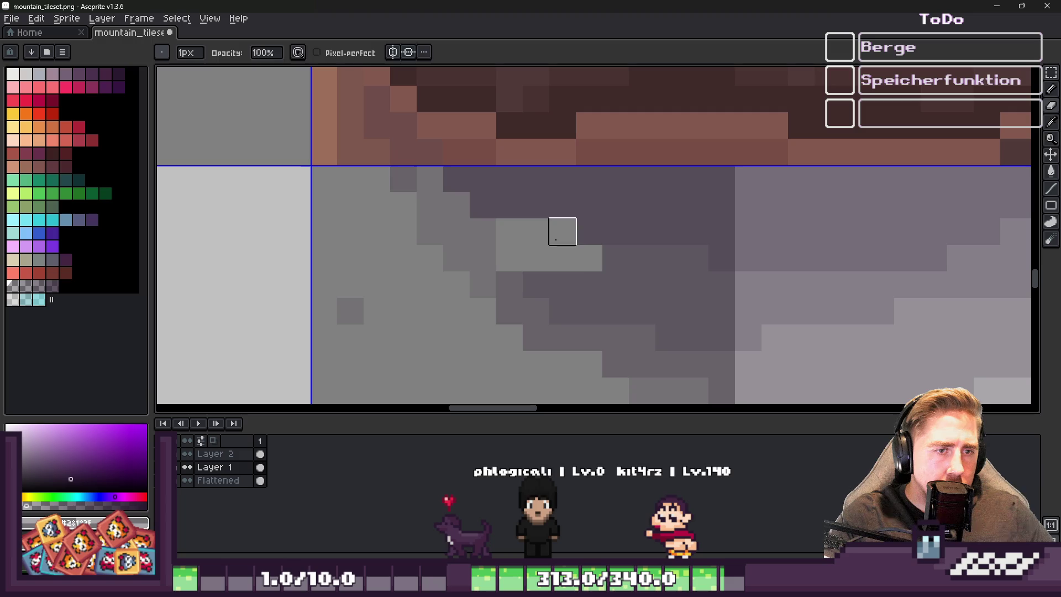
pyautogui.press('e')
pyautogui.moveTo(590, 265)
pyautogui.mouseDown()
pyautogui.moveTo(500, 265)
pyautogui.moveTo(532, 274)
pyautogui.moveTo(592, 251)
pyautogui.moveTo(521, 260)
pyautogui.moveTo(547, 236)
pyautogui.moveTo(504, 234)
pyautogui.moveTo(451, 211)
pyautogui.moveTo(466, 267)
pyautogui.moveTo(483, 277)
pyautogui.moveTo(435, 203)
pyautogui.mouseUp()
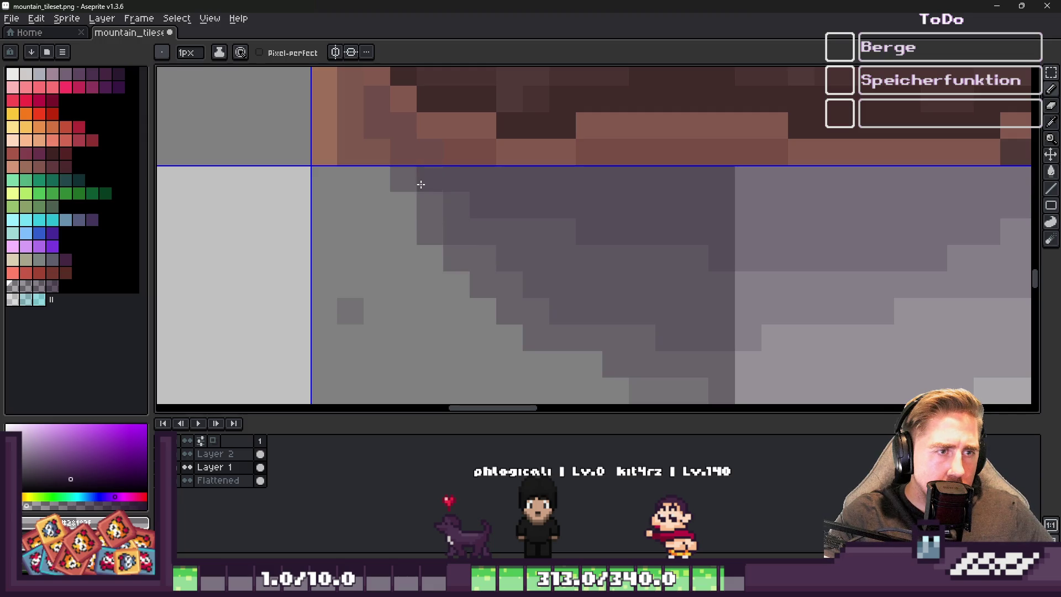
# Repaint the shadow's diagonal edge pixels using a colour picked from the canvas
pyautogui.scroll(-2, 391, 183)
pyautogui.press('alt')
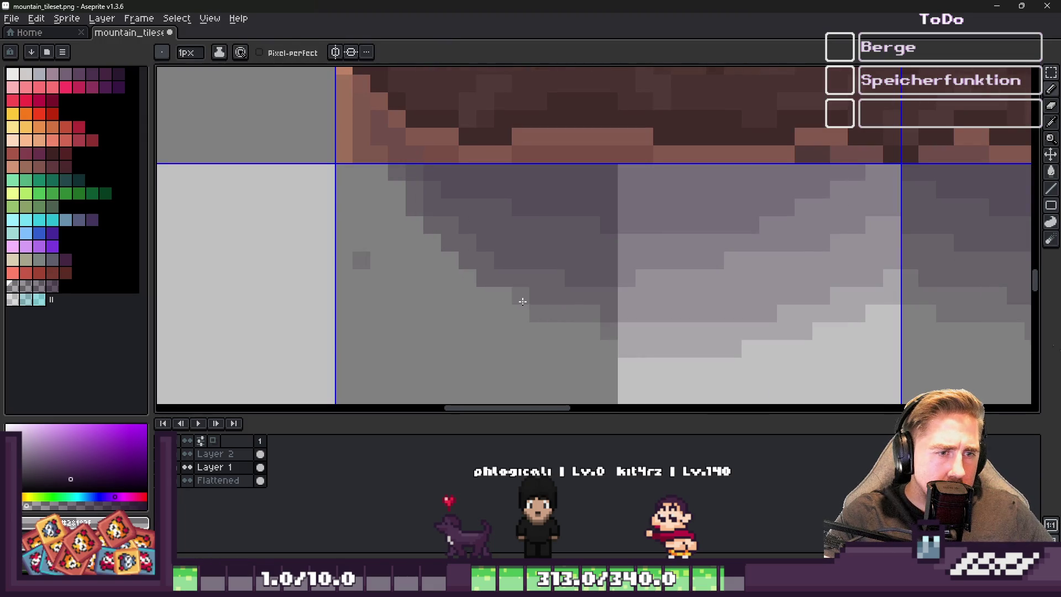
pyautogui.moveTo(487, 296); pyautogui.dragTo(408, 220)
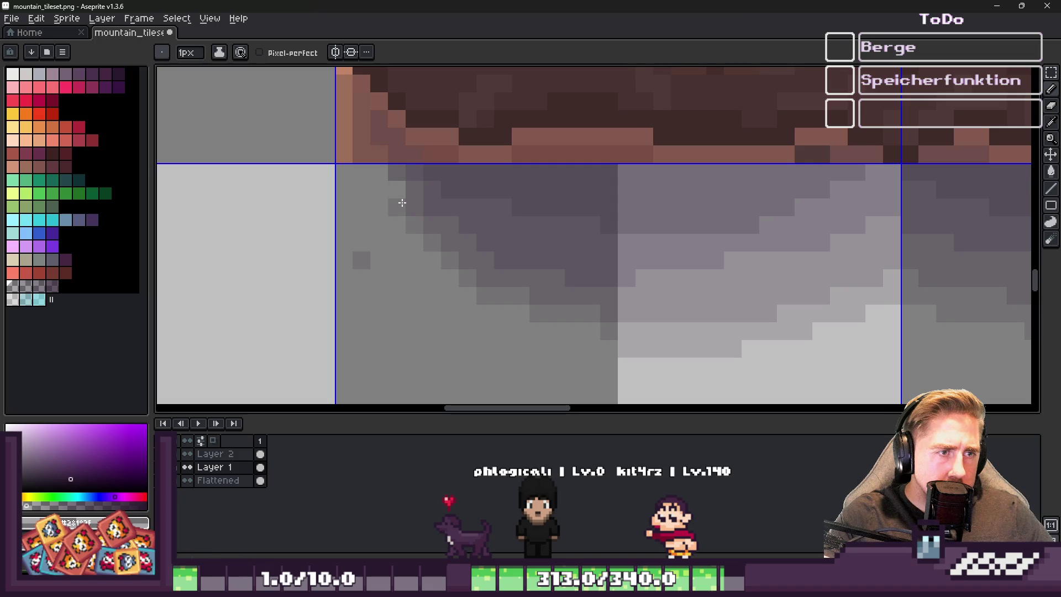
pyautogui.scroll(-4, 373, 179)
pyautogui.scroll(2, 458, 258)
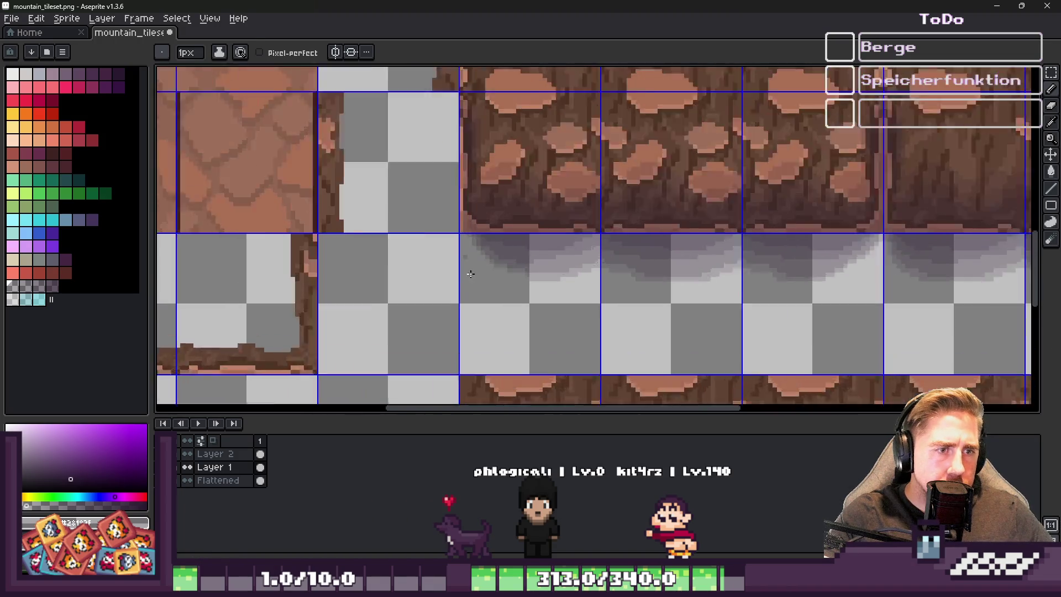
pyautogui.scroll(1, 458, 269)
pyautogui.click(232, 456)
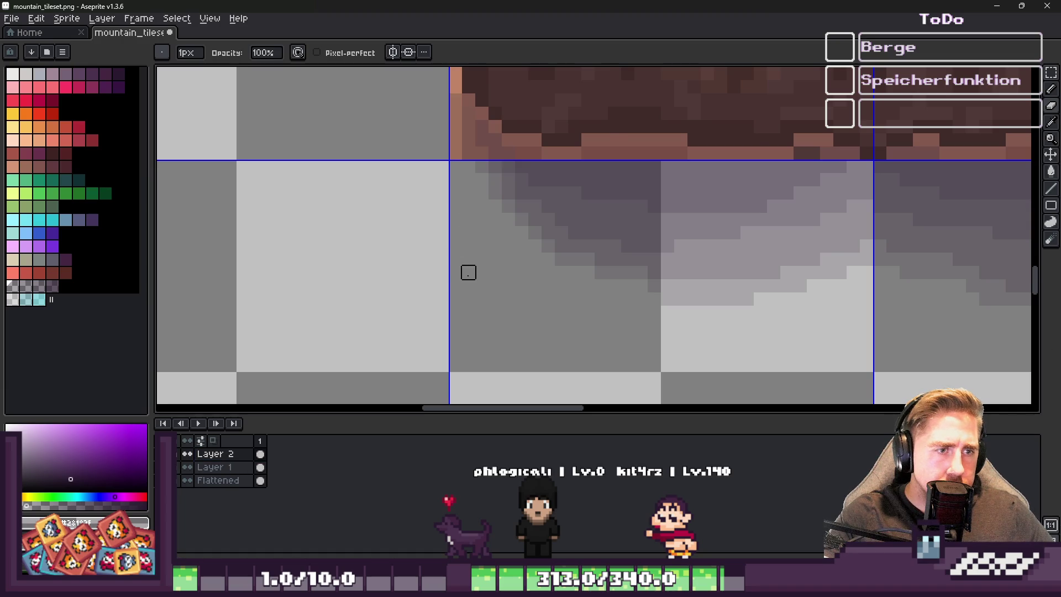
pyautogui.scroll(1, 469, 151)
pyautogui.scroll(-5, 435, 204)
pyautogui.scroll(4, 429, 203)
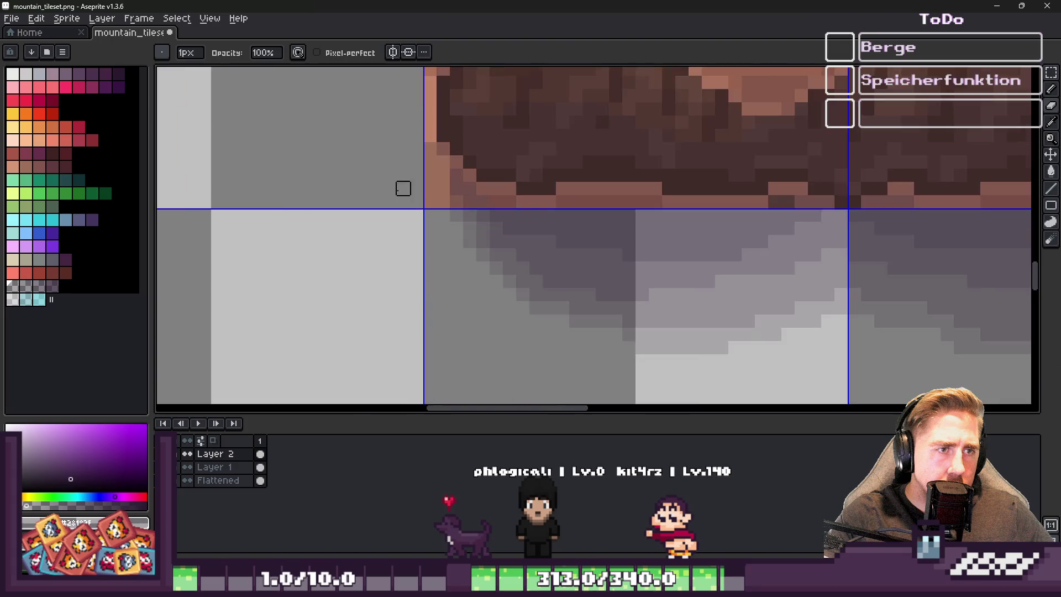
pyautogui.scroll(-9, 403, 188)
pyautogui.scroll(10, 413, 189)
pyautogui.press('e')
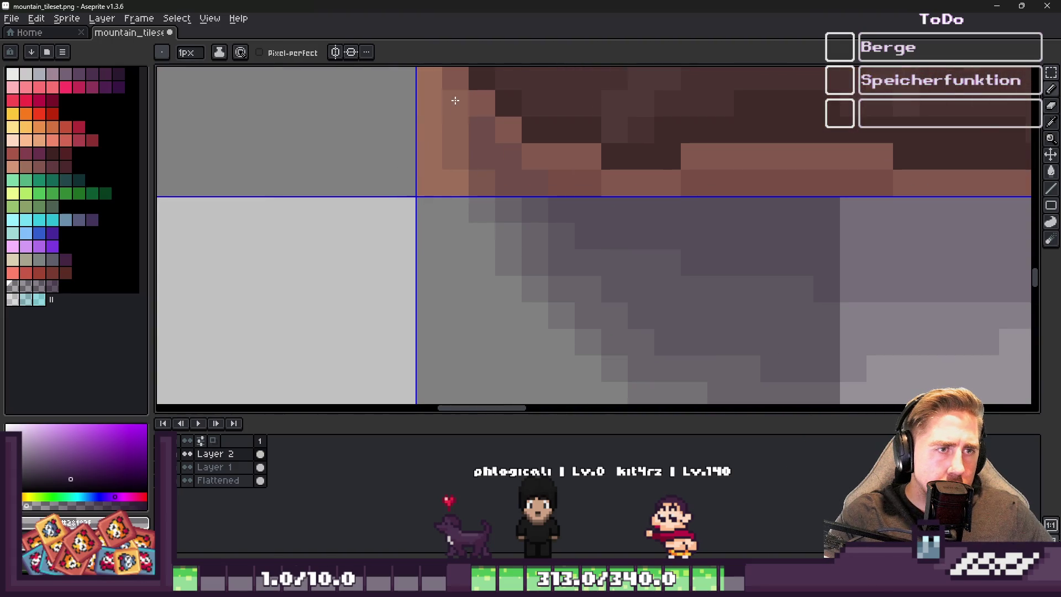
pyautogui.scroll(-5, 416, 237)
pyautogui.press('m')
pyautogui.moveTo(480, 227); pyautogui.dragTo(482, 228)
pyautogui.hotkey('ctrl', 'd')
pyautogui.moveTo(1006, 287)
pyautogui.mouseDown()
pyautogui.moveTo(722, 293)
pyautogui.moveTo(727, 302)
pyautogui.mouseUp()
pyautogui.hotkey('ctrl', 'z')
pyautogui.click(825, 273)
pyautogui.scroll(2, 947, 156)
pyautogui.press('b')
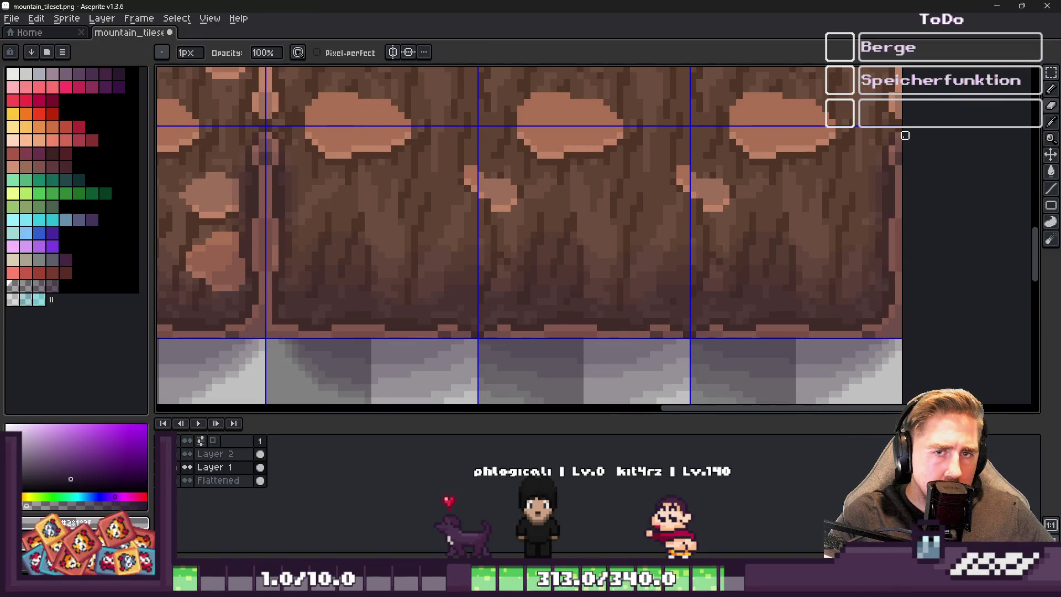
pyautogui.click(227, 452)
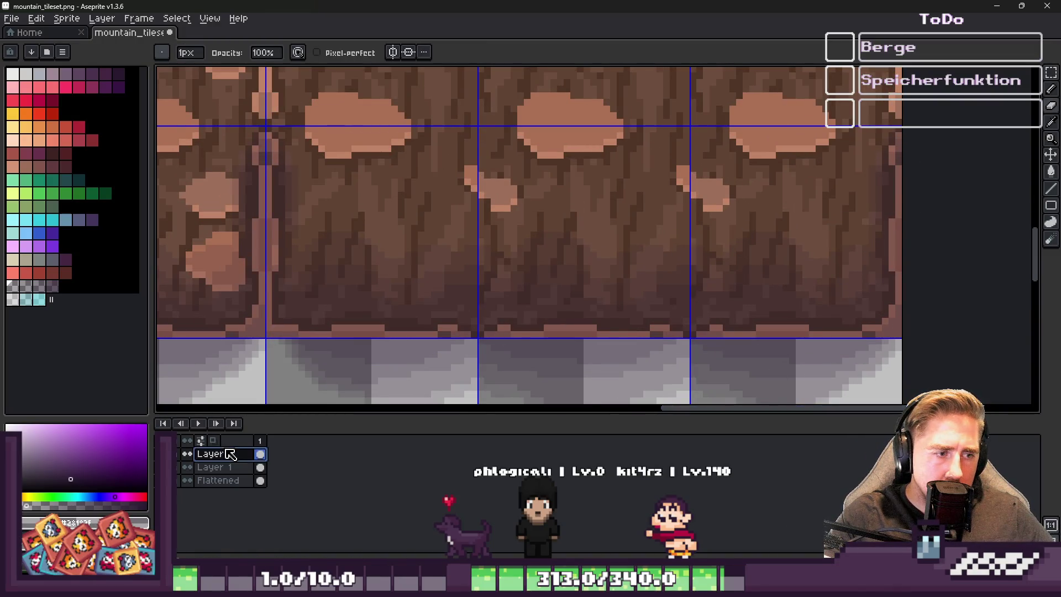
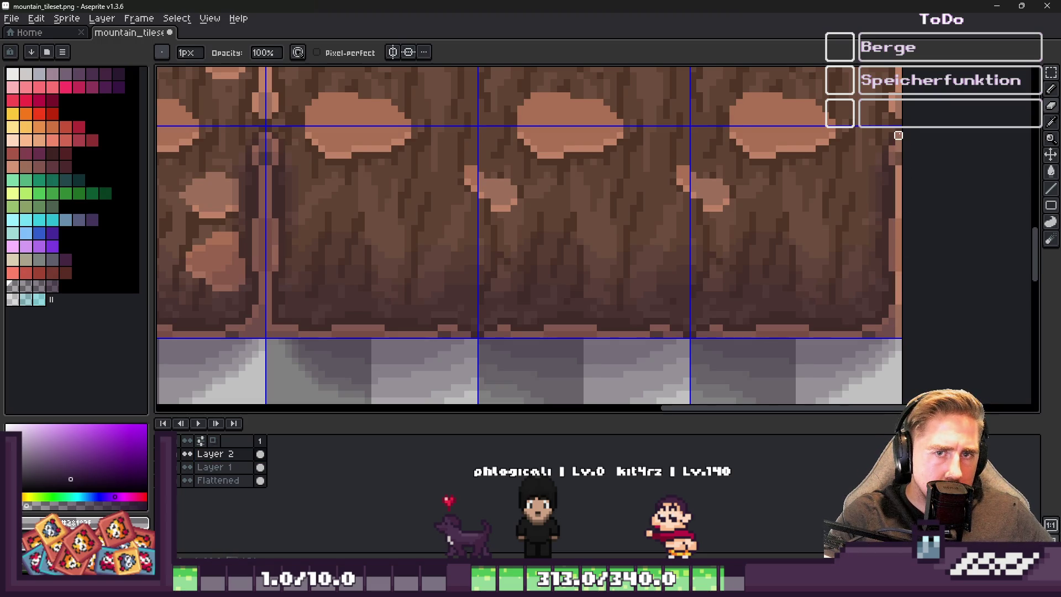
# Draw a light 1px vertical line along the seam between the two cliff tiles
pyautogui.scroll(3, 872, 202)
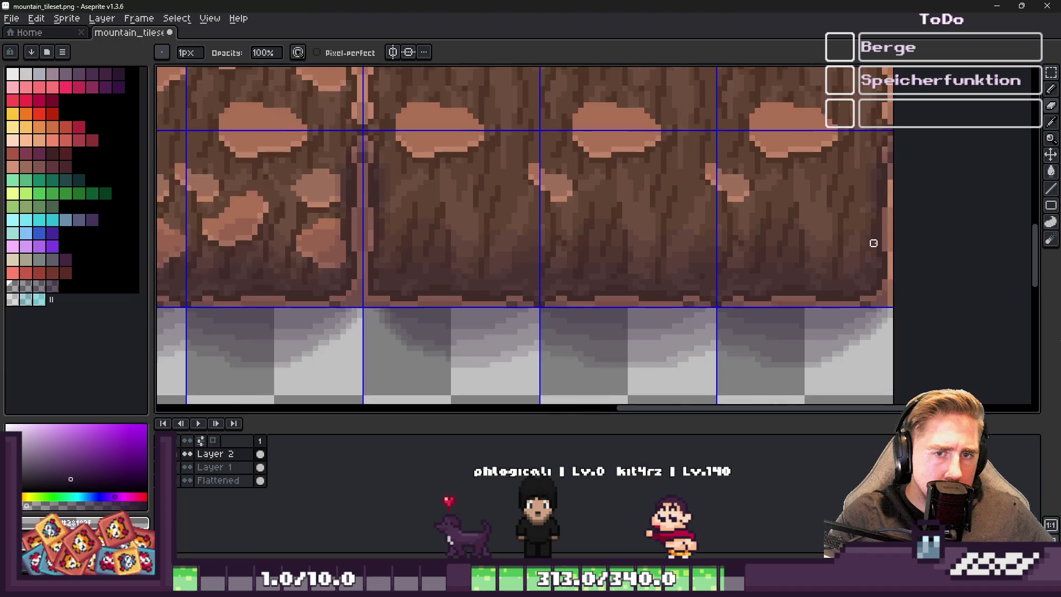
pyautogui.scroll(-2, 875, 229)
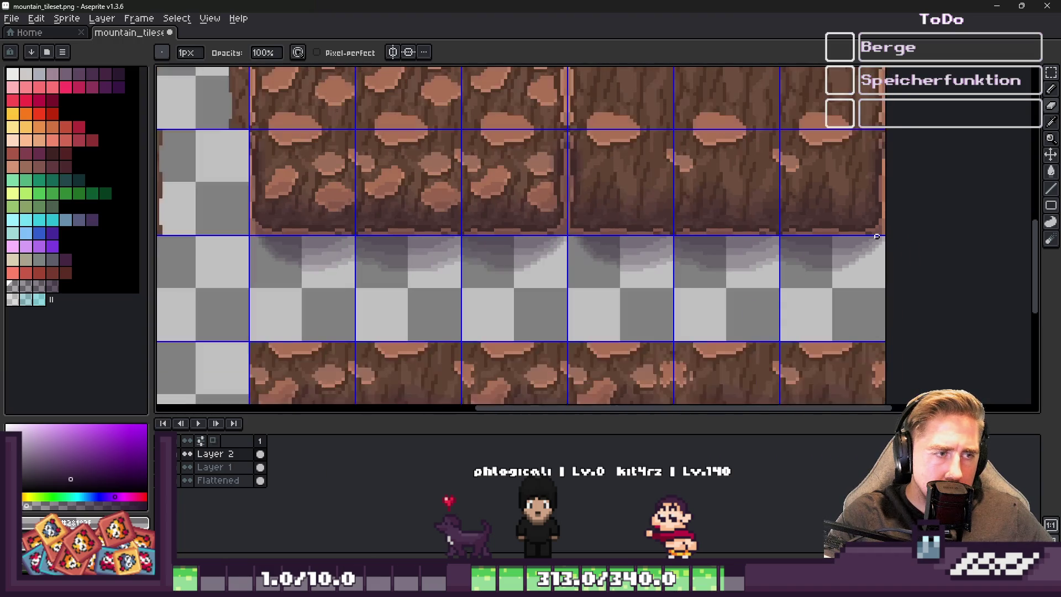
pyautogui.scroll(3, 539, 203)
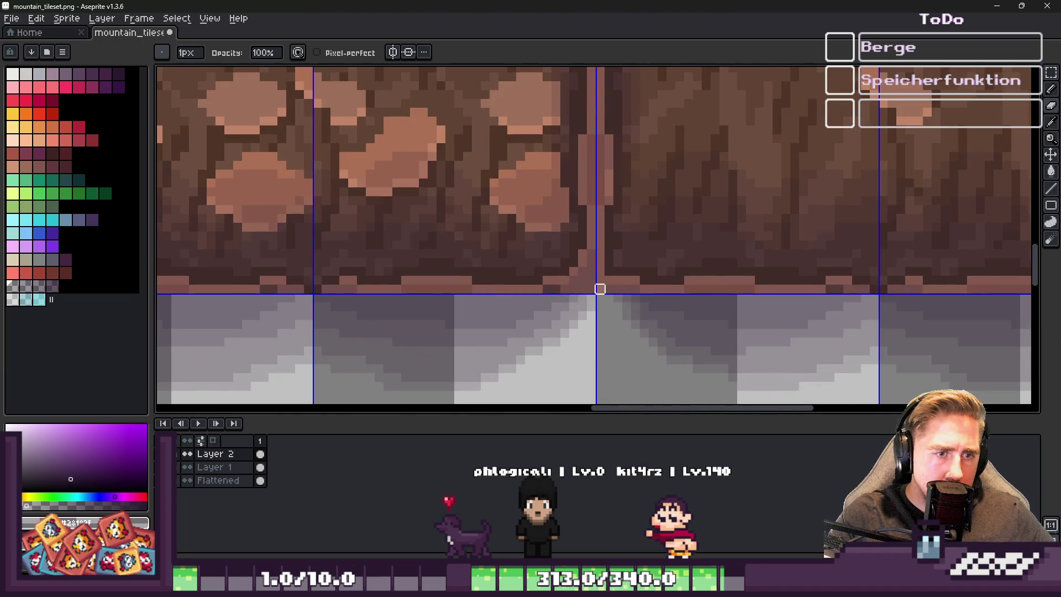
pyautogui.moveTo(591, 290); pyautogui.dragTo(591, 85)
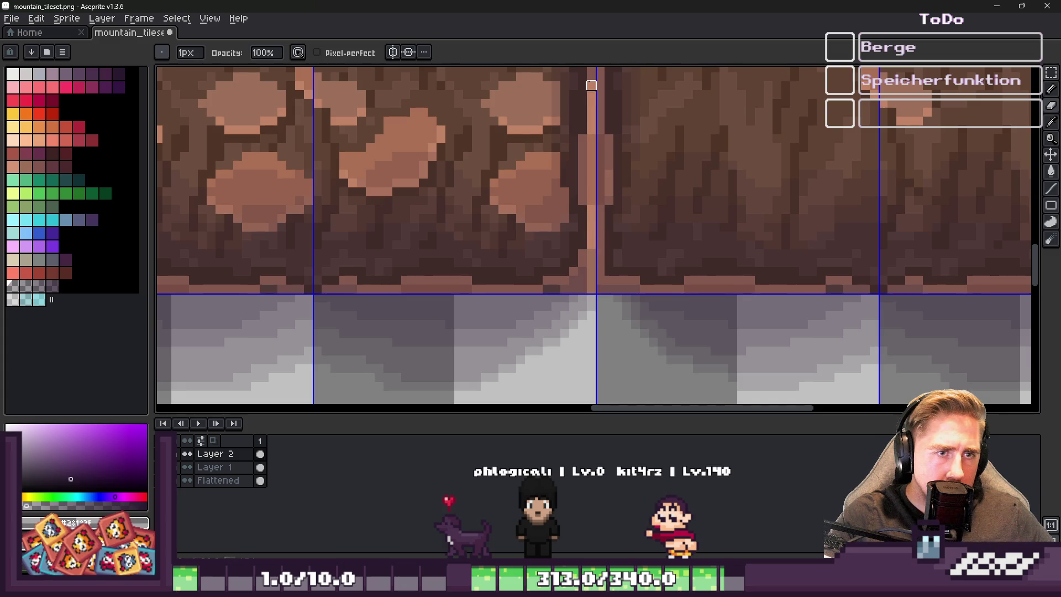
pyautogui.scroll(3, 564, 218)
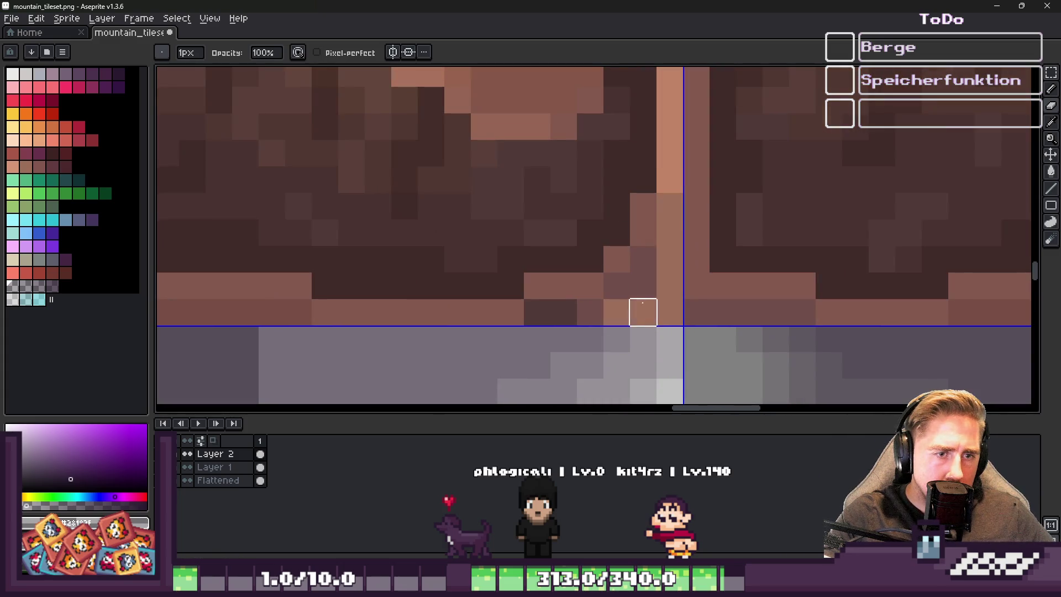
# Pick colours from the artwork, widen the brush to 3px, and paint light grey on Layer 1
pyautogui.keyDown('alt'); pyautogui.click(642, 315); pyautogui.keyUp('alt')
pyautogui.keyDown('alt'); pyautogui.click(621, 321); pyautogui.keyUp('alt')
pyautogui.scroll(-3, 657, 263)
pyautogui.scroll(3, 657, 263)
pyautogui.press('+')
pyautogui.press('+')
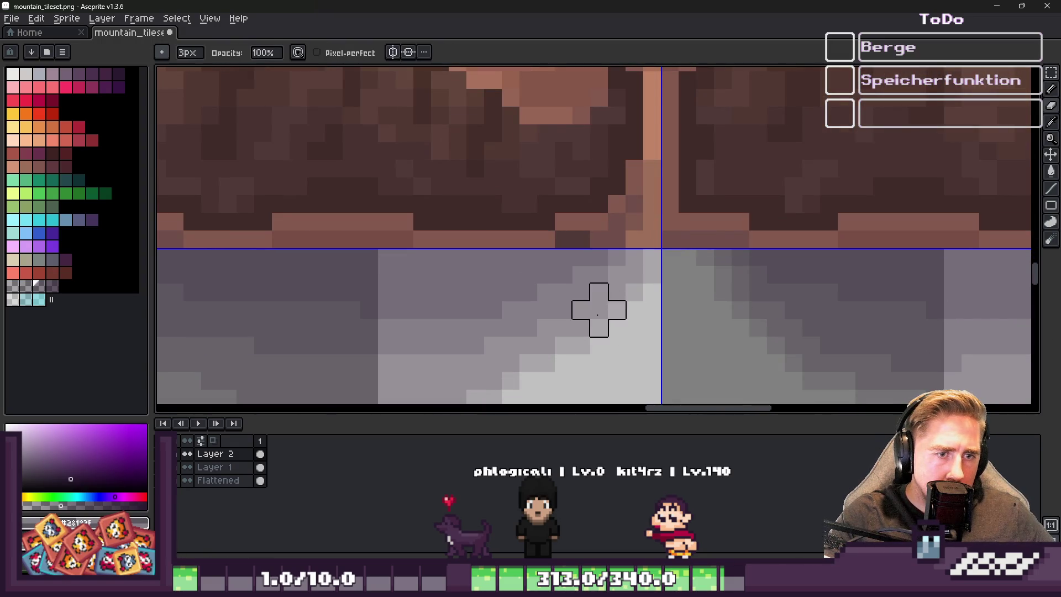
pyautogui.click(216, 467)
pyautogui.moveTo(635, 257)
pyautogui.mouseDown()
pyautogui.moveTo(578, 329)
pyautogui.moveTo(559, 329)
pyautogui.moveTo(656, 238)
pyautogui.mouseUp()
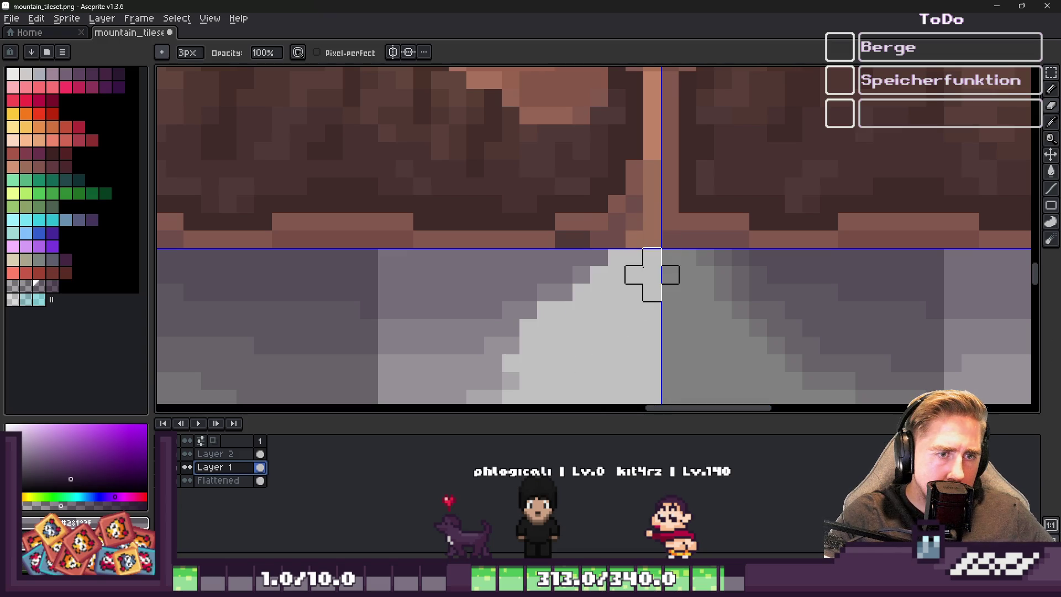
# Extend the light grey over the darker steps and paint a slope pixel dark grey
pyautogui.scroll(-5, 616, 279)
pyautogui.hscroll(-3, 616, 280)
pyautogui.moveTo(622, 254)
pyautogui.mouseDown()
pyautogui.moveTo(497, 289)
pyautogui.moveTo(656, 221)
pyautogui.mouseUp()
pyautogui.press('i')
pyautogui.click(487, 257)
pyautogui.press('b')
pyautogui.click(519, 254)
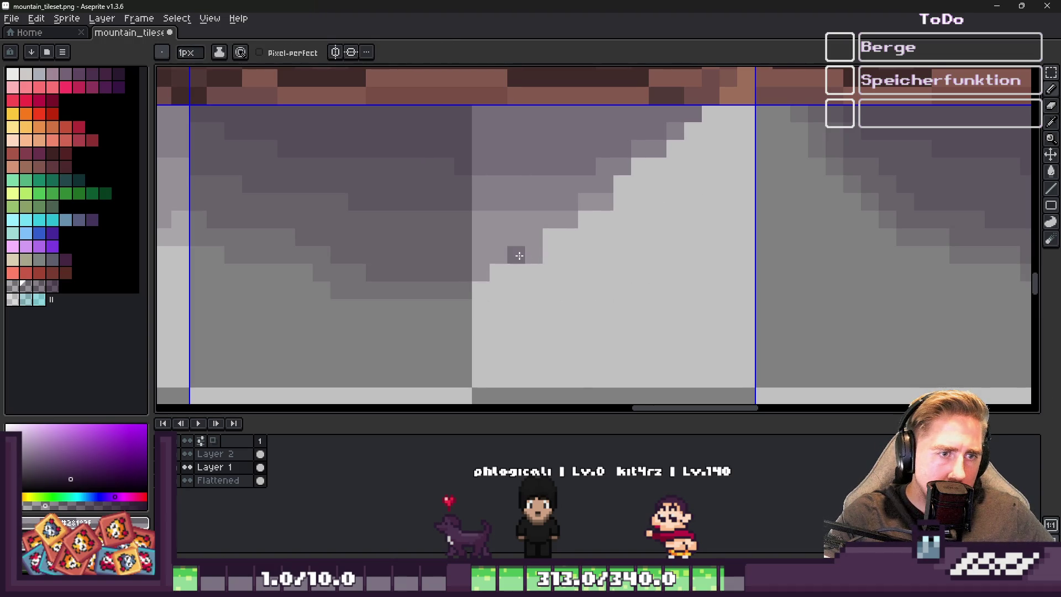
# With a 1px brush, darken individual slope pixels and retouch two pixels at the edge
pyautogui.press('e')
pyautogui.press('b')
pyautogui.press('b')
pyautogui.click(497, 274)
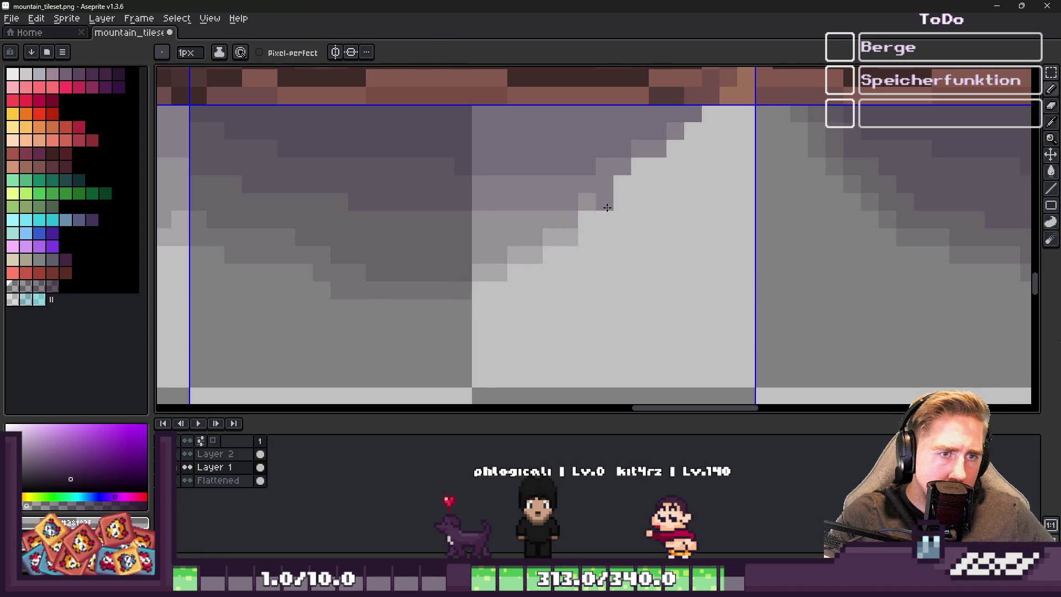
pyautogui.click(621, 185)
pyautogui.scroll(1, 621, 187)
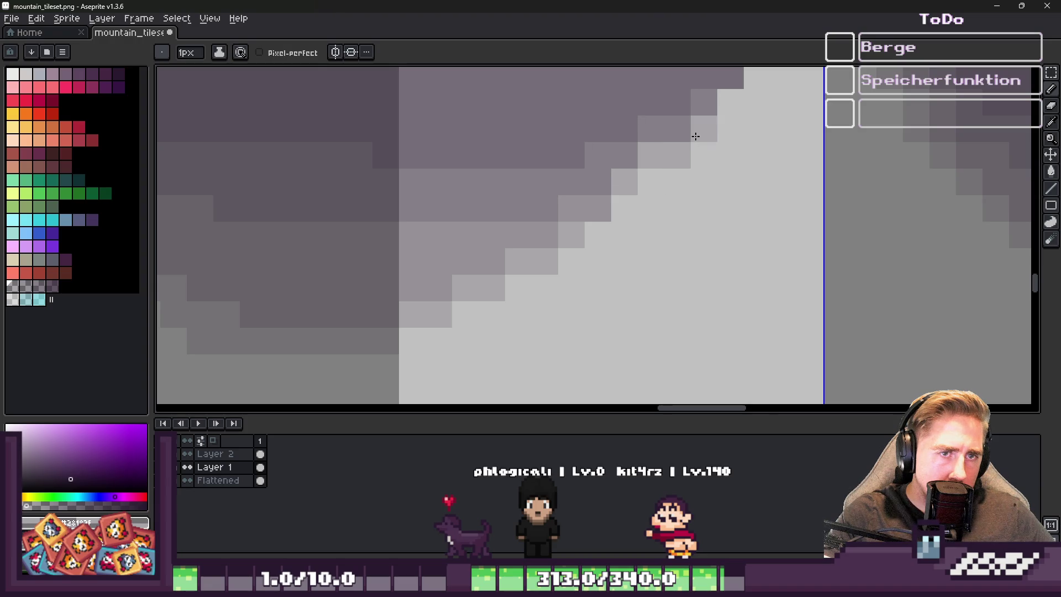
pyautogui.moveTo(696, 136); pyautogui.dragTo(665, 304)
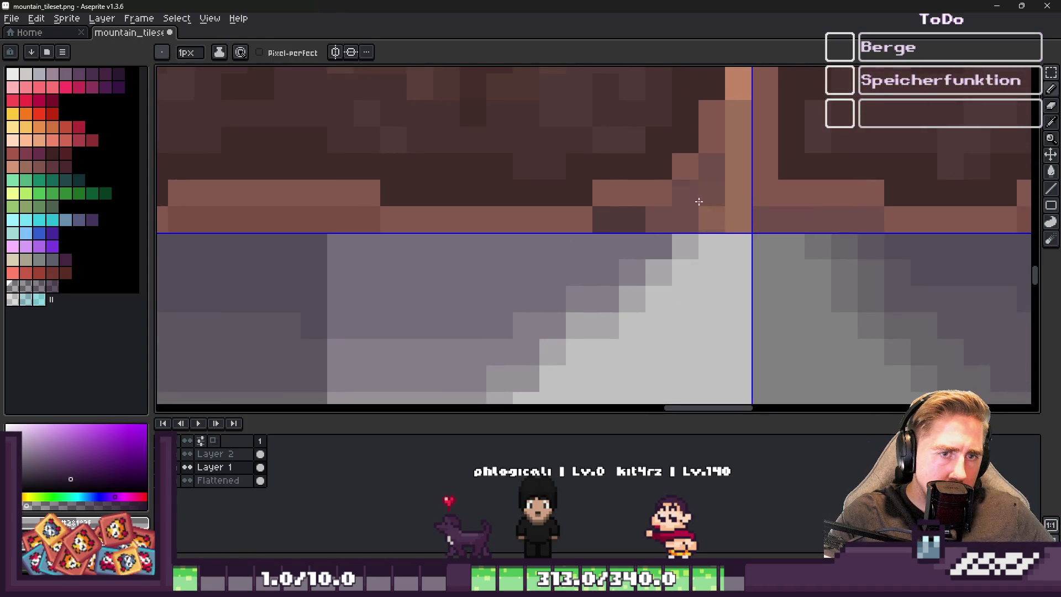
pyautogui.moveTo(702, 206); pyautogui.dragTo(690, 229)
# Paint light grey pixels along the slope edge, alternating with darker grey ones
pyautogui.scroll(-3, 690, 229)
pyautogui.scroll(3, 690, 229)
pyautogui.moveTo(642, 259)
pyautogui.mouseDown()
pyautogui.moveTo(670, 259)
pyautogui.moveTo(696, 232)
pyautogui.moveTo(723, 232)
pyautogui.mouseUp()
pyautogui.rightClick(682, 266)
pyautogui.click(670, 260)
pyautogui.rightClick(652, 260)
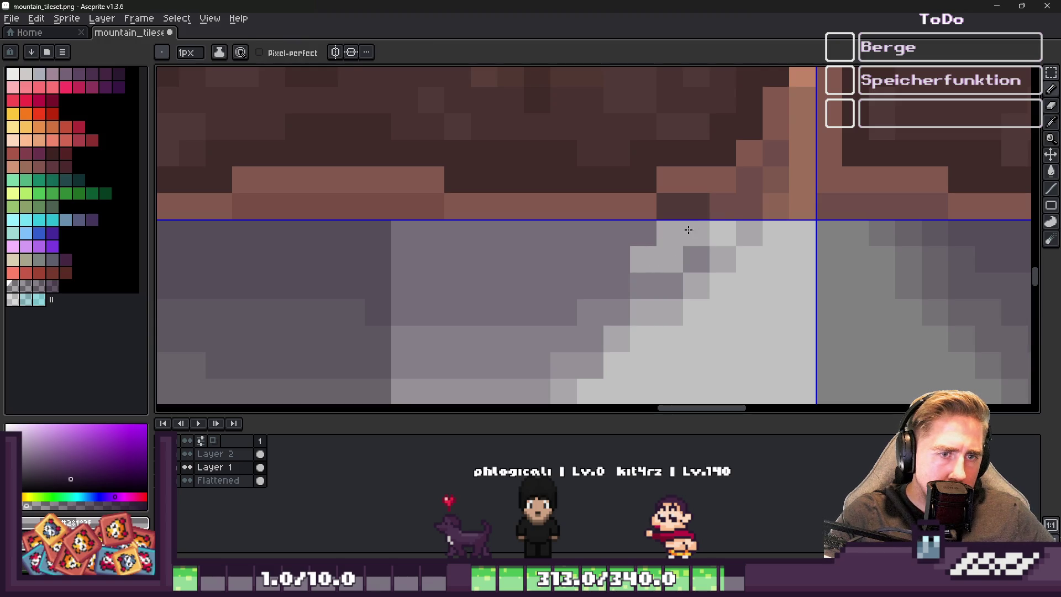
pyautogui.click(715, 237)
# Darken the remaining stray pixels along the slope edge
pyautogui.rightClick(670, 233)
pyautogui.rightClick(666, 254)
pyautogui.rightClick(664, 256)
pyautogui.rightClick(643, 257)
pyautogui.rightClick(669, 233)
pyautogui.rightClick(705, 229)
# Draw light grey along the slope up to the tile top, then darken pixels on the upper slope
pyautogui.scroll(-5, 713, 232)
pyautogui.scroll(3, 691, 226)
pyautogui.scroll(-3, 713, 216)
pyautogui.scroll(3, 680, 225)
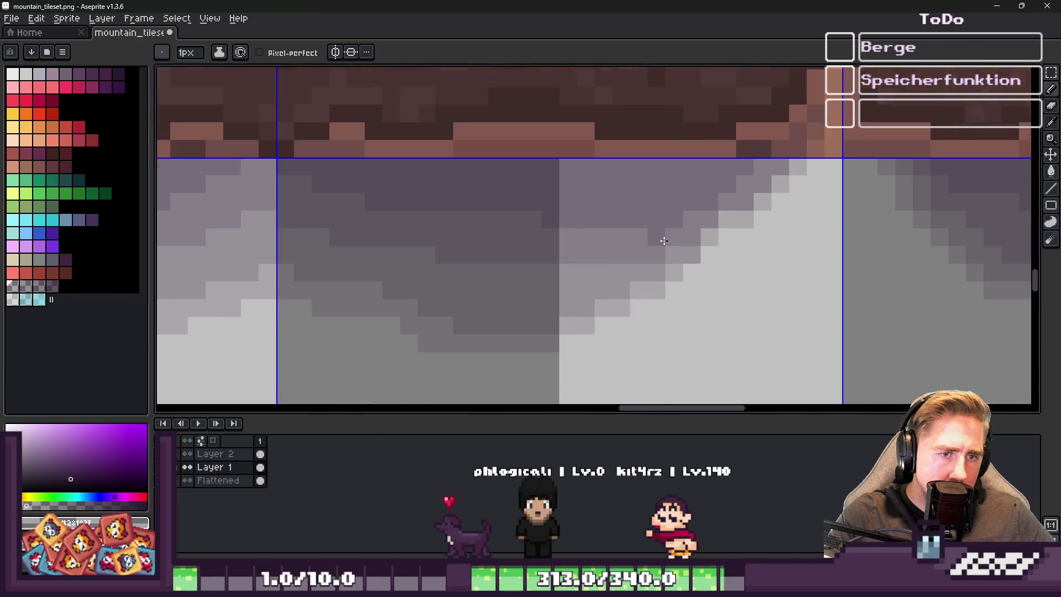
pyautogui.keyDown('alt'); pyautogui.click(674, 220); pyautogui.keyUp('alt')
pyautogui.moveTo(674, 220)
pyautogui.mouseDown()
pyautogui.moveTo(692, 218)
pyautogui.moveTo(674, 200)
pyautogui.moveTo(741, 180)
pyautogui.moveTo(727, 166)
pyautogui.moveTo(669, 229)
pyautogui.moveTo(620, 260)
pyautogui.moveTo(582, 254)
pyautogui.moveTo(557, 264)
pyautogui.moveTo(658, 194)
pyautogui.moveTo(735, 161)
pyautogui.mouseUp()
pyautogui.scroll(3, 728, 167)
pyautogui.keyDown('alt'); pyautogui.click(782, 173); pyautogui.keyUp('alt')
pyautogui.click(511, 260)
# Turn light slope pixels medium grey along the diagonal
pyautogui.rightClick(536, 252)
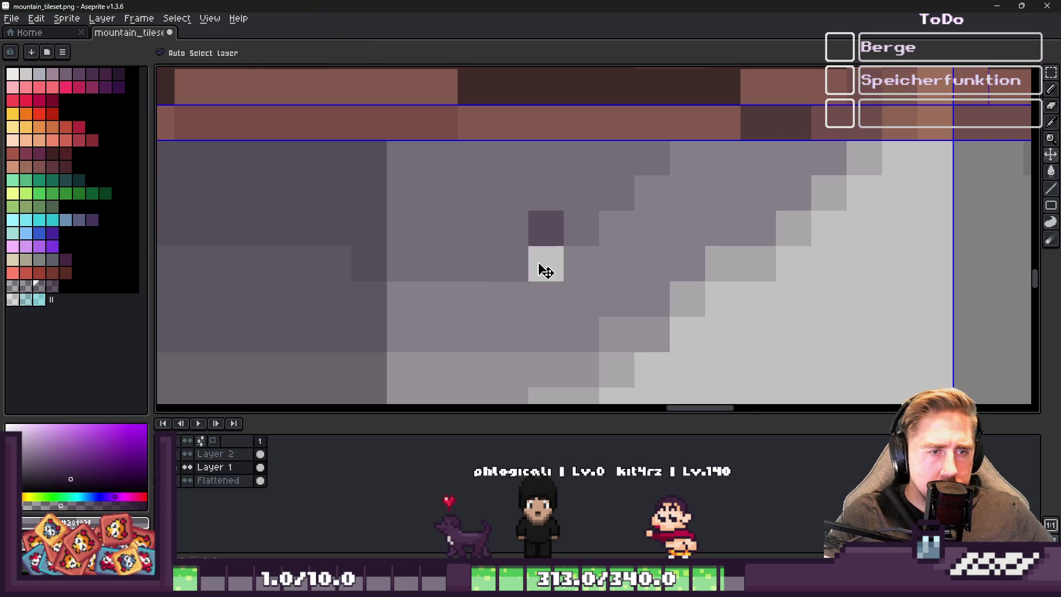
pyautogui.press('i')
pyautogui.click(693, 287)
pyautogui.press('b')
pyautogui.moveTo(704, 178)
pyautogui.mouseDown()
pyautogui.moveTo(715, 157)
pyautogui.moveTo(618, 222)
pyautogui.mouseUp()
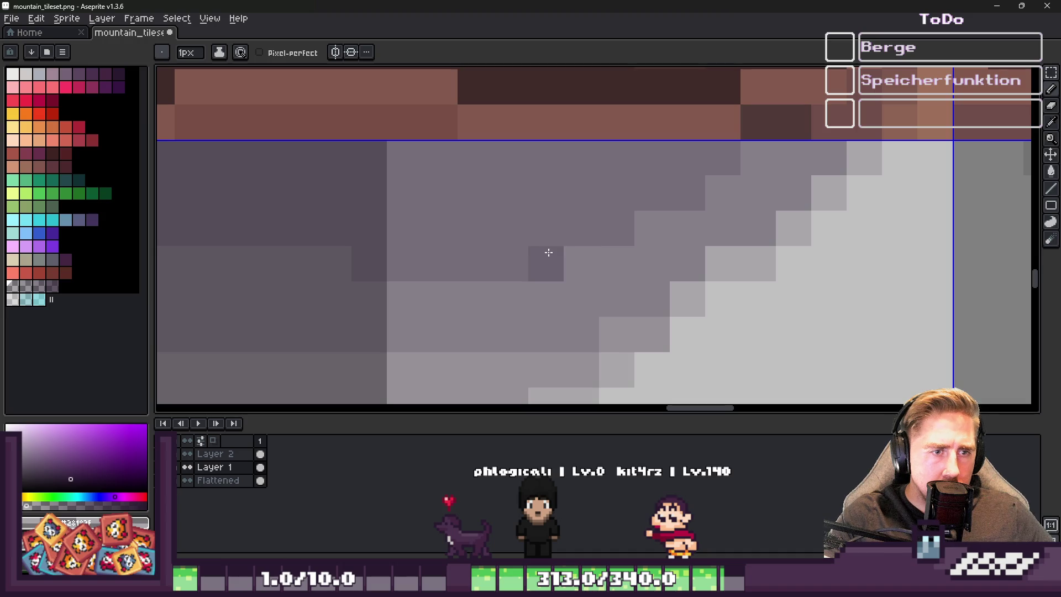
pyautogui.scroll(-5, 547, 252)
pyautogui.scroll(4, 673, 261)
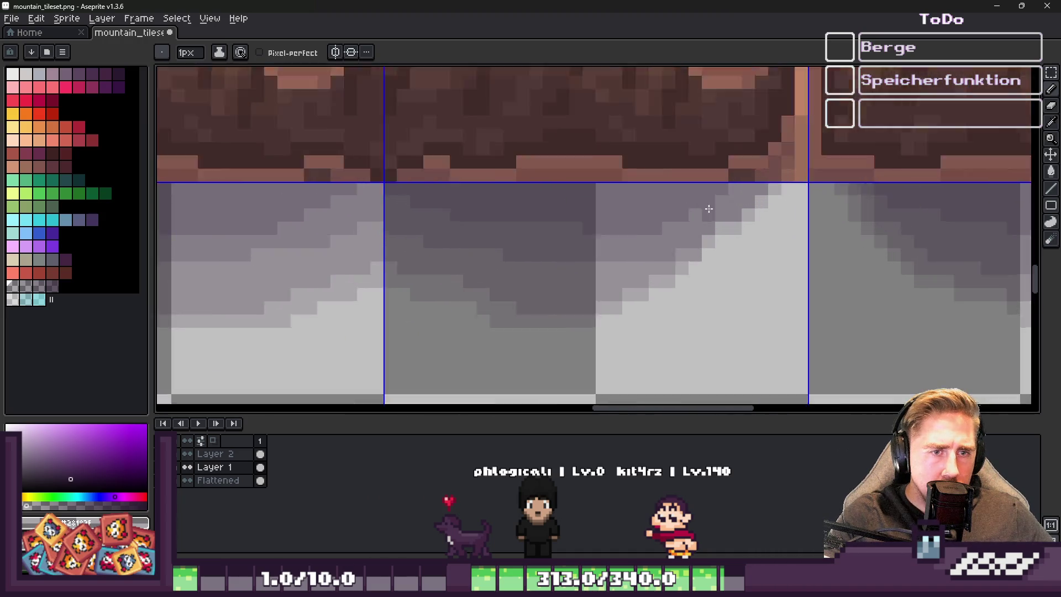
# Erase a stray slope pixel, lighten the diagonal, and add one dark grey pixel
pyautogui.press('e')
pyautogui.click(629, 300)
pyautogui.moveTo(629, 273)
pyautogui.mouseDown()
pyautogui.moveTo(706, 247)
pyautogui.moveTo(787, 194)
pyautogui.mouseUp()
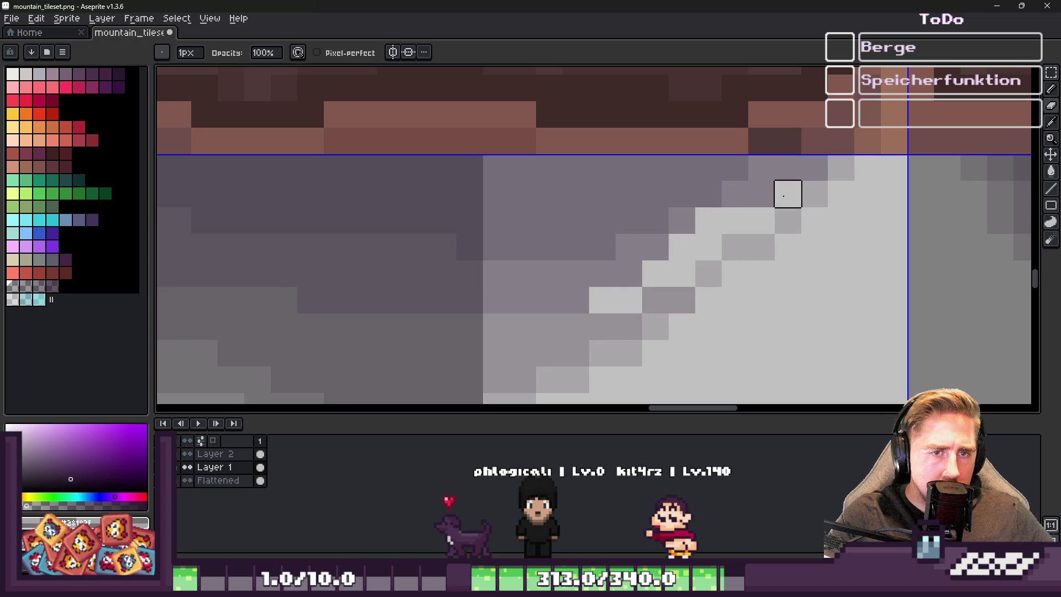
pyautogui.press('b')
pyautogui.keyDown('alt'); pyautogui.click(685, 215); pyautogui.keyUp('alt')
pyautogui.click(709, 221)
pyautogui.scroll(-1, 708, 216)
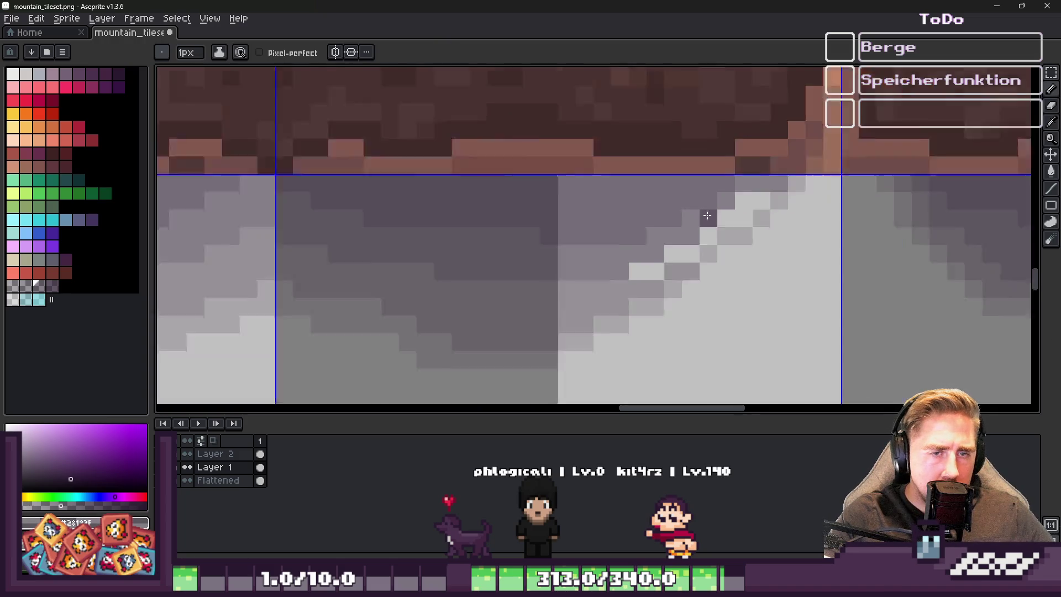
pyautogui.scroll(2, 708, 215)
# Redraw the lower and upper slope edge pixels in picked grey tones
pyautogui.press('alt')
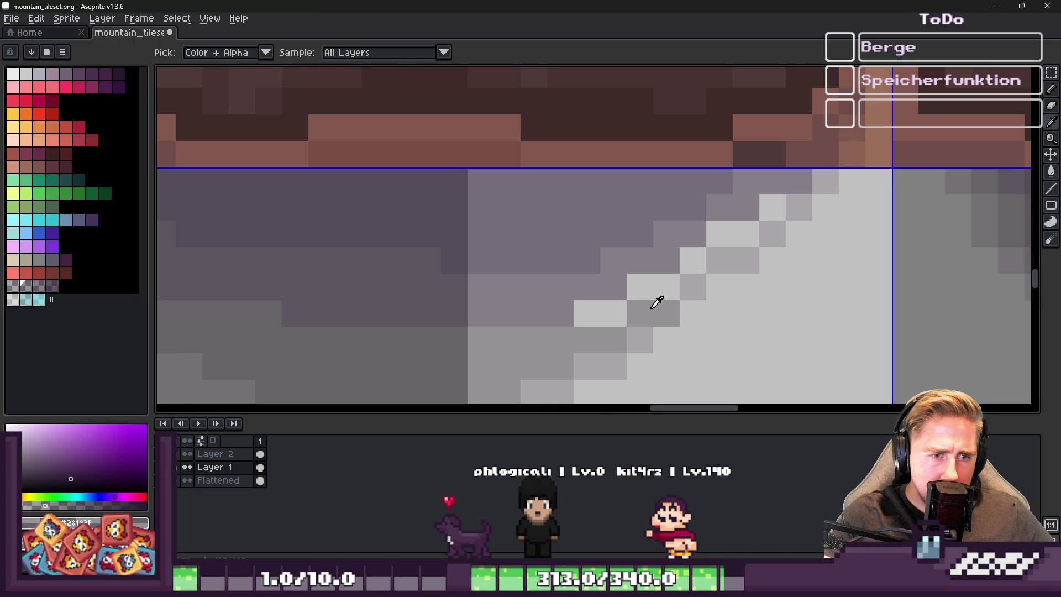
pyautogui.keyDown('alt'); pyautogui.click(648, 330); pyautogui.keyUp('alt')
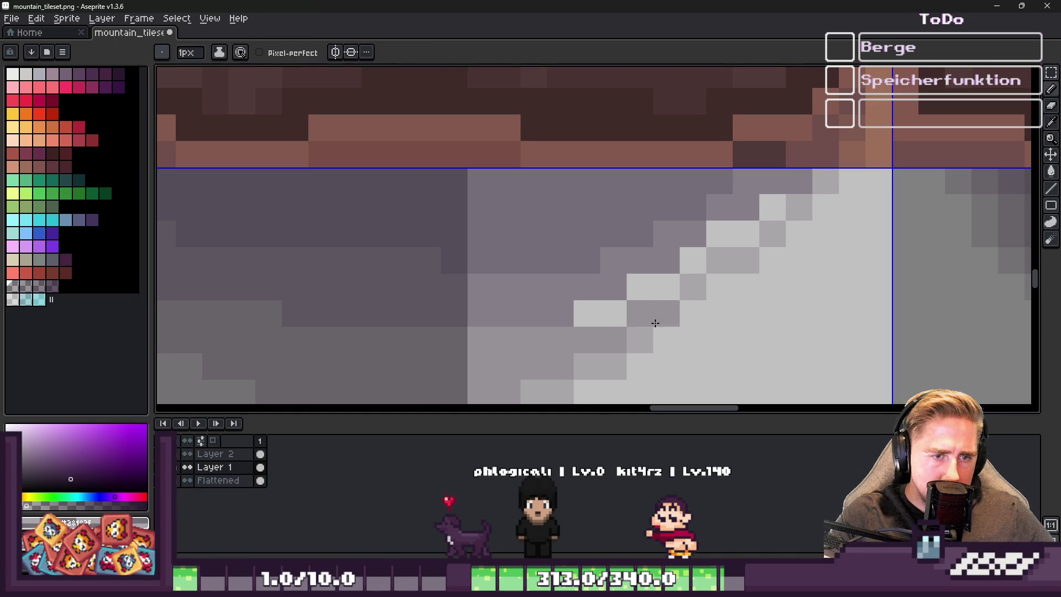
pyautogui.moveTo(672, 310); pyautogui.dragTo(713, 287)
pyautogui.keyDown('alt'); pyautogui.click(636, 316); pyautogui.keyUp('alt')
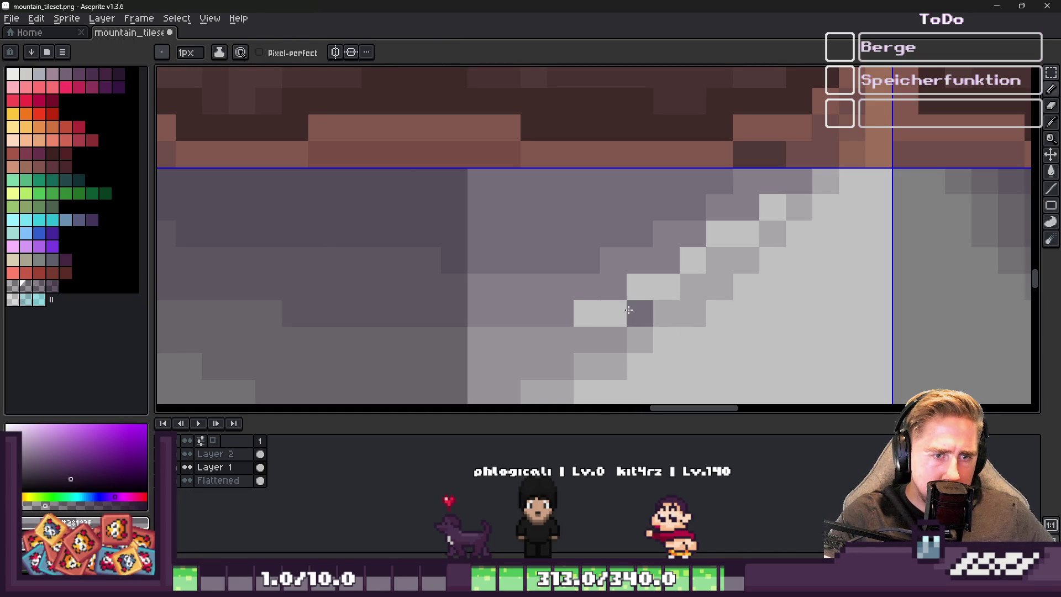
pyautogui.moveTo(641, 315); pyautogui.dragTo(591, 315)
pyautogui.moveTo(654, 289); pyautogui.dragTo(773, 208)
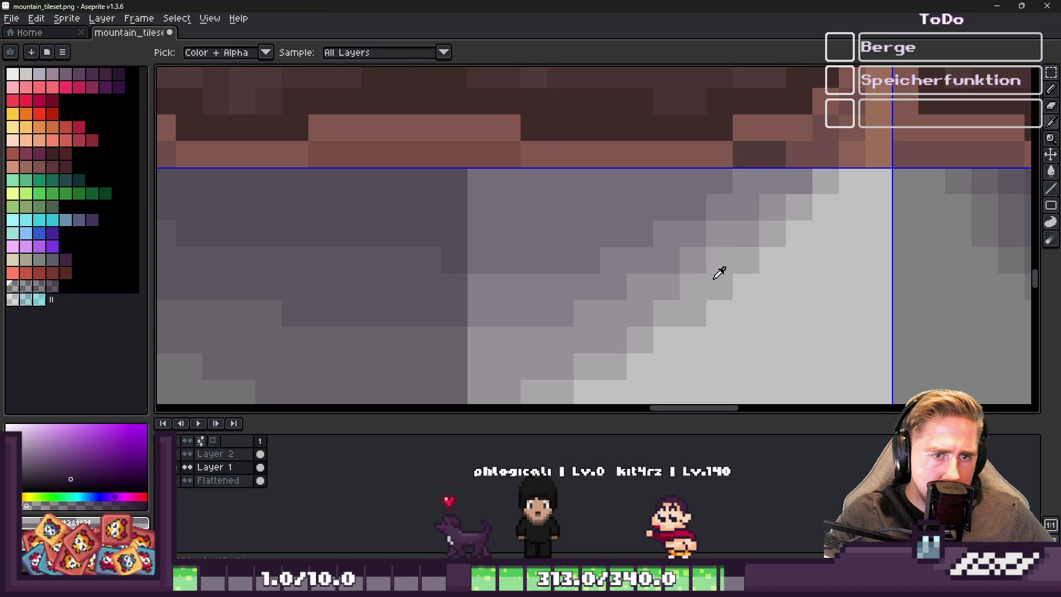
pyautogui.scroll(-5, 719, 272)
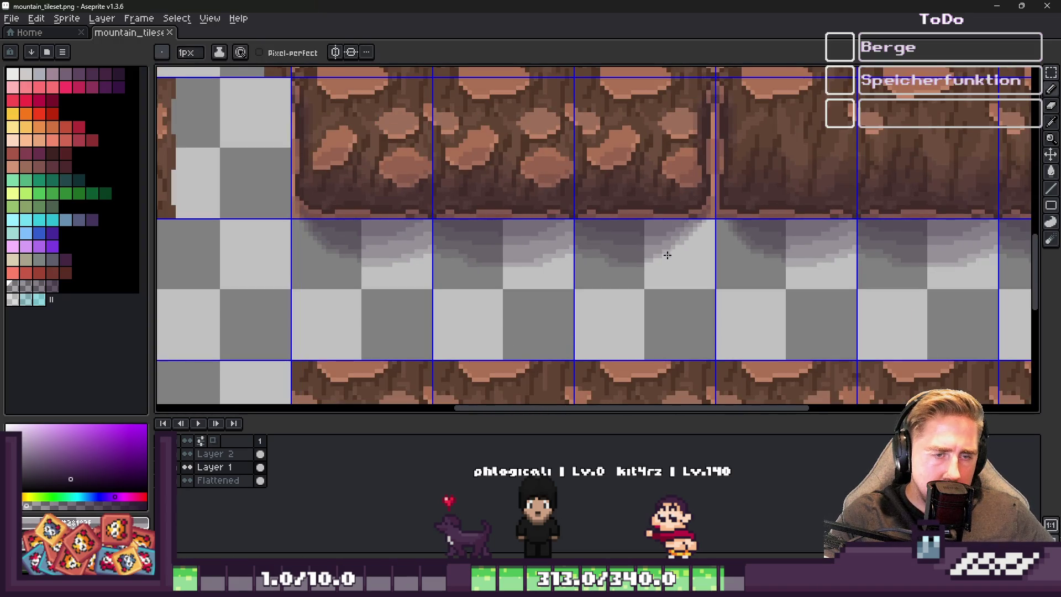
pyautogui.press('m')
pyautogui.hscroll(3, 429, 243)
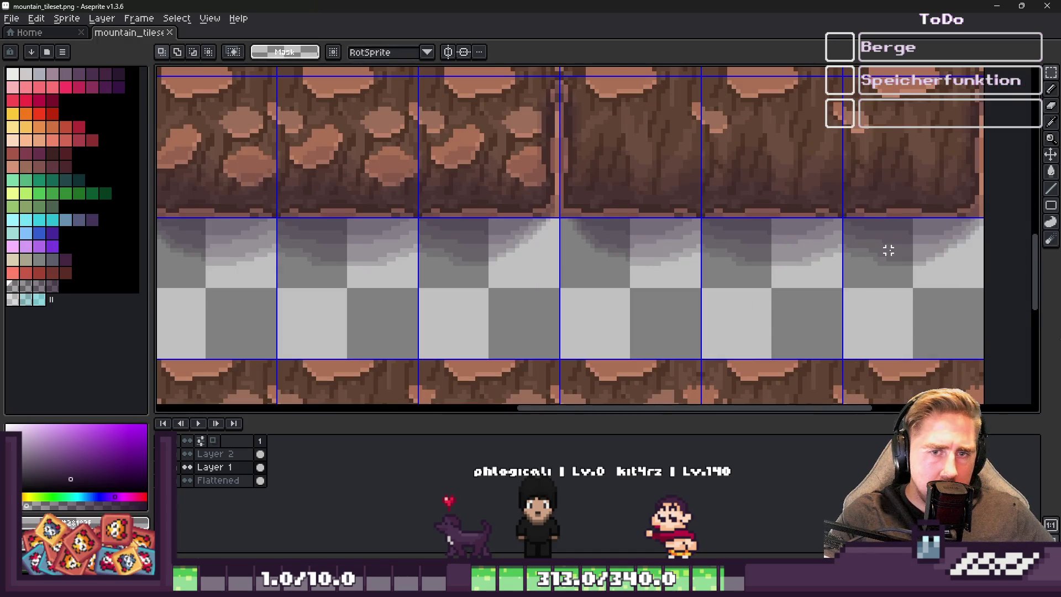
pyautogui.click(888, 251)
pyautogui.scroll(2, 981, 243)
pyautogui.moveTo(978, 244)
pyautogui.mouseDown()
pyautogui.moveTo(689, 243)
pyautogui.moveTo(885, 250)
pyautogui.mouseUp()
pyautogui.hotkey('ctrl', 'd')
pyautogui.scroll(-2, 846, 256)
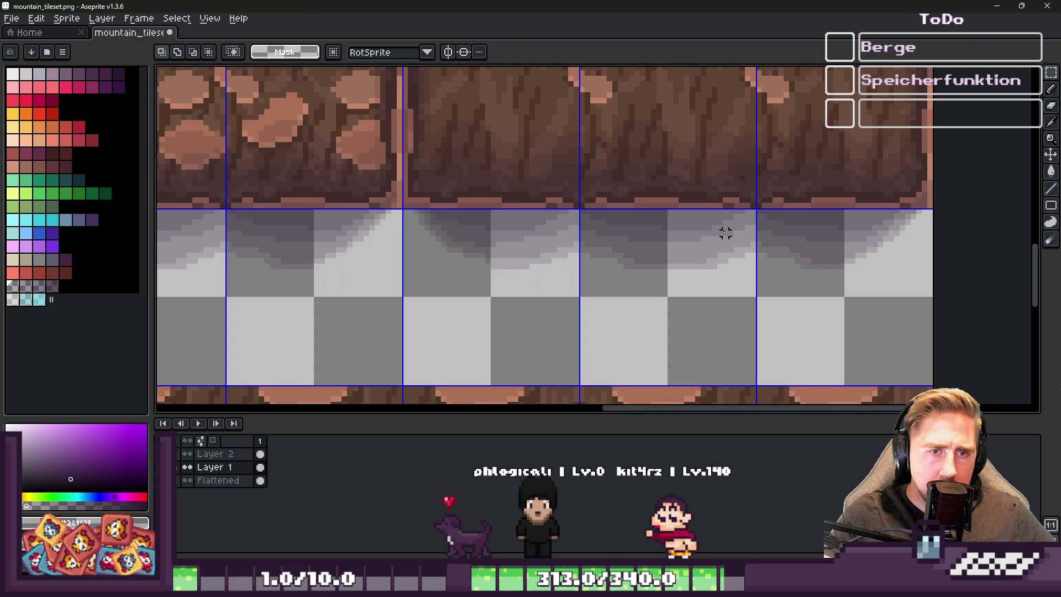
pyautogui.scroll(-2, 700, 230)
pyautogui.scroll(-2, 496, 215)
pyautogui.scroll(-1, 666, 316)
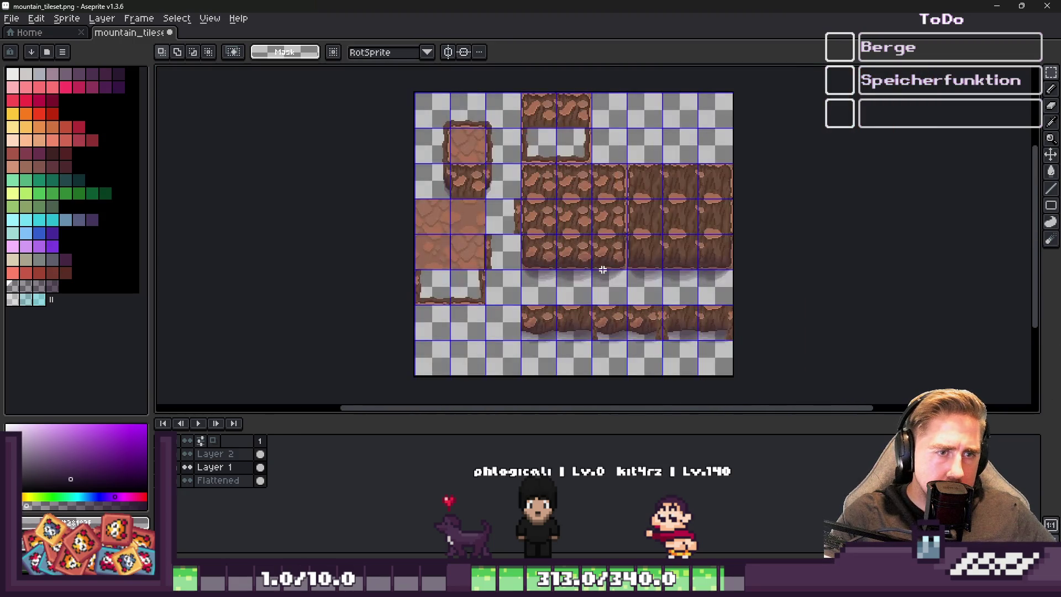
pyautogui.scroll(3, 575, 271)
pyautogui.scroll(2, 656, 309)
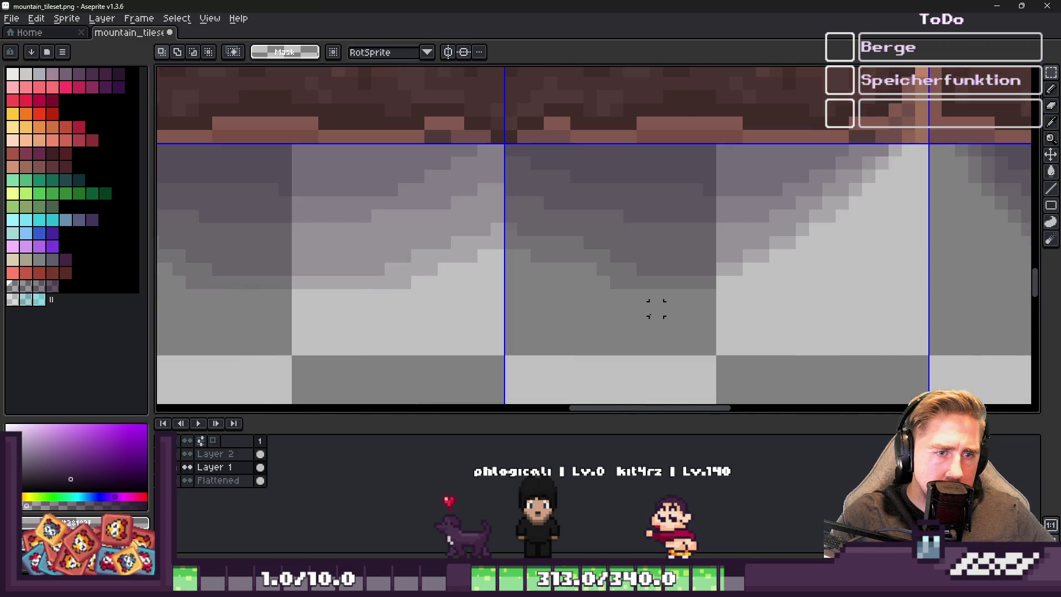
pyautogui.scroll(1, 683, 268)
pyautogui.press('b')
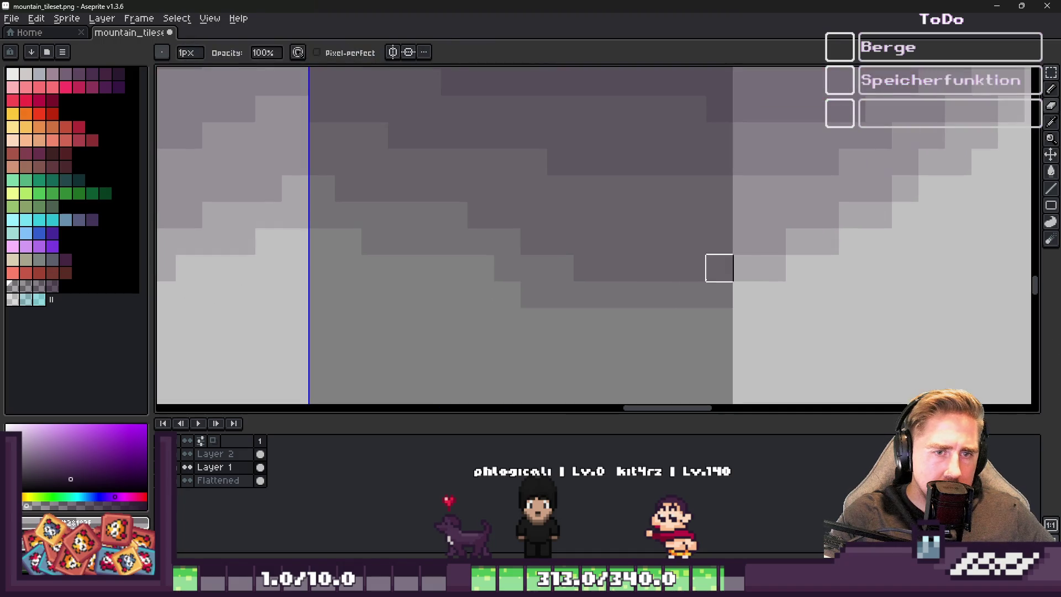
pyautogui.moveTo(560, 241)
pyautogui.mouseDown()
pyautogui.moveTo(812, 241)
pyautogui.moveTo(538, 232)
pyautogui.moveTo(562, 263)
pyautogui.moveTo(746, 269)
pyautogui.moveTo(507, 293)
pyautogui.moveTo(507, 267)
pyautogui.moveTo(533, 294)
pyautogui.moveTo(545, 265)
pyautogui.moveTo(512, 272)
pyautogui.mouseUp()
pyautogui.keyDown('alt'); pyautogui.click(744, 293); pyautogui.keyUp('alt')
pyautogui.scroll(-5, 608, 304)
pyautogui.press('m')
pyautogui.moveTo(683, 324); pyautogui.dragTo(673, 334)
pyautogui.scroll(-1, 673, 334)
pyautogui.scroll(2, 805, 324)
pyautogui.press('Delete')
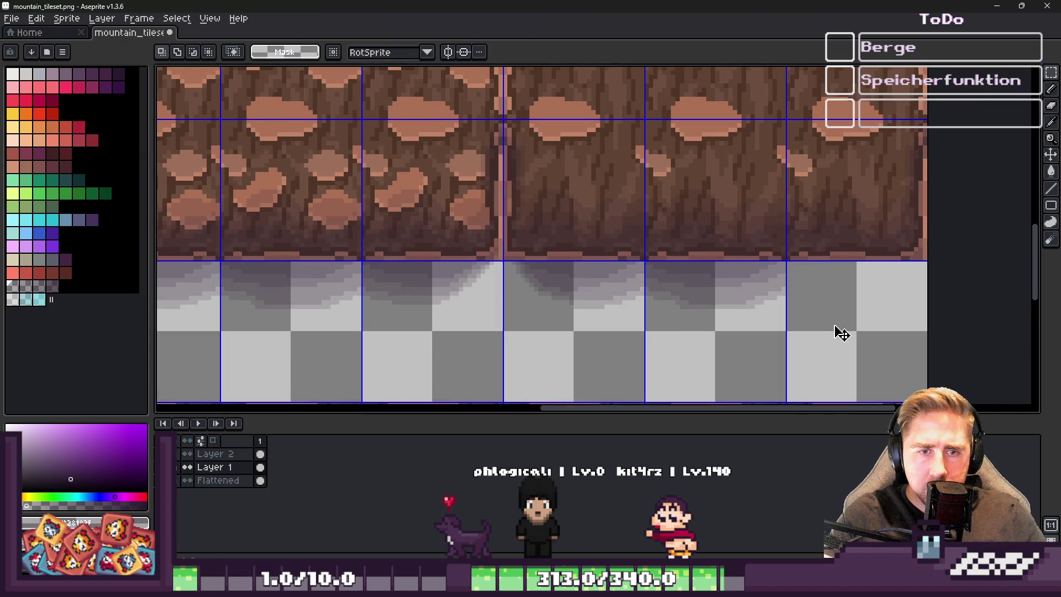
pyautogui.moveTo(467, 309)
pyautogui.mouseDown()
pyautogui.moveTo(799, 308)
pyautogui.moveTo(846, 320)
pyautogui.mouseUp()
pyautogui.hotkey('ctrl', 'd')
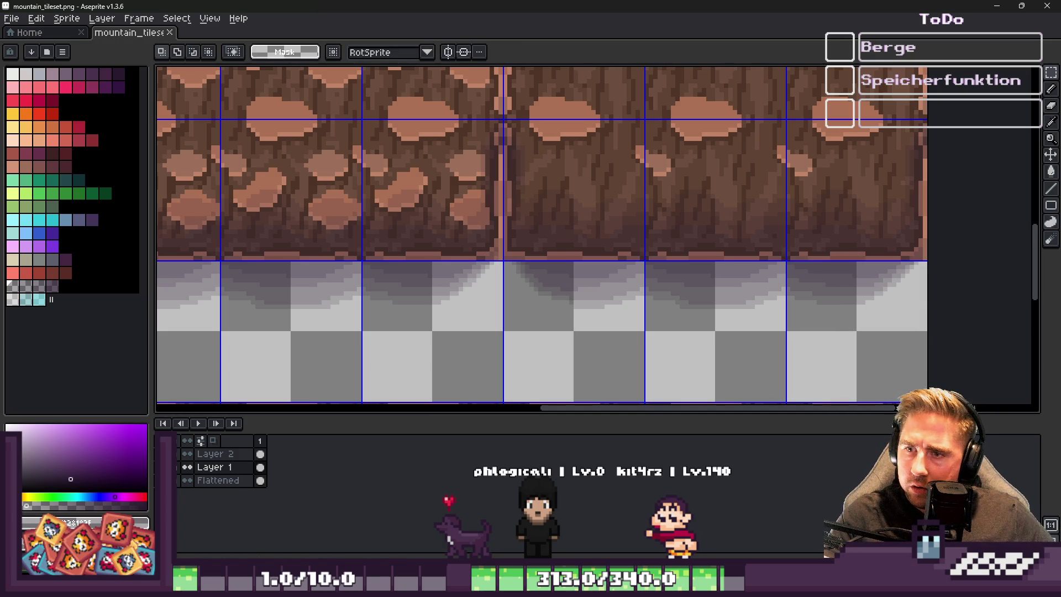
pyautogui.scroll(-3, 637, 201)
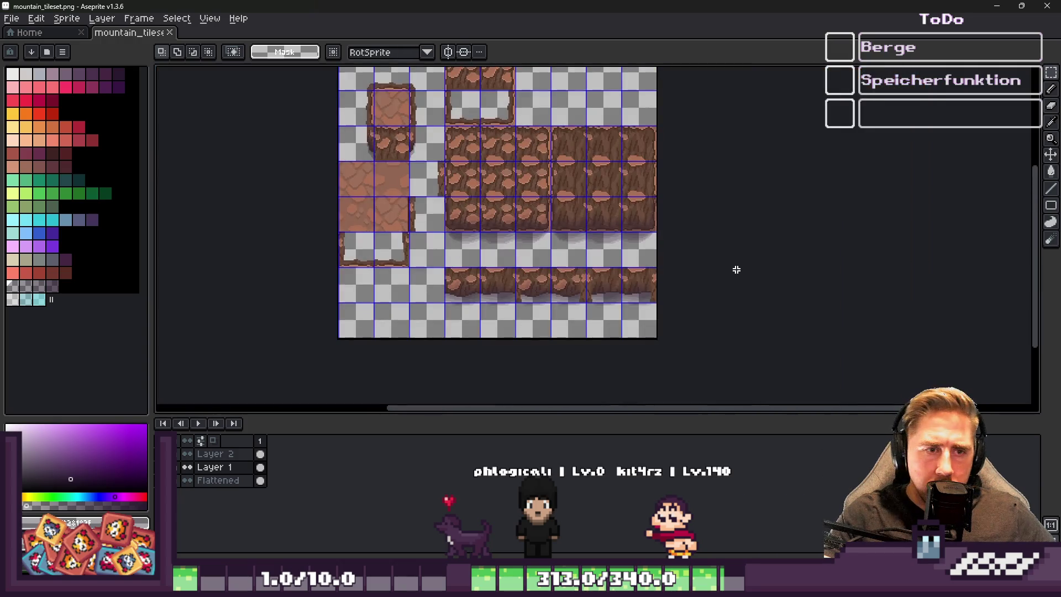
pyautogui.scroll(2, 498, 197)
pyautogui.scroll(1, 405, 190)
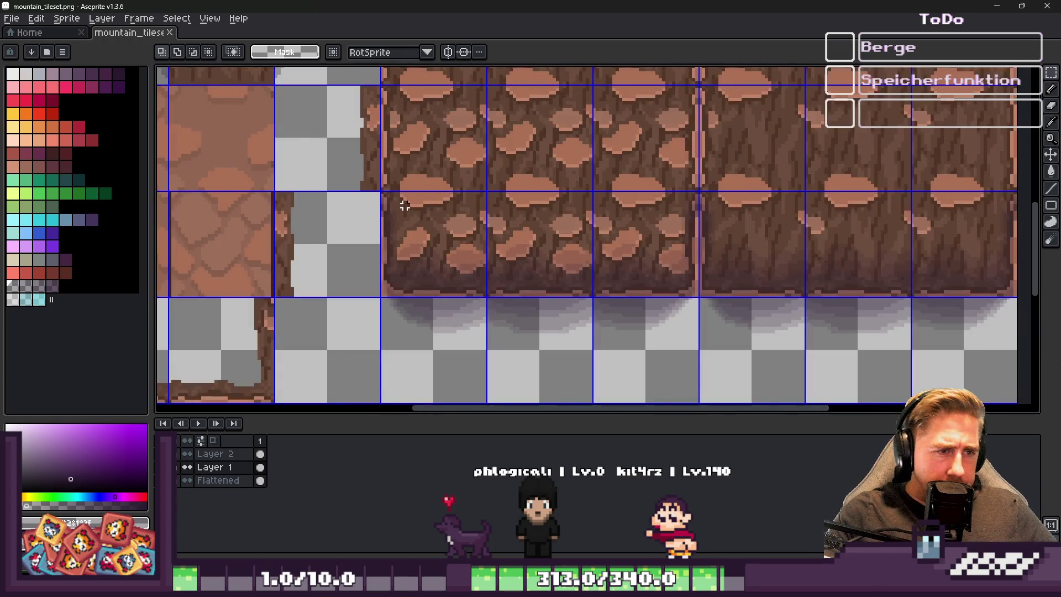
pyautogui.scroll(3, 484, 291)
# Paint a pencil dab at the seam between the cliff tiles
pyautogui.press('b')
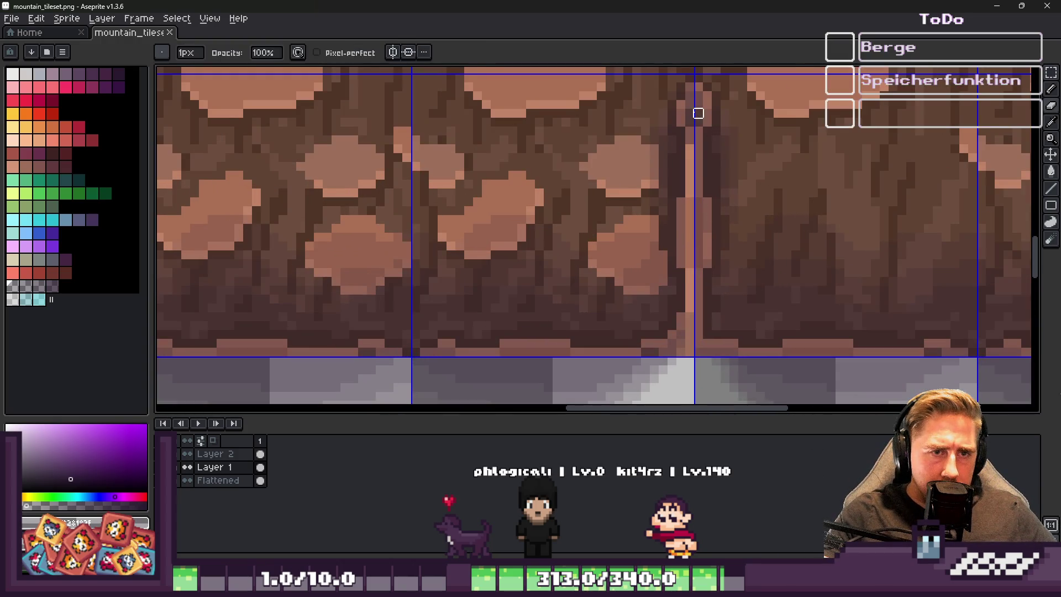
pyautogui.click(694, 160)
pyautogui.scroll(-5, 691, 165)
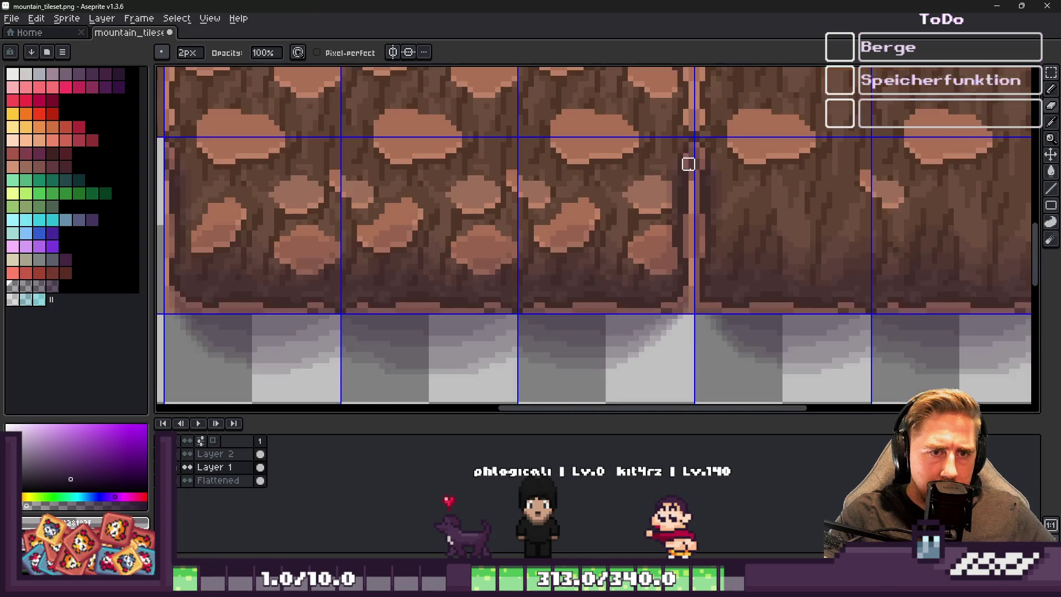
pyautogui.scroll(1, 688, 285)
pyautogui.scroll(-1, 686, 282)
pyautogui.scroll(2, 680, 277)
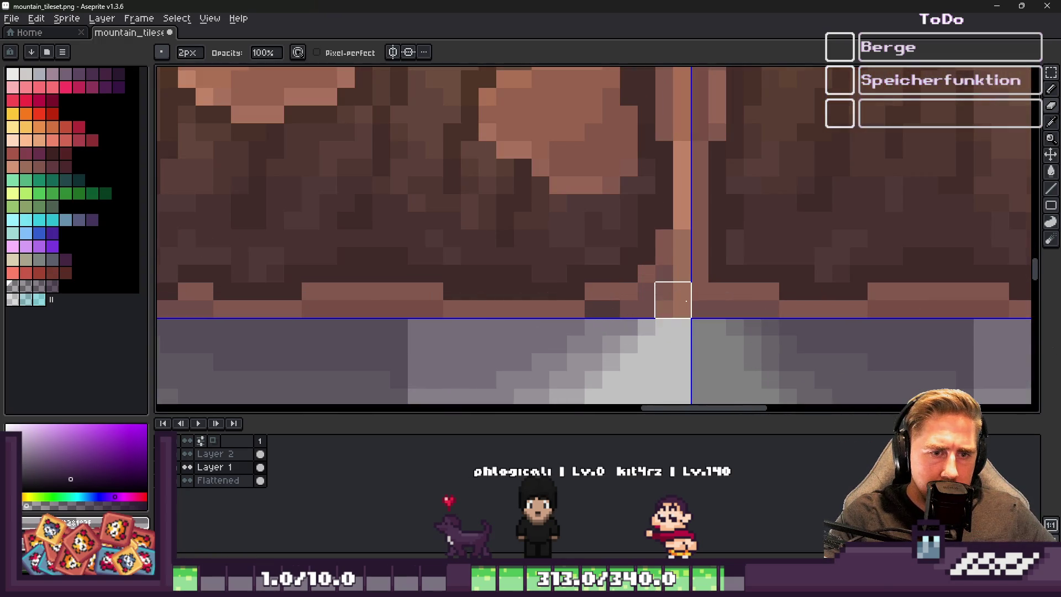
pyautogui.scroll(-1, 676, 269)
pyautogui.scroll(-2, 676, 269)
pyautogui.scroll(1, 423, 270)
# On Layer 2, move the left cobbled cliff tile three tiles to the right
pyautogui.click(217, 455)
pyautogui.press('m')
pyautogui.moveTo(355, 201); pyautogui.dragTo(374, 230)
pyautogui.hotkey('ctrl', 'd')
pyautogui.scroll(-2, 344, 260)
pyautogui.scroll(1, 615, 243)
pyautogui.click(687, 234)
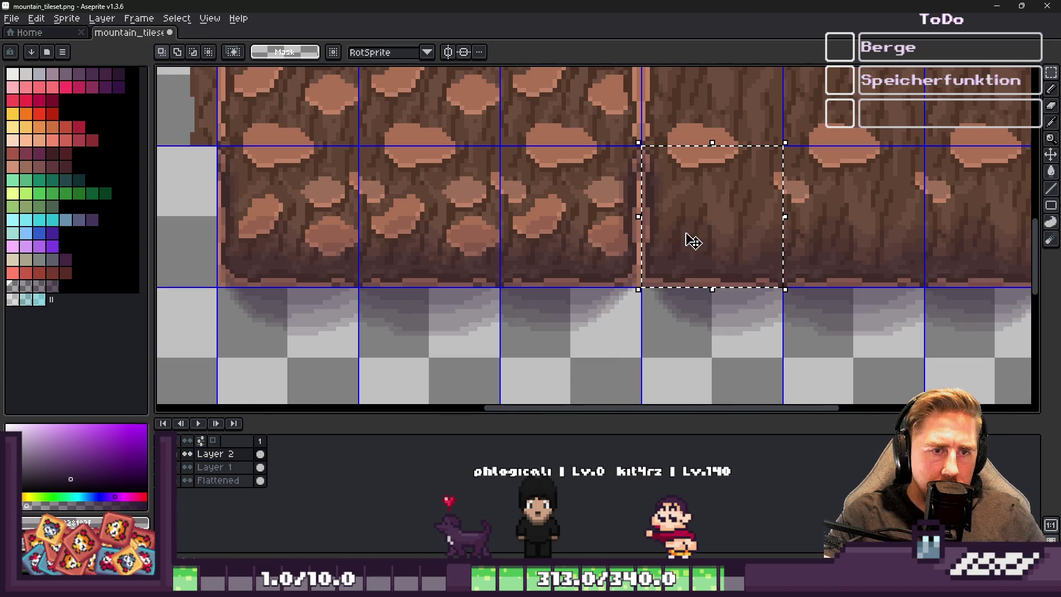
pyautogui.hotkey('ctrl', 'd')
pyautogui.click(298, 276)
pyautogui.moveTo(300, 292); pyautogui.dragTo(687, 258)
pyautogui.hotkey('ctrl', 'd')
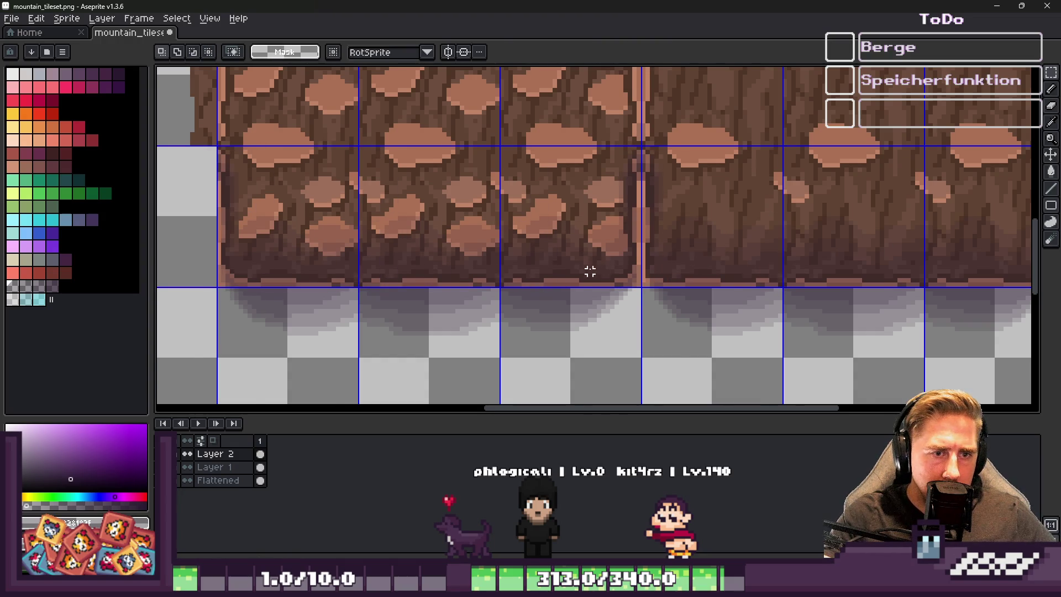
# Move another cliff tile into the last column of the row
pyautogui.scroll(-1, 590, 271)
pyautogui.click(569, 255)
pyautogui.hotkey('ctrl', 'd')
pyautogui.click(859, 224)
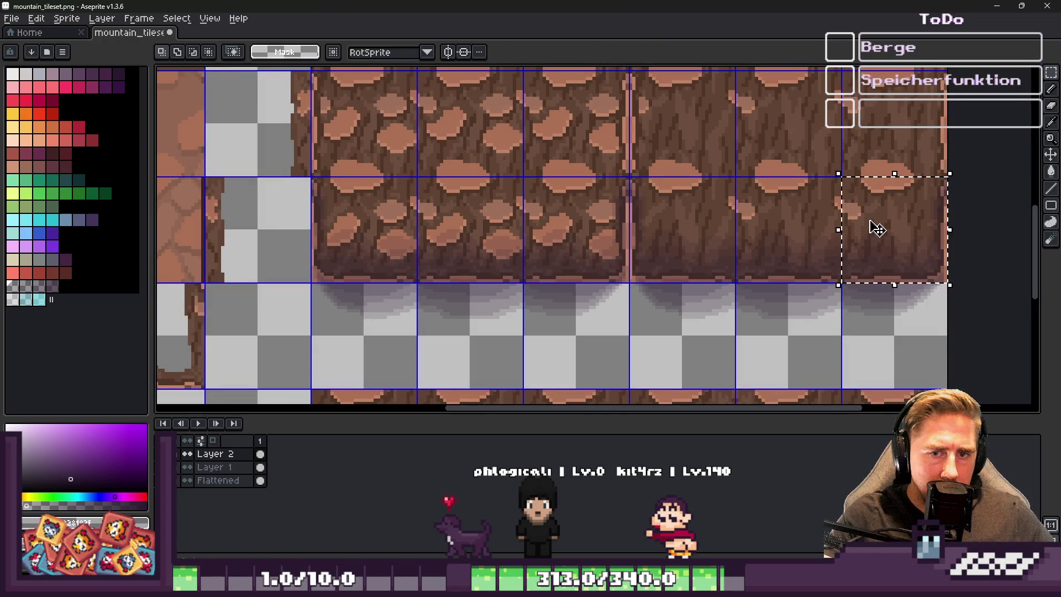
pyautogui.hotkey('ctrl', 'd')
pyautogui.click(567, 256)
pyautogui.moveTo(566, 256)
pyautogui.mouseDown()
pyautogui.moveTo(777, 237)
pyautogui.moveTo(890, 248)
pyautogui.mouseUp()
pyautogui.hotkey('ctrl', 'd')
# Marquee a small rectangle around the seam on the Flattened layer
pyautogui.click(216, 467)
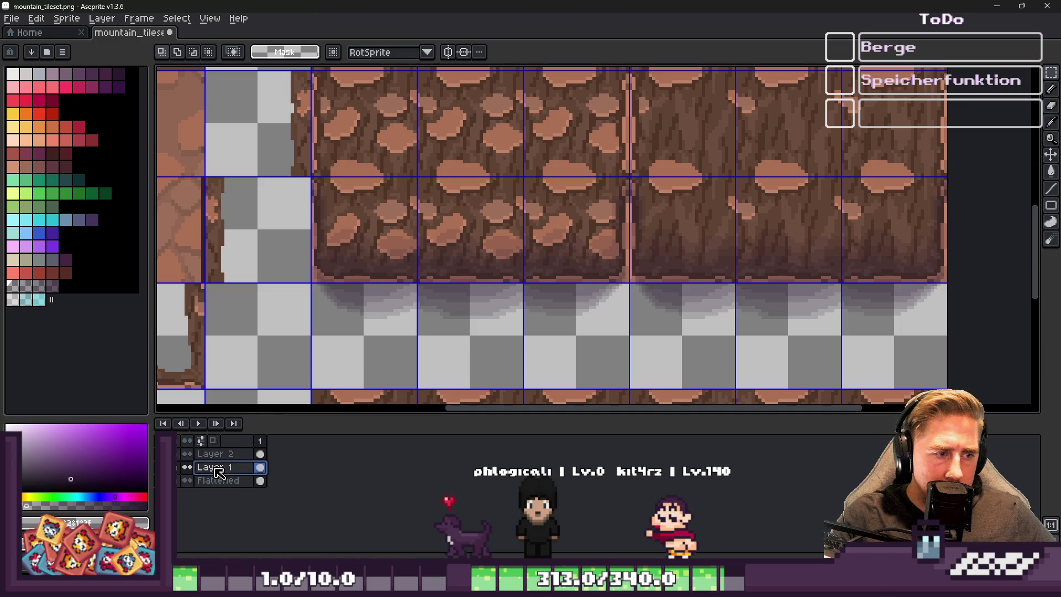
pyautogui.scroll(2, 327, 249)
pyautogui.press('Down')
pyautogui.moveTo(276, 312); pyautogui.dragTo(348, 252)
pyautogui.scroll(-2, 276, 291)
pyautogui.scroll(1, 590, 273)
pyautogui.scroll(-1, 590, 273)
# Nudge the 10x9 patch 2 pixels left on Layer 1 and commit it
pyautogui.click(216, 467)
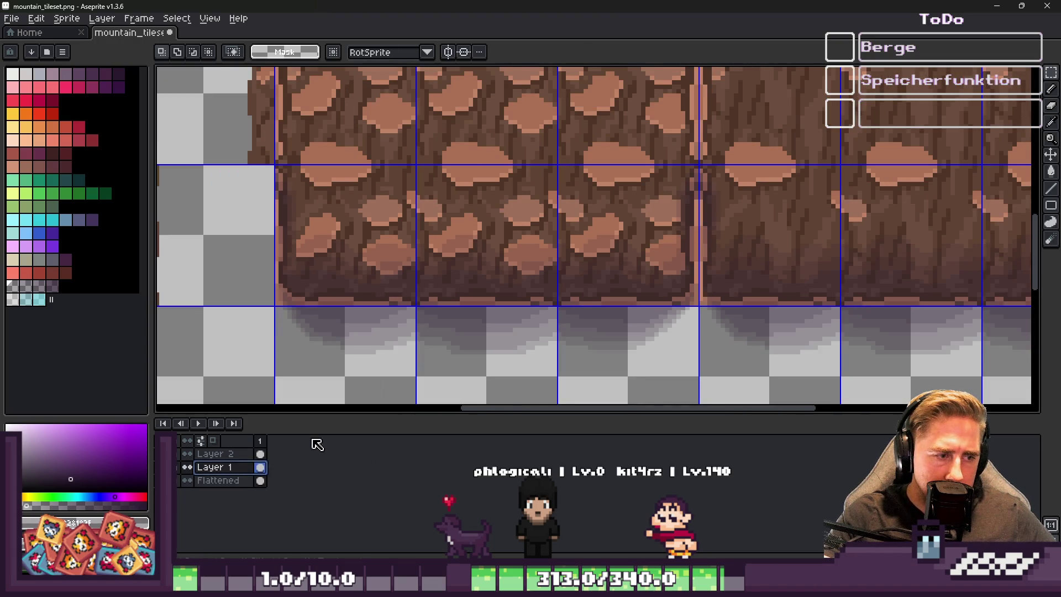
pyautogui.scroll(4, 808, 279)
pyautogui.click(580, 289)
pyautogui.moveTo(580, 288)
pyautogui.mouseDown()
pyautogui.moveTo(540, 284)
pyautogui.moveTo(559, 287)
pyautogui.mouseUp()
pyautogui.scroll(-3, 616, 271)
pyautogui.press('Return')
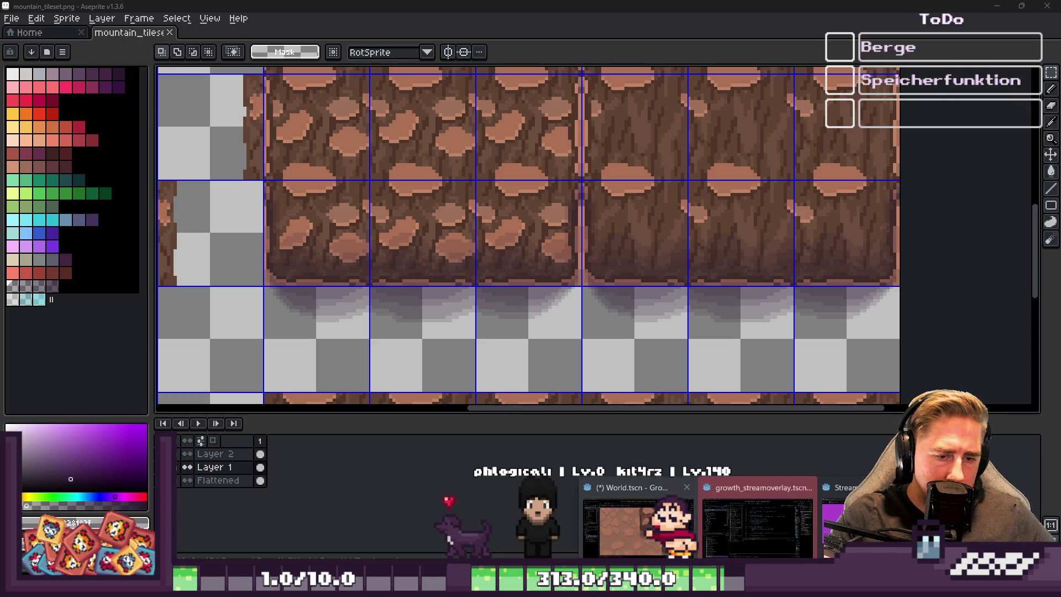
pyautogui.click(677, 453)
pyautogui.scroll(-8, 423, 298)
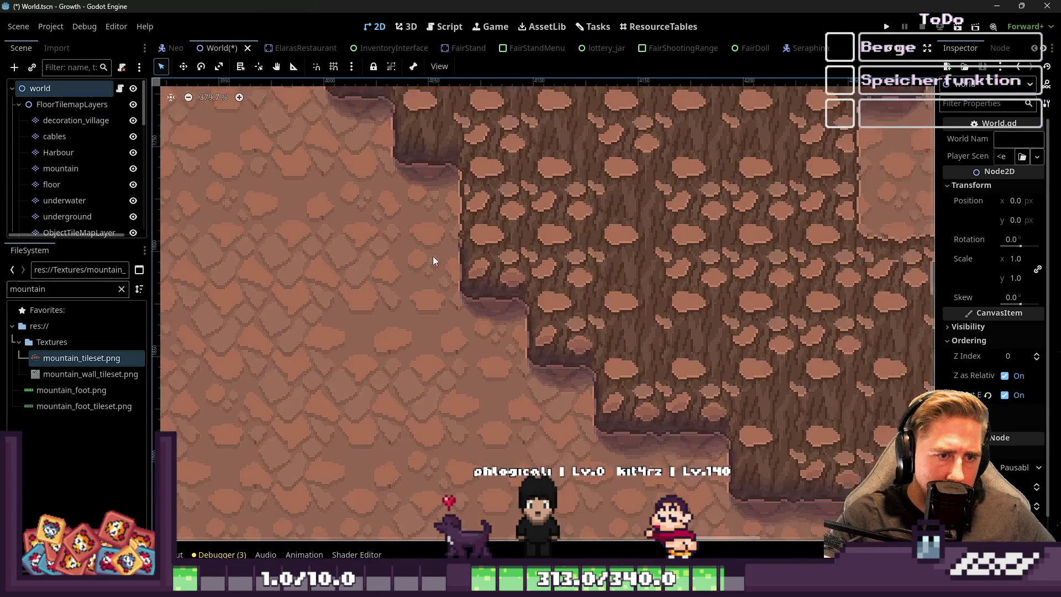
pyautogui.scroll(3, 704, 396)
pyautogui.scroll(-5, 417, 299)
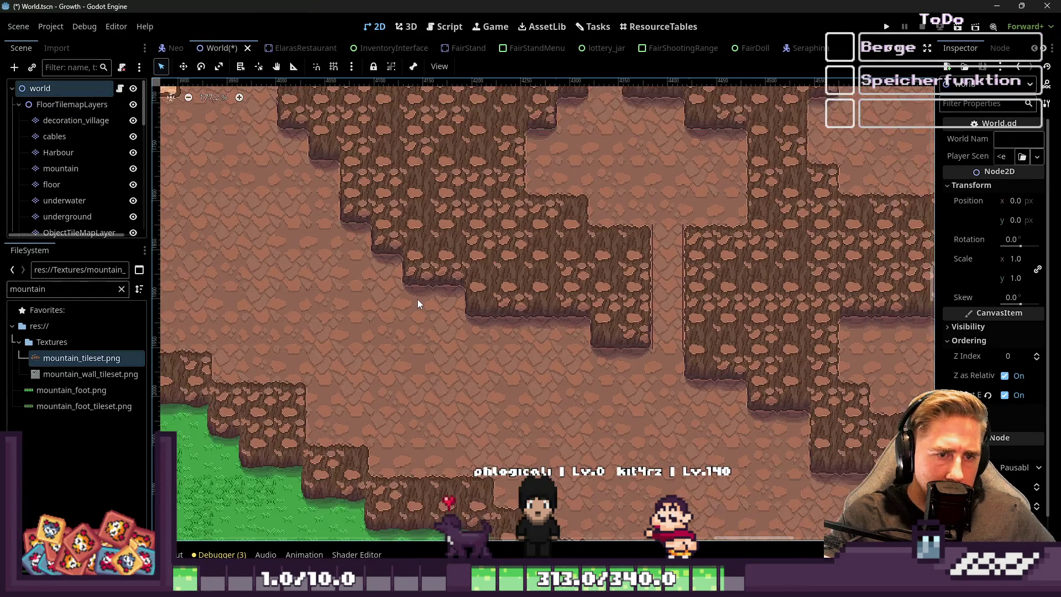
pyautogui.scroll(2, 657, 327)
pyautogui.scroll(-4, 561, 322)
pyautogui.scroll(2, 635, 440)
pyautogui.scroll(7, 635, 440)
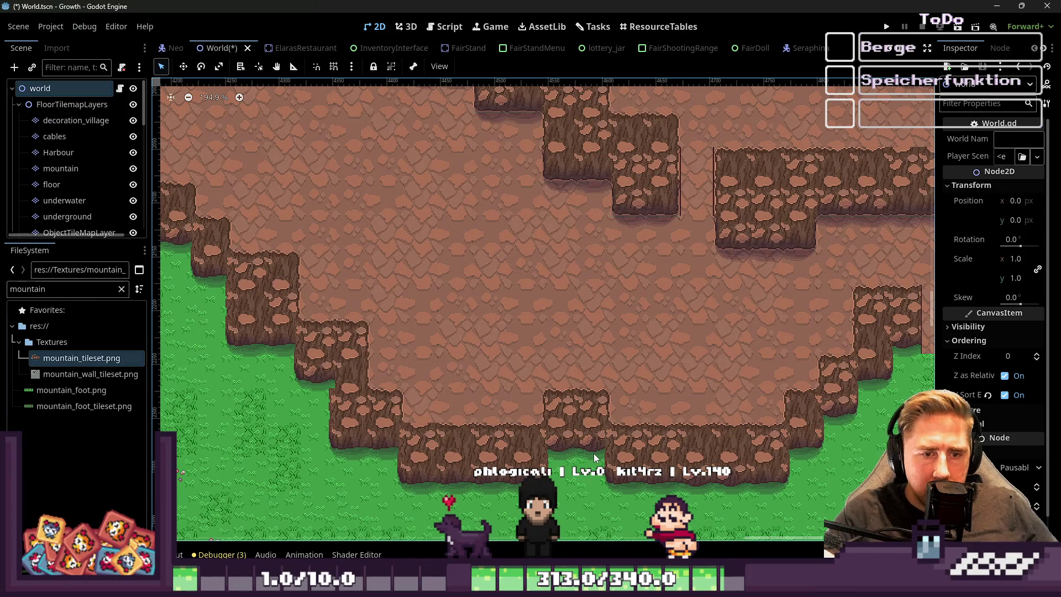
pyautogui.scroll(-8, 591, 453)
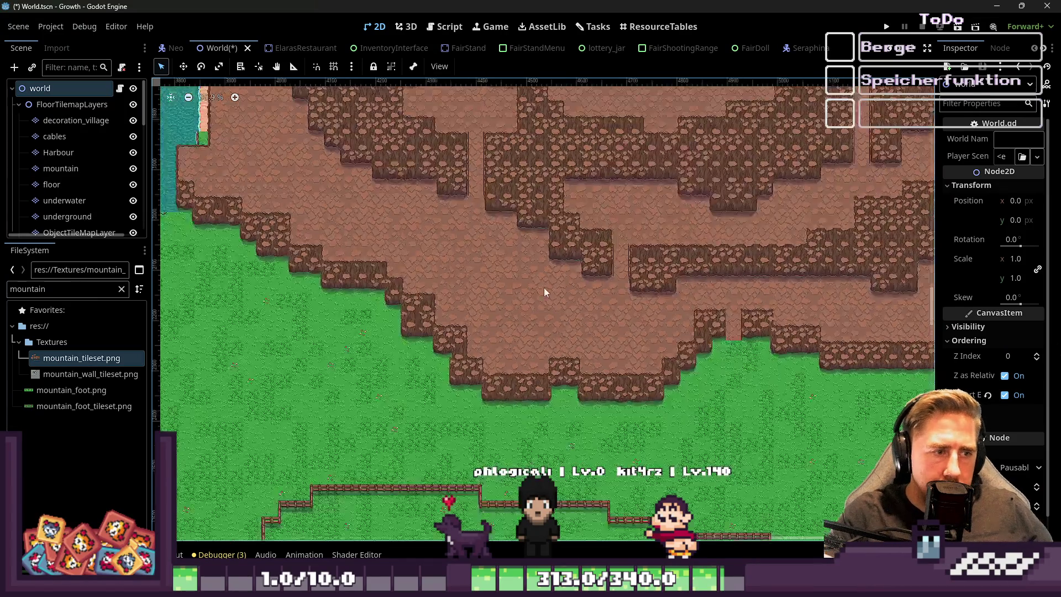
pyautogui.scroll(4, 689, 264)
pyautogui.scroll(10, 689, 263)
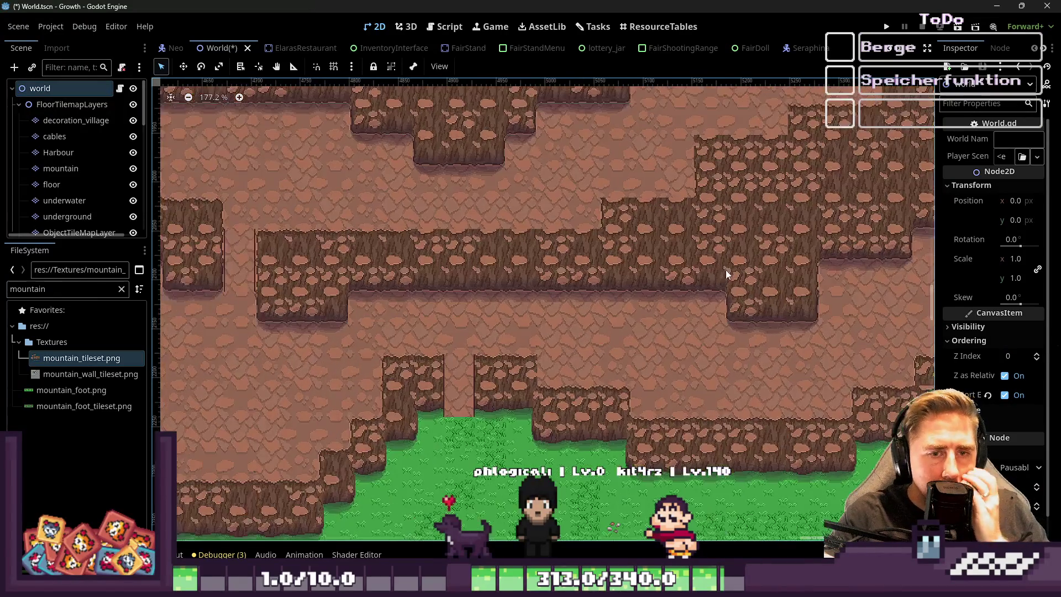
pyautogui.scroll(-5, 763, 315)
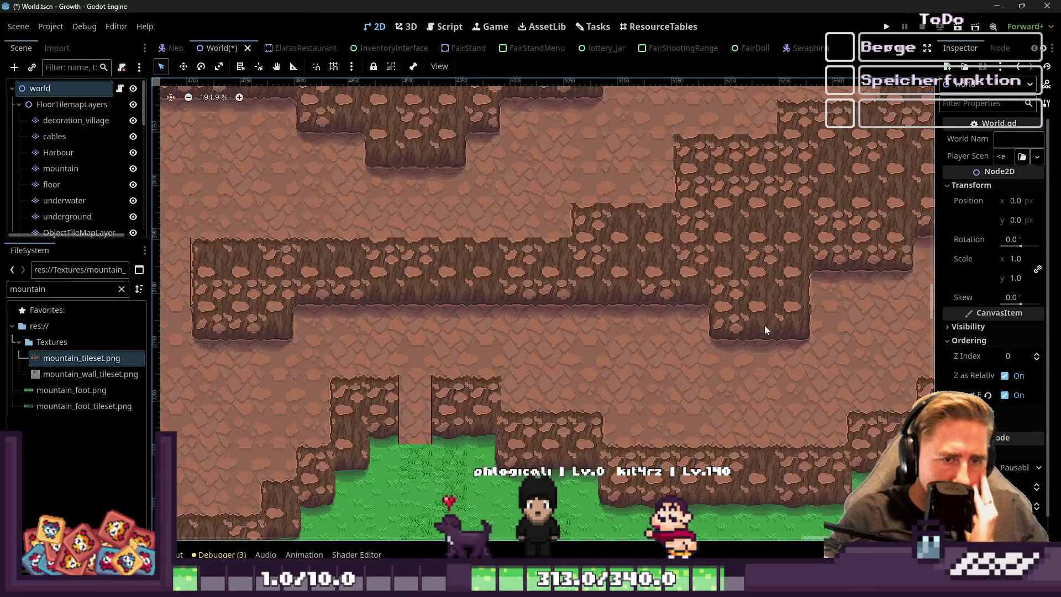
pyautogui.scroll(6, 412, 322)
pyautogui.scroll(-3, 540, 292)
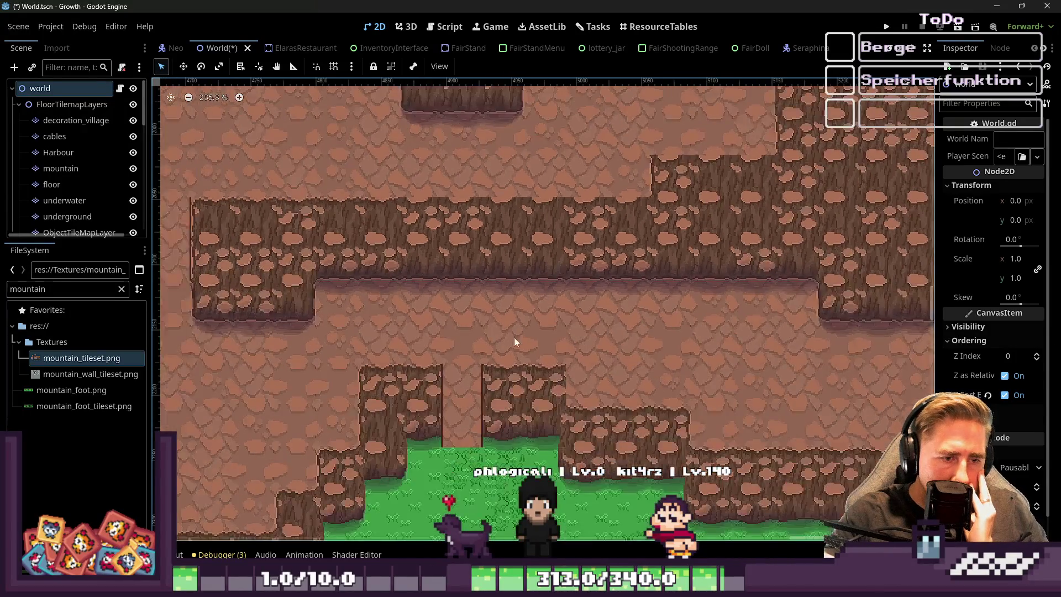
pyautogui.scroll(2, 510, 444)
pyautogui.scroll(4, 518, 209)
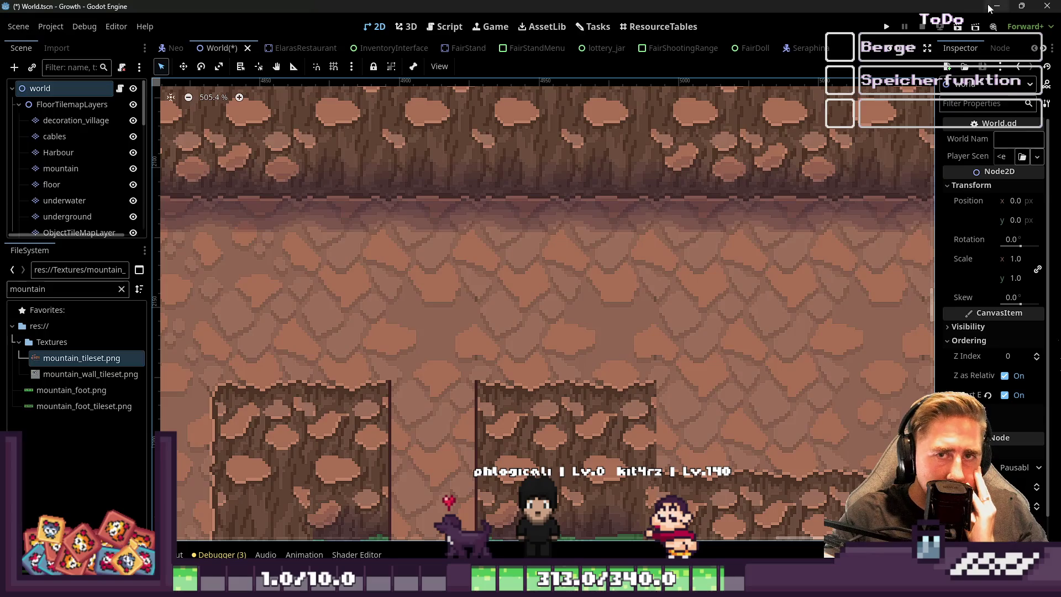
pyautogui.click(993, 7)
pyautogui.scroll(3, 523, 277)
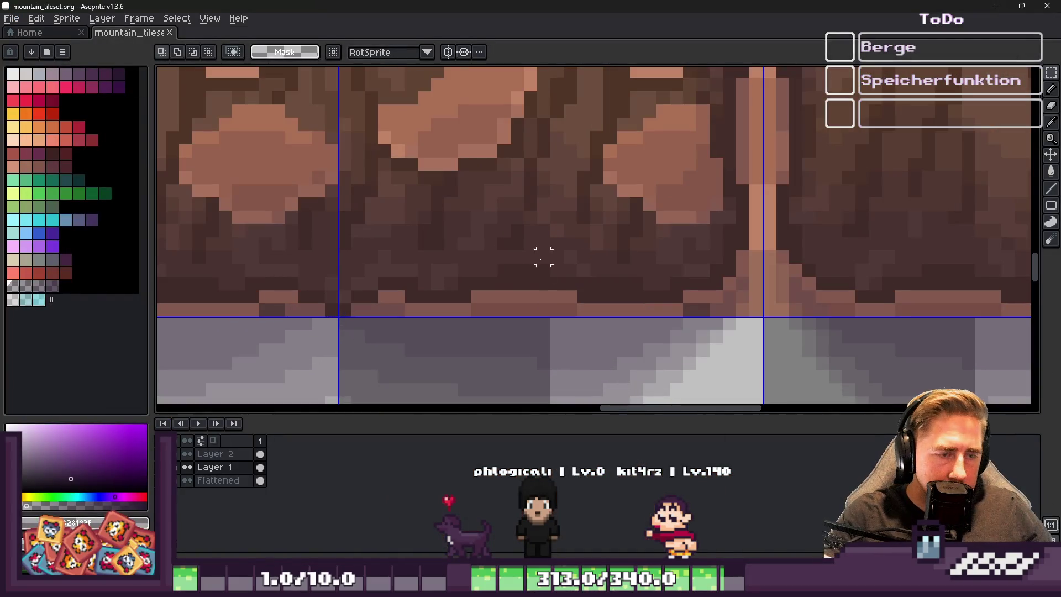
# Sample the brown from the cliff edge and paint the bottom pixel row on the Flattened layer
pyautogui.scroll(2, 544, 324)
pyautogui.press('alt')
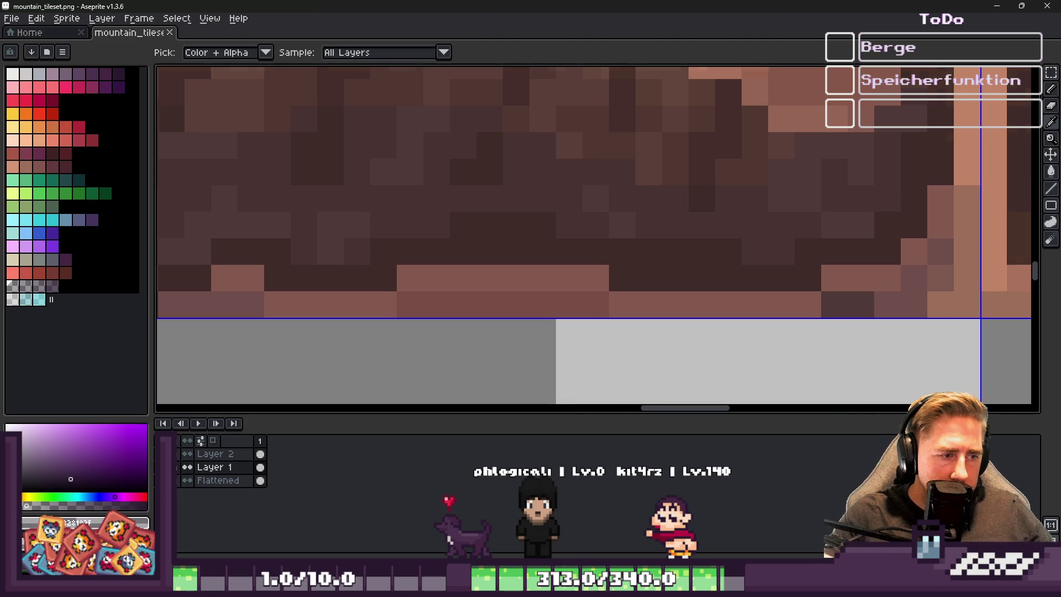
pyautogui.scroll(-3, 651, 268)
pyautogui.scroll(3, 540, 284)
pyautogui.keyDown('alt'); pyautogui.click(458, 228); pyautogui.keyUp('alt')
pyautogui.press('alt')
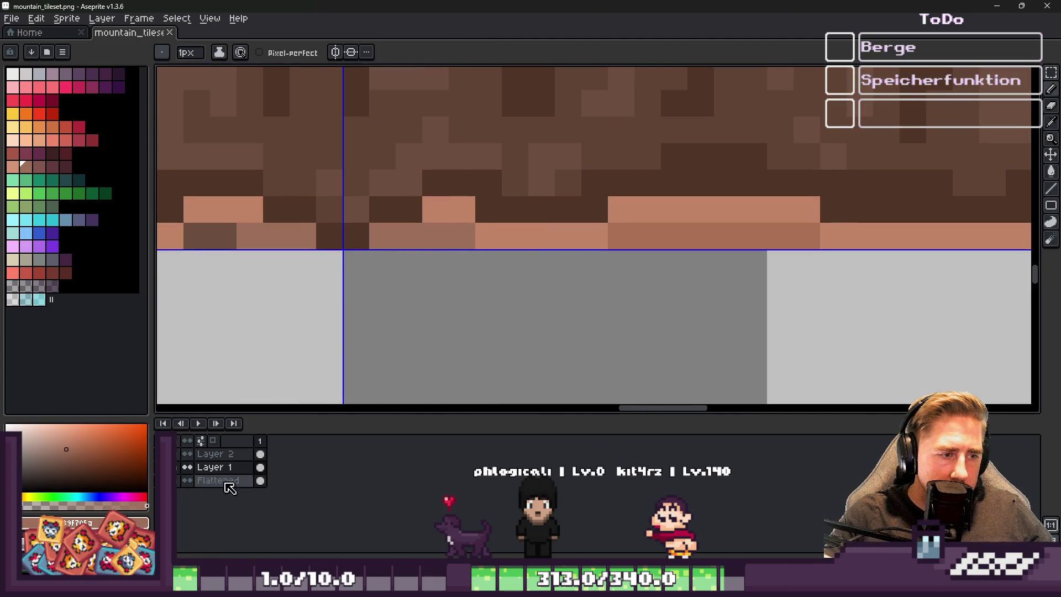
pyautogui.click(221, 480)
pyautogui.press('alt')
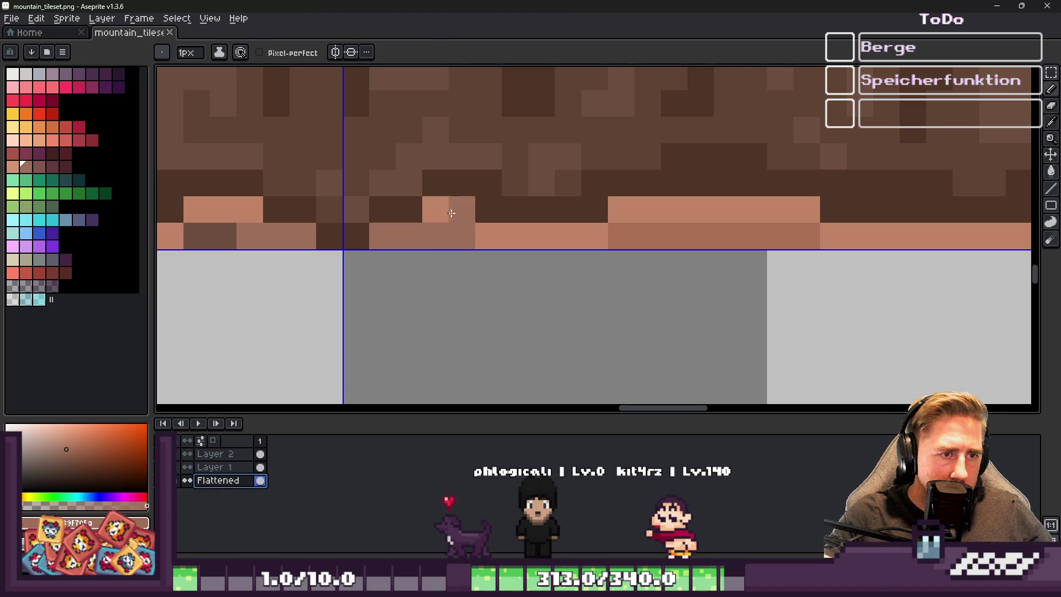
pyautogui.moveTo(501, 236)
pyautogui.mouseDown()
pyautogui.moveTo(739, 209)
pyautogui.moveTo(860, 237)
pyautogui.mouseUp()
# Recolour more bottom-row pixels brown, touch up single edge pixels, then undo those edits
pyautogui.scroll(-2, 606, 267)
pyautogui.scroll(4, 606, 268)
pyautogui.press('alt')
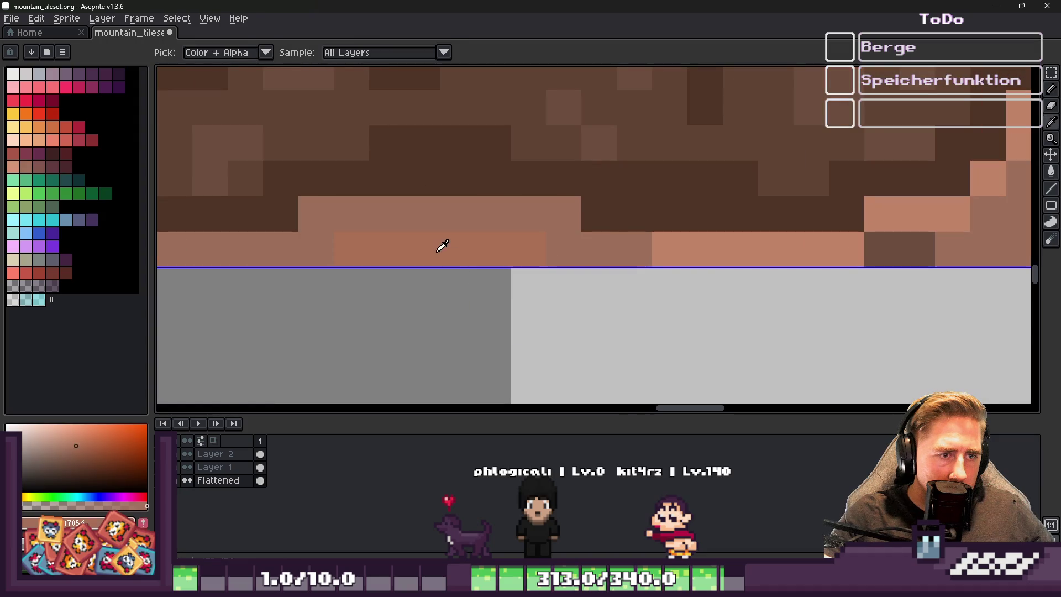
pyautogui.moveTo(561, 238); pyautogui.dragTo(898, 251)
pyautogui.scroll(-2, 862, 265)
pyautogui.press('ctrl')
pyautogui.scroll(2, 862, 273)
pyautogui.click(699, 277)
pyautogui.click(706, 256)
pyautogui.scroll(2, 706, 256)
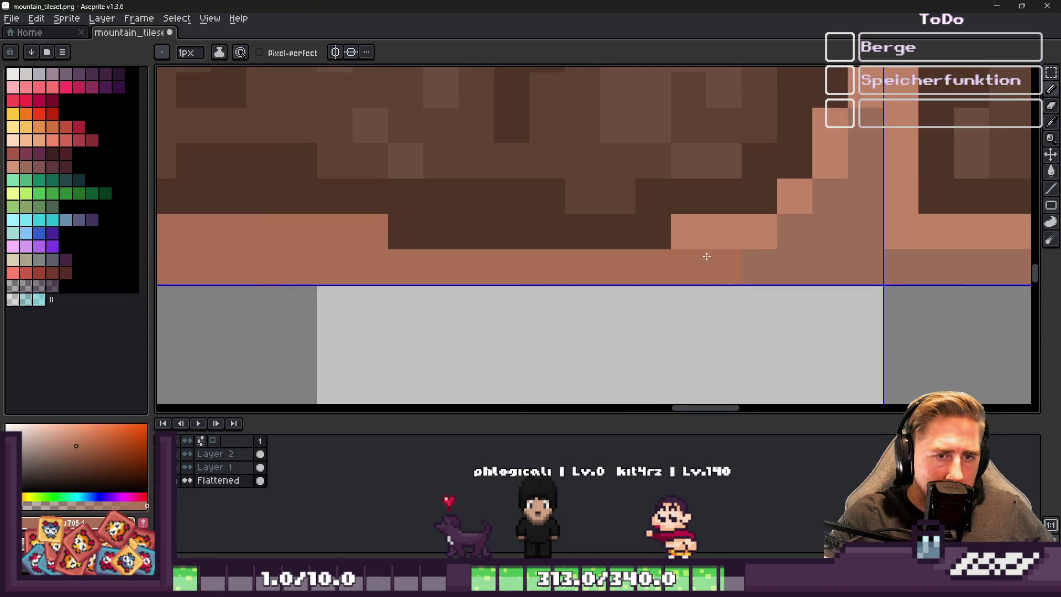
pyautogui.hotkey('ctrl', 'z')
pyautogui.hotkey('ctrl', 'z')
pyautogui.hotkey('ctrl', 'z')
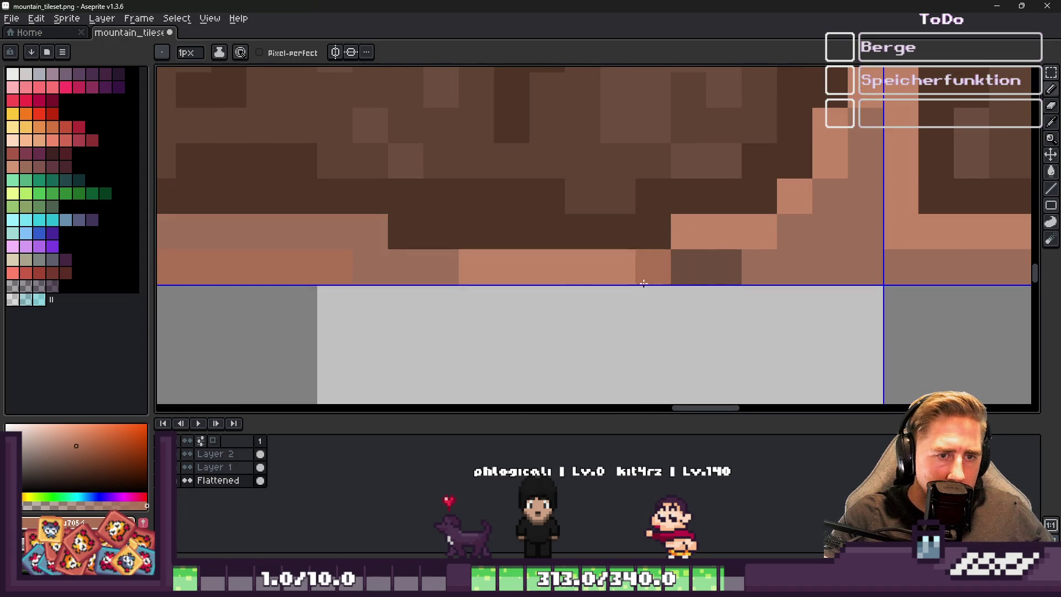
# Repaint the bottom edge row in one even medium brown, using shades picked from the tile
pyautogui.moveTo(477, 267); pyautogui.dragTo(652, 267)
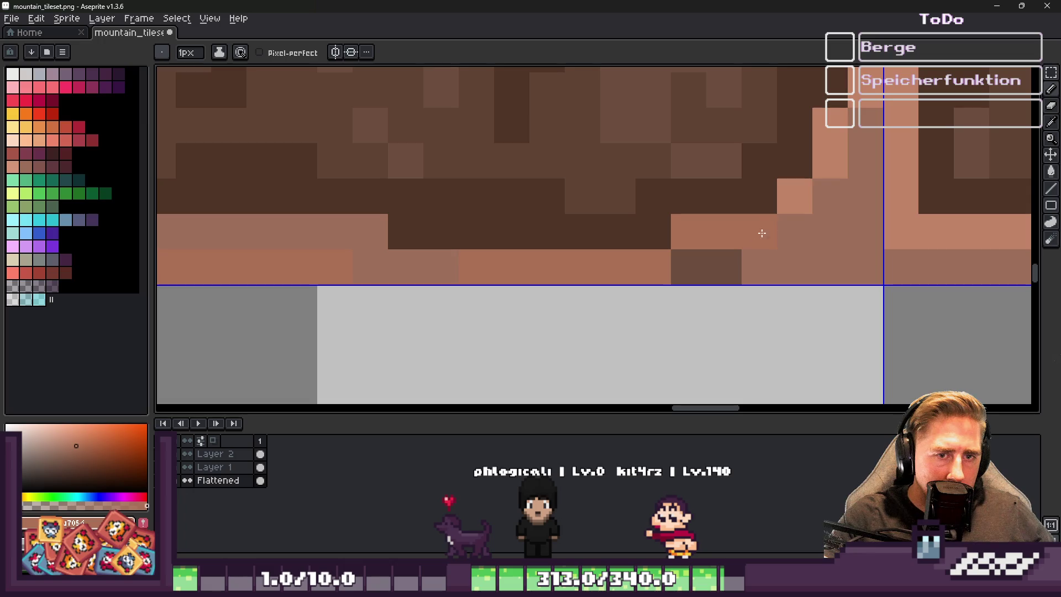
pyautogui.scroll(-1, 819, 157)
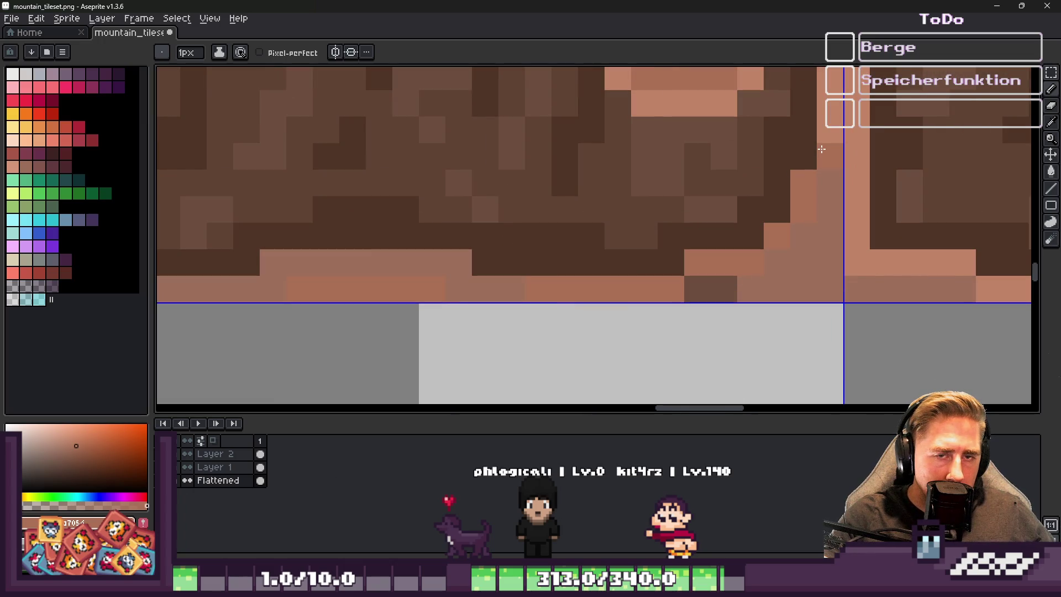
pyautogui.keyDown('alt'); pyautogui.click(609, 220); pyautogui.keyUp('alt')
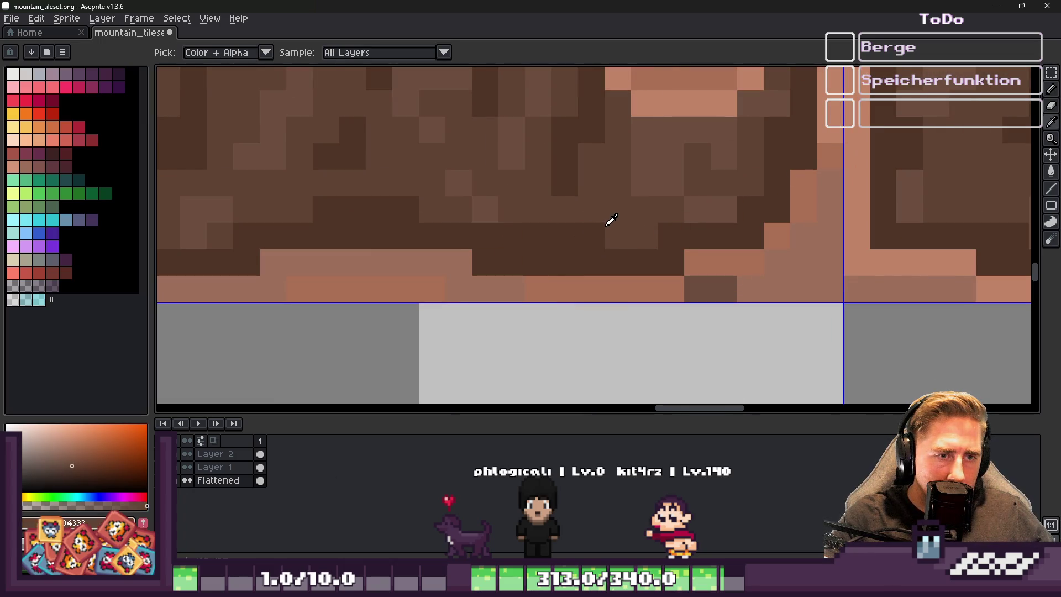
pyautogui.moveTo(554, 239); pyautogui.dragTo(493, 239)
pyautogui.scroll(-5, 611, 260)
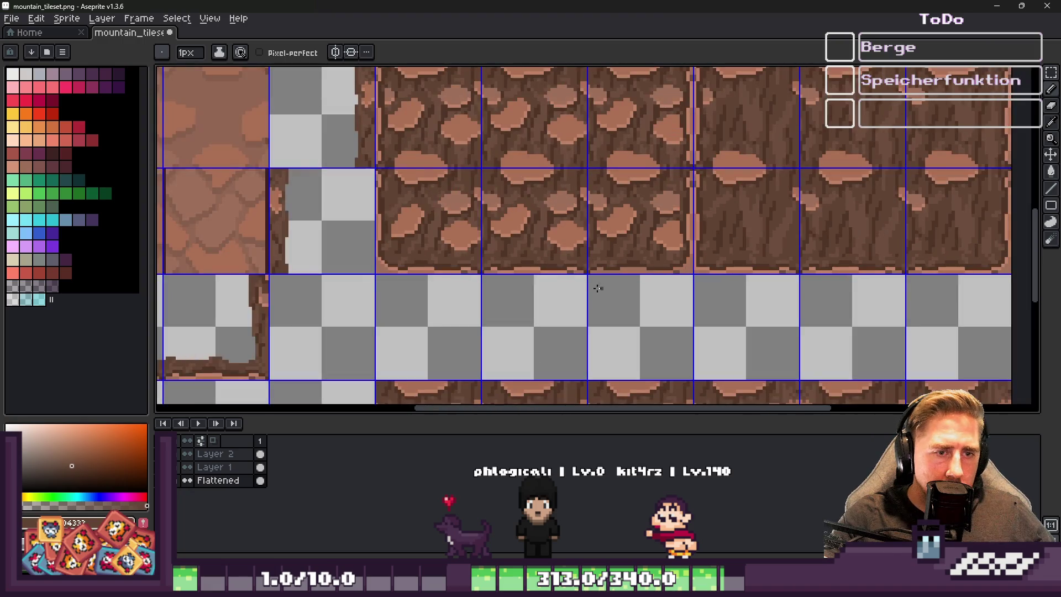
pyautogui.scroll(5, 564, 284)
pyautogui.keyDown('alt'); pyautogui.click(715, 247); pyautogui.keyUp('alt')
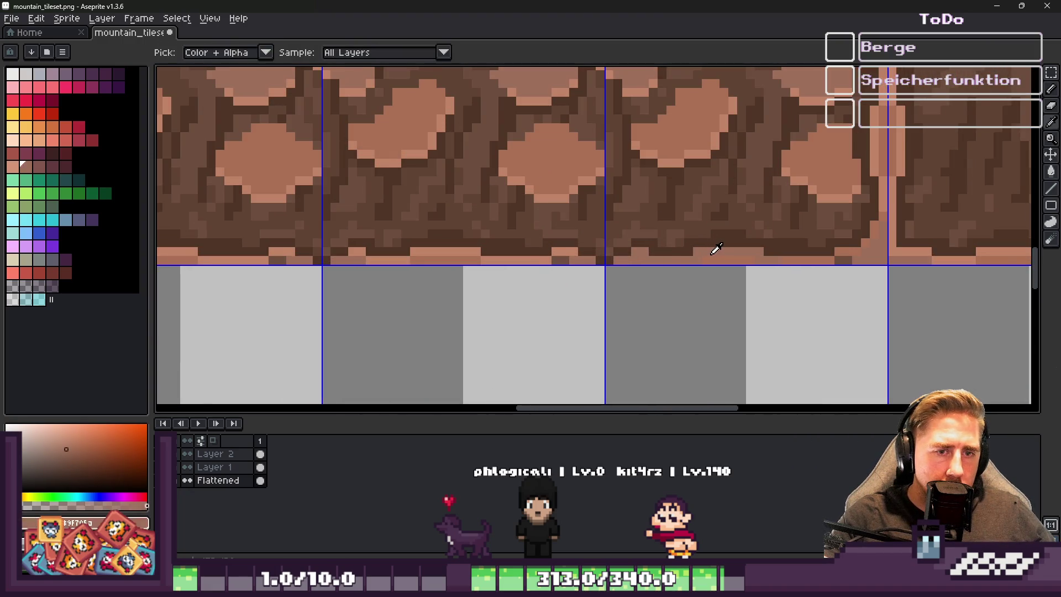
pyautogui.scroll(-1, 529, 267)
pyautogui.scroll(2, 529, 266)
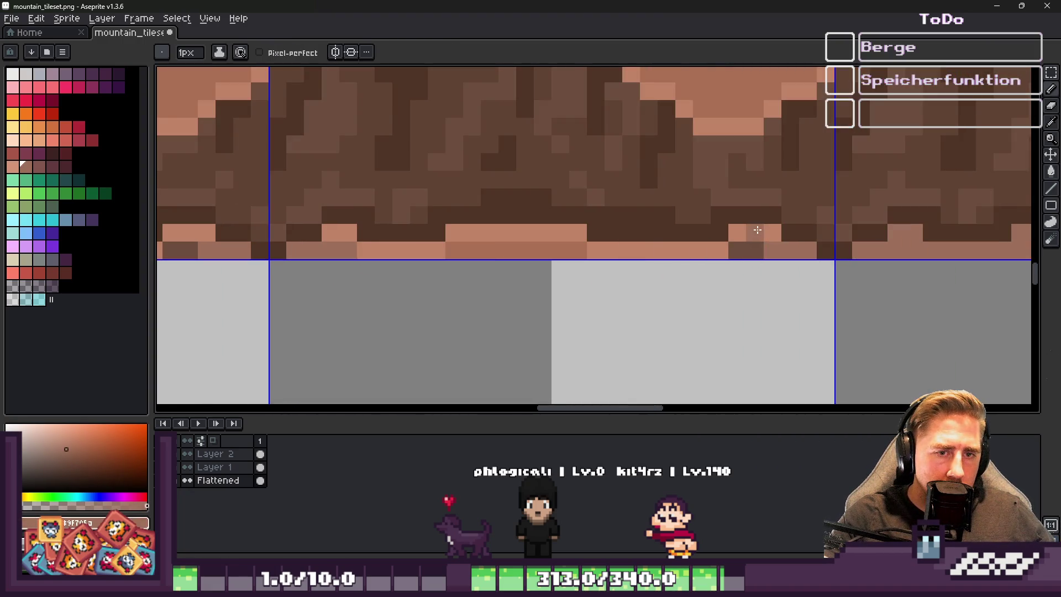
pyautogui.moveTo(714, 253); pyautogui.dragTo(376, 259)
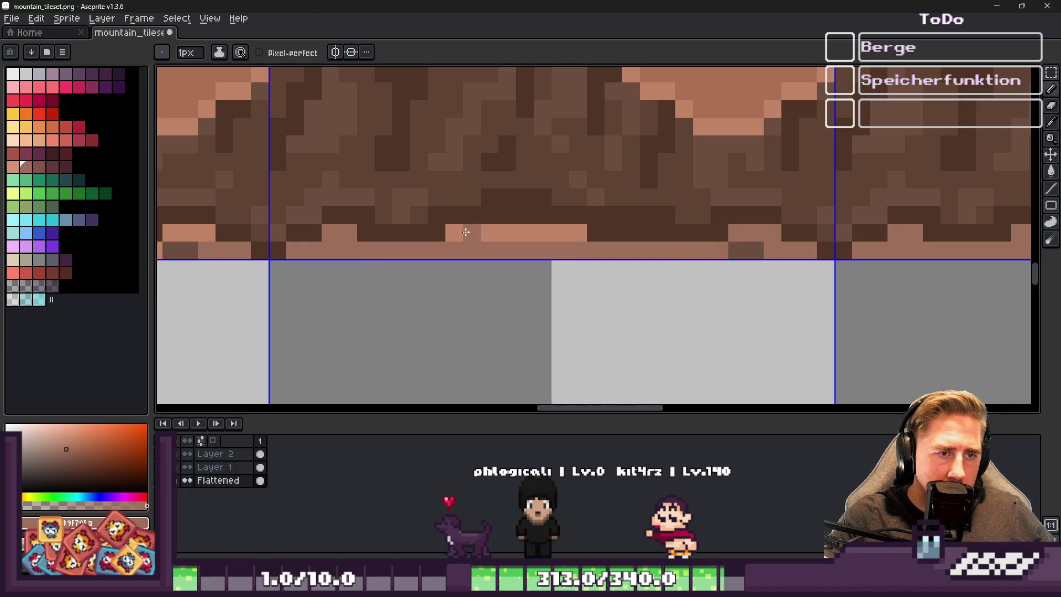
# Paint over the remaining salmon edge pixels in medium brown along the whole bottom row
pyautogui.moveTo(504, 235); pyautogui.dragTo(587, 235)
pyautogui.scroll(-3, 587, 235)
pyautogui.scroll(4, 636, 249)
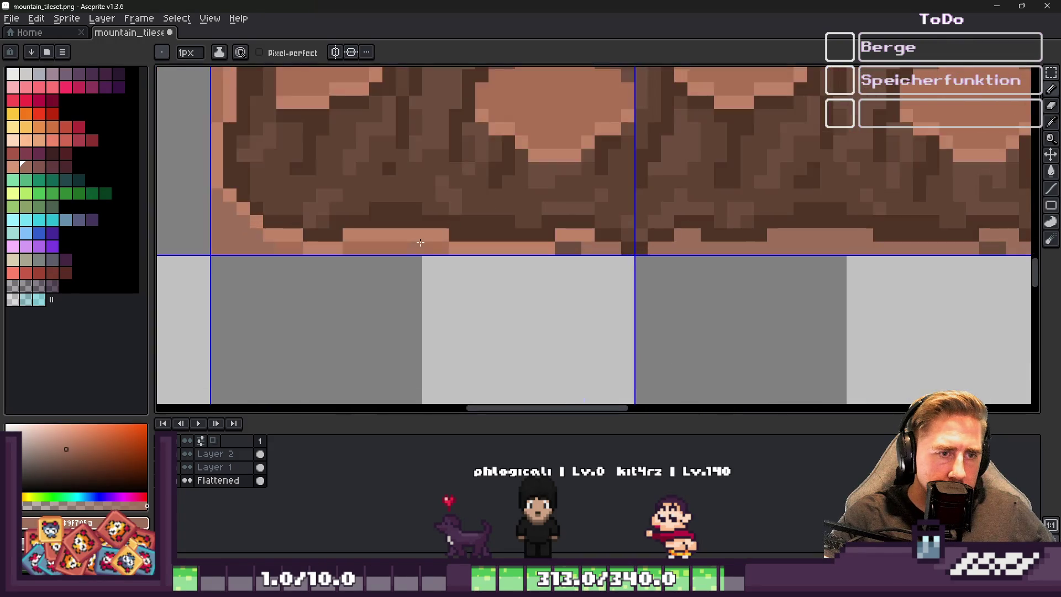
pyautogui.click(643, 253)
pyautogui.moveTo(668, 252); pyautogui.dragTo(485, 252)
pyautogui.moveTo(321, 250)
pyautogui.mouseDown()
pyautogui.moveTo(222, 245)
pyautogui.moveTo(396, 237)
pyautogui.mouseUp()
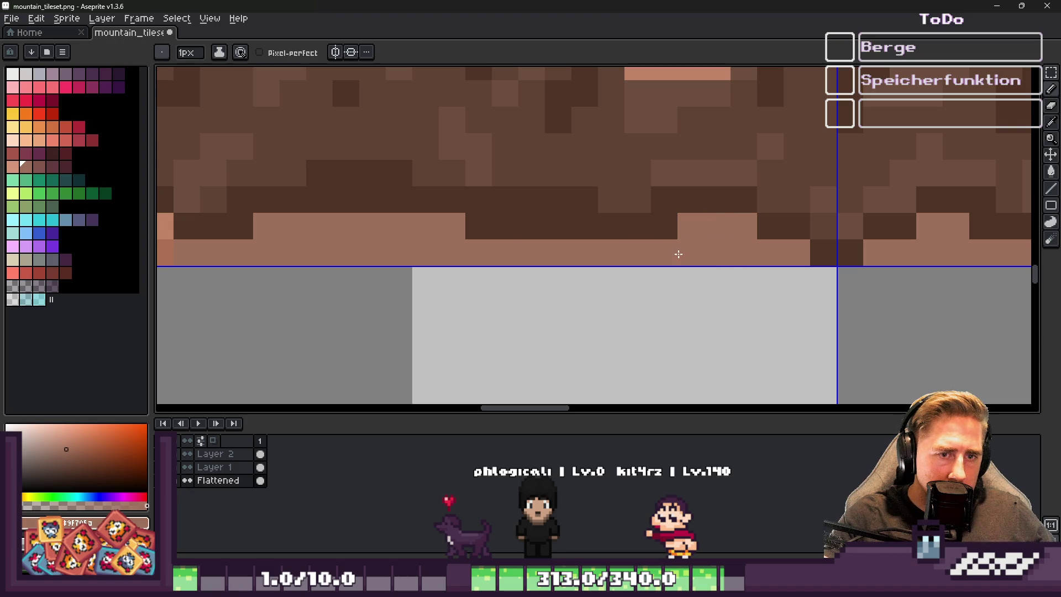
pyautogui.scroll(-3, 705, 279)
pyautogui.scroll(4, 660, 239)
pyautogui.moveTo(660, 239)
pyautogui.mouseDown()
pyautogui.moveTo(628, 232)
pyautogui.moveTo(500, 147)
pyautogui.moveTo(483, 107)
pyautogui.mouseUp()
pyautogui.scroll(-6, 534, 261)
# Save mountain_tileset.png
pyautogui.hotkey('ctrl', 's')
pyautogui.scroll(-2, 534, 260)
pyautogui.scroll(3, 580, 260)
pyautogui.scroll(-1, 581, 260)
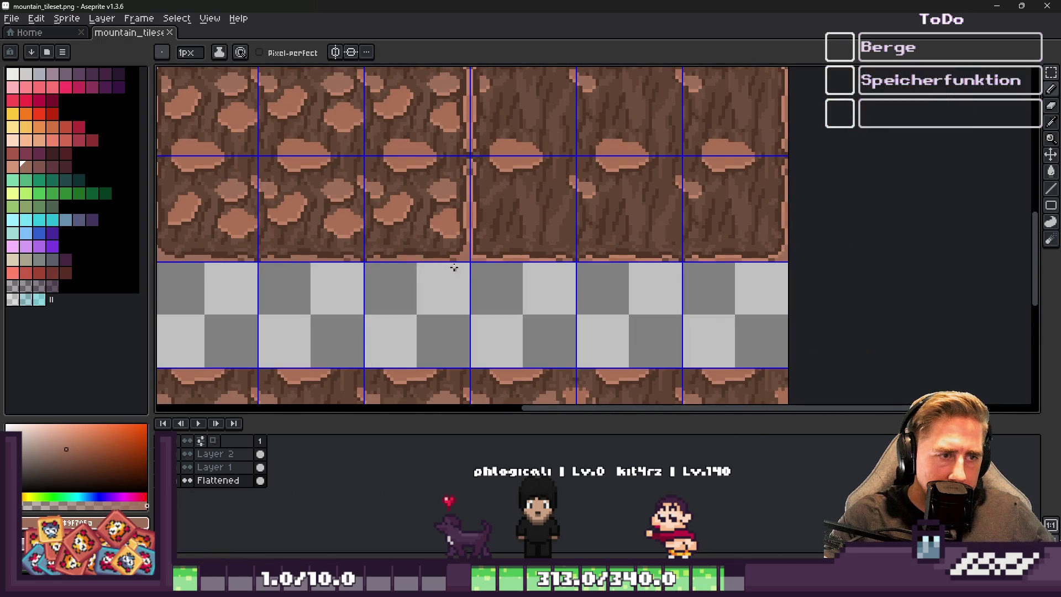
pyautogui.scroll(5, 434, 217)
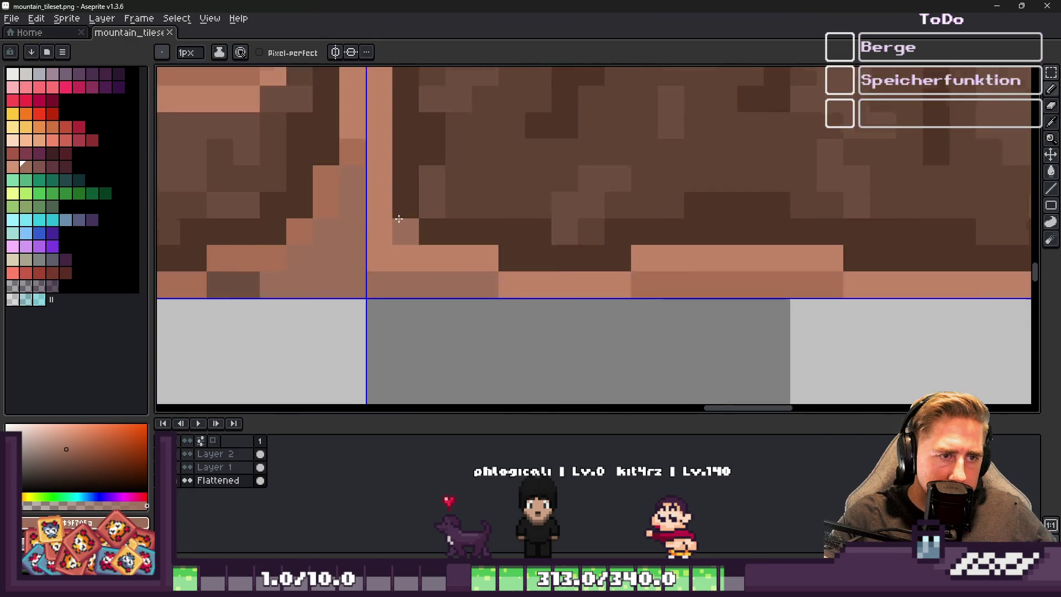
pyautogui.scroll(-5, 602, 270)
# Marquee-select a piece of the tile's bottom edge, move it and commit it in place
pyautogui.press('m')
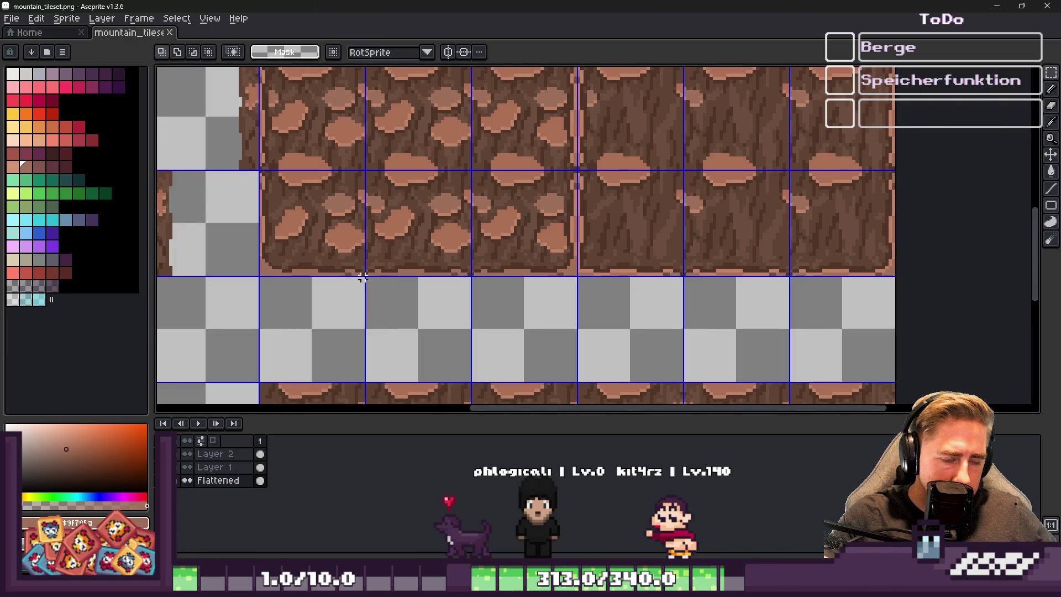
pyautogui.scroll(1, 359, 270)
pyautogui.click(260, 255)
pyautogui.scroll(1, 243, 260)
pyautogui.moveTo(233, 238)
pyautogui.mouseDown()
pyautogui.moveTo(312, 294)
pyautogui.moveTo(391, 277)
pyautogui.moveTo(716, 301)
pyautogui.moveTo(918, 293)
pyautogui.moveTo(910, 289)
pyautogui.mouseUp()
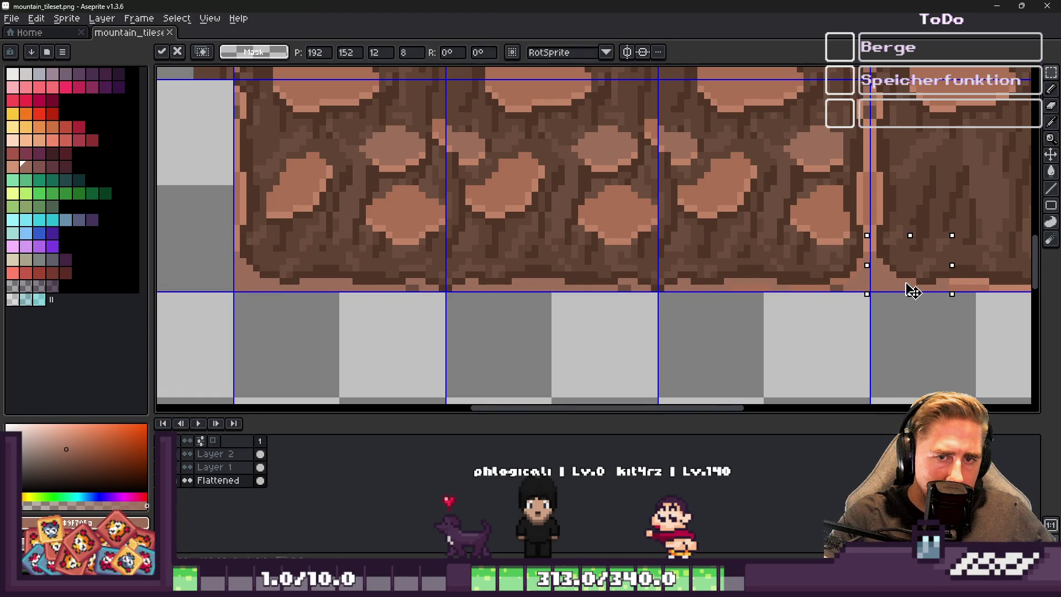
pyautogui.press('Return')
pyautogui.scroll(-3, 608, 304)
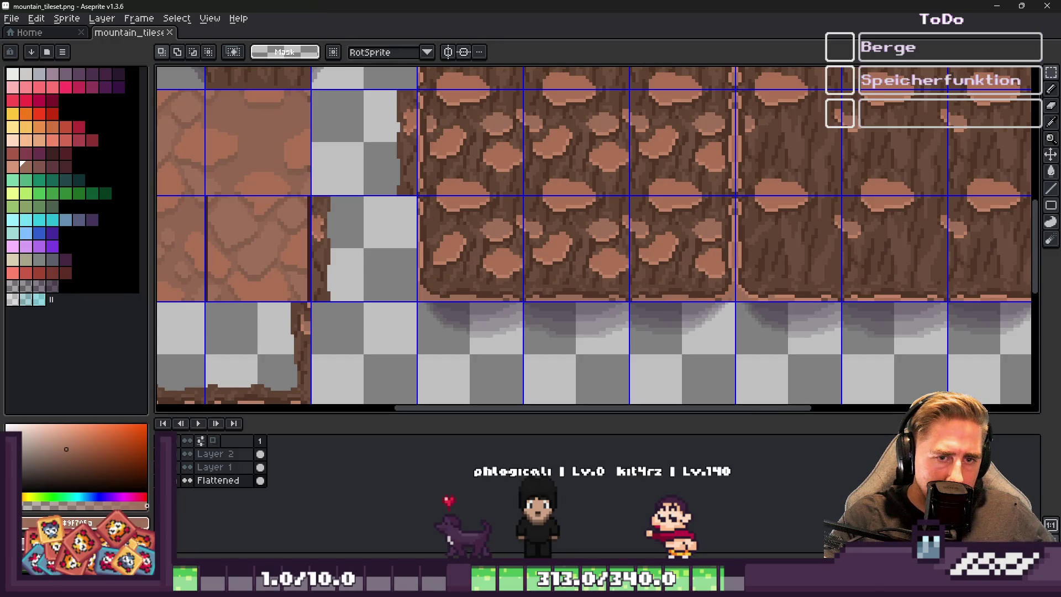
# On Layer 1, select one whole tile and drop the selection after placing it
pyautogui.click(243, 473)
pyautogui.scroll(2, 840, 320)
pyautogui.doubleClick(702, 272)
pyautogui.click(689, 267)
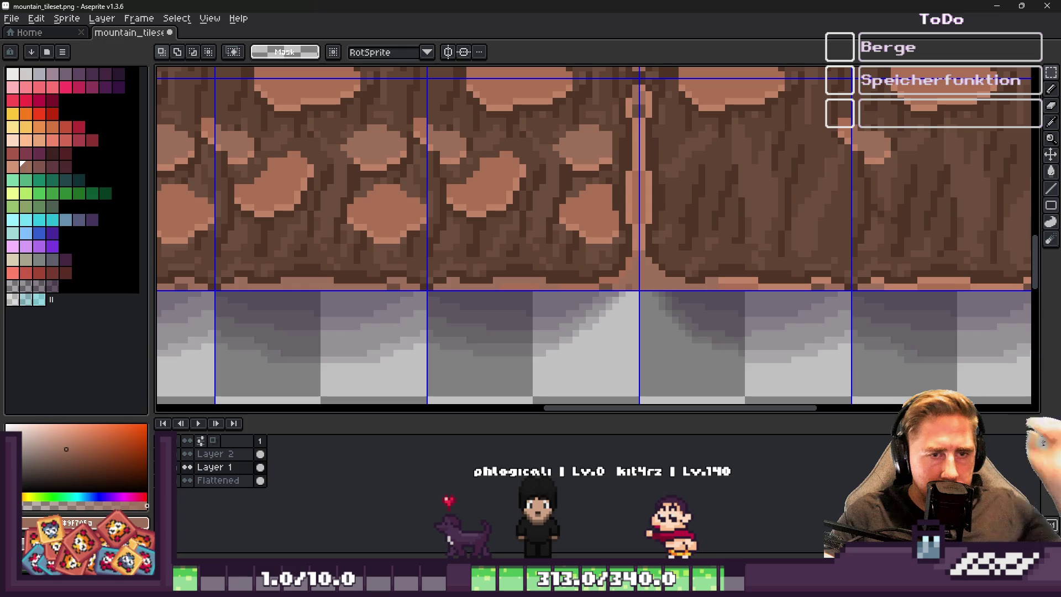
# Undo the last change and then redo it
pyautogui.hotkey('ctrl', 'z')
pyautogui.scroll(-2, 921, 207)
pyautogui.scroll(1, 850, 242)
pyautogui.scroll(1, 664, 332)
pyautogui.hotkey('ctrl', 'y')
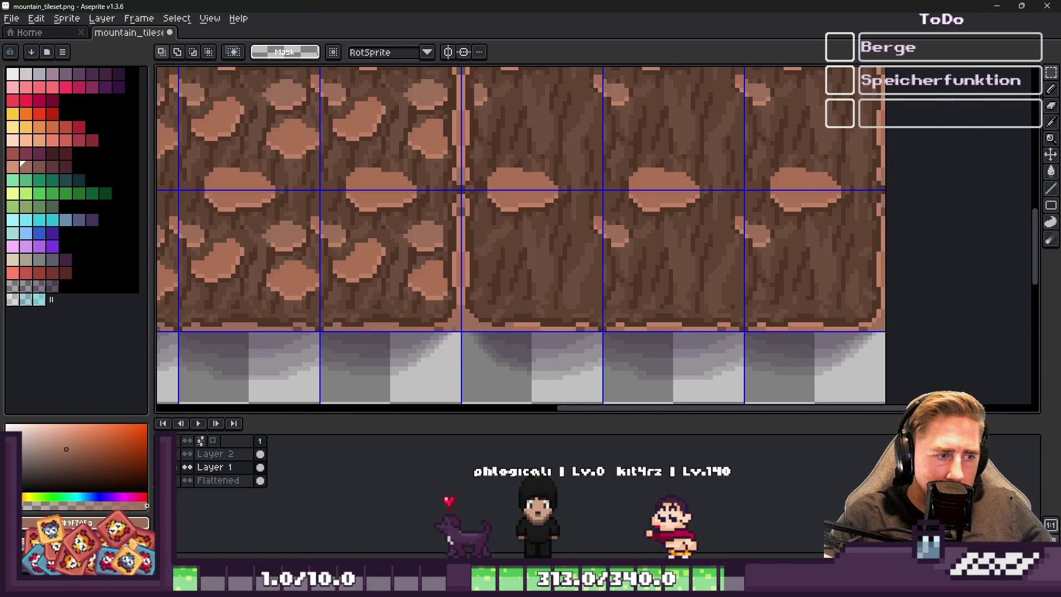
pyautogui.scroll(1, 645, 363)
pyautogui.scroll(1, 429, 305)
# Pick a muted brown from the tile edge and bucket-fill the selected light salmon pixels on the Flattened layer
pyautogui.press('b')
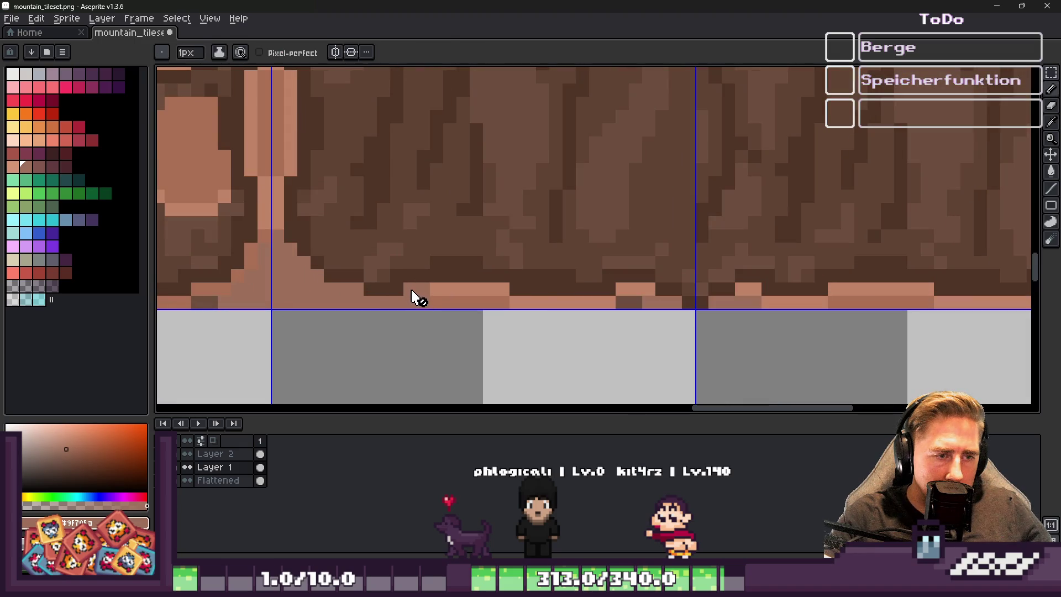
pyautogui.scroll(-3, 375, 290)
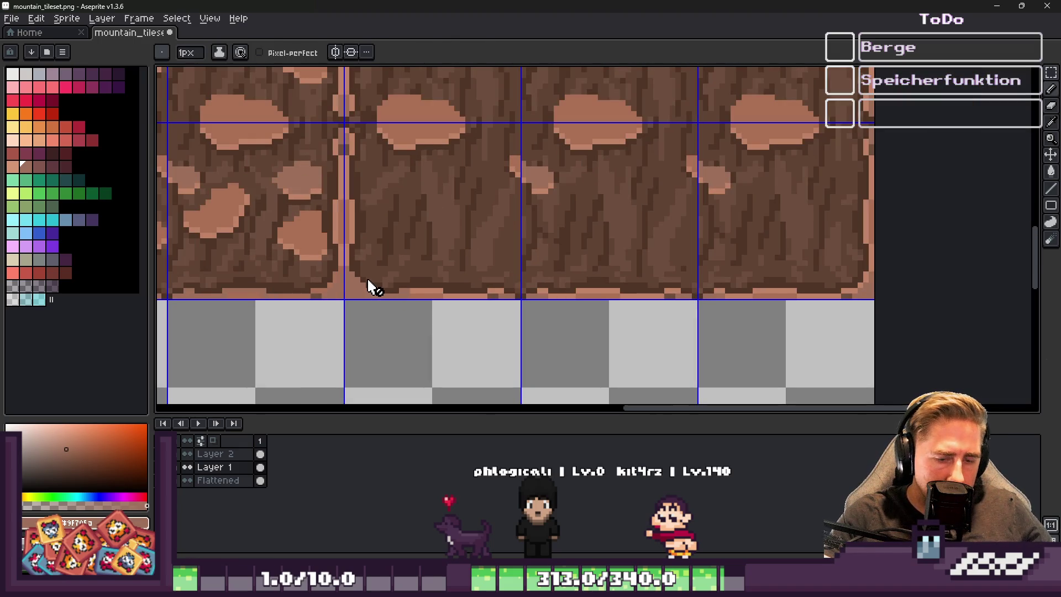
pyautogui.press('m')
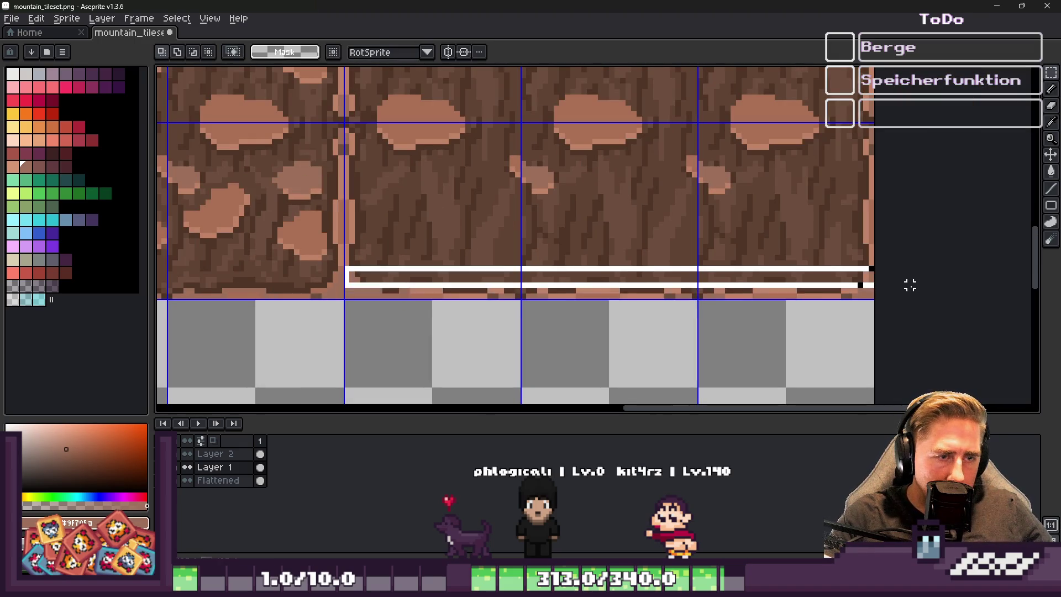
pyautogui.scroll(4, 874, 301)
pyautogui.press('i')
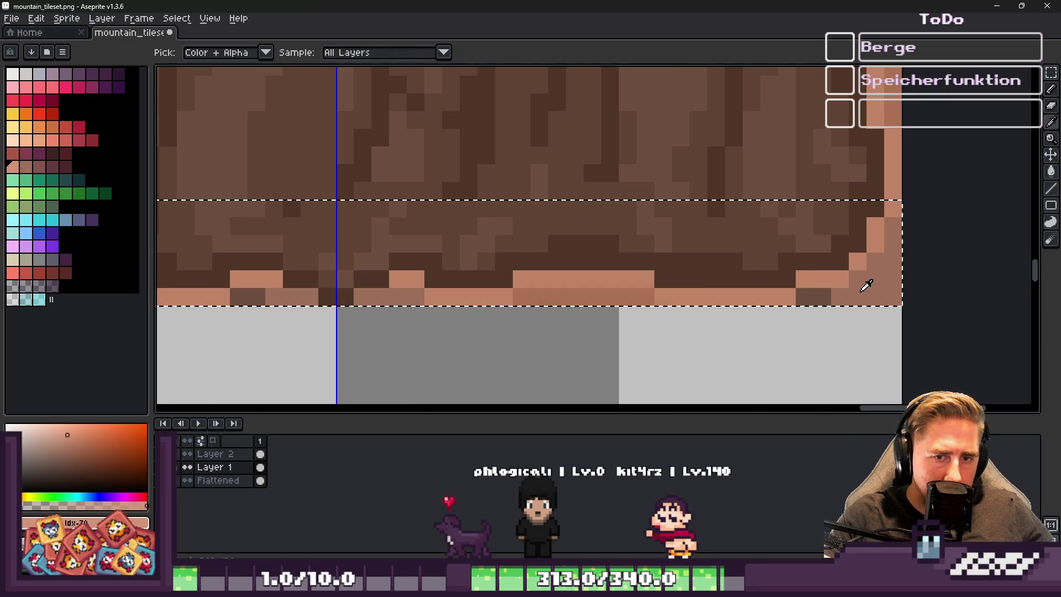
pyautogui.click(380, 295)
pyautogui.click(398, 293)
pyautogui.press('g')
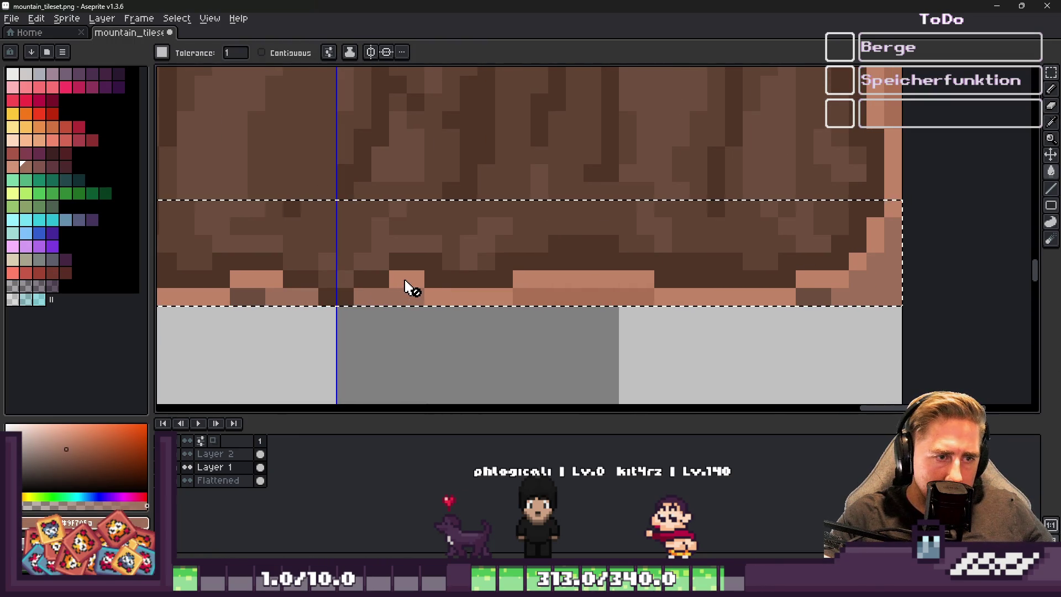
pyautogui.hotkey('alt', 'Up')
pyautogui.hotkey('alt', 'Down')
pyautogui.hotkey('alt', 'Down')
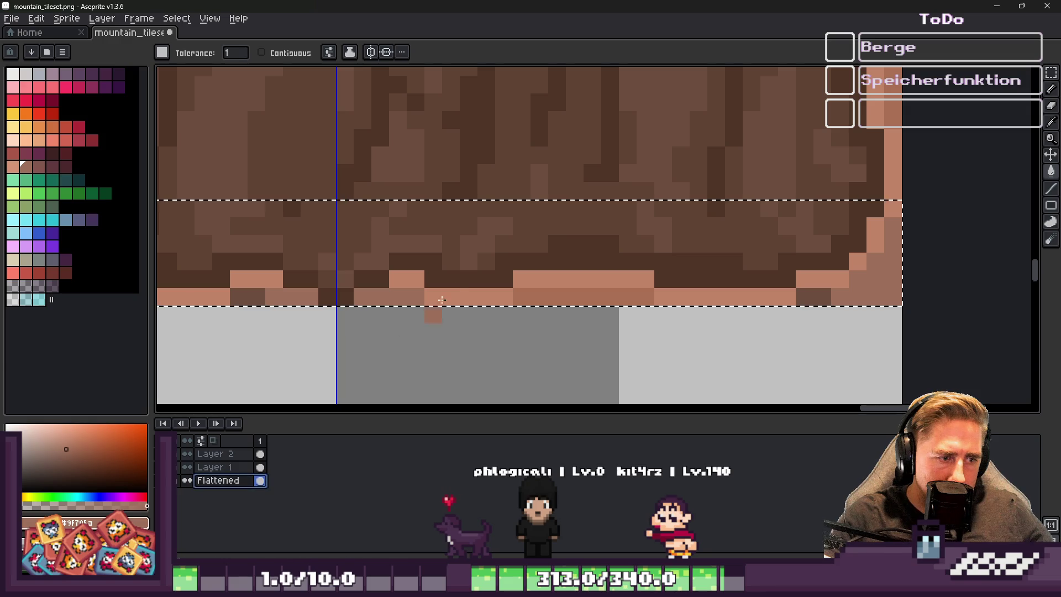
pyautogui.click(403, 280)
# Return to the Pencil and save mountain_tileset.png
pyautogui.scroll(-2, 679, 307)
pyautogui.scroll(3, 552, 307)
pyautogui.press('b')
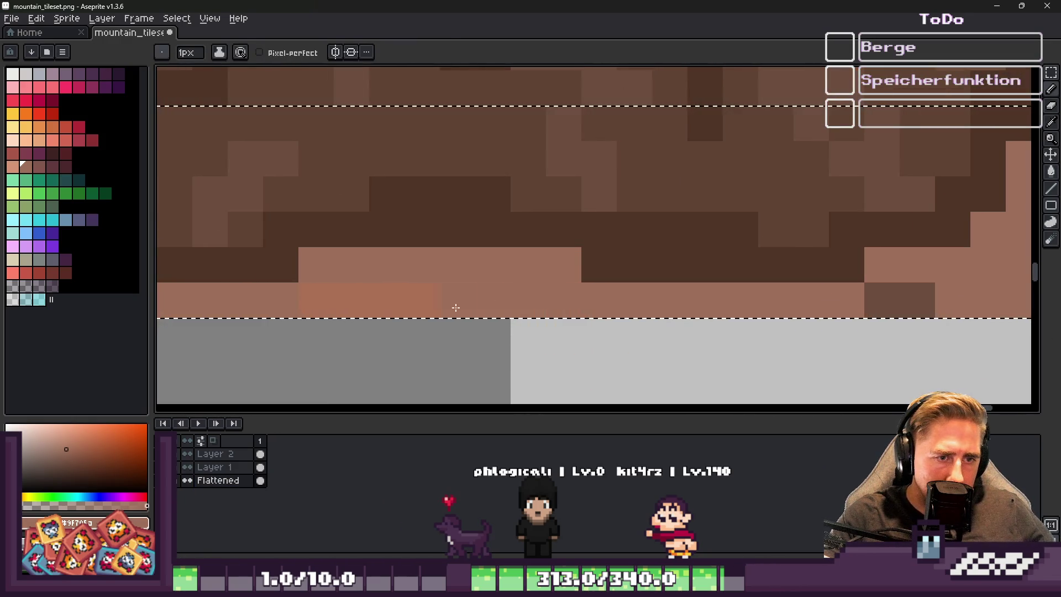
pyautogui.scroll(-3, 495, 307)
pyautogui.scroll(2, 626, 272)
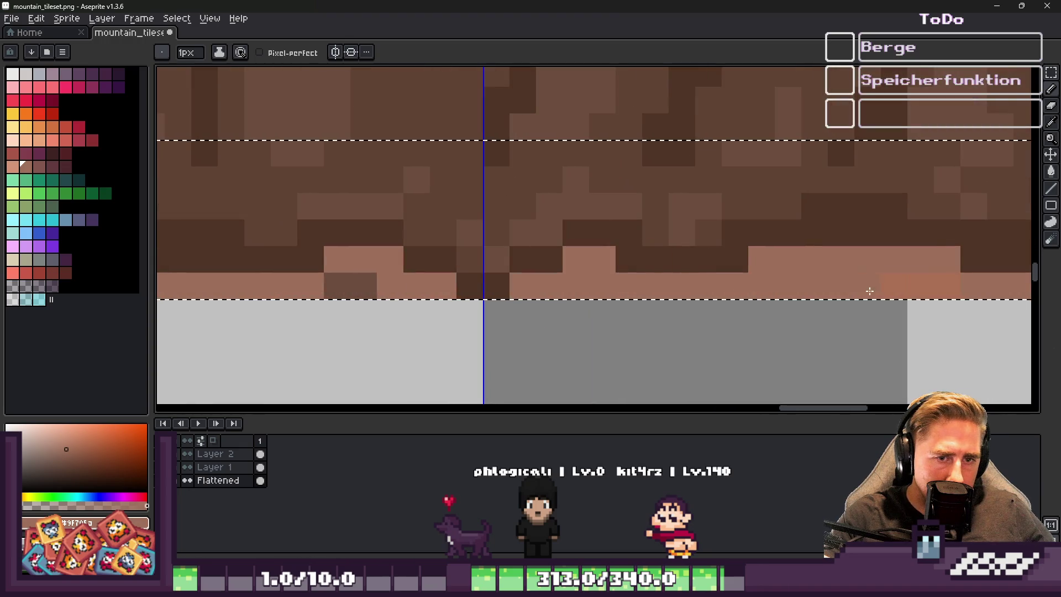
pyautogui.scroll(-2, 575, 285)
pyautogui.hotkey('ctrl', 's')
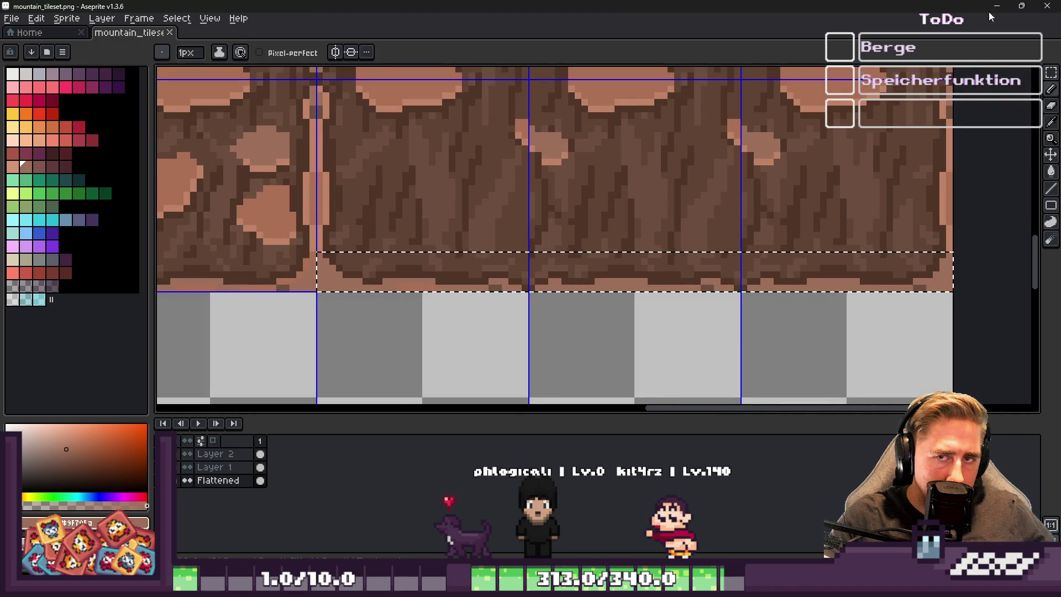
# Minimize Aseprite to review the recoloured edges in Godot, then return to mountain_tileset.png
pyautogui.click(996, 6)
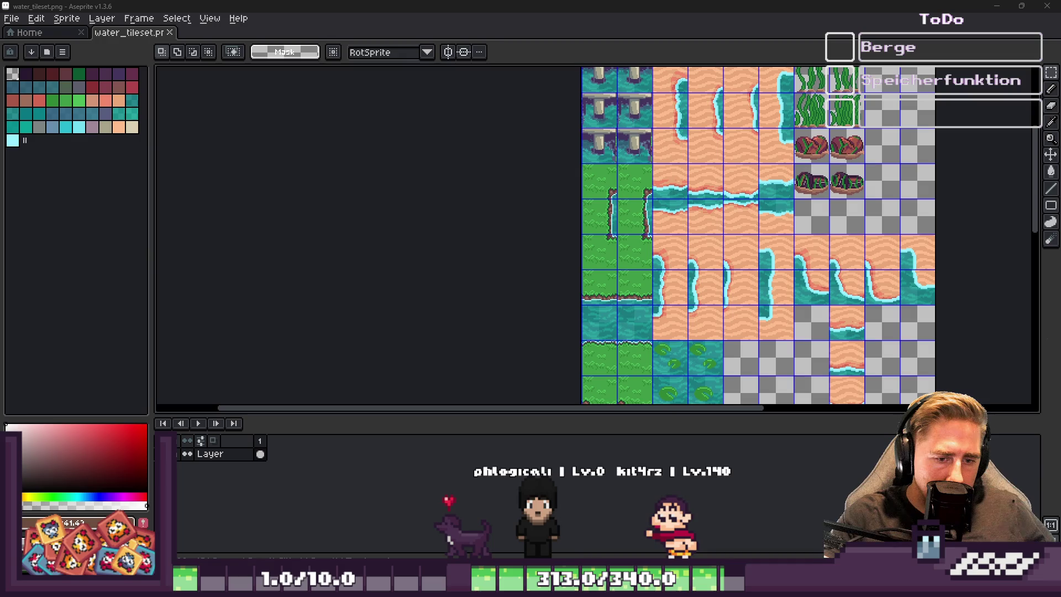
pyautogui.click(636, 525)
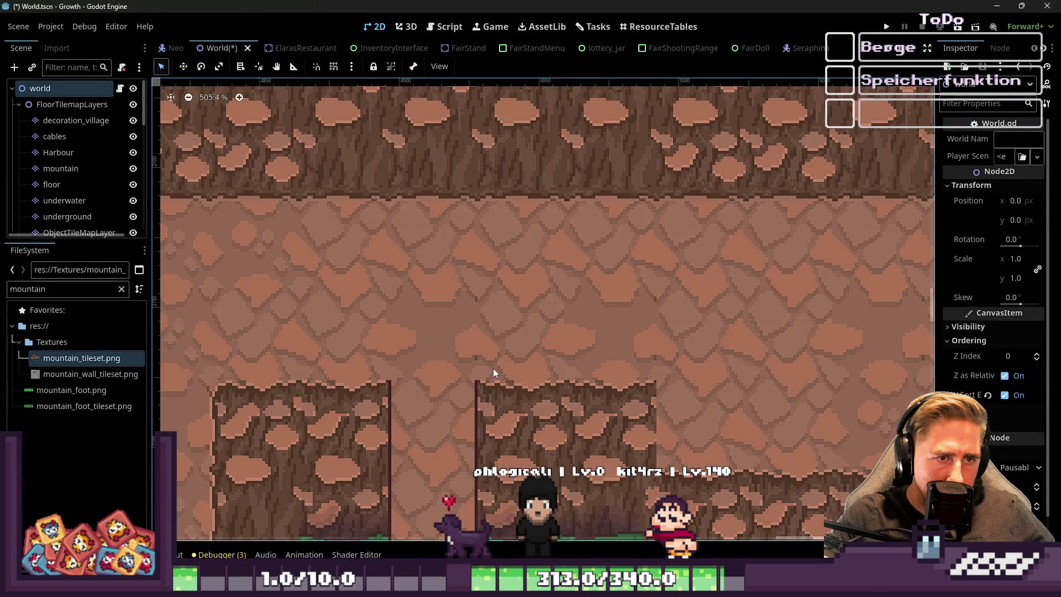
pyautogui.scroll(-4, 493, 368)
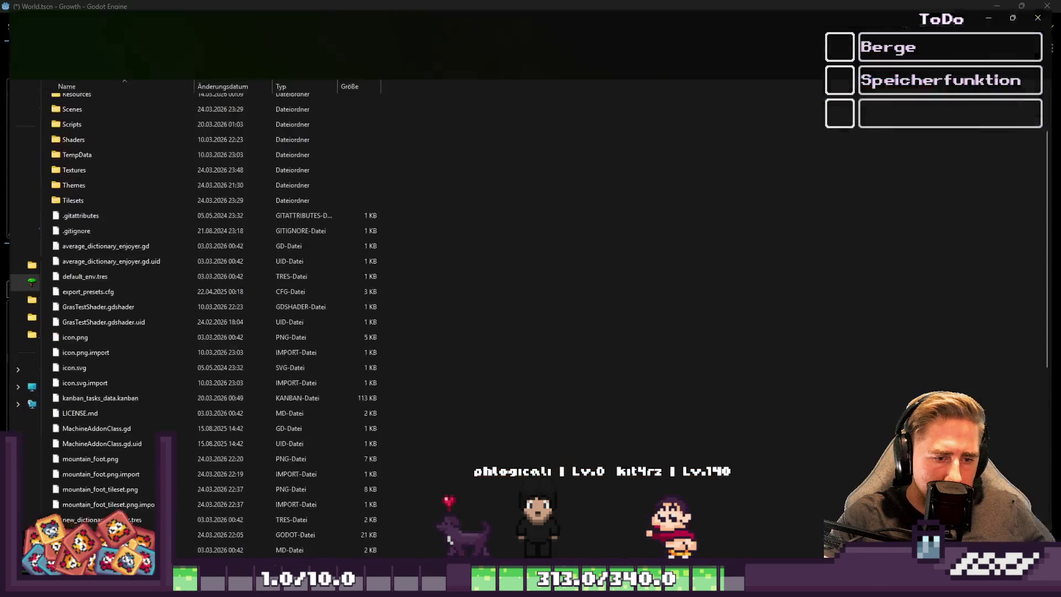
pyautogui.moveTo(520, 545)
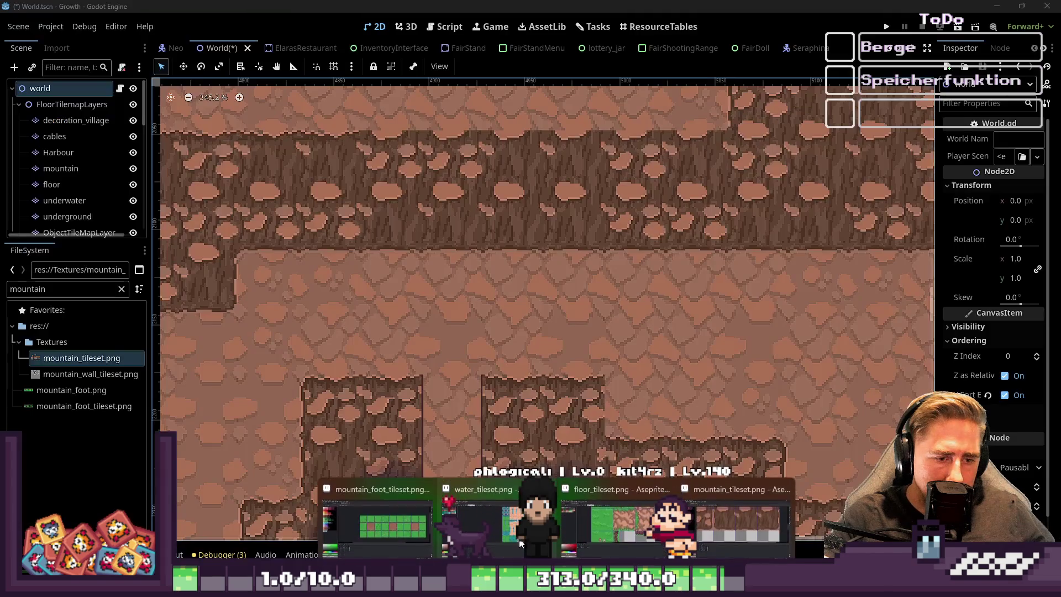
pyautogui.click(738, 523)
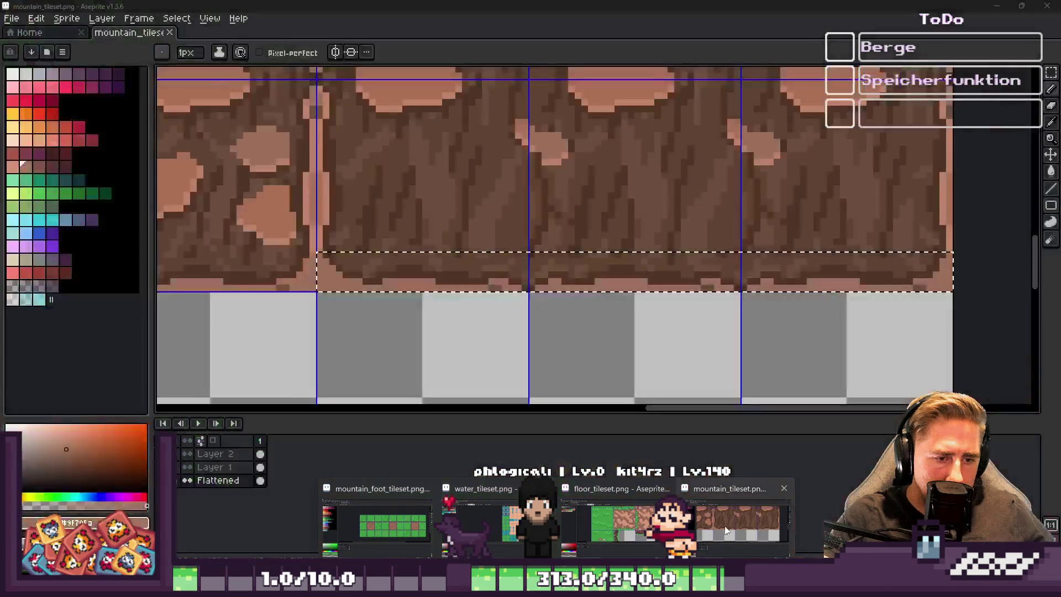
# Select the Pencil, minimize Godot and bring the mountain_tileset.png window back to the front
pyautogui.press('v')
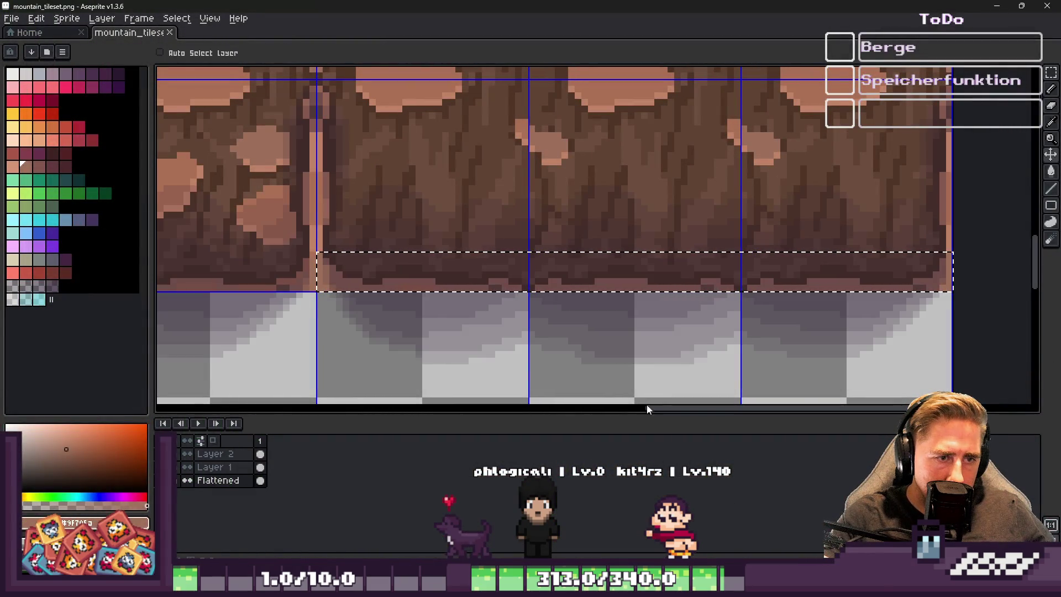
pyautogui.press('b')
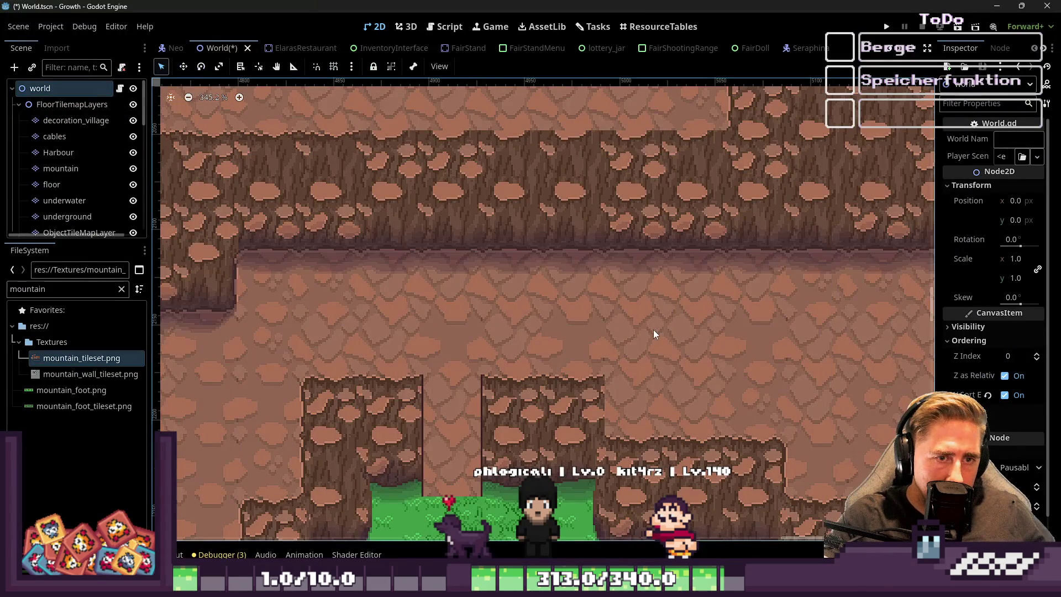
pyautogui.scroll(-5, 646, 329)
pyautogui.scroll(3, 536, 302)
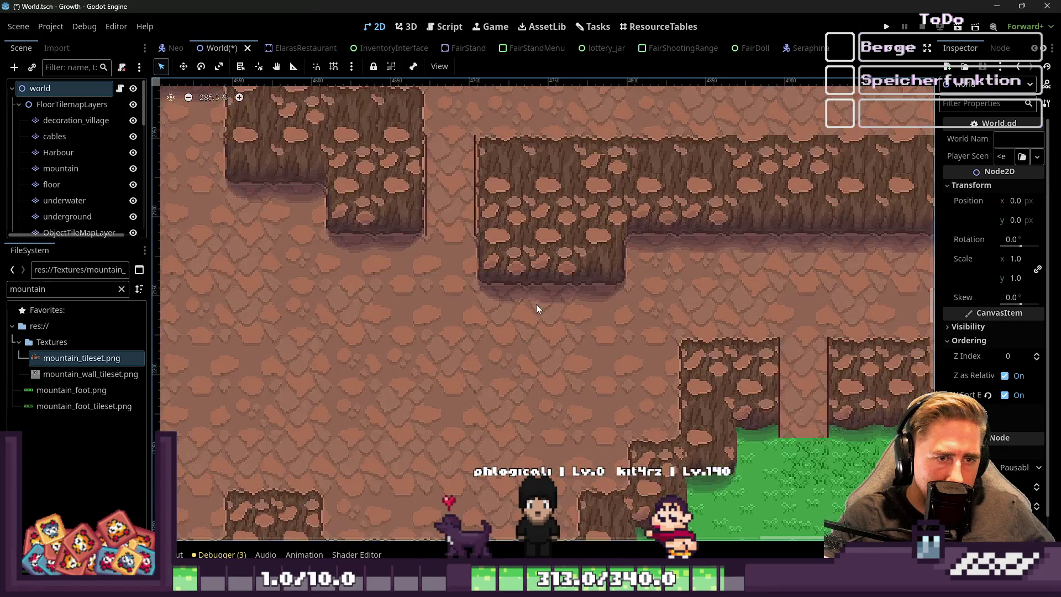
pyautogui.click(1001, 7)
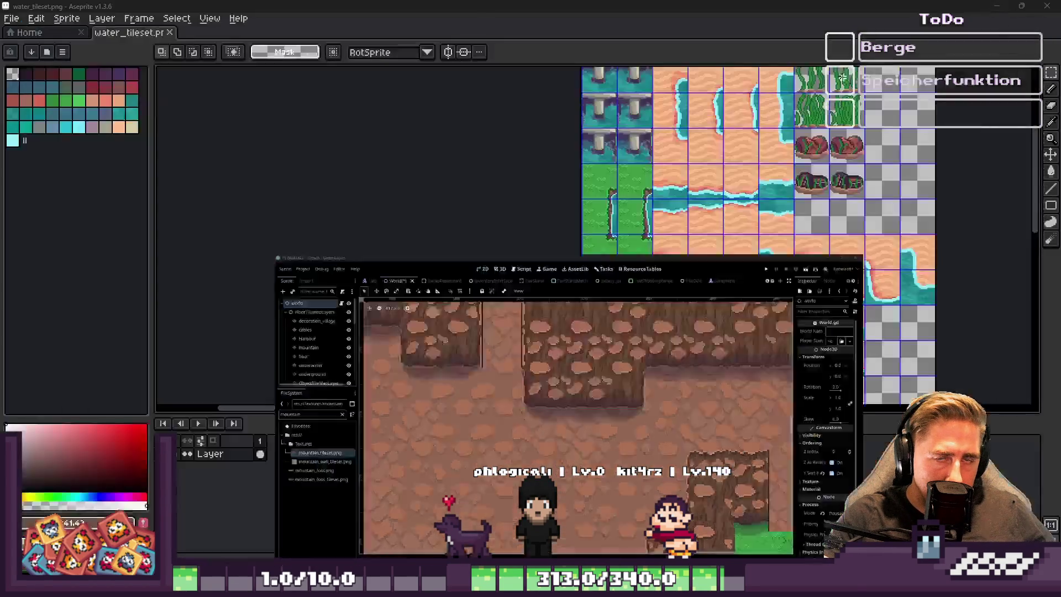
pyautogui.moveTo(410, 539)
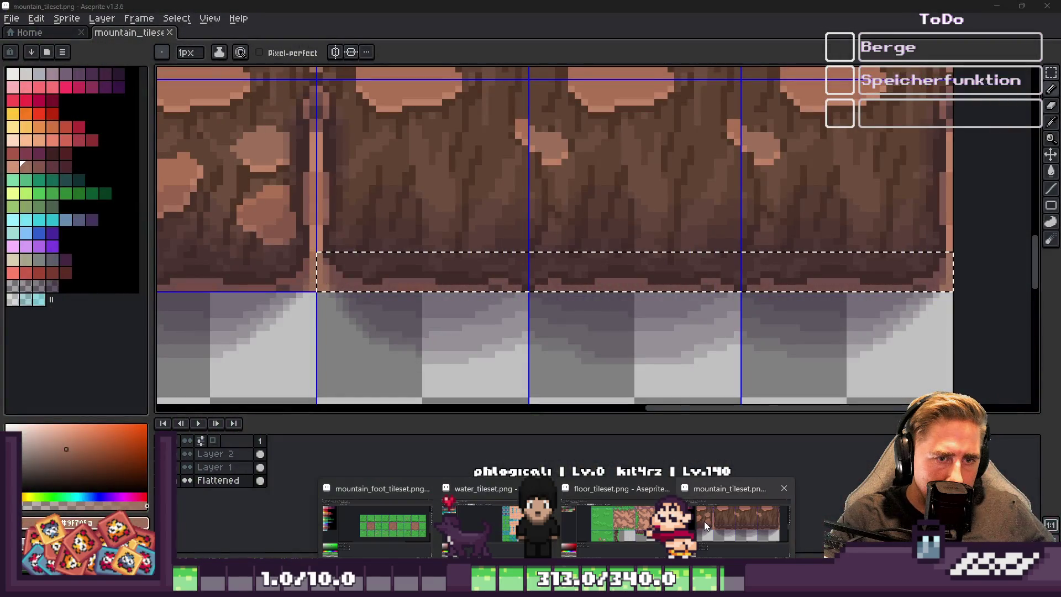
pyautogui.click(704, 522)
pyautogui.scroll(-4, 393, 276)
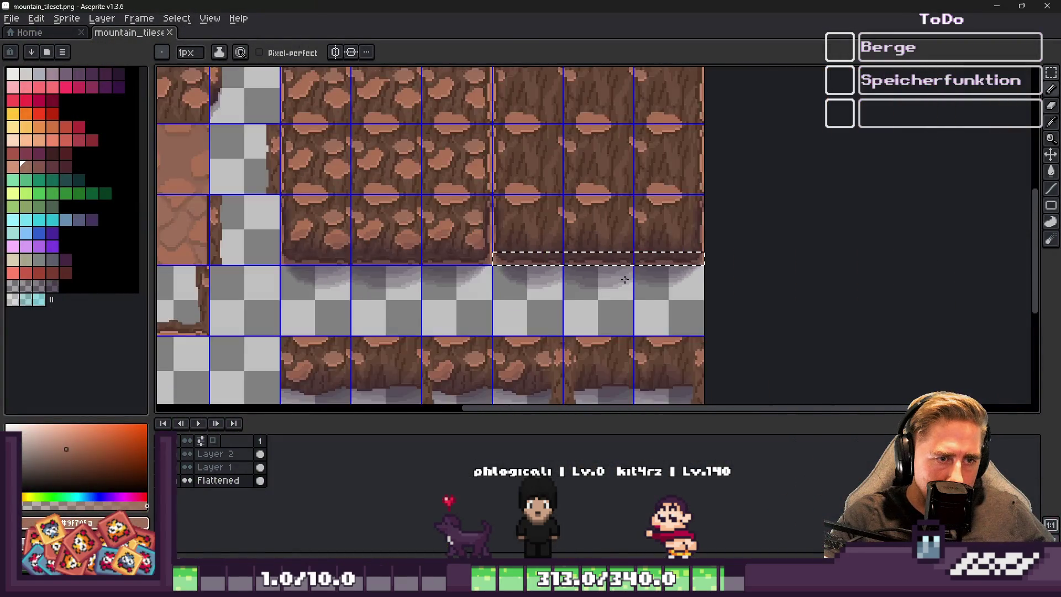
# Marquee-select the thin brown strip along the cliff tile's bottom edge
pyautogui.scroll(5, 389, 272)
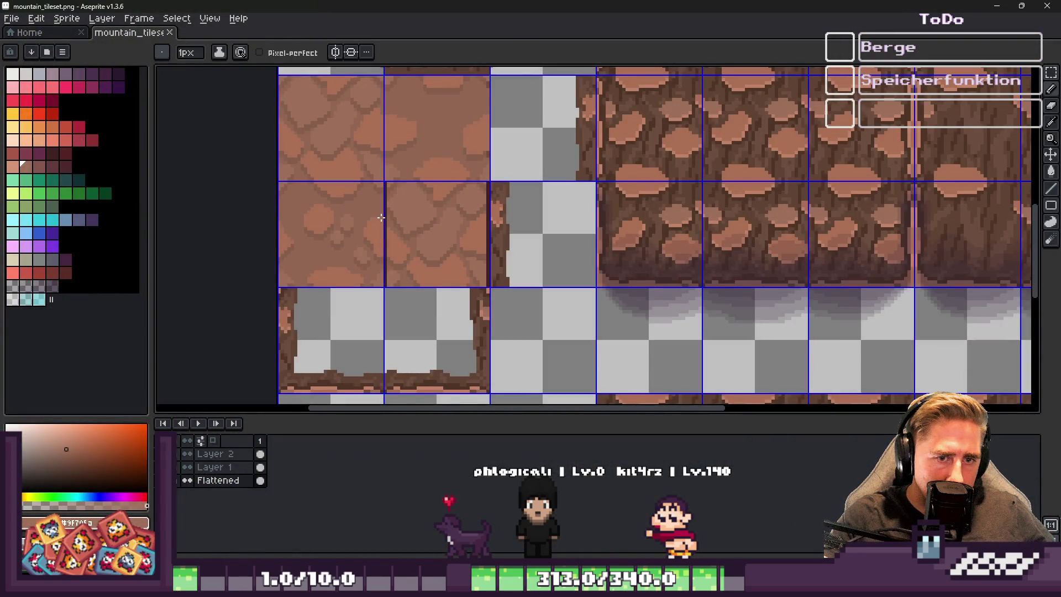
pyautogui.scroll(3, 381, 218)
pyautogui.press('m')
pyautogui.scroll(2, 260, 287)
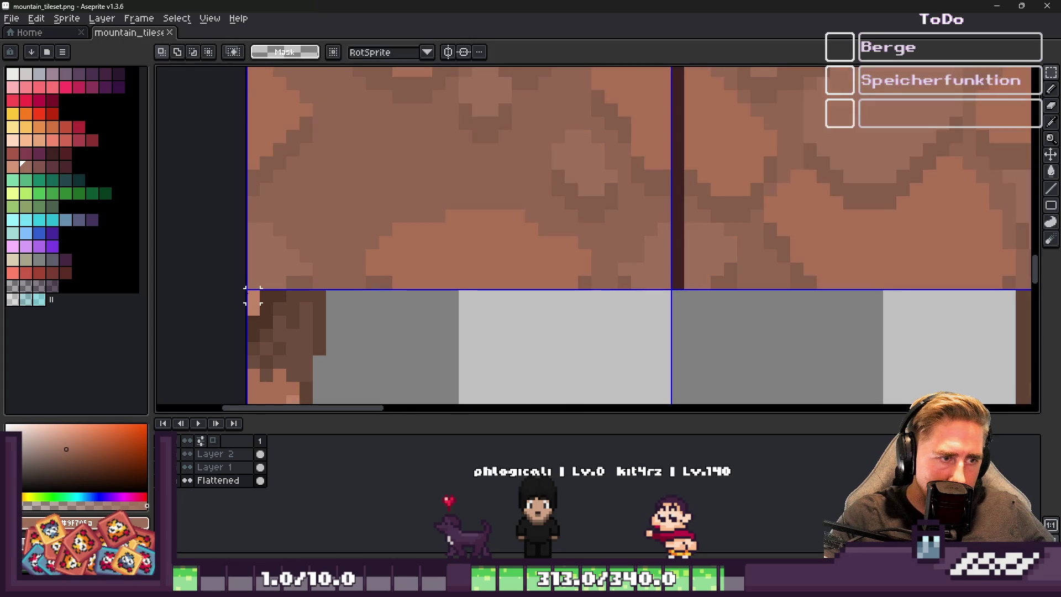
pyautogui.moveTo(254, 282)
pyautogui.mouseDown()
pyautogui.moveTo(841, 213)
pyautogui.moveTo(713, 226)
pyautogui.moveTo(745, 231)
pyautogui.moveTo(740, 243)
pyautogui.mouseUp()
pyautogui.scroll(-8, 444, 240)
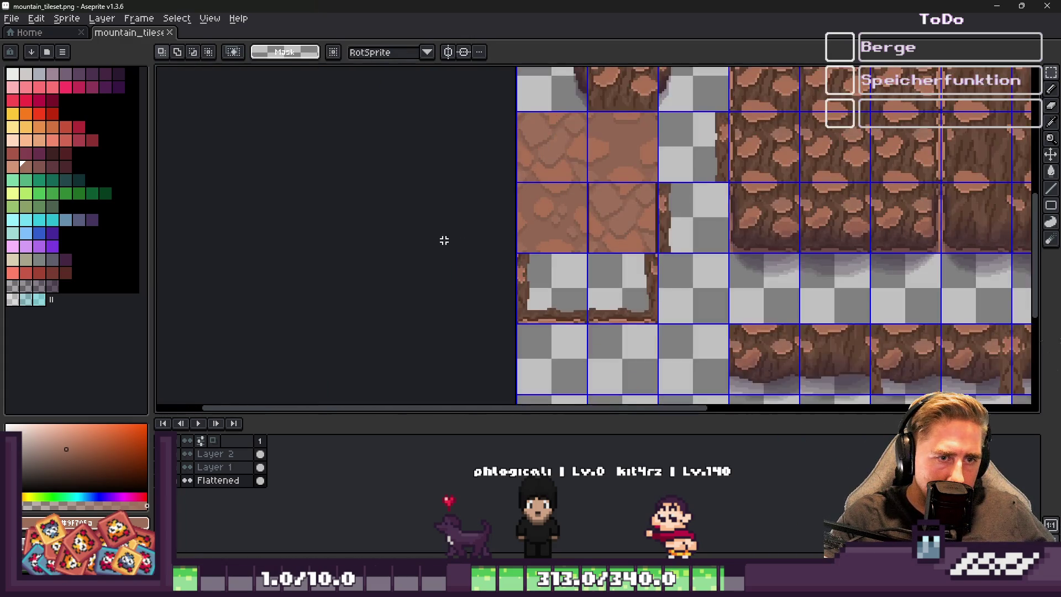
pyautogui.scroll(3, 521, 227)
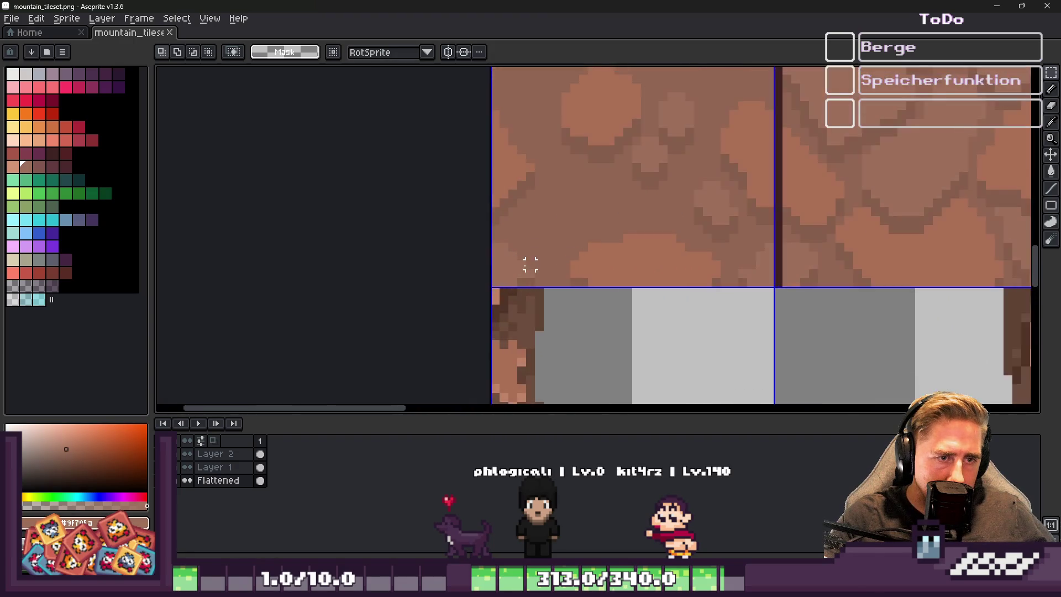
pyautogui.scroll(1, 740, 268)
pyautogui.moveTo(481, 305)
pyautogui.mouseDown()
pyautogui.moveTo(741, 268)
pyautogui.moveTo(726, 267)
pyautogui.moveTo(757, 286)
pyautogui.mouseUp()
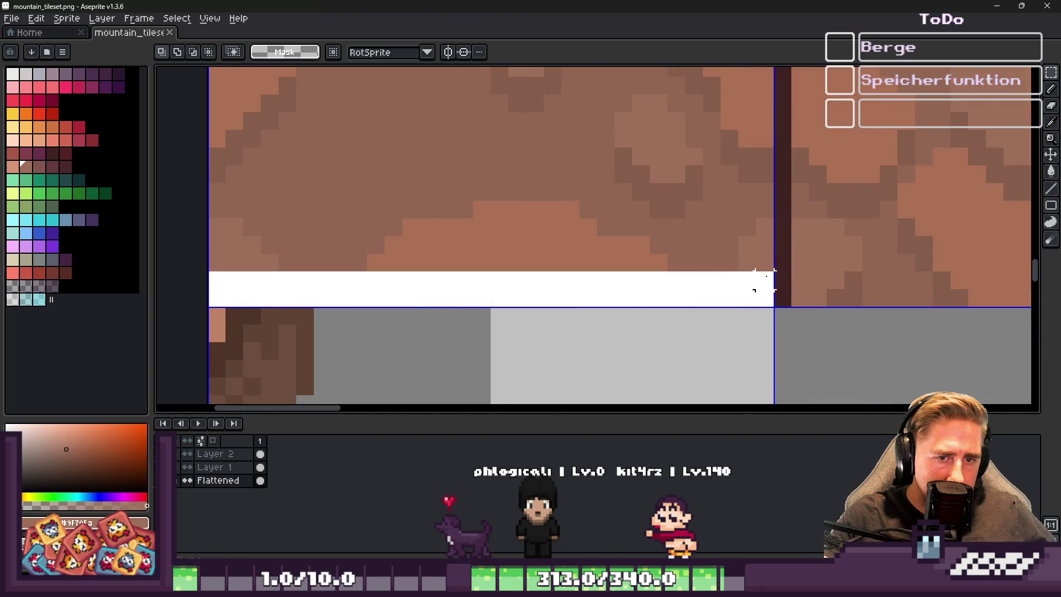
pyautogui.scroll(-4, 446, 225)
pyautogui.scroll(2, 732, 232)
# Copy the strip, paste it onto new Layer 3, and position it at the cliff bottom
pyautogui.hotkey('shift', 'n')
pyautogui.hotkey('shift', 'b')
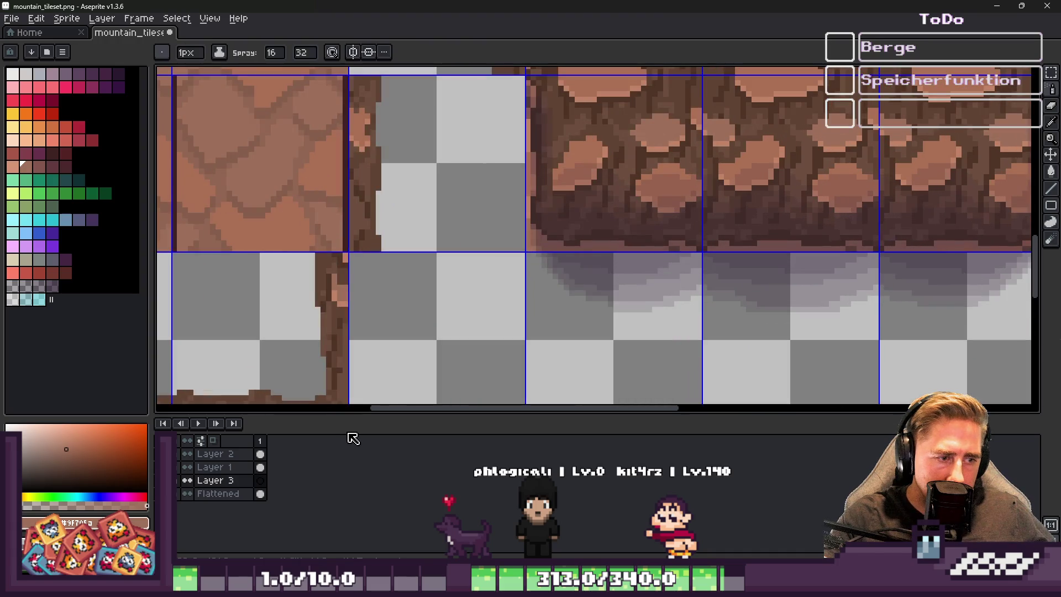
pyautogui.scroll(2, 623, 224)
pyautogui.hotkey('ctrl', 'v')
pyautogui.moveTo(486, 282); pyautogui.dragTo(511, 283)
pyautogui.scroll(-3, 301, 254)
pyautogui.scroll(2, 559, 247)
pyautogui.moveTo(165, 290)
pyautogui.mouseDown()
pyautogui.moveTo(492, 292)
pyautogui.moveTo(339, 296)
pyautogui.mouseUp()
pyautogui.scroll(2, 492, 299)
pyautogui.press('Return')
pyautogui.scroll(-2, 332, 293)
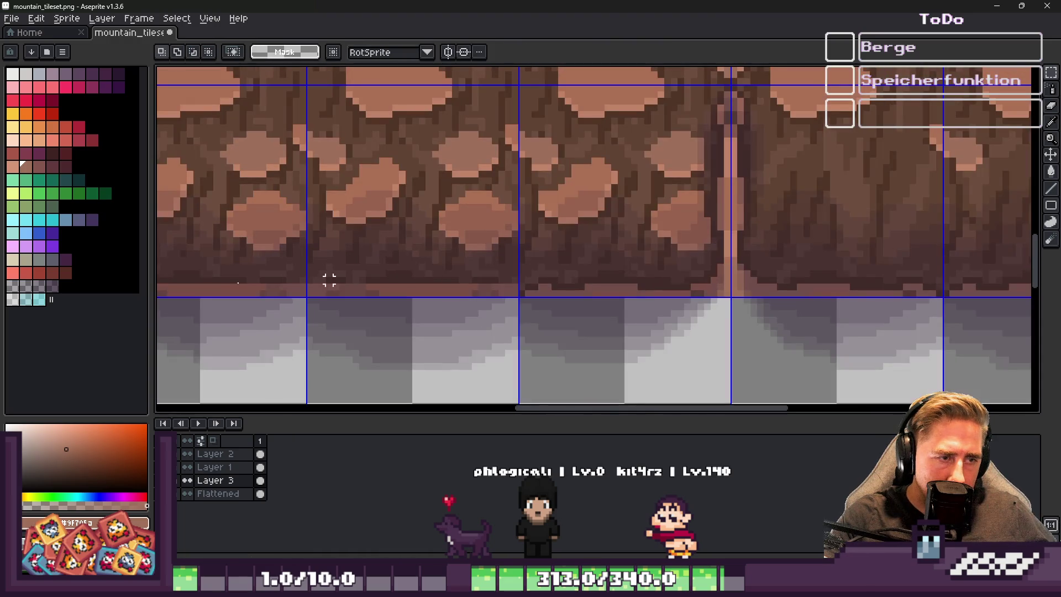
# Repeat the edge by moving 64x32 two-tile sections two tiles right twice, committing each move
pyautogui.moveTo(264, 247)
pyautogui.mouseDown()
pyautogui.moveTo(360, 224)
pyautogui.moveTo(324, 255)
pyautogui.mouseUp()
pyautogui.moveTo(229, 201); pyautogui.dragTo(634, 211)
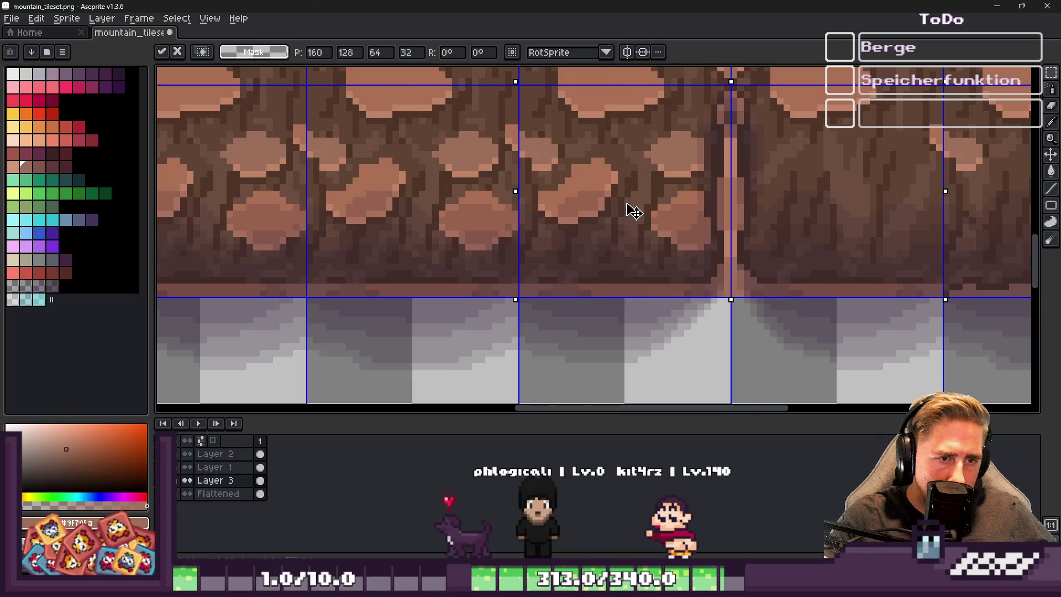
pyautogui.press('Return')
pyautogui.hotkey('ctrl', 'd')
pyautogui.scroll(-2, 608, 210)
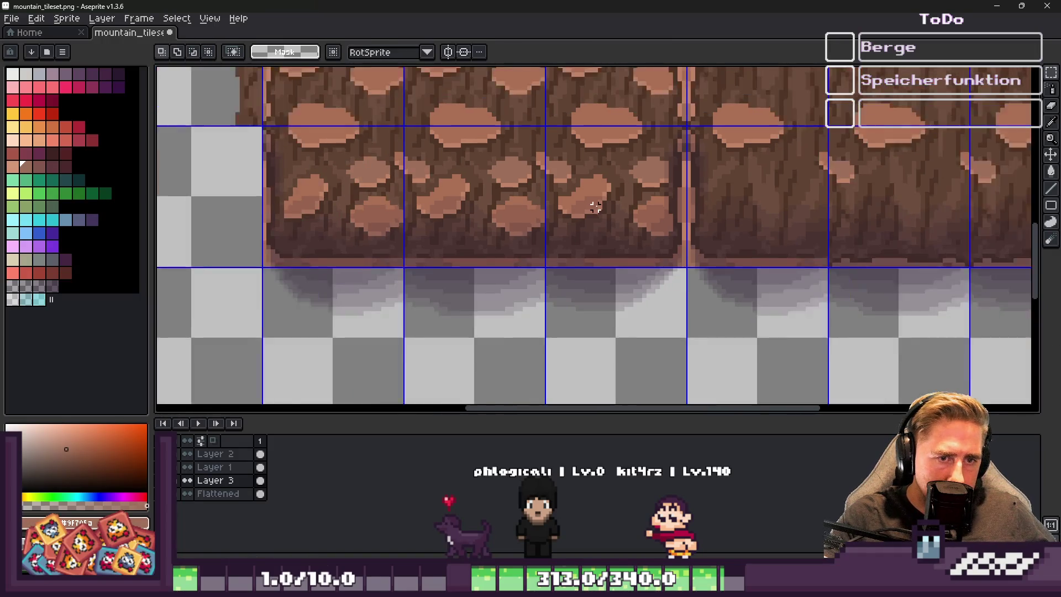
pyautogui.scroll(2, 595, 207)
pyautogui.hotkey('ctrl', 'shift', 'd')
pyautogui.moveTo(616, 230); pyautogui.dragTo(924, 225)
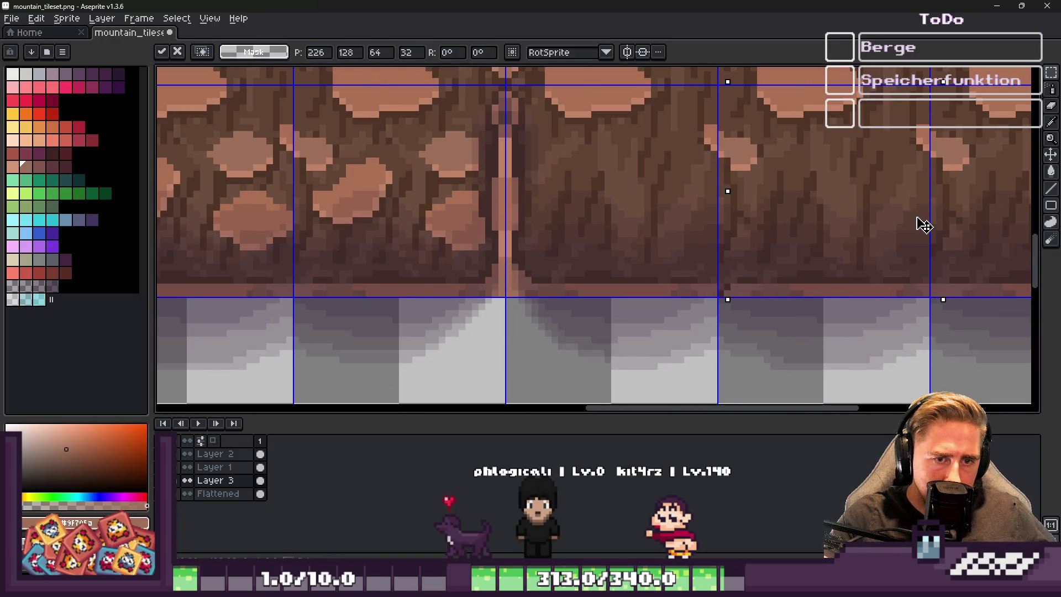
pyautogui.press('Return')
pyautogui.hotkey('ctrl', 'd')
pyautogui.scroll(-2, 675, 247)
pyautogui.scroll(2, 832, 255)
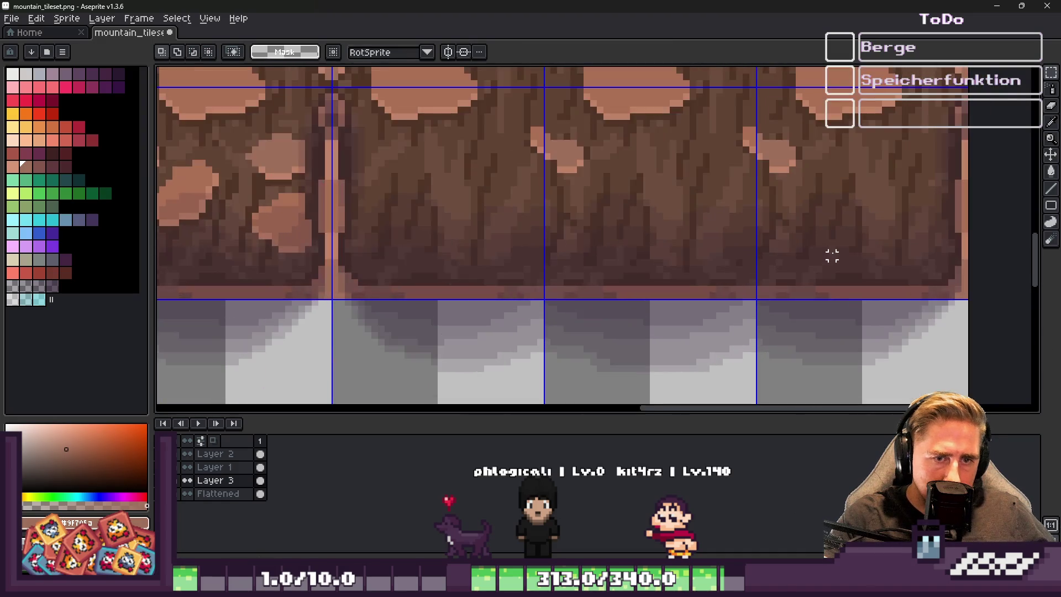
pyautogui.scroll(2, 832, 256)
pyautogui.scroll(-1, 419, 303)
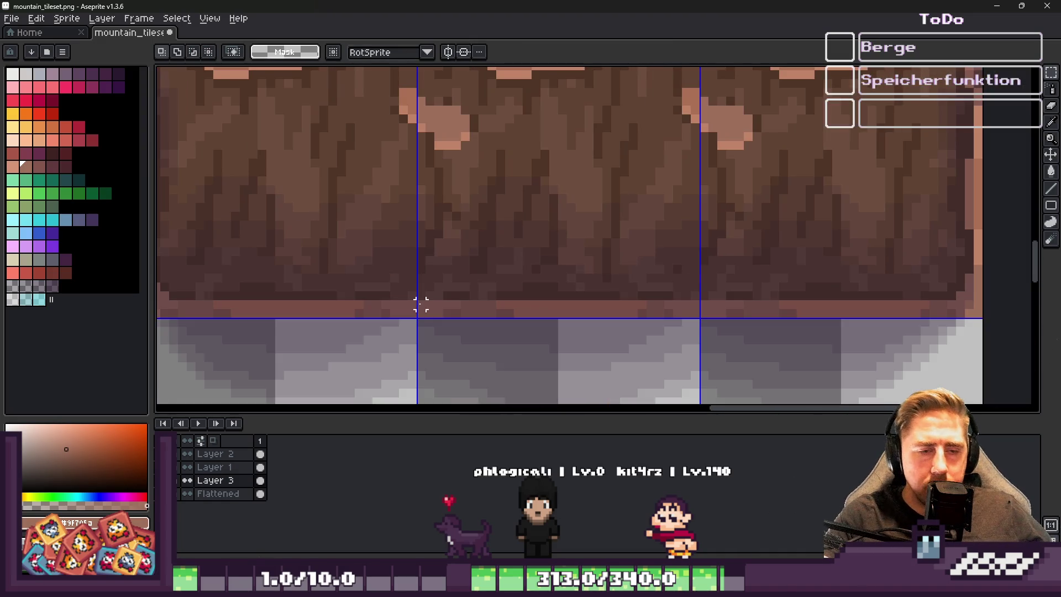
# Lower Layer 3's opacity to 25% in its Layer Properties
pyautogui.doubleClick(252, 482)
pyautogui.click(1008, 357)
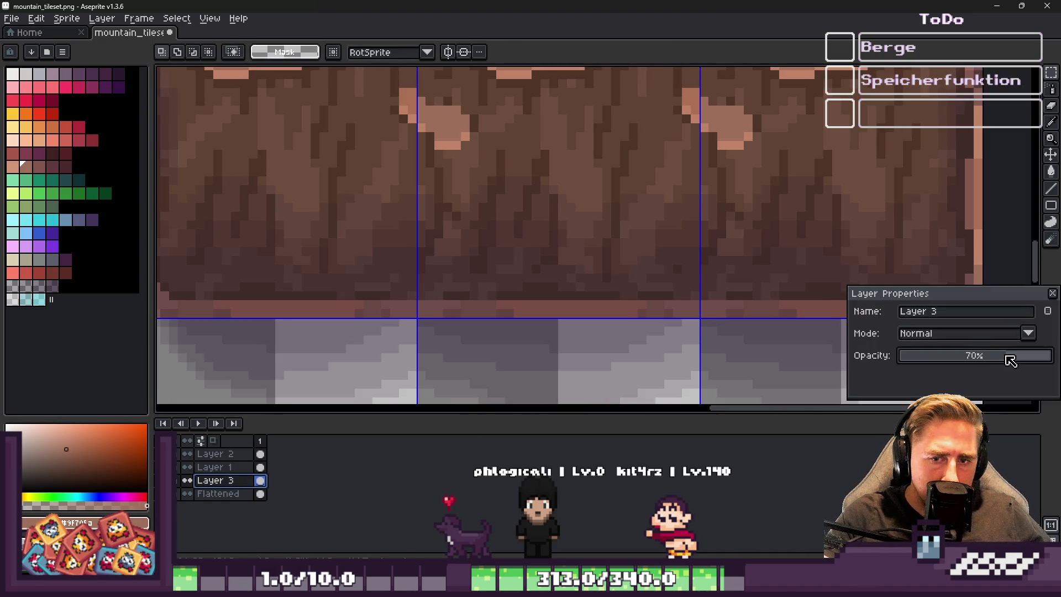
pyautogui.moveTo(972, 361); pyautogui.dragTo(944, 360)
pyautogui.scroll(-1, 629, 256)
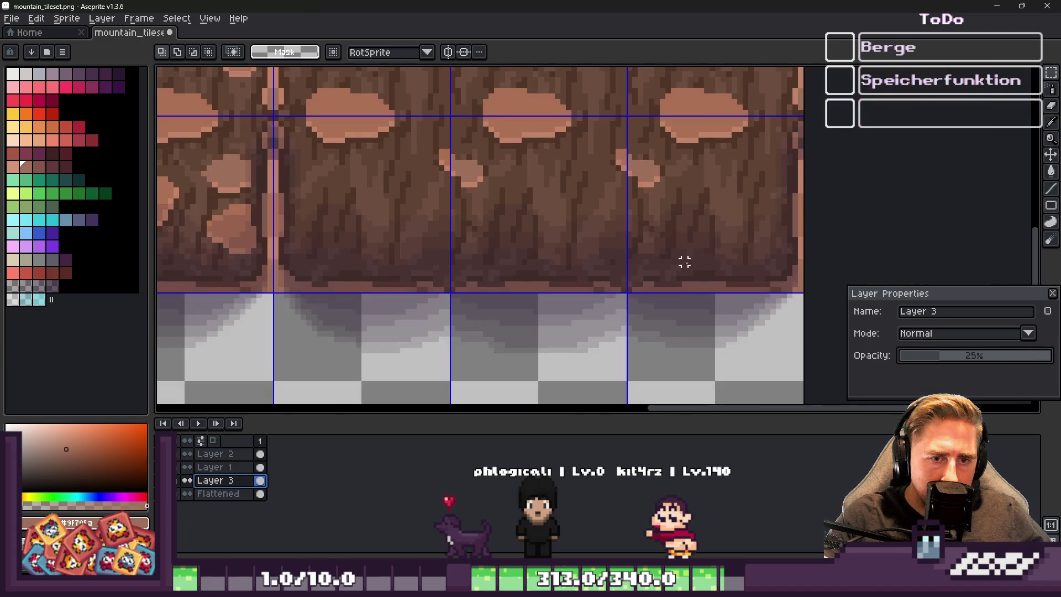
pyautogui.click(1053, 293)
# Darken a run of pixels along the cliff's bottom edge with the 1px pencil
pyautogui.scroll(2, 646, 301)
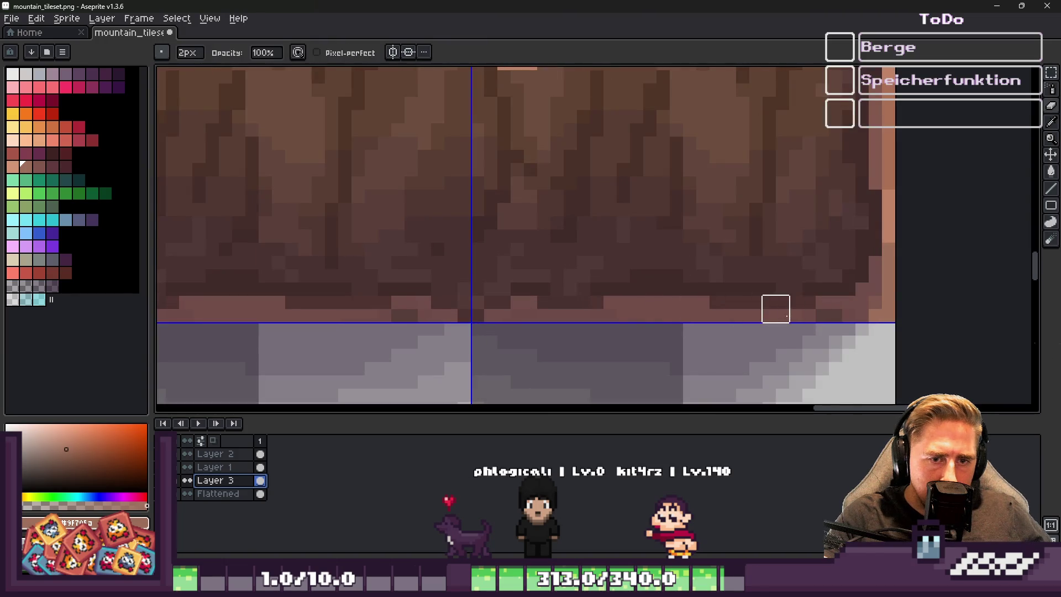
pyautogui.scroll(3, 793, 273)
pyautogui.scroll(-3, 732, 272)
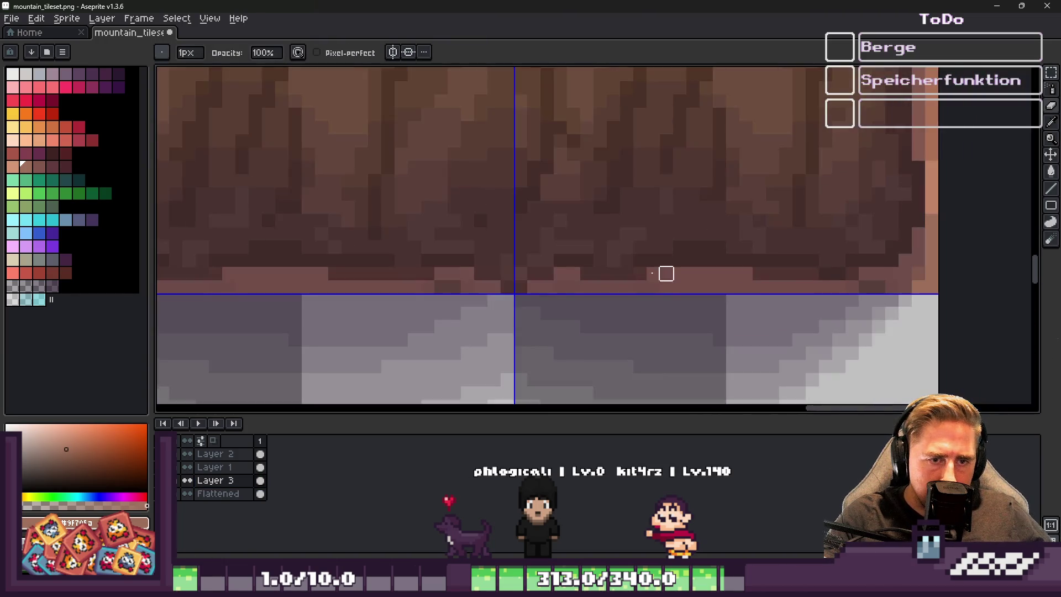
pyautogui.scroll(2, 638, 271)
pyautogui.scroll(-2, 637, 271)
pyautogui.scroll(2, 805, 272)
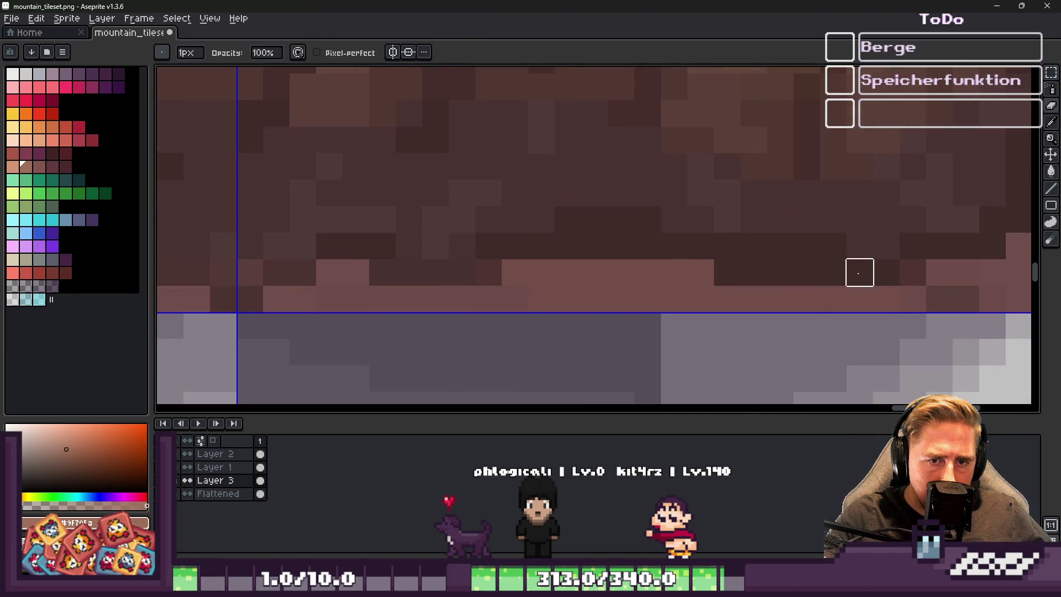
pyautogui.scroll(-1, 624, 271)
pyautogui.scroll(1, 557, 271)
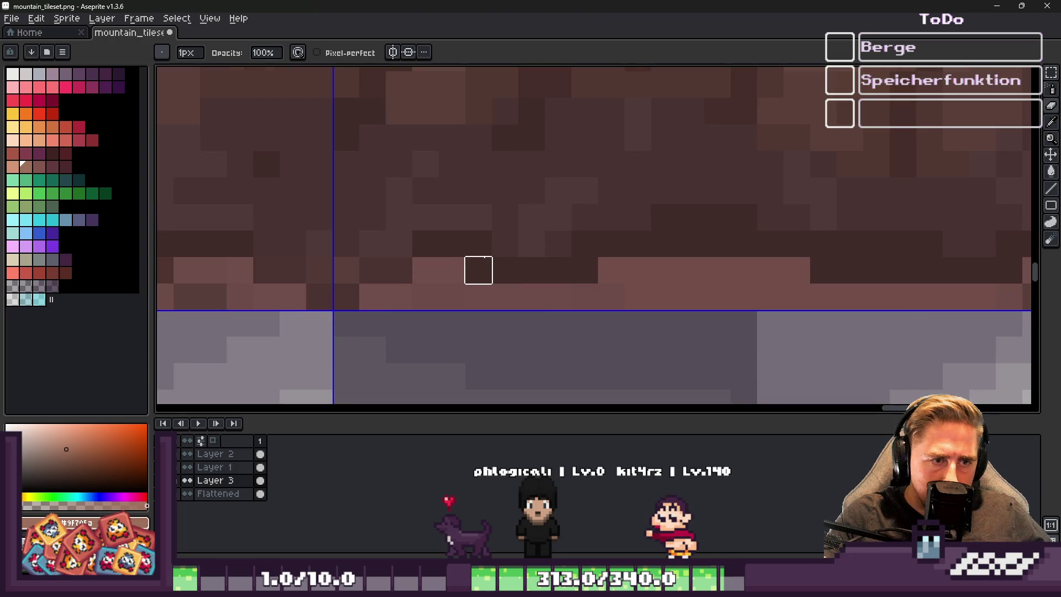
pyautogui.scroll(-5, 734, 267)
pyautogui.scroll(2, 493, 256)
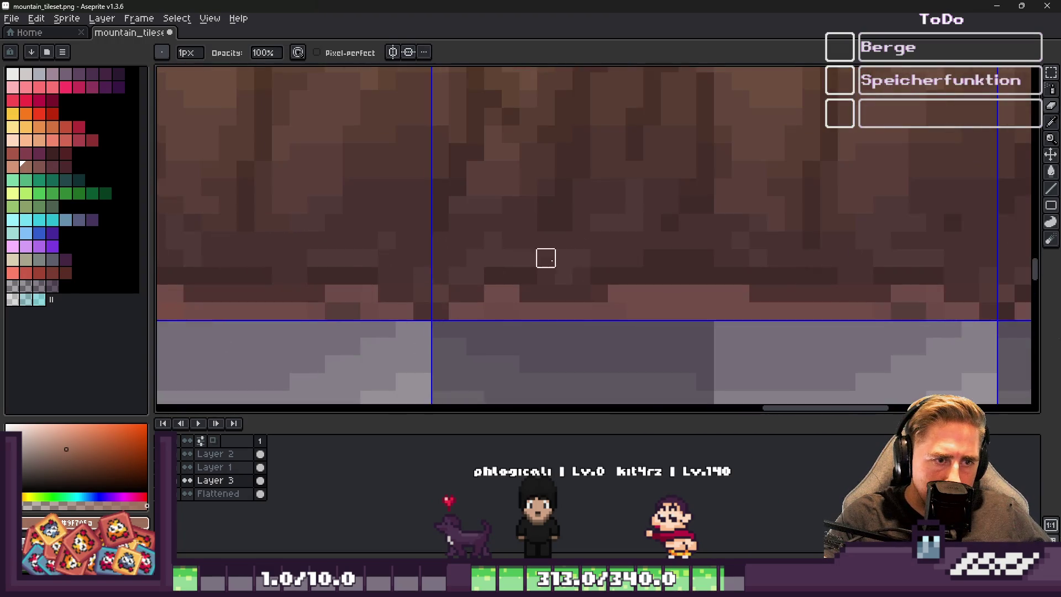
pyautogui.scroll(1, 628, 257)
pyautogui.scroll(2, 900, 279)
pyautogui.press('v')
pyautogui.press('b')
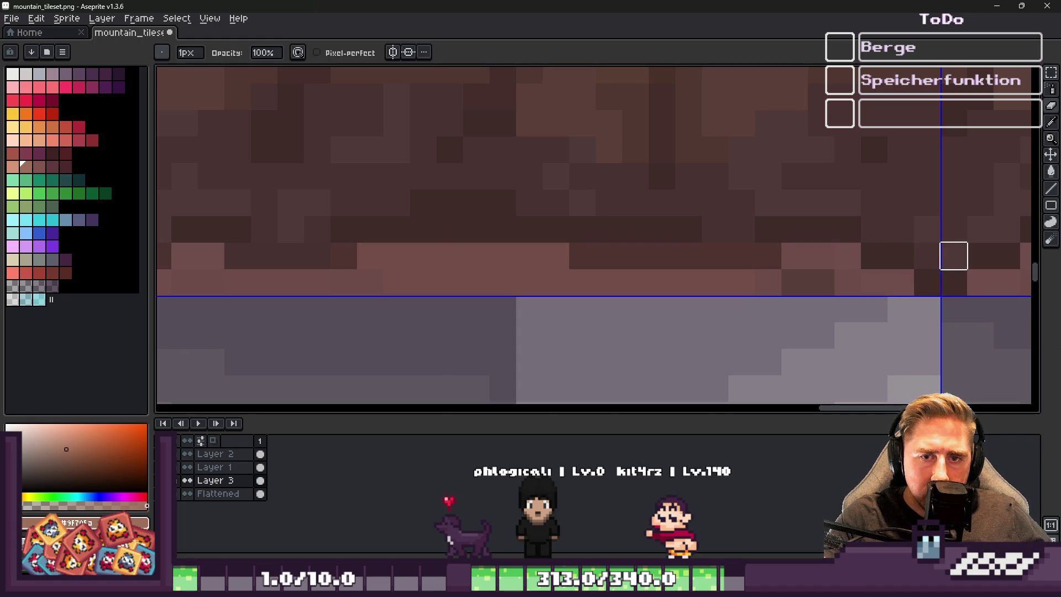
pyautogui.scroll(-1, 760, 254)
pyautogui.scroll(1, 785, 243)
pyautogui.moveTo(769, 266); pyautogui.dragTo(584, 266)
pyautogui.moveTo(319, 266); pyautogui.dragTo(291, 266)
# Paint a darker 2px stroke along the bottom edge row
pyautogui.scroll(-1, 563, 208)
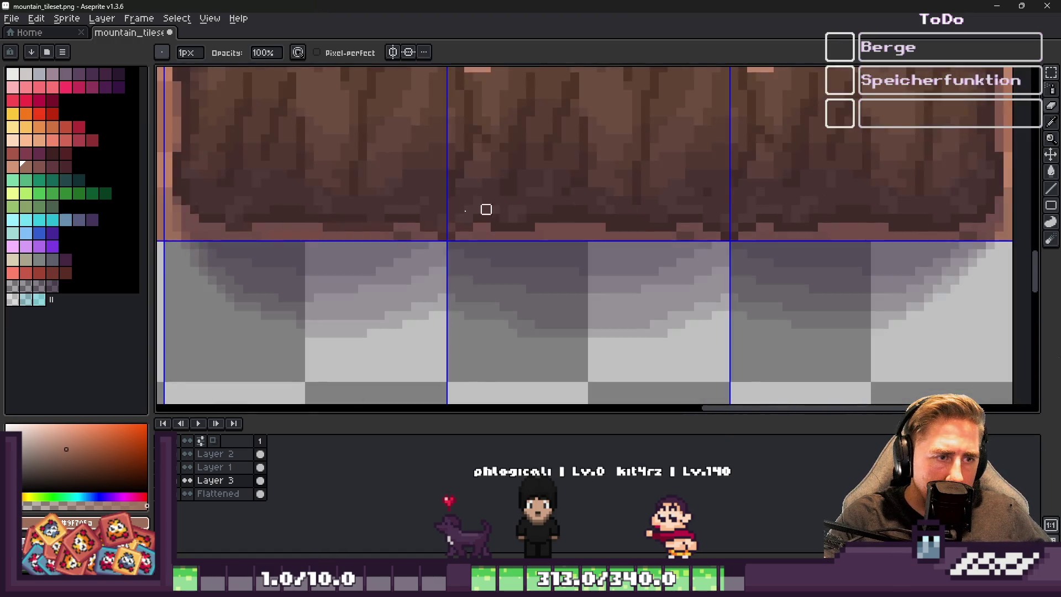
pyautogui.scroll(1, 781, 268)
pyautogui.scroll(1, 725, 251)
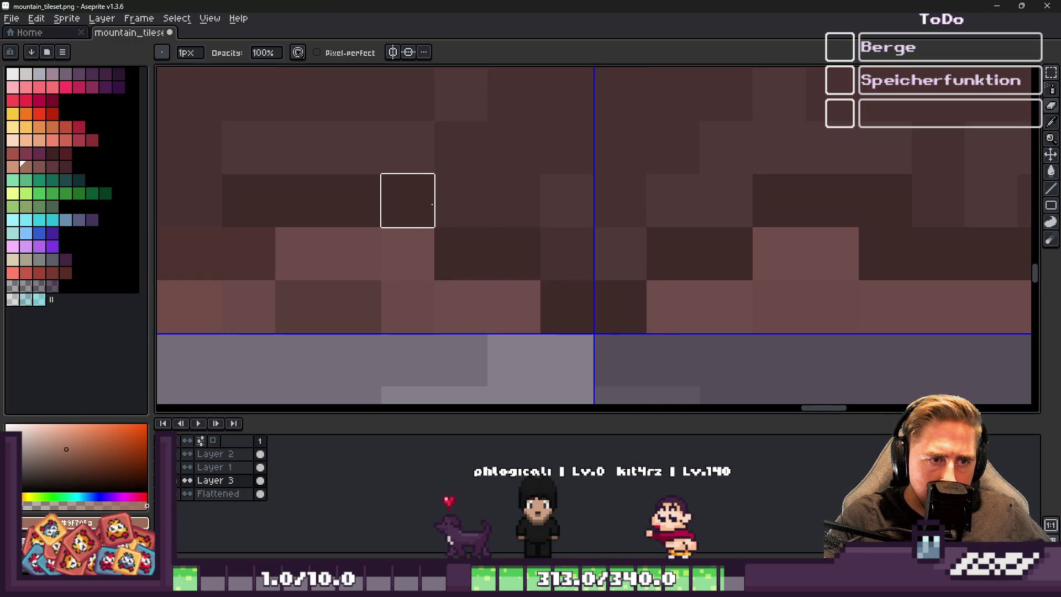
pyautogui.scroll(-2, 806, 234)
pyautogui.scroll(2, 588, 221)
pyautogui.scroll(-1, 723, 251)
pyautogui.press('+')
pyautogui.moveTo(829, 243)
pyautogui.mouseDown()
pyautogui.moveTo(855, 243)
pyautogui.moveTo(643, 243)
pyautogui.mouseUp()
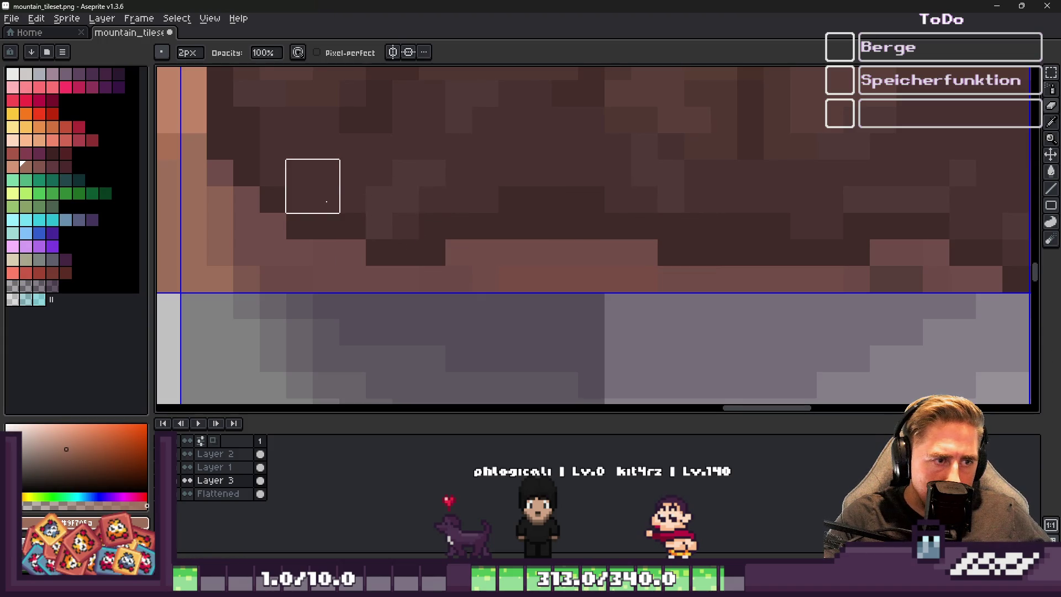
# Darken a stray pixel on the cliff's bottom edge and save mountain_tileset.png
pyautogui.scroll(-3, 644, 266)
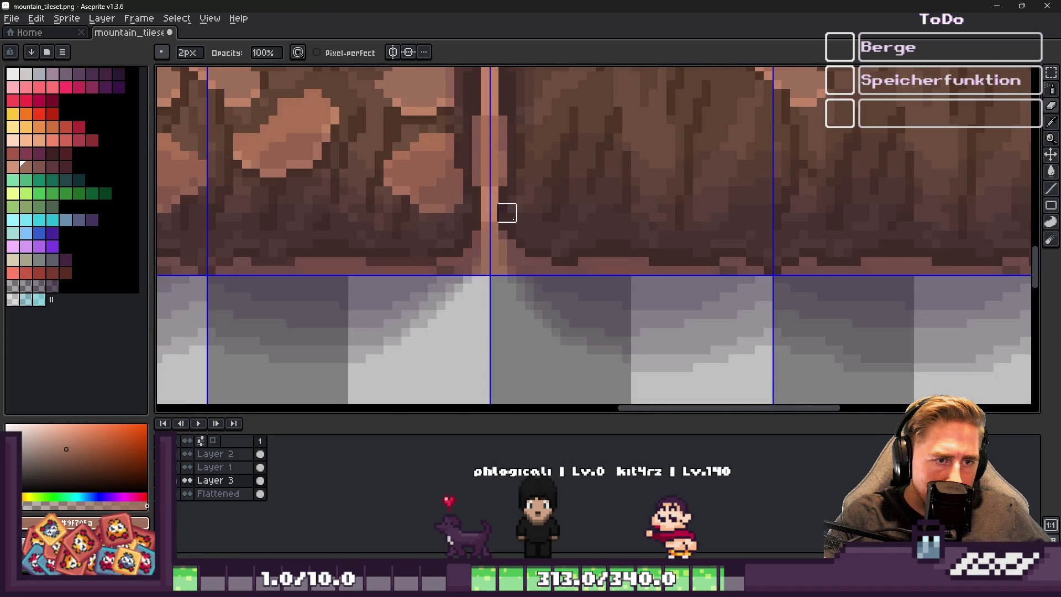
pyautogui.scroll(2, 507, 212)
pyautogui.scroll(-3, 589, 218)
pyautogui.scroll(-1, 708, 248)
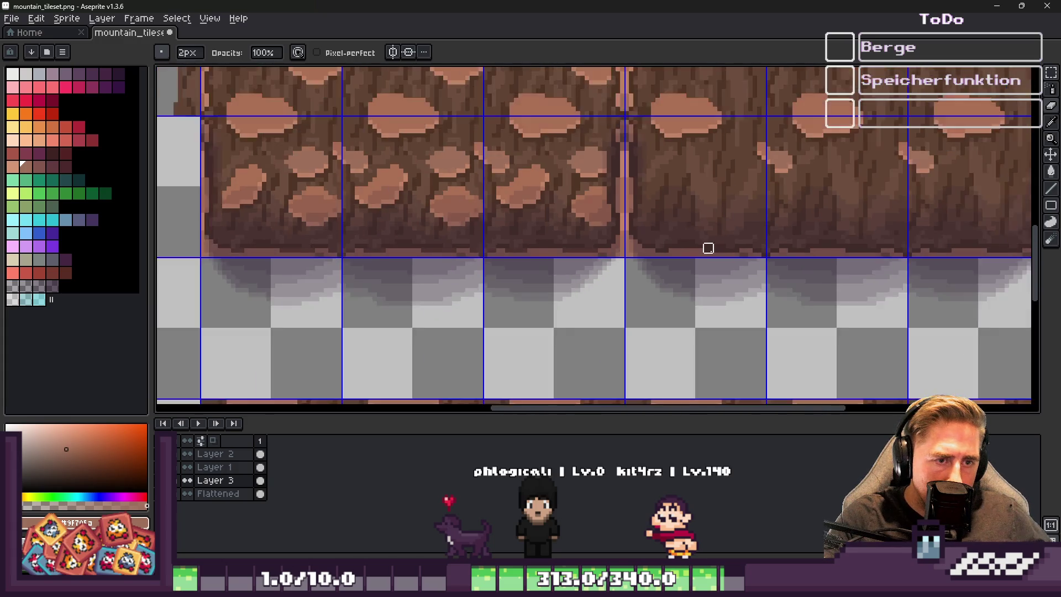
pyautogui.scroll(5, 708, 248)
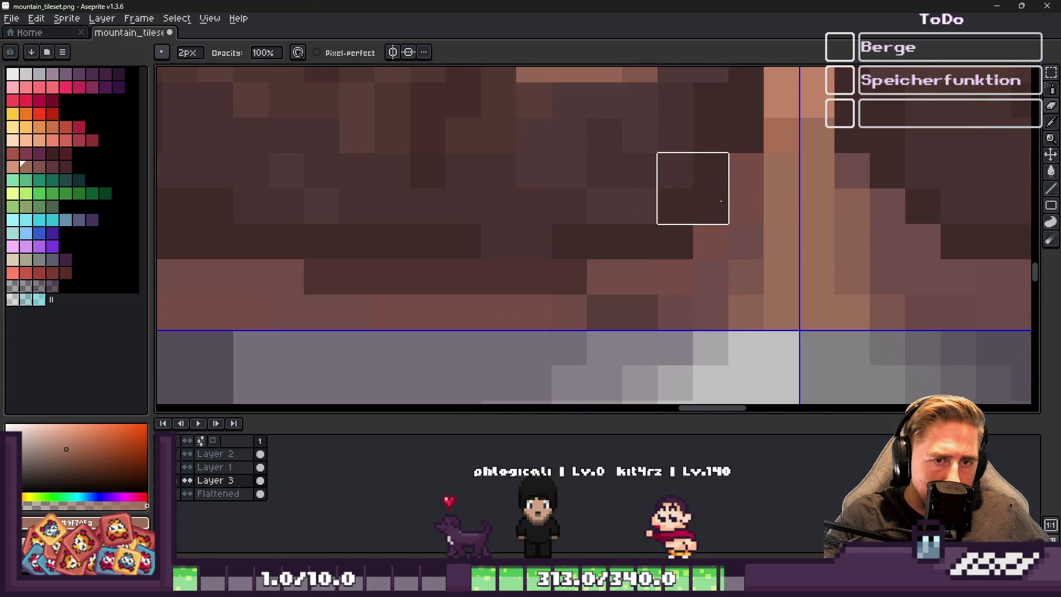
pyautogui.scroll(-3, 735, 299)
pyautogui.scroll(1, 619, 297)
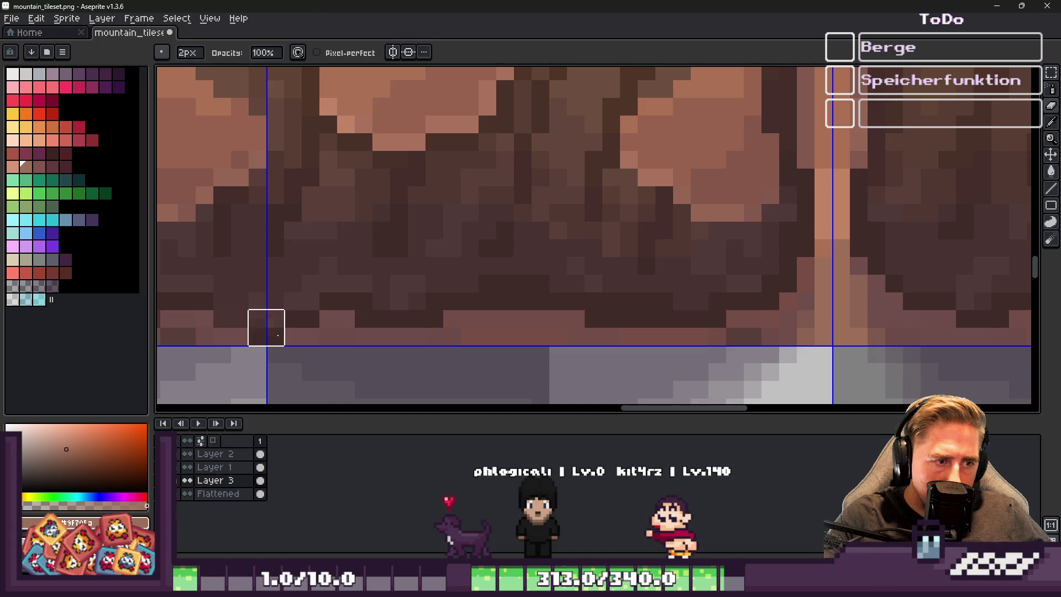
pyautogui.scroll(-2, 420, 296)
pyautogui.scroll(4, 453, 284)
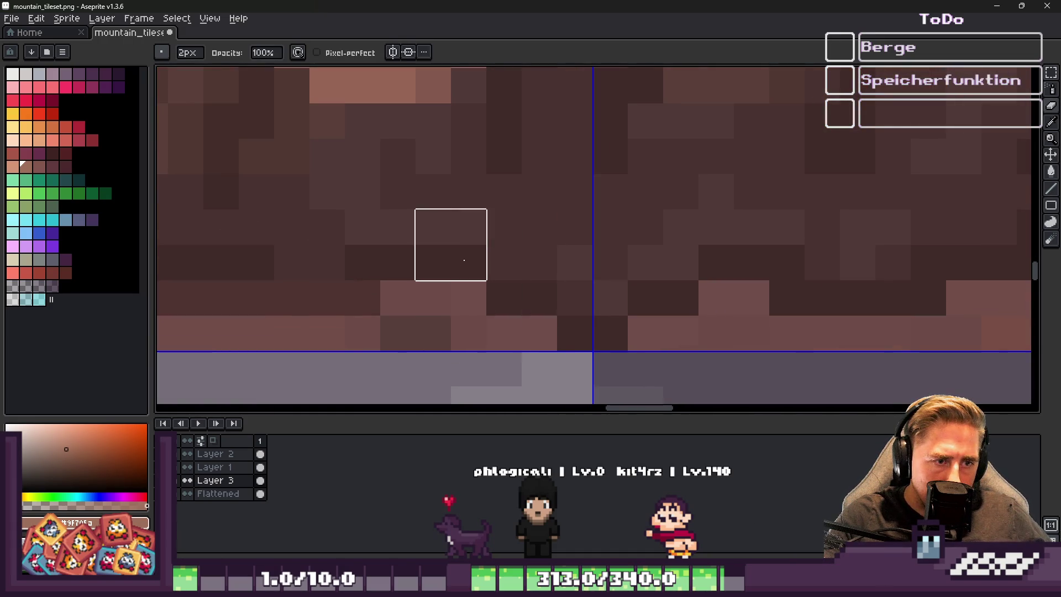
pyautogui.scroll(-3, 664, 282)
pyautogui.scroll(2, 608, 293)
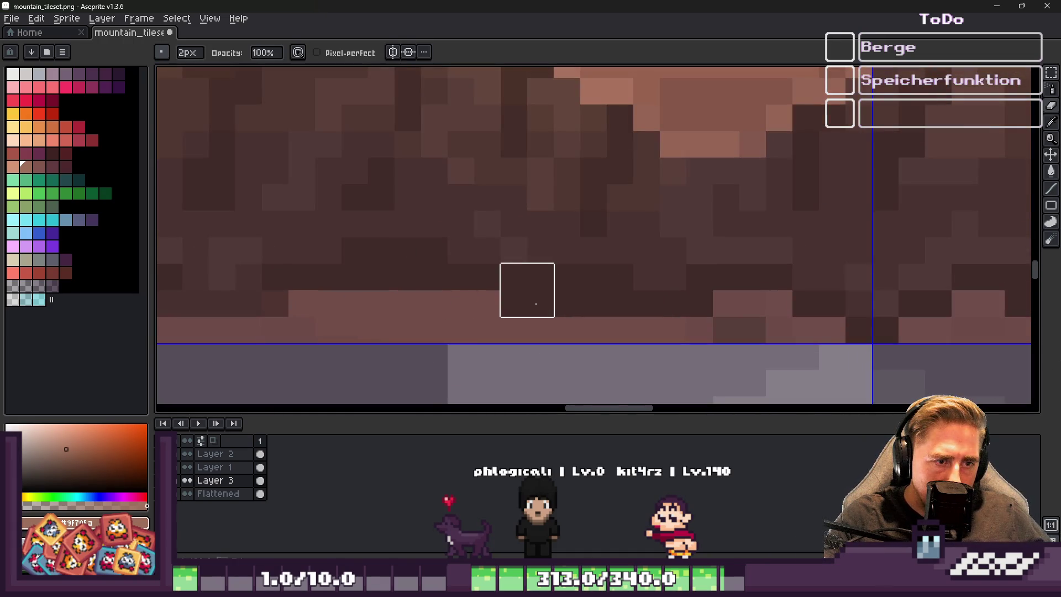
pyautogui.scroll(-2, 715, 263)
pyautogui.scroll(2, 459, 279)
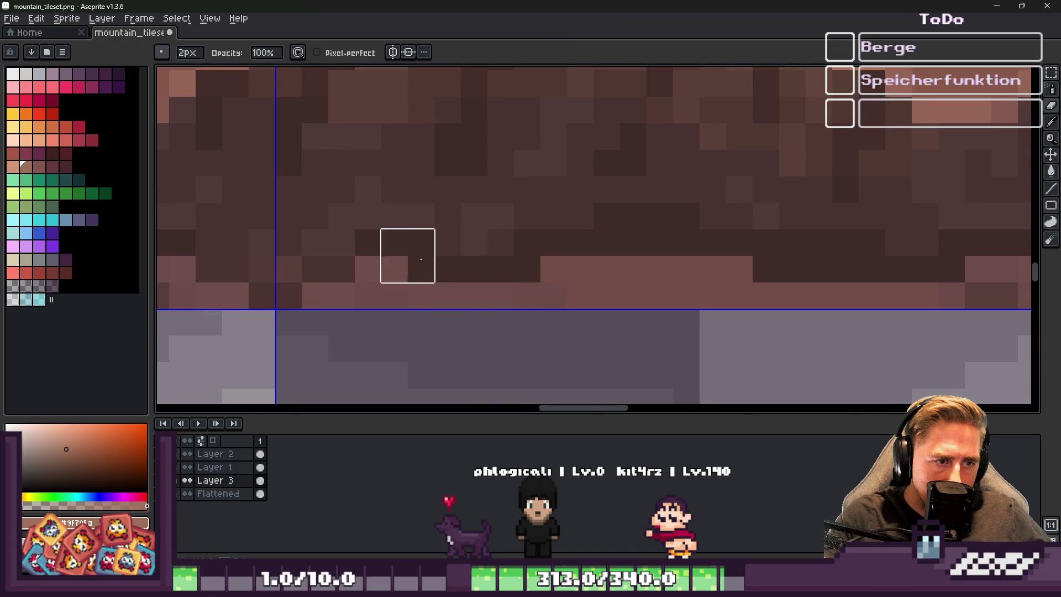
pyautogui.scroll(-2, 765, 284)
pyautogui.scroll(2, 537, 278)
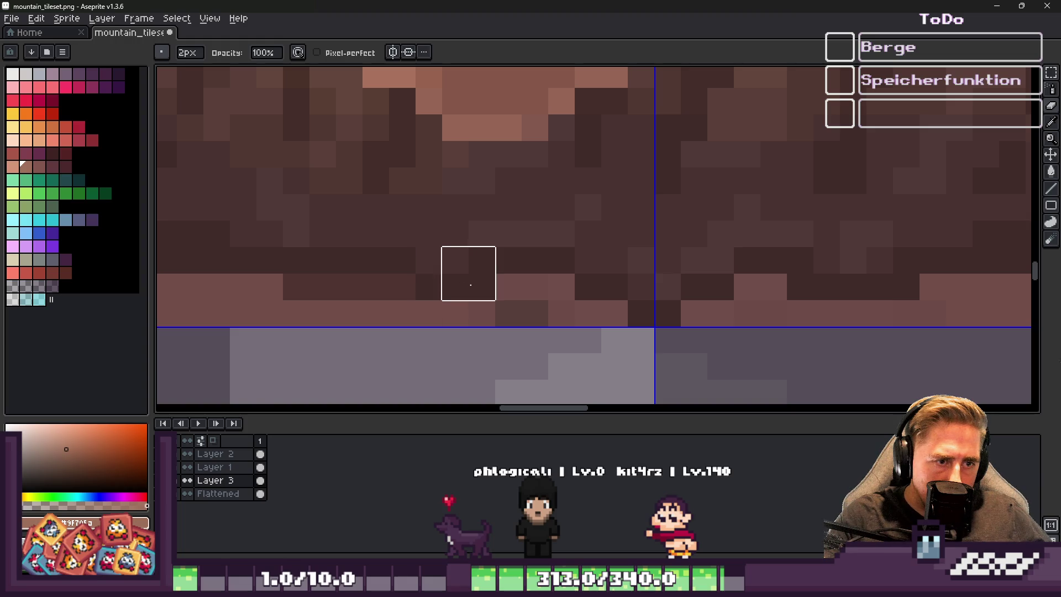
pyautogui.scroll(-2, 588, 289)
pyautogui.scroll(2, 458, 299)
pyautogui.click(458, 298)
pyautogui.scroll(-1, 387, 247)
pyautogui.scroll(1, 359, 246)
pyautogui.scroll(-5, 389, 223)
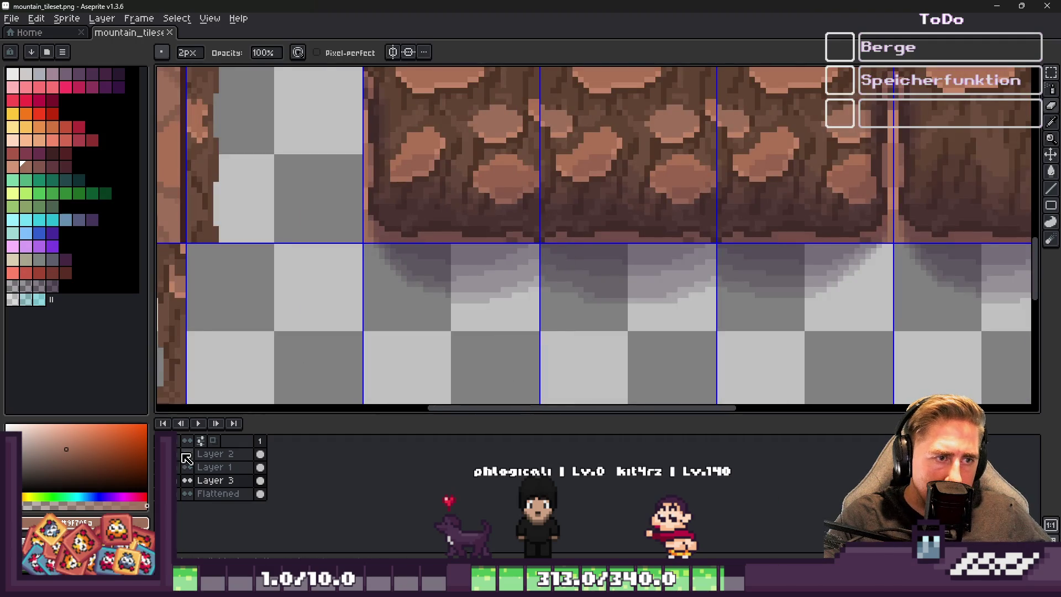
pyautogui.hotkey('ctrl', 's')
pyautogui.click(996, 5)
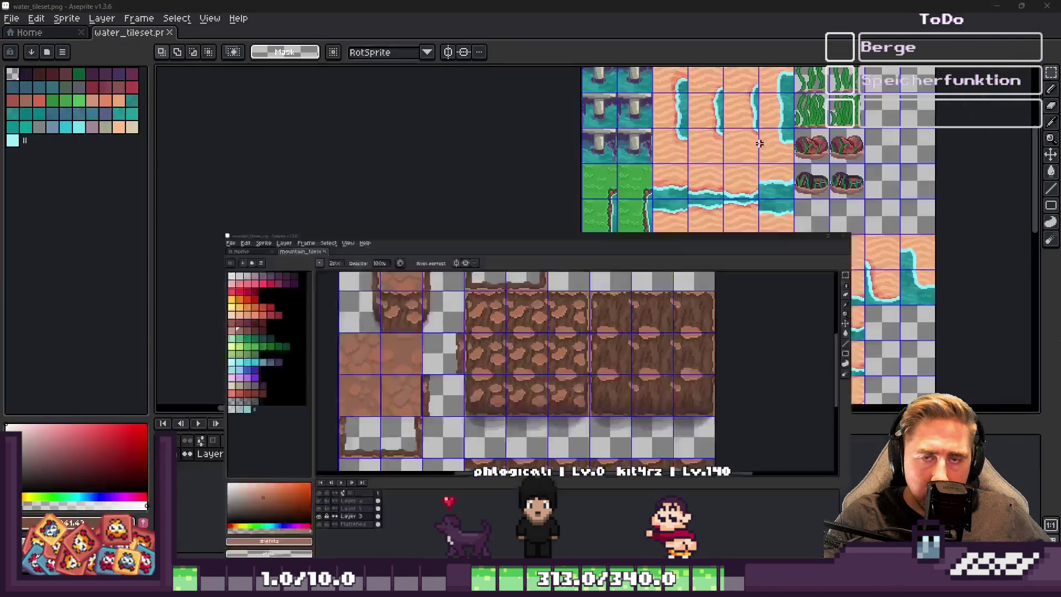
pyautogui.moveTo(700, 585)
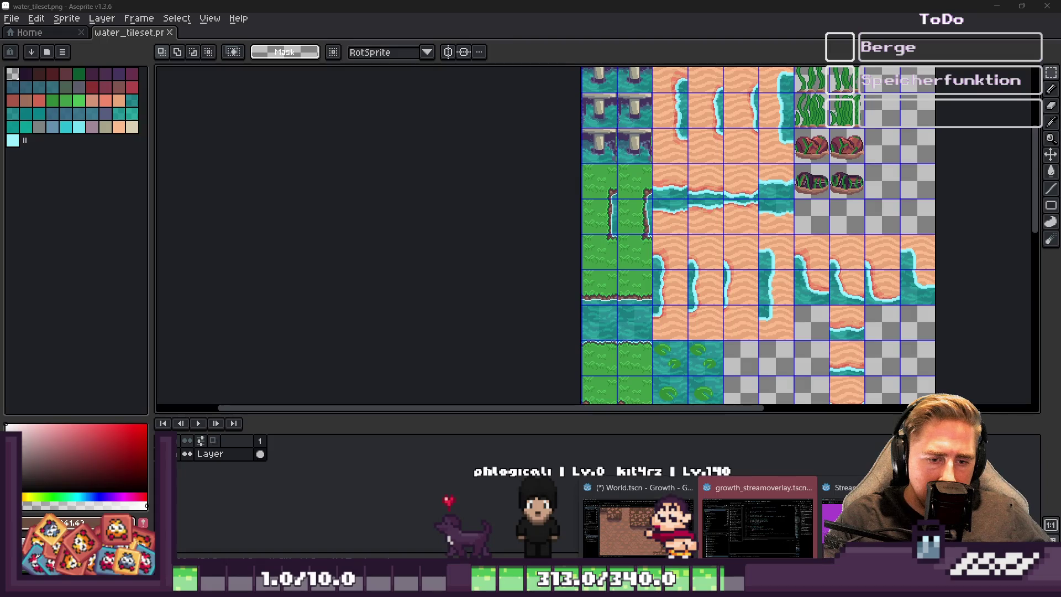
pyautogui.click(646, 536)
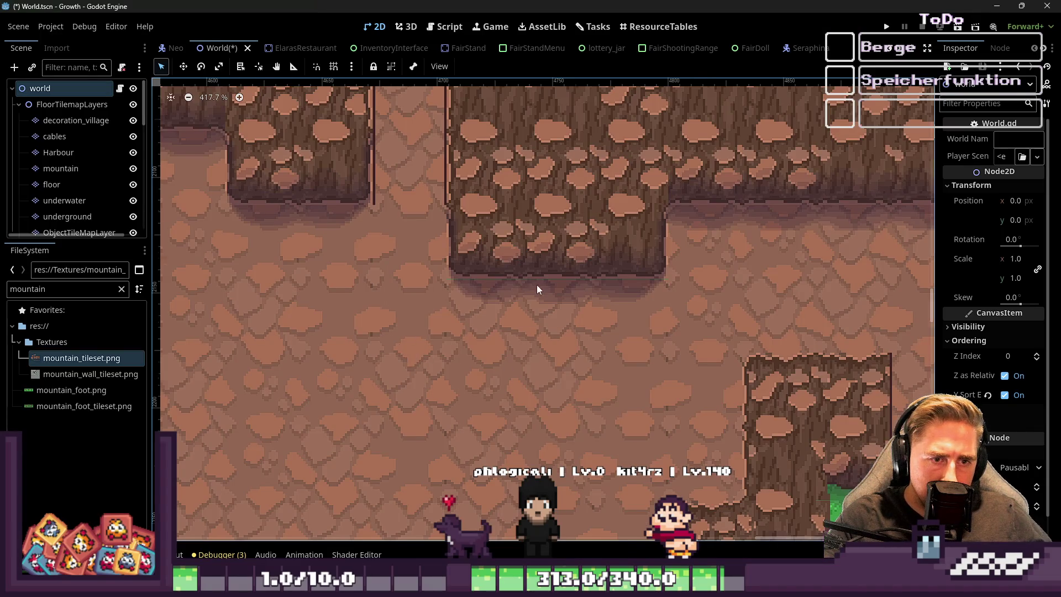
pyautogui.scroll(10, 640, 293)
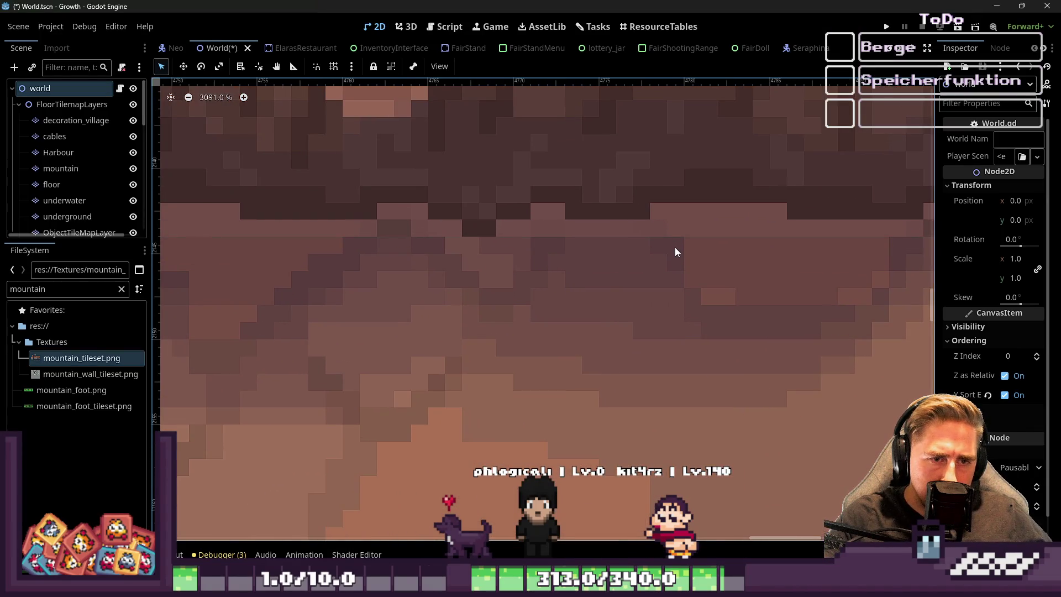
pyautogui.scroll(-3, 675, 248)
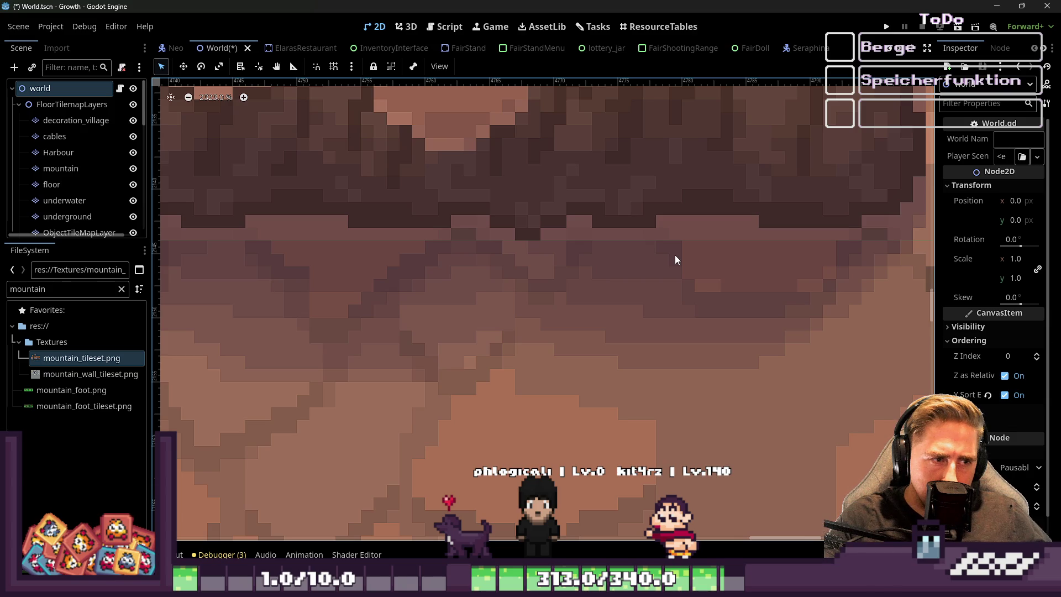
pyautogui.click(1000, 6)
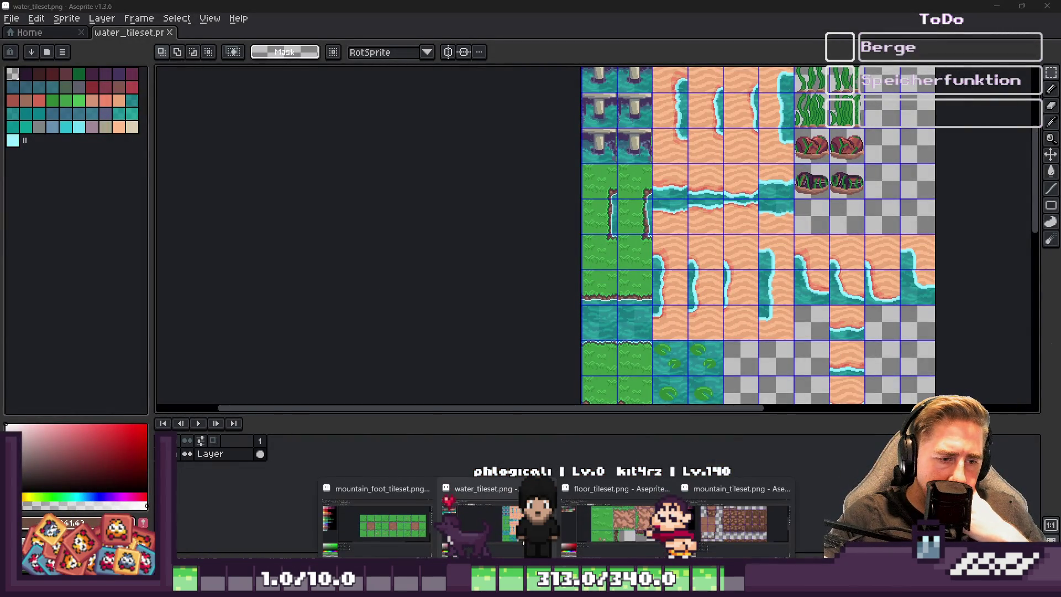
pyautogui.click(715, 518)
pyautogui.scroll(1, 438, 357)
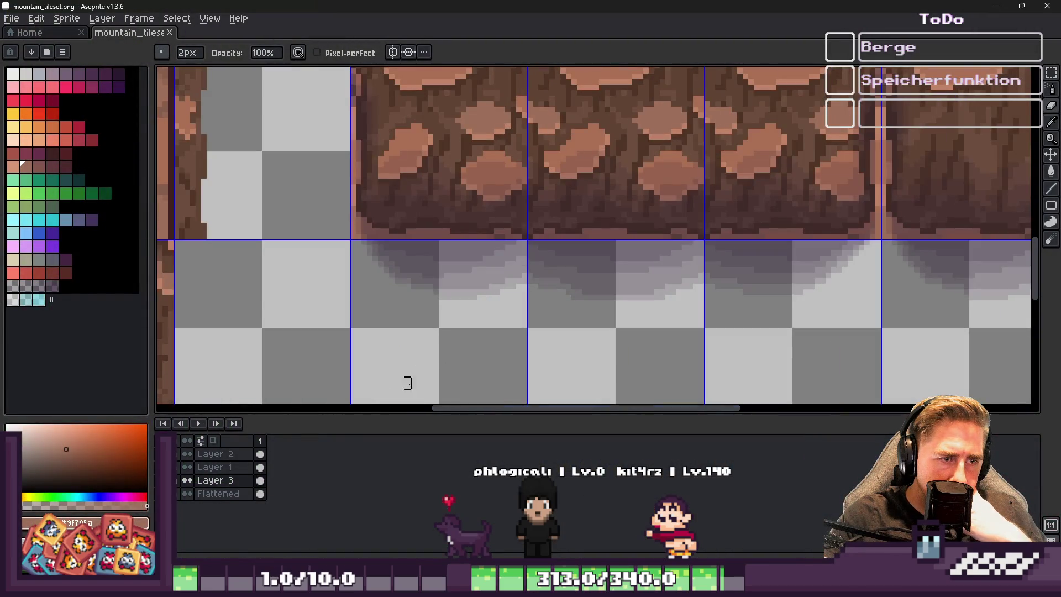
# Hide and reshow Layer 3 to compare, and briefly select the rock tile's bottom-edge strip
pyautogui.click(186, 481)
pyautogui.click(187, 480)
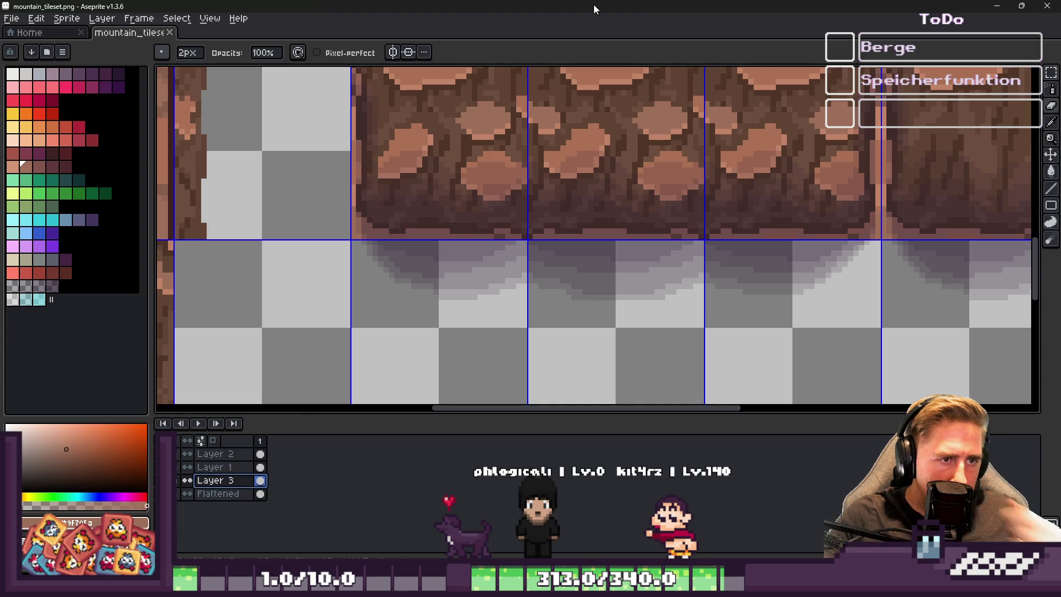
pyautogui.press('m')
pyautogui.scroll(3, 379, 209)
pyautogui.moveTo(301, 213); pyautogui.dragTo(856, 255)
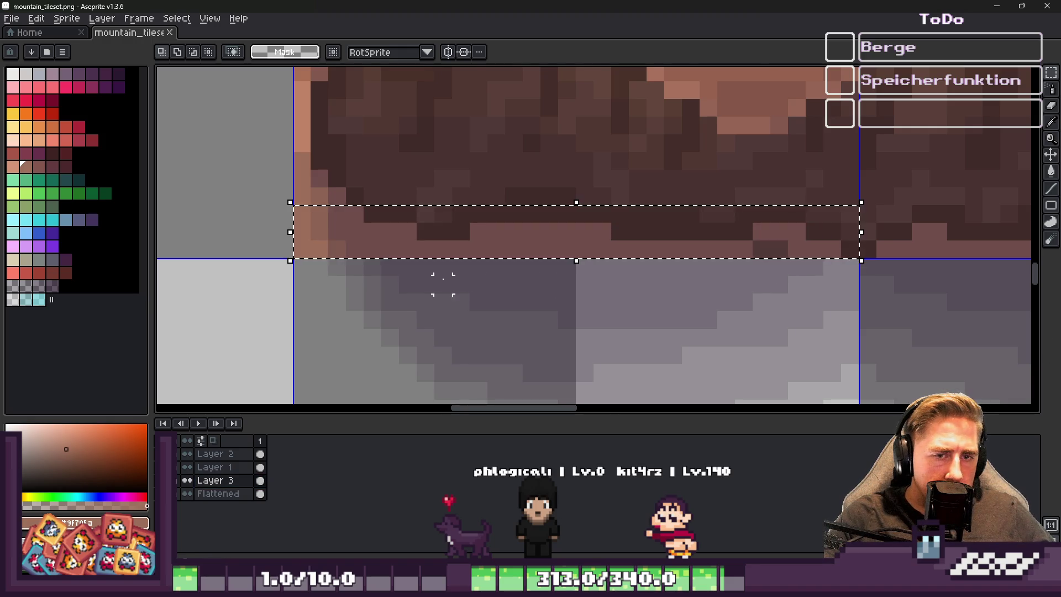
pyautogui.hotkey('ctrl', 'd')
pyautogui.scroll(-1, 336, 246)
pyautogui.scroll(3, 390, 250)
pyautogui.scroll(-4, 310, 250)
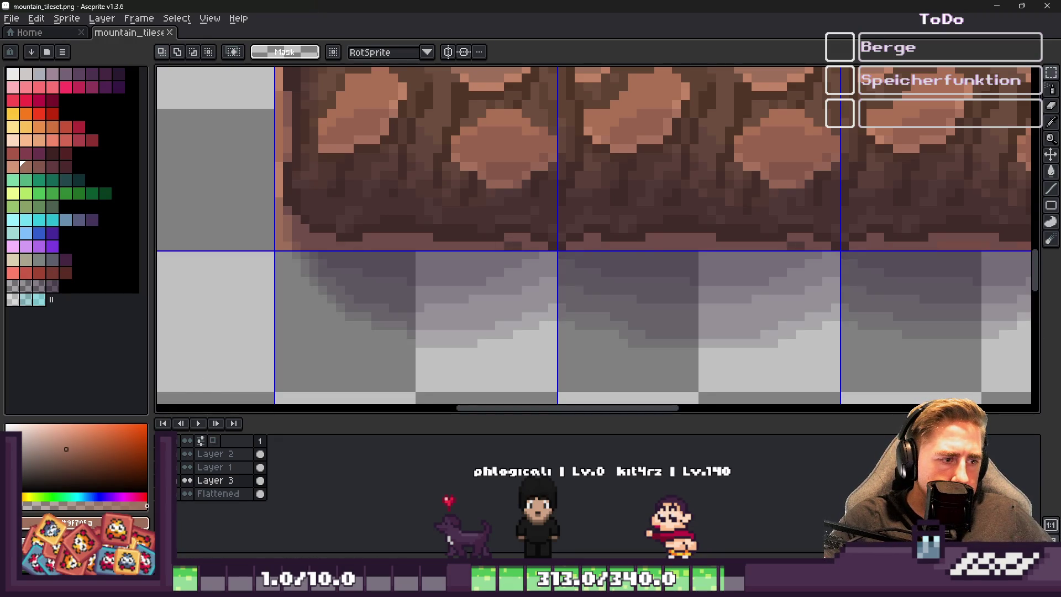
# Raise Layer 3's opacity to 100%, save the mountain tileset, and minimize Aseprite
pyautogui.doubleClick(215, 482)
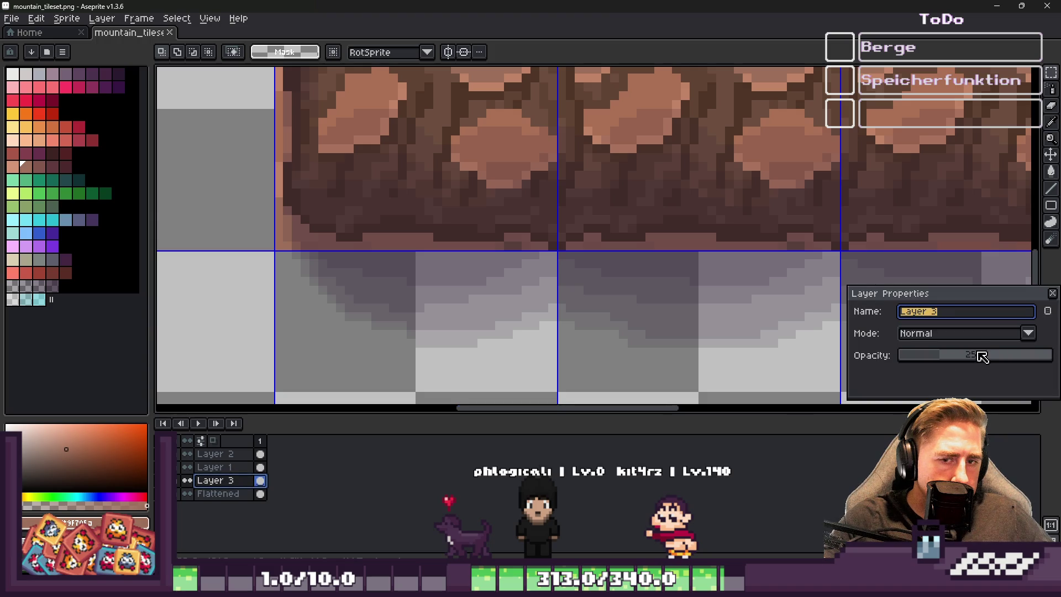
pyautogui.moveTo(982, 357); pyautogui.dragTo(1053, 356)
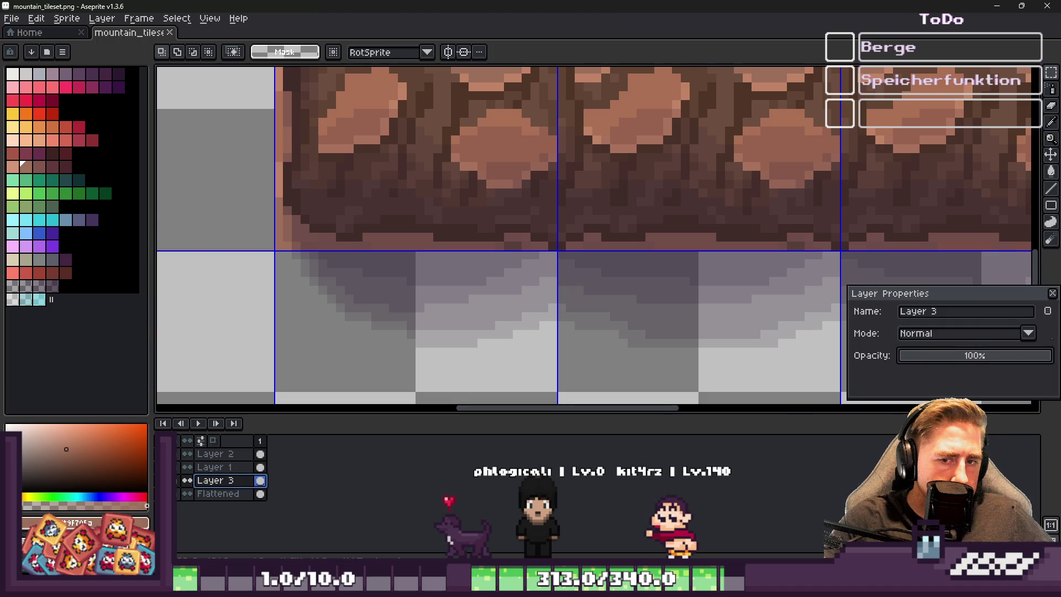
pyautogui.click(1050, 297)
pyautogui.scroll(-1, 499, 334)
pyautogui.hotkey('ctrl', 's')
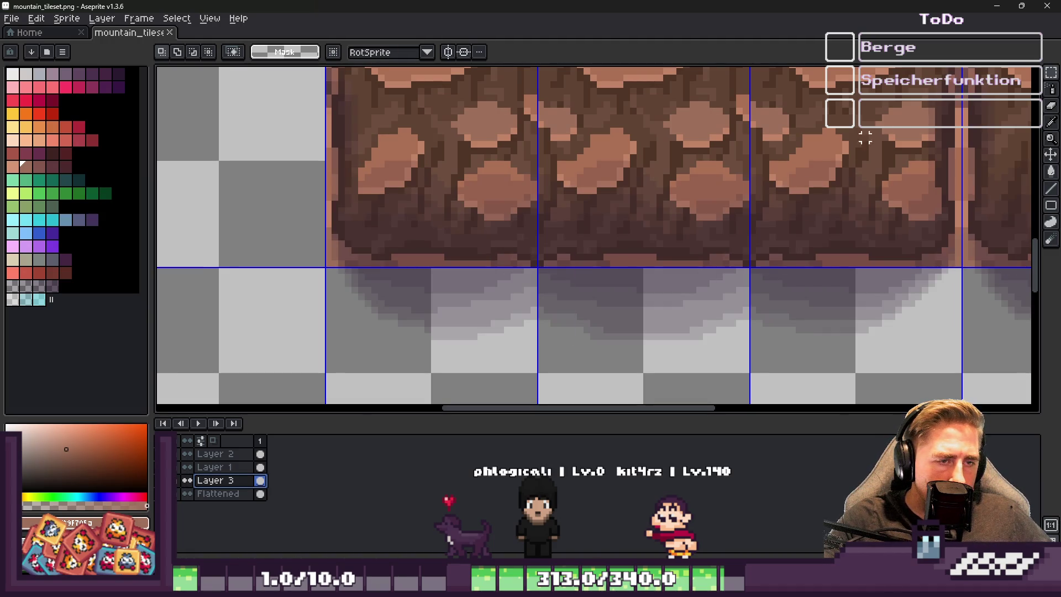
pyautogui.click(998, 7)
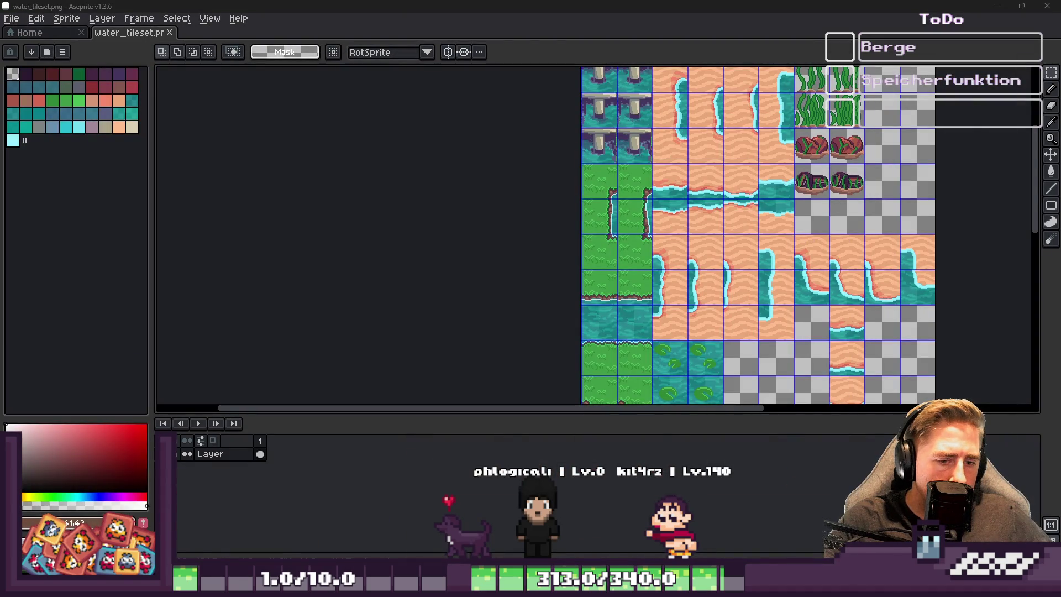
pyautogui.click(726, 533)
pyautogui.scroll(-8, 679, 358)
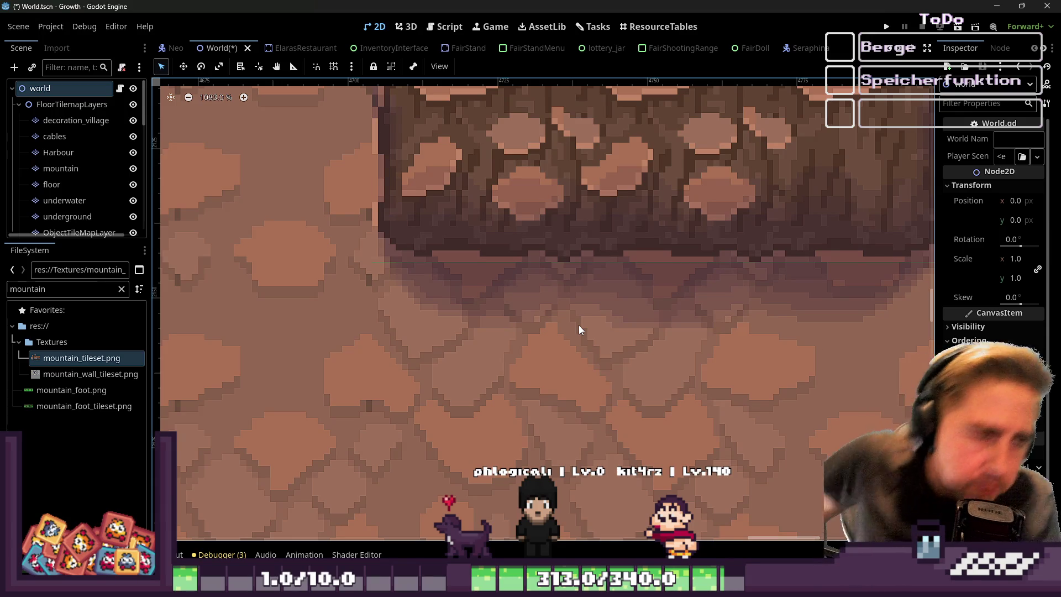
pyautogui.click(997, 6)
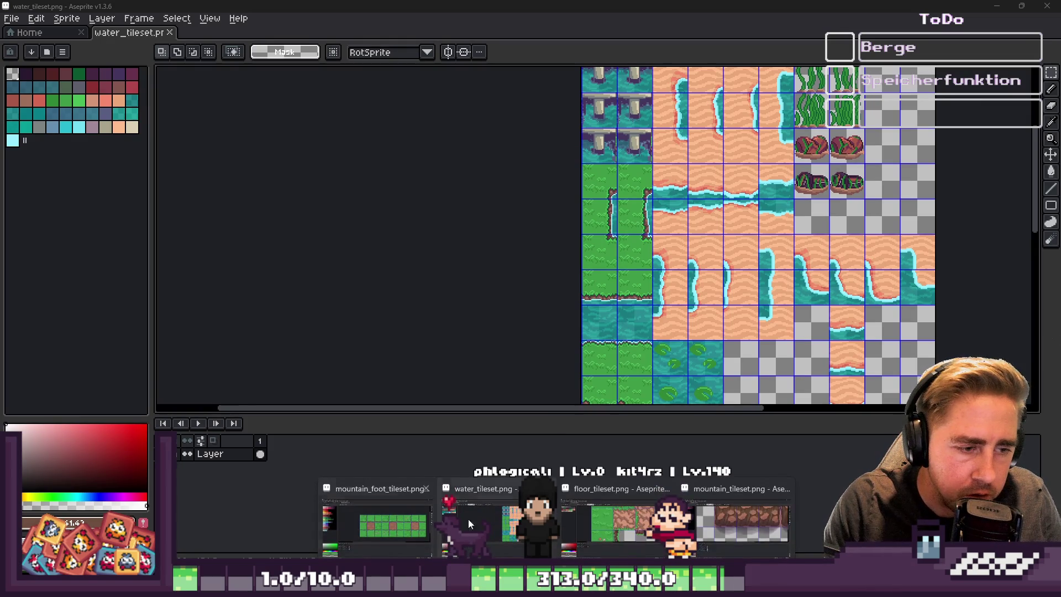
pyautogui.click(735, 517)
pyautogui.scroll(2, 526, 357)
pyautogui.press('i')
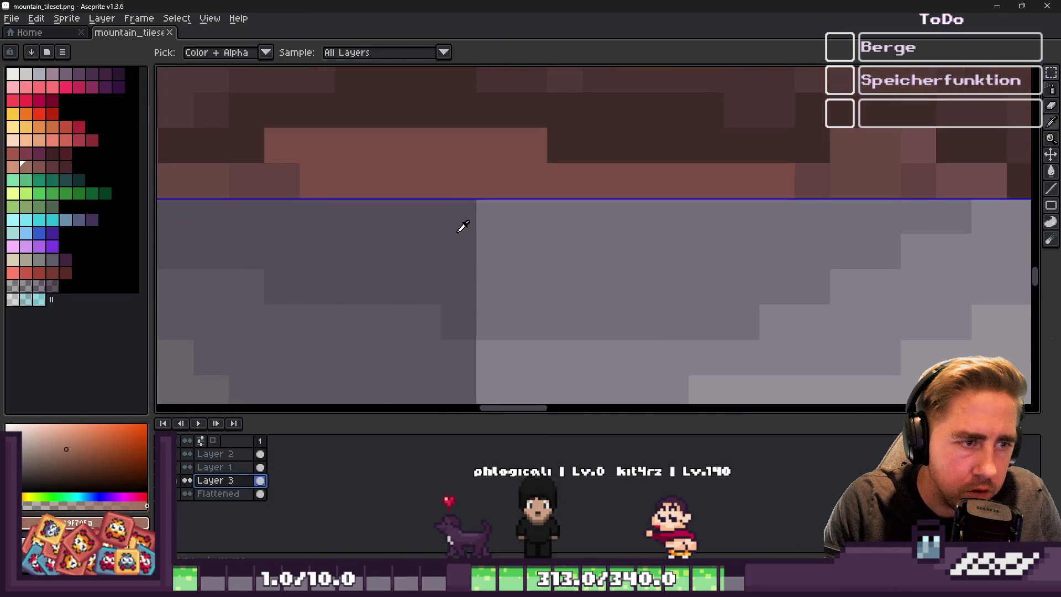
# Pick up the purple shadow colour and mark out the shadow gradient row under the cliffs
pyautogui.click(460, 230)
pyautogui.press('b')
pyautogui.scroll(-1, 478, 243)
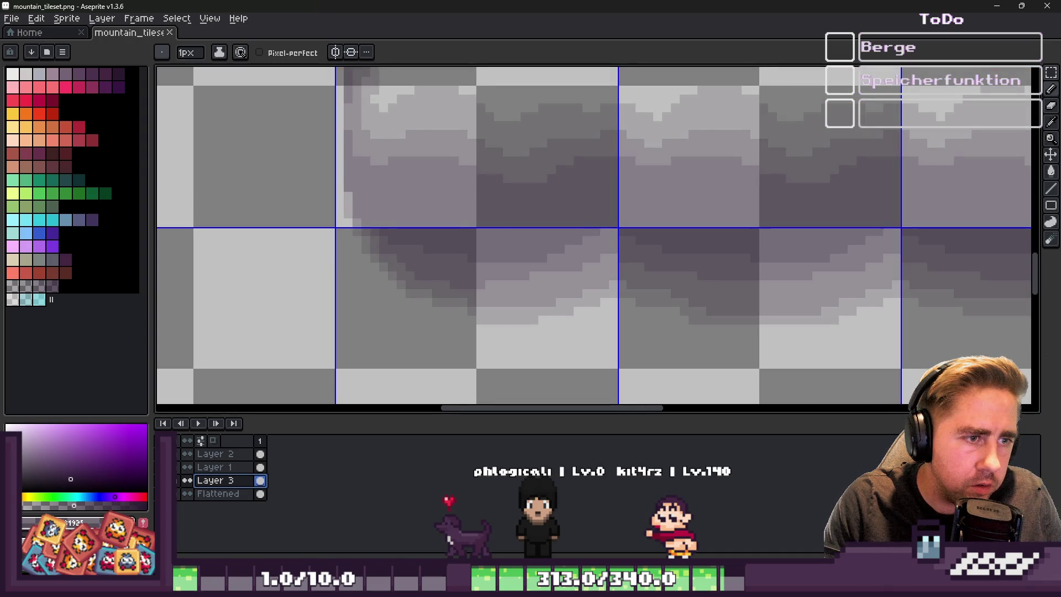
pyautogui.scroll(-1, 365, 294)
pyautogui.press('m')
pyautogui.moveTo(293, 181); pyautogui.dragTo(956, 339)
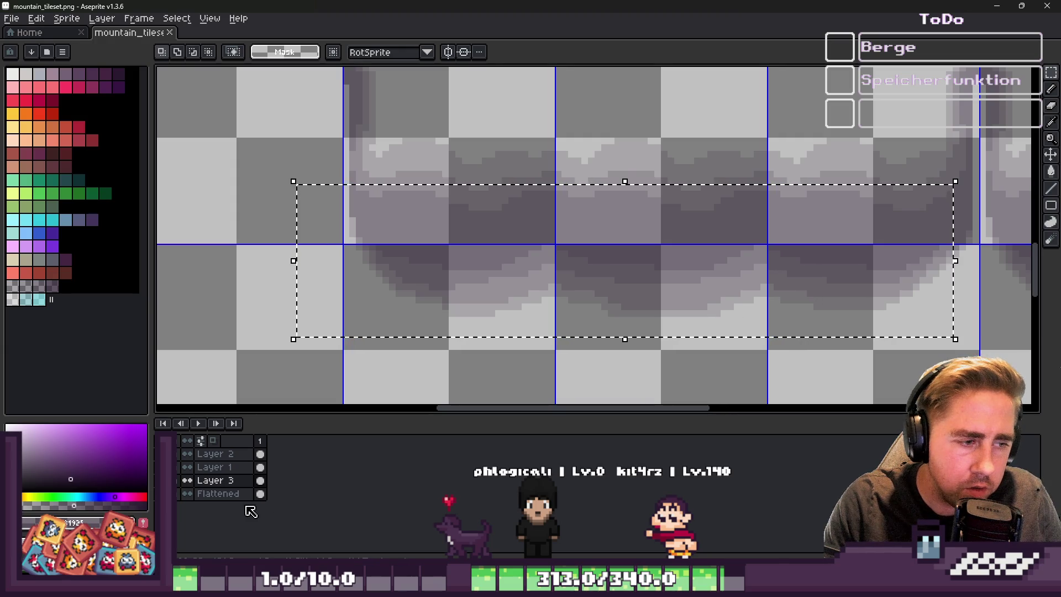
pyautogui.hotkey('ctrl', 'd')
# Move the shadows about 60 px down on Layer 1 and 55 px on Layer 2, deleting leftovers
pyautogui.click(214, 467)
pyautogui.moveTo(327, 188)
pyautogui.mouseDown()
pyautogui.moveTo(492, 272)
pyautogui.moveTo(762, 344)
pyautogui.mouseUp()
pyautogui.moveTo(559, 234); pyautogui.dragTo(555, 263)
pyautogui.click(214, 453)
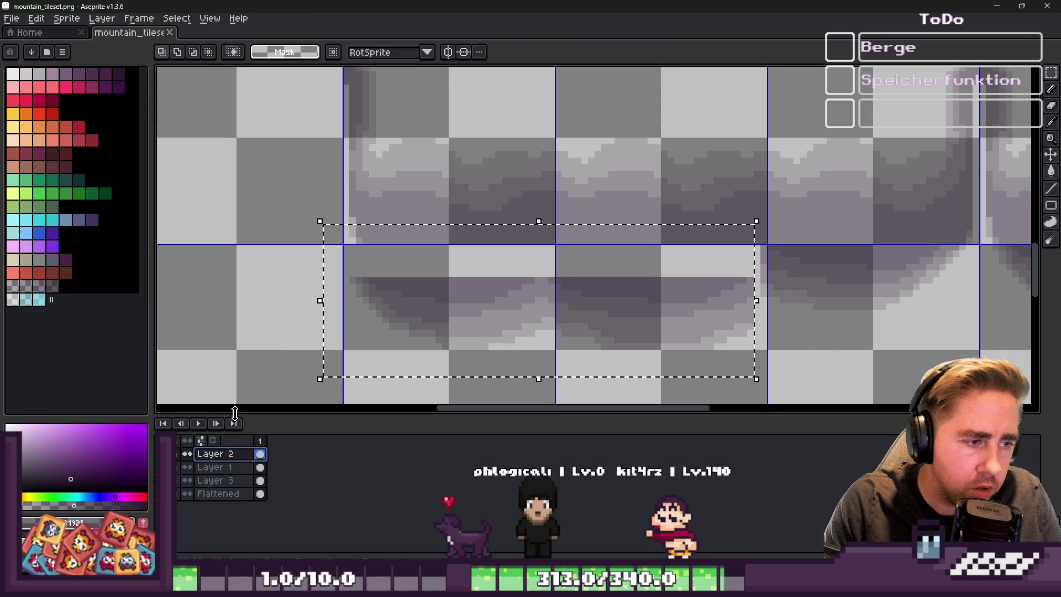
pyautogui.moveTo(311, 180); pyautogui.dragTo(665, 258)
pyautogui.moveTo(564, 161); pyautogui.dragTo(546, 220)
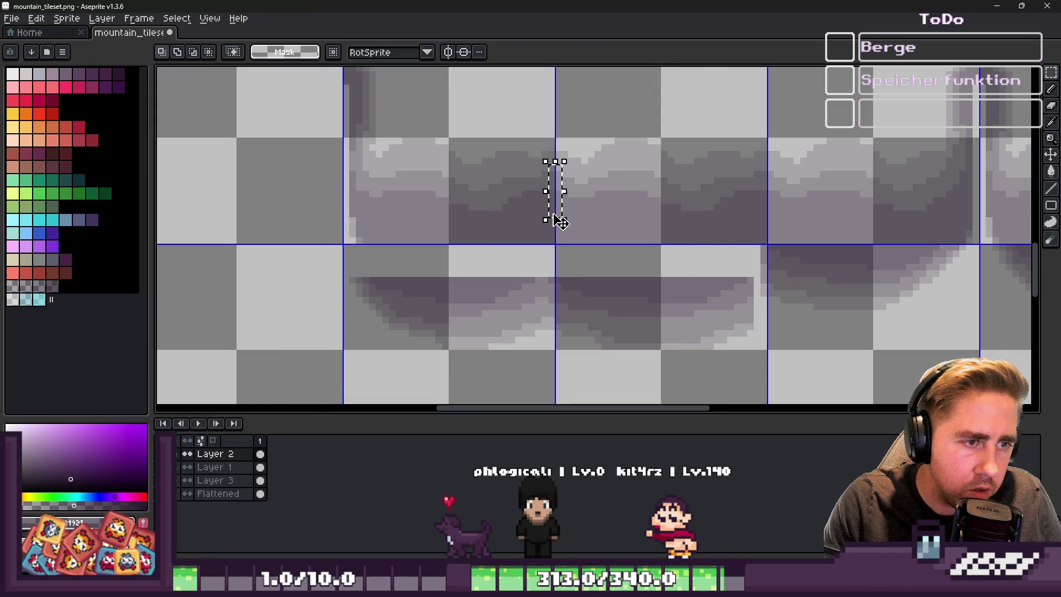
pyautogui.moveTo(287, 125); pyautogui.dragTo(765, 254)
pyautogui.moveTo(619, 177); pyautogui.dragTo(618, 207)
pyautogui.press('Return')
pyautogui.scroll(3, 409, 276)
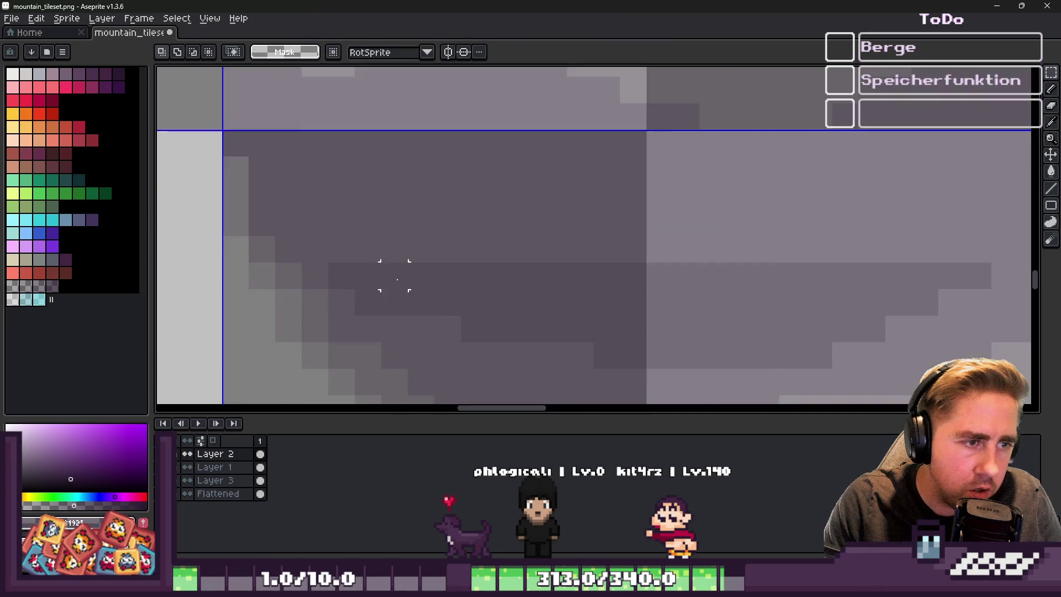
pyautogui.press('Delete')
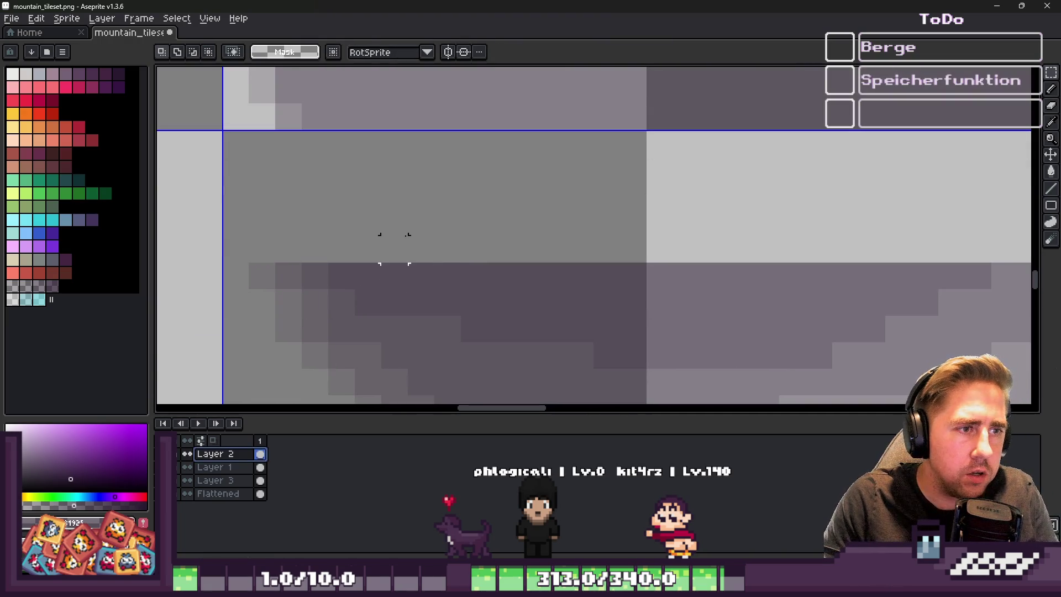
# Save the mountain tileset and paint a dark pixel into the shadow on Layer 1
pyautogui.hotkey('alt', 'Down')
pyautogui.scroll(-2, 398, 288)
pyautogui.hotkey('ctrl', 's')
pyautogui.scroll(2, 454, 288)
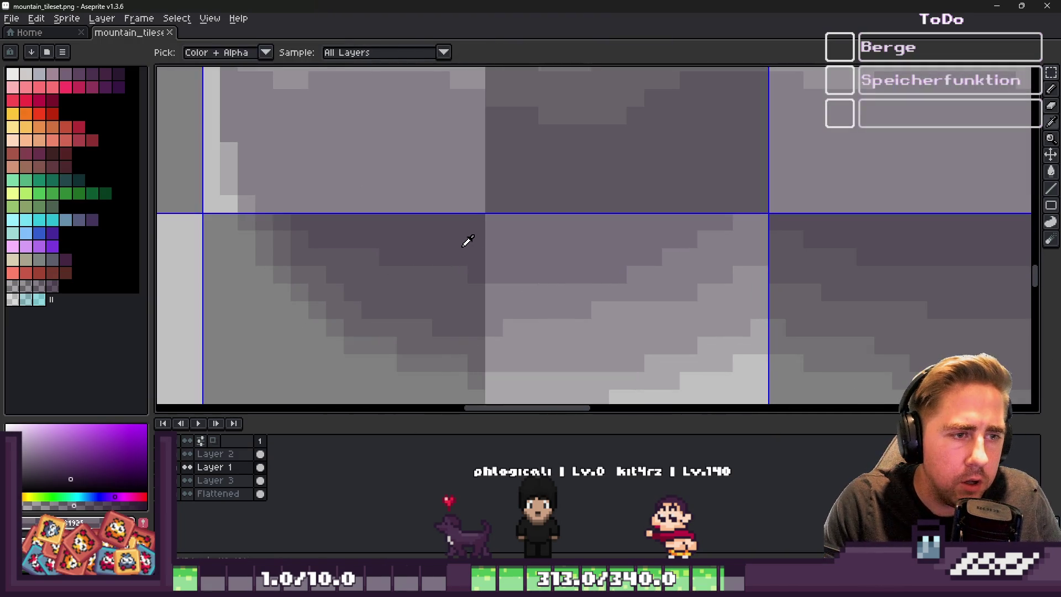
pyautogui.press('b')
pyautogui.click(309, 208)
# Paint darker shading across the upper tile with a 2px brush and save the tileset
pyautogui.scroll(-4, 264, 195)
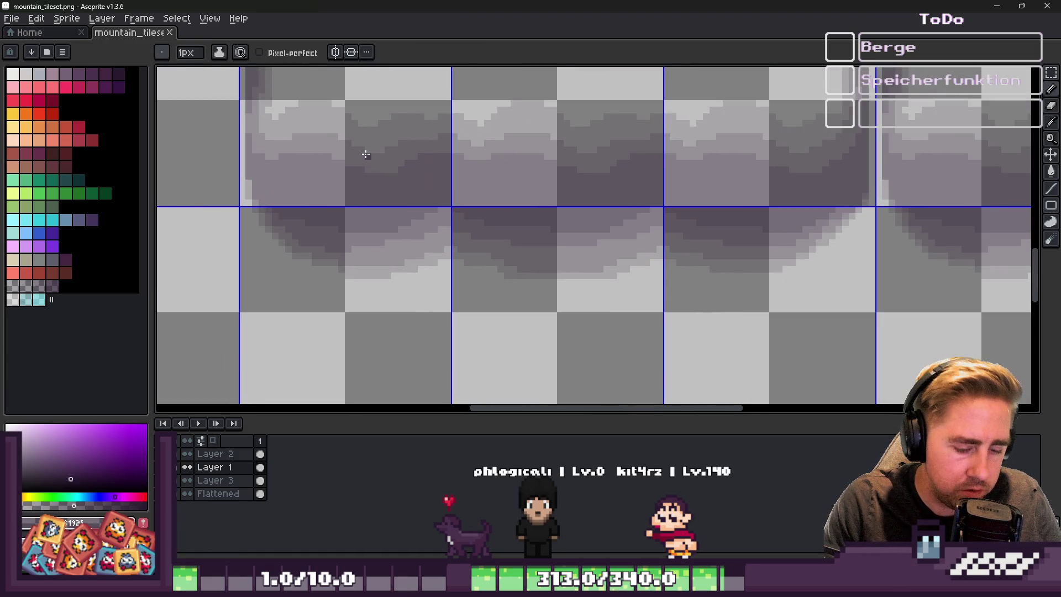
pyautogui.scroll(2, 287, 168)
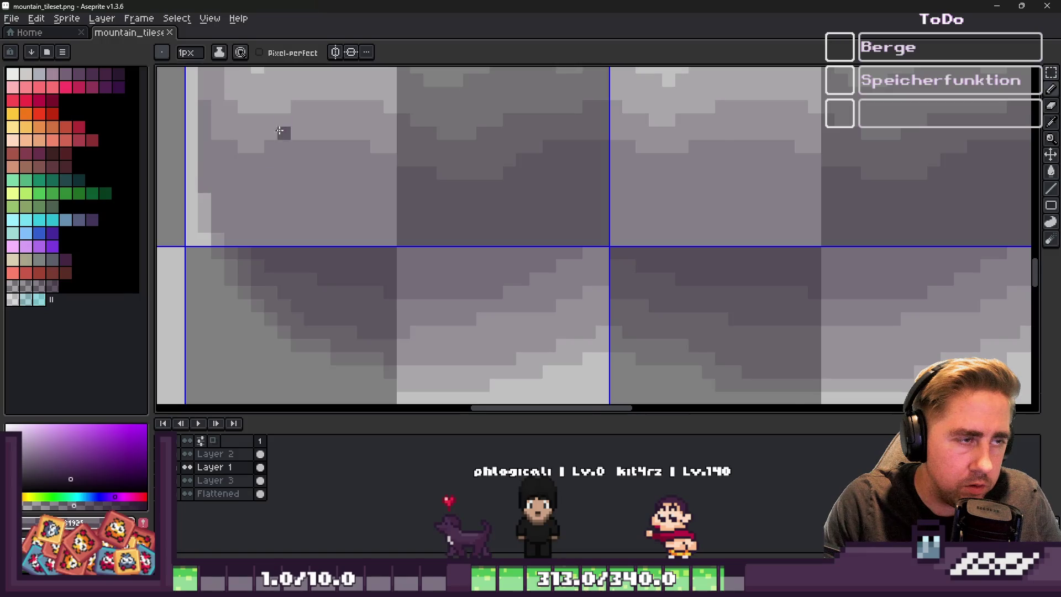
pyautogui.scroll(1, 297, 254)
pyautogui.press('+')
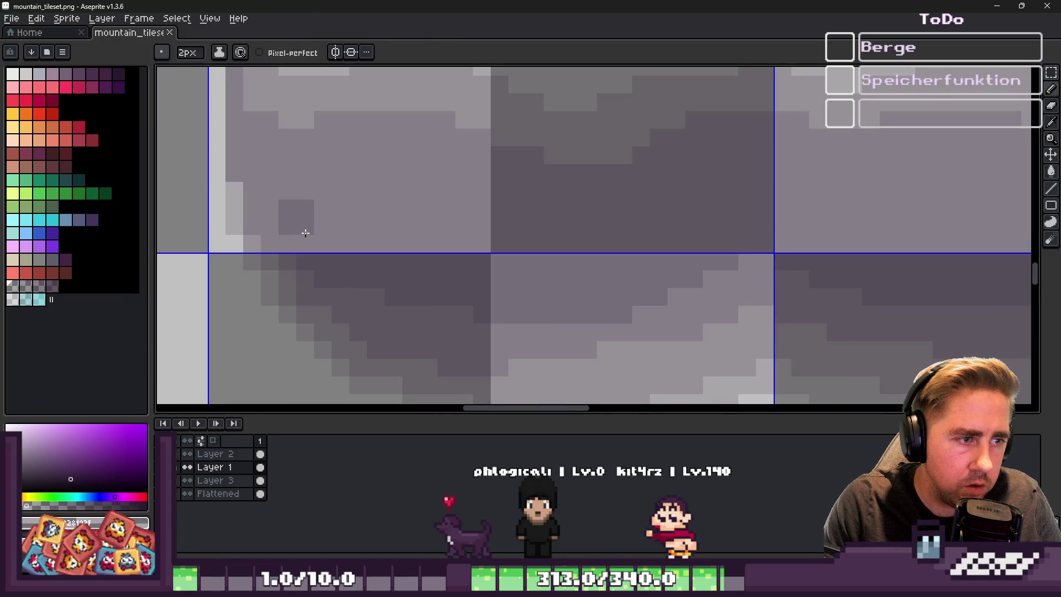
pyautogui.moveTo(321, 246)
pyautogui.mouseDown()
pyautogui.moveTo(372, 190)
pyautogui.moveTo(497, 227)
pyautogui.moveTo(602, 239)
pyautogui.moveTo(829, 218)
pyautogui.moveTo(848, 246)
pyautogui.moveTo(934, 230)
pyautogui.moveTo(923, 230)
pyautogui.mouseUp()
pyautogui.scroll(-3, 923, 230)
pyautogui.scroll(1, 940, 227)
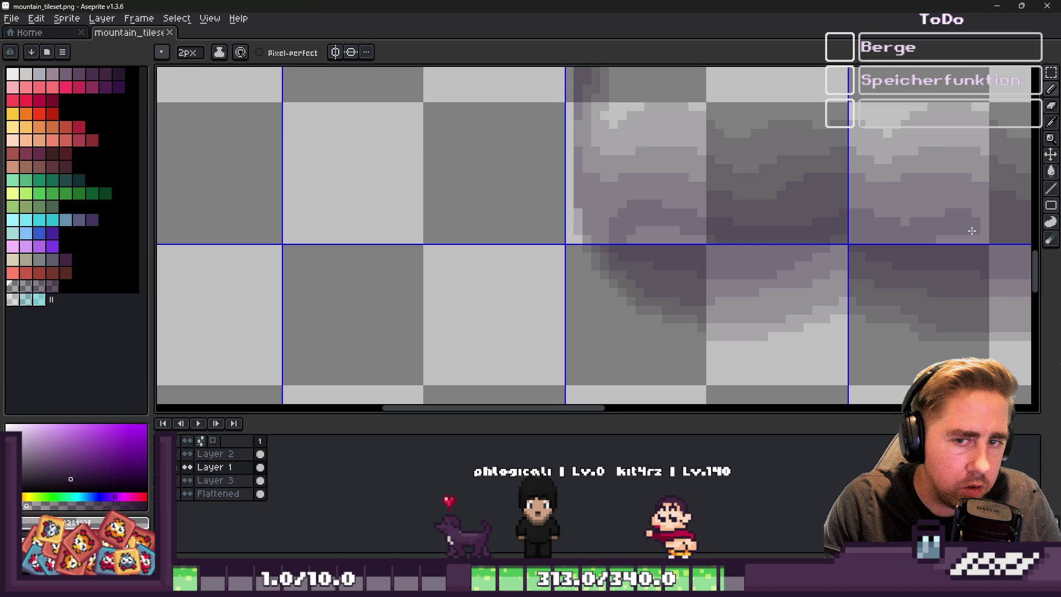
pyautogui.scroll(-2, 759, 263)
pyautogui.hotkey('ctrl', 's')
# Paint a darker band across the upper tiles and darken pixels just above the tile line
pyautogui.scroll(4, 753, 244)
pyautogui.moveTo(309, 230)
pyautogui.mouseDown()
pyautogui.moveTo(289, 242)
pyautogui.moveTo(384, 225)
pyautogui.moveTo(521, 251)
pyautogui.moveTo(610, 236)
pyautogui.mouseUp()
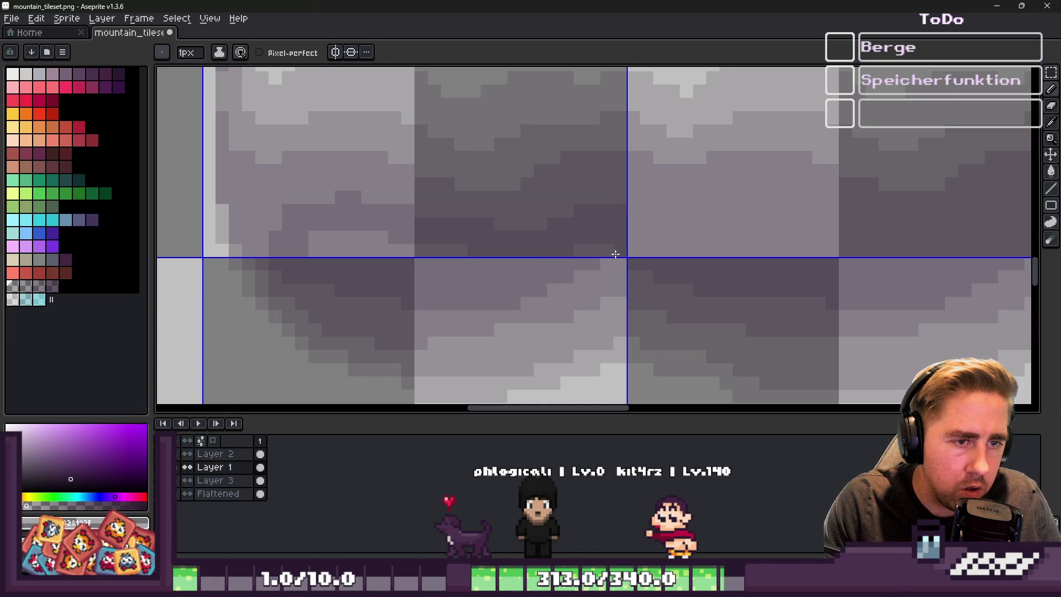
pyautogui.scroll(1, 419, 247)
pyautogui.moveTo(469, 254)
pyautogui.mouseDown()
pyautogui.moveTo(282, 240)
pyautogui.moveTo(353, 230)
pyautogui.mouseUp()
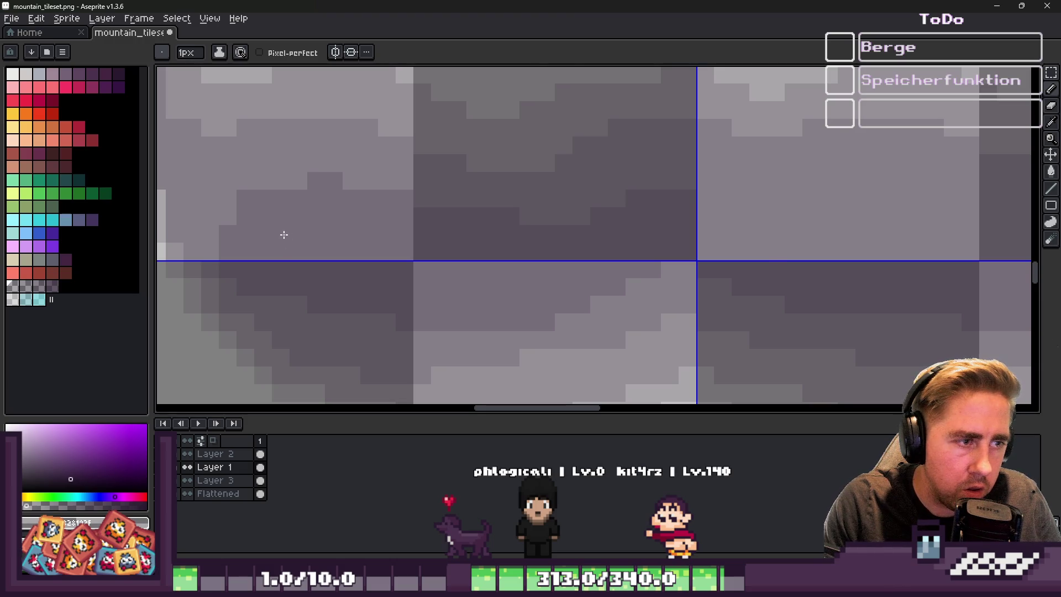
pyautogui.scroll(-5, 433, 213)
pyautogui.scroll(5, 491, 227)
# Paint over the remaining light bumps and strip up to the tile border in darker shade
pyautogui.press('m')
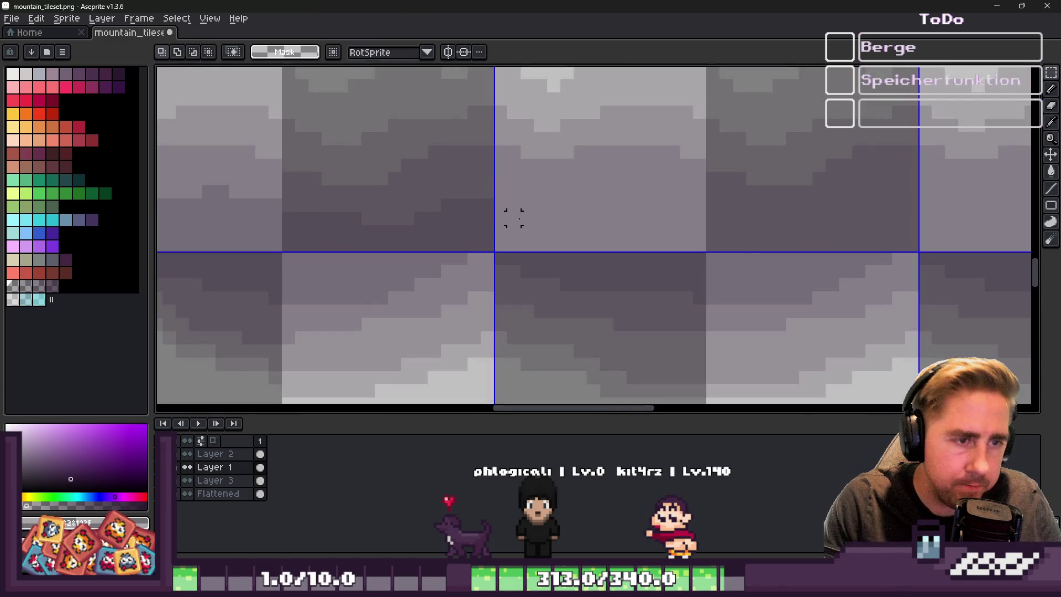
pyautogui.press('b')
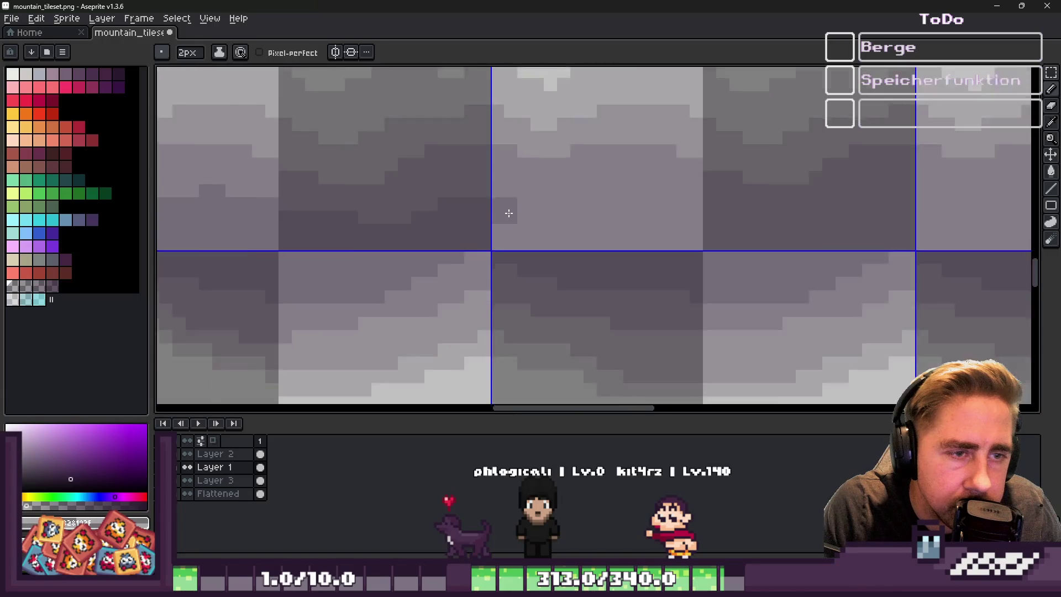
pyautogui.scroll(-1, 531, 210)
pyautogui.scroll(1, 614, 202)
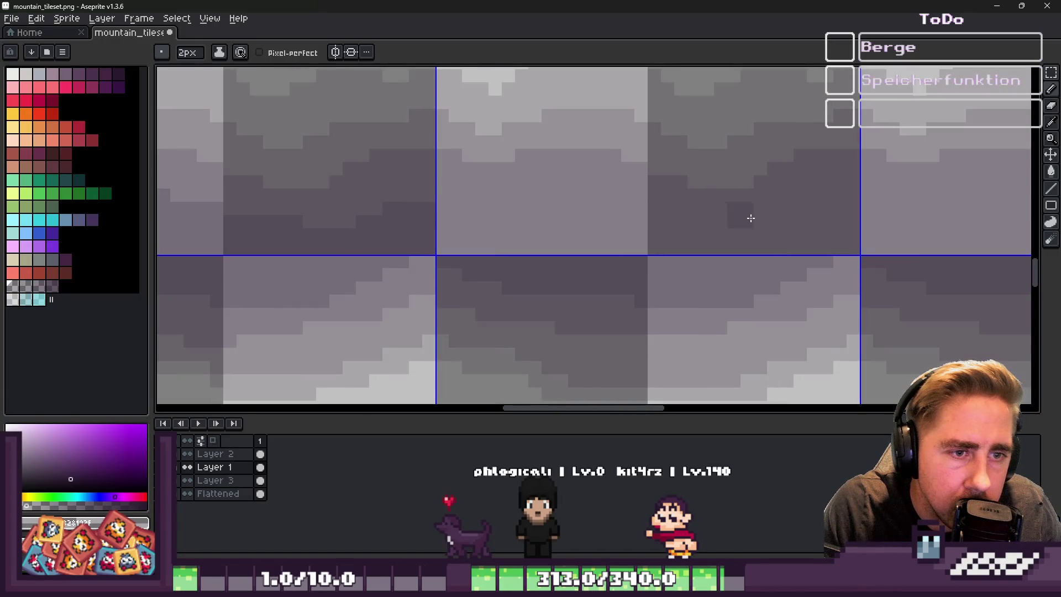
pyautogui.moveTo(769, 232)
pyautogui.mouseDown()
pyautogui.moveTo(670, 241)
pyautogui.moveTo(606, 228)
pyautogui.moveTo(452, 224)
pyautogui.mouseUp()
pyautogui.moveTo(508, 245)
pyautogui.mouseDown()
pyautogui.moveTo(604, 236)
pyautogui.moveTo(569, 250)
pyautogui.mouseUp()
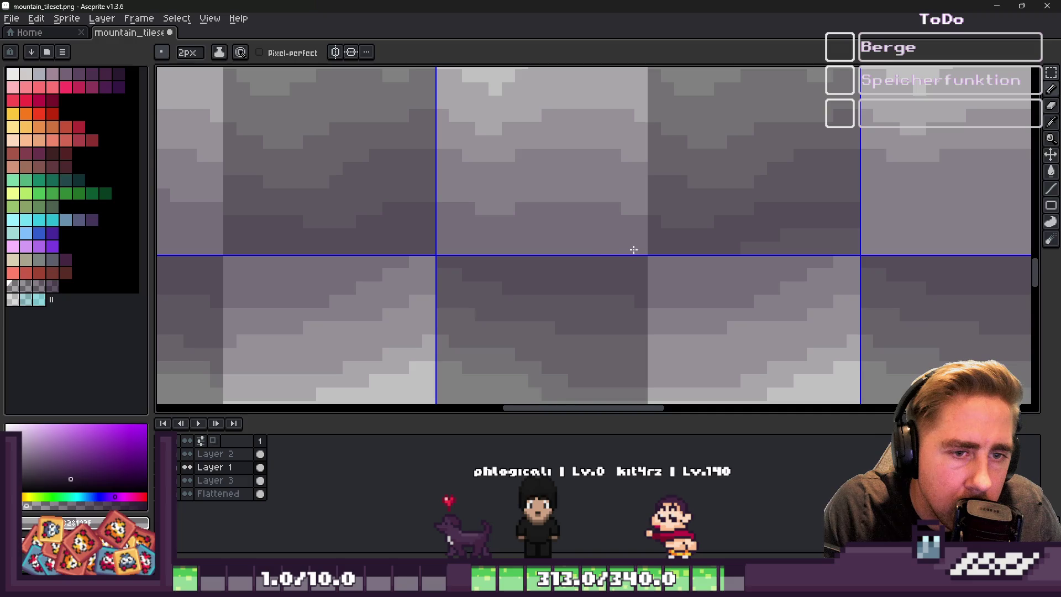
pyautogui.moveTo(709, 244); pyautogui.dragTo(856, 244)
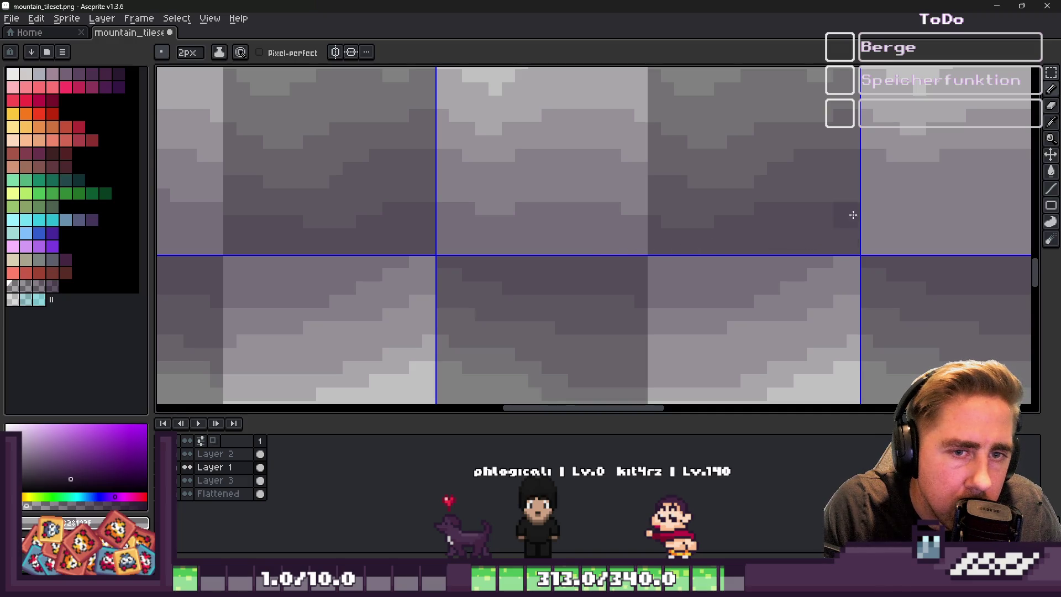
pyautogui.press('-')
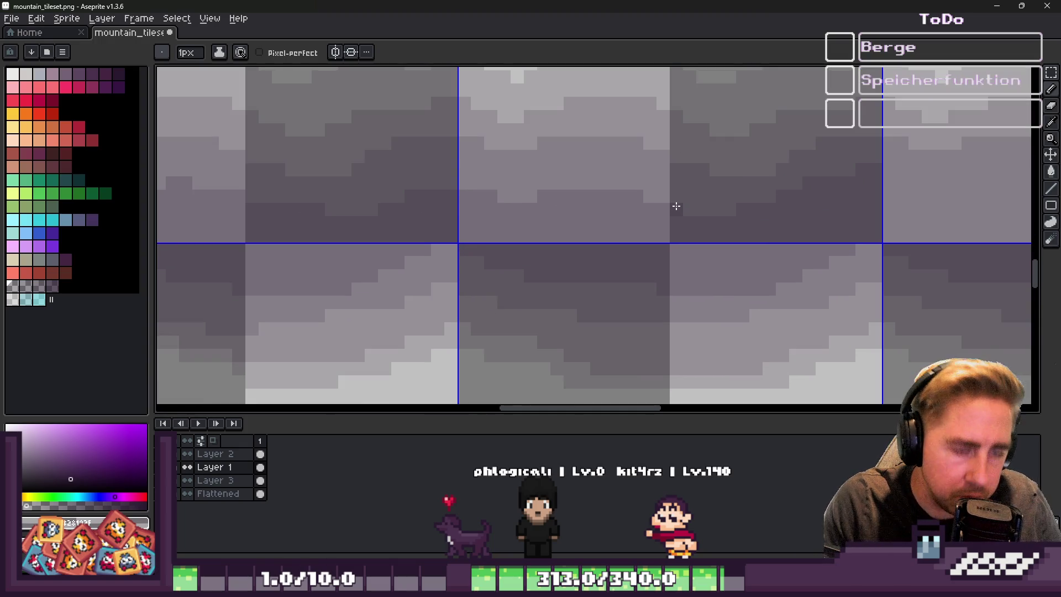
# Mark an area across the upper tiles, then undo the stray dark pixel block
pyautogui.press('m')
pyautogui.scroll(1, 772, 193)
pyautogui.moveTo(914, 247); pyautogui.dragTo(359, 134)
pyautogui.hotkey('ctrl', 'd')
pyautogui.press('b')
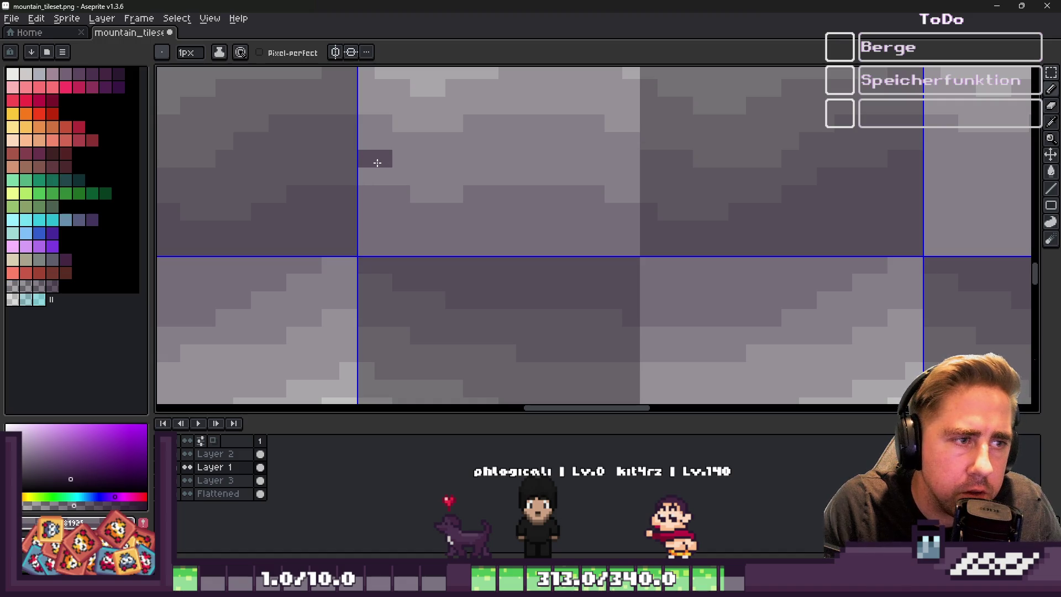
pyautogui.hotkey('ctrl', 'z')
# Eyedrop a shadow colour from the canvas and select a strip across the upper tiles
pyautogui.scroll(-3, 381, 159)
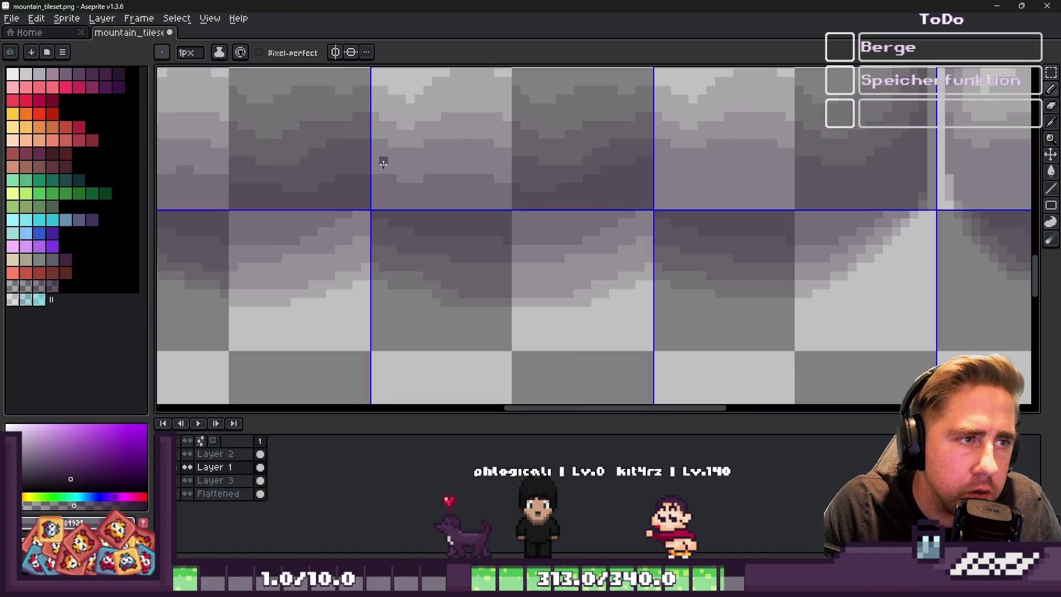
pyautogui.scroll(2, 394, 95)
pyautogui.keyDown('alt'); pyautogui.click(393, 95); pyautogui.keyUp('alt')
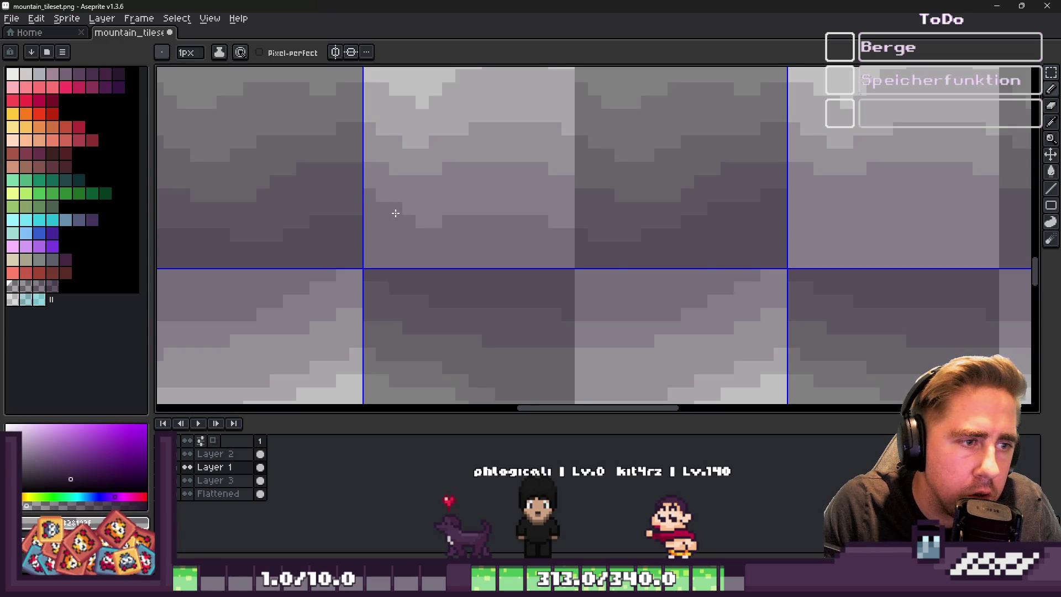
pyautogui.hscroll(-3, 332, 211)
pyautogui.press('m')
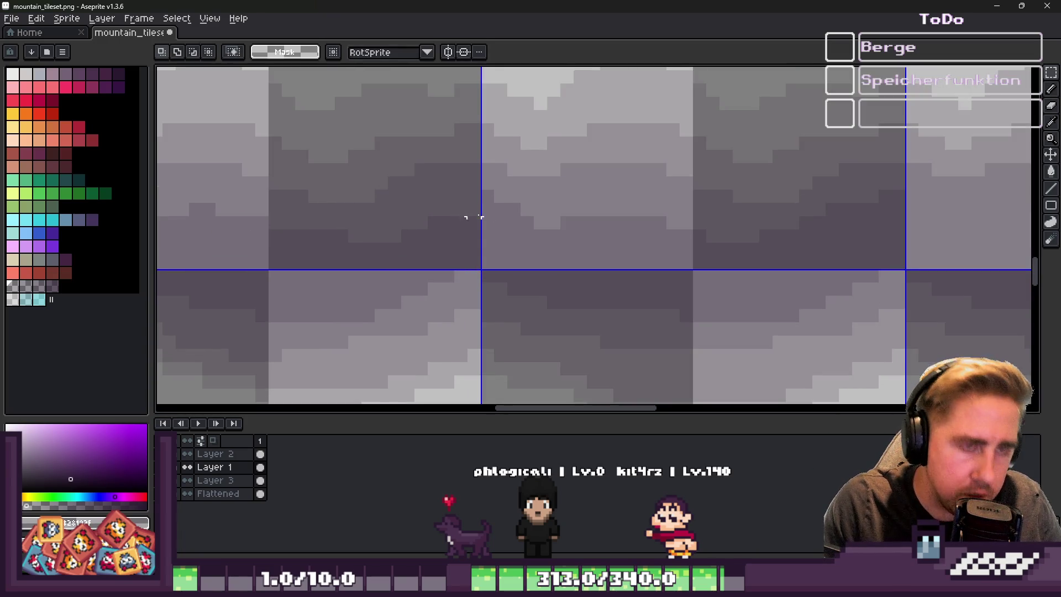
pyautogui.moveTo(487, 196)
pyautogui.mouseDown()
pyautogui.moveTo(900, 277)
pyautogui.moveTo(900, 260)
pyautogui.moveTo(904, 268)
pyautogui.mouseUp()
# Marquee-select a 16×8 shadow block in the middle tile, toggling Layer 1 to compare
pyautogui.click(872, 256)
pyautogui.scroll(-3, 770, 218)
pyautogui.scroll(3, 538, 219)
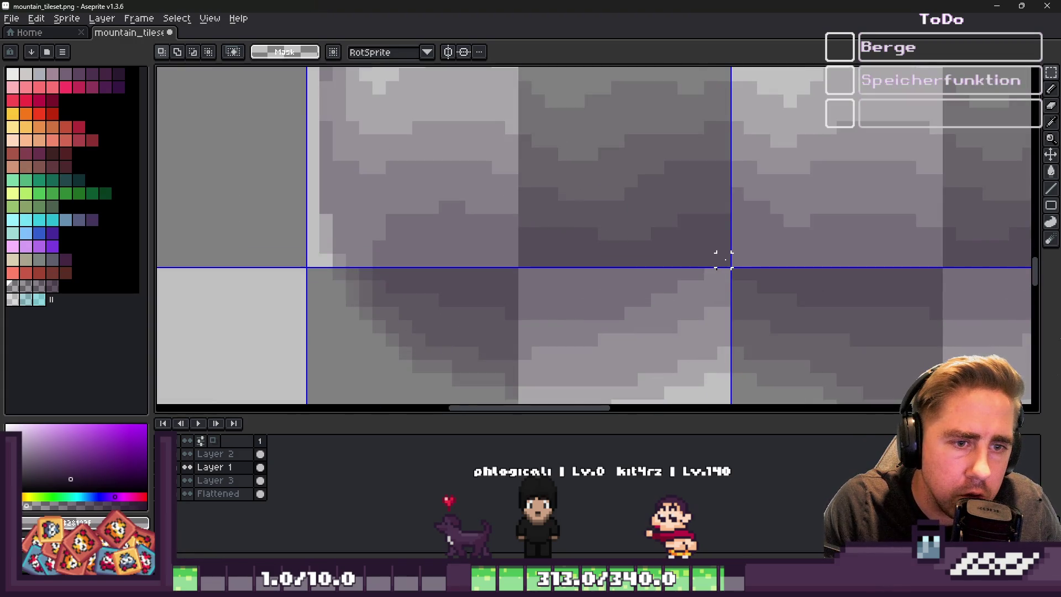
pyautogui.scroll(-2, 707, 249)
pyautogui.scroll(1, 862, 232)
pyautogui.moveTo(953, 262)
pyautogui.mouseDown()
pyautogui.moveTo(846, 235)
pyautogui.moveTo(814, 194)
pyautogui.mouseUp()
pyautogui.click(666, 245)
pyautogui.moveTo(671, 262)
pyautogui.mouseDown()
pyautogui.moveTo(540, 209)
pyautogui.moveTo(545, 221)
pyautogui.mouseUp()
pyautogui.click(547, 218)
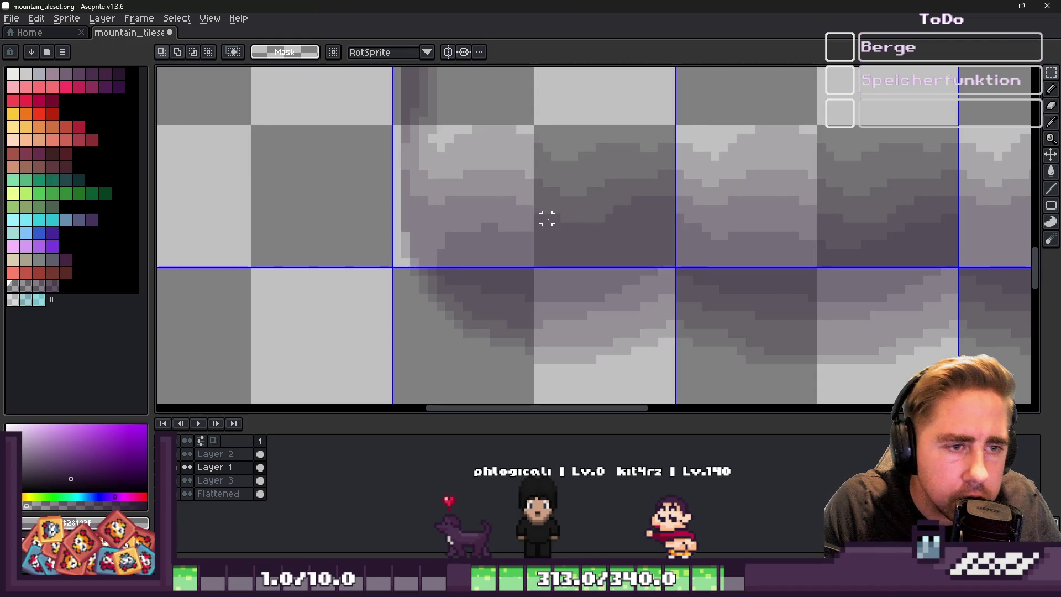
pyautogui.click(187, 467)
pyautogui.click(187, 468)
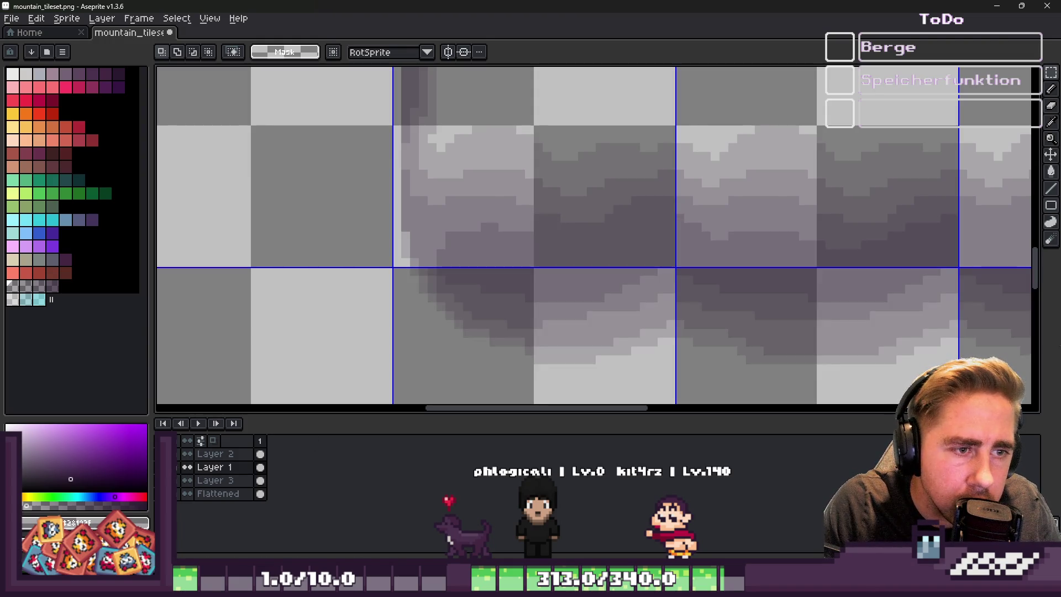
pyautogui.click(187, 468)
pyautogui.click(187, 468)
pyautogui.click(187, 467)
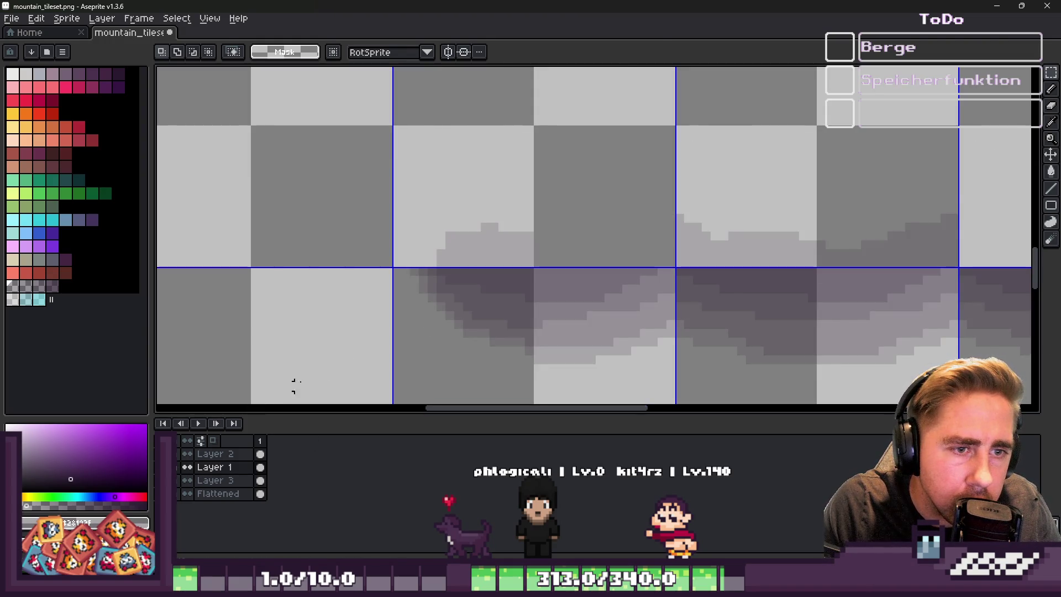
# Paste the shadow block into the neighbouring tile at x 144 and commit it
pyautogui.hotkey('ctrl', 'v')
pyautogui.moveTo(827, 260); pyautogui.dragTo(595, 268)
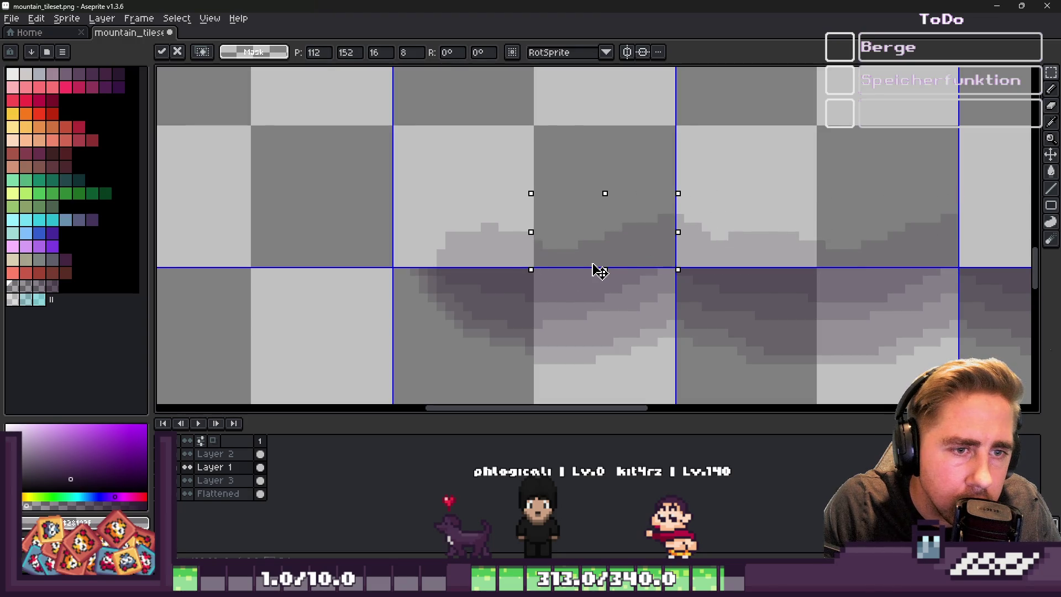
pyautogui.scroll(-3, 512, 271)
pyautogui.scroll(3, 806, 243)
pyautogui.hotkey('shift', 'Right')
pyautogui.hotkey('shift', 'Right')
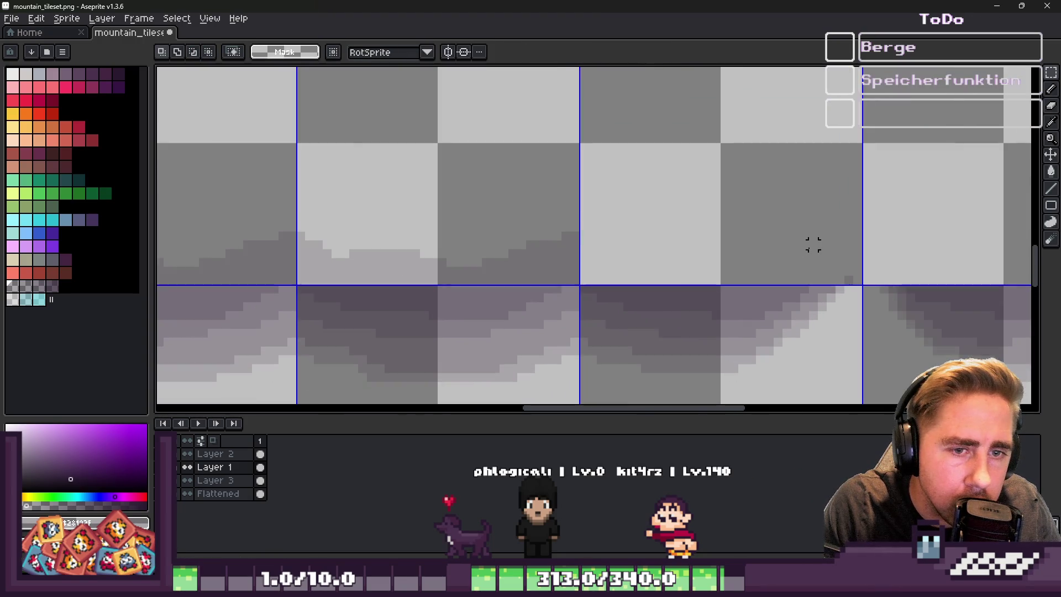
pyautogui.click(832, 281)
pyautogui.hotkey('ctrl', 'z')
pyautogui.click(849, 280)
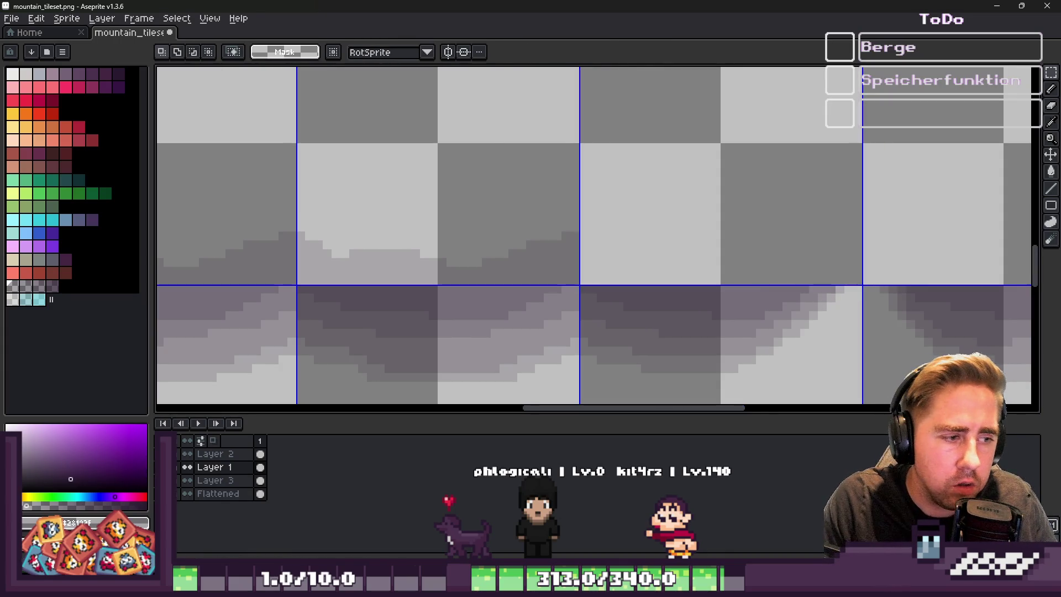
pyautogui.scroll(2, 553, 280)
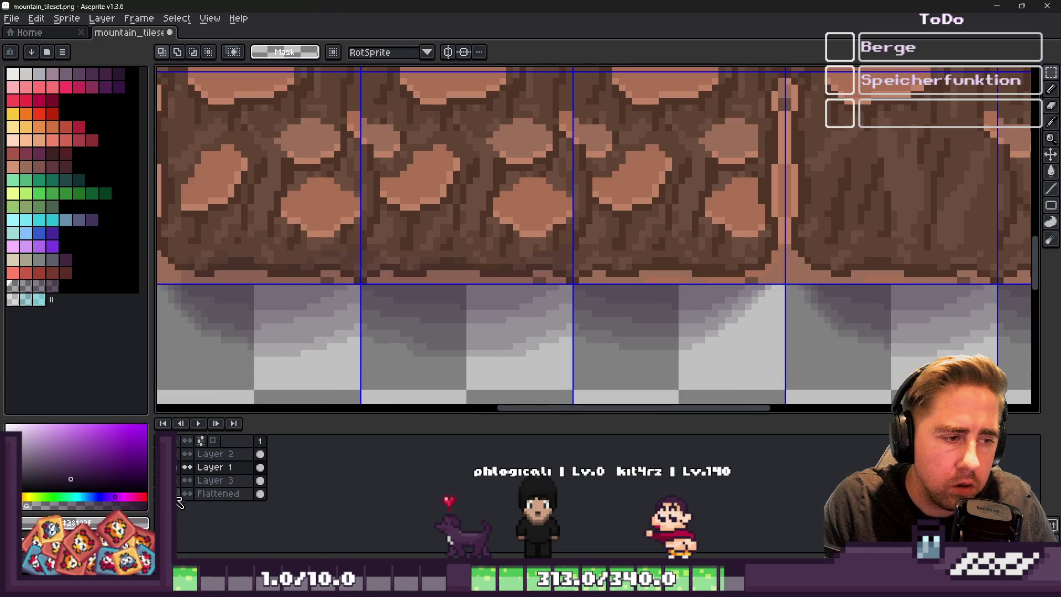
# Restore the rock tiles with undo/redo and commit the moved tile shadow area
pyautogui.hotkey('ctrl', 'z')
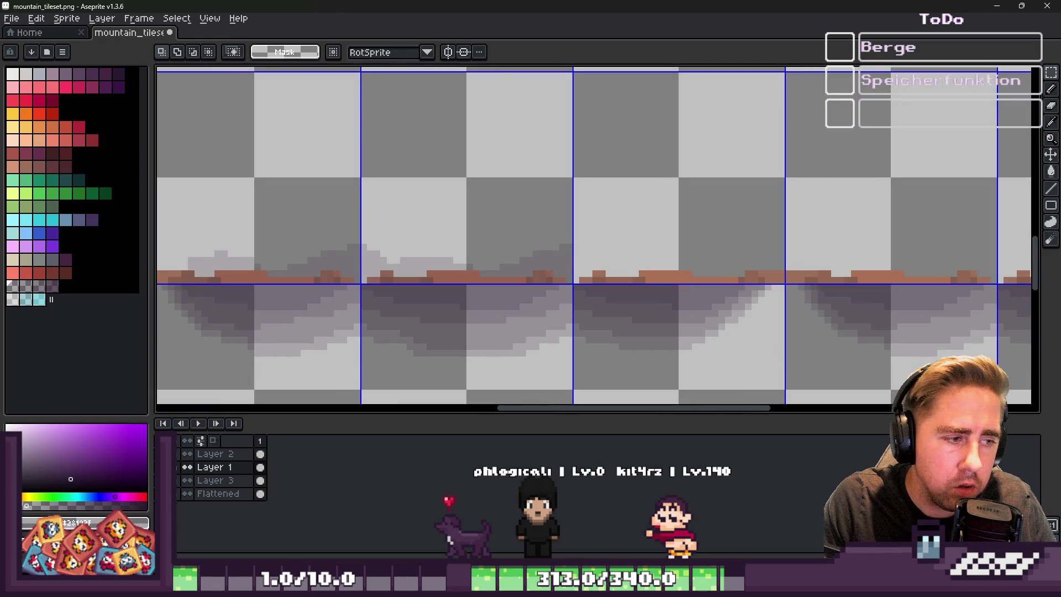
pyautogui.hotkey('ctrl', 'y')
pyautogui.scroll(2, 490, 300)
pyautogui.scroll(-2, 492, 284)
pyautogui.moveTo(486, 261)
pyautogui.mouseDown()
pyautogui.moveTo(486, 273)
pyautogui.moveTo(557, 249)
pyautogui.moveTo(693, 271)
pyautogui.mouseUp()
pyautogui.press('Return')
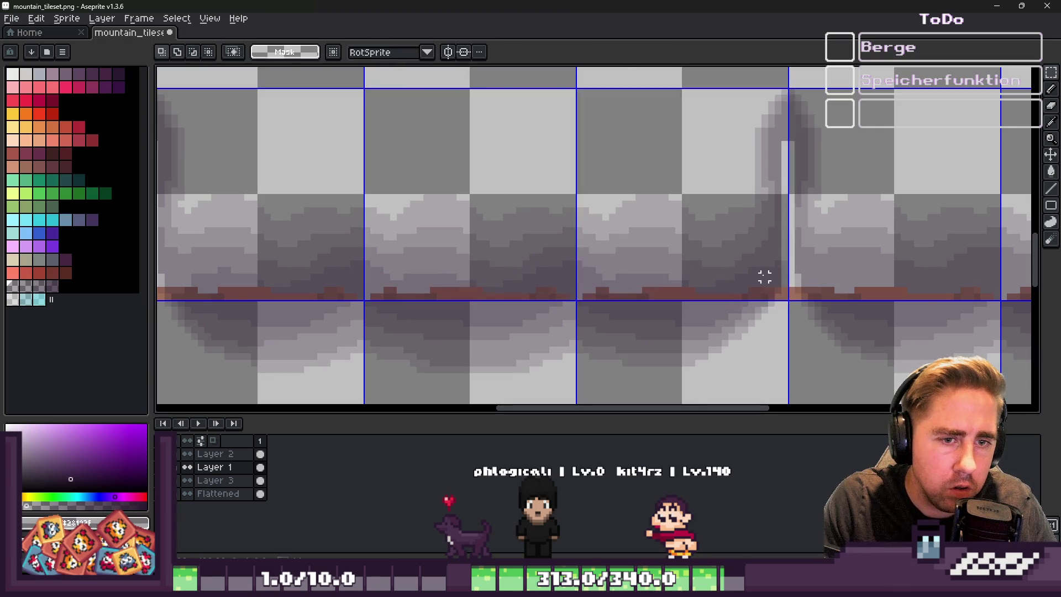
# Paint a thin brown strip along the cliff tiles' bottom edge with the Pencil
pyautogui.scroll(3, 765, 278)
pyautogui.press('b')
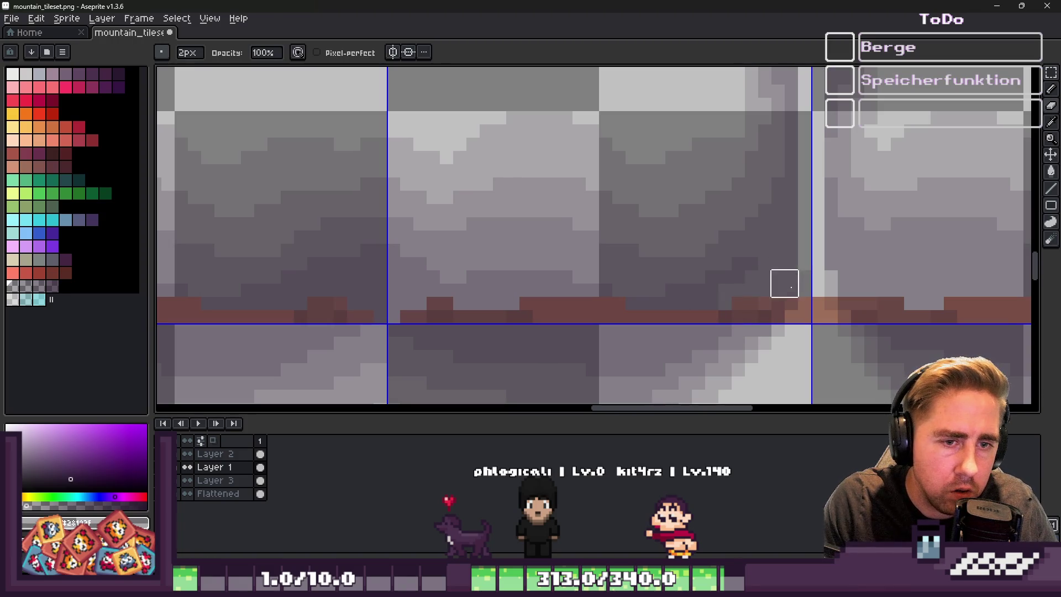
pyautogui.scroll(2, 717, 311)
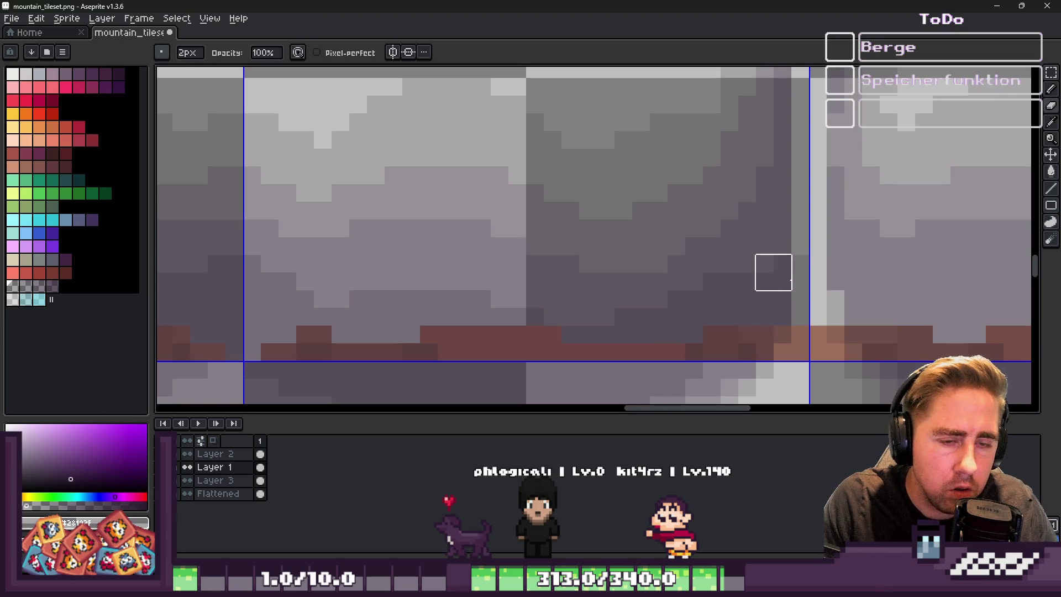
pyautogui.scroll(-3, 782, 263)
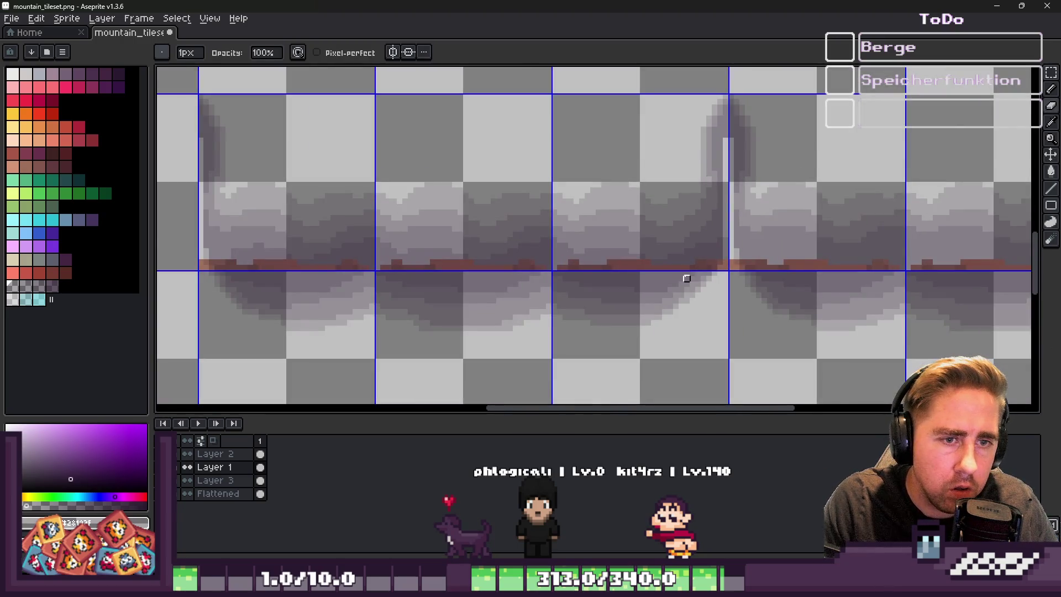
pyautogui.scroll(3, 720, 237)
pyautogui.press('ctrl')
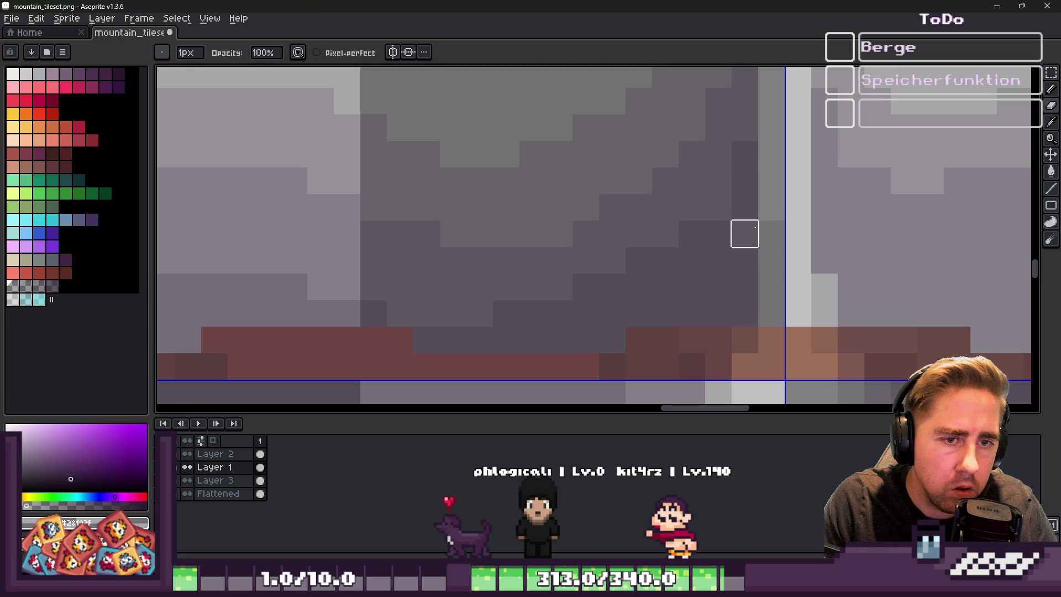
pyautogui.hotkey('ctrl', 'z')
pyautogui.hotkey('ctrl', 'z')
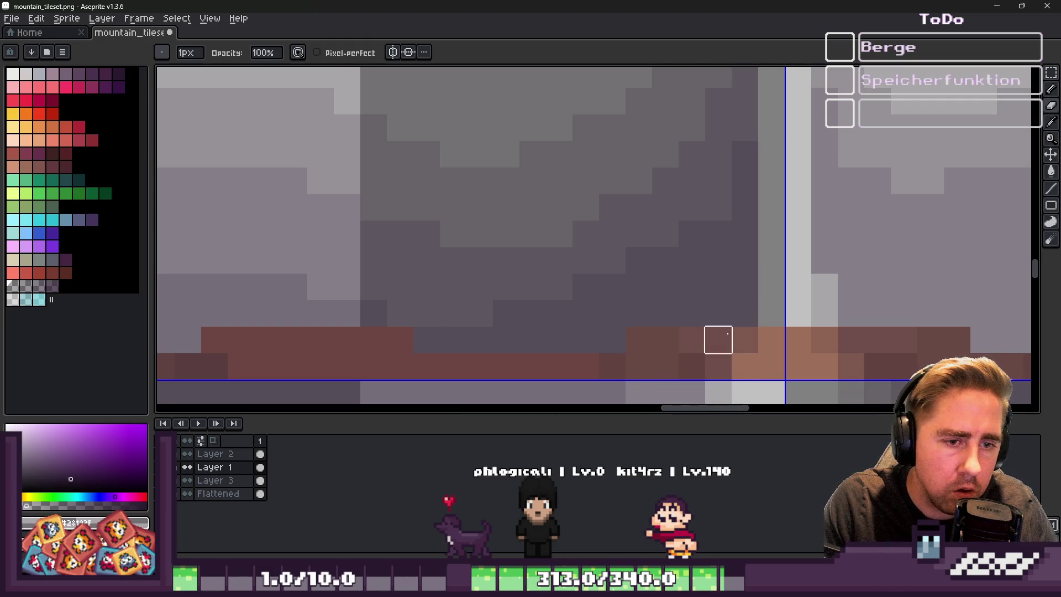
pyautogui.scroll(-5, 687, 289)
pyautogui.scroll(3, 671, 289)
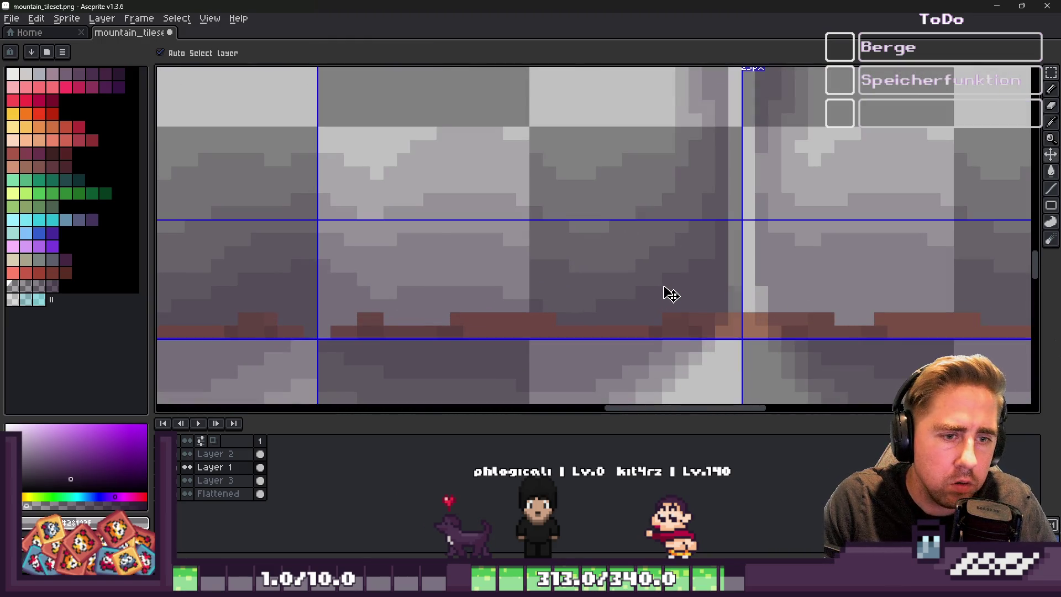
pyautogui.scroll(-1, 666, 296)
pyautogui.scroll(1, 559, 274)
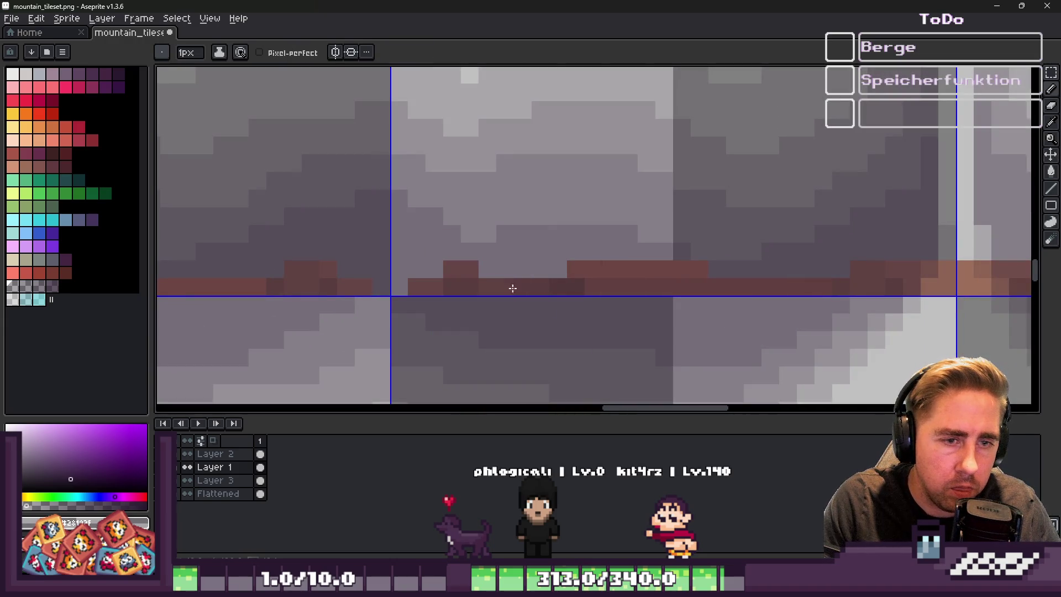
pyautogui.press('ctrl')
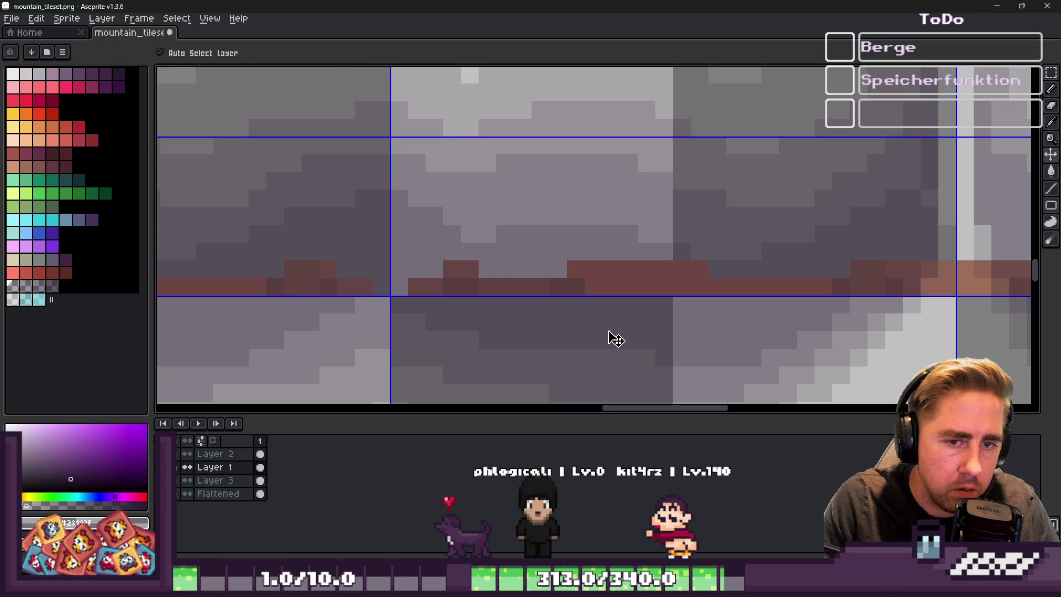
pyautogui.scroll(-5, 595, 323)
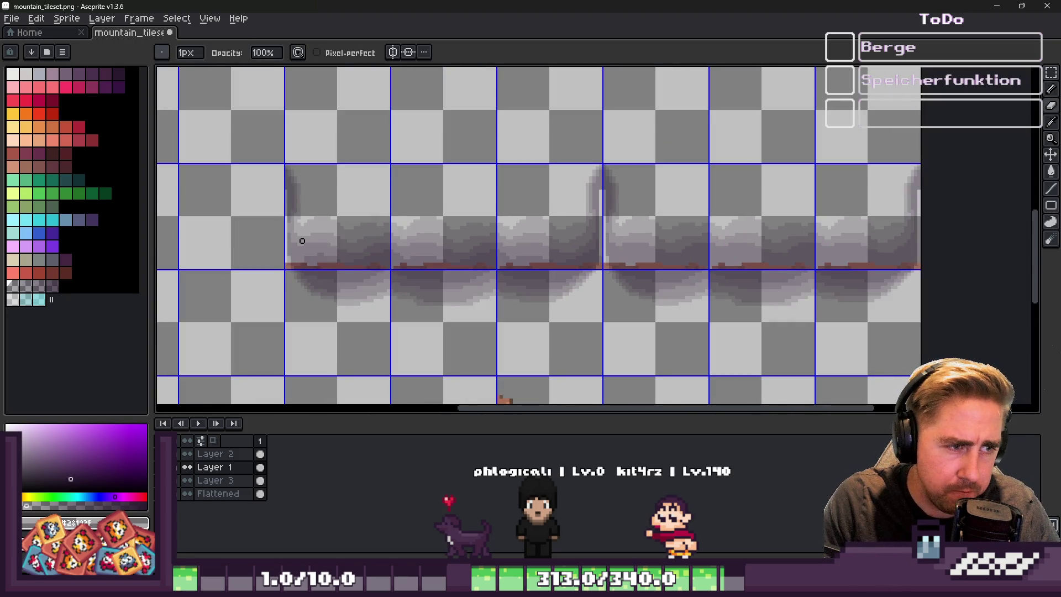
# Draw a rectangular selection along the mountain row, then clear it
pyautogui.scroll(1, 302, 237)
pyautogui.press('m')
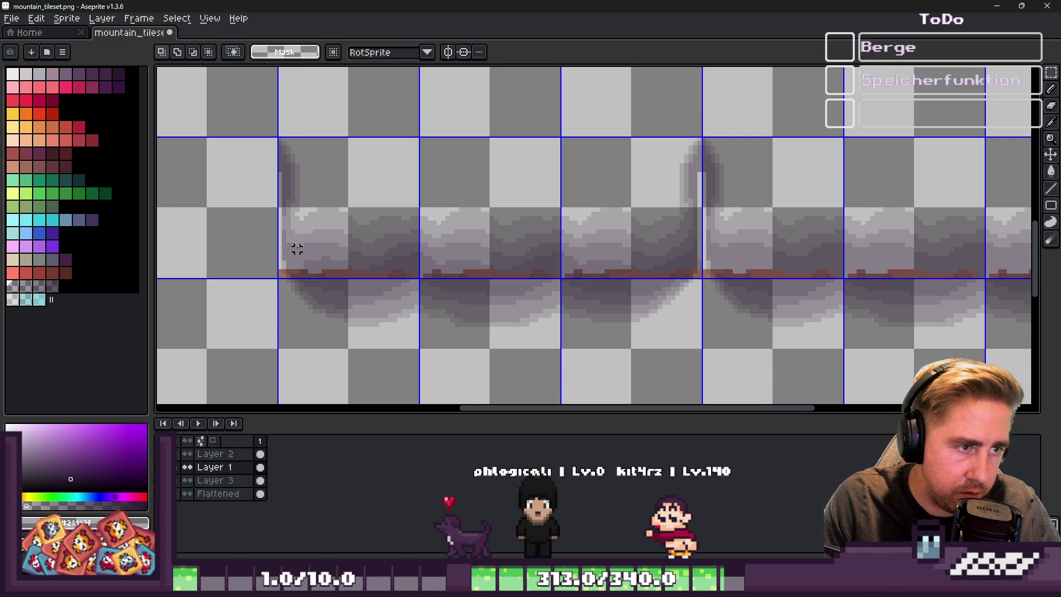
pyautogui.scroll(1, 270, 261)
pyautogui.moveTo(284, 284)
pyautogui.mouseDown()
pyautogui.moveTo(822, 268)
pyautogui.moveTo(853, 284)
pyautogui.moveTo(919, 251)
pyautogui.moveTo(908, 253)
pyautogui.moveTo(908, 230)
pyautogui.moveTo(915, 258)
pyautogui.moveTo(912, 231)
pyautogui.moveTo(918, 248)
pyautogui.mouseUp()
pyautogui.hotkey('ctrl', 'd')
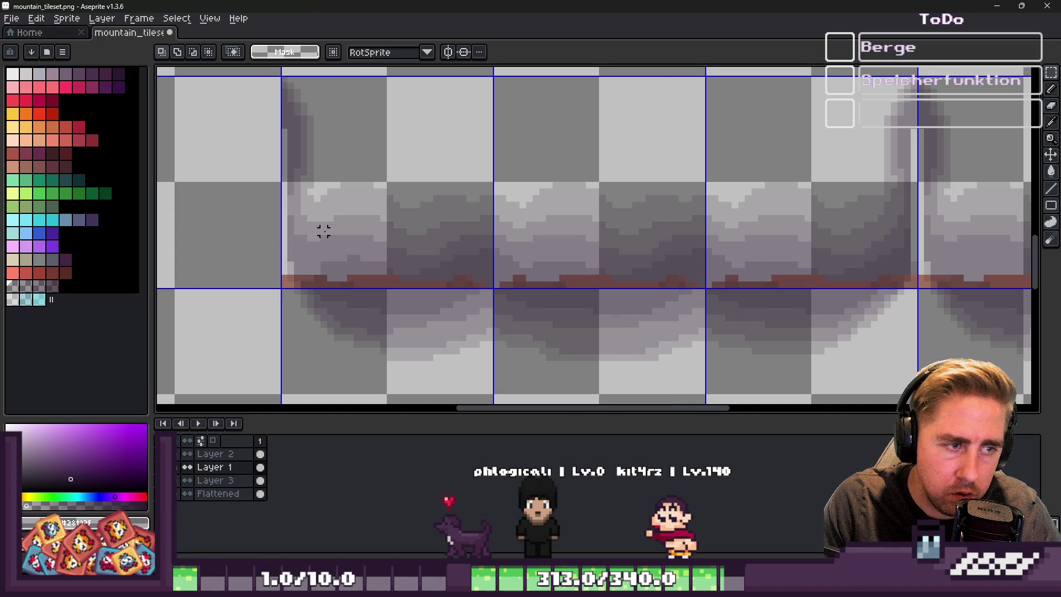
pyautogui.scroll(-2, 318, 230)
pyautogui.scroll(2, 811, 275)
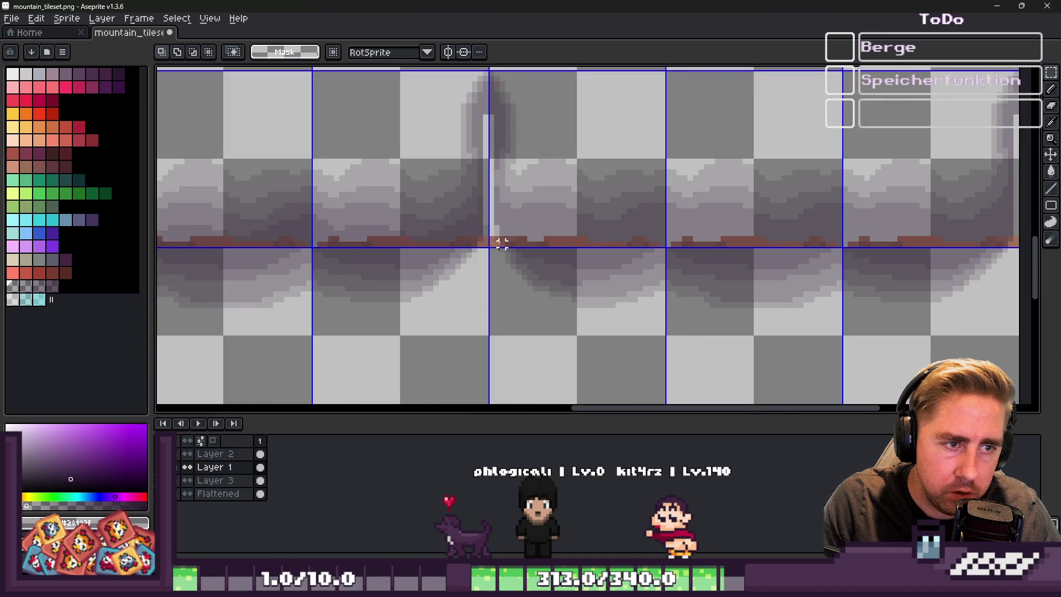
# Copy the 96×6 brown edge strip 24 px further right and save mountain_tileset.png
pyautogui.moveTo(491, 244)
pyautogui.mouseDown()
pyautogui.moveTo(713, 210)
pyautogui.moveTo(1019, 202)
pyautogui.moveTo(1011, 209)
pyautogui.mouseUp()
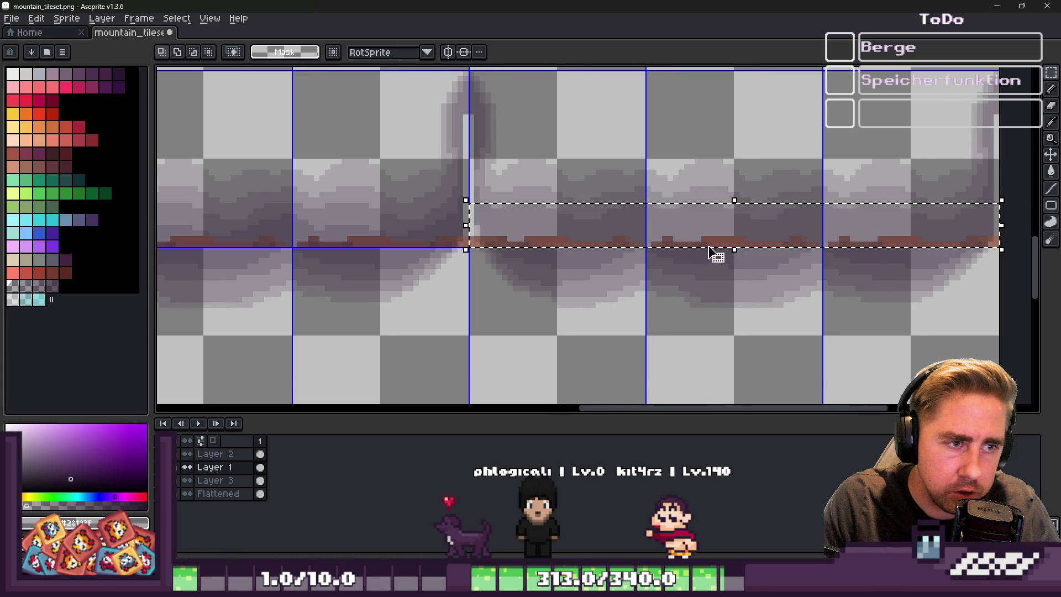
pyautogui.hotkey('ctrl', 'd')
pyautogui.scroll(1, 643, 232)
pyautogui.hotkey('ctrl', 'shift', 'd')
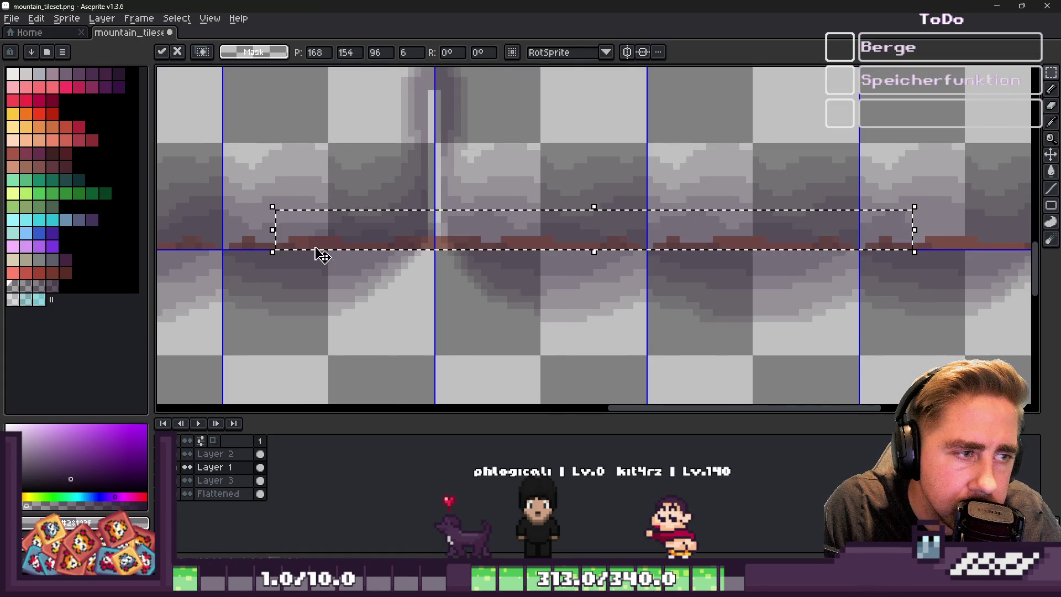
pyautogui.hotkey('ctrl', 'v')
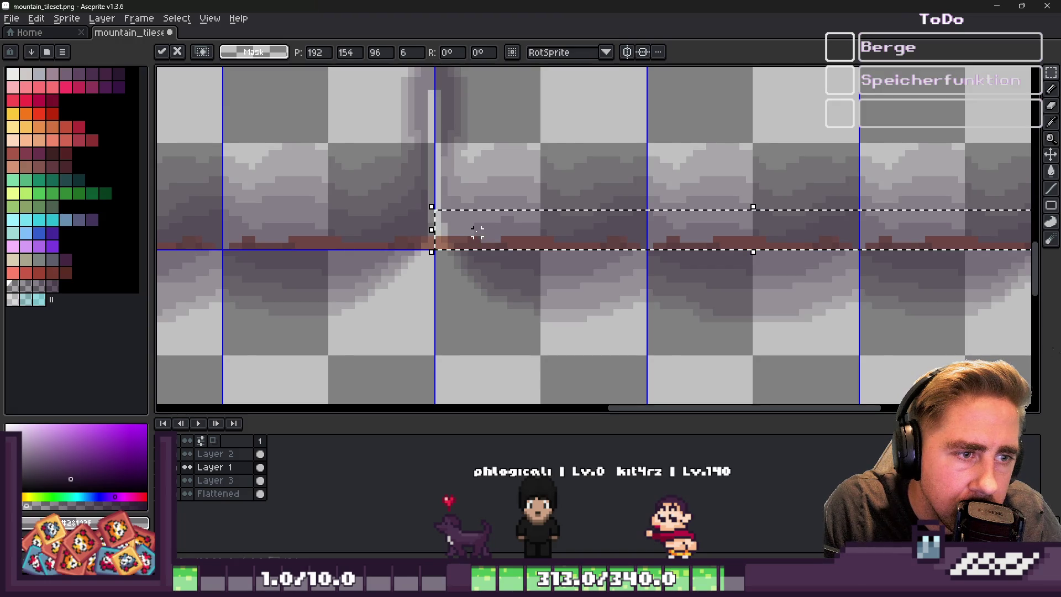
pyautogui.scroll(-1, 475, 227)
pyautogui.hotkey('ctrl', 'd')
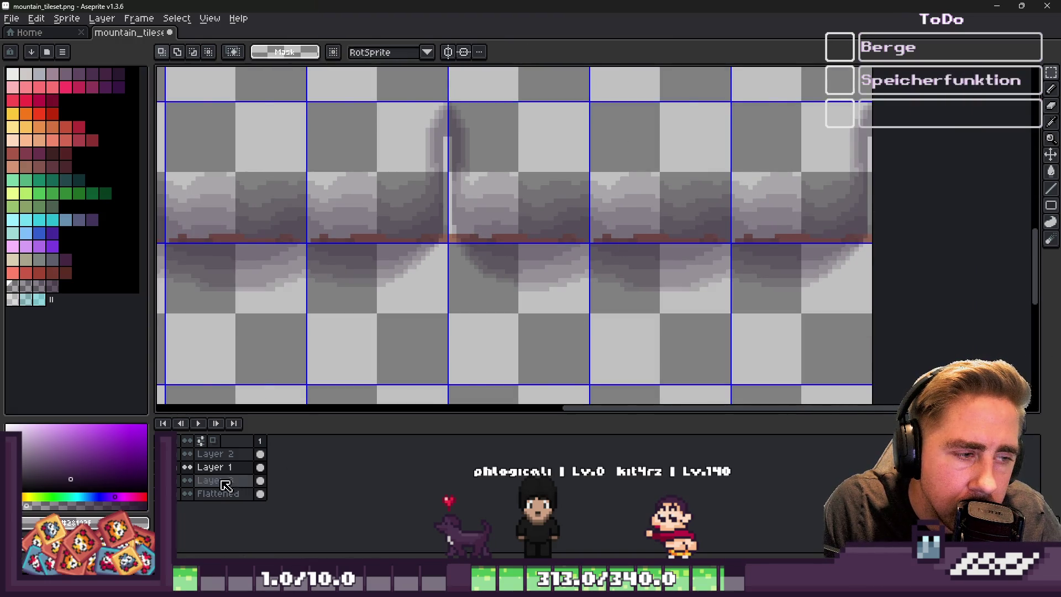
pyautogui.hotkey('ctrl', 'z')
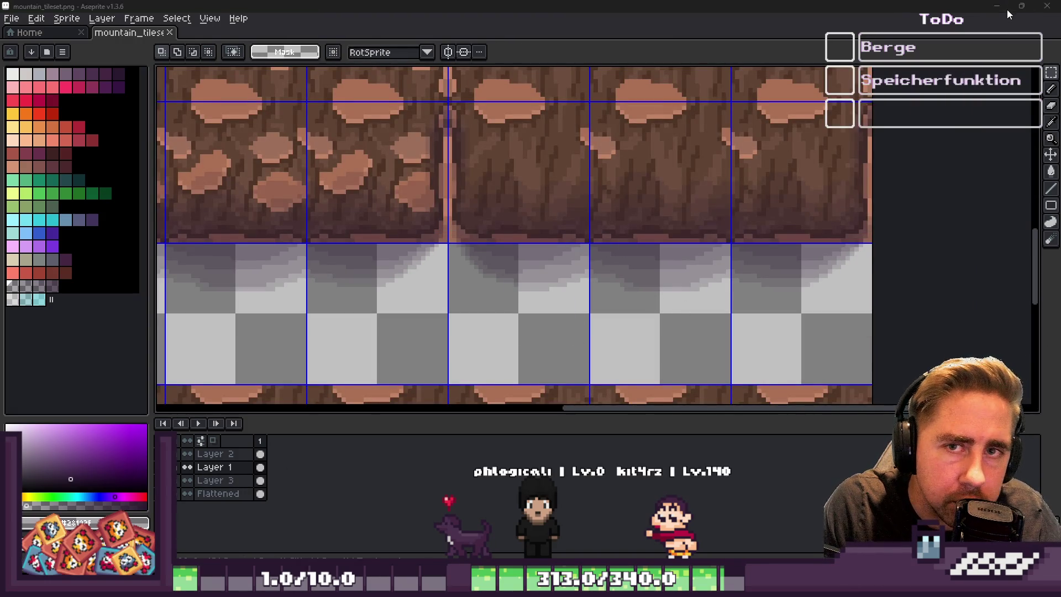
# Switch from Aseprite to Godot, zoom around the World map's cliffs, and run the project
pyautogui.click(1004, 5)
pyautogui.click(622, 526)
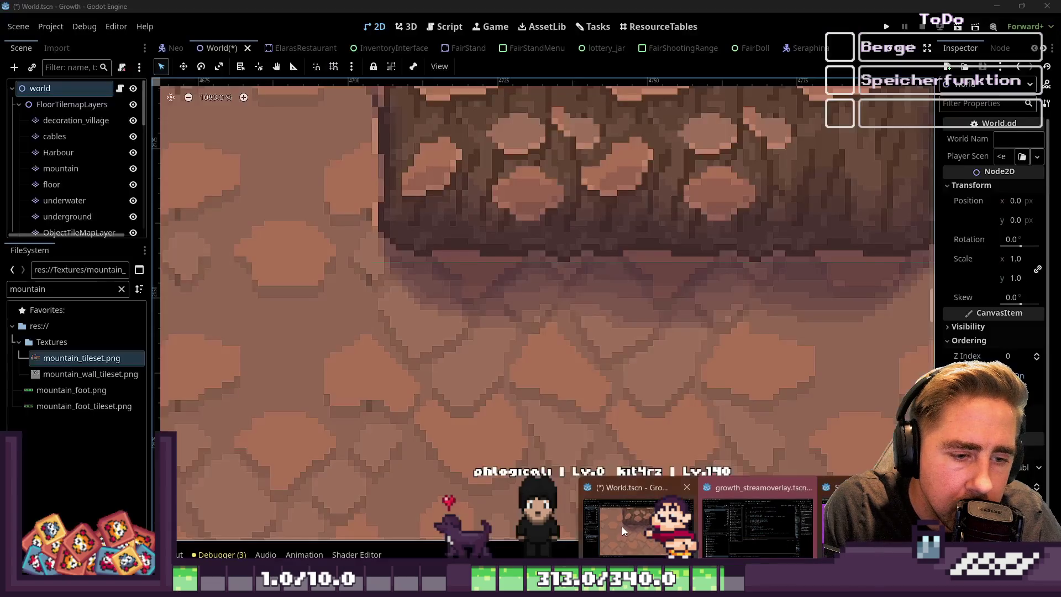
pyautogui.scroll(-10, 390, 374)
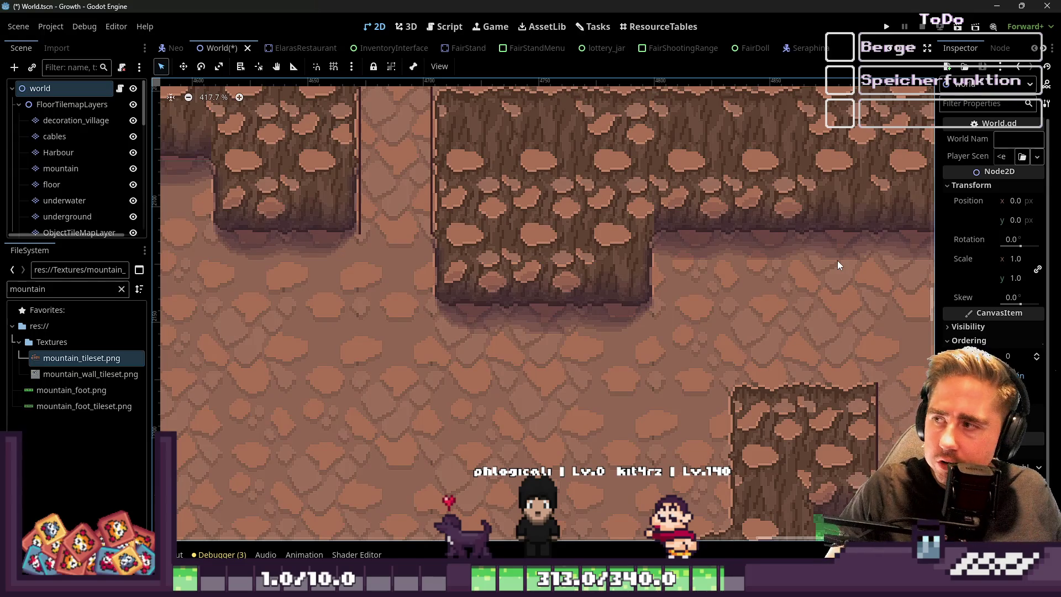
pyautogui.scroll(-9, 837, 261)
pyautogui.scroll(-4, 582, 306)
pyautogui.scroll(5, 681, 410)
pyautogui.scroll(-10, 668, 413)
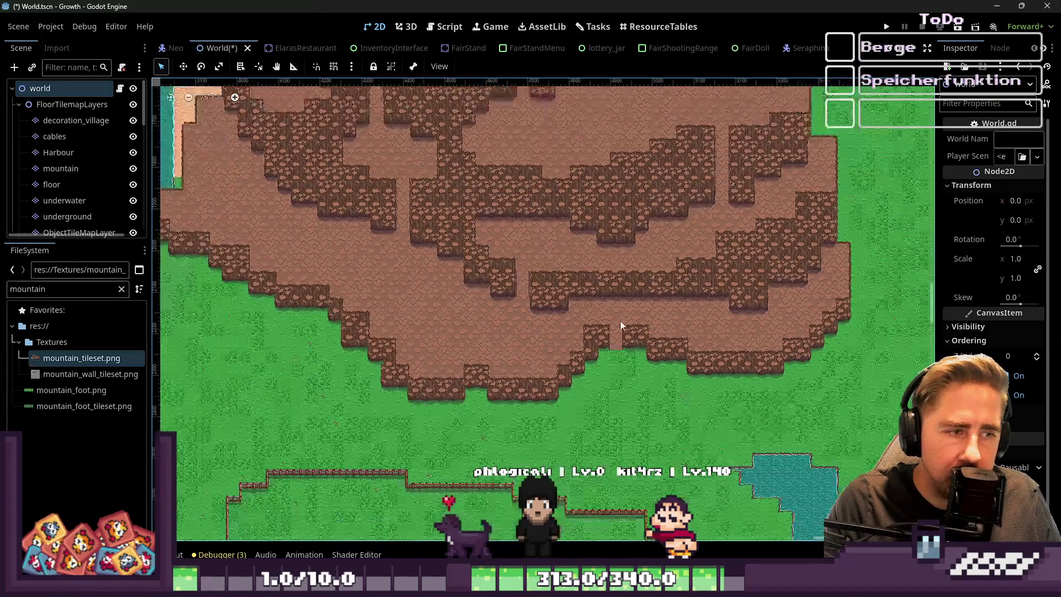
pyautogui.scroll(2, 851, 285)
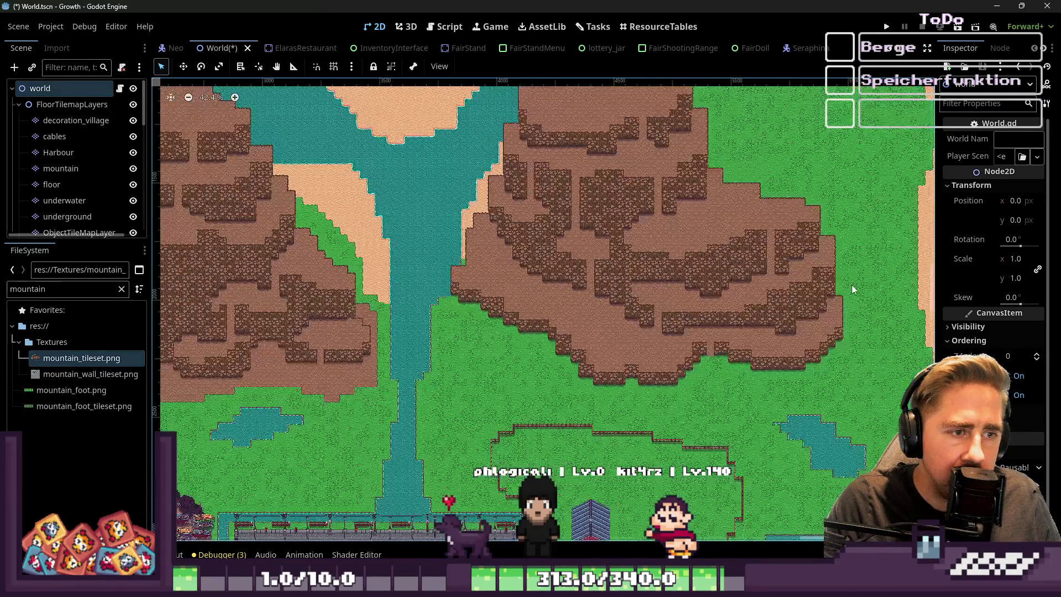
pyautogui.scroll(-2, 789, 273)
pyautogui.scroll(5, 822, 335)
pyautogui.scroll(-2, 822, 335)
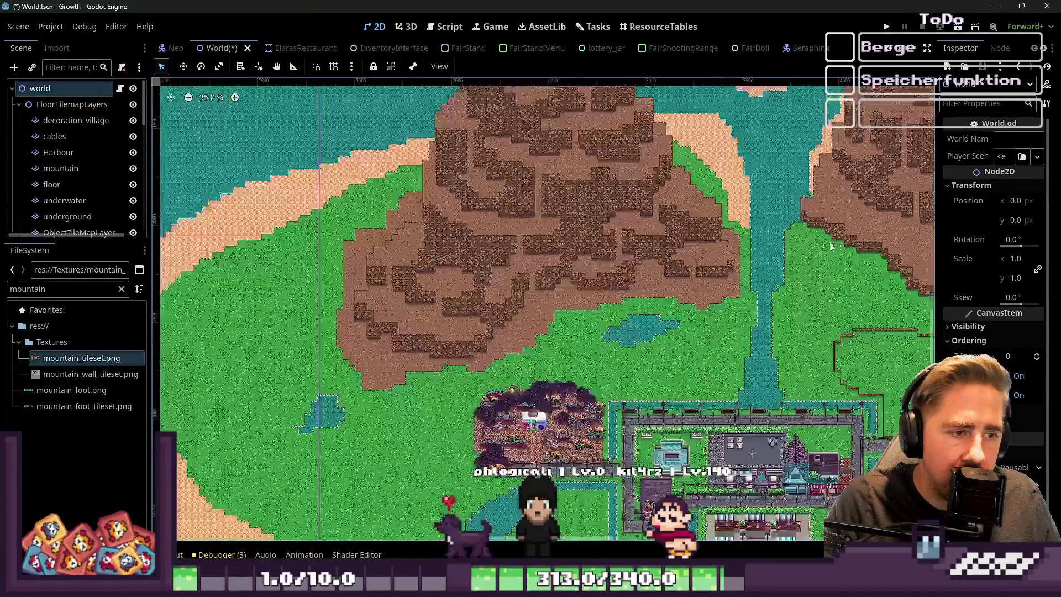
pyautogui.scroll(6, 486, 335)
pyautogui.scroll(-7, 509, 319)
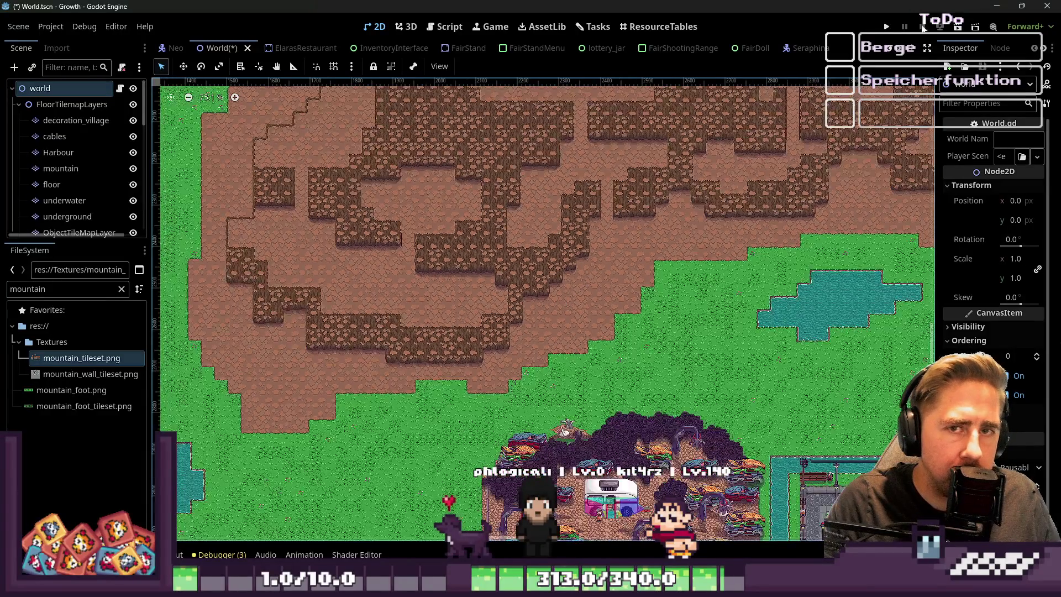
pyautogui.click(886, 27)
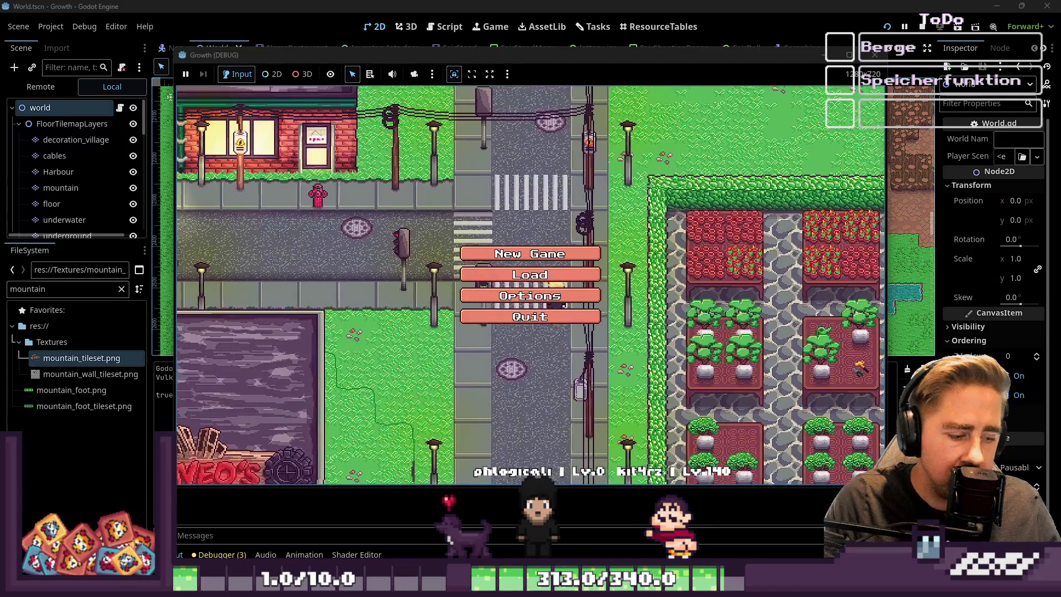
# Start a new game with a named character and walk north up the cliff path
pyautogui.click(530, 253)
pyautogui.write('addwa')
pyautogui.click(516, 374)
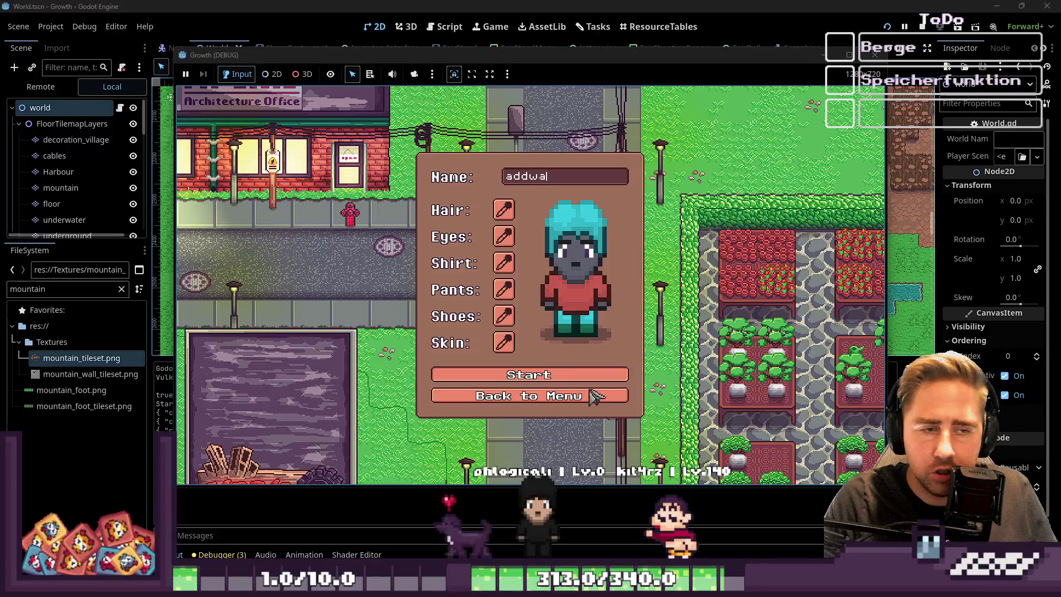
pyautogui.press('w')
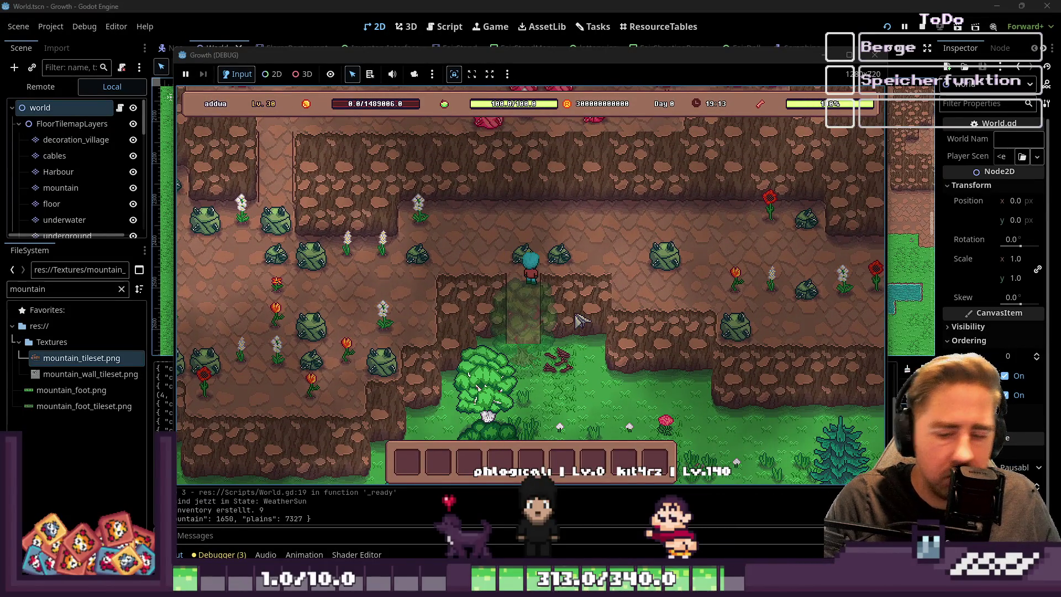
# Walk through the mountain cliffs, mine the red rocks, and stop the test run
pyautogui.scroll(-10, 588, 304)
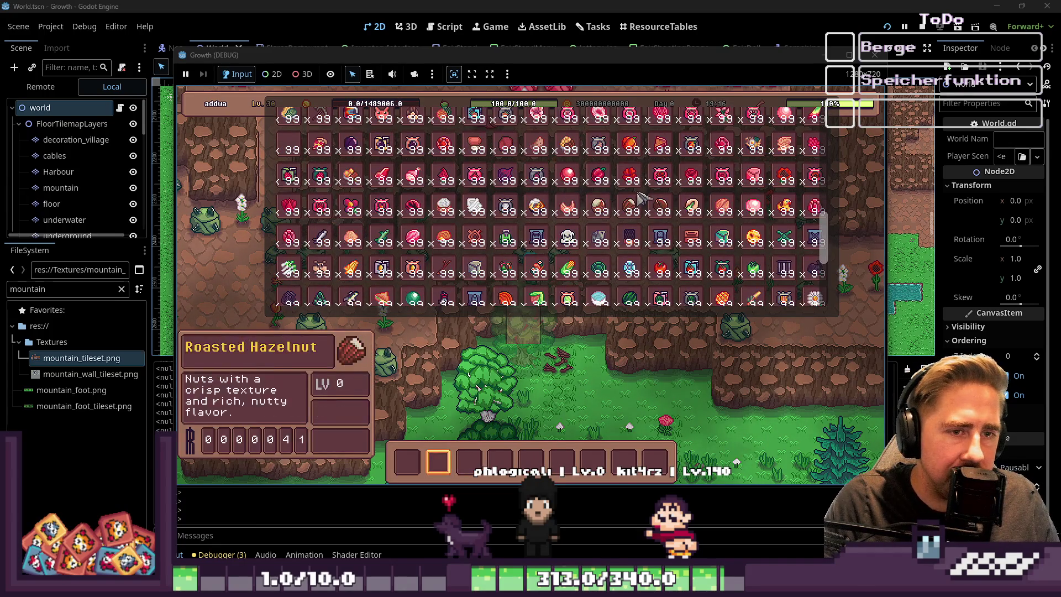
pyautogui.scroll(5, 644, 216)
pyautogui.scroll(-5, 644, 215)
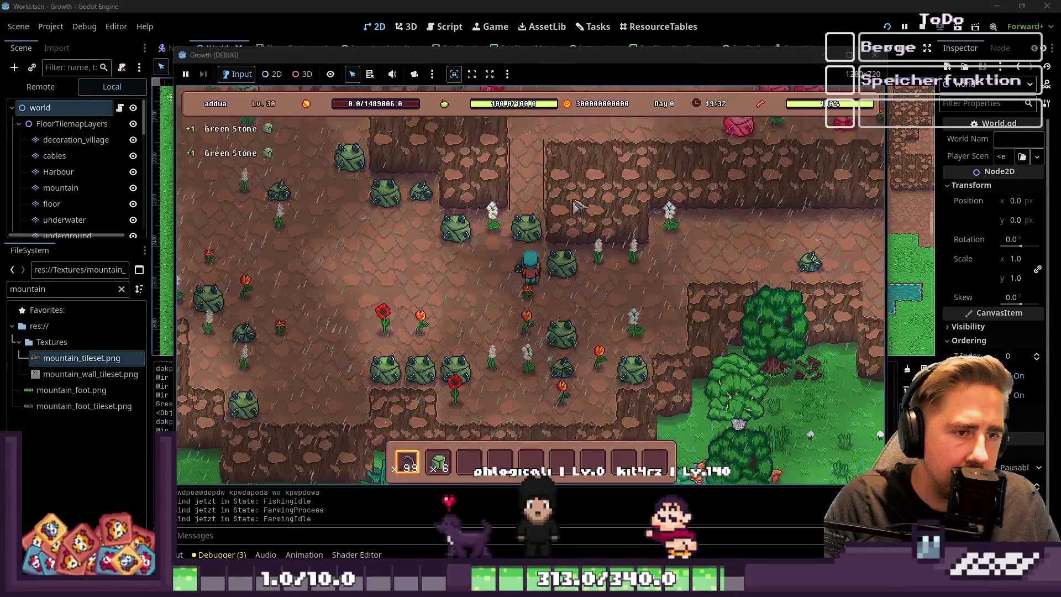
pyautogui.press('w')
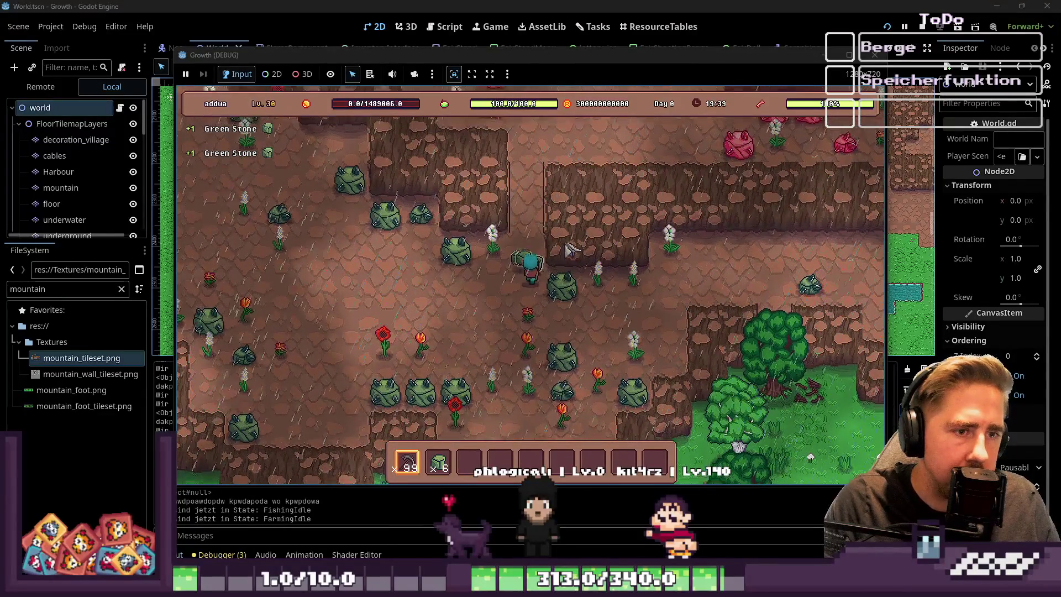
pyautogui.press('w')
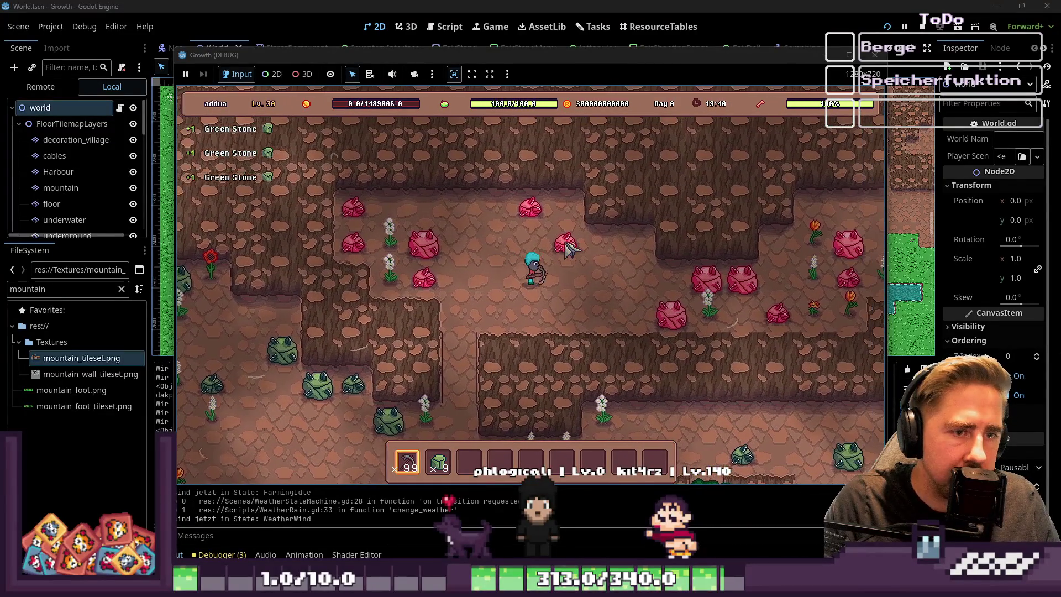
pyautogui.press('d')
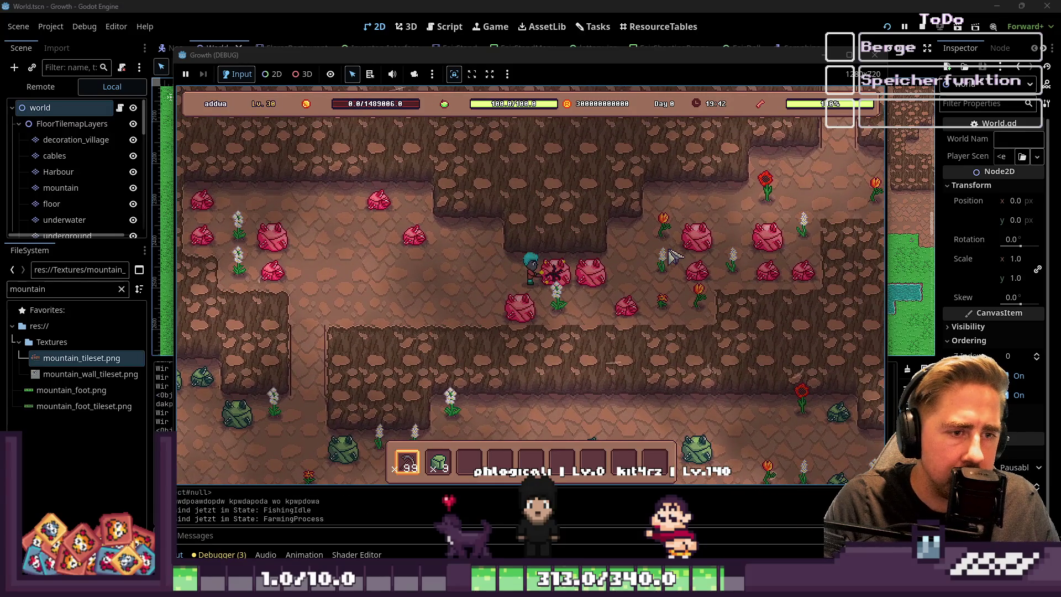
pyautogui.press('d')
pyautogui.press('w')
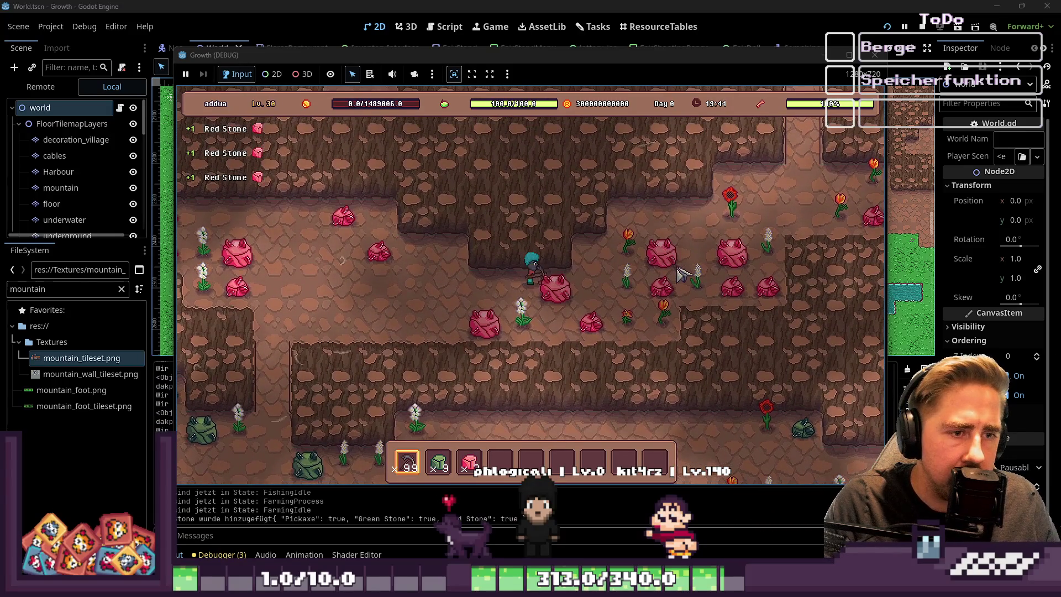
pyautogui.press('d')
pyautogui.press('w')
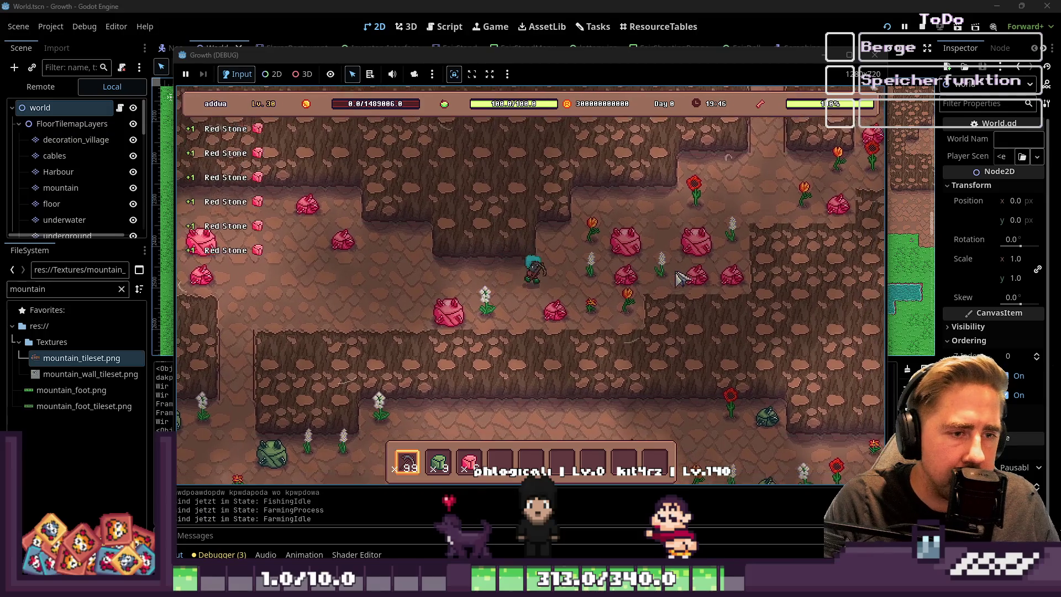
pyautogui.press('d')
pyautogui.press('s')
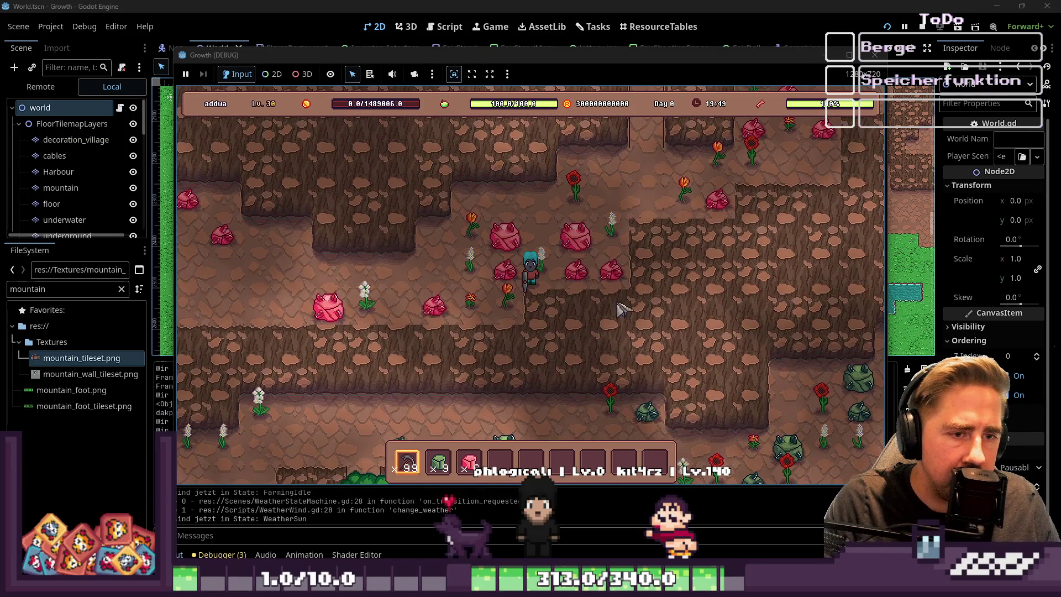
pyautogui.click(877, 56)
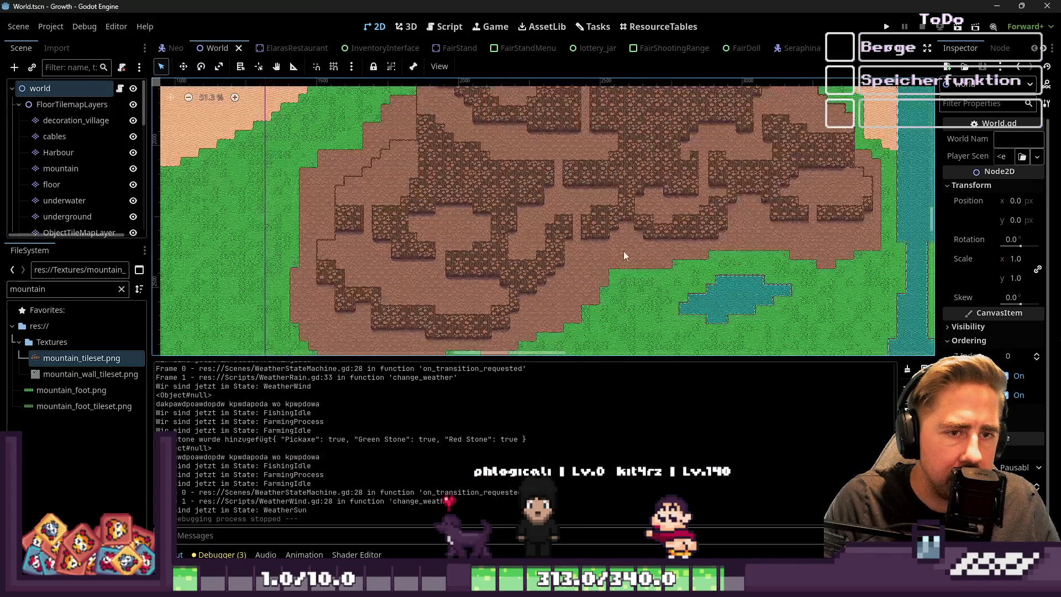
pyautogui.scroll(5, 608, 276)
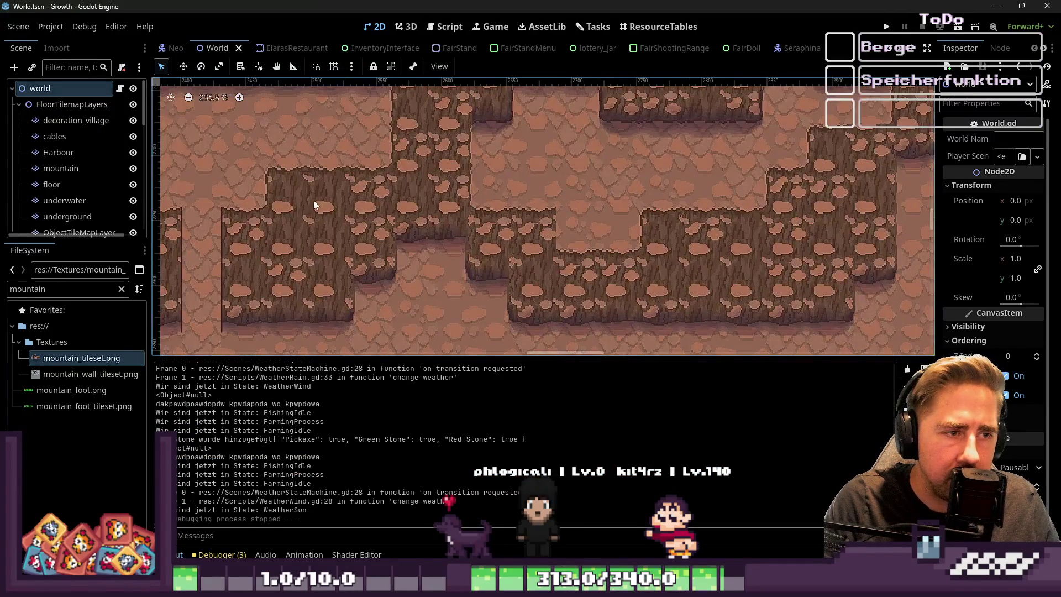
pyautogui.scroll(-5, 255, 238)
pyautogui.scroll(6, 663, 199)
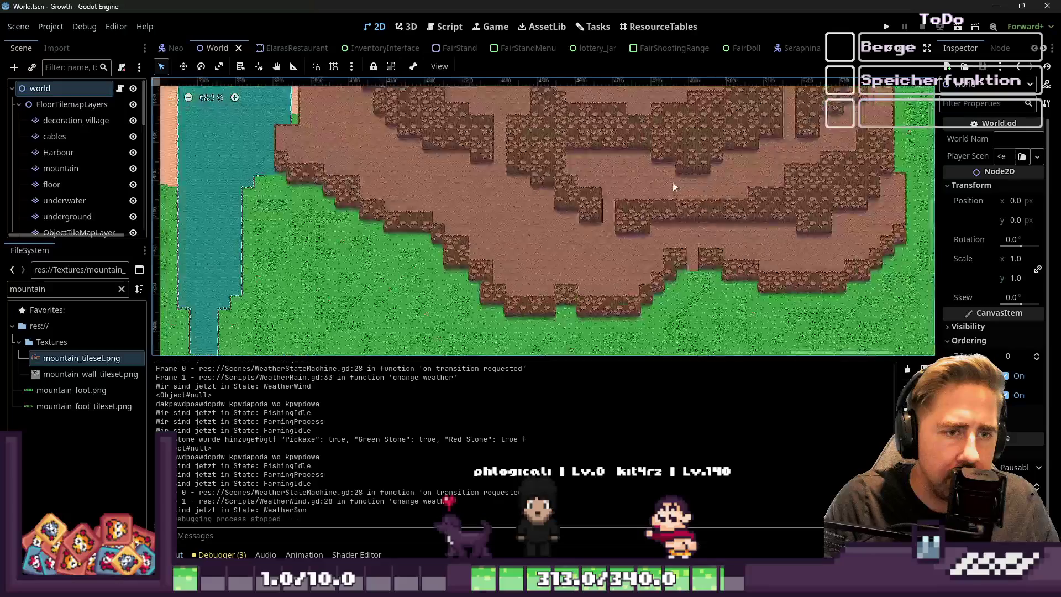
pyautogui.scroll(3, 660, 213)
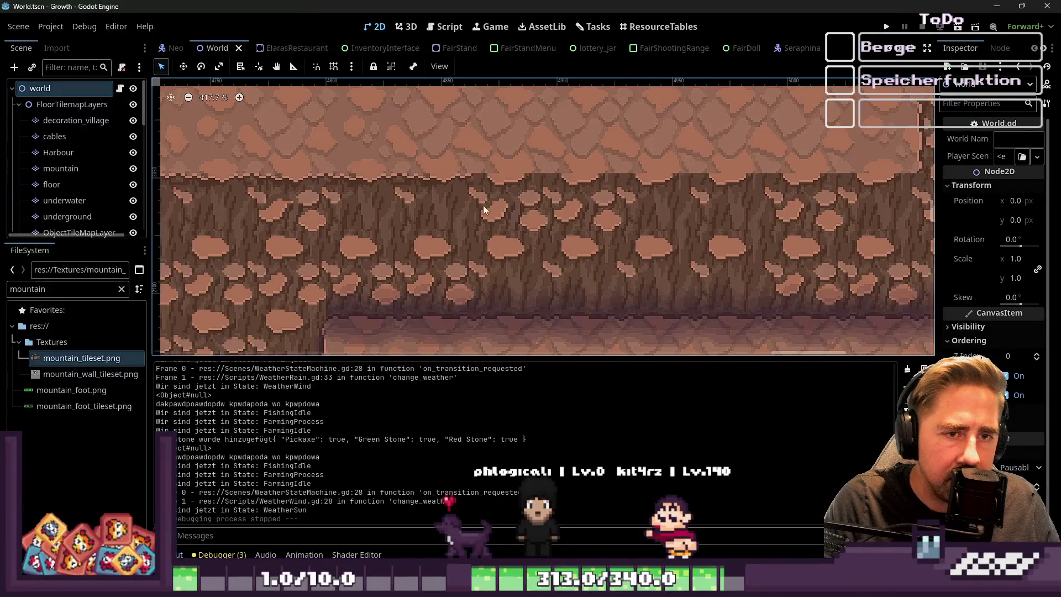
pyautogui.scroll(1, 756, 186)
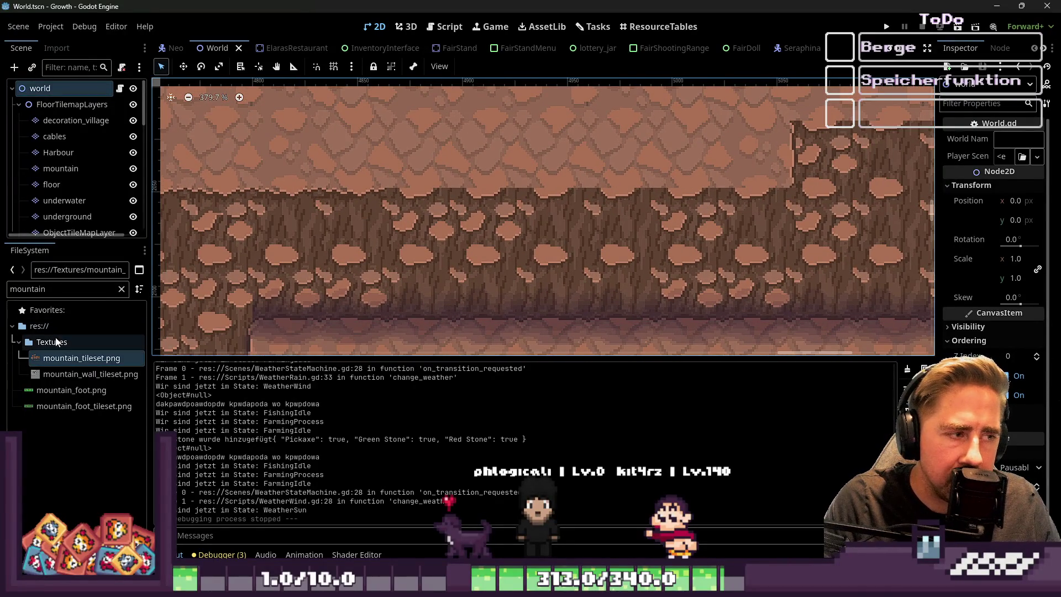
# On the mountain tile layer, paint the cliff row into one continuous wall
pyautogui.click(61, 168)
pyautogui.click(55, 185)
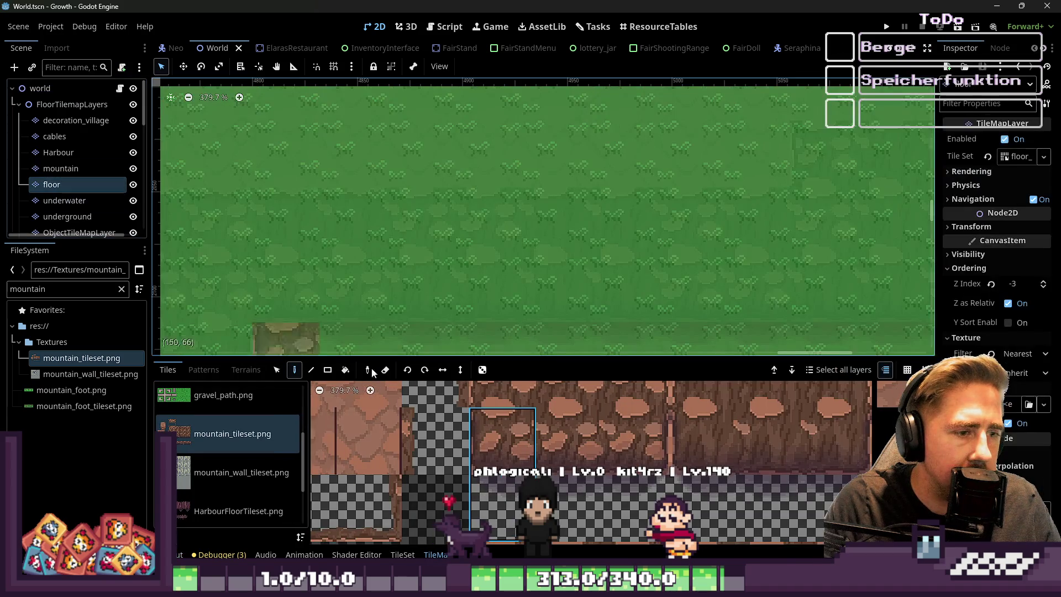
pyautogui.scroll(-2, 592, 477)
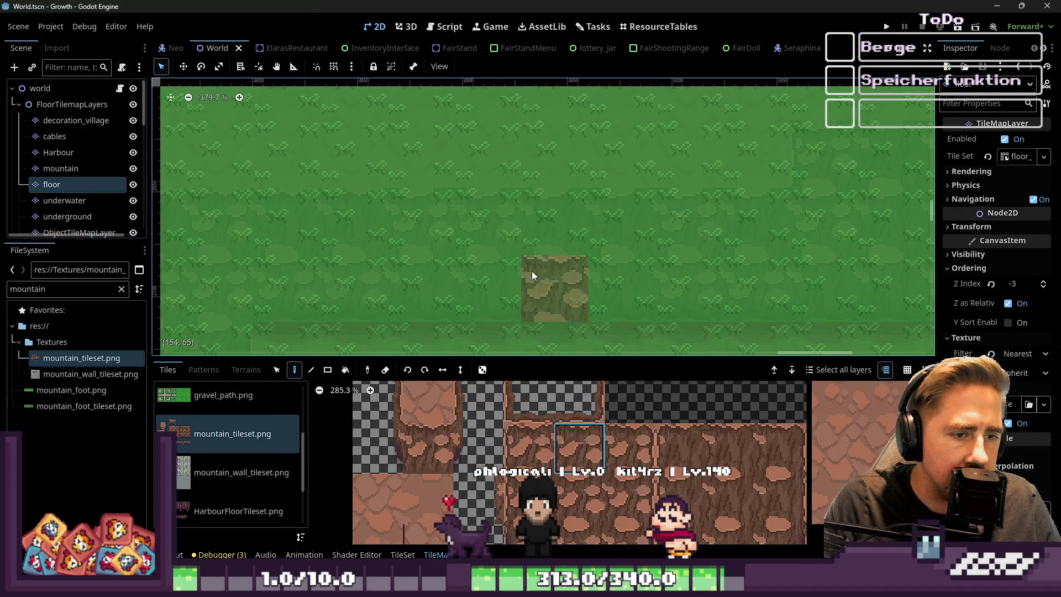
pyautogui.click(65, 171)
pyautogui.scroll(-1, 549, 189)
pyautogui.moveTo(549, 189); pyautogui.dragTo(444, 211)
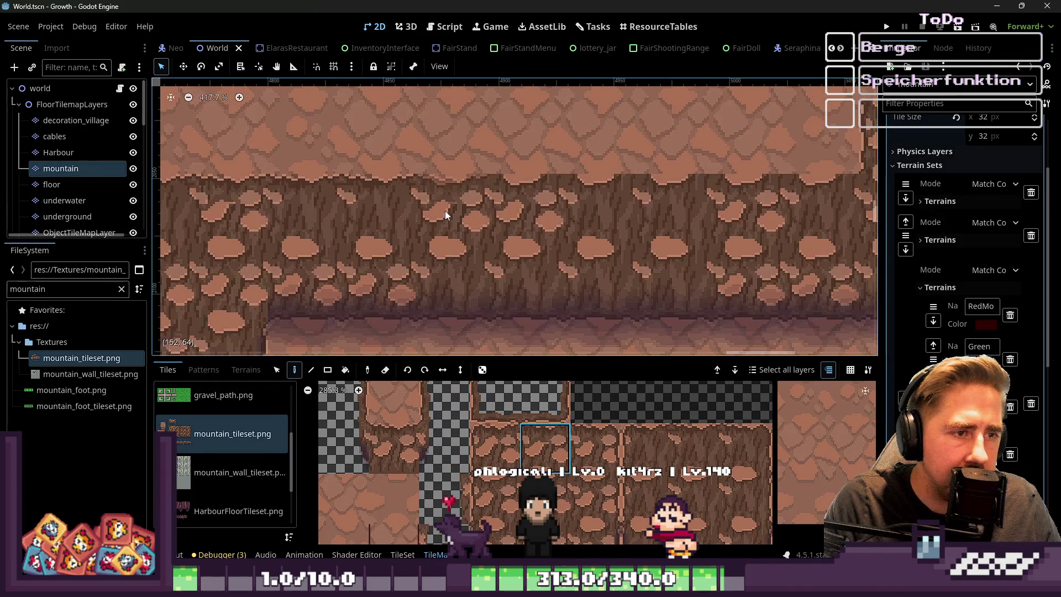
pyautogui.scroll(2, 523, 223)
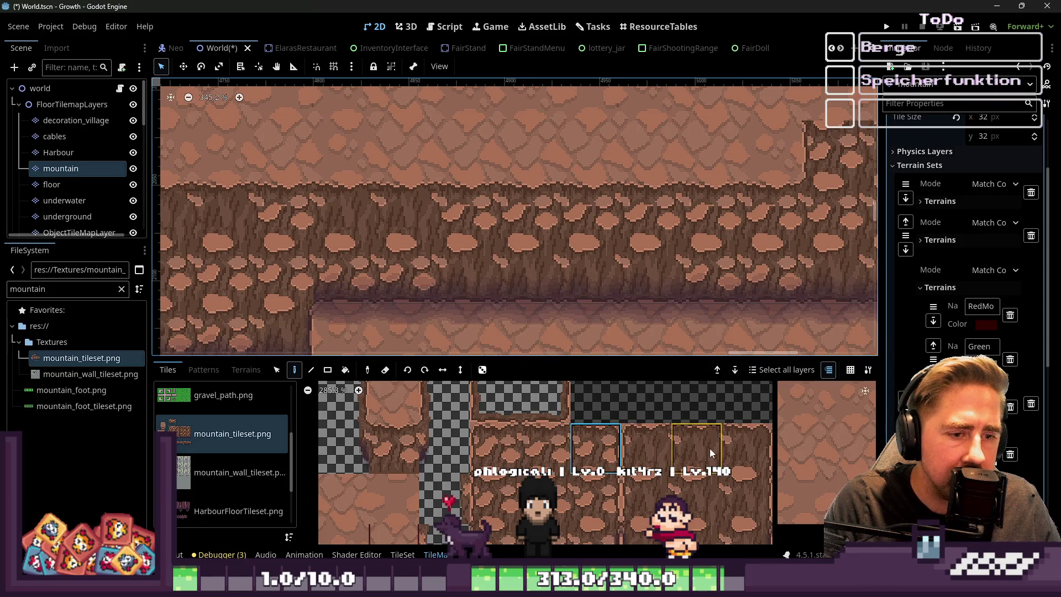
pyautogui.scroll(-2, 442, 273)
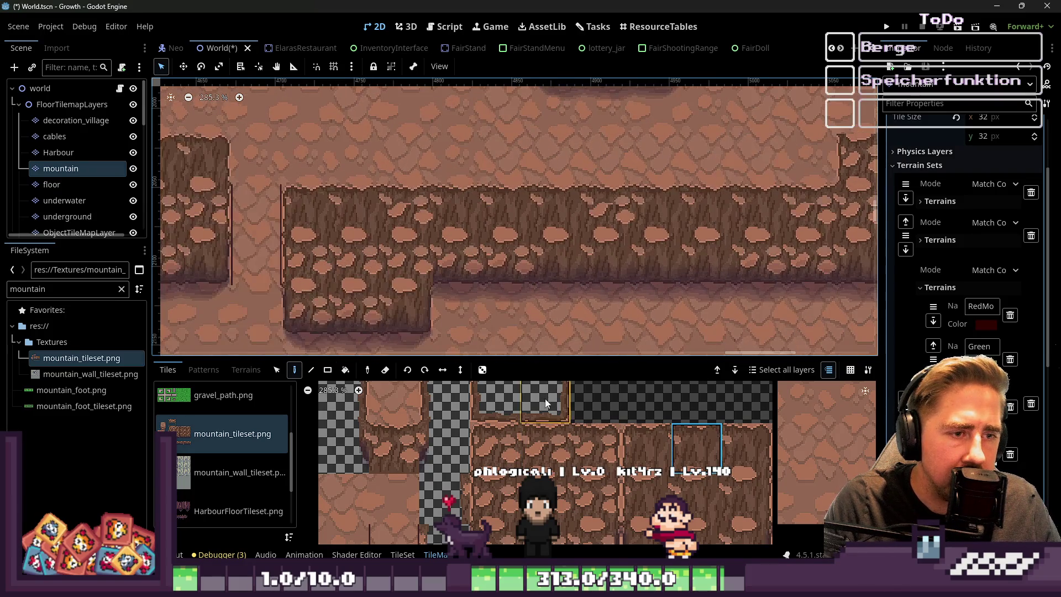
pyautogui.scroll(3, 602, 219)
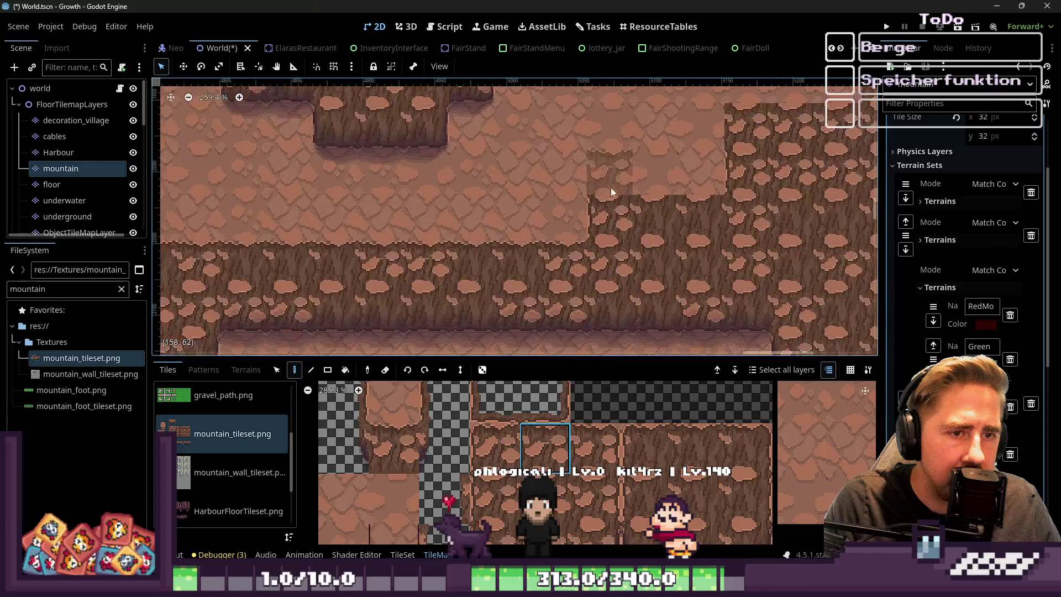
pyautogui.hscroll(2, 635, 249)
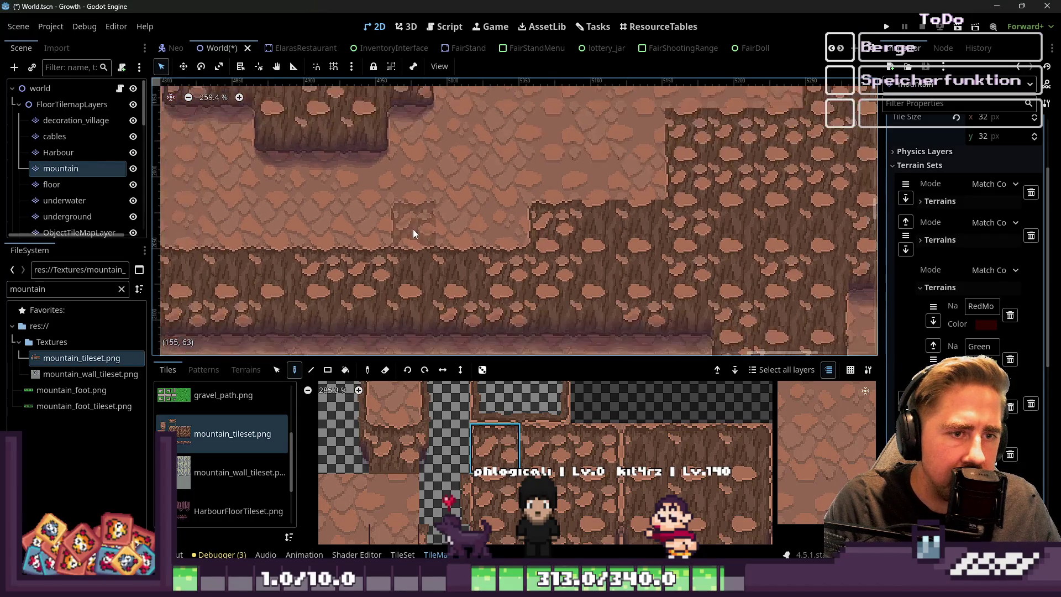
# Pick several cliff tiles, including the cliff corner, from mountain_tileset.png and paint them
pyautogui.click(524, 445)
pyautogui.scroll(-1, 545, 239)
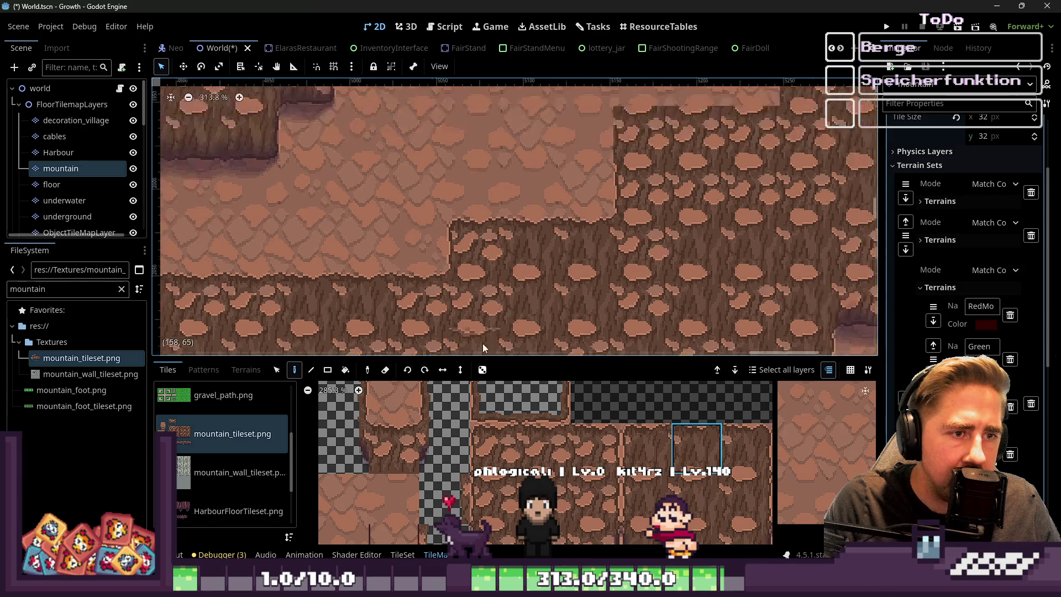
pyautogui.click(495, 445)
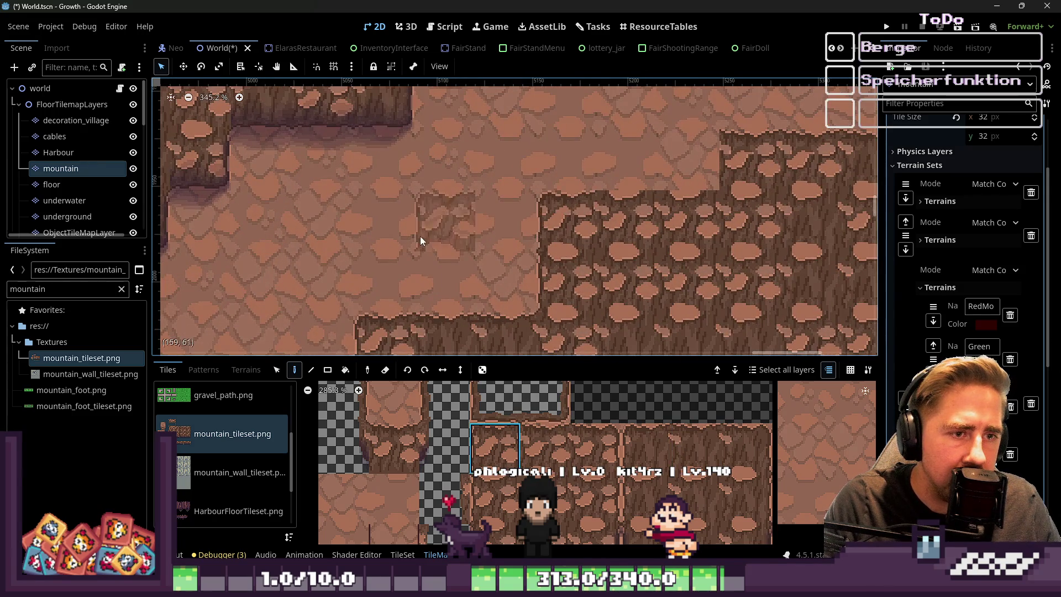
pyautogui.hscroll(2, 423, 236)
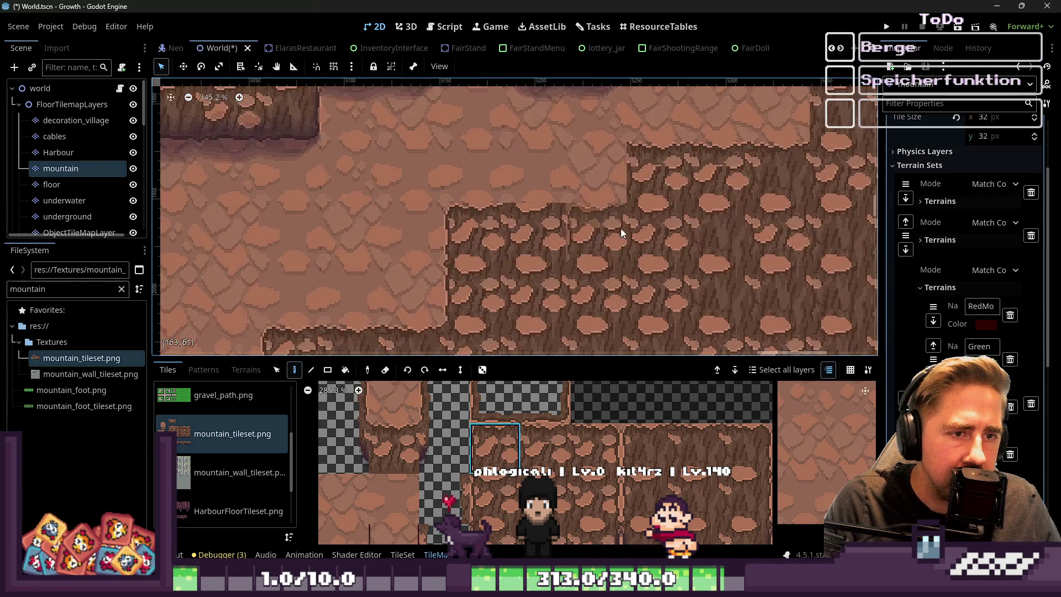
pyautogui.click(695, 444)
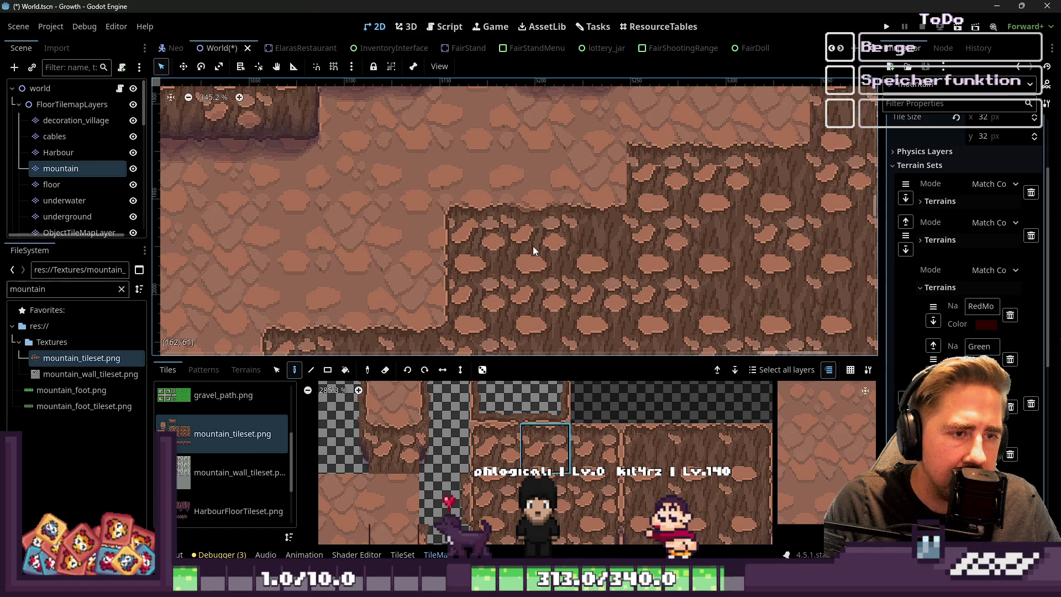
pyautogui.scroll(1, 534, 253)
pyautogui.keyDown('ctrl'); pyautogui.click(619, 193); pyautogui.keyUp('ctrl')
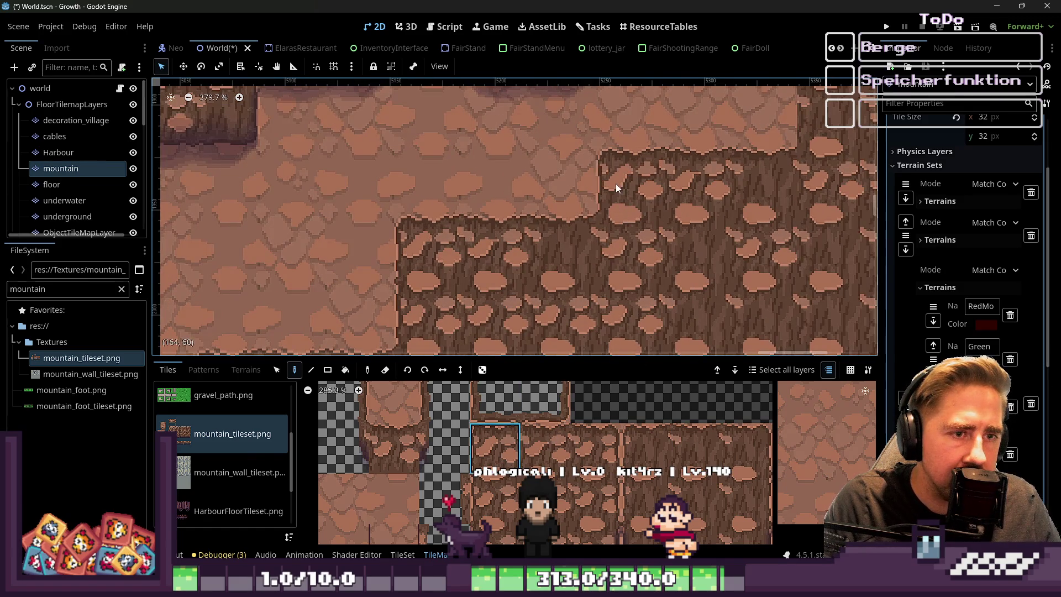
pyautogui.scroll(-3, 617, 188)
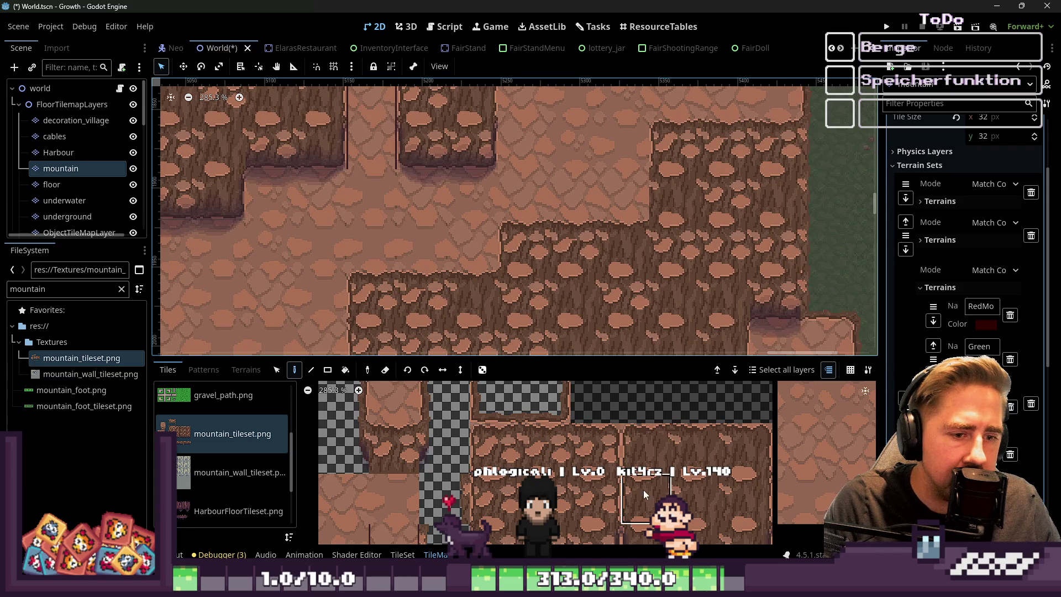
pyautogui.scroll(-2, 673, 182)
pyautogui.scroll(6, 566, 254)
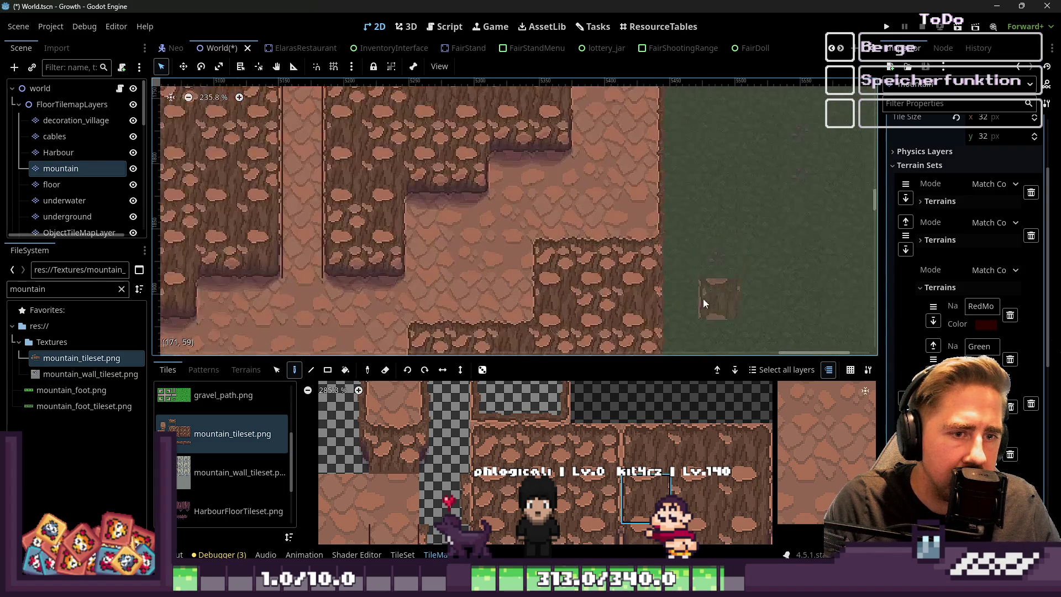
pyautogui.scroll(-5, 589, 201)
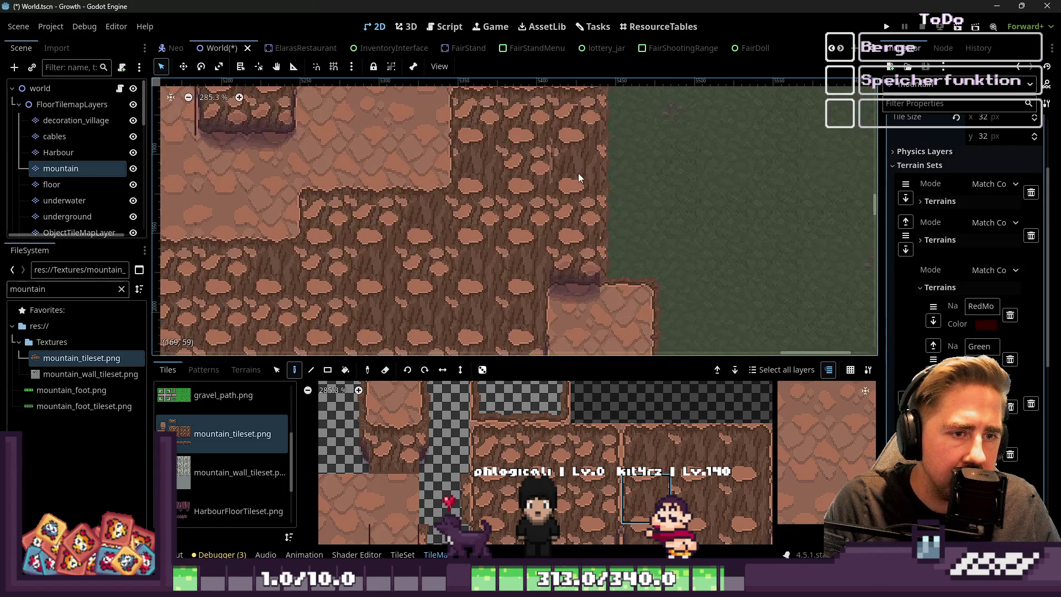
# Pan and zoom the map to view the cliff terrain and the green area beside it
pyautogui.moveTo(577, 293)
pyautogui.mouseDown()
pyautogui.moveTo(599, 151)
pyautogui.moveTo(588, 271)
pyautogui.mouseUp()
pyautogui.scroll(-8, 706, 283)
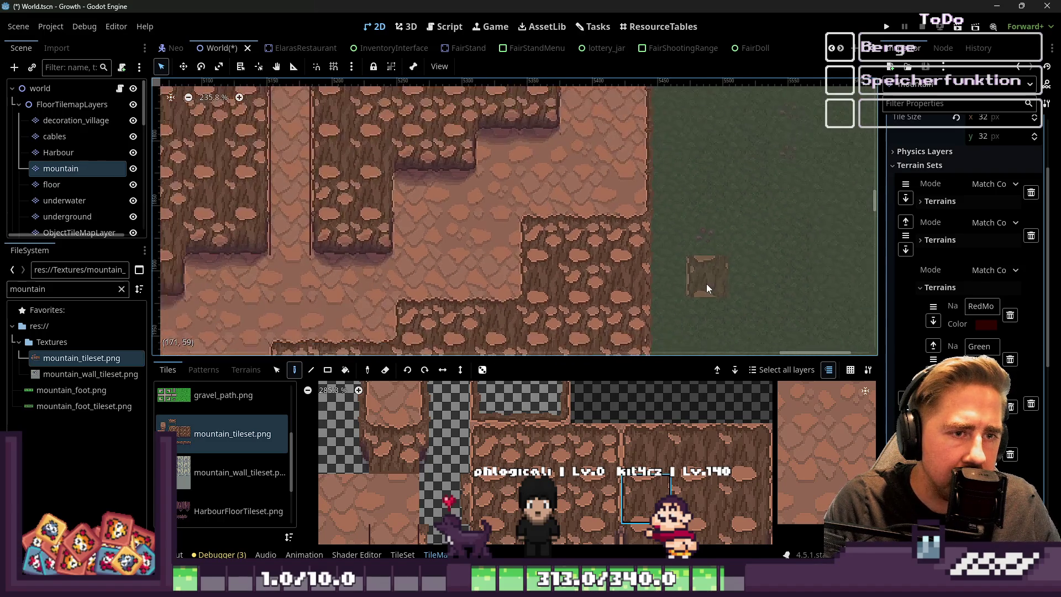
pyautogui.scroll(8, 729, 275)
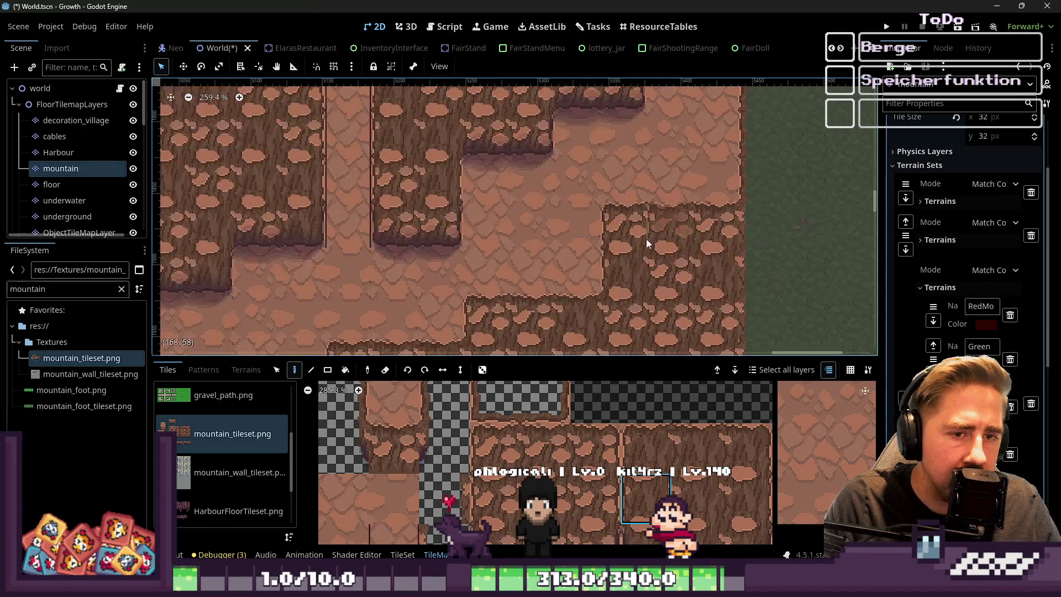
pyautogui.scroll(-5, 529, 251)
pyautogui.moveTo(558, 303); pyautogui.dragTo(543, 119)
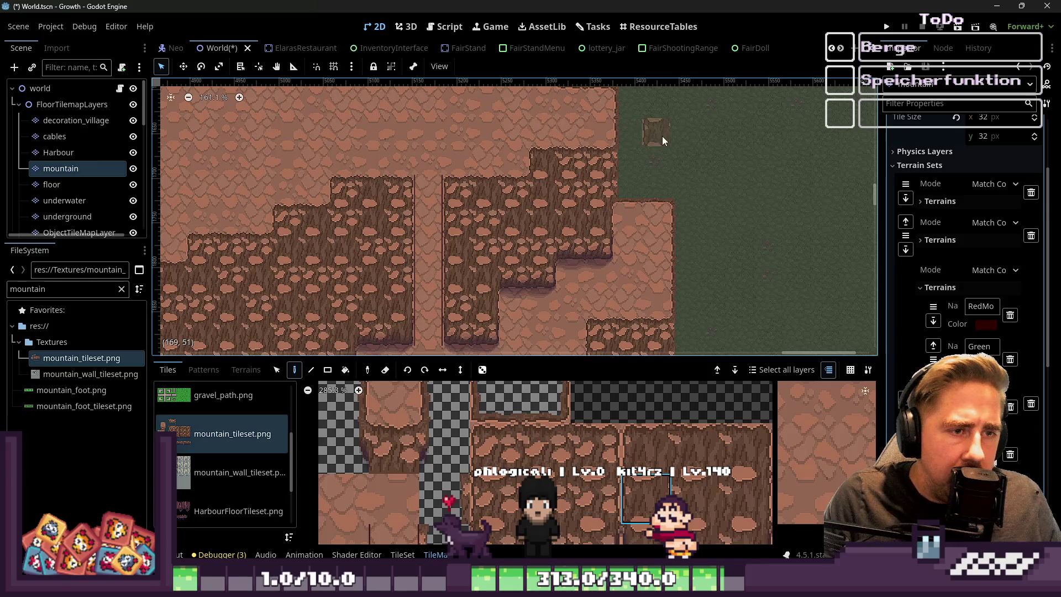
pyautogui.scroll(5, 475, 182)
pyautogui.scroll(-7, 714, 110)
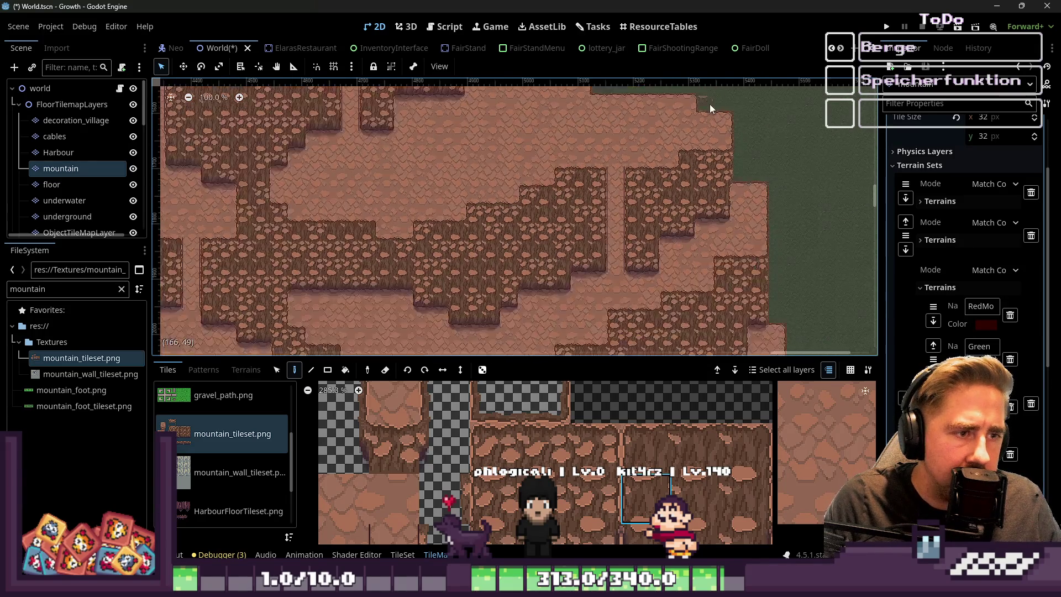
pyautogui.scroll(6, 760, 217)
pyautogui.scroll(-3, 760, 217)
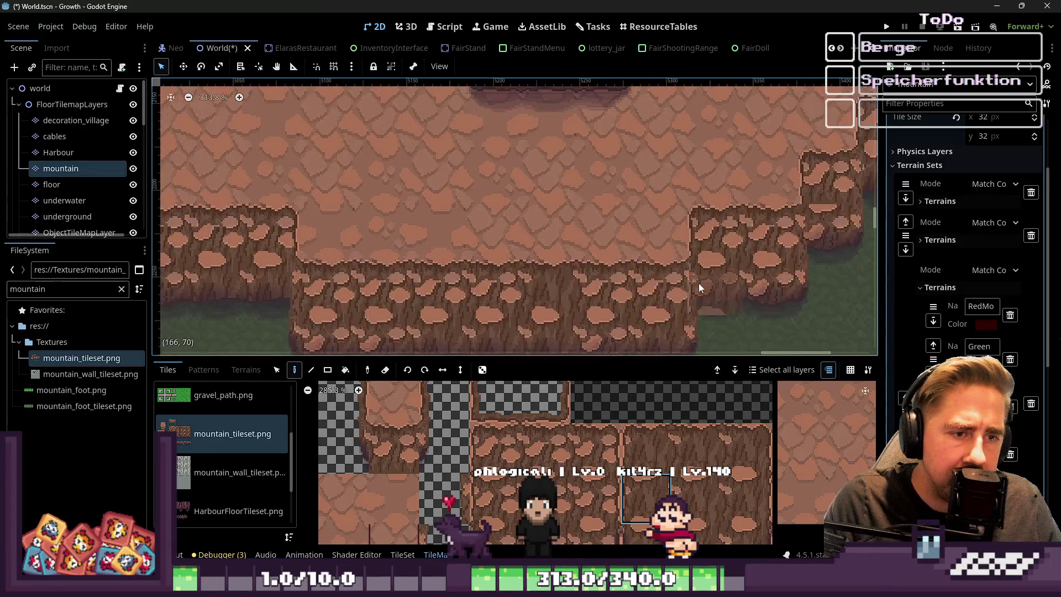
pyautogui.scroll(5, 421, 236)
pyautogui.scroll(4, 471, 201)
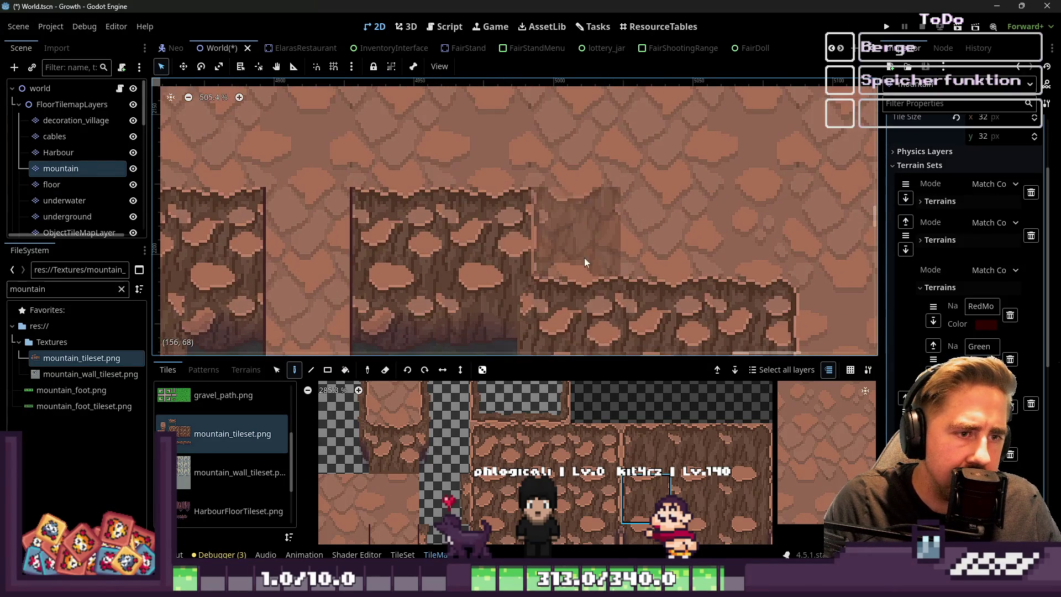
pyautogui.scroll(-1, 498, 512)
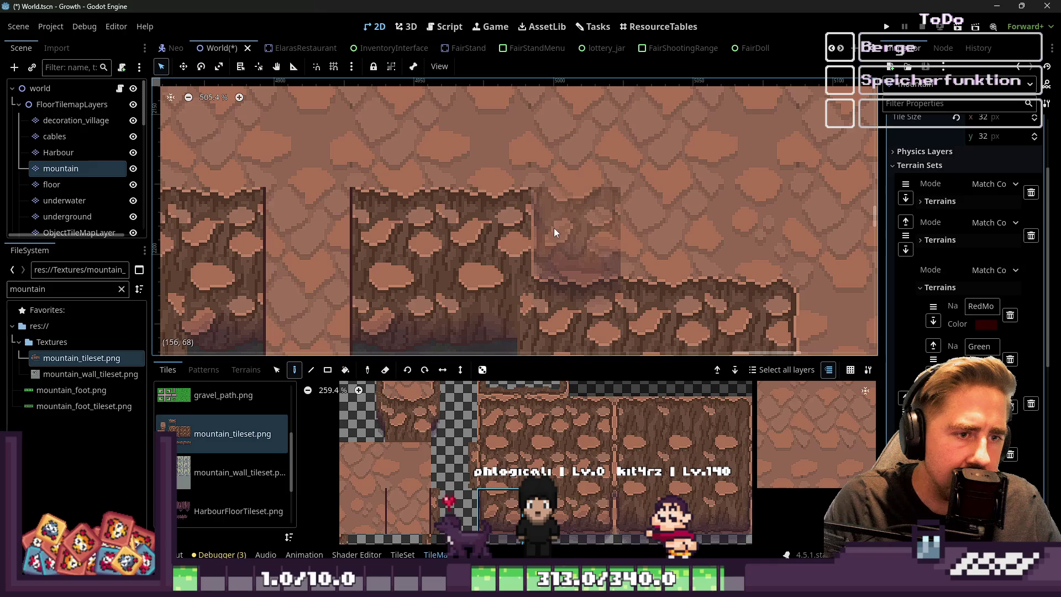
# Select a different cliff edge tile in the mountain_tileset.png atlas and zoom out over the map
pyautogui.scroll(-2, 556, 509)
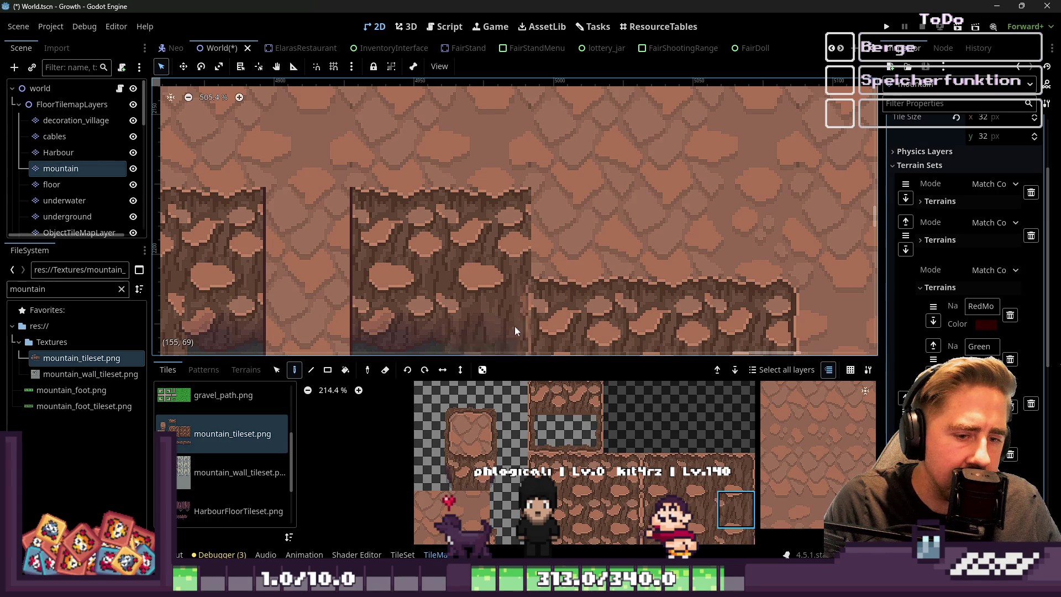
pyautogui.click(620, 486)
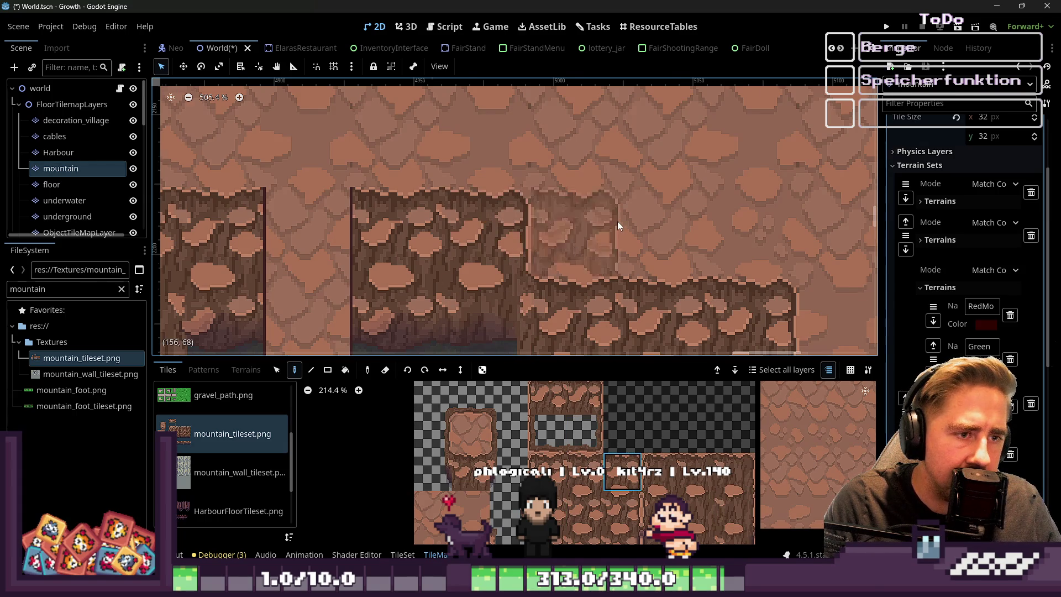
pyautogui.scroll(-3, 620, 225)
pyautogui.scroll(-5, 486, 228)
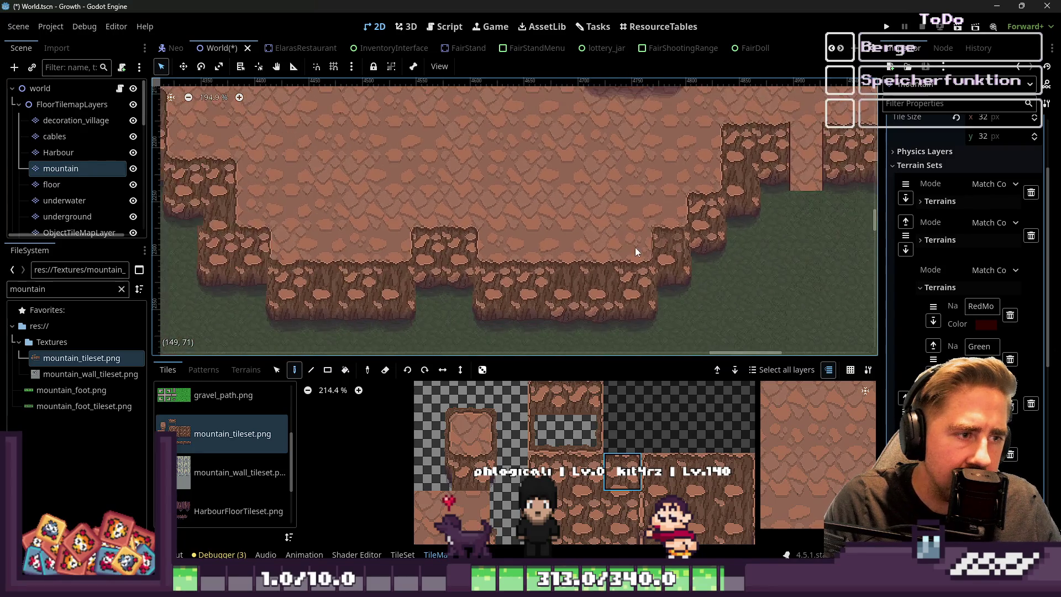
pyautogui.scroll(2, 304, 264)
pyautogui.scroll(3, 304, 263)
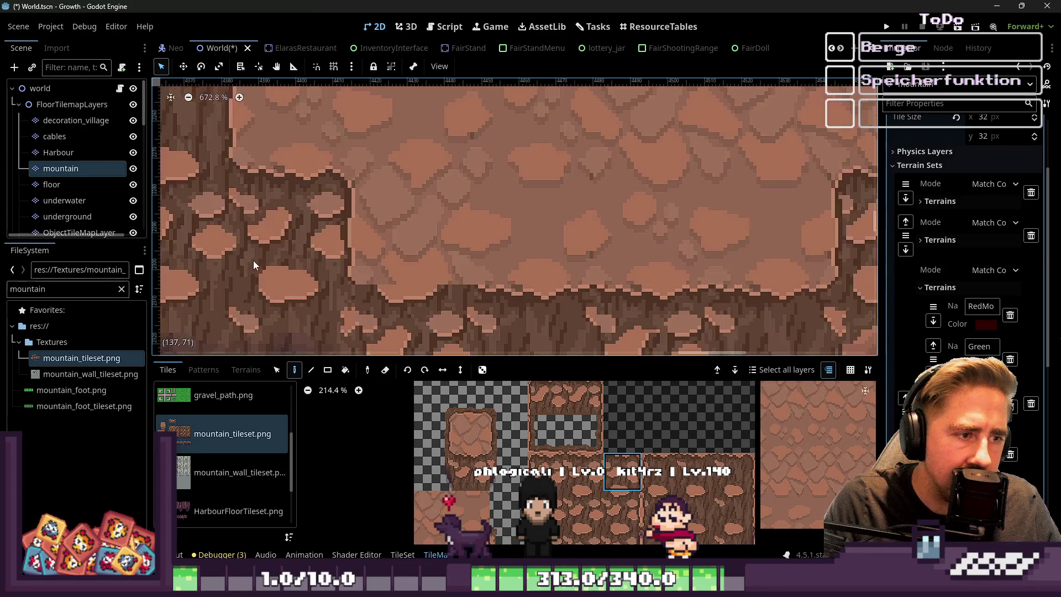
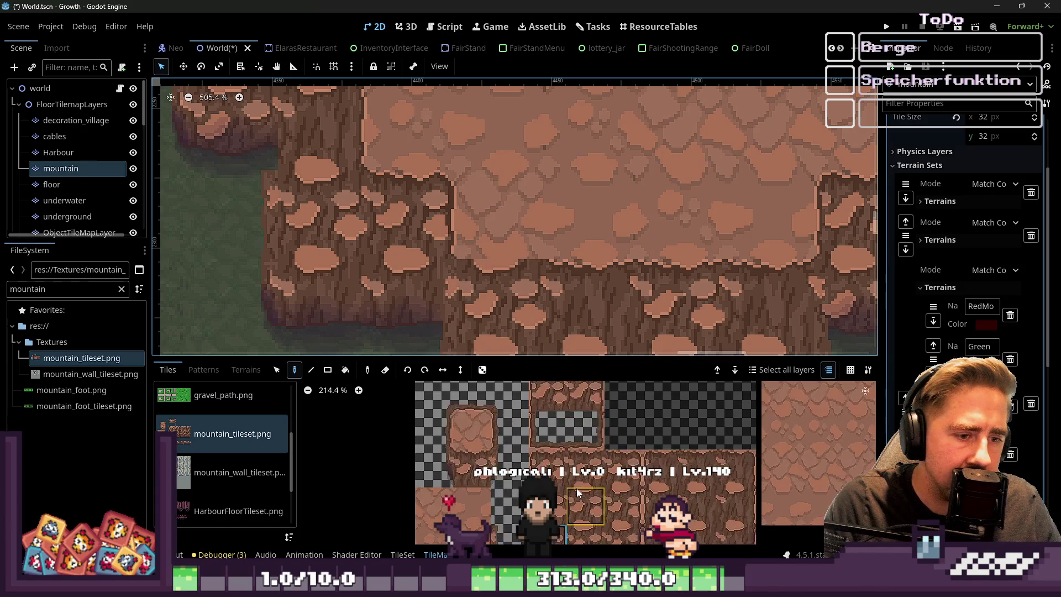
# Paint the chosen stone-pattern tile onto the mountain layer's cliff wall
pyautogui.scroll(2, 576, 489)
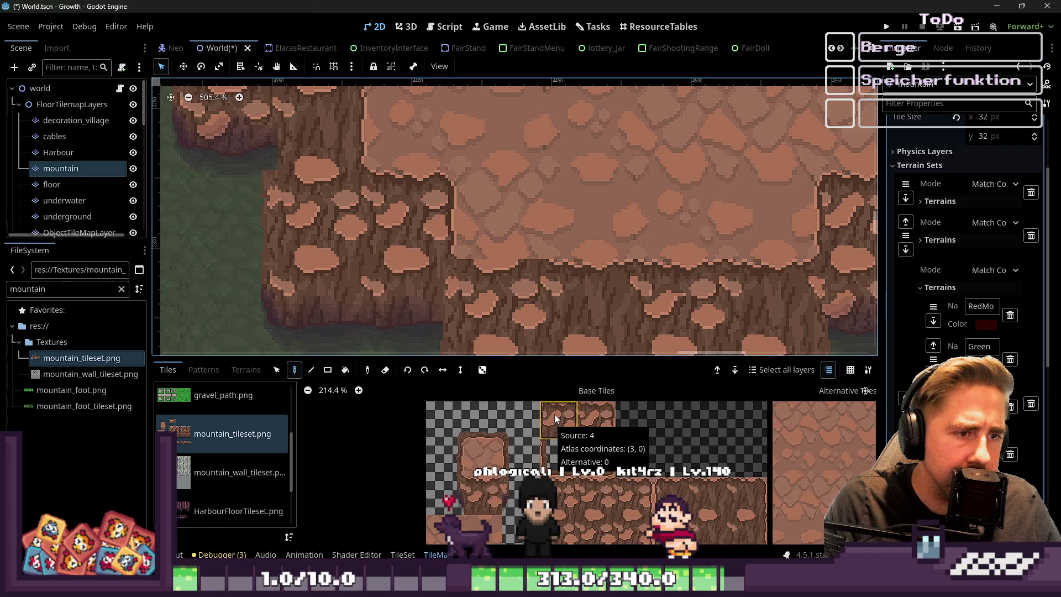
pyautogui.scroll(-1, 556, 419)
pyautogui.scroll(-3, 499, 211)
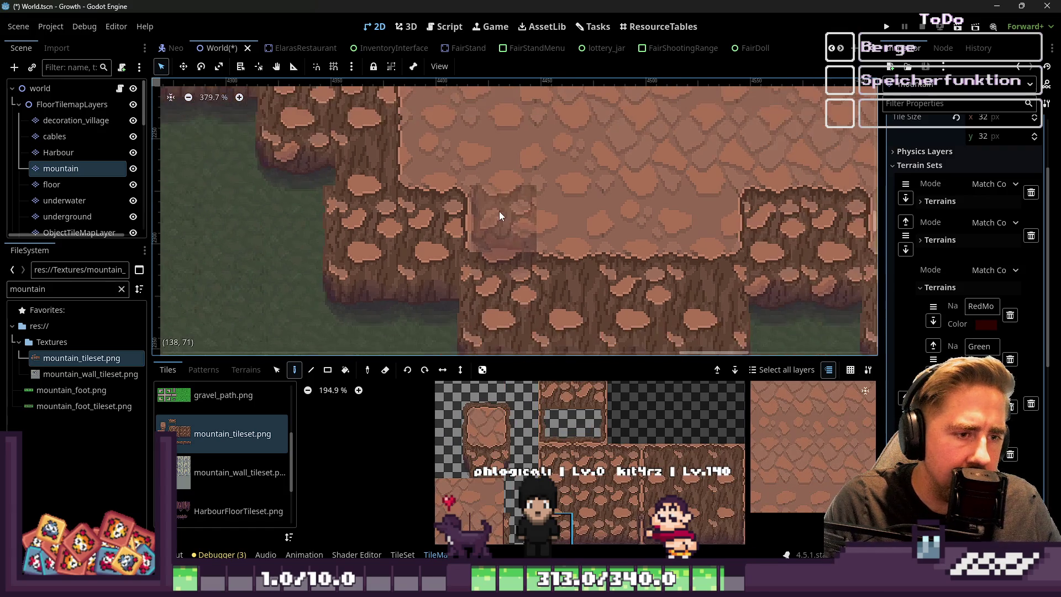
pyautogui.scroll(1, 541, 420)
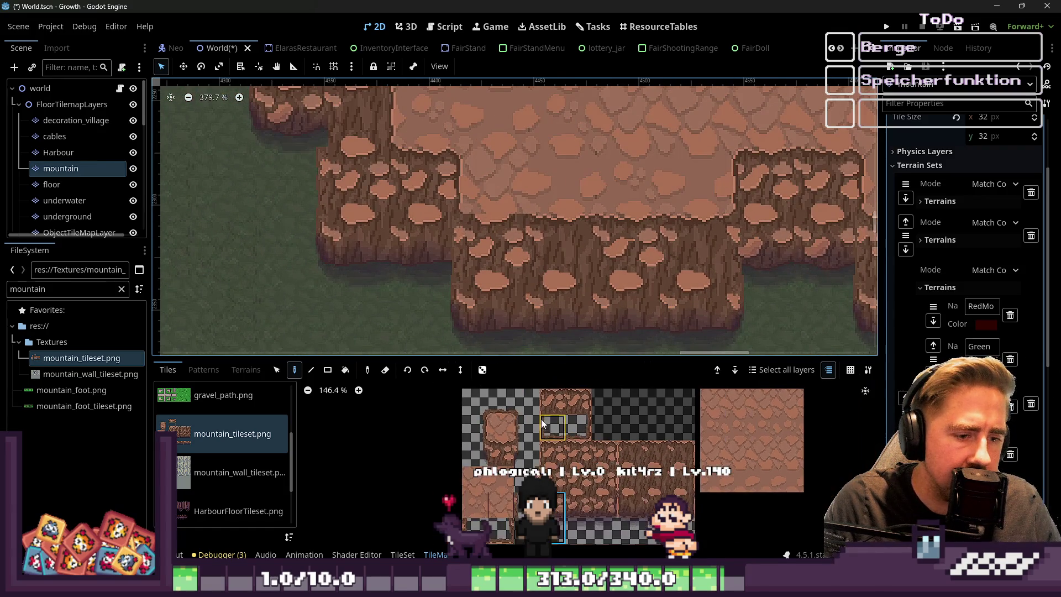
pyautogui.scroll(-4, 568, 500)
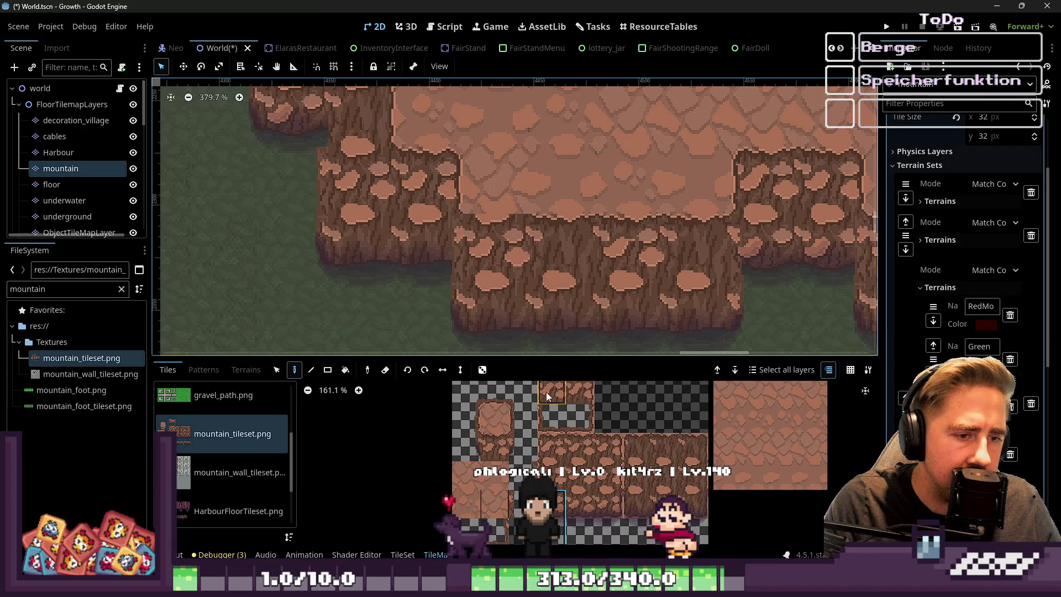
pyautogui.scroll(1, 503, 462)
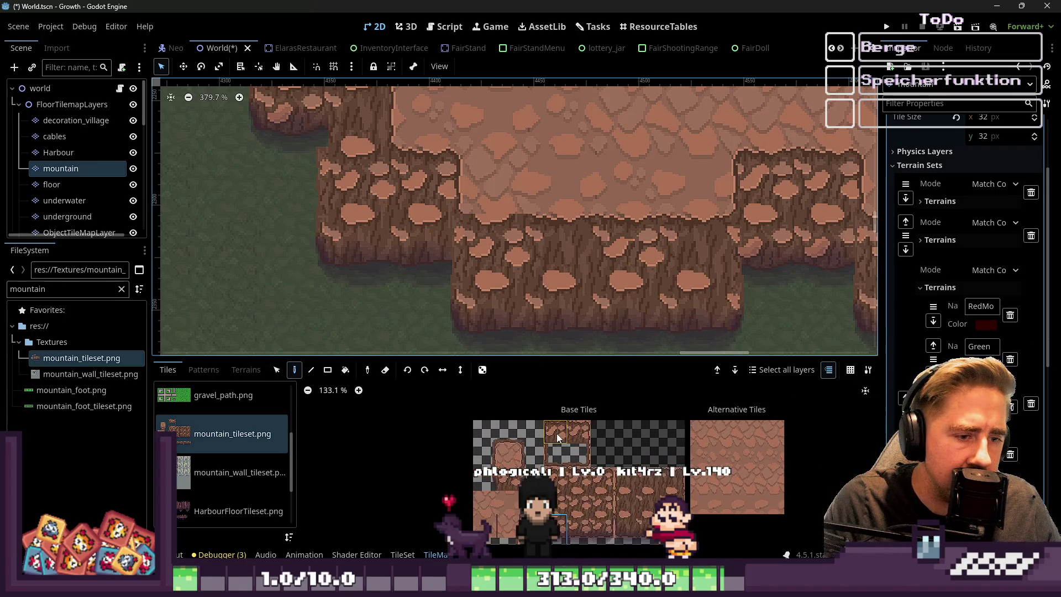
pyautogui.scroll(-1, 501, 456)
pyautogui.scroll(1, 493, 429)
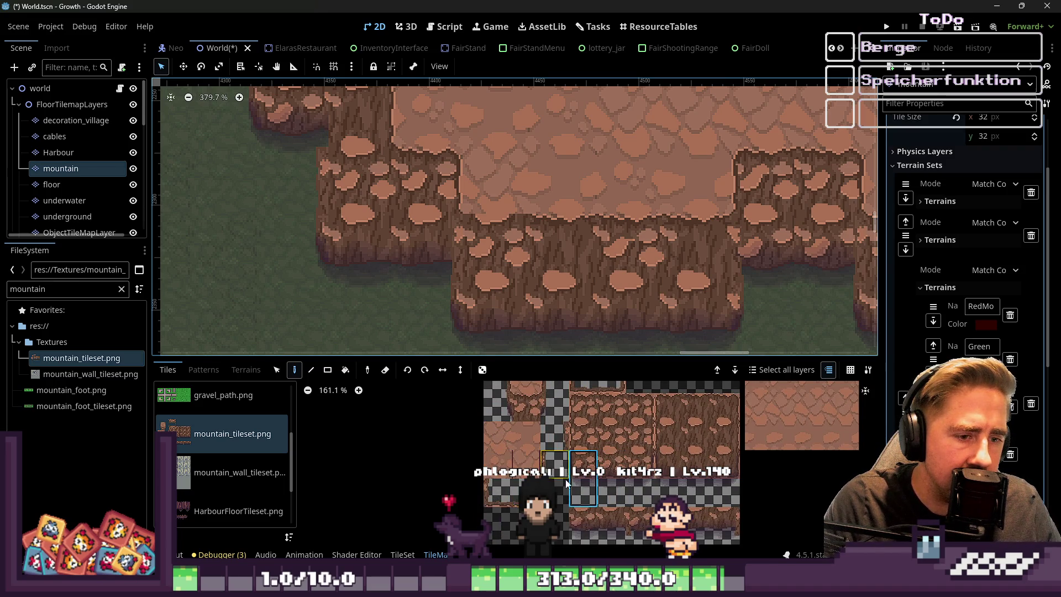
pyautogui.scroll(-1, 558, 506)
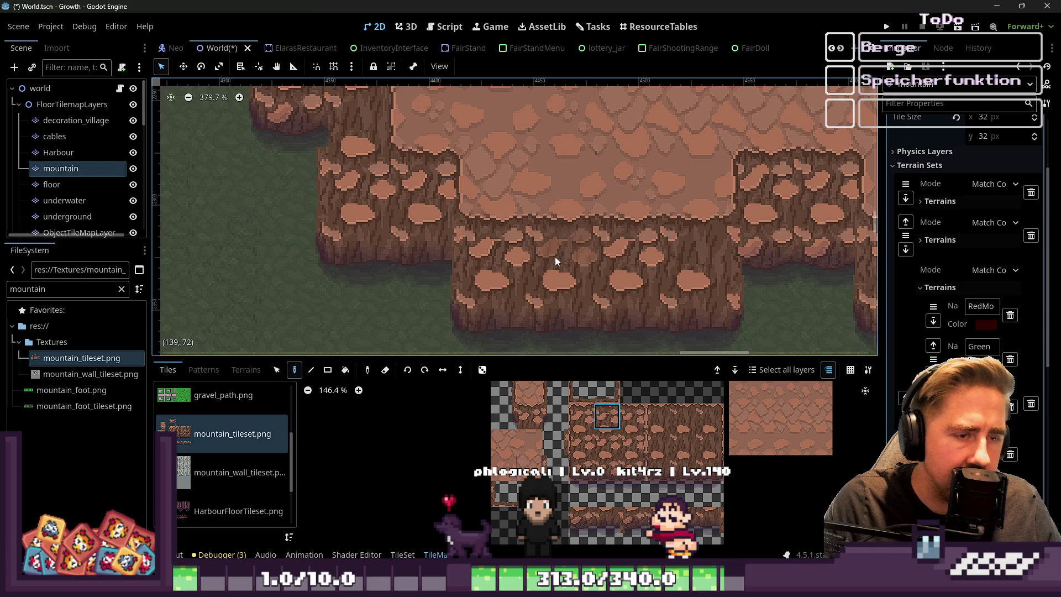
pyautogui.scroll(-3, 554, 256)
pyautogui.scroll(-4, 642, 327)
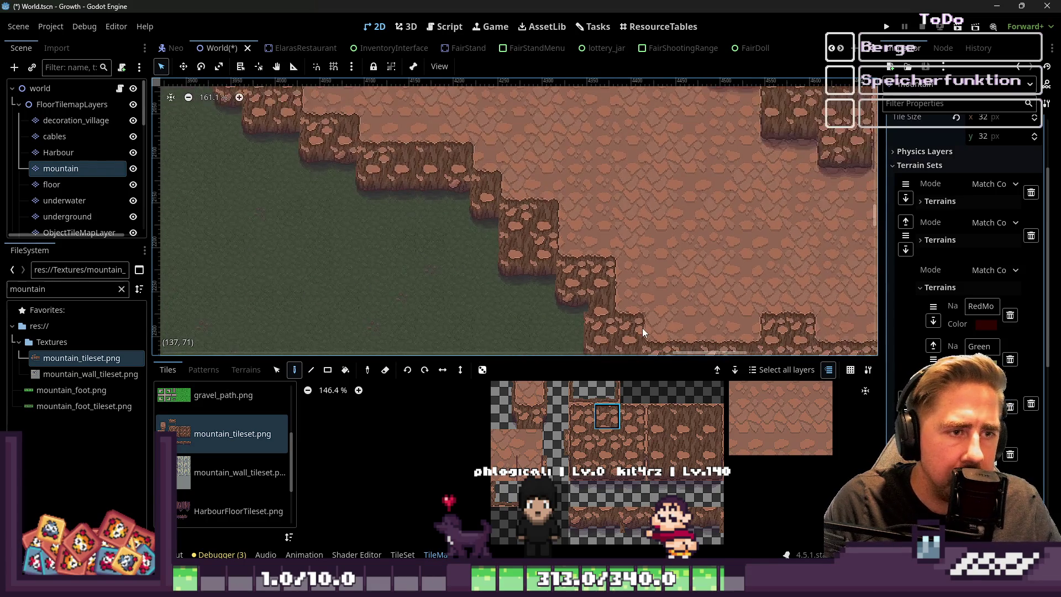
pyautogui.scroll(4, 365, 159)
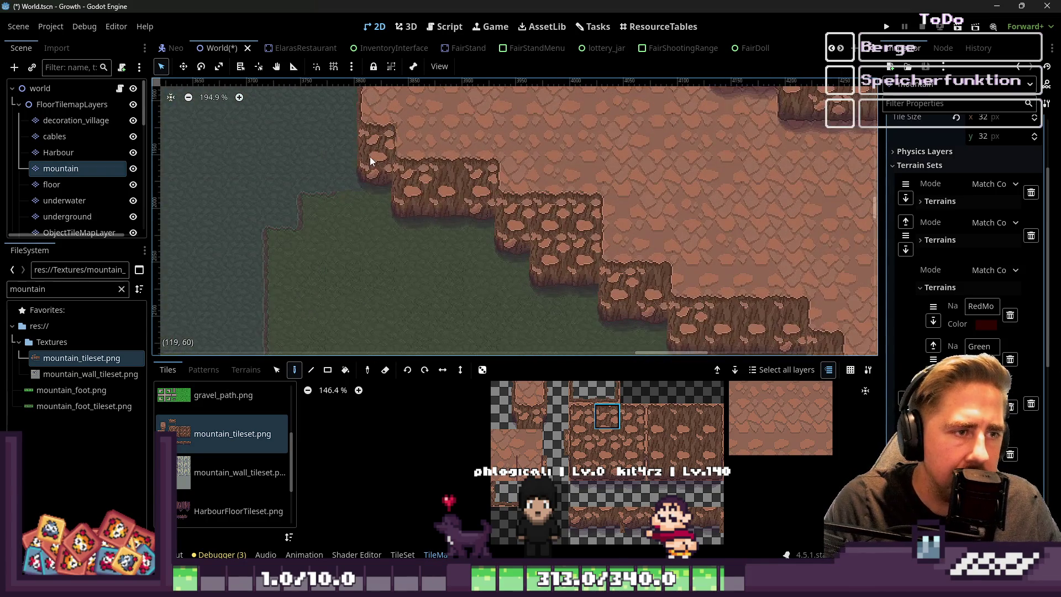
pyautogui.hscroll(5, 436, 239)
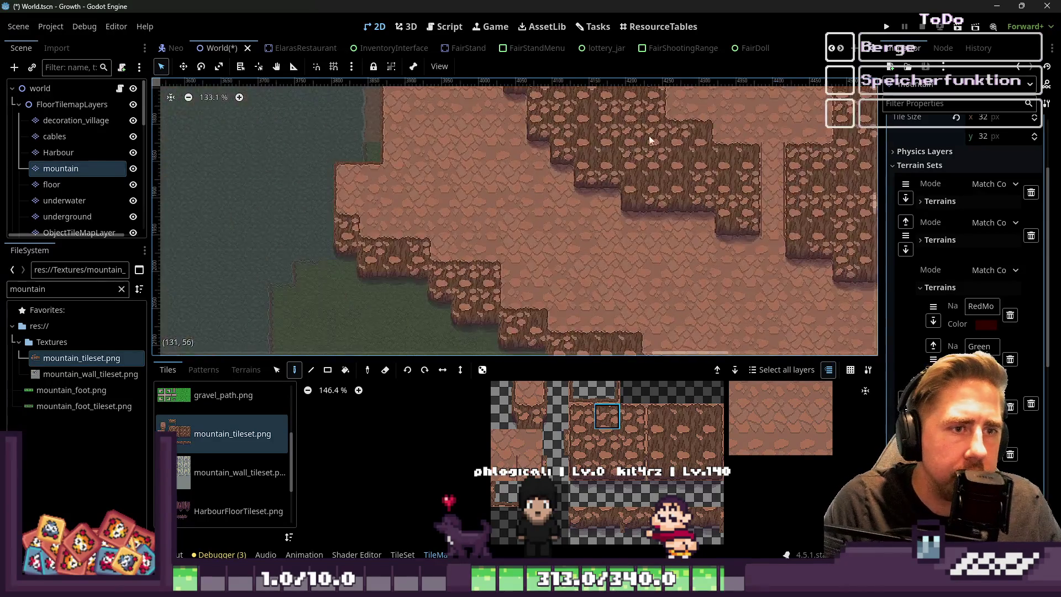
pyautogui.scroll(3, 691, 217)
pyautogui.scroll(-4, 571, 260)
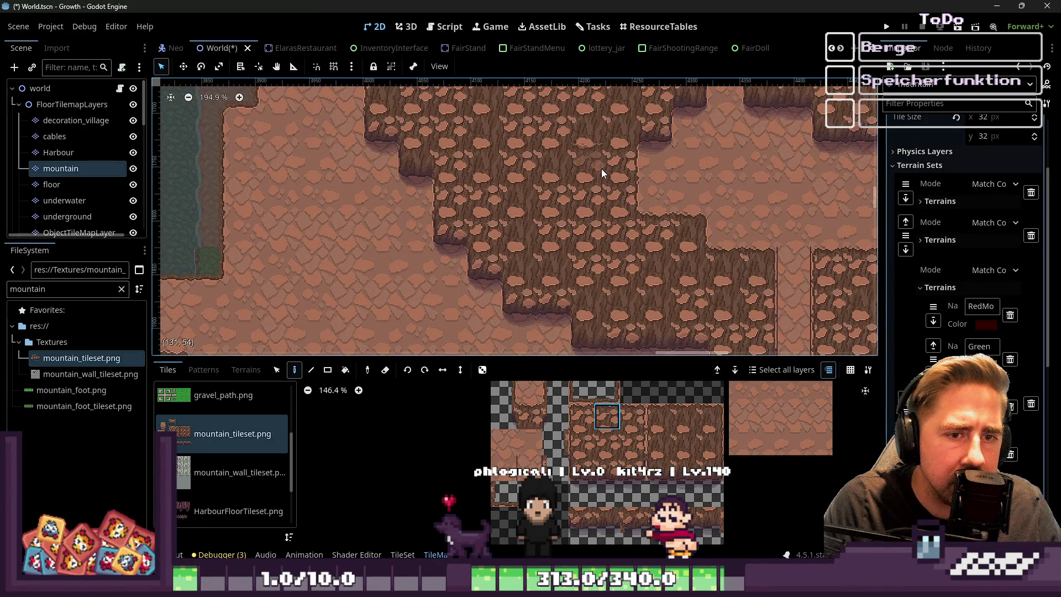
pyautogui.scroll(-7, 602, 168)
pyautogui.hscroll(5, 558, 183)
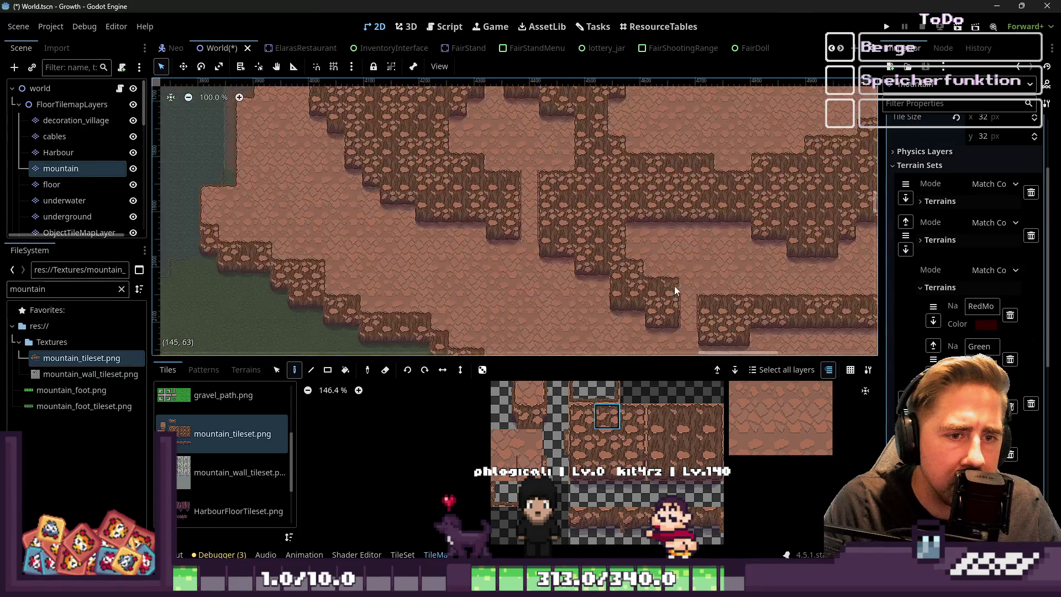
pyautogui.scroll(4, 698, 305)
pyautogui.hscroll(5, 432, 240)
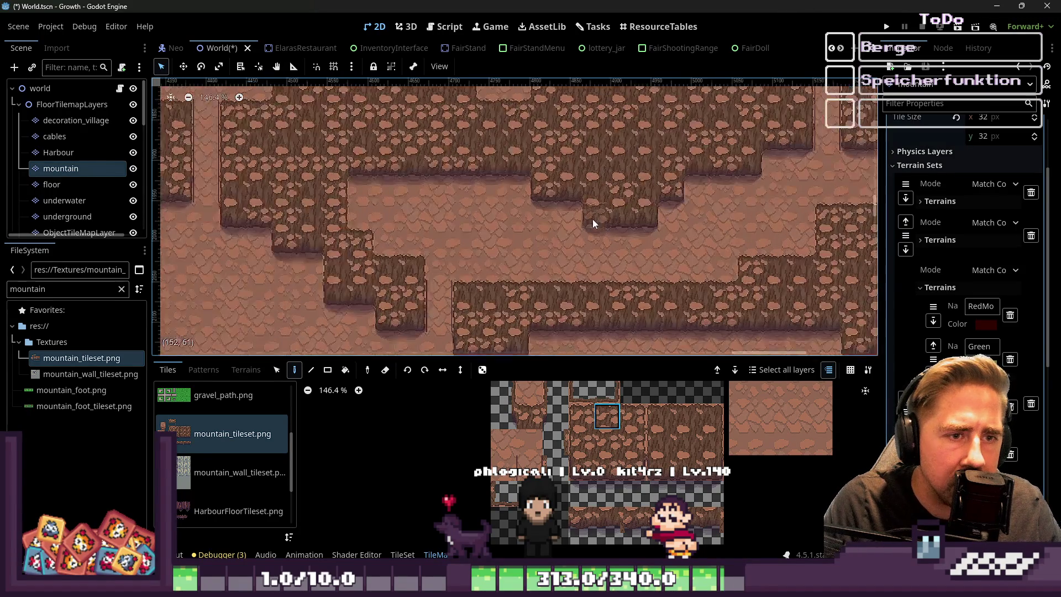
pyautogui.hscroll(5, 592, 221)
pyautogui.scroll(-2, 446, 313)
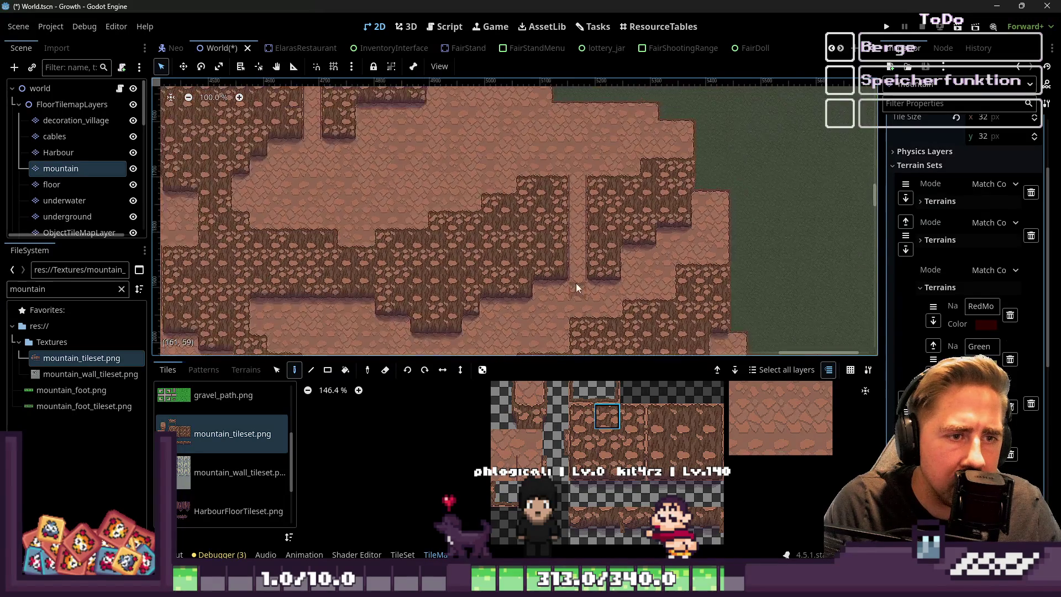
pyautogui.scroll(3, 602, 151)
pyautogui.hscroll(3, 775, 297)
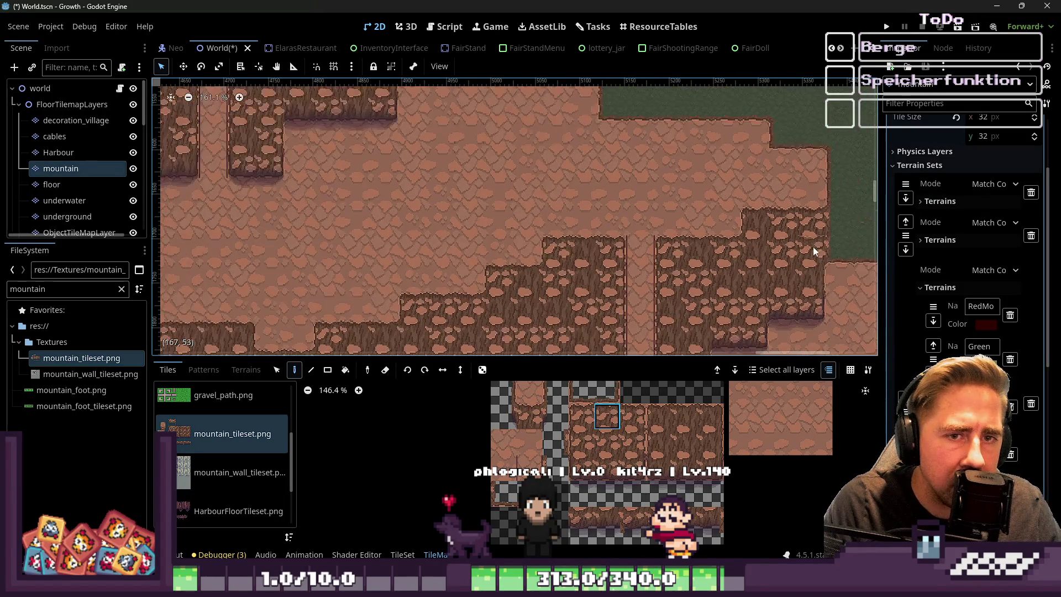
pyautogui.hscroll(-5, 699, 218)
pyautogui.scroll(-2, 710, 312)
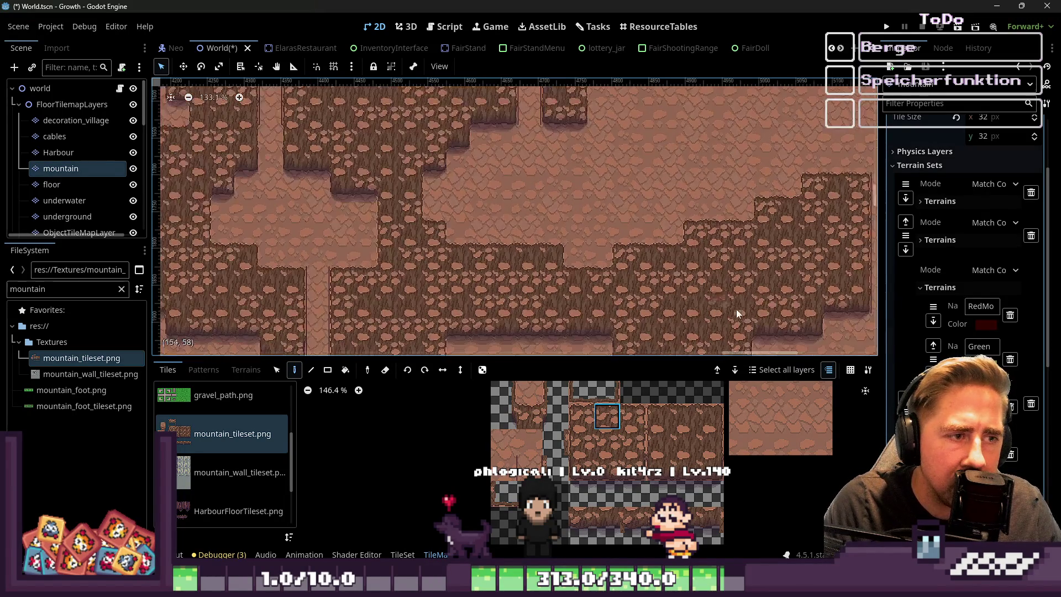
pyautogui.hscroll(-4, 710, 312)
pyautogui.scroll(-6, 553, 277)
pyautogui.scroll(2, 473, 297)
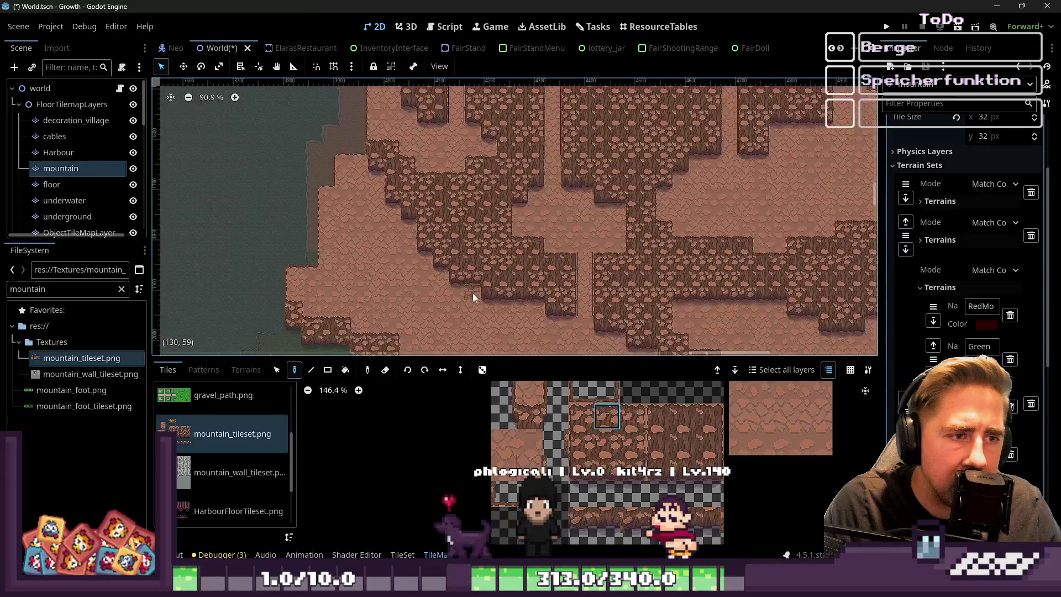
pyautogui.scroll(8, 473, 297)
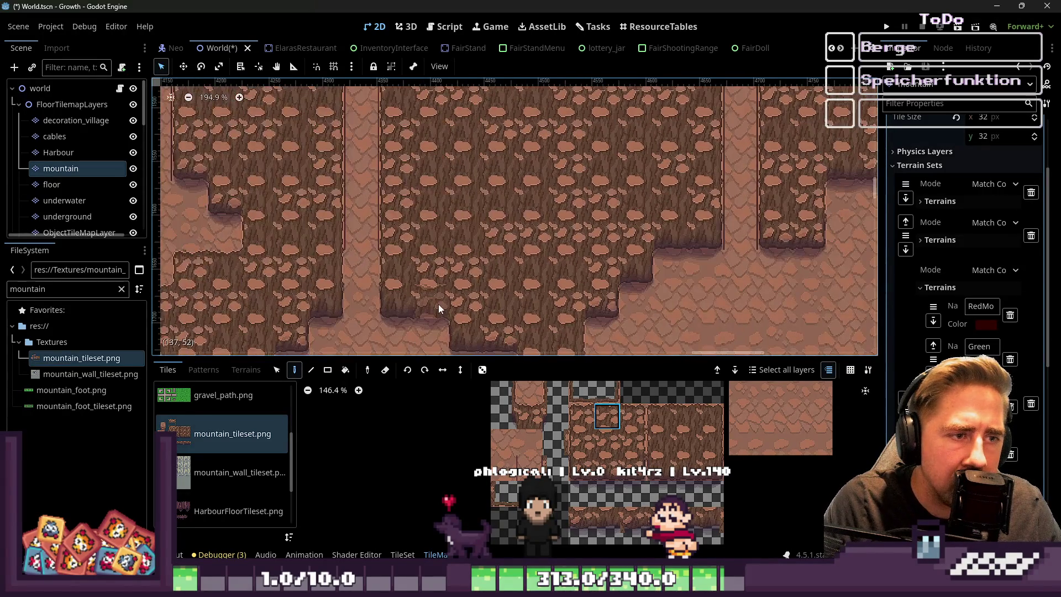
pyautogui.hscroll(-5, 439, 304)
pyautogui.scroll(3, 446, 304)
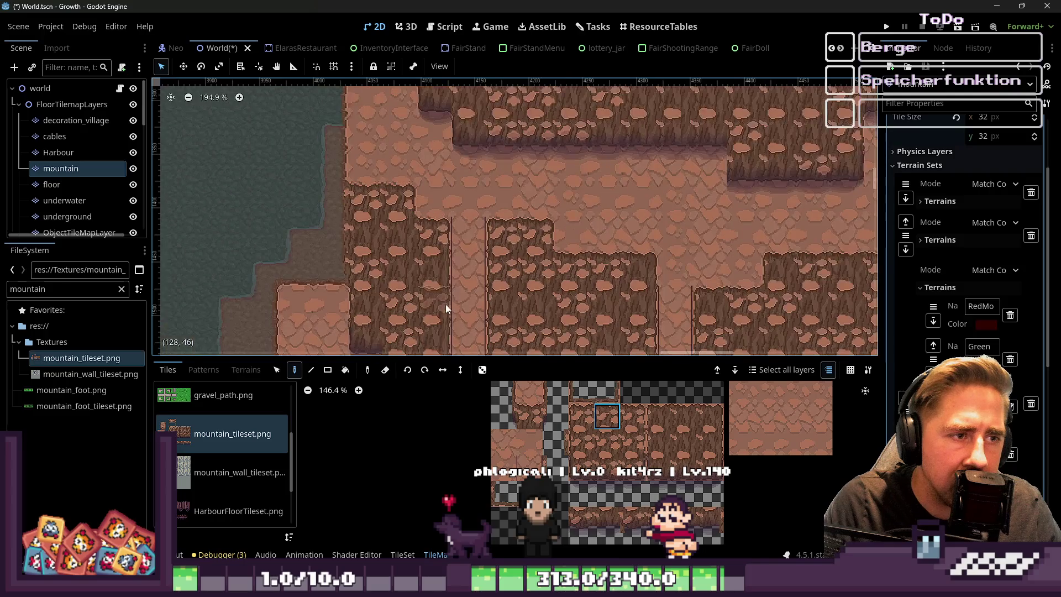
pyautogui.scroll(10, 446, 304)
pyautogui.click(564, 196)
# Select a different cliff-wall tile from mountain_tileset.png in the TileMap atlas
pyautogui.scroll(1, 590, 427)
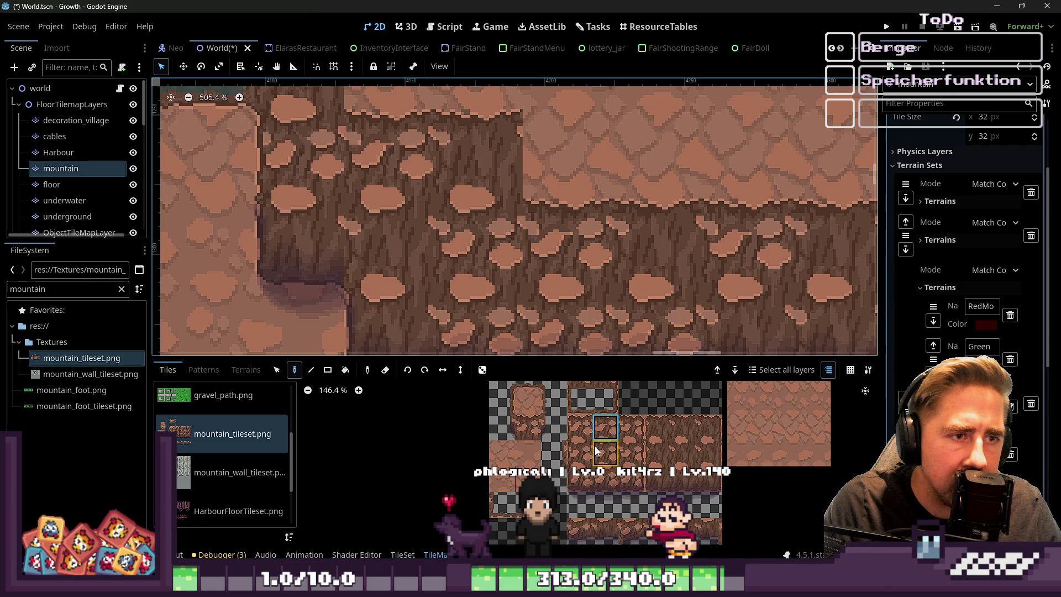
pyautogui.click(630, 427)
pyautogui.scroll(-12, 499, 246)
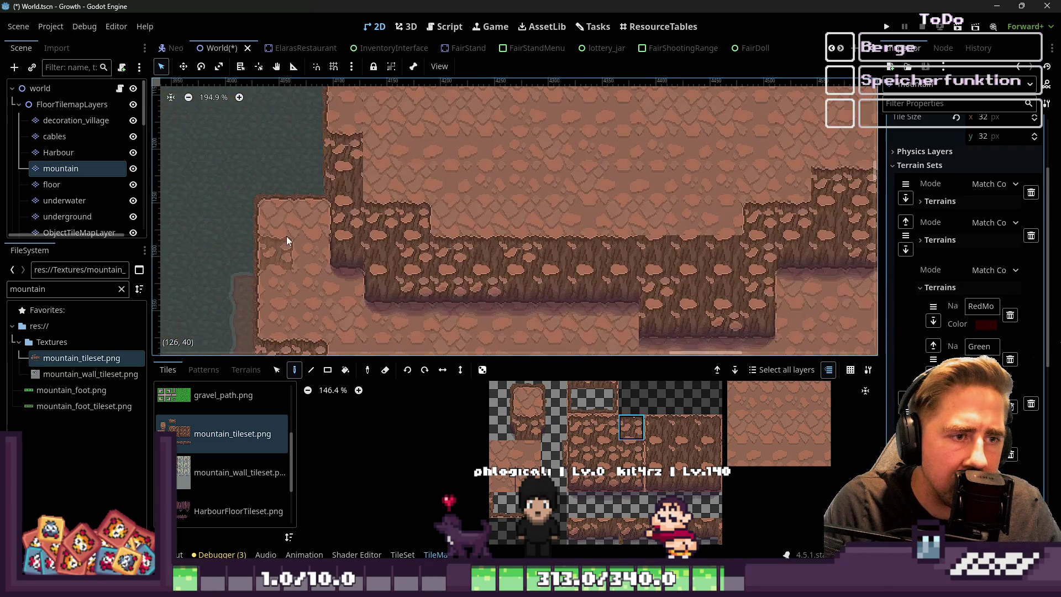
pyautogui.scroll(11, 412, 248)
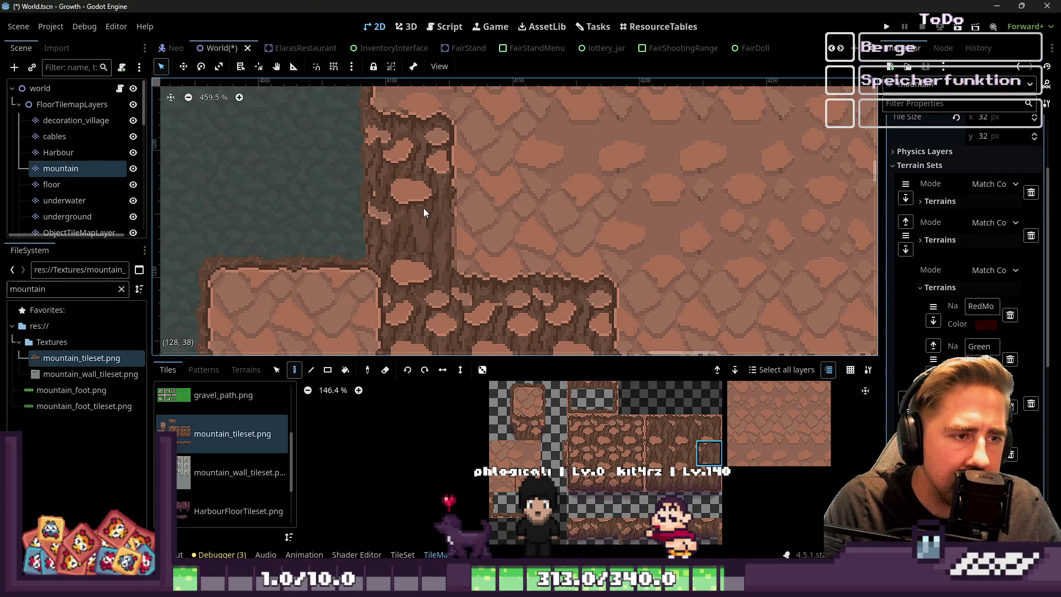
pyautogui.scroll(-11, 425, 213)
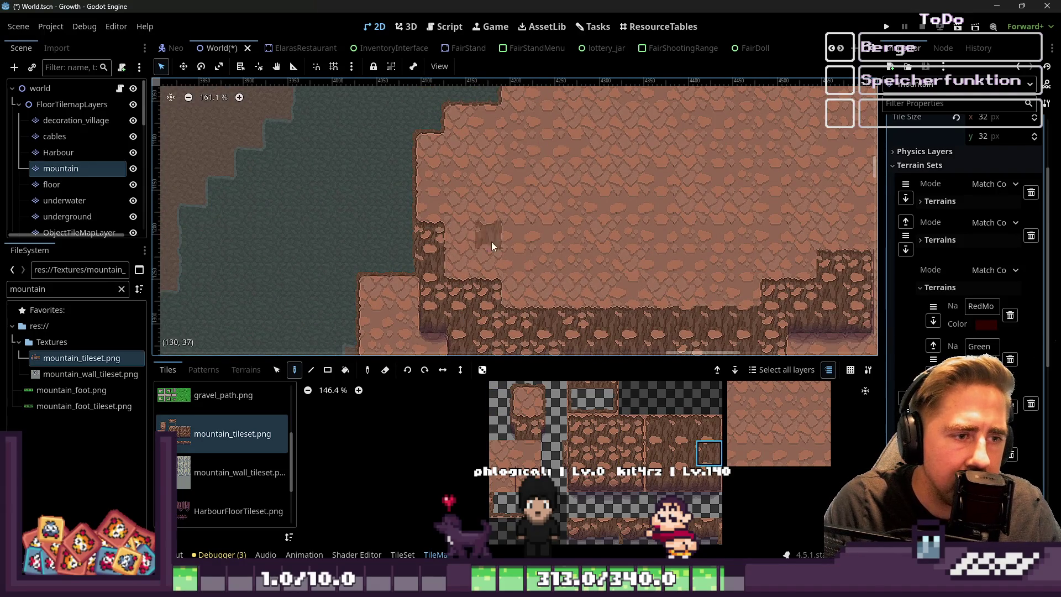
pyautogui.scroll(7, 665, 252)
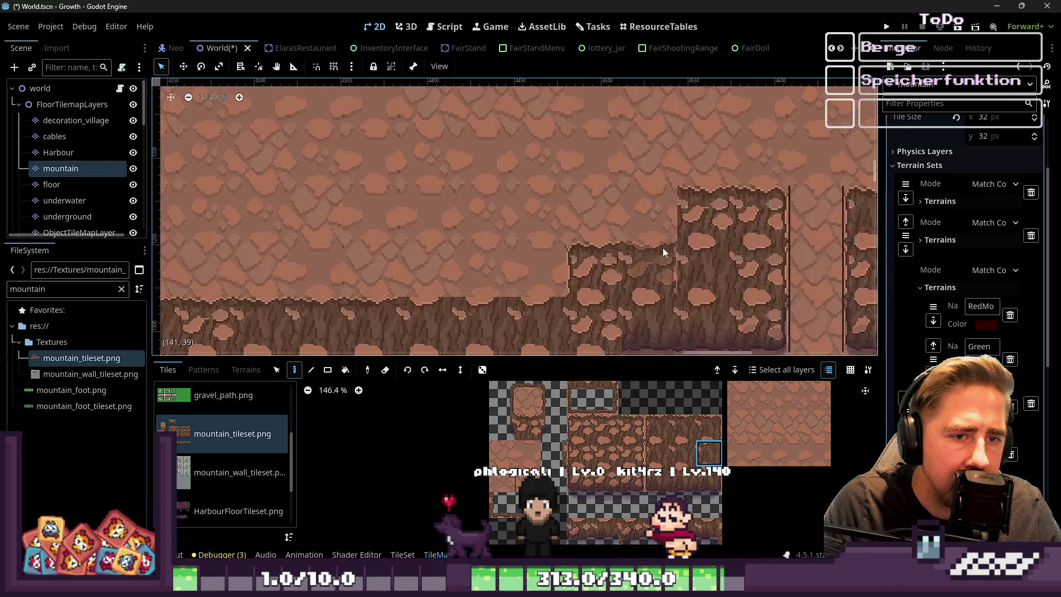
pyautogui.scroll(3, 665, 252)
pyautogui.scroll(-5, 480, 215)
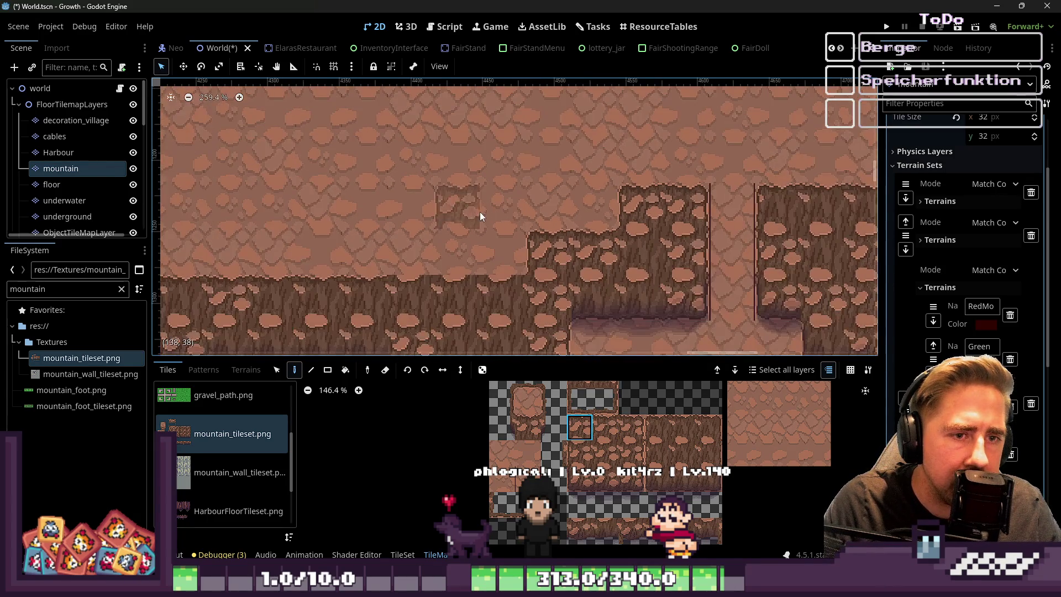
pyautogui.hscroll(5, 635, 237)
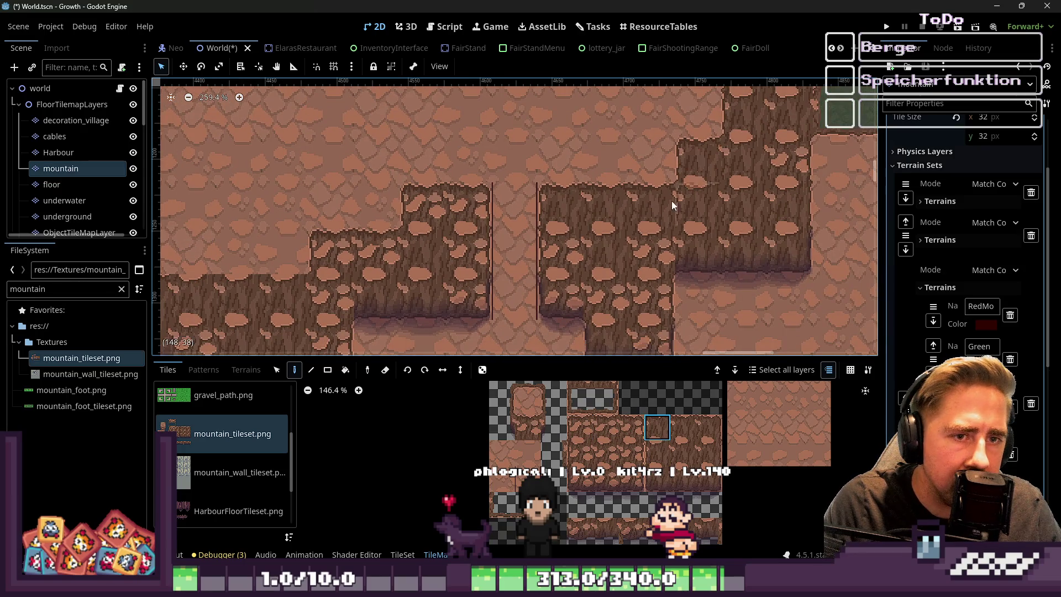
pyautogui.hscroll(4, 686, 185)
pyautogui.scroll(3, 669, 180)
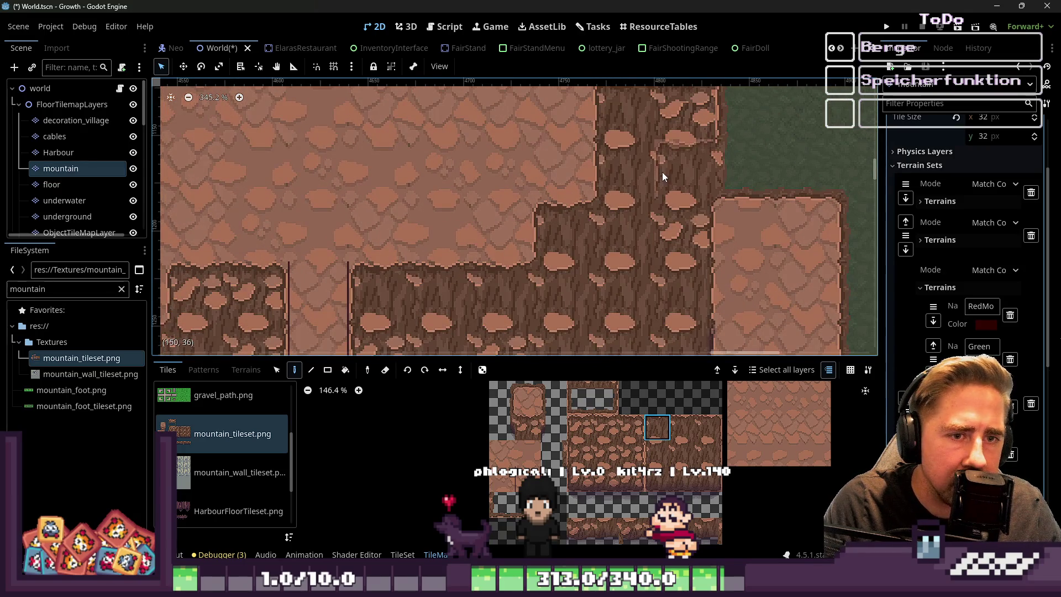
pyautogui.scroll(5, 590, 212)
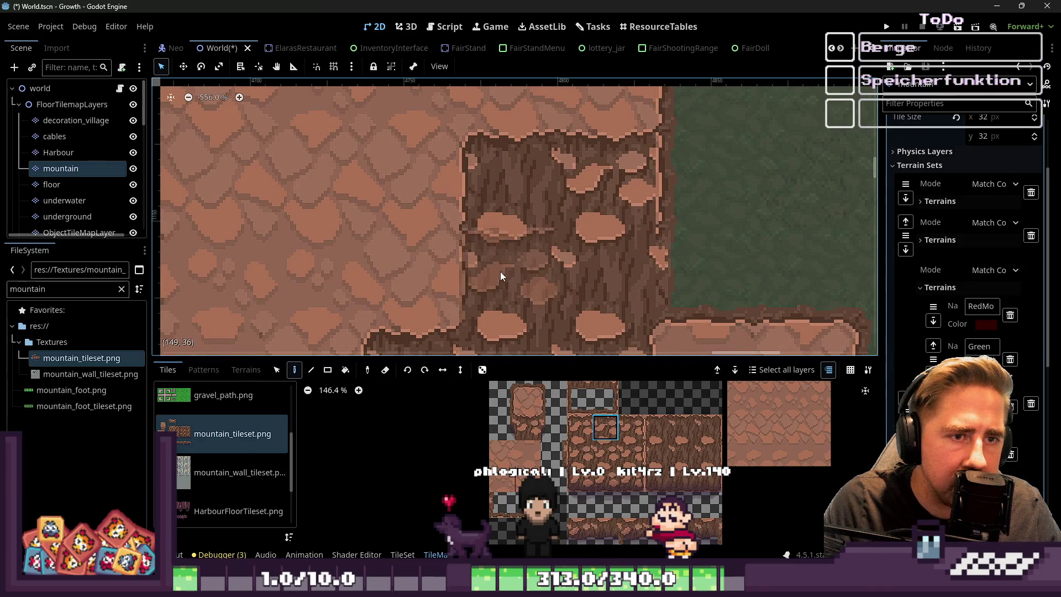
pyautogui.scroll(-2, 632, 232)
pyautogui.scroll(1, 633, 232)
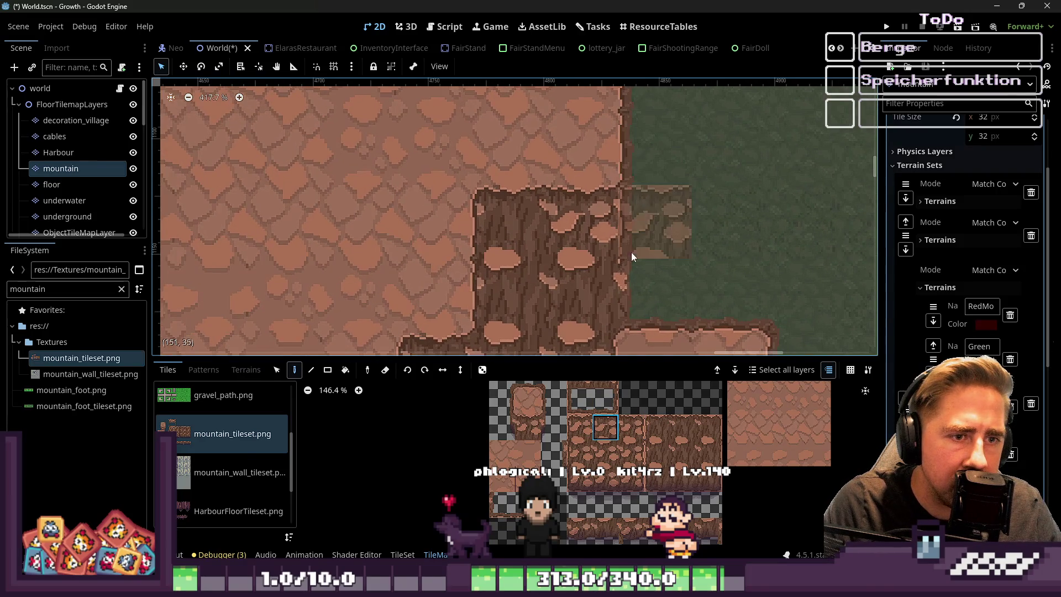
pyautogui.click(555, 475)
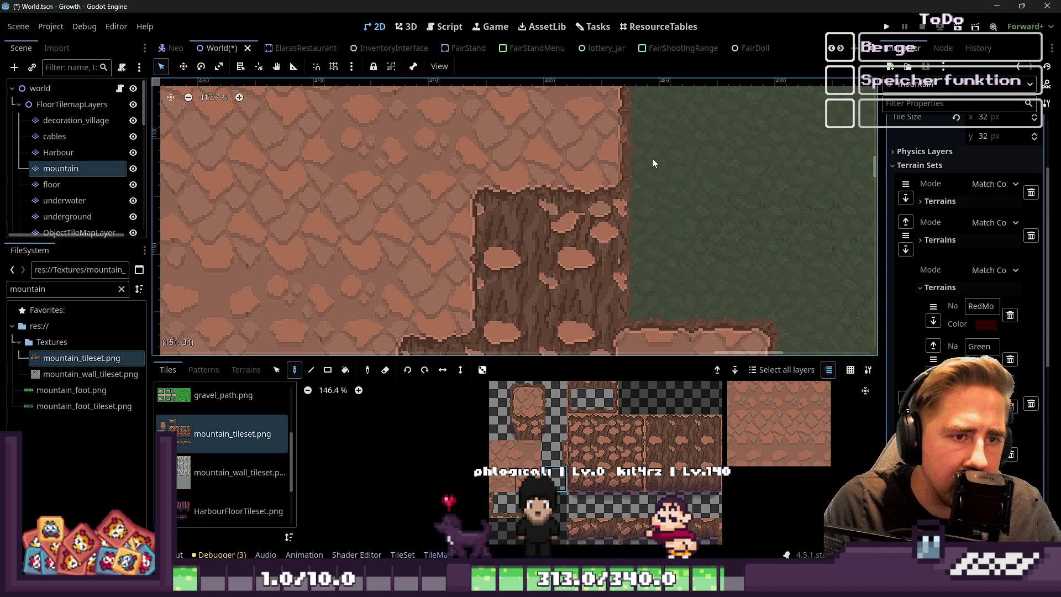
# Move the view onto a nearby cliff wall and choose another cliff-wall tile
pyautogui.scroll(-1, 629, 321)
pyautogui.scroll(-1, 672, 178)
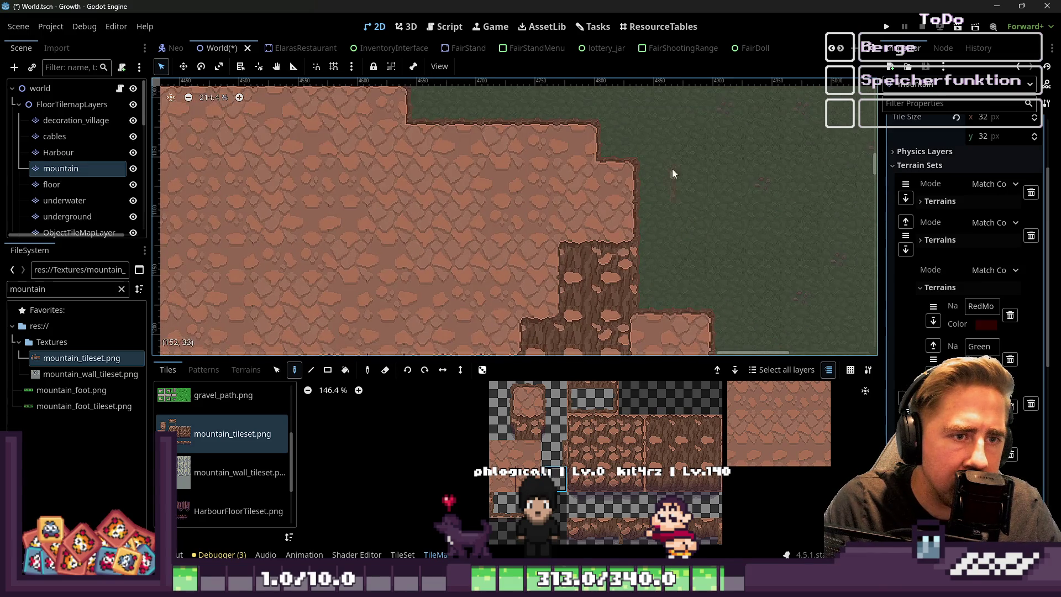
pyautogui.scroll(4, 700, 189)
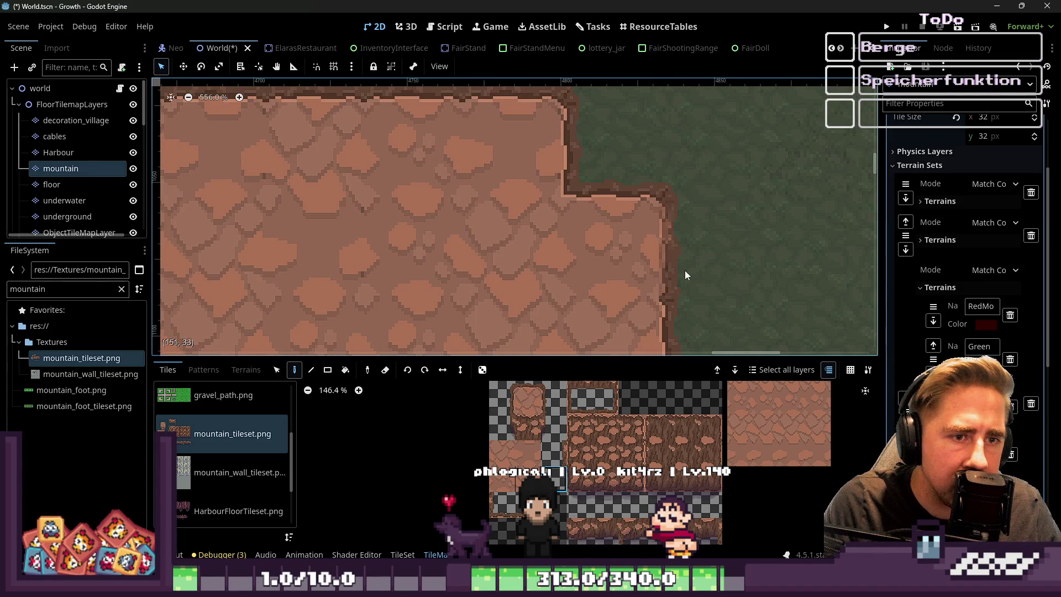
pyautogui.scroll(-6, 592, 187)
pyautogui.scroll(-2, 597, 311)
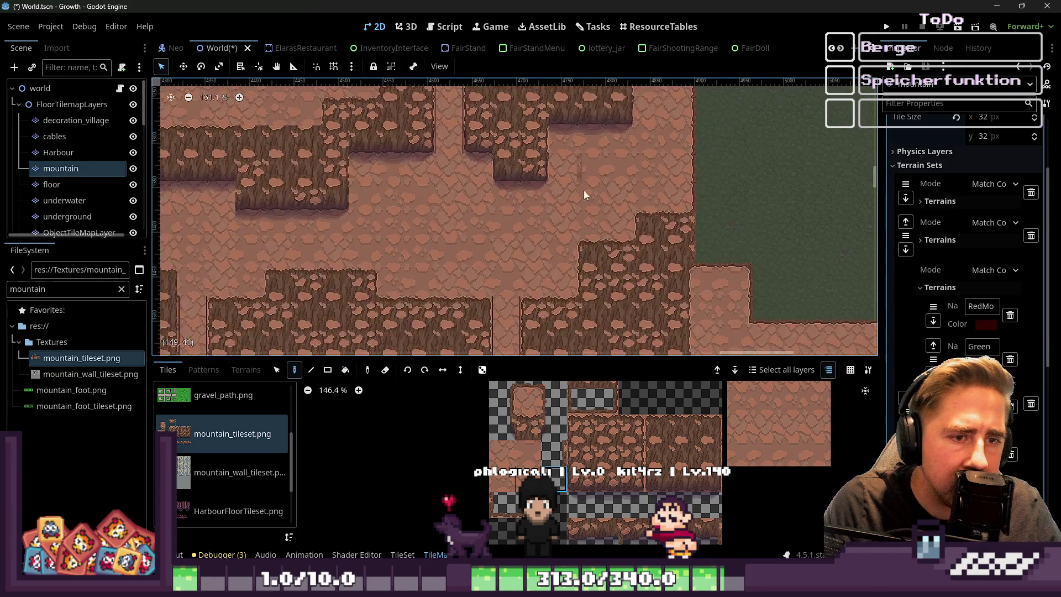
pyautogui.scroll(-2, 575, 157)
pyautogui.hscroll(10, 497, 207)
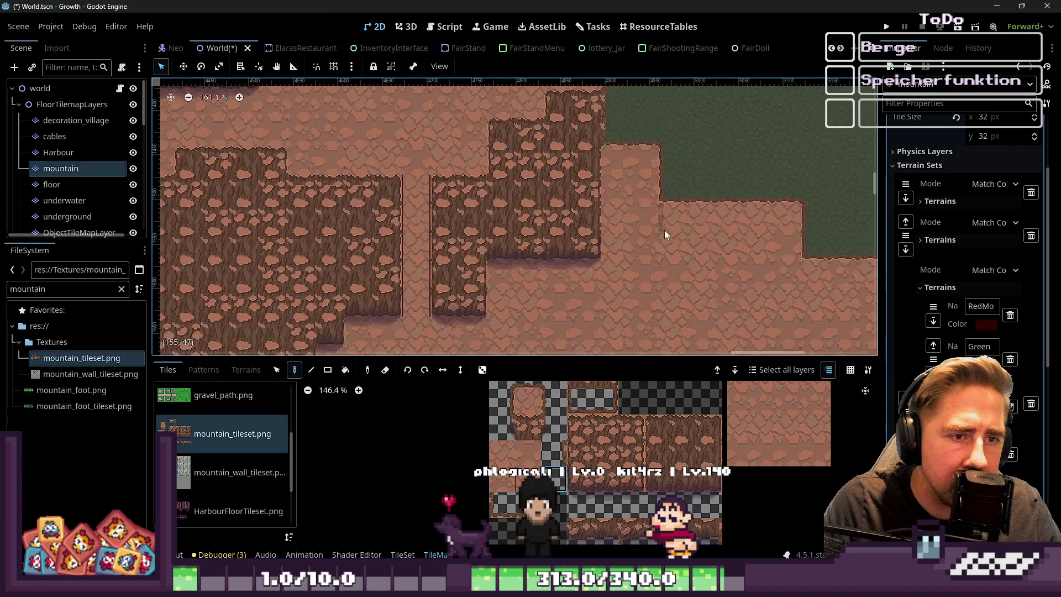
pyautogui.hscroll(5, 724, 230)
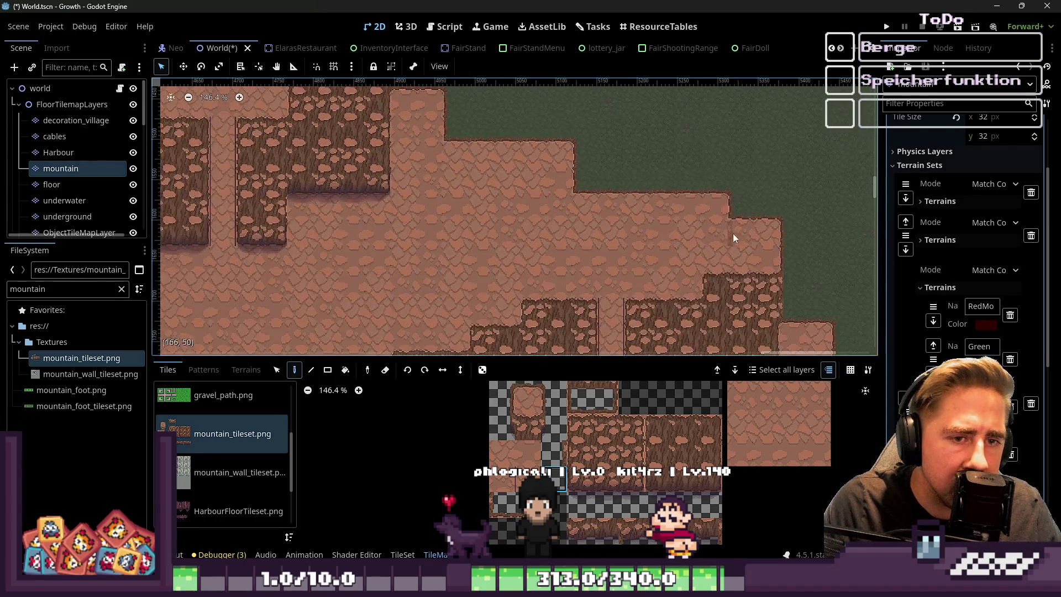
pyautogui.scroll(-5, 705, 165)
pyautogui.scroll(2, 721, 217)
pyautogui.scroll(-3, 721, 217)
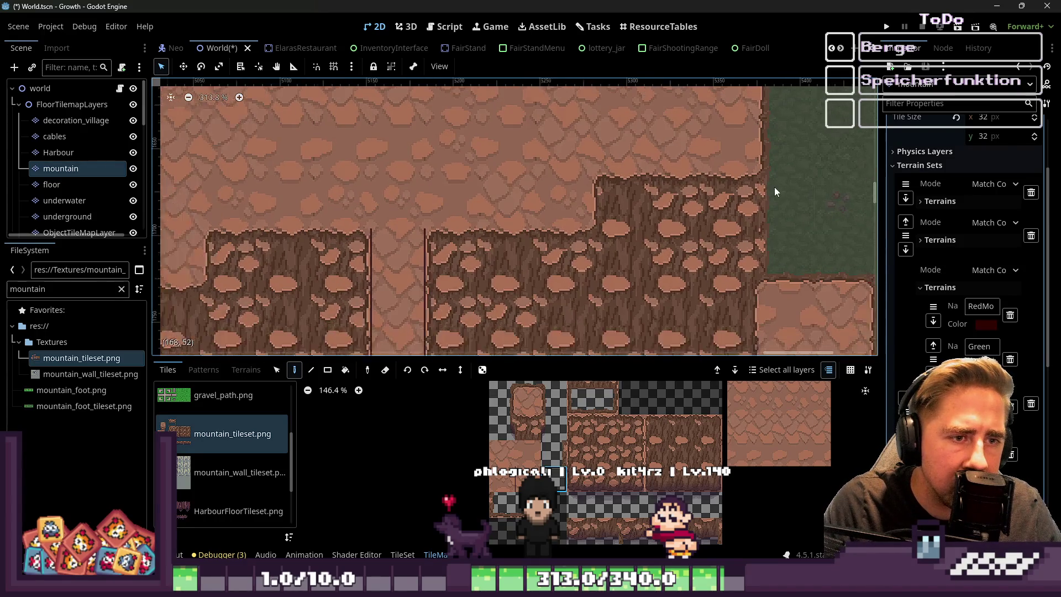
pyautogui.hscroll(-6, 639, 218)
pyautogui.hscroll(-6, 541, 229)
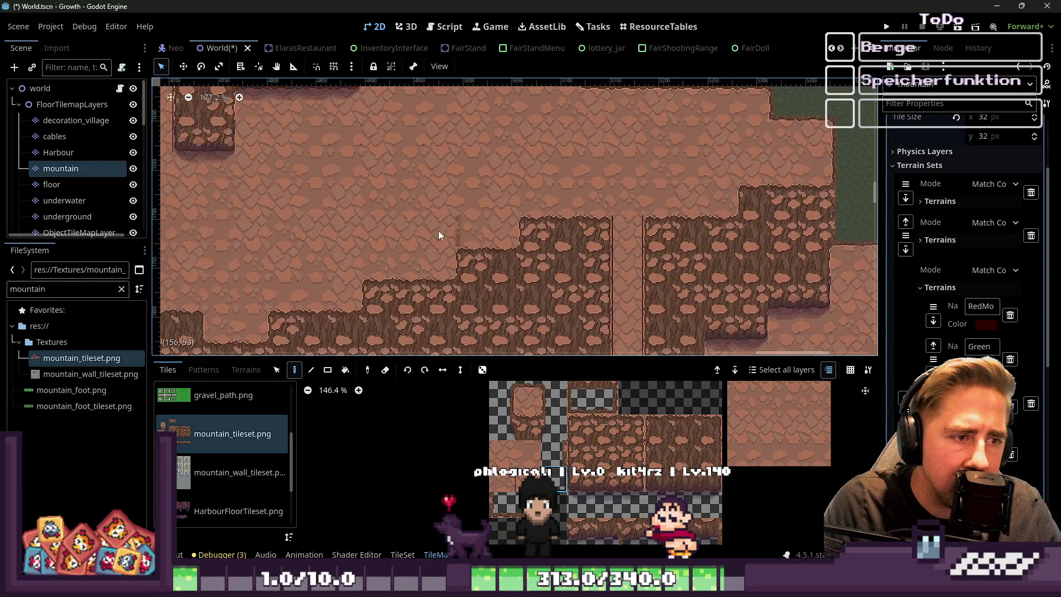
pyautogui.scroll(-1, 679, 146)
pyautogui.scroll(4, 382, 257)
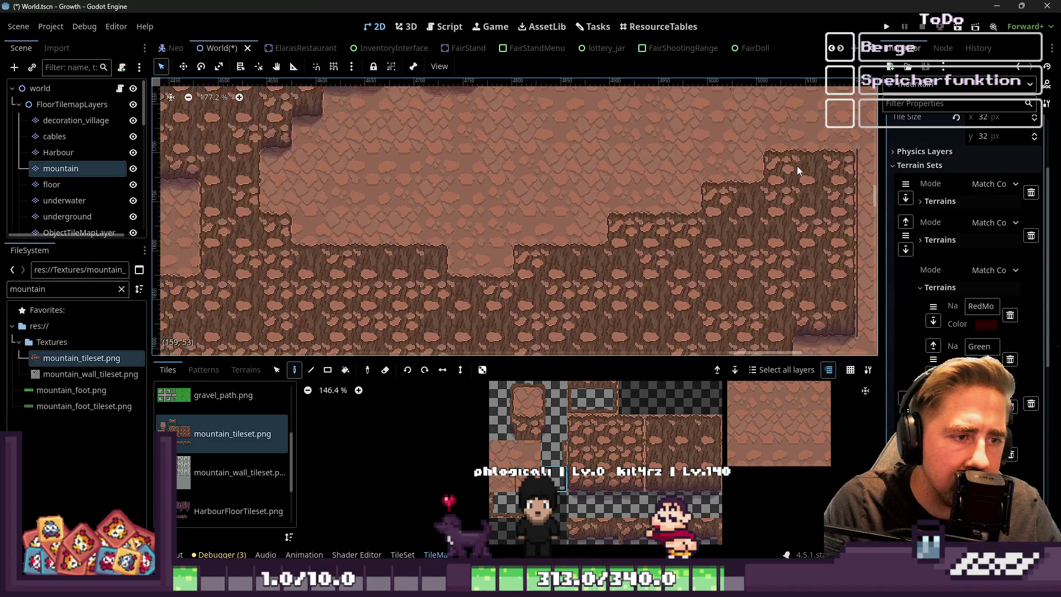
pyautogui.hscroll(-5, 261, 246)
pyautogui.scroll(-3, 659, 140)
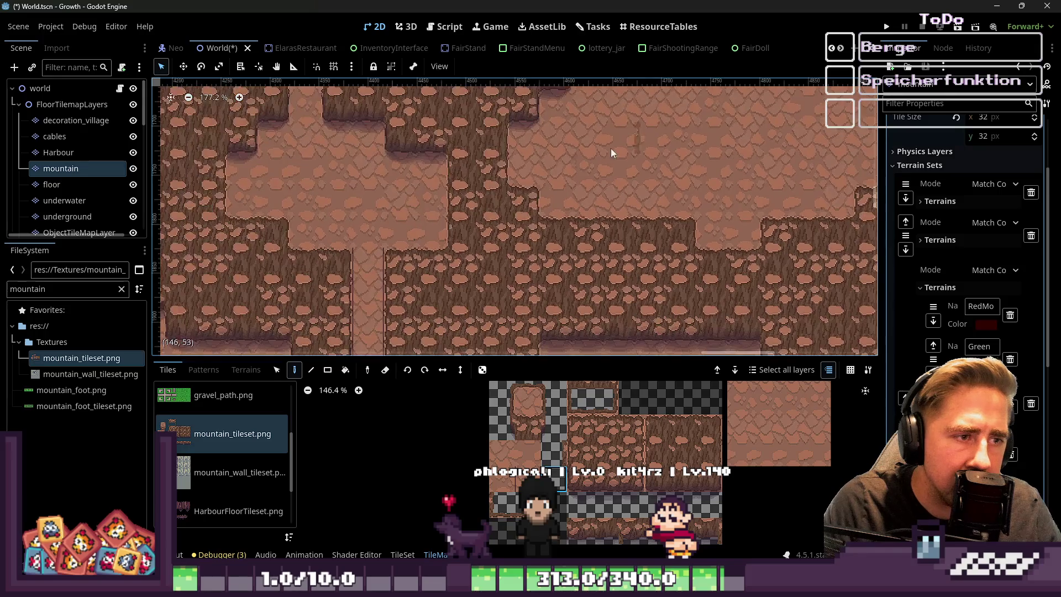
pyautogui.hscroll(-6, 472, 237)
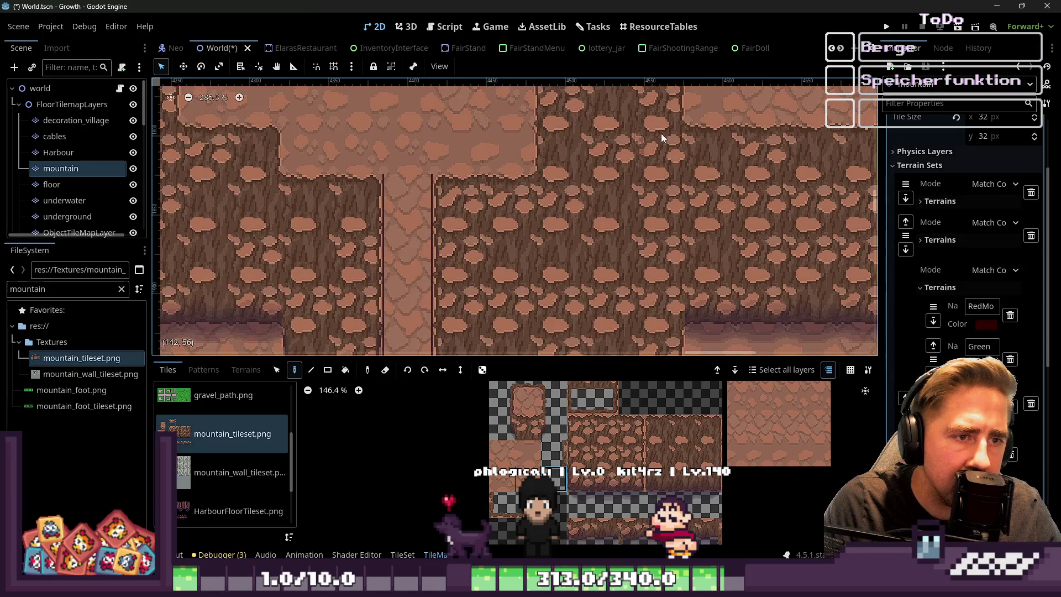
pyautogui.scroll(-10, 706, 201)
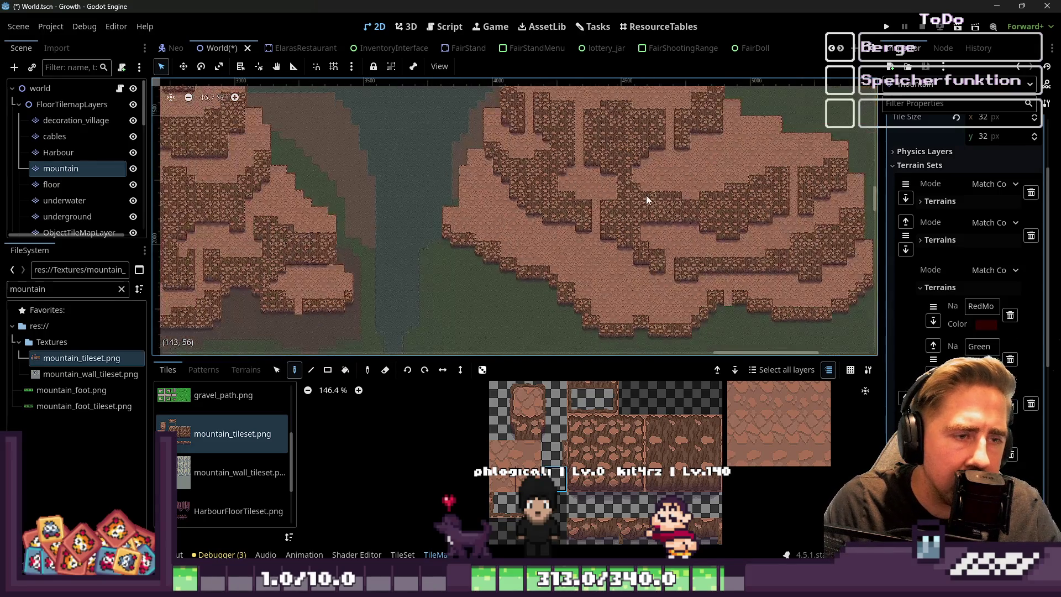
pyautogui.scroll(12, 232, 254)
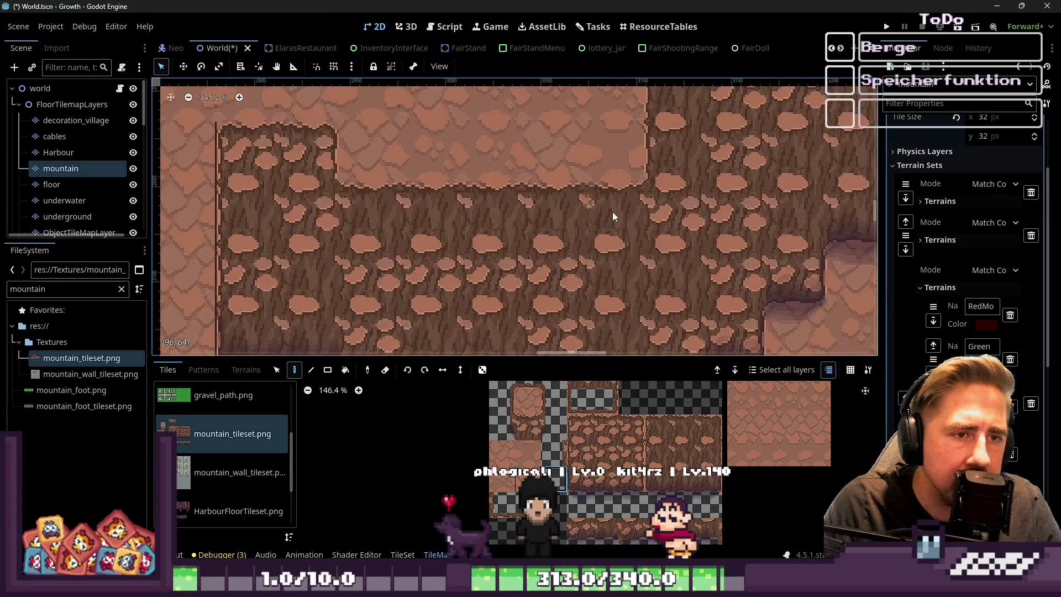
pyautogui.scroll(-2, 668, 151)
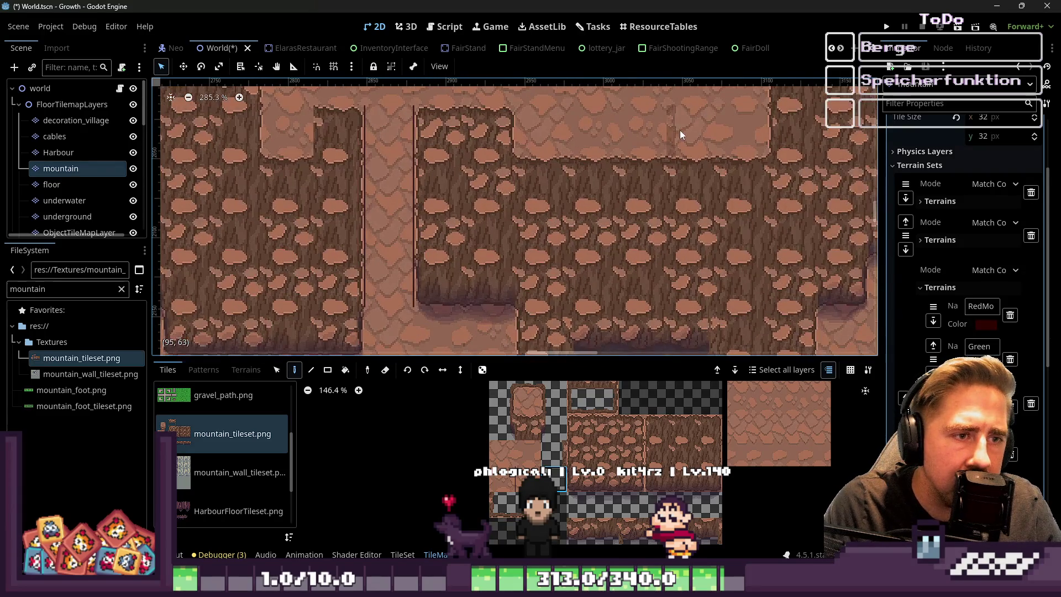
pyautogui.scroll(-3, 649, 204)
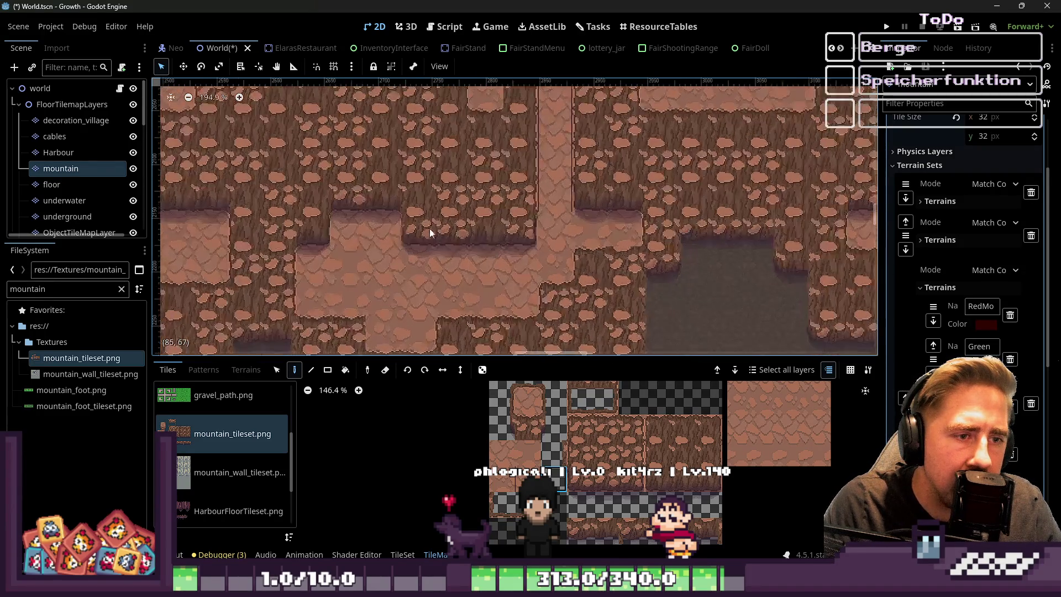
pyautogui.moveTo(459, 259)
pyautogui.mouseDown()
pyautogui.moveTo(308, 257)
pyautogui.moveTo(695, 126)
pyautogui.moveTo(401, 294)
pyautogui.moveTo(705, 105)
pyautogui.mouseUp()
pyautogui.scroll(3, 471, 180)
pyautogui.scroll(2, 532, 174)
pyautogui.moveTo(720, 153)
pyautogui.mouseDown()
pyautogui.moveTo(453, 247)
pyautogui.moveTo(645, 88)
pyautogui.moveTo(447, 319)
pyautogui.moveTo(612, 162)
pyautogui.moveTo(441, 256)
pyautogui.mouseUp()
pyautogui.scroll(3, 535, 179)
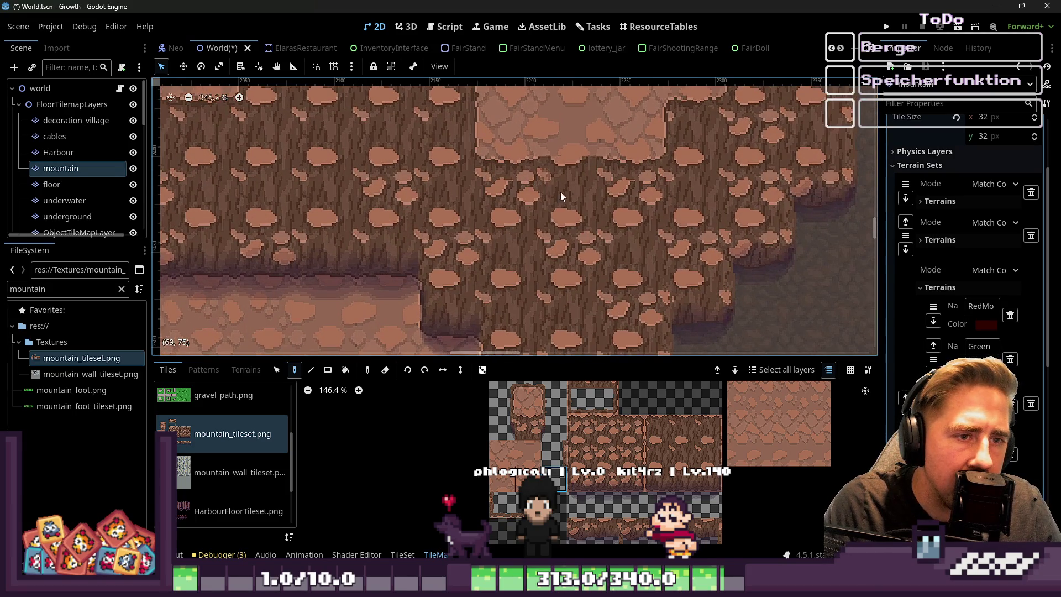
pyautogui.scroll(7, 562, 125)
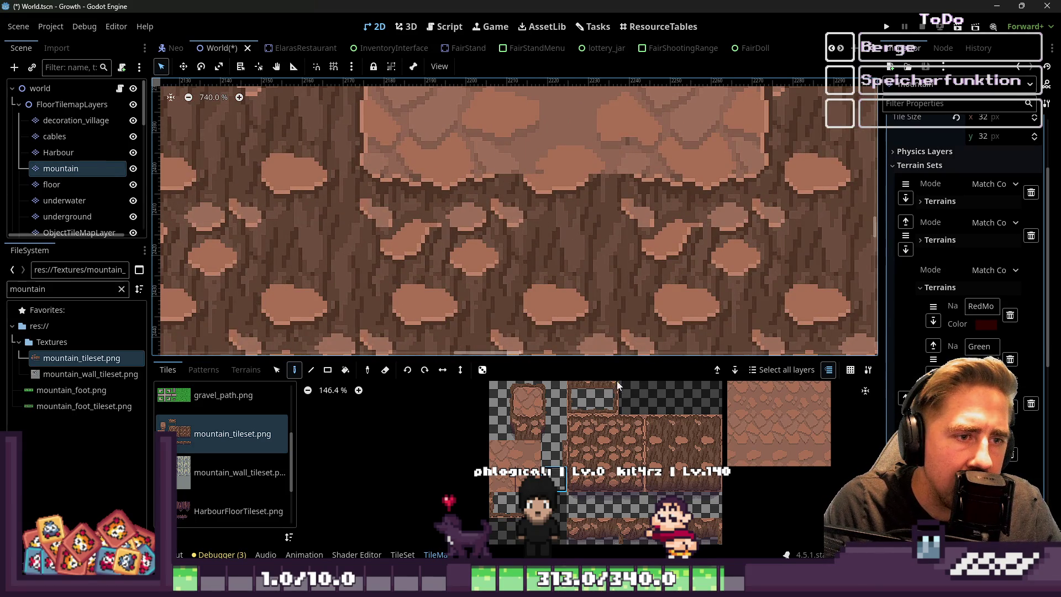
pyautogui.click(683, 427)
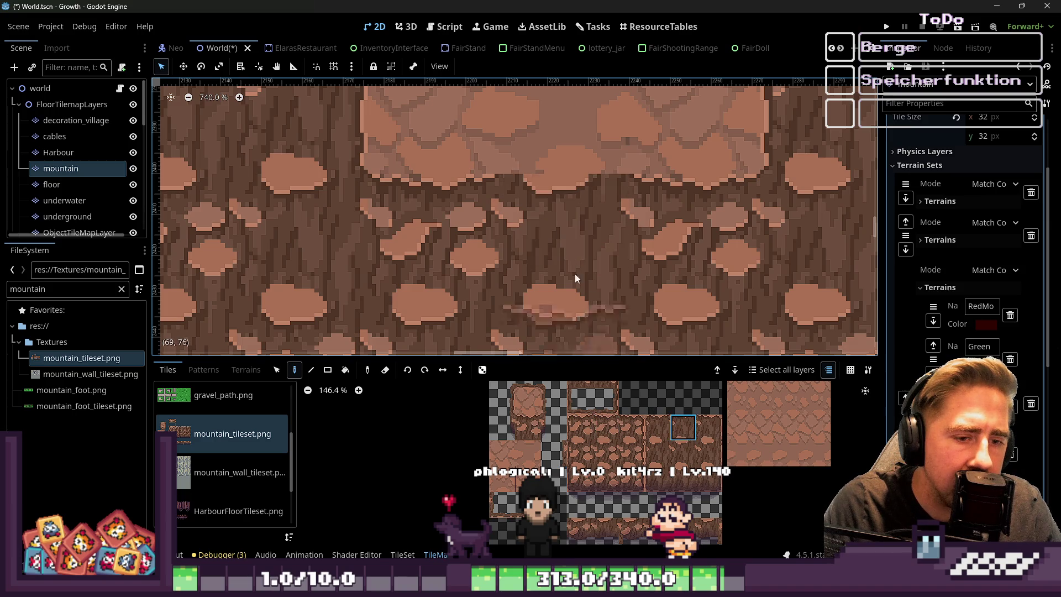
# Pan across a wider stretch of the mountain map to inspect other rock areas
pyautogui.scroll(-5, 614, 254)
pyautogui.scroll(-3, 655, 254)
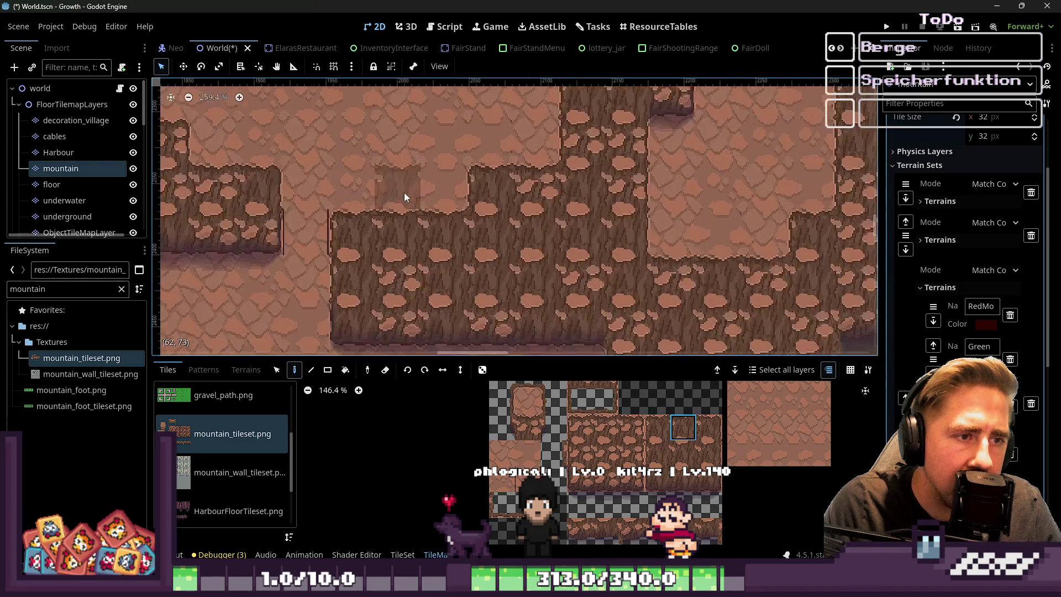
pyautogui.scroll(-6, 369, 273)
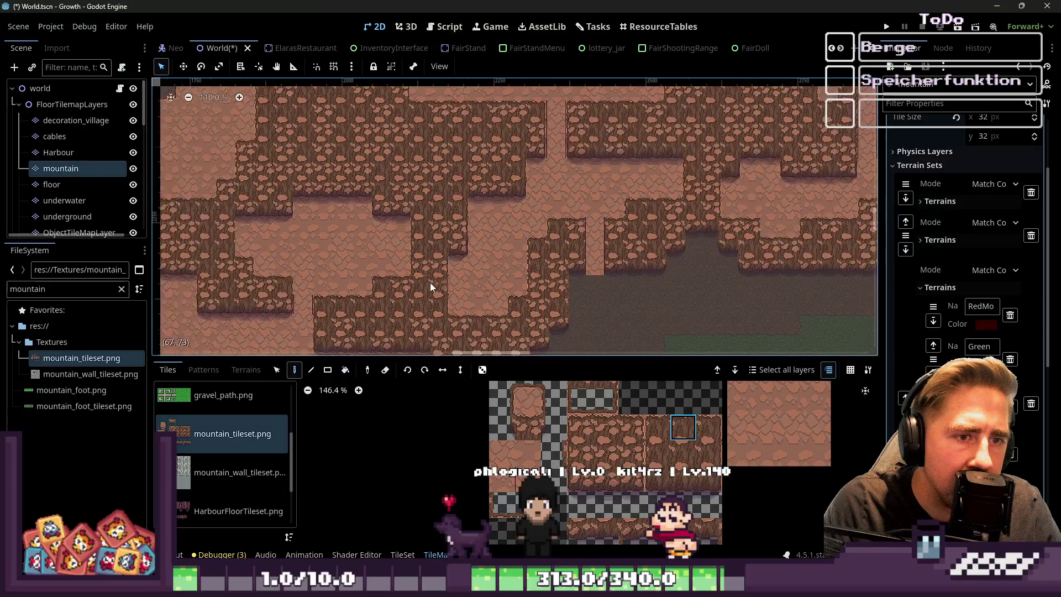
pyautogui.moveTo(633, 133)
pyautogui.mouseDown()
pyautogui.moveTo(509, 310)
pyautogui.moveTo(595, 115)
pyautogui.moveTo(395, 164)
pyautogui.moveTo(697, 208)
pyautogui.moveTo(361, 141)
pyautogui.moveTo(715, 255)
pyautogui.moveTo(510, 190)
pyautogui.mouseUp()
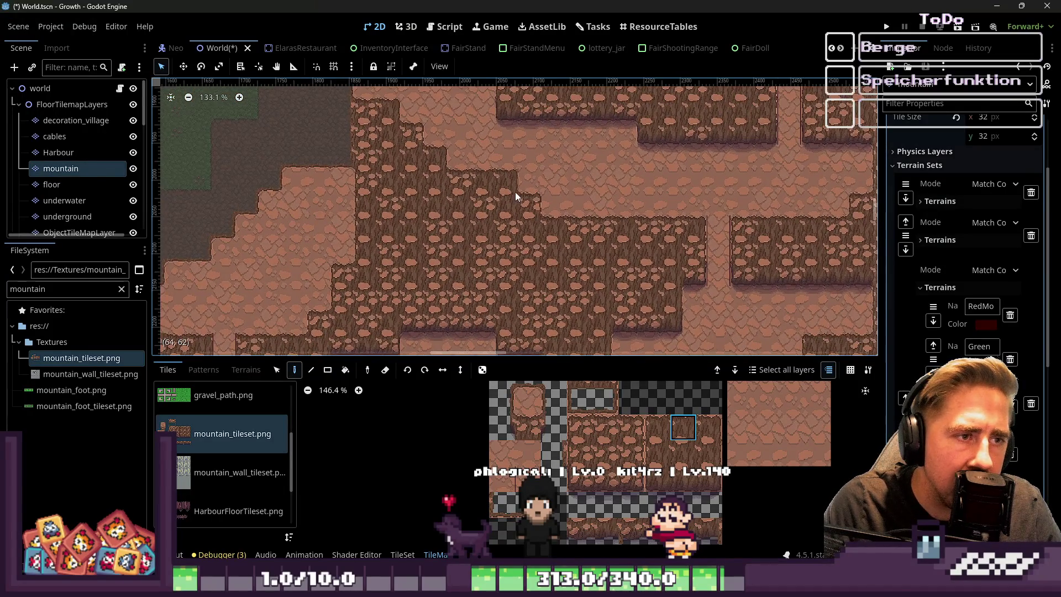
pyautogui.scroll(-4, 509, 190)
pyautogui.moveTo(715, 238)
pyautogui.mouseDown()
pyautogui.moveTo(534, 294)
pyautogui.moveTo(635, 148)
pyautogui.moveTo(574, 237)
pyautogui.moveTo(776, 190)
pyautogui.moveTo(456, 171)
pyautogui.moveTo(759, 174)
pyautogui.moveTo(503, 168)
pyautogui.moveTo(725, 167)
pyautogui.moveTo(664, 269)
pyautogui.moveTo(741, 171)
pyautogui.mouseUp()
pyautogui.scroll(-1, 776, 190)
pyautogui.scroll(2, 774, 186)
pyautogui.scroll(-2, 741, 170)
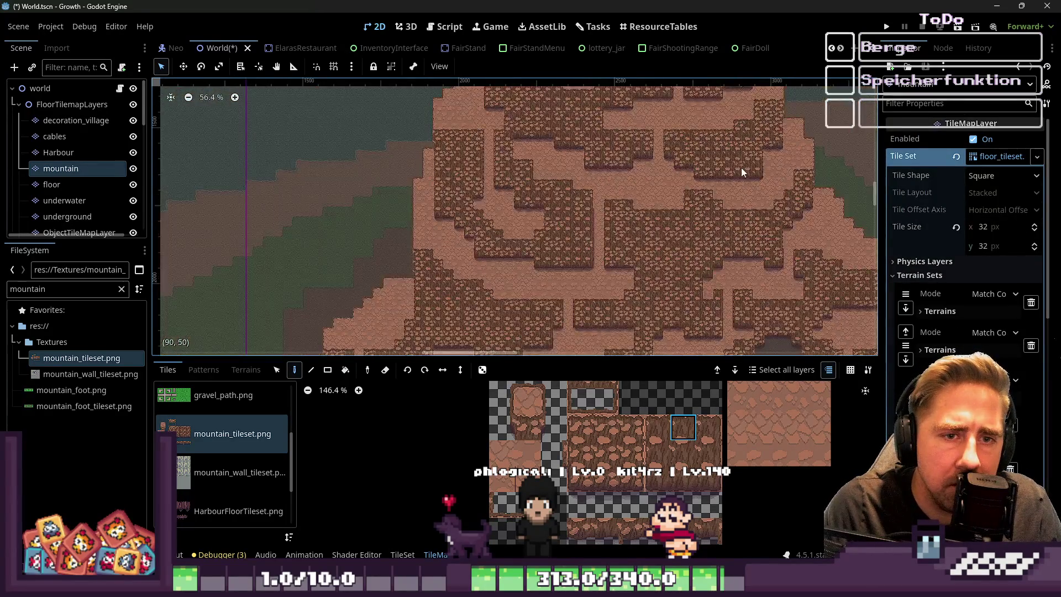
pyautogui.scroll(4, 771, 145)
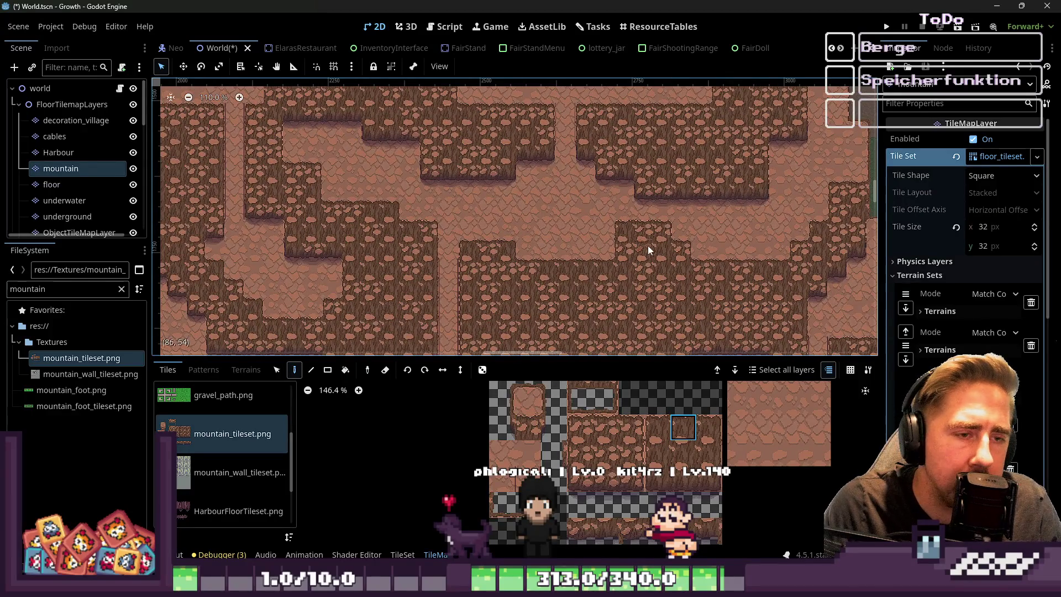
pyautogui.scroll(-2, 647, 246)
pyautogui.moveTo(647, 244)
pyautogui.mouseDown()
pyautogui.moveTo(606, 185)
pyautogui.moveTo(437, 233)
pyautogui.moveTo(754, 310)
pyautogui.mouseUp()
pyautogui.scroll(7, 618, 201)
pyautogui.scroll(-2, 472, 141)
pyautogui.scroll(4, 439, 120)
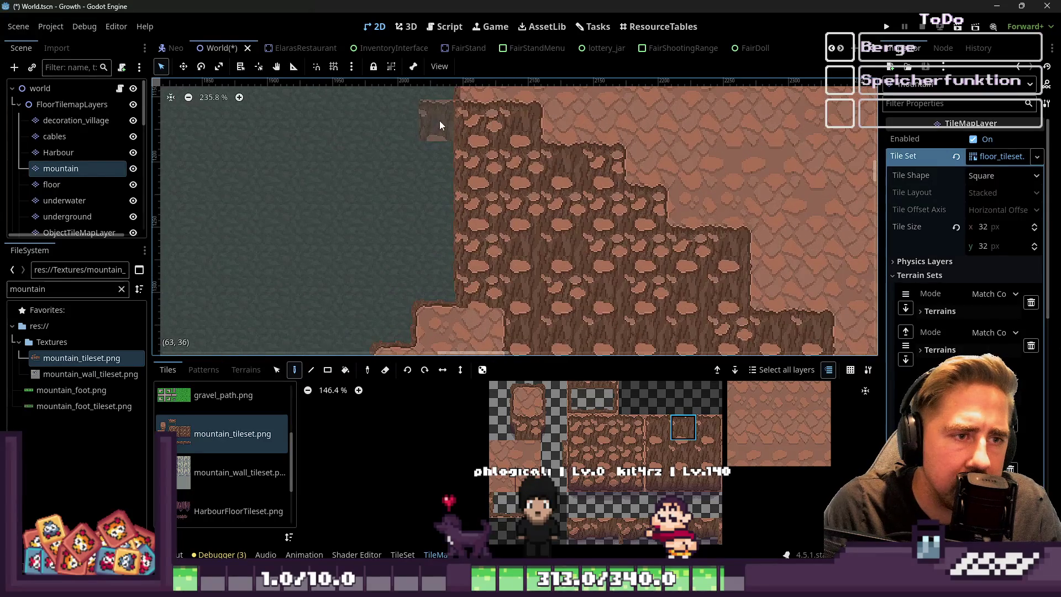
# Paint the tall cliff tile on the rock edge and erase the stray rock tile in the water
pyautogui.scroll(5, 544, 189)
pyautogui.hscroll(-4, 526, 221)
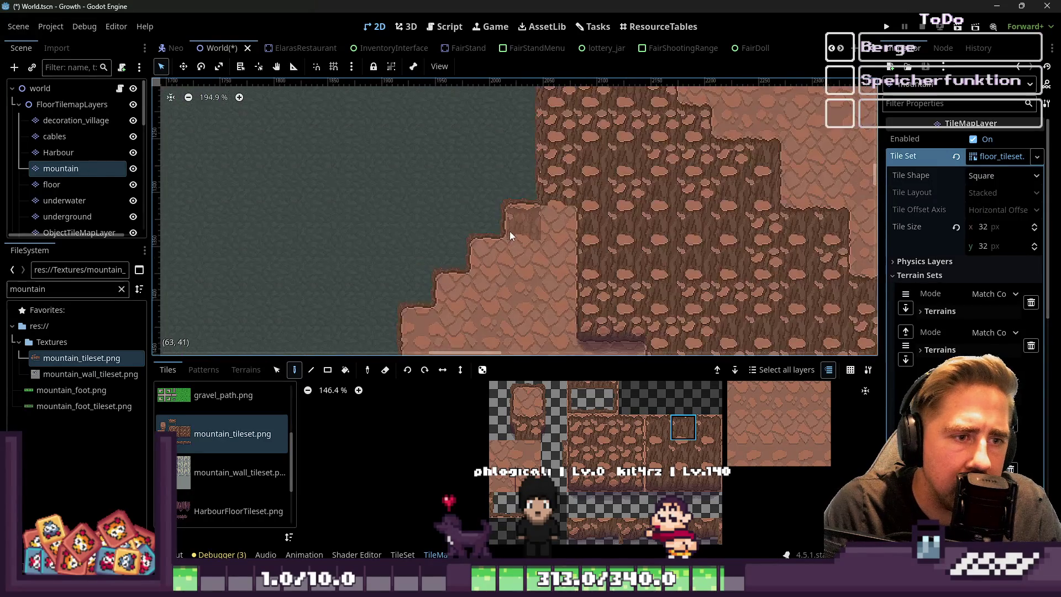
pyautogui.scroll(1, 486, 161)
pyautogui.scroll(2, 618, 434)
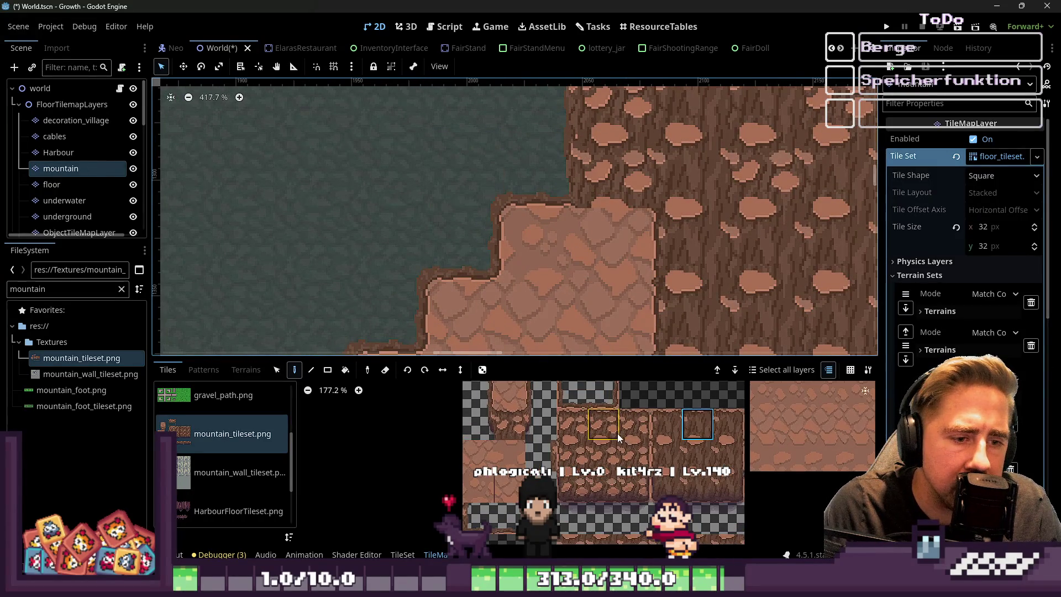
pyautogui.click(605, 482)
pyautogui.click(613, 163)
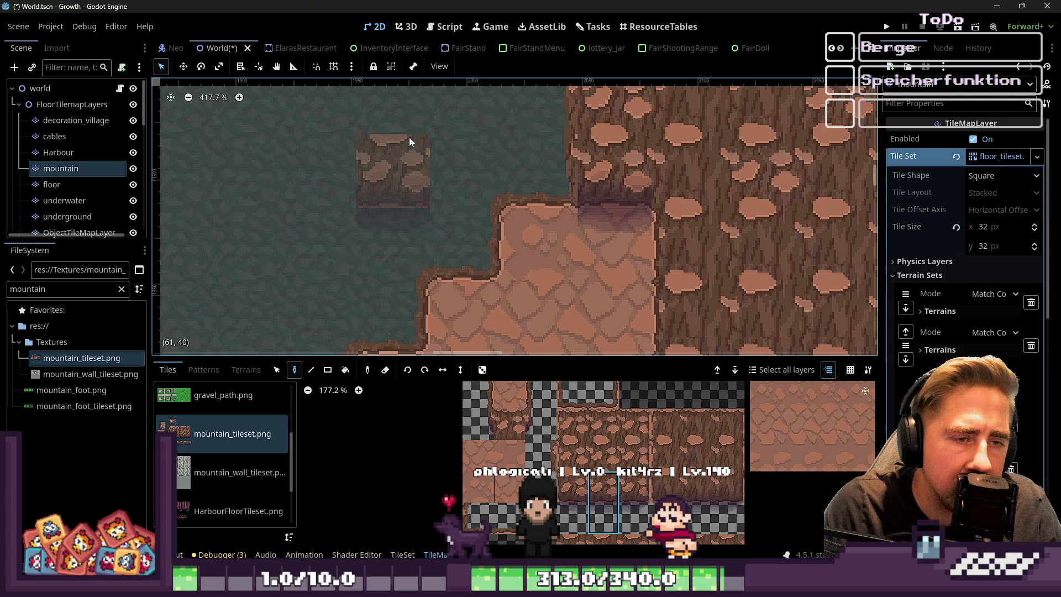
pyautogui.rightClick(416, 139)
# Paint a column of tall cliff-wall tiles upward from the small step
pyautogui.click(539, 456)
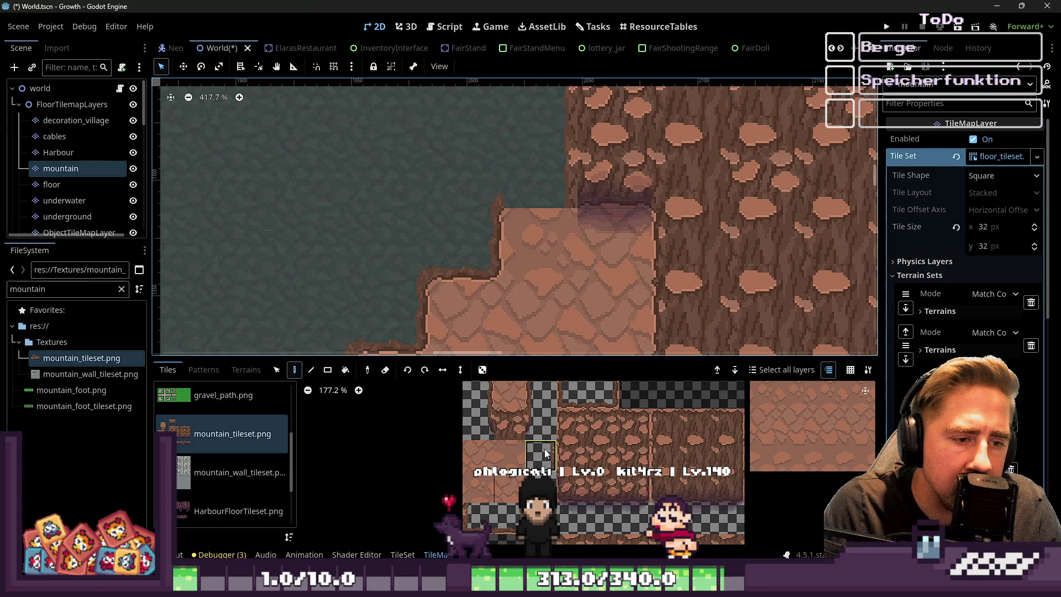
pyautogui.scroll(-2, 544, 450)
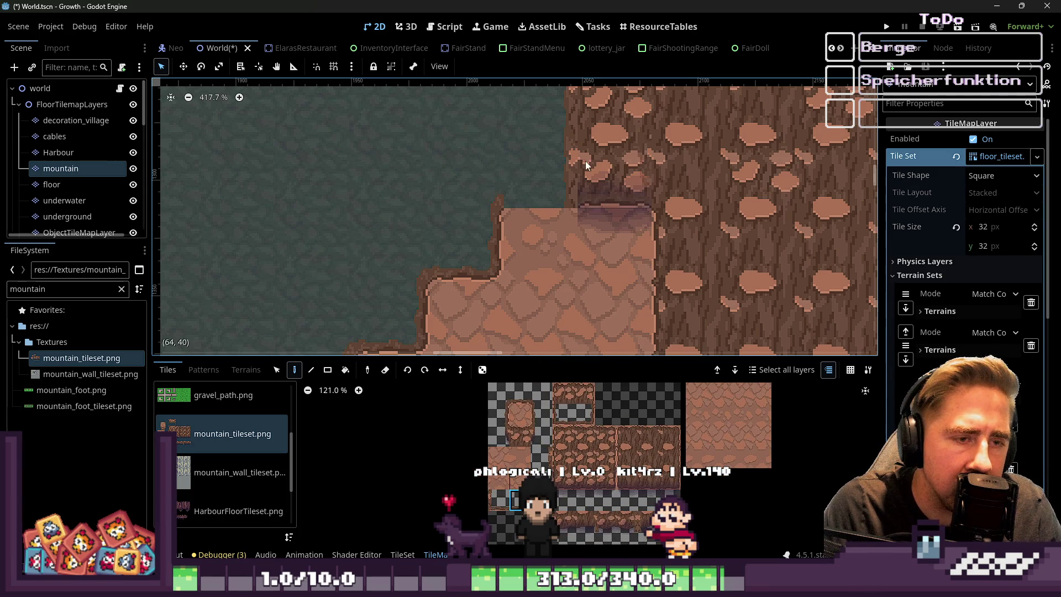
pyautogui.scroll(-3, 539, 177)
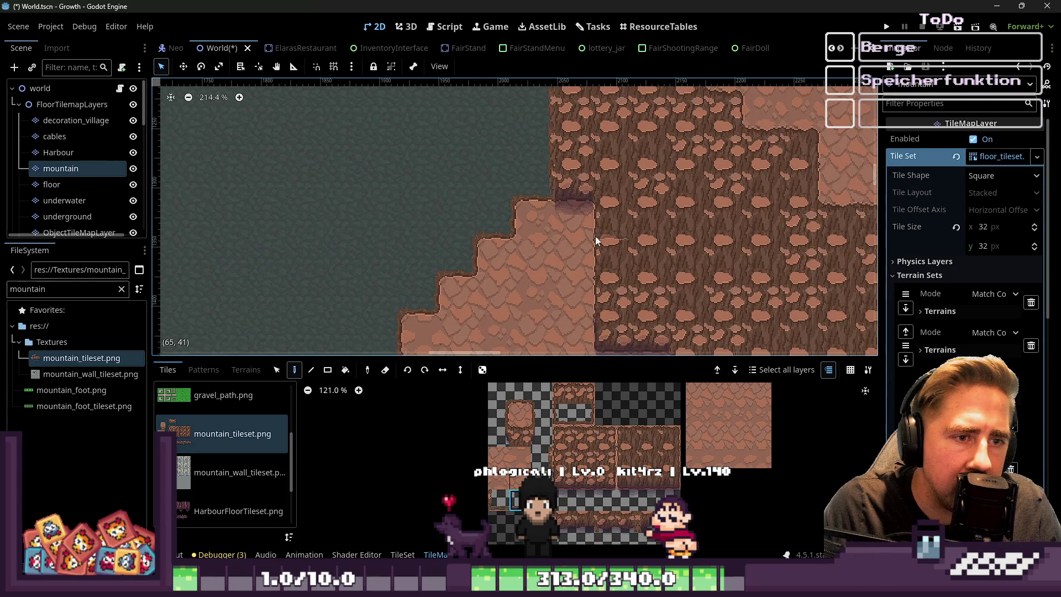
pyautogui.scroll(-1, 595, 236)
pyautogui.scroll(-1, 619, 496)
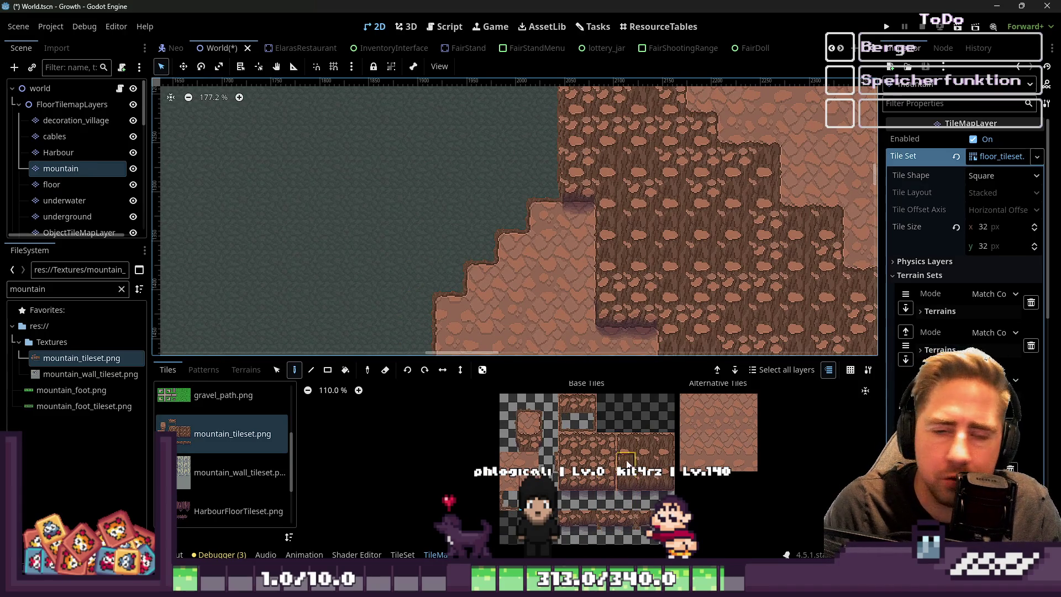
pyautogui.scroll(3, 500, 201)
pyautogui.scroll(2, 531, 216)
pyautogui.scroll(2, 558, 480)
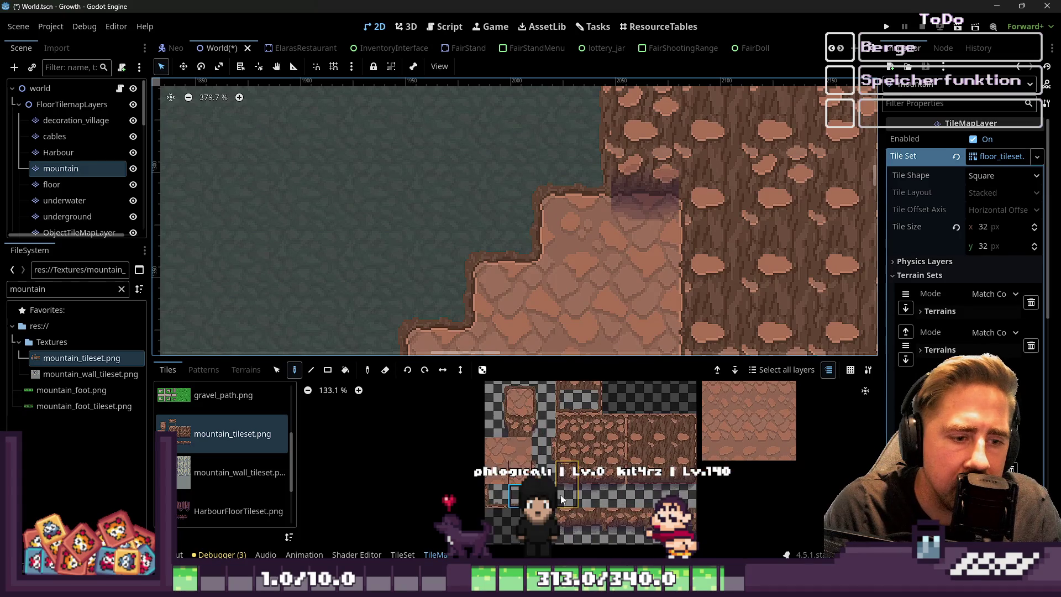
pyautogui.click(567, 489)
pyautogui.scroll(-3, 603, 252)
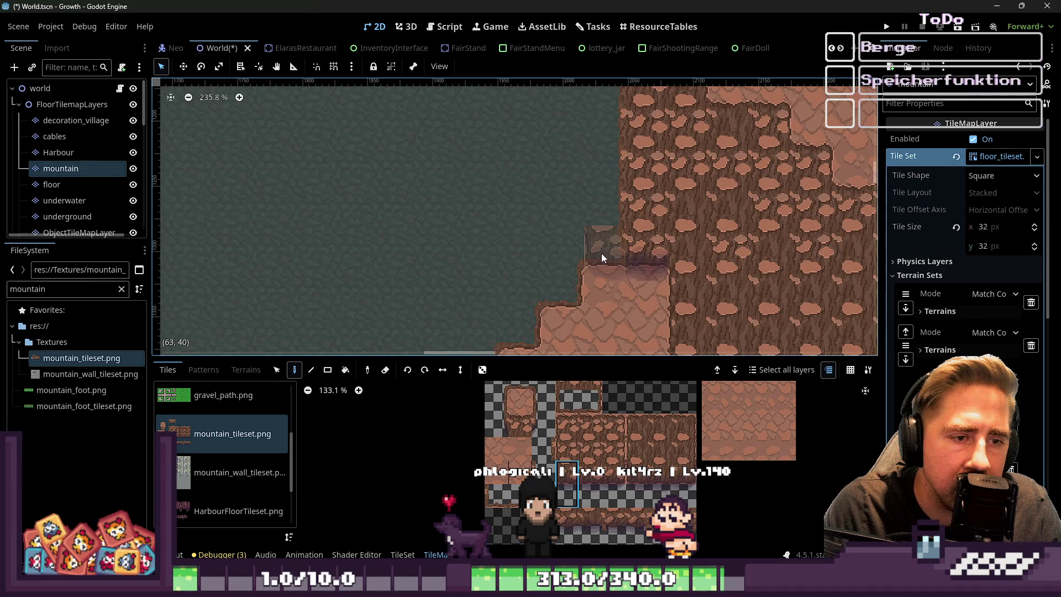
pyautogui.scroll(-7, 599, 247)
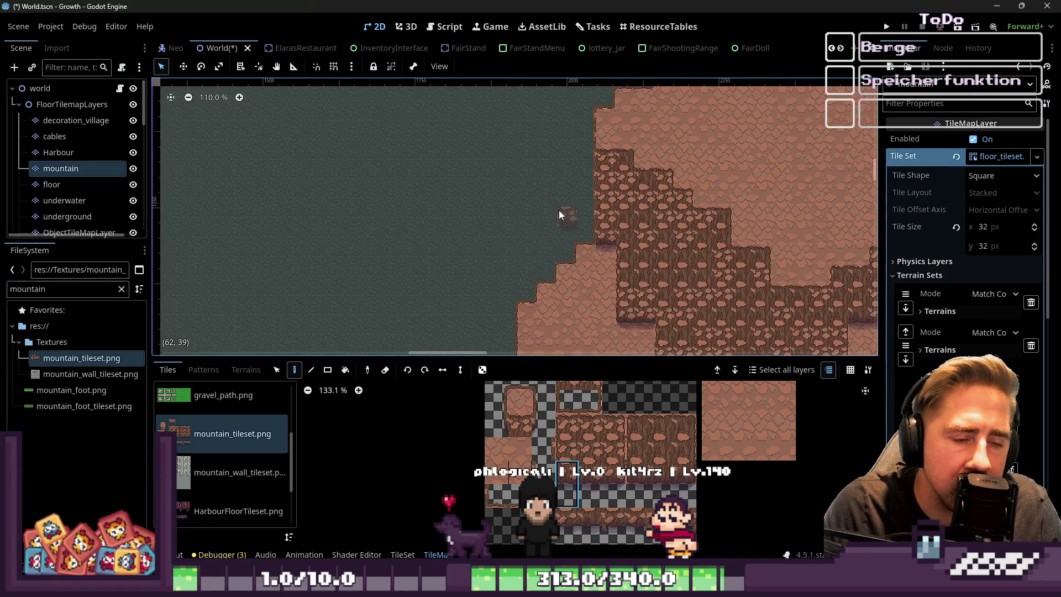
pyautogui.scroll(4, 559, 210)
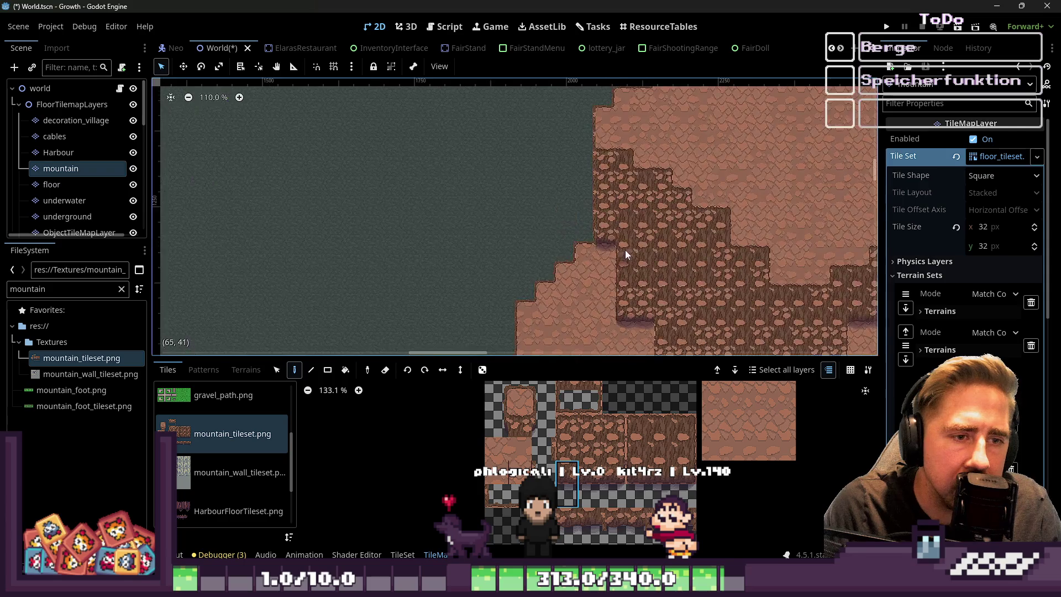
pyautogui.scroll(2, 576, 244)
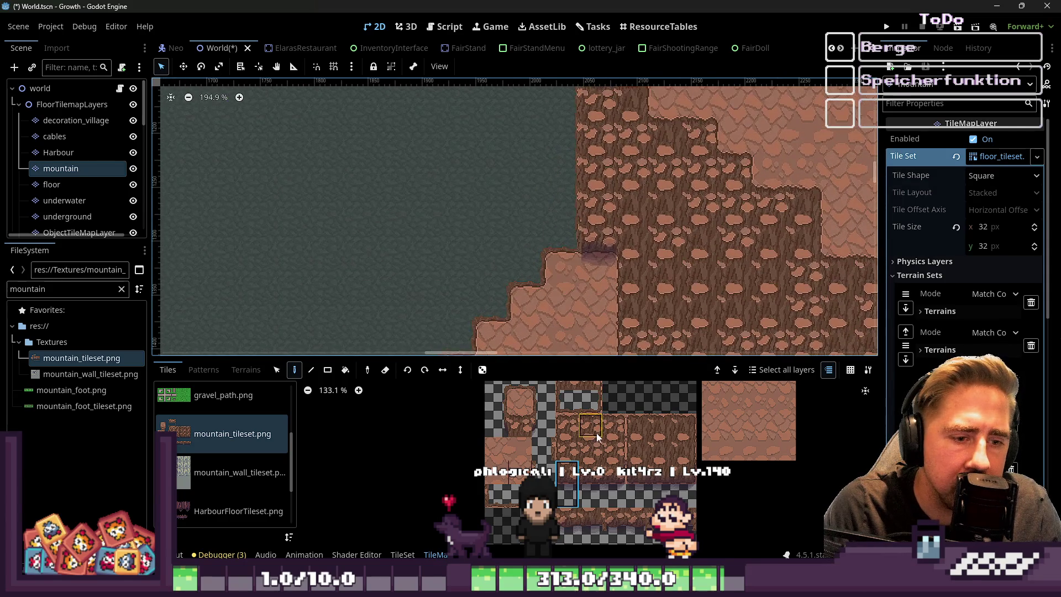
pyautogui.moveTo(564, 224); pyautogui.dragTo(564, 121)
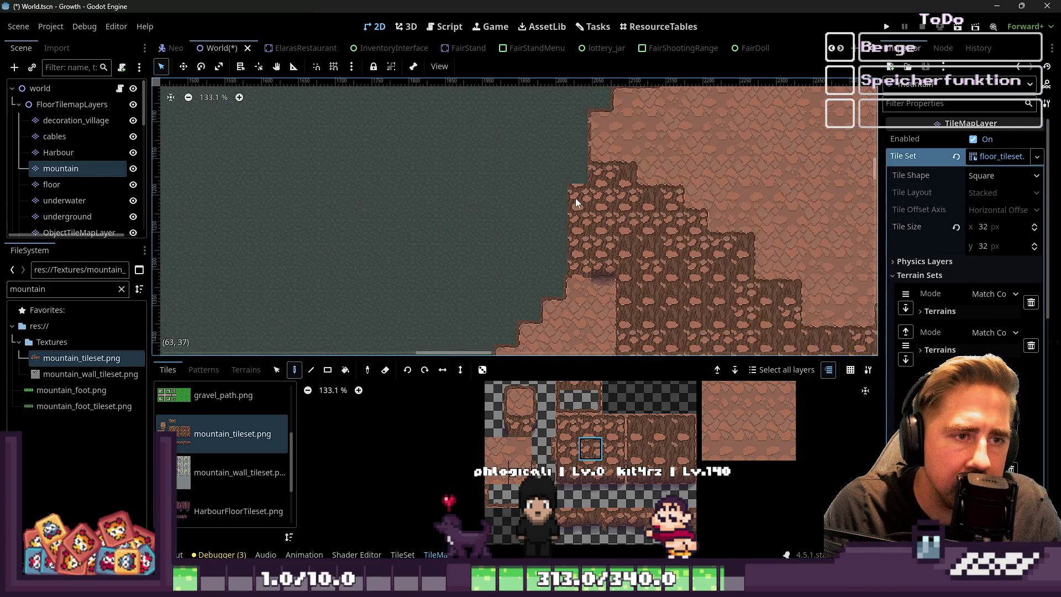
# Reselect the tall cliff-wall tile, then switch to the small edge tile
pyautogui.scroll(1, 590, 168)
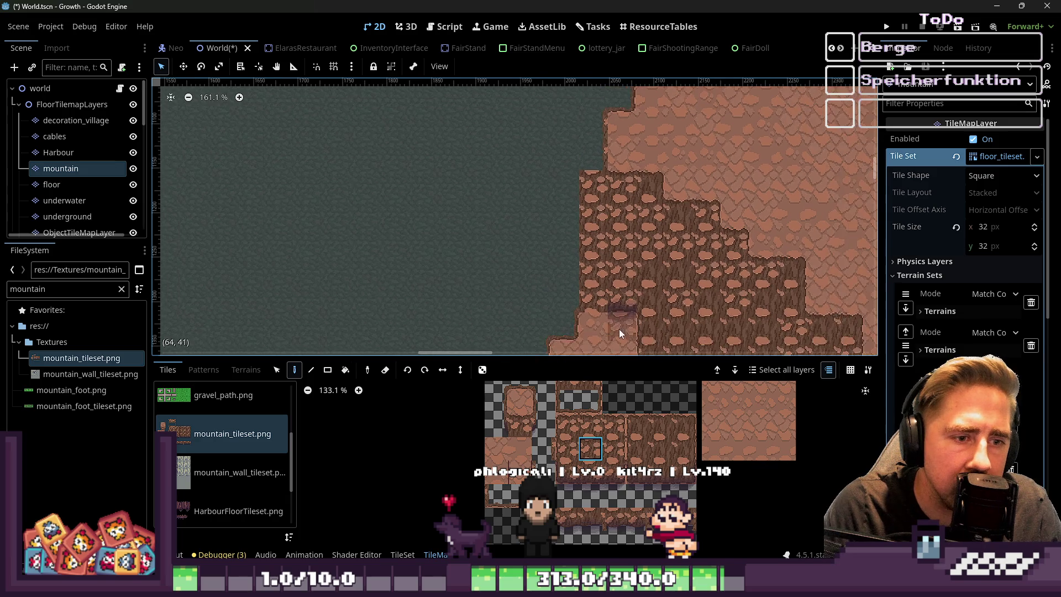
pyautogui.scroll(-1, 618, 327)
pyautogui.click(596, 479)
pyautogui.scroll(2, 510, 276)
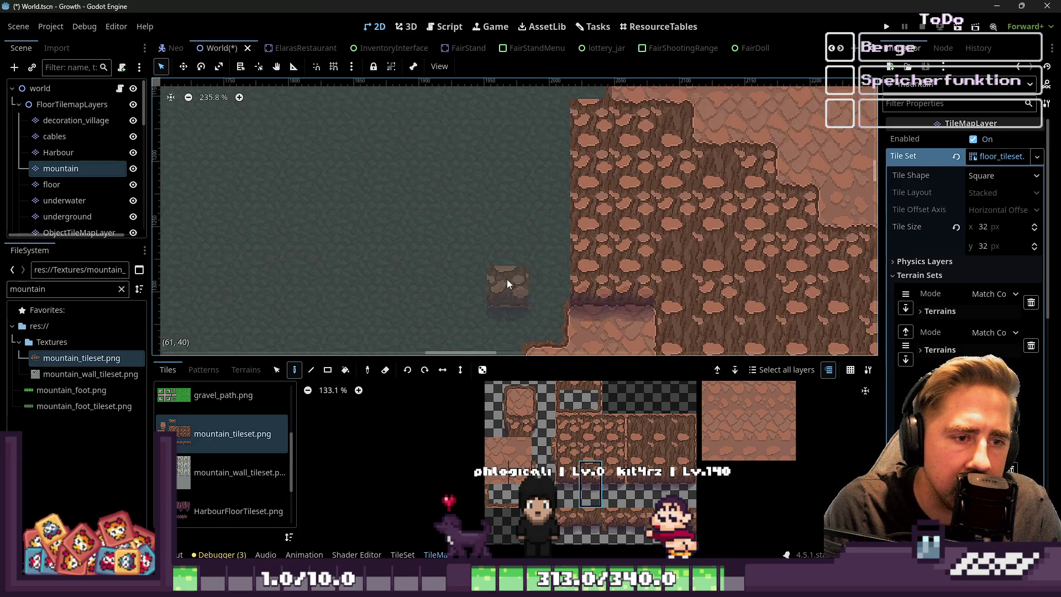
pyautogui.click(550, 450)
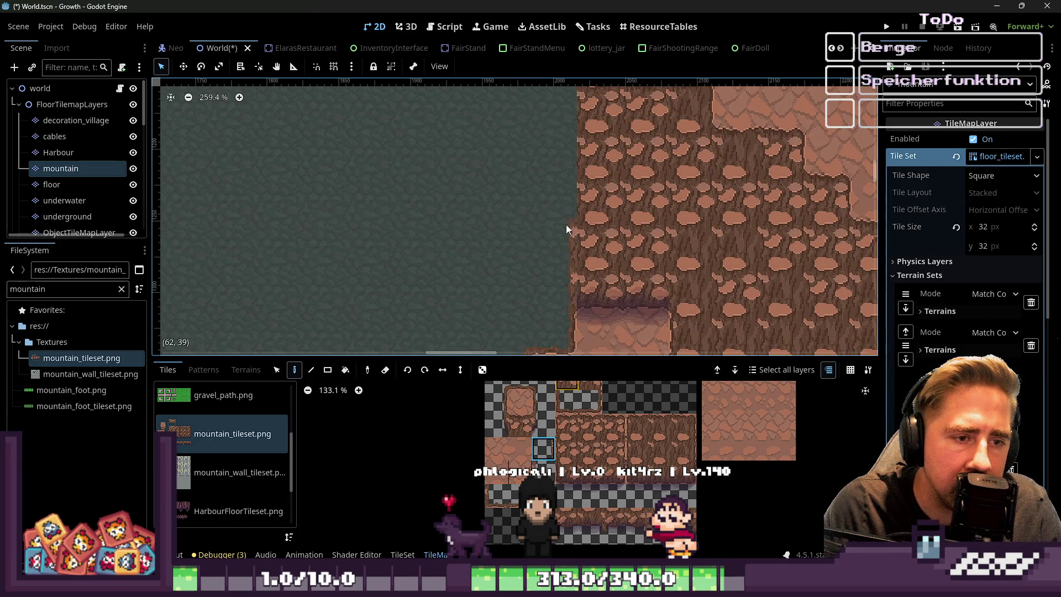
pyautogui.scroll(-1, 569, 226)
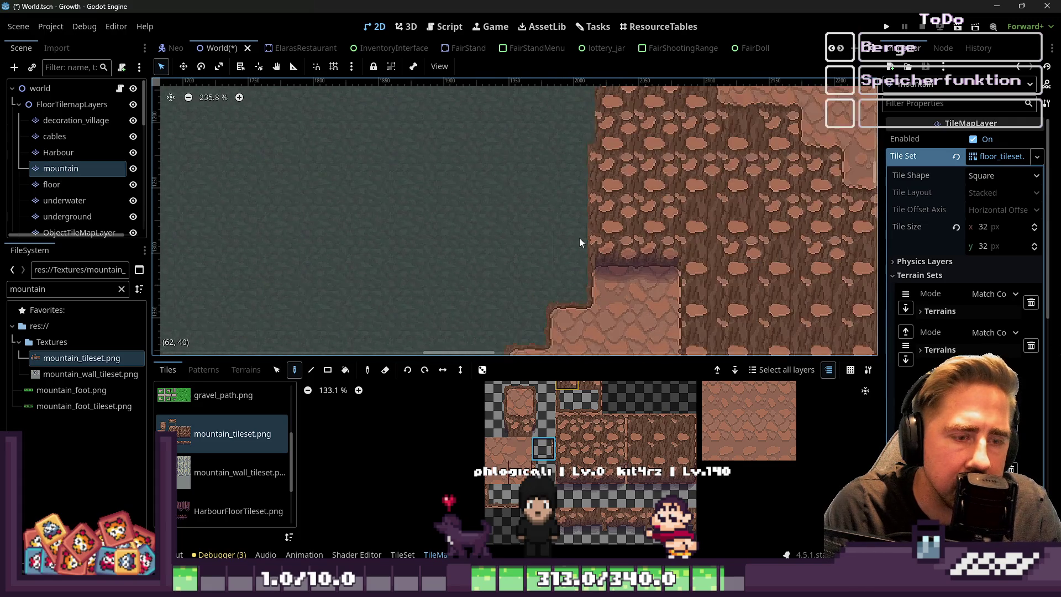
pyautogui.scroll(-7, 579, 249)
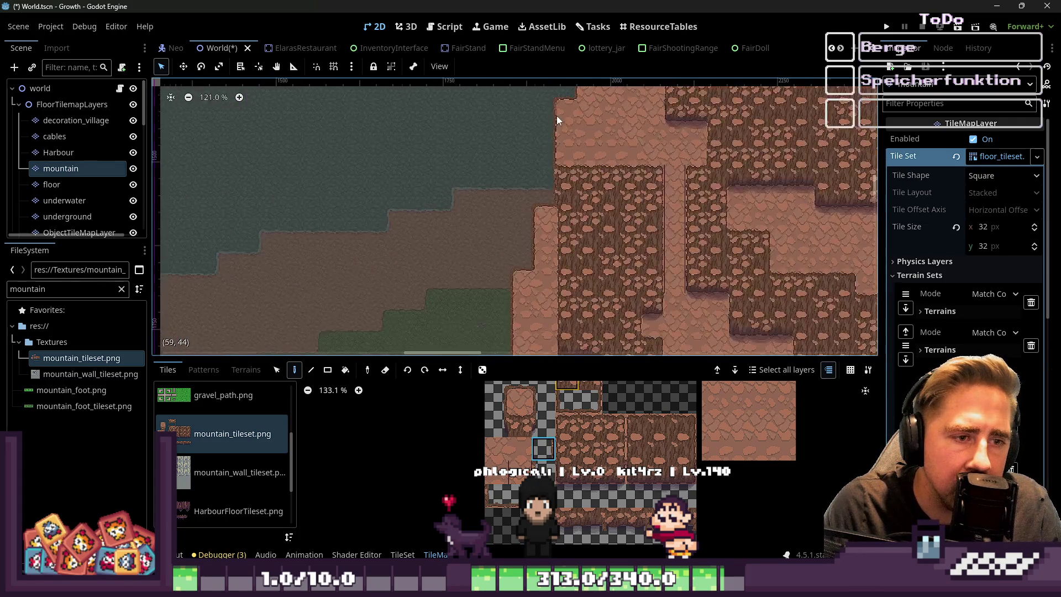
pyautogui.scroll(-6, 556, 118)
# Place a plain ground tile from mountain_tileset.png on the mountain's stepped left edge
pyautogui.scroll(-7, 547, 232)
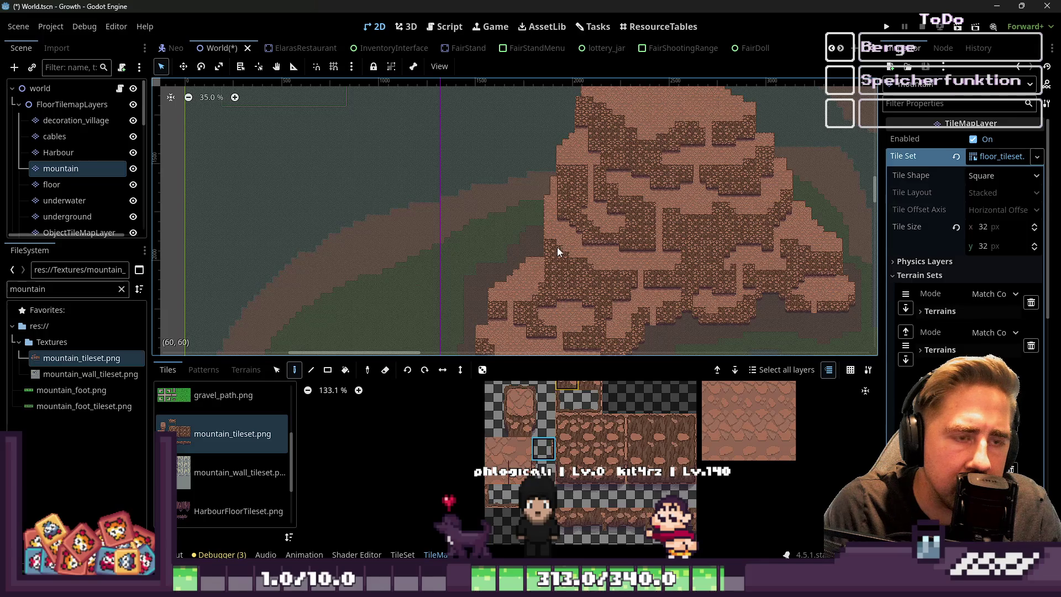
pyautogui.scroll(12, 557, 247)
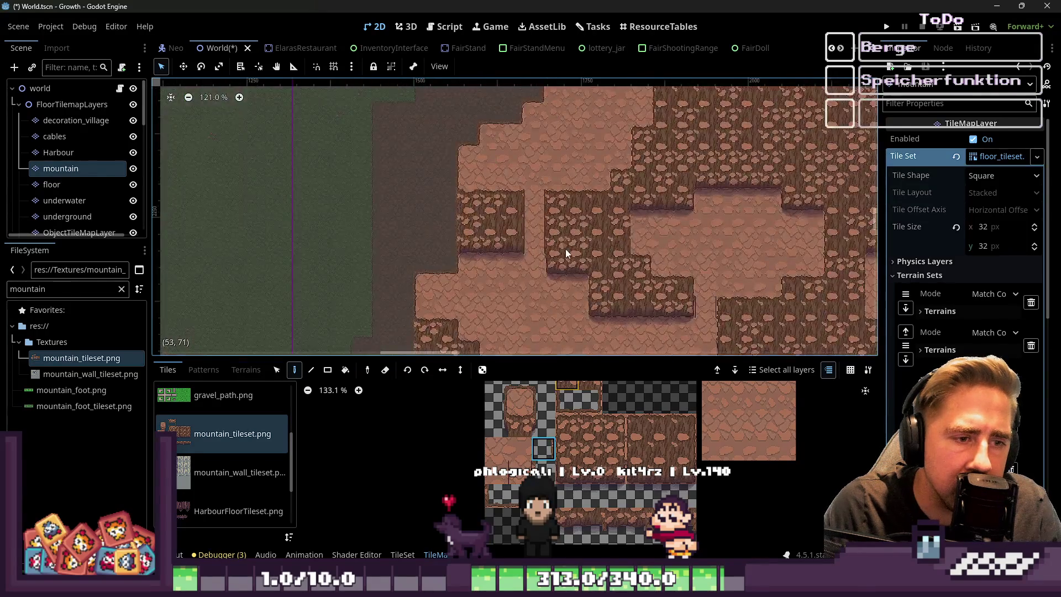
pyautogui.scroll(-5, 547, 260)
pyautogui.scroll(2, 493, 304)
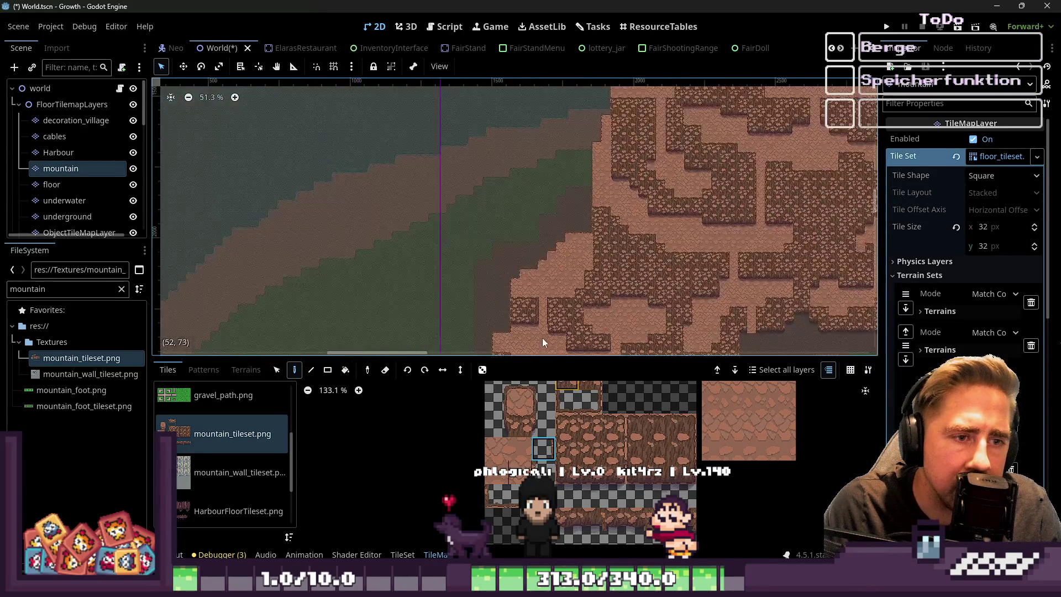
pyautogui.scroll(-4, 570, 180)
pyautogui.scroll(20, 573, 268)
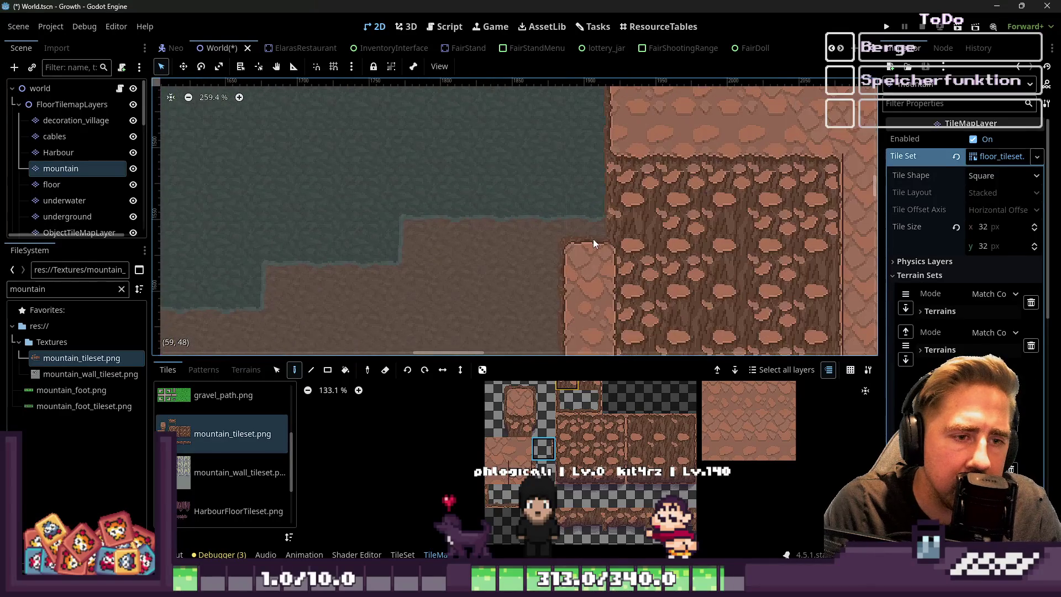
pyautogui.scroll(-3, 592, 239)
pyautogui.scroll(-3, 592, 213)
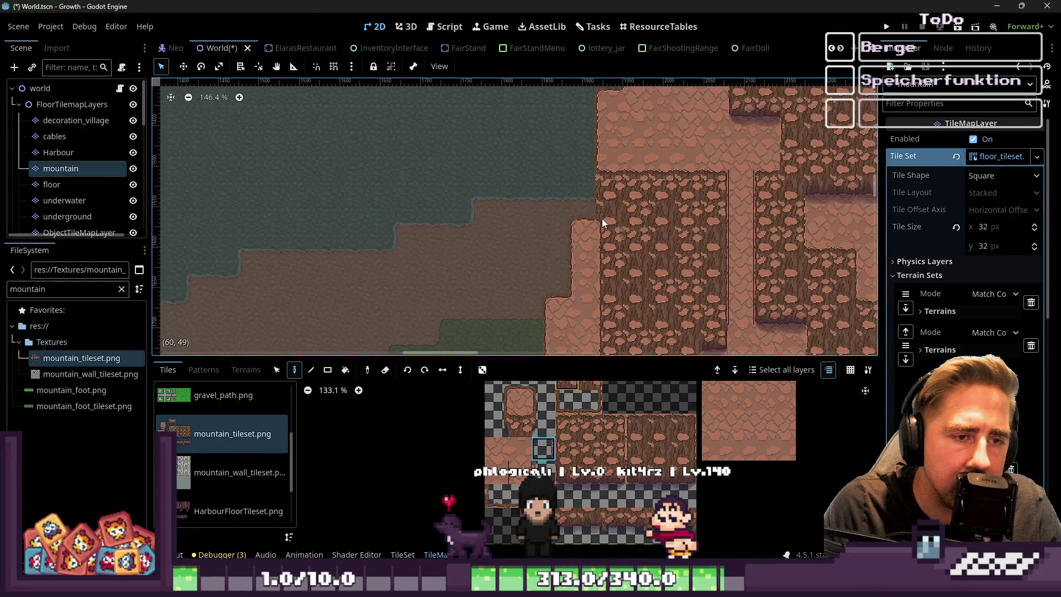
pyautogui.scroll(-3, 575, 172)
pyautogui.scroll(5, 573, 266)
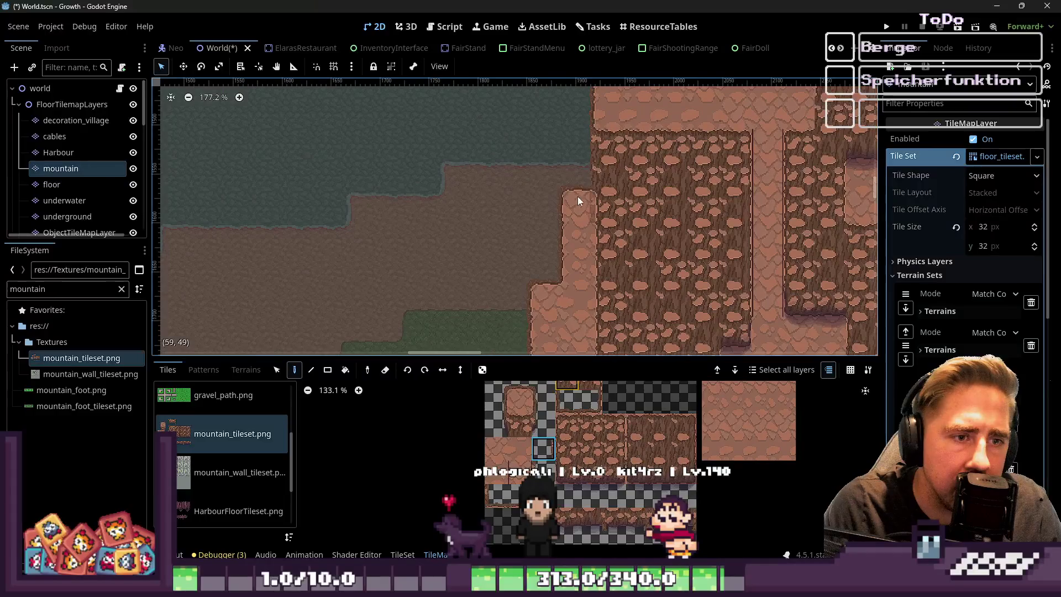
pyautogui.scroll(-4, 555, 161)
pyautogui.scroll(2, 588, 102)
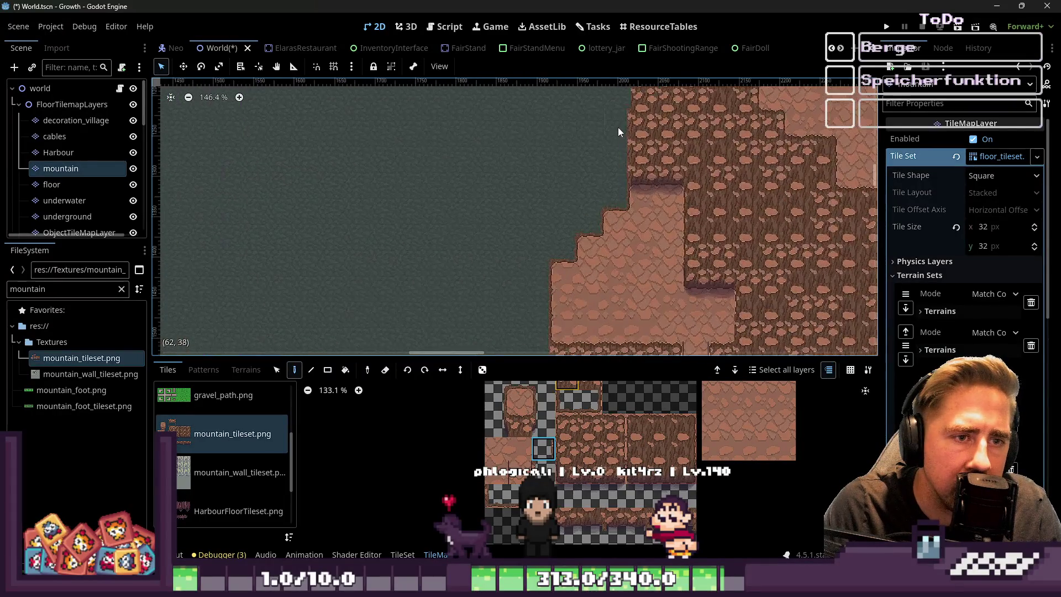
pyautogui.scroll(5, 623, 213)
pyautogui.click(535, 389)
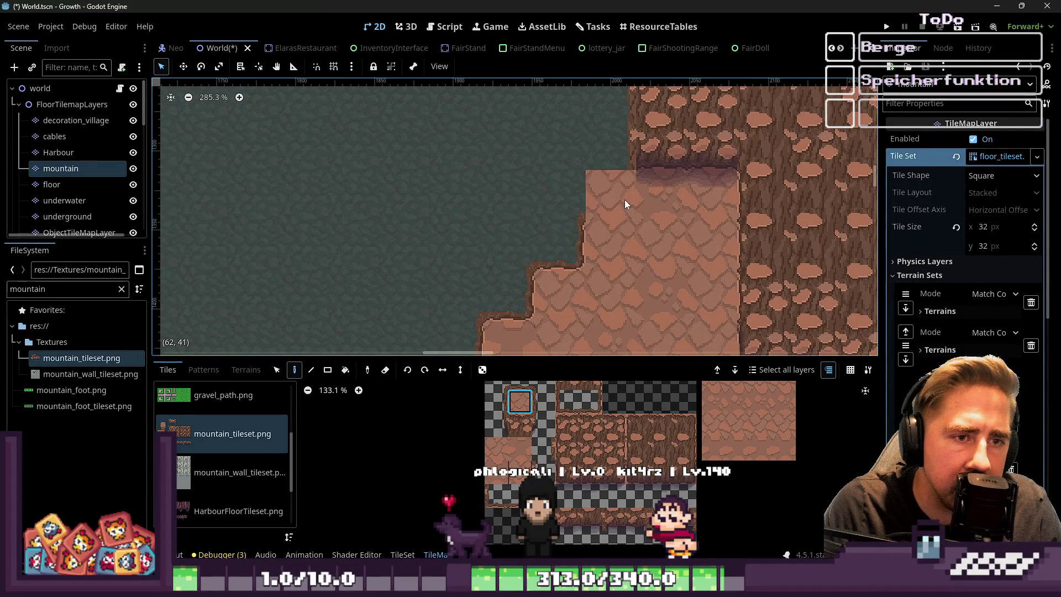
pyautogui.click(624, 200)
# Choose a different ground tile and bring the upper cliff edge into view
pyautogui.scroll(3, 582, 303)
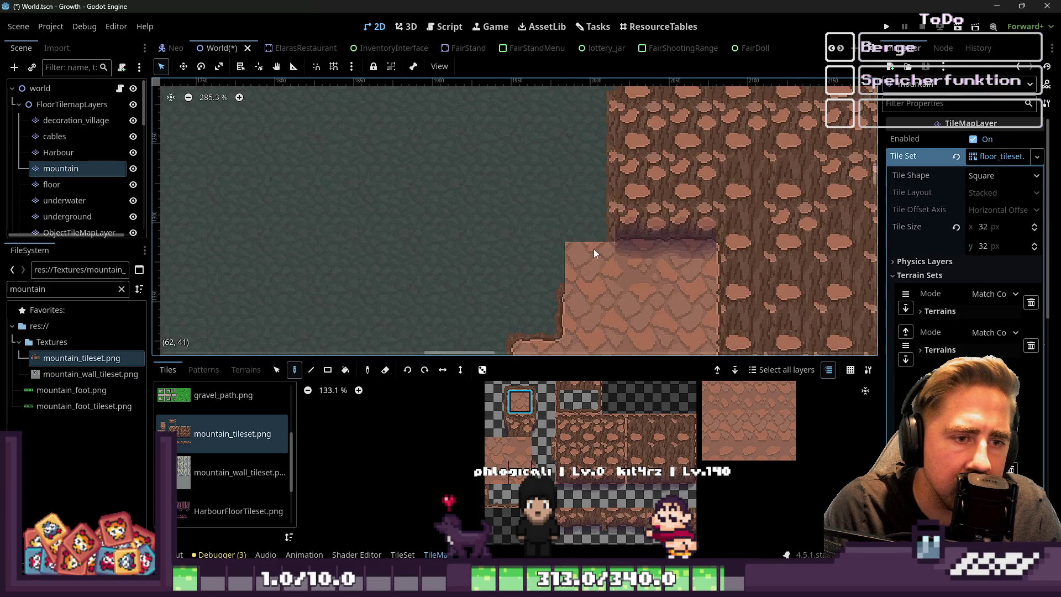
pyautogui.click(552, 454)
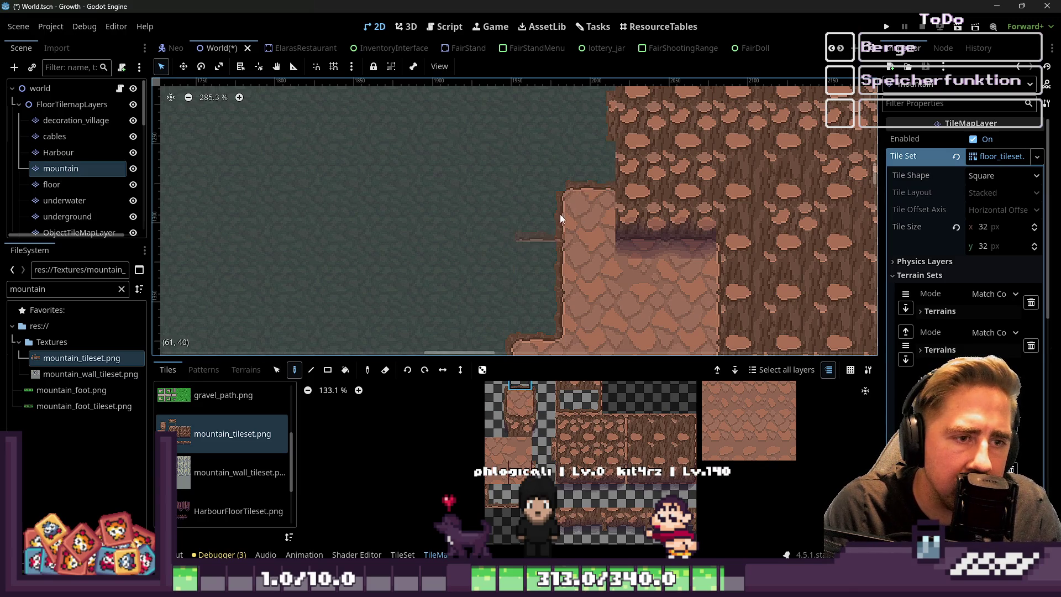
pyautogui.scroll(2, 552, 317)
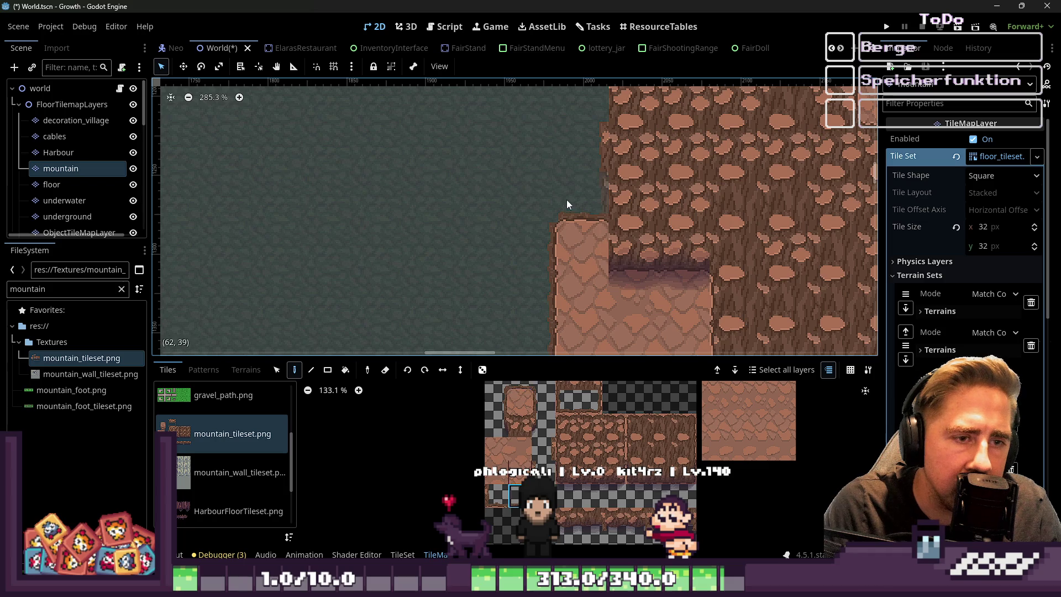
pyautogui.scroll(2, 541, 207)
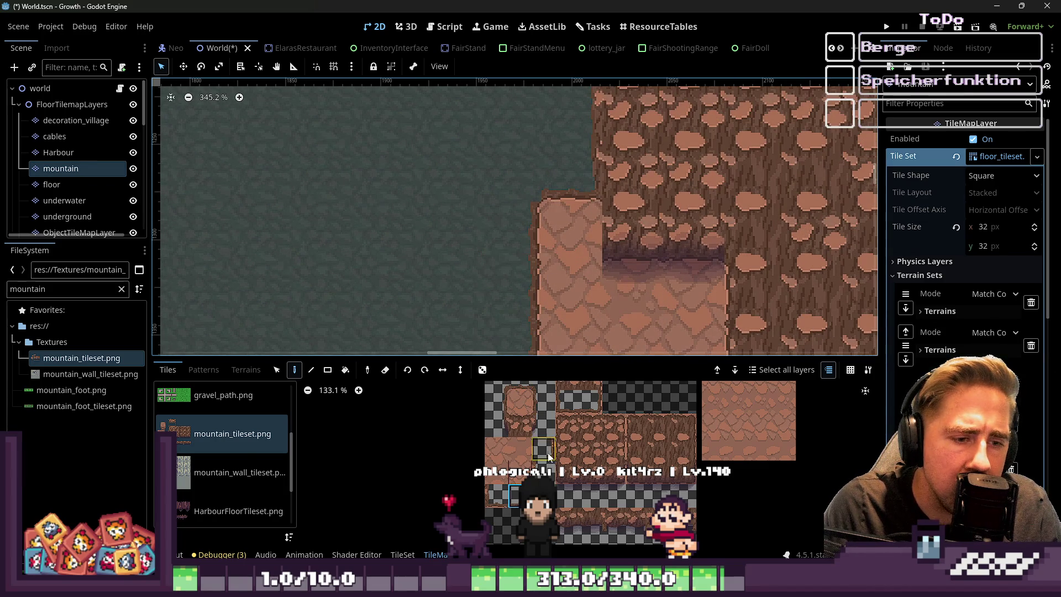
pyautogui.scroll(-10, 473, 165)
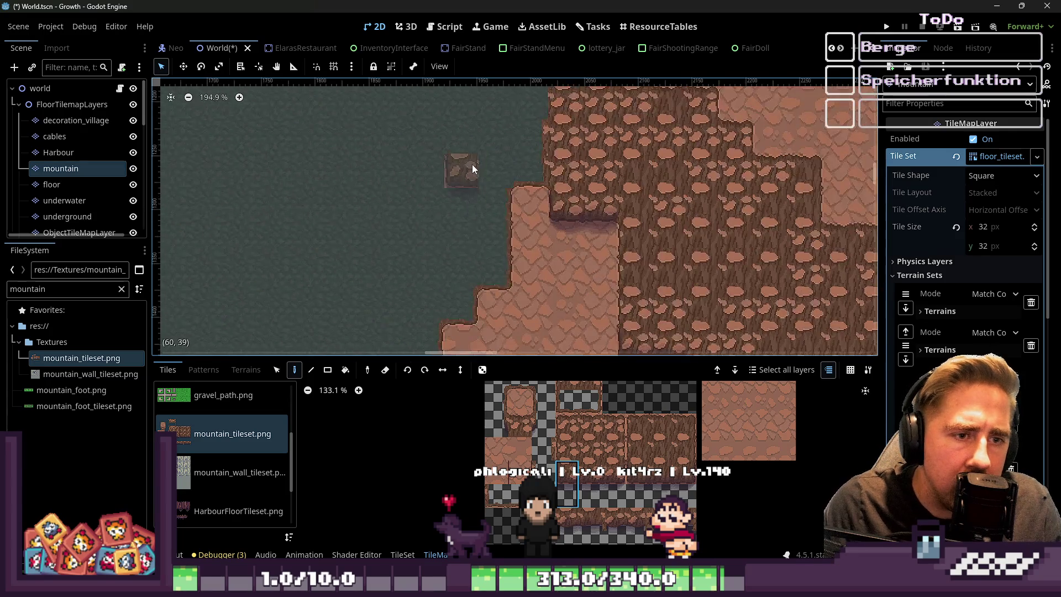
pyautogui.scroll(8, 477, 168)
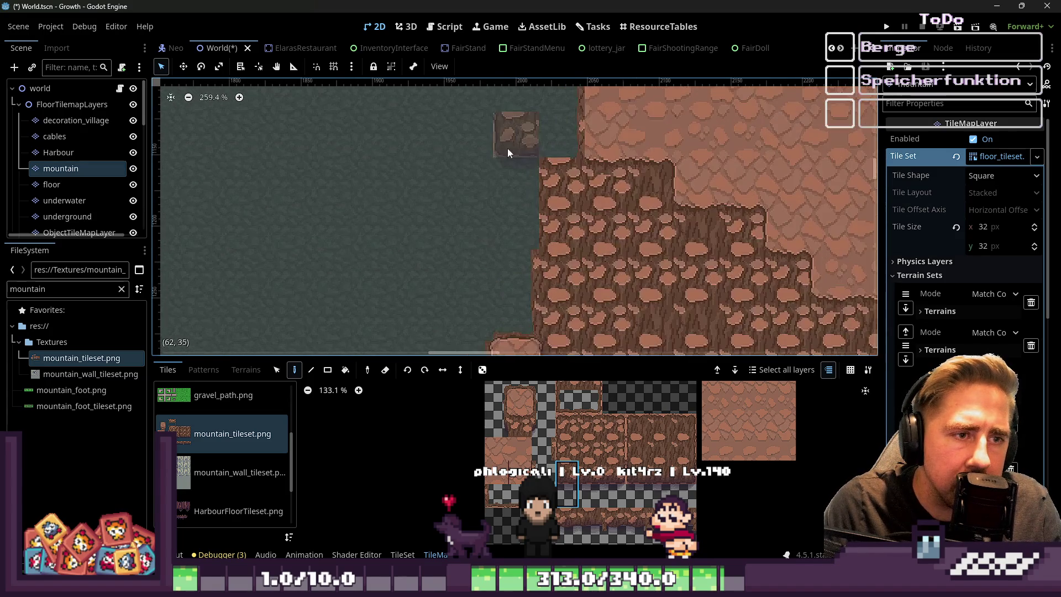
pyautogui.scroll(1, 530, 176)
pyautogui.moveTo(556, 147); pyautogui.dragTo(561, 207)
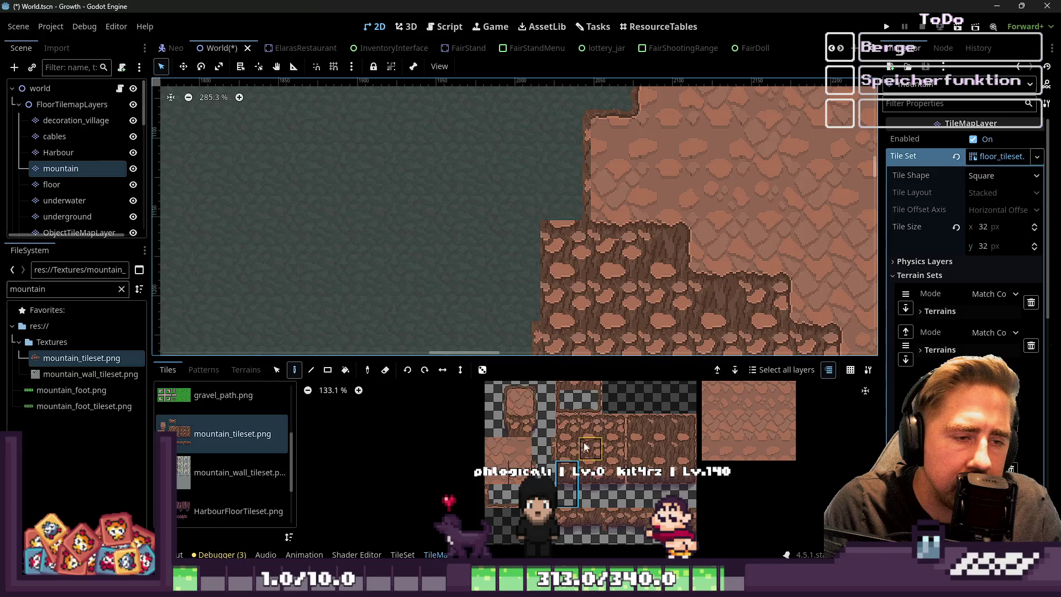
# Pick a mountain cliff tile and paint it onto the cliff edge
pyautogui.click(511, 421)
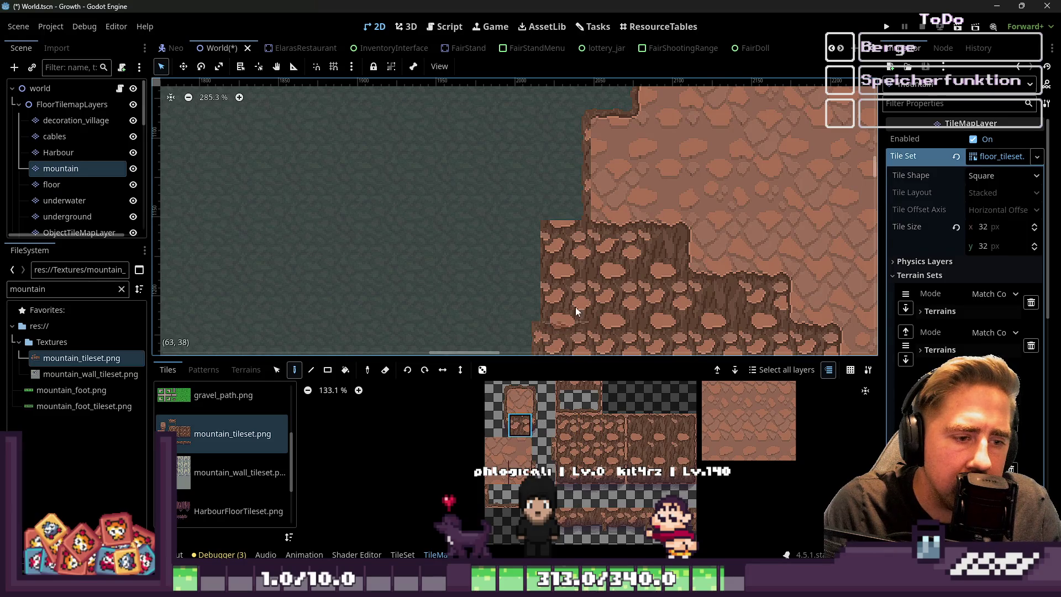
pyautogui.click(501, 450)
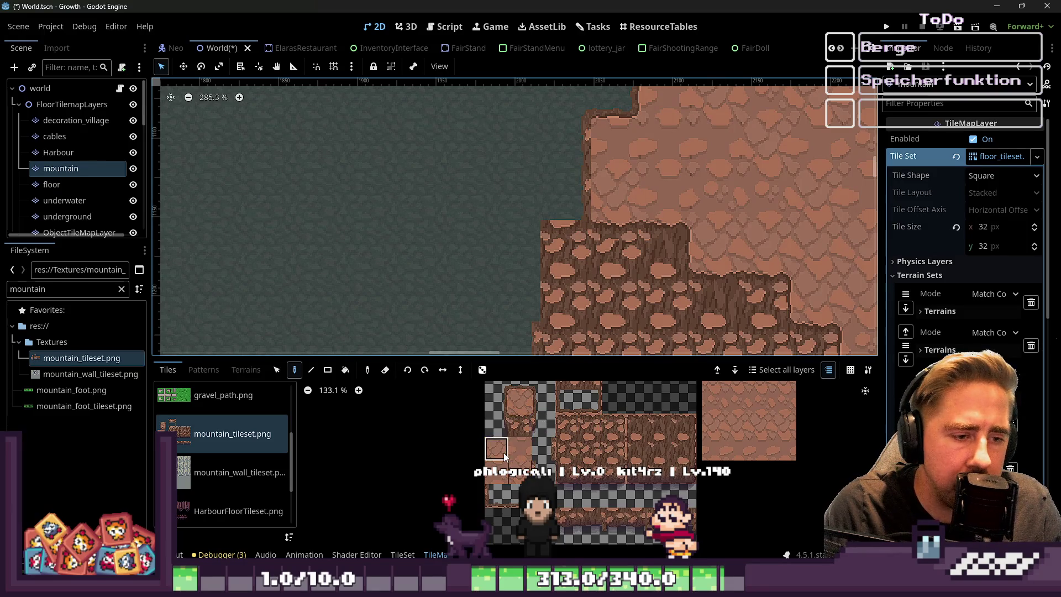
pyautogui.click(582, 201)
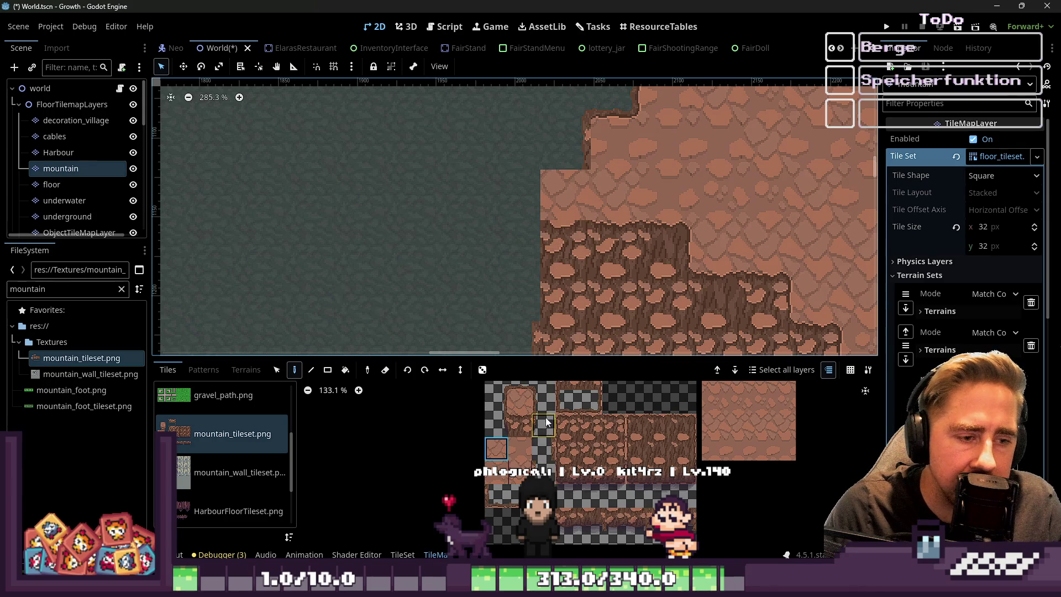
pyautogui.scroll(2, 556, 424)
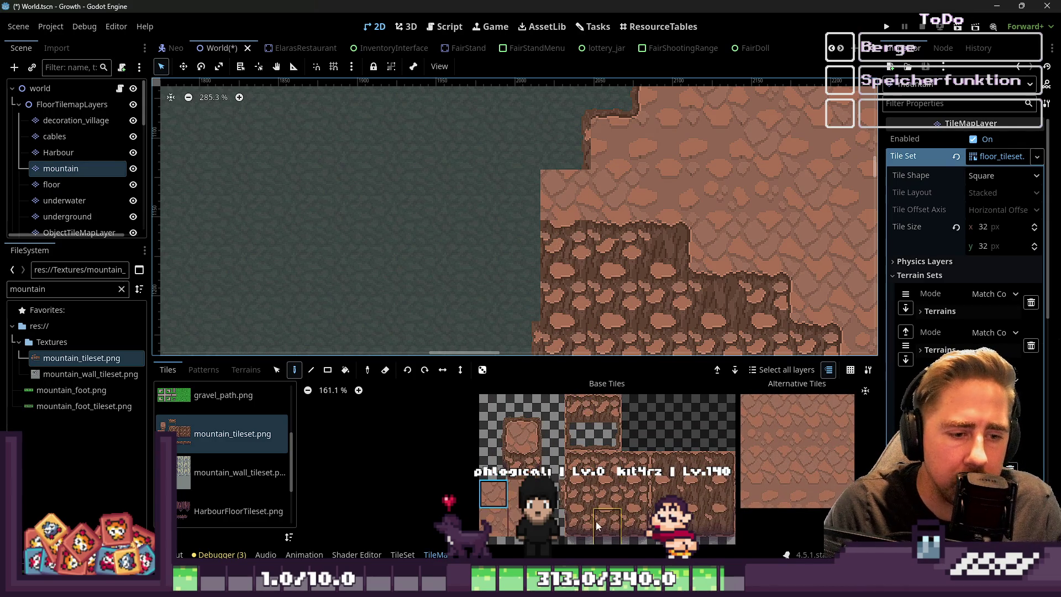
# Try other atlas tiles, then paint edge tiles down the cliff wall column
pyautogui.click(580, 412)
pyautogui.click(522, 465)
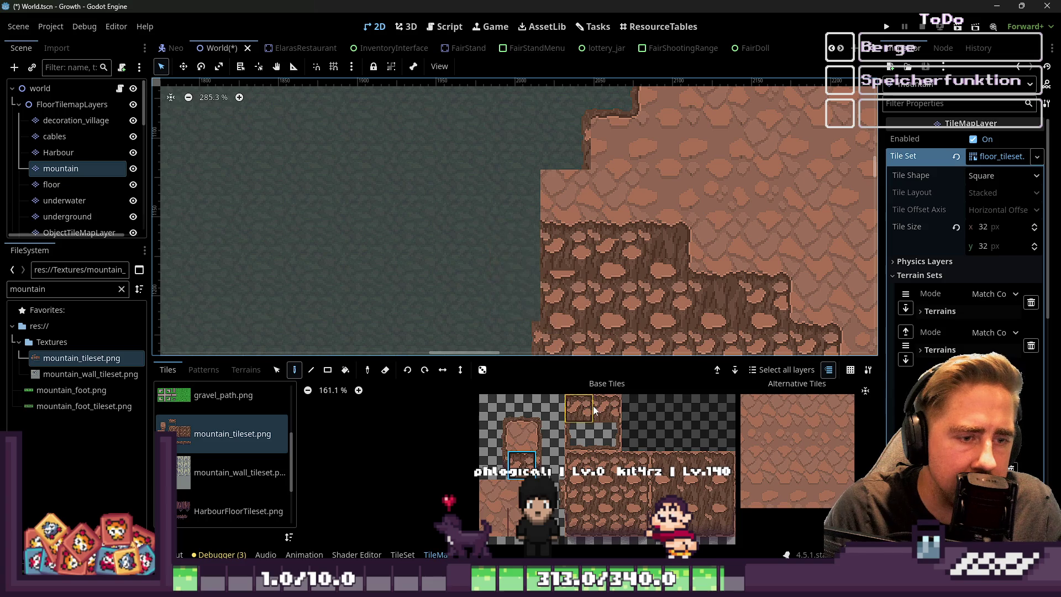
pyautogui.scroll(1, 615, 492)
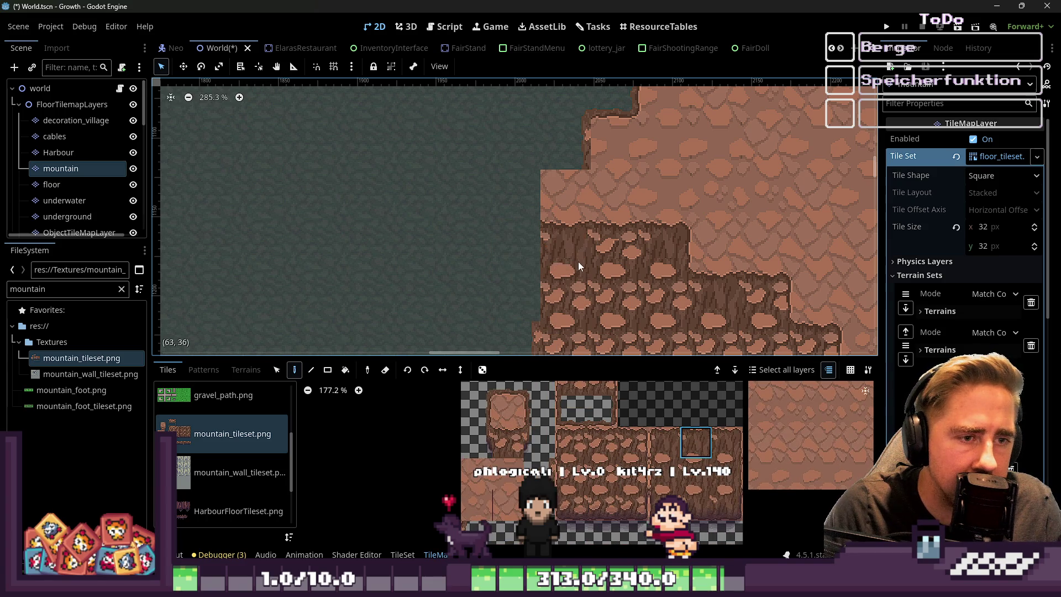
pyautogui.scroll(1, 522, 201)
pyautogui.click(485, 420)
pyautogui.moveTo(514, 205); pyautogui.dragTo(513, 236)
# Reselect the edge tile, zoom in on the ledge, then bring up mountain_tileset.png in Aseprite
pyautogui.click(539, 472)
pyautogui.keyDown('ctrl'); pyautogui.click(521, 219); pyautogui.keyUp('ctrl')
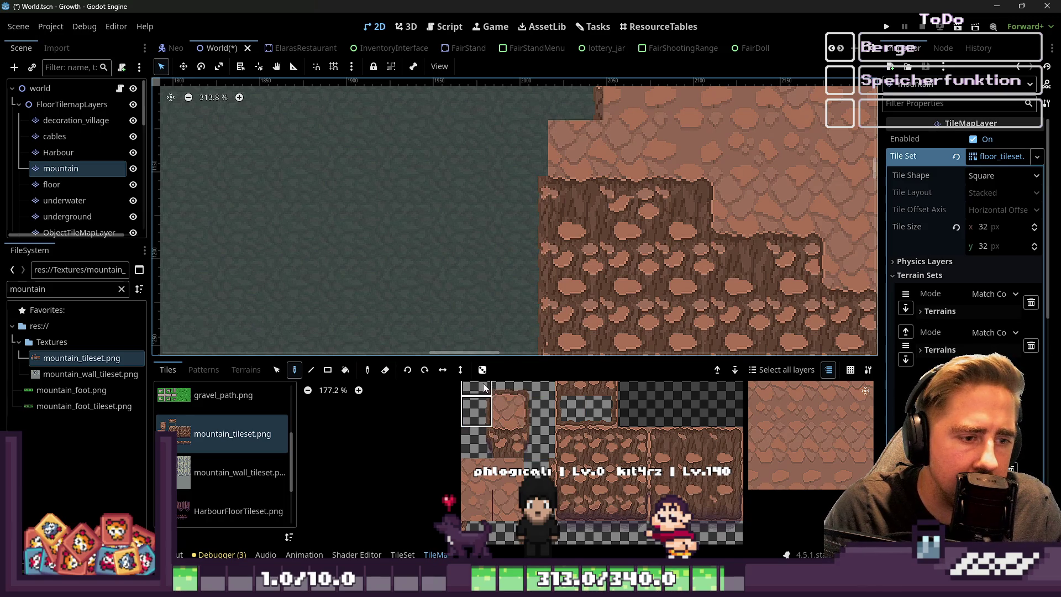
pyautogui.scroll(-1, 548, 297)
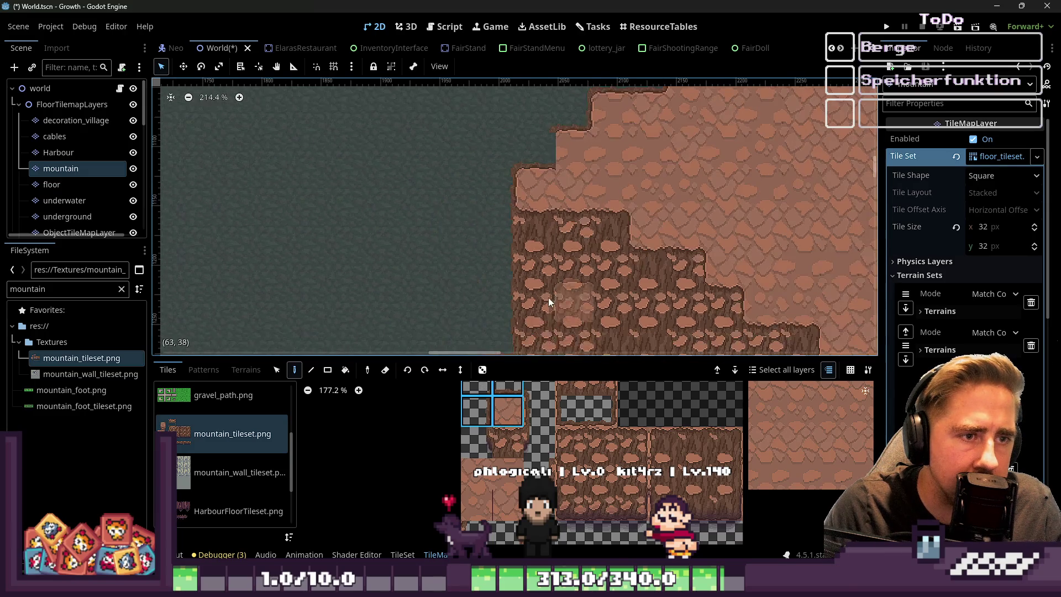
pyautogui.scroll(-2, 528, 451)
pyautogui.scroll(-1, 522, 182)
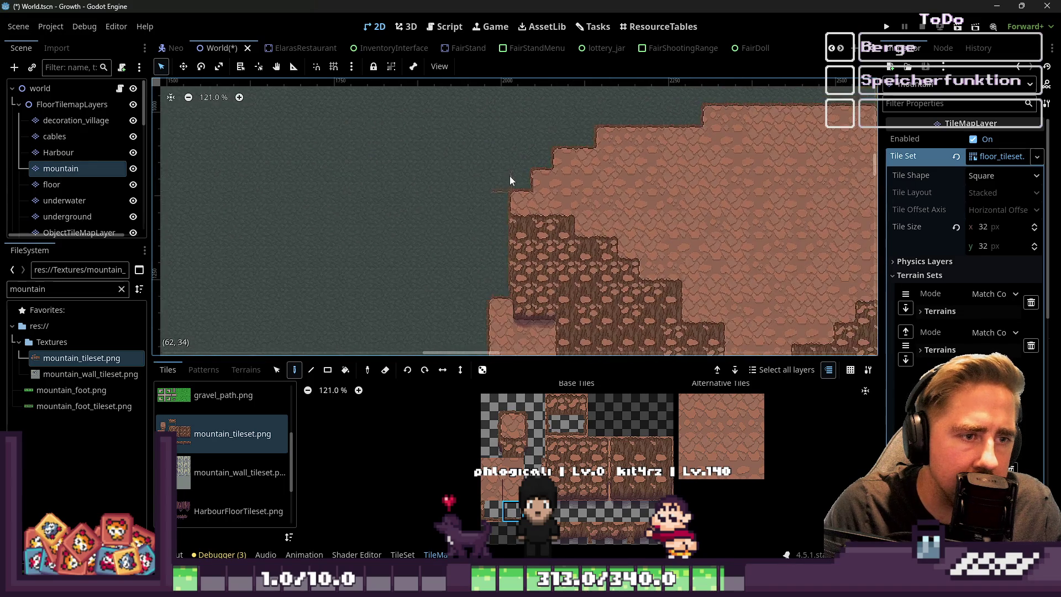
pyautogui.scroll(-8, 509, 176)
pyautogui.scroll(4, 485, 208)
pyautogui.scroll(2, 472, 181)
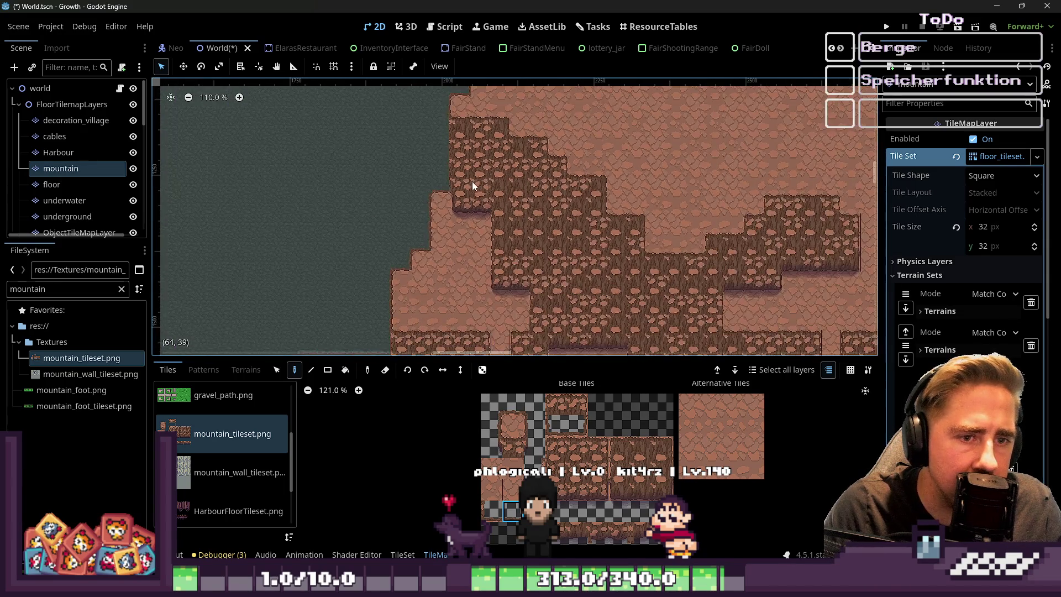
pyautogui.scroll(2, 722, 220)
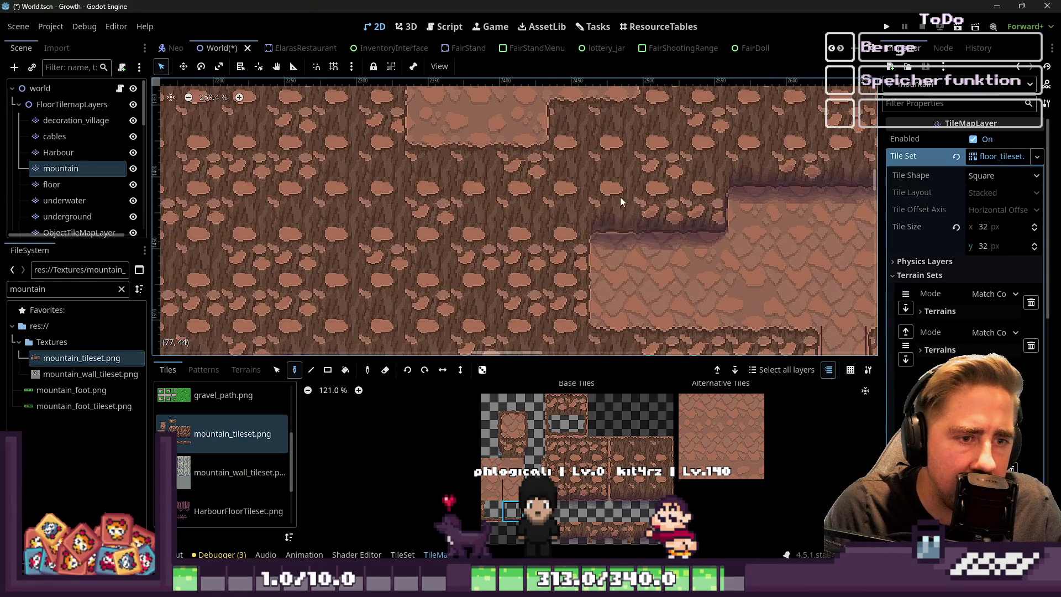
pyautogui.scroll(13, 456, 188)
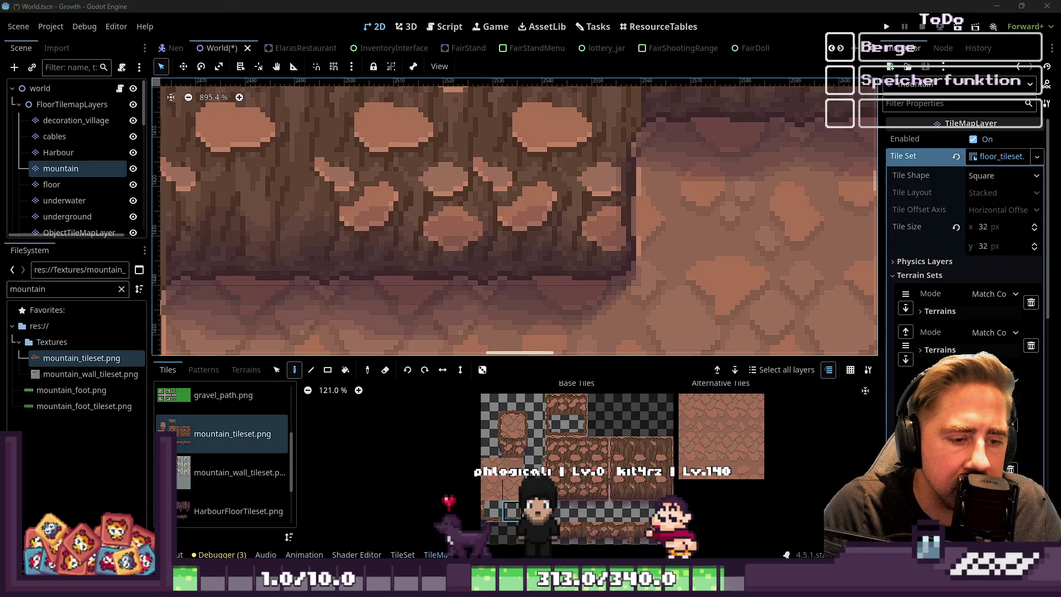
pyautogui.moveTo(495, 531)
pyautogui.click(736, 522)
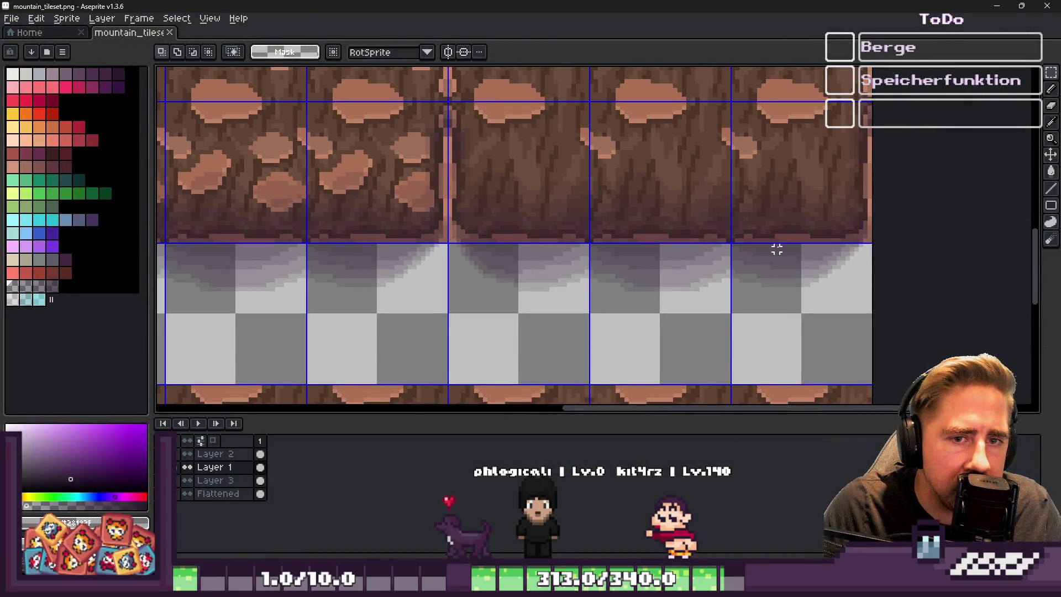
# Zoom into the cliff tiles and set up the pencil on the Flattened layer
pyautogui.scroll(-1, 737, 205)
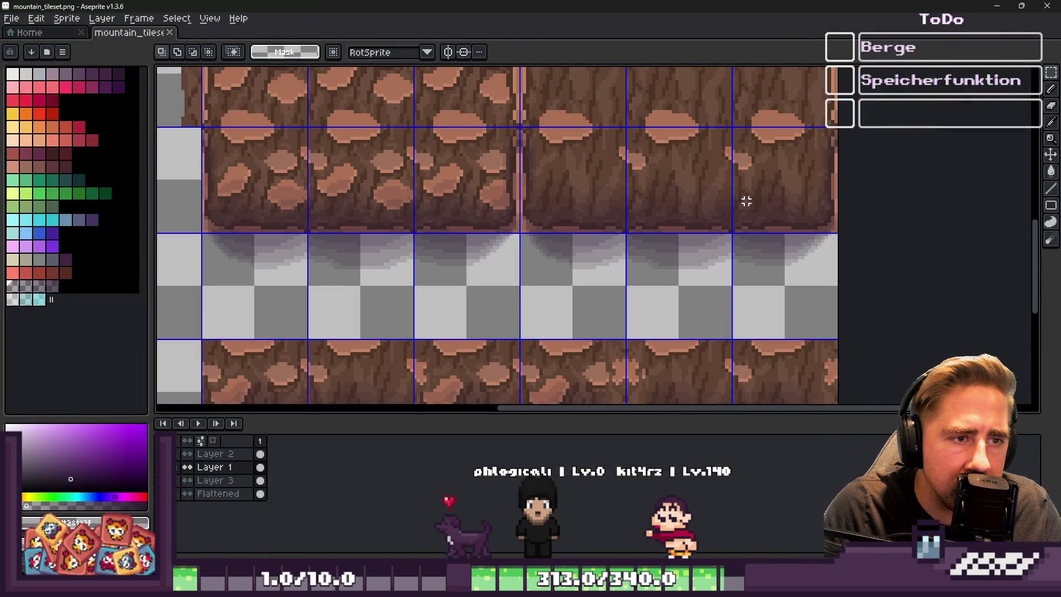
pyautogui.scroll(3, 747, 201)
pyautogui.press('b')
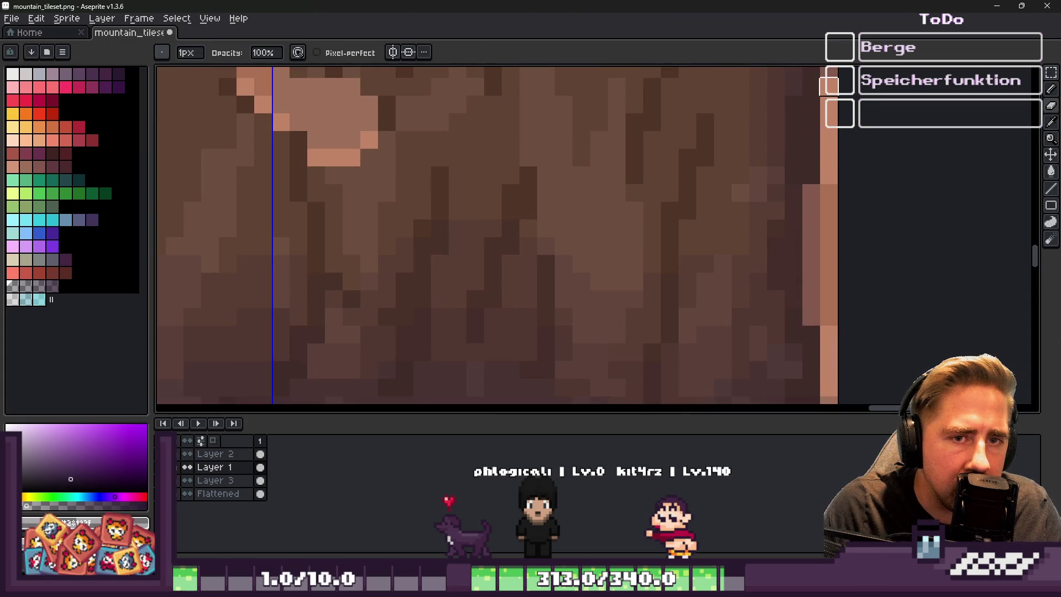
pyautogui.scroll(-5, 828, 192)
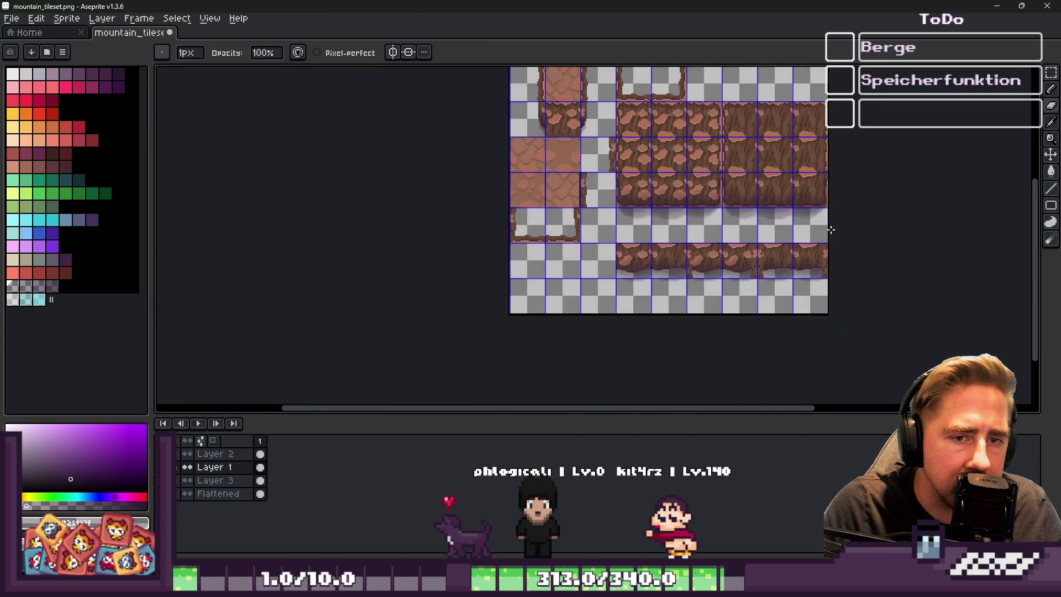
pyautogui.scroll(3, 830, 196)
pyautogui.click(247, 495)
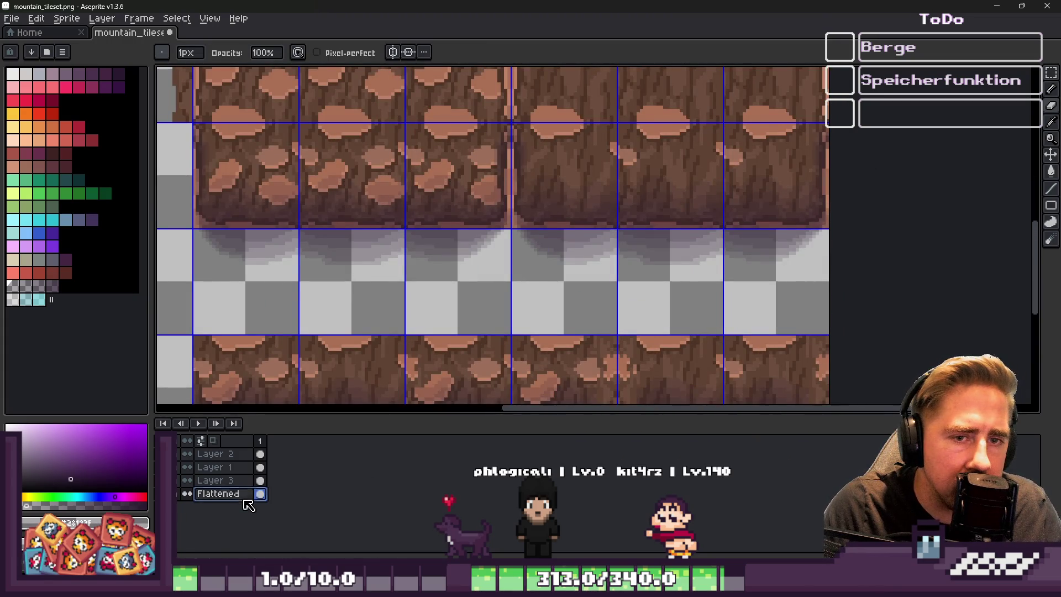
# Pick the light brown rock colour, inspect the tile edges, then minimize Aseprite
pyautogui.scroll(5, 841, 183)
pyautogui.keyDown('alt'); pyautogui.click(822, 137); pyautogui.keyUp('alt')
pyautogui.scroll(-2, 822, 138)
pyautogui.scroll(2, 781, 124)
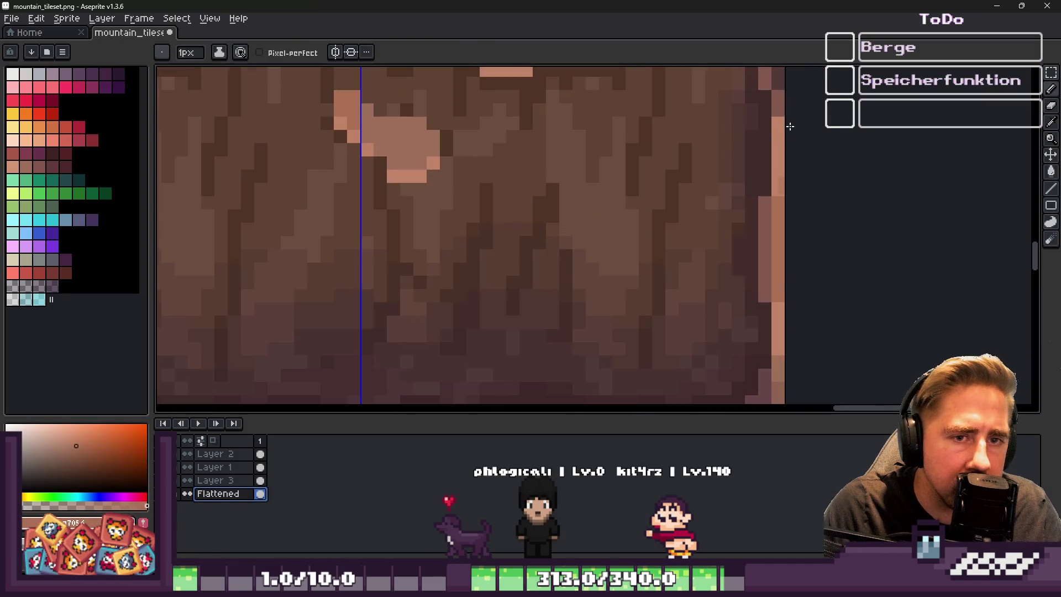
pyautogui.scroll(-2, 775, 189)
pyautogui.scroll(2, 778, 294)
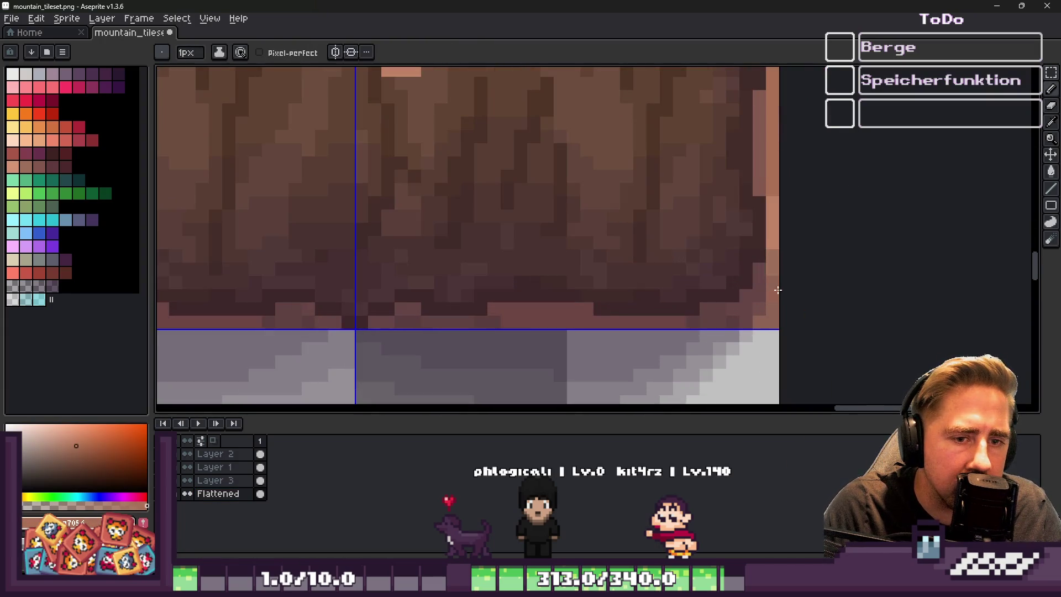
pyautogui.scroll(-3, 849, 206)
pyautogui.scroll(4, 834, 230)
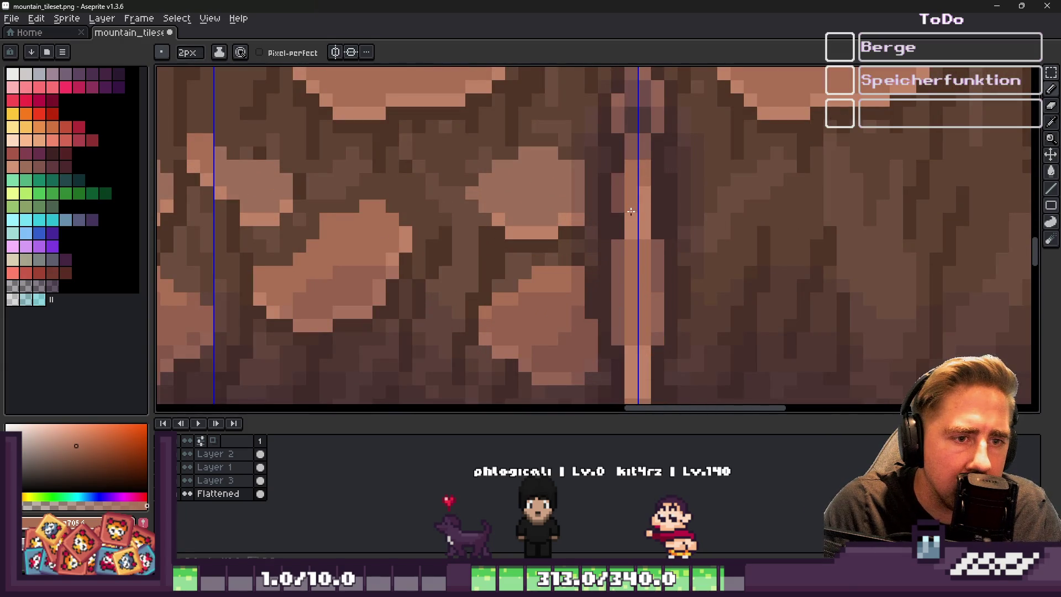
pyautogui.scroll(-3, 641, 233)
pyautogui.scroll(3, 644, 274)
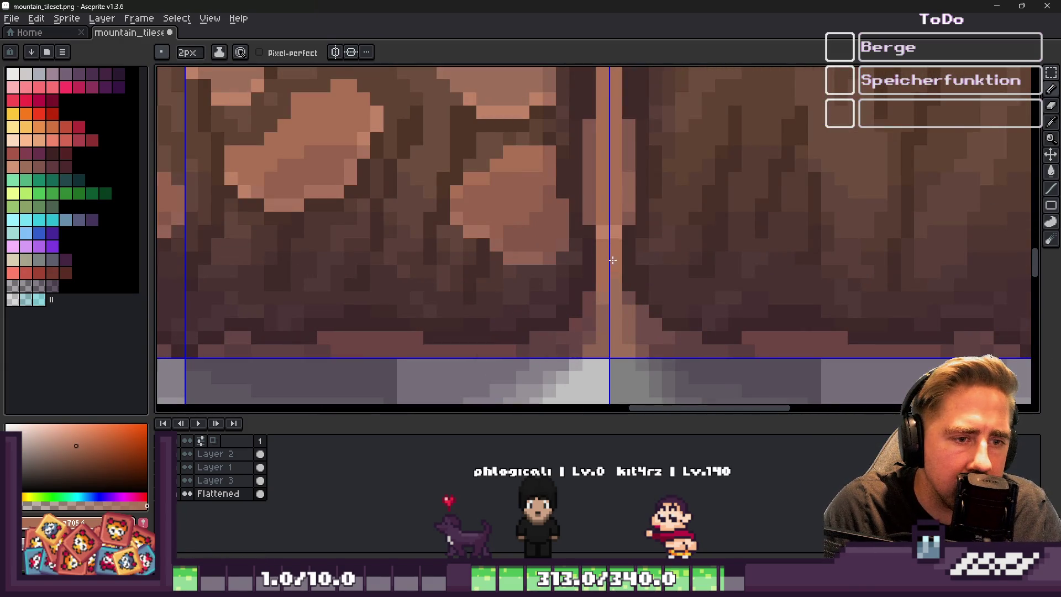
pyautogui.scroll(-6, 608, 239)
pyautogui.scroll(3, 402, 181)
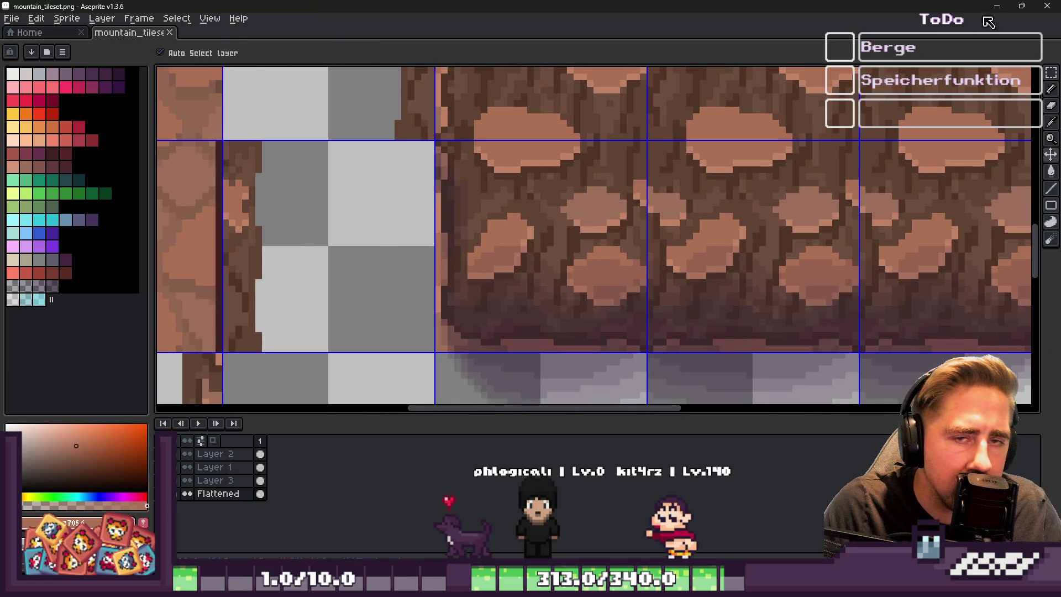
pyautogui.click(997, 6)
# Zoom the World.tscn viewport into the cliff ledge's bottom edge, then return to Aseprite
pyautogui.scroll(-3, 464, 200)
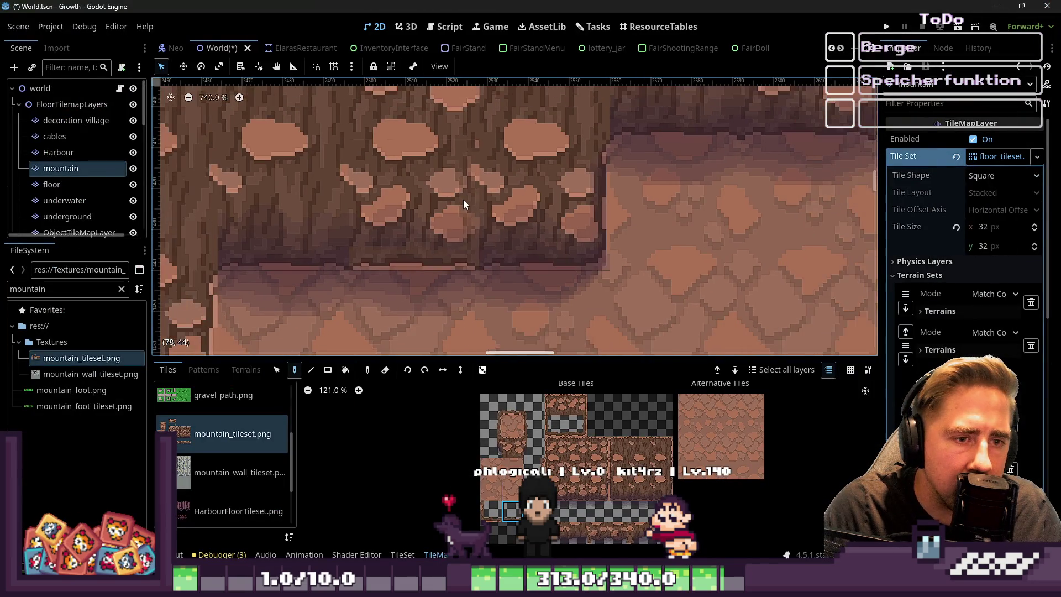
pyautogui.scroll(1, 509, 246)
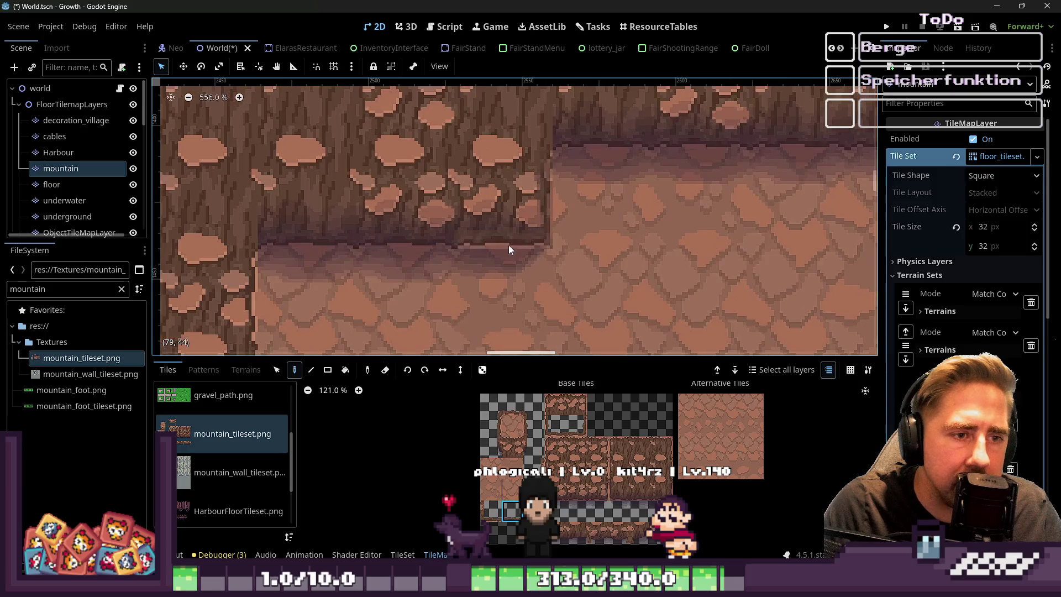
pyautogui.scroll(1, 496, 242)
pyautogui.scroll(2, 496, 242)
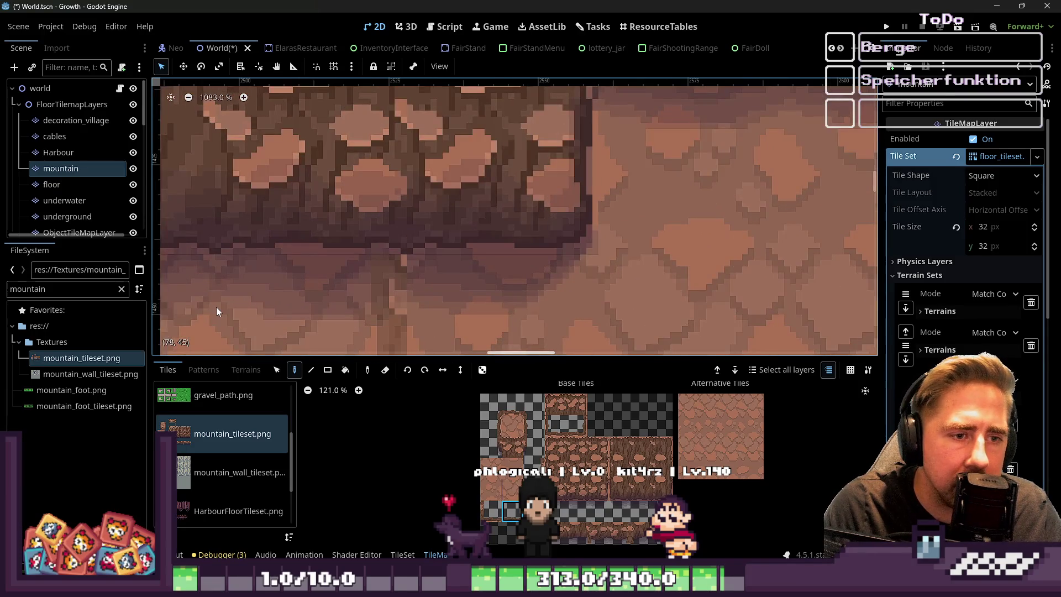
pyautogui.scroll(2, 216, 307)
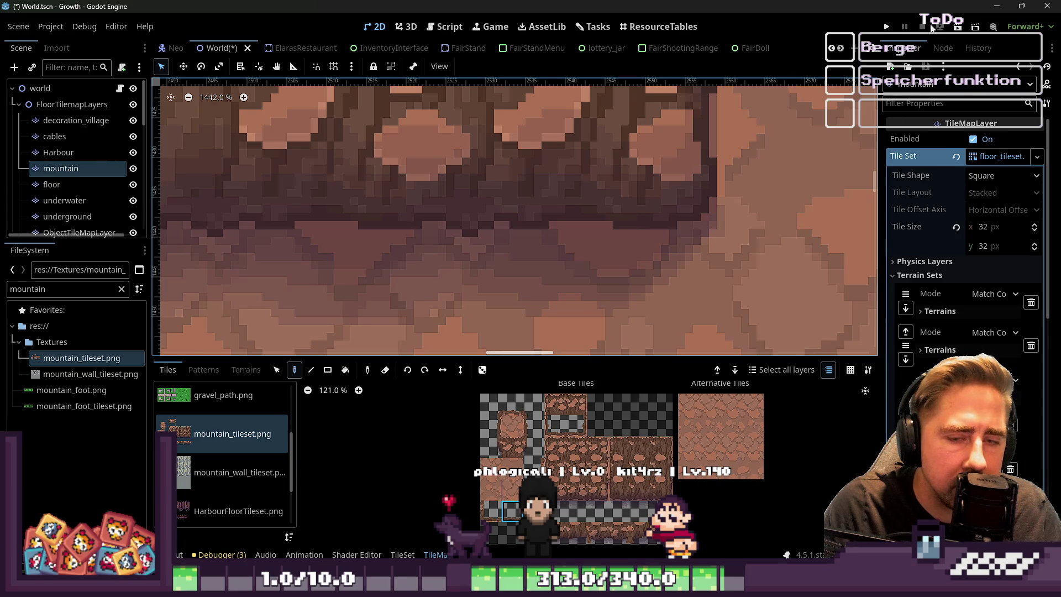
pyautogui.click(998, 7)
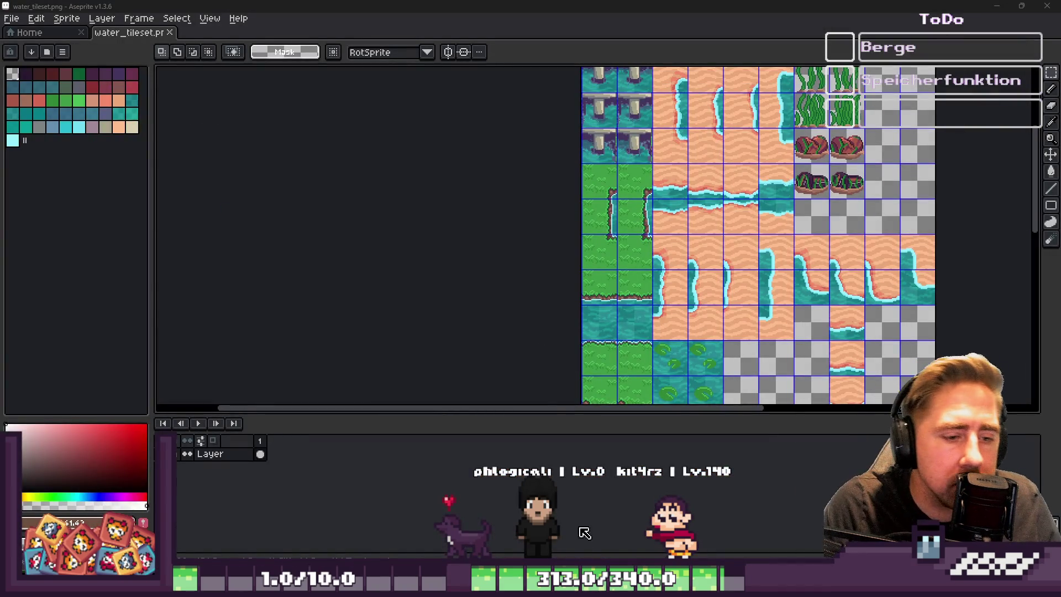
# Paste a small brown block into mountain_tileset.png and move it up and right
pyautogui.moveTo(550, 586)
pyautogui.click(375, 508)
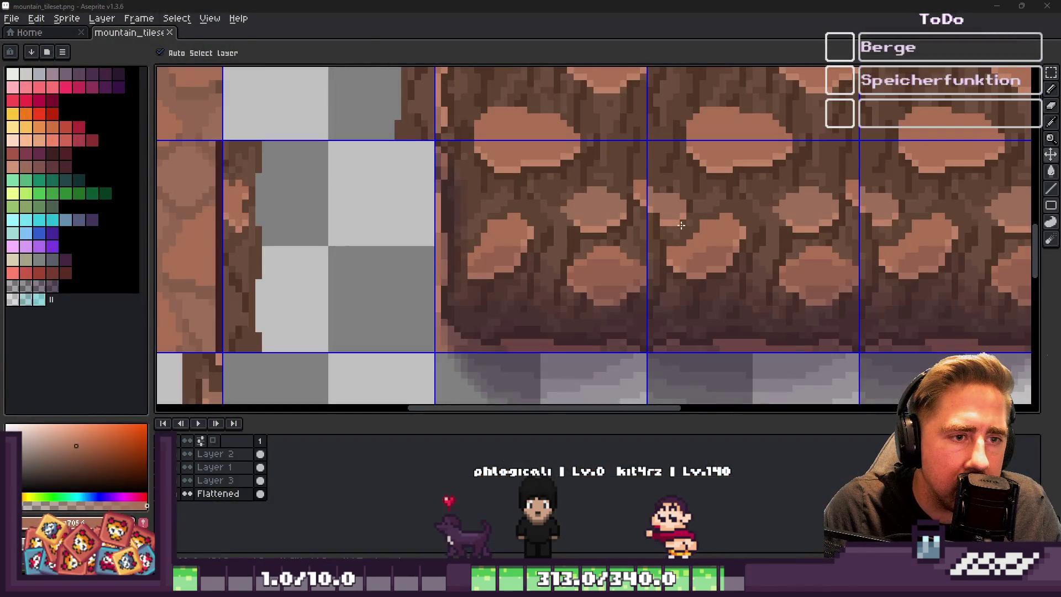
pyautogui.hotkey('ctrl', 'v')
pyautogui.scroll(5, 456, 221)
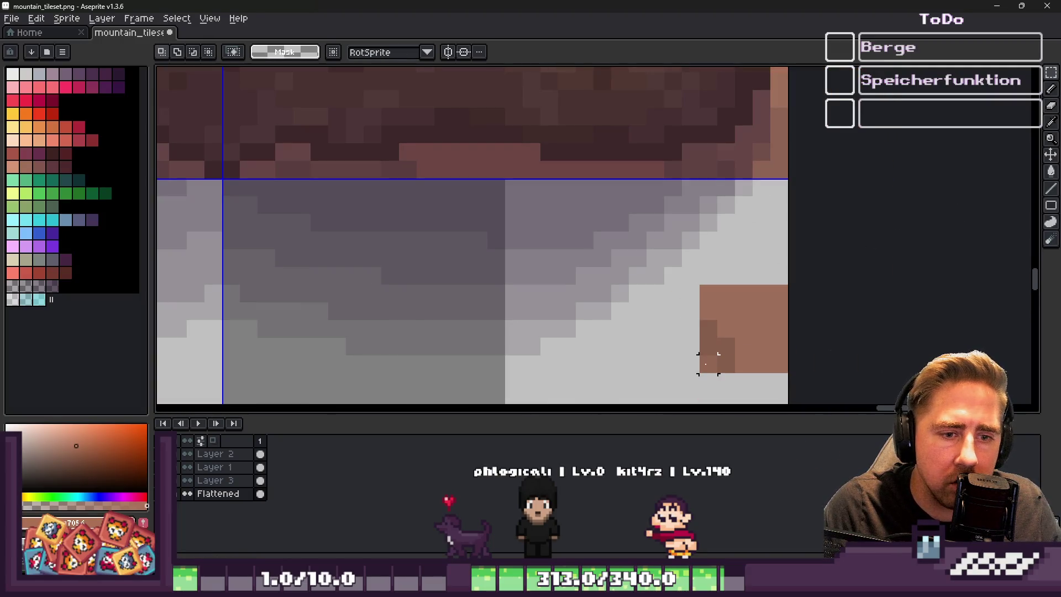
pyautogui.moveTo(735, 302); pyautogui.dragTo(736, 301)
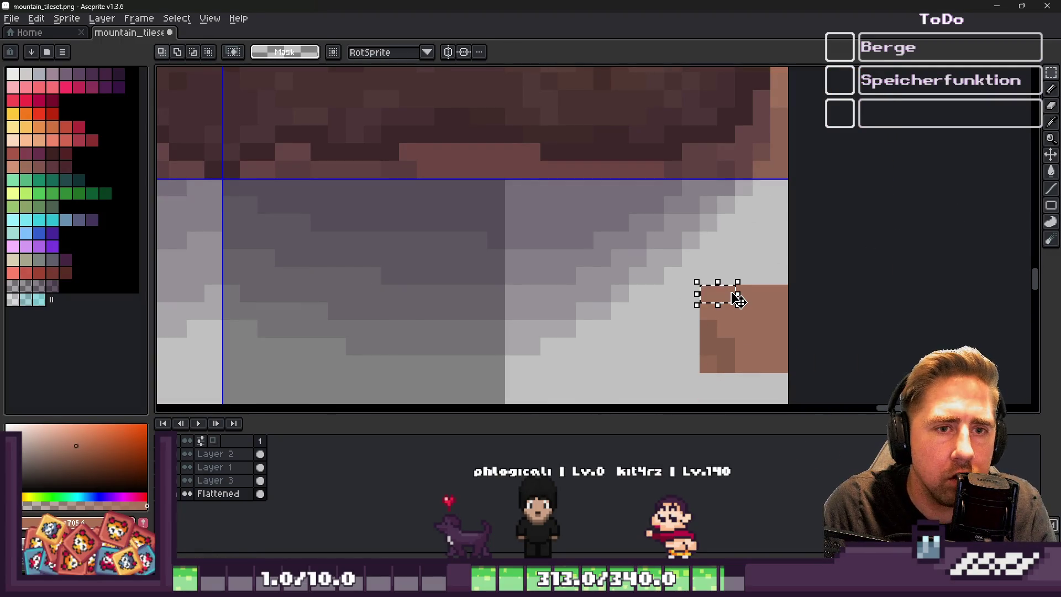
pyautogui.click(726, 293)
pyautogui.moveTo(697, 264)
pyautogui.mouseDown()
pyautogui.moveTo(713, 301)
pyautogui.moveTo(789, 374)
pyautogui.moveTo(775, 167)
pyautogui.moveTo(754, 279)
pyautogui.moveTo(766, 316)
pyautogui.mouseUp()
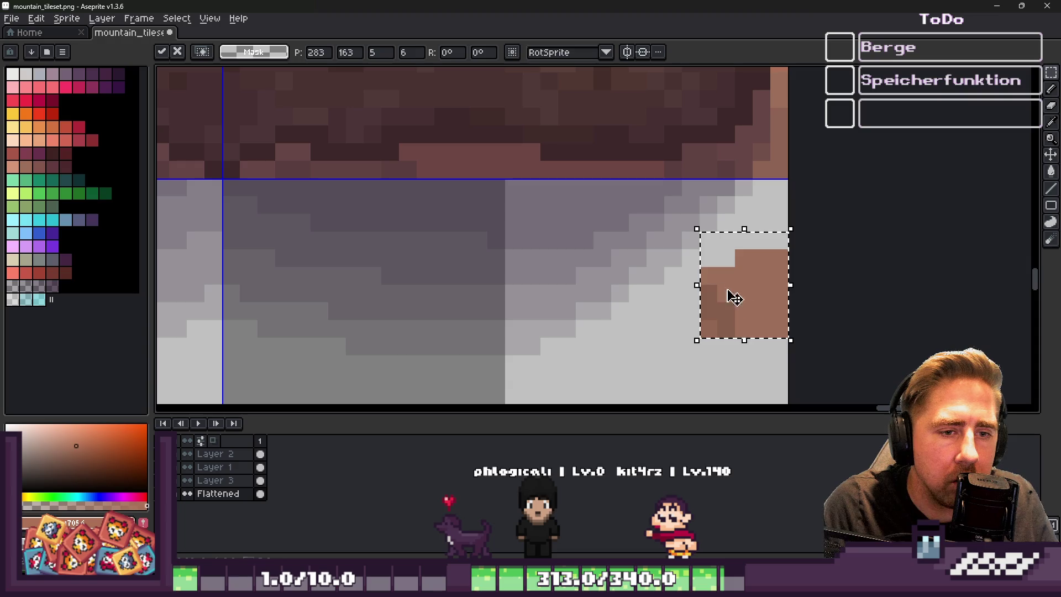
# Paint light grey over stray brown pixels, move the block to the top edge, and commit
pyautogui.hotkey('ctrl', 'd')
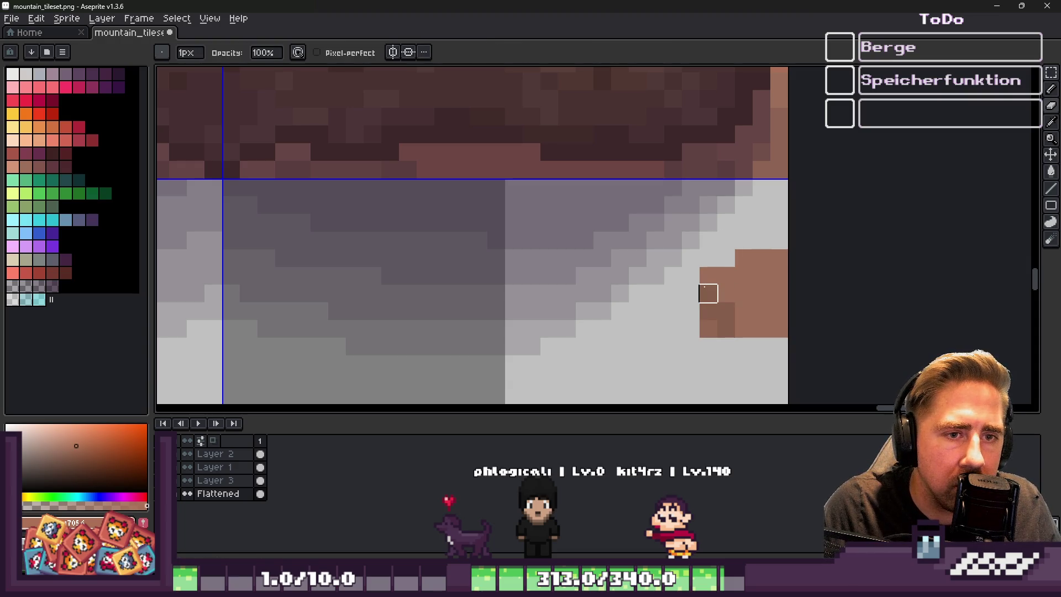
pyautogui.moveTo(709, 293); pyautogui.dragTo(708, 276)
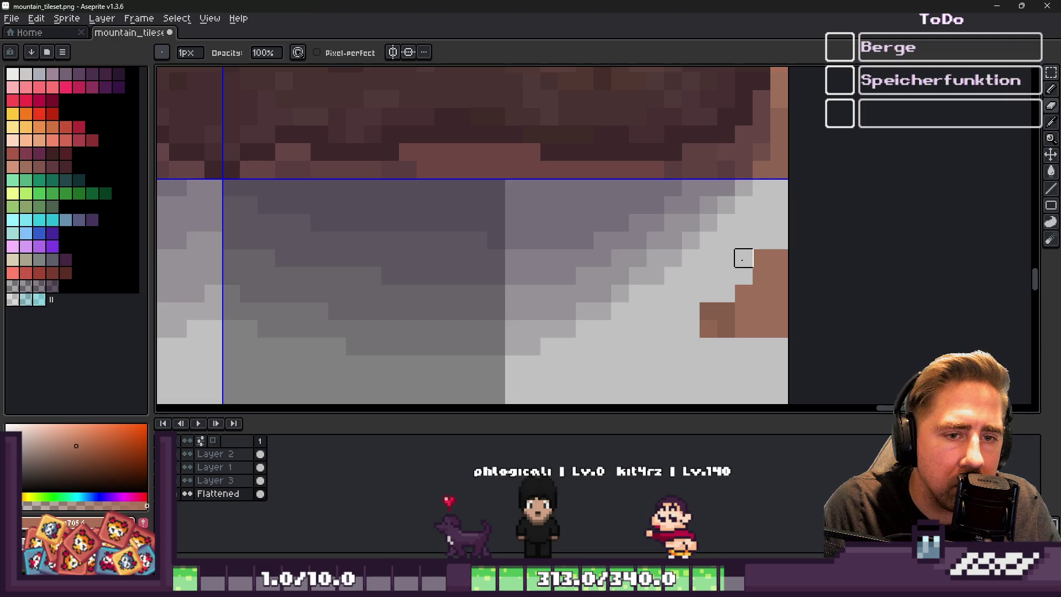
pyautogui.press('m')
pyautogui.moveTo(708, 259)
pyautogui.mouseDown()
pyautogui.moveTo(786, 334)
pyautogui.moveTo(767, 249)
pyautogui.moveTo(767, 164)
pyautogui.mouseUp()
pyautogui.press('Return')
pyautogui.scroll(-4, 790, 221)
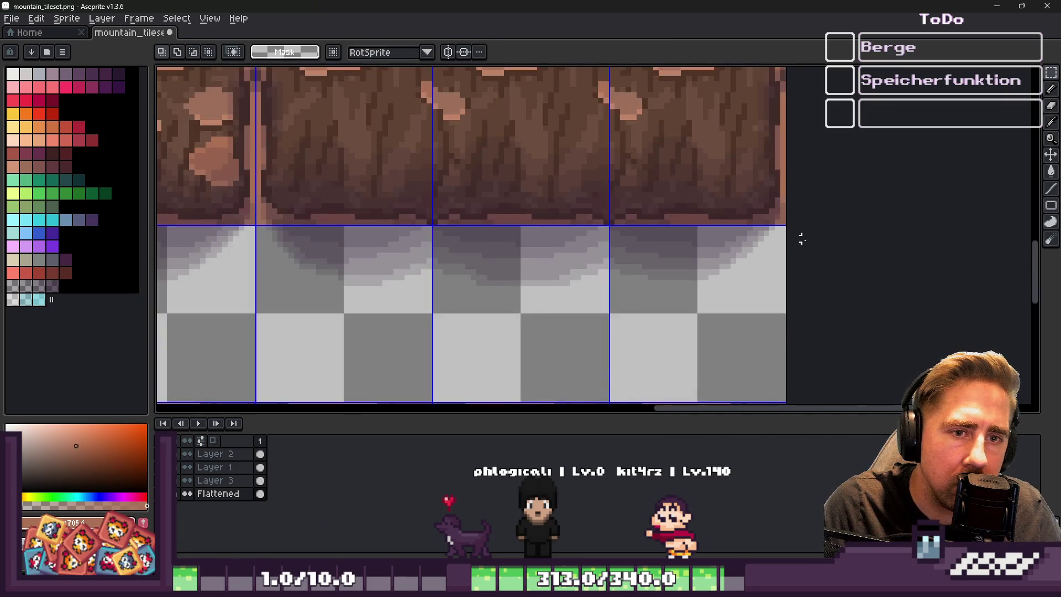
pyautogui.click(998, 10)
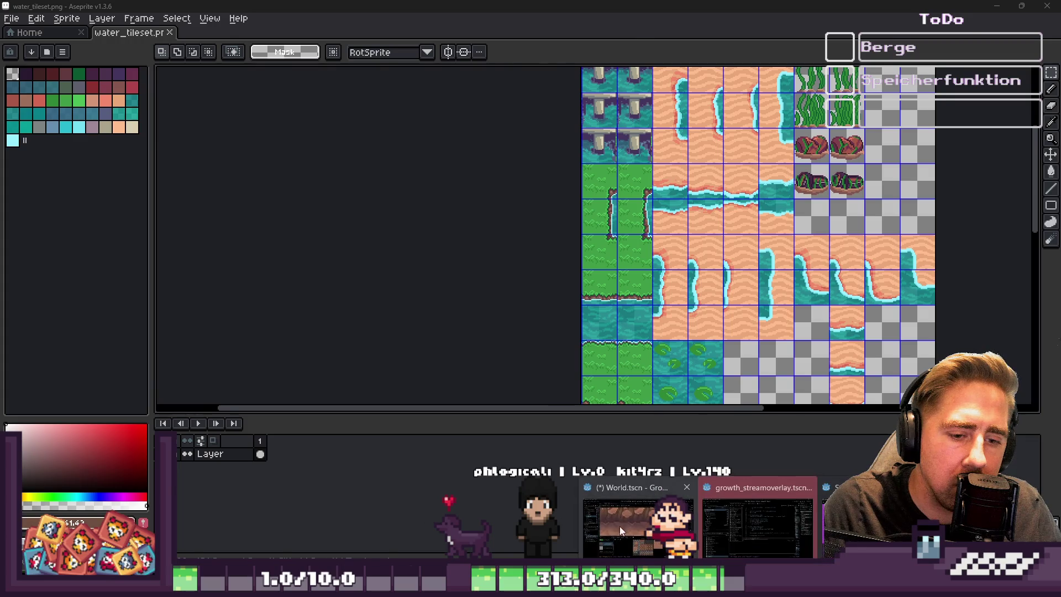
# Zoom into the mountain cliff tiles in Godot, then bring mountain_tileset.png back in Aseprite
pyautogui.click(635, 525)
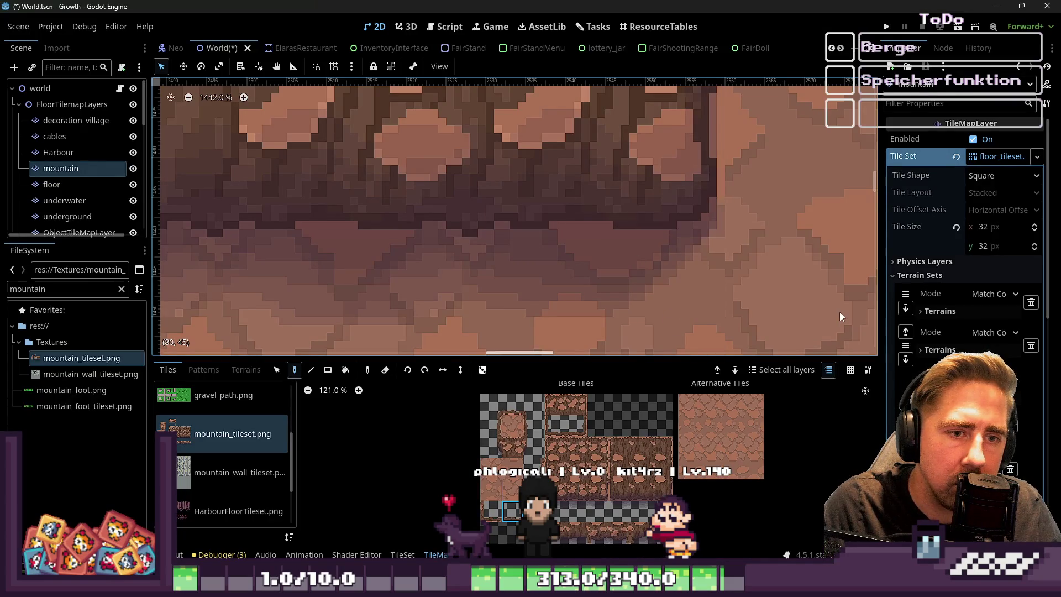
pyautogui.scroll(1, 777, 283)
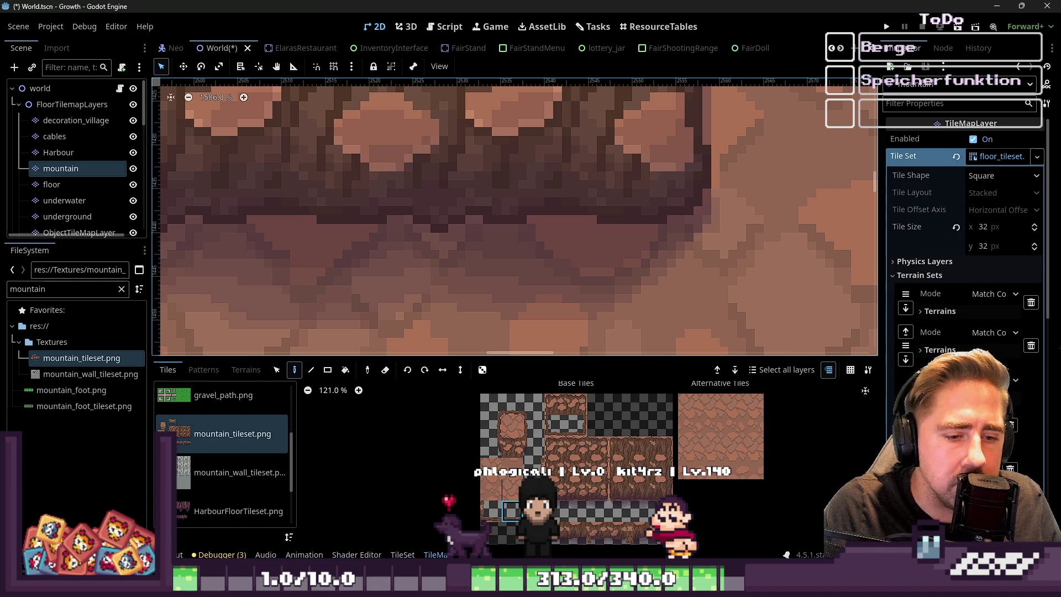
pyautogui.moveTo(555, 586)
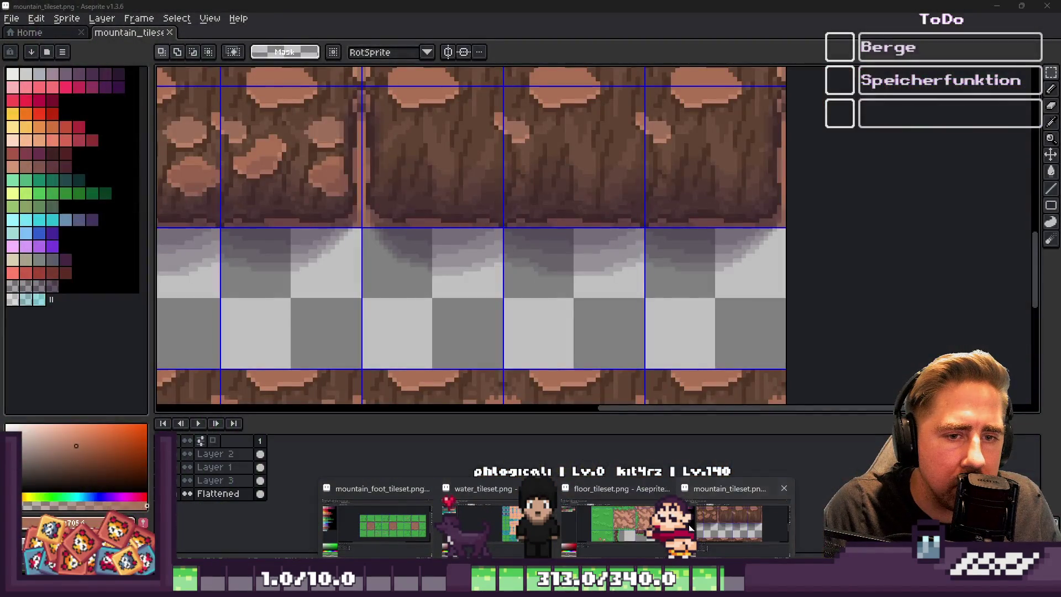
pyautogui.click(690, 528)
# Select Layer 3, then Layer 1, switch to the Move tool, and check Godot
pyautogui.scroll(3, 791, 233)
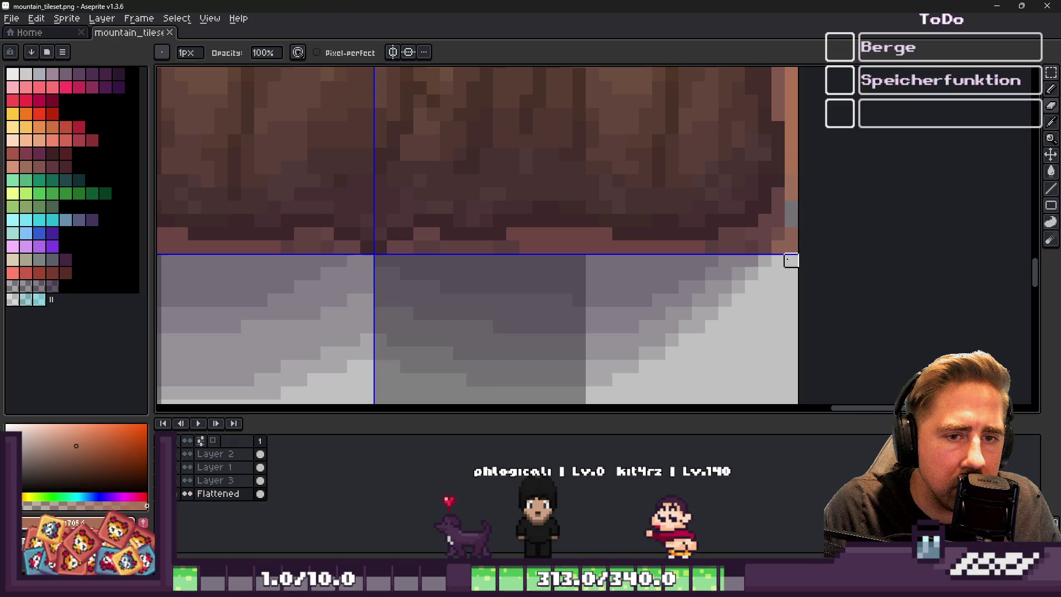
pyautogui.click(215, 481)
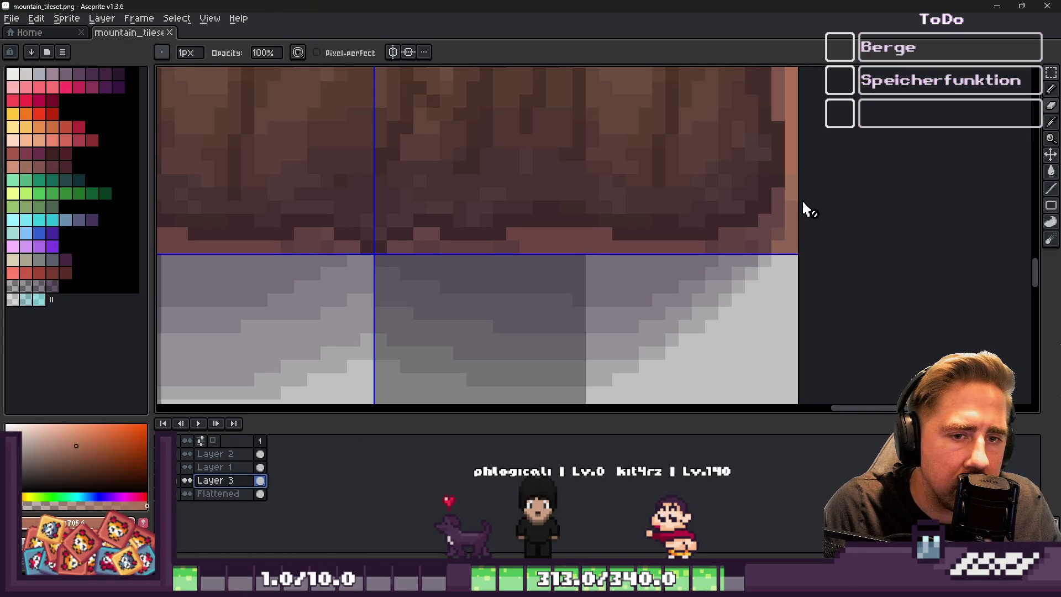
pyautogui.click(213, 467)
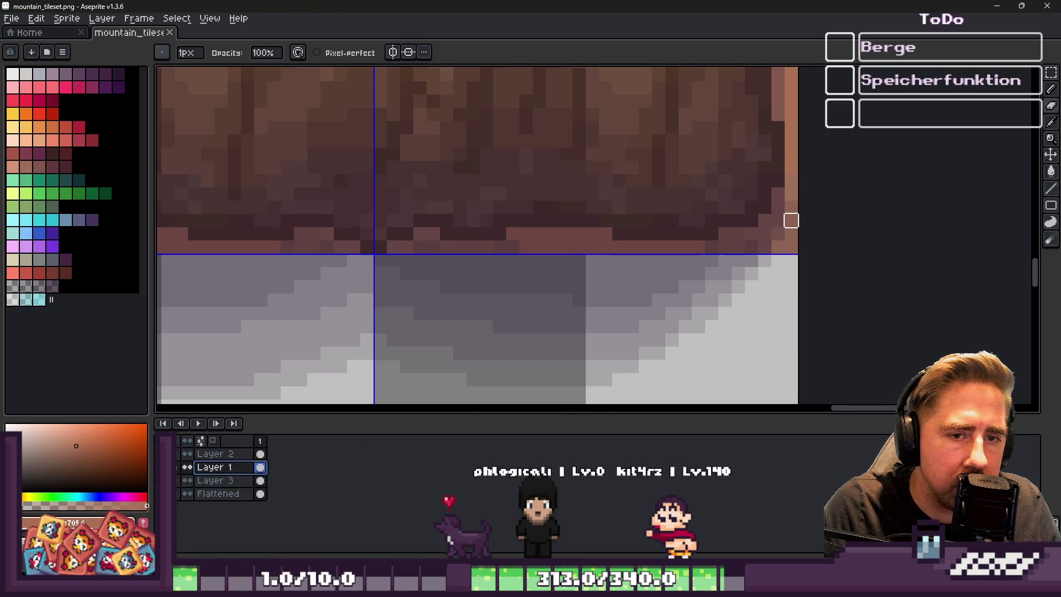
pyautogui.press('v')
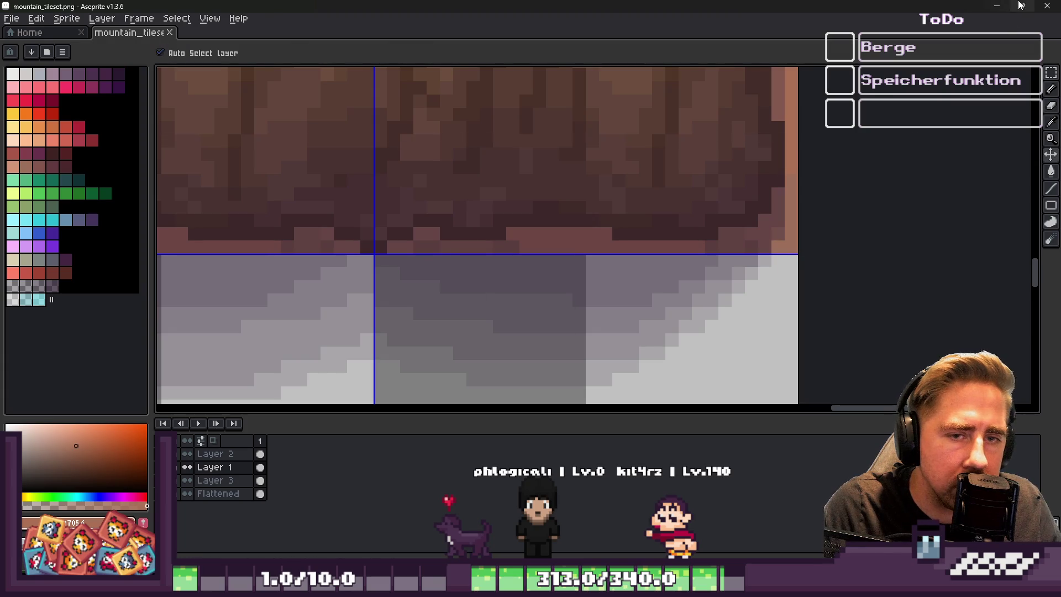
pyautogui.click(996, 9)
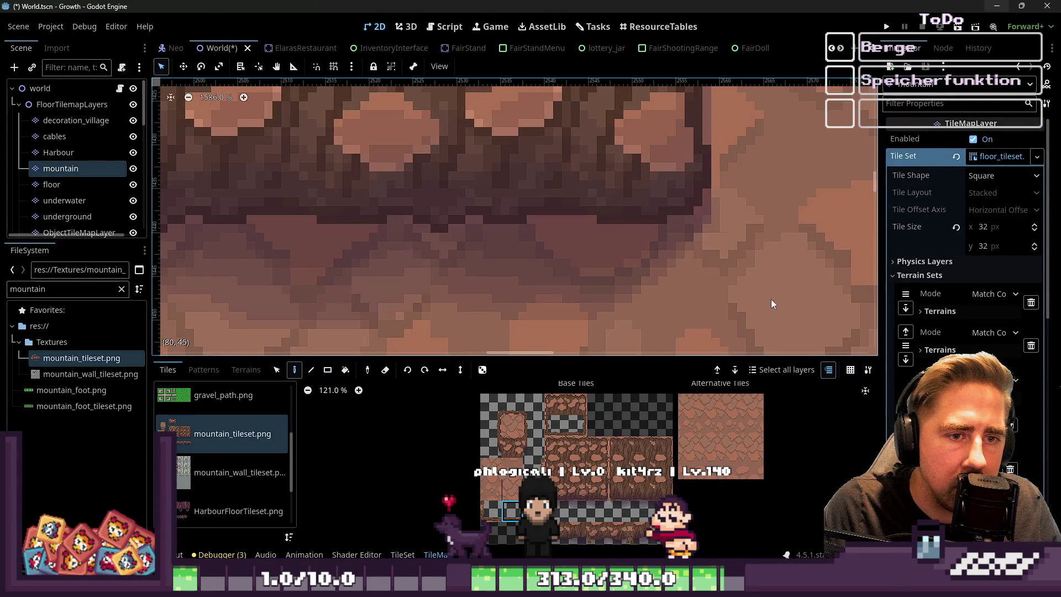
# Return to mountain_tileset.png in Aseprite, look over the tiles, then minimize it again
pyautogui.hotkey('alt', 'Tab')
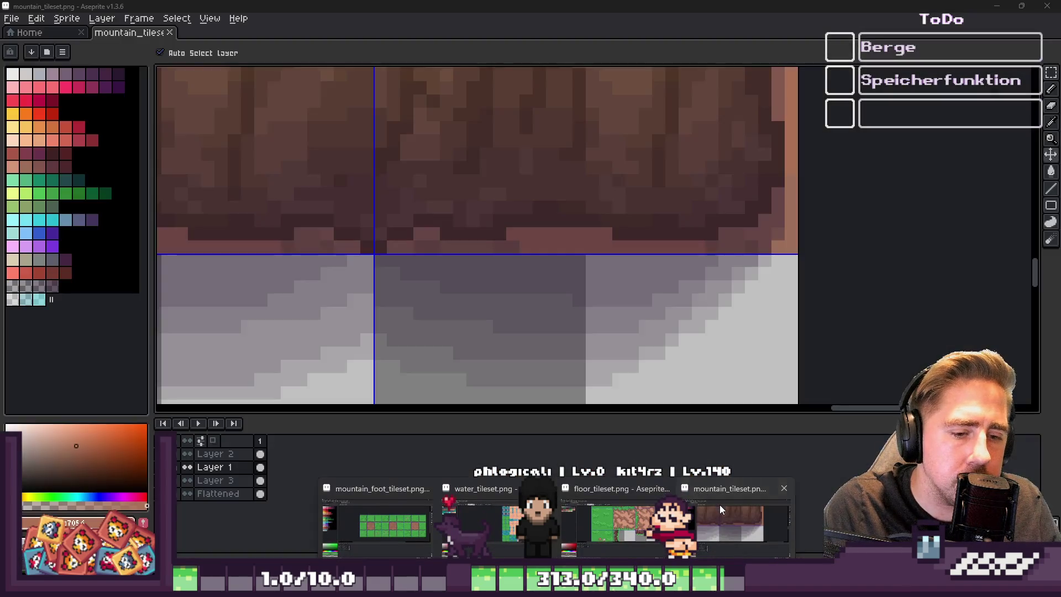
pyautogui.click(720, 505)
pyautogui.scroll(-3, 800, 236)
pyautogui.scroll(4, 742, 194)
pyautogui.scroll(2, 545, 225)
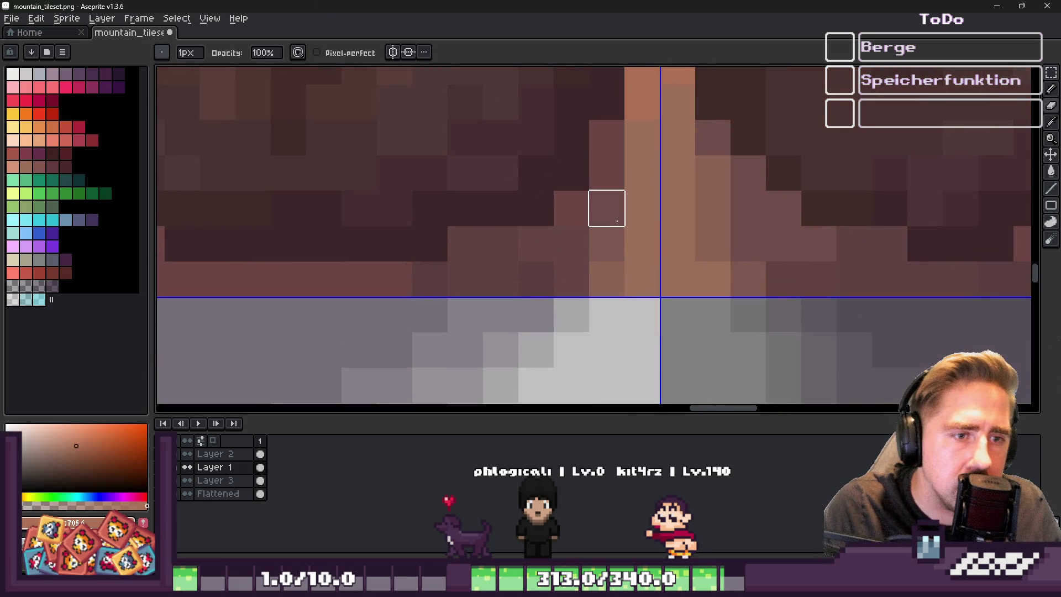
pyautogui.scroll(-3, 641, 232)
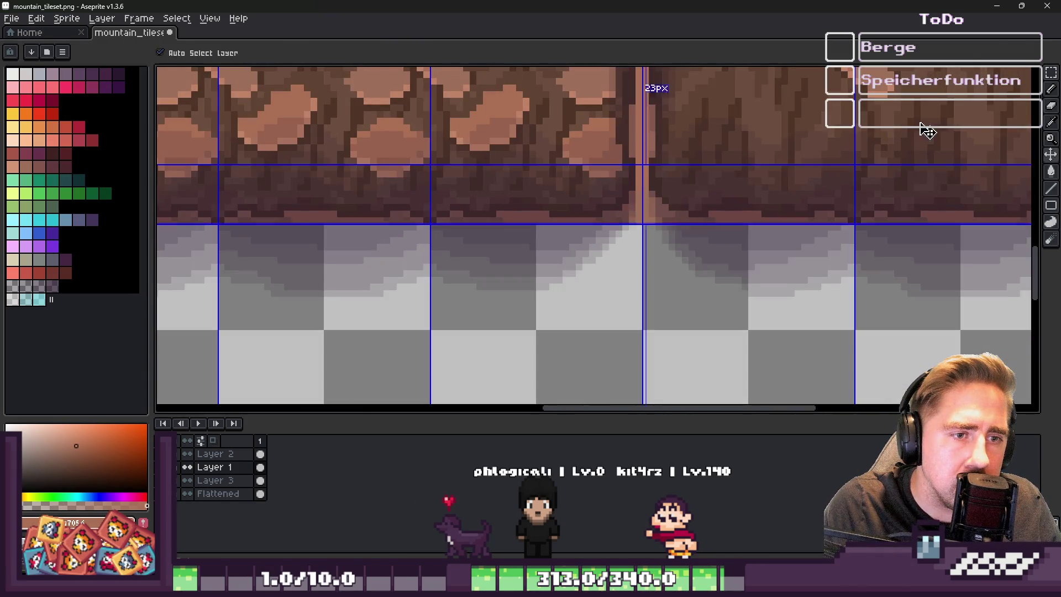
pyautogui.click(996, 6)
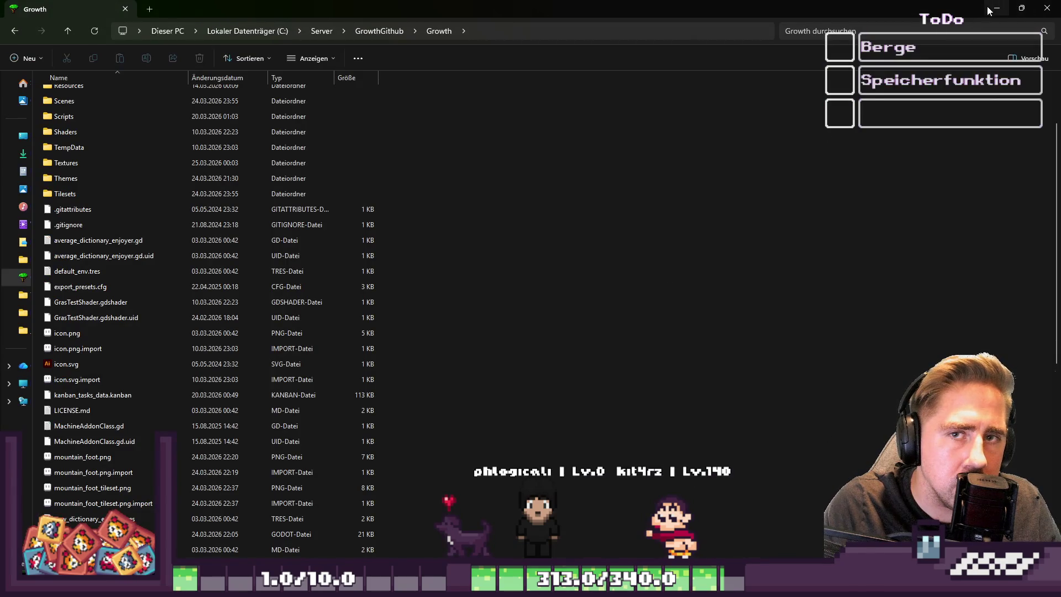
# Close the project folder window and return to the Godot editor's World map
pyautogui.click(997, 7)
pyautogui.moveTo(637, 540)
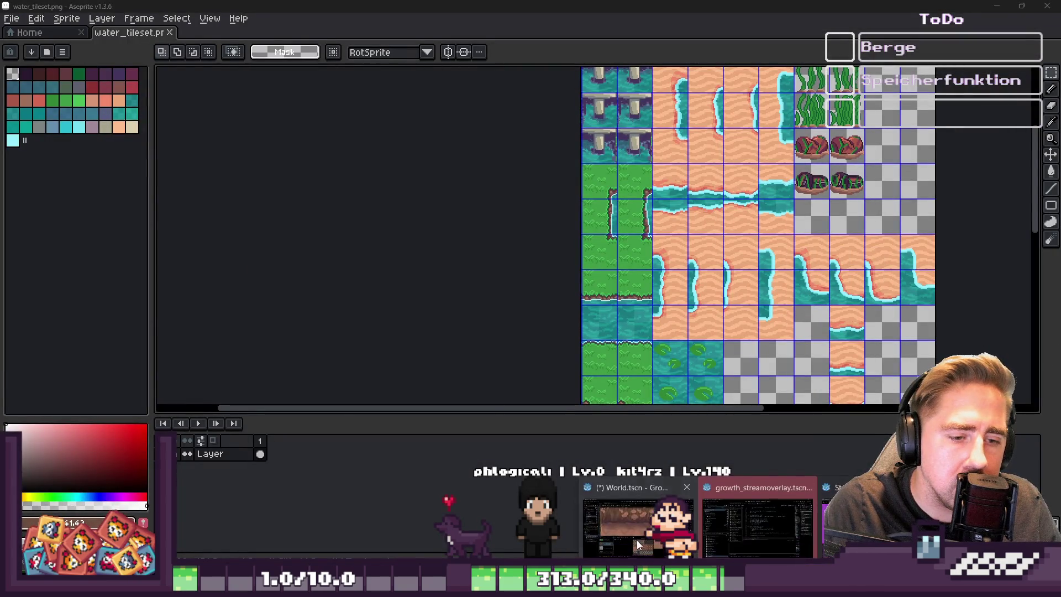
pyautogui.click(685, 487)
pyautogui.scroll(-10, 569, 186)
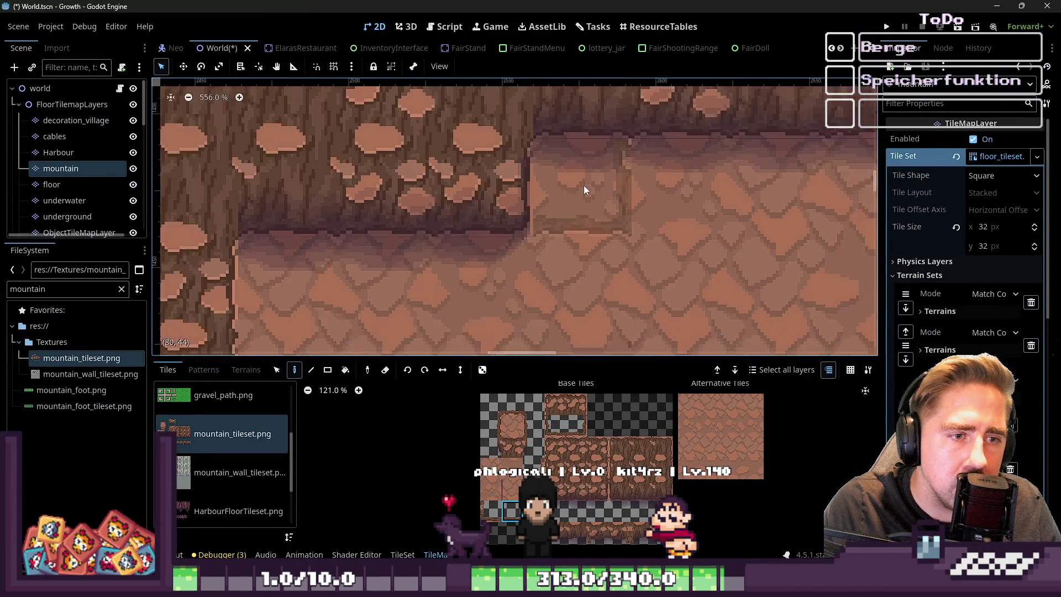
pyautogui.scroll(4, 654, 180)
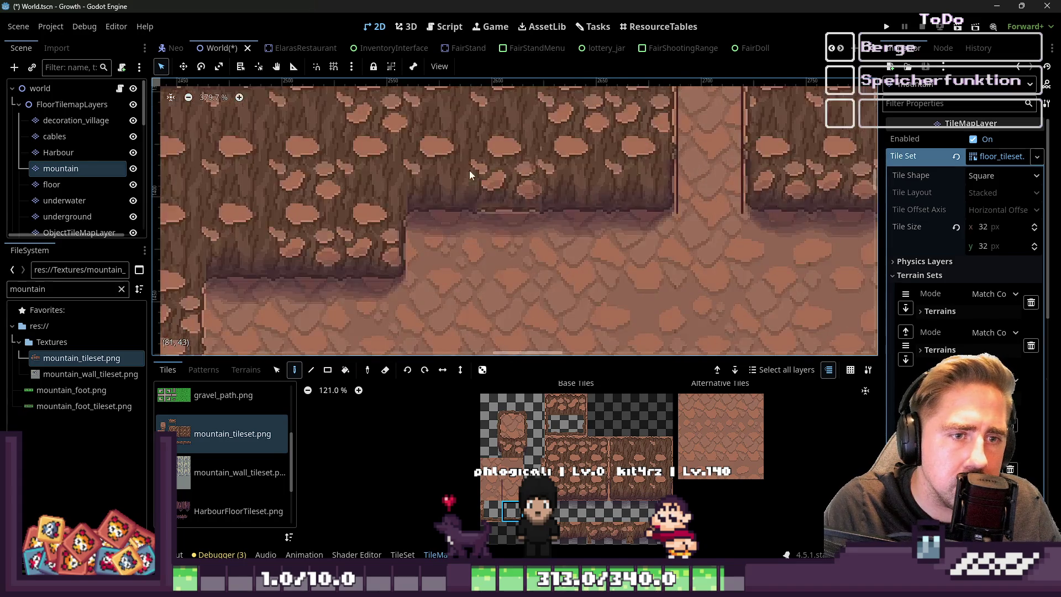
pyautogui.scroll(-3, 662, 245)
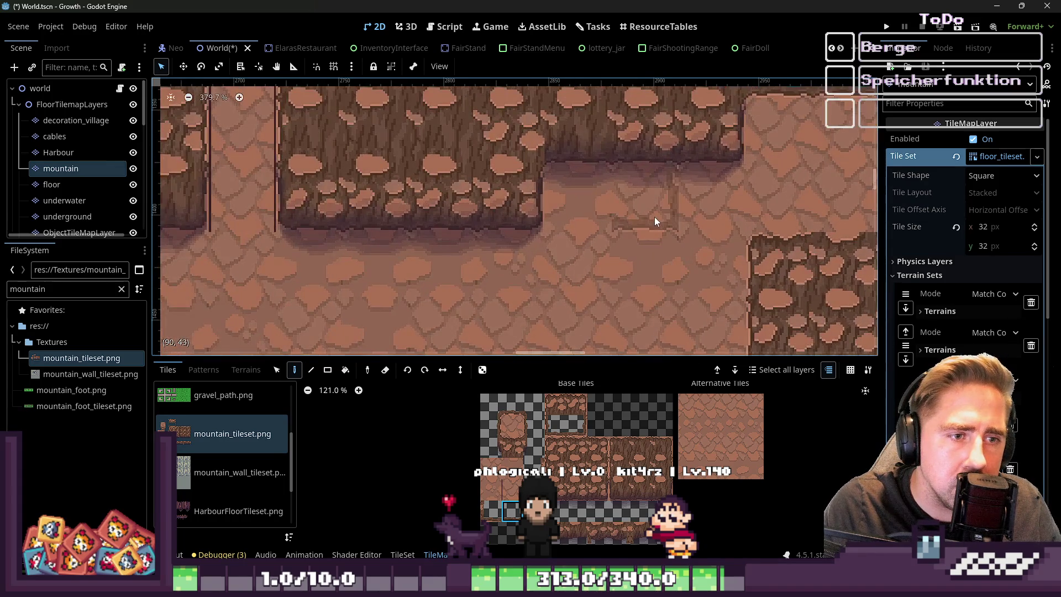
pyautogui.scroll(10, 687, 148)
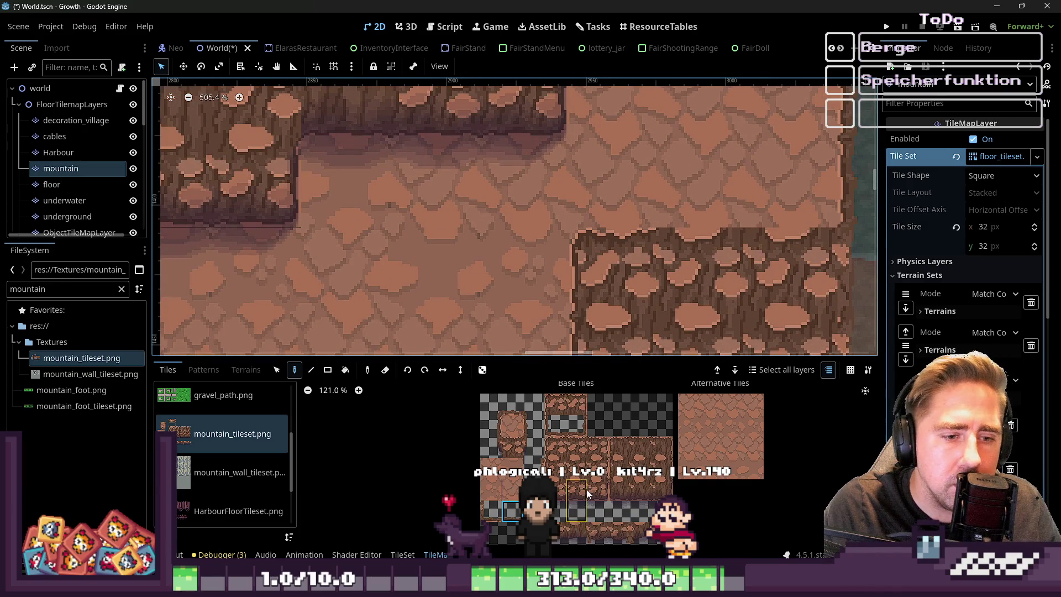
pyautogui.scroll(2, 588, 495)
# Try two different cliff-wall tiles from the mountain atlas while zooming around the cliffs
pyautogui.click(575, 436)
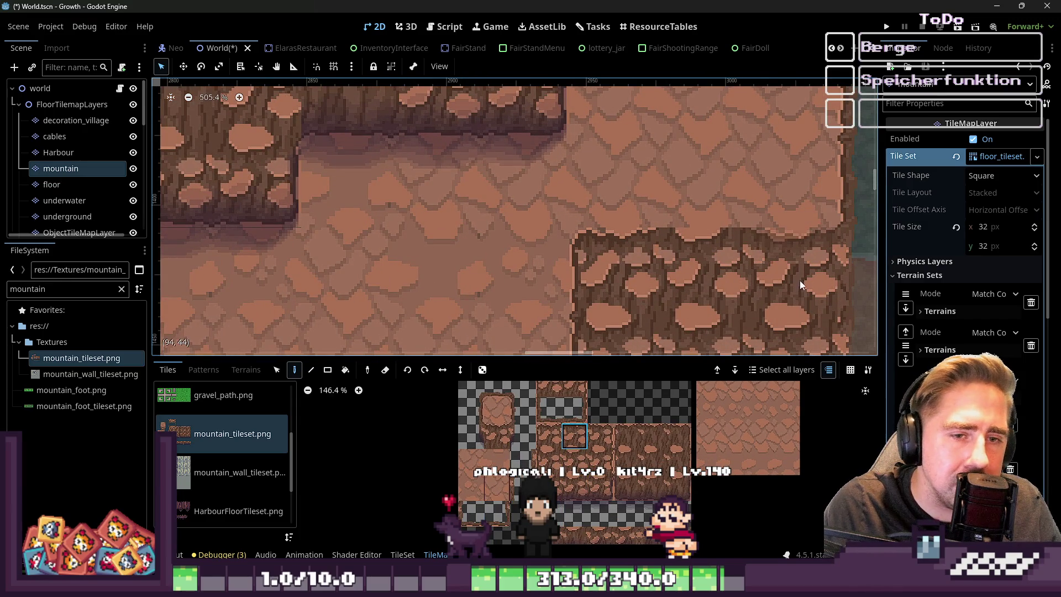
pyautogui.scroll(-10, 709, 275)
pyautogui.scroll(-1, 707, 271)
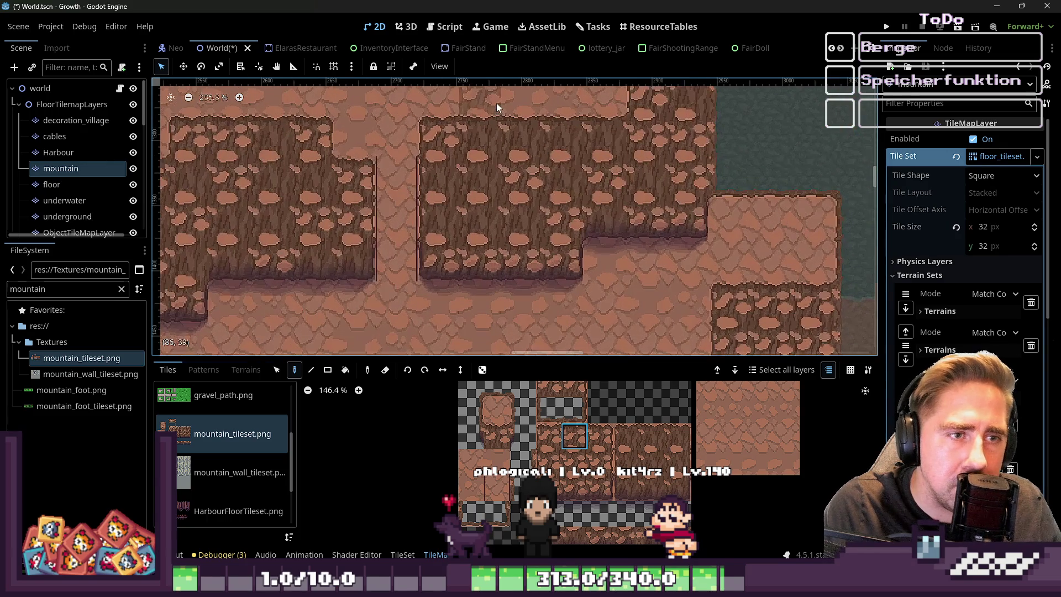
pyautogui.scroll(-5, 629, 217)
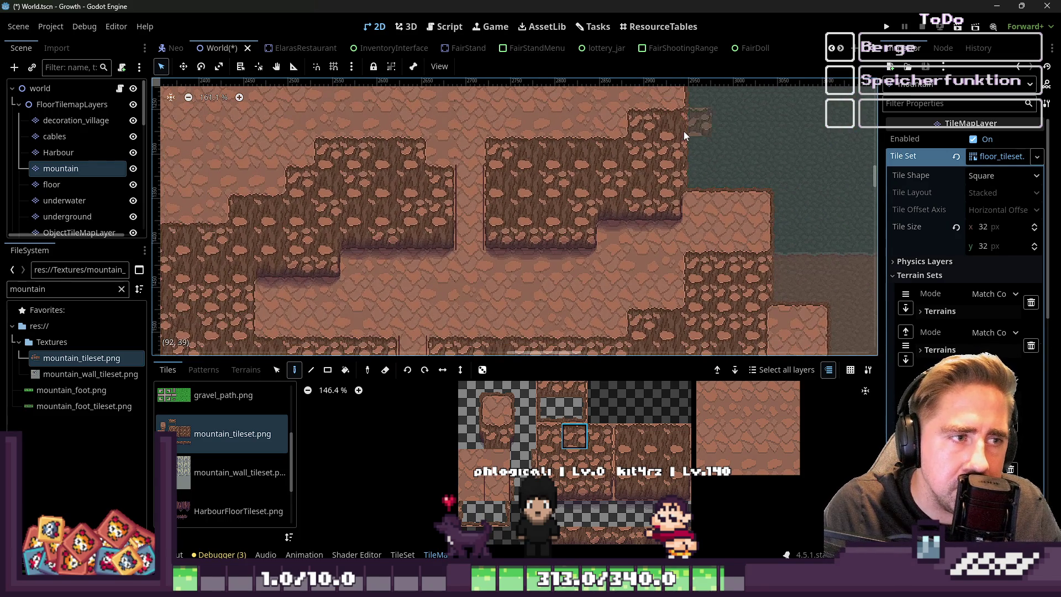
pyautogui.scroll(1, 639, 161)
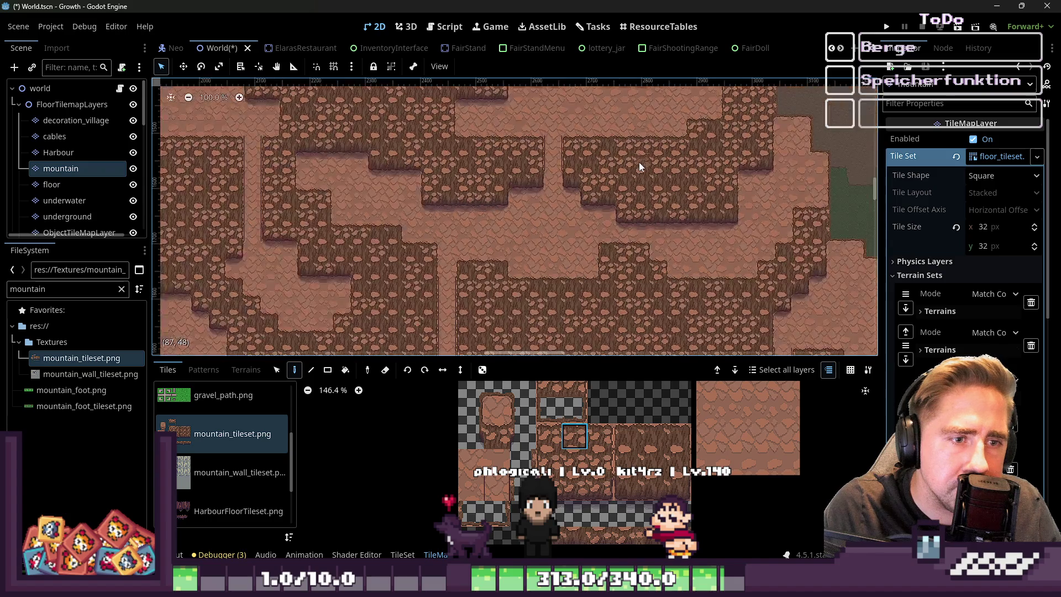
pyautogui.scroll(-5, 597, 291)
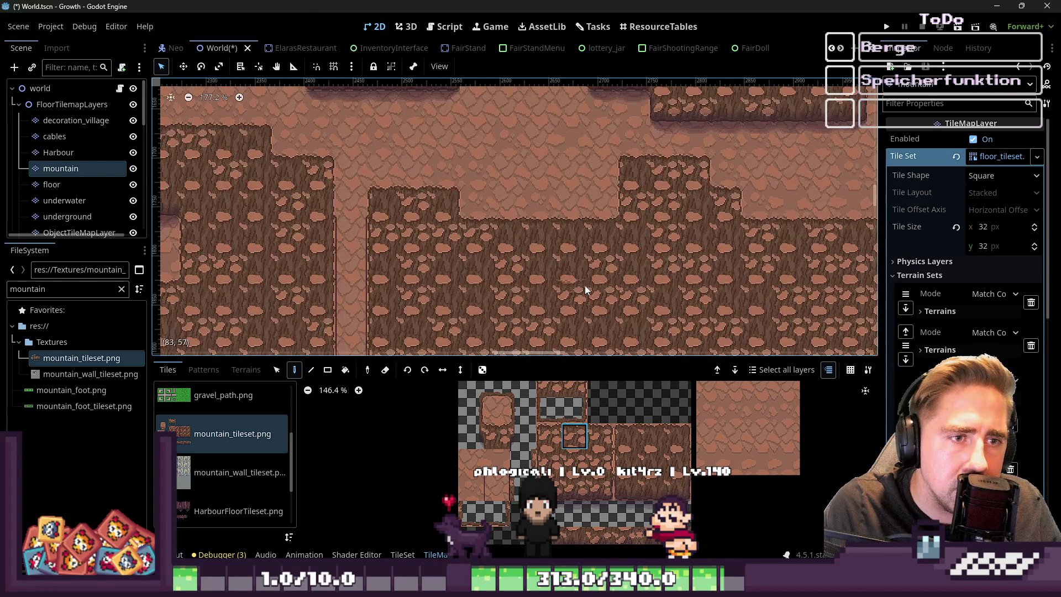
pyautogui.scroll(8, 580, 254)
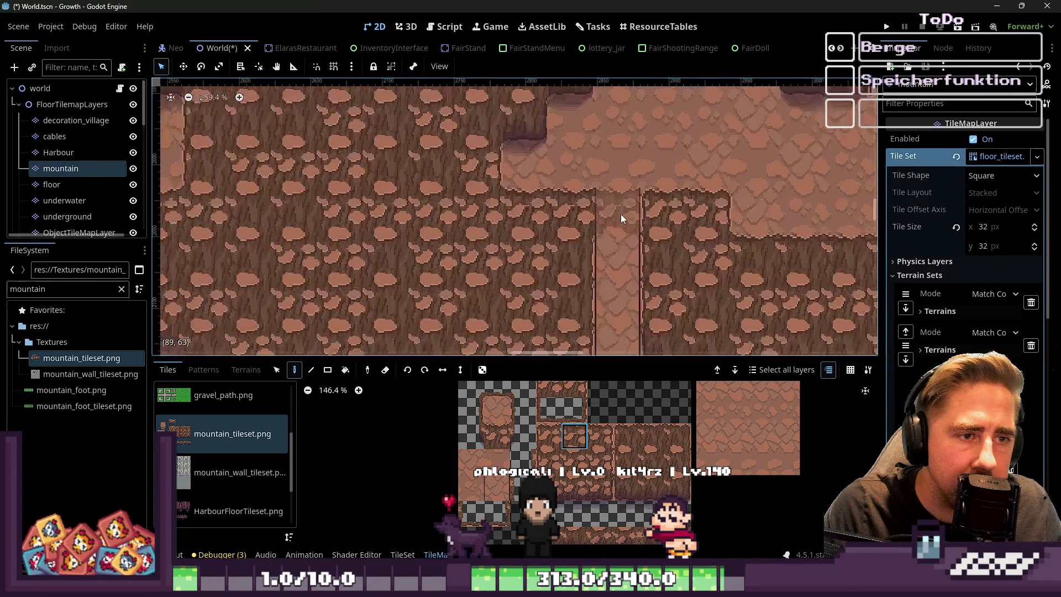
pyautogui.scroll(-2, 645, 224)
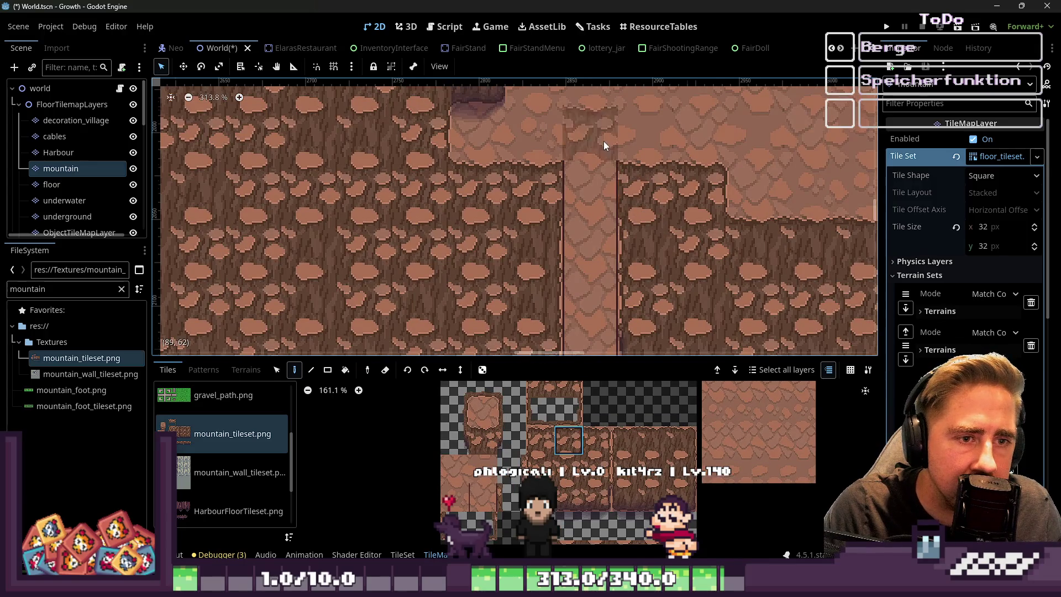
pyautogui.scroll(-3, 604, 144)
pyautogui.click(649, 463)
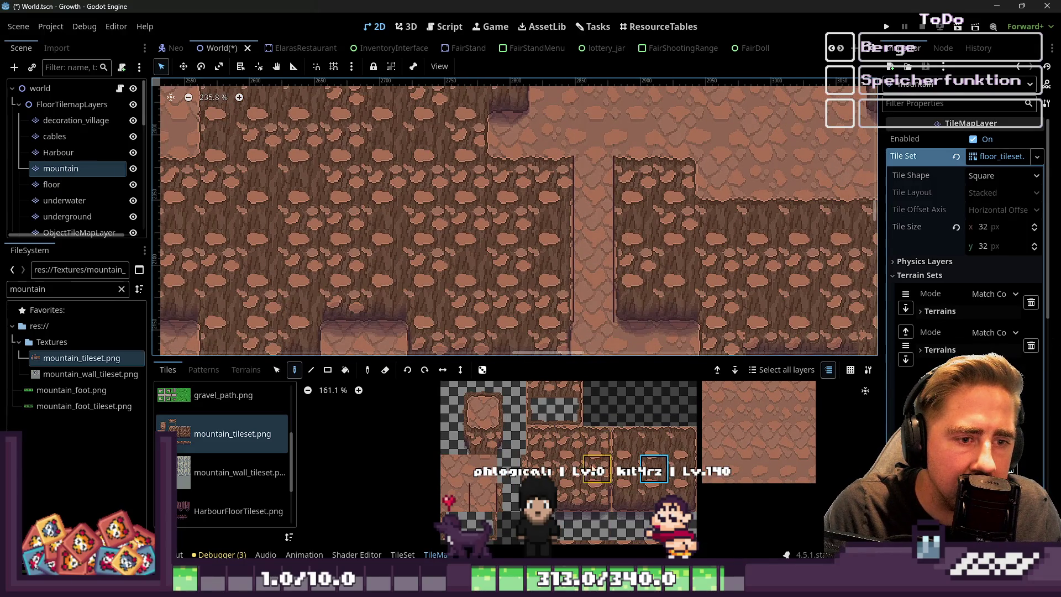
pyautogui.scroll(2, 593, 464)
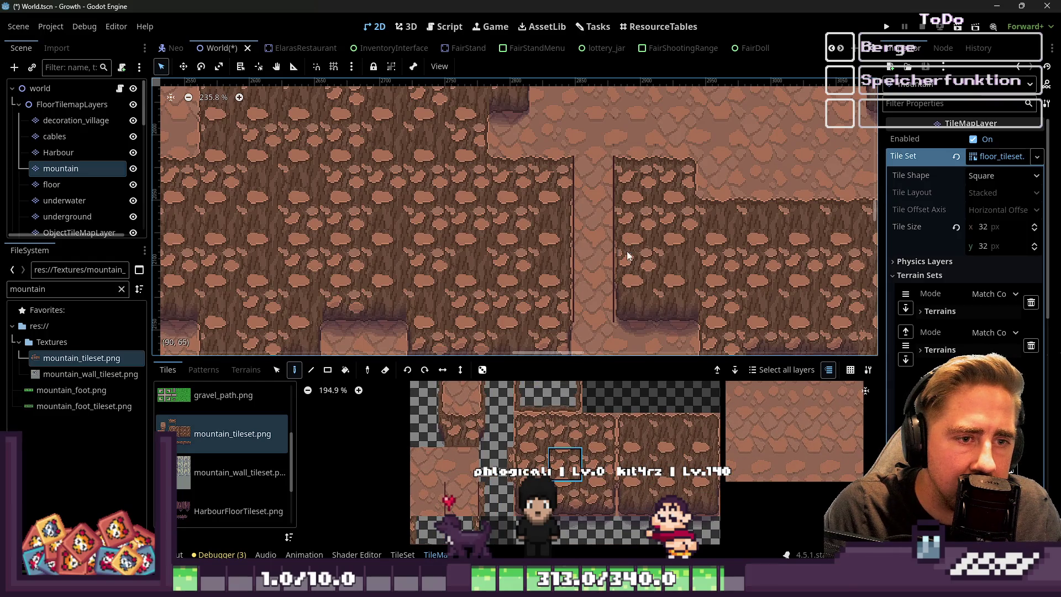
pyautogui.scroll(-1, 627, 254)
pyautogui.hscroll(-1, 626, 255)
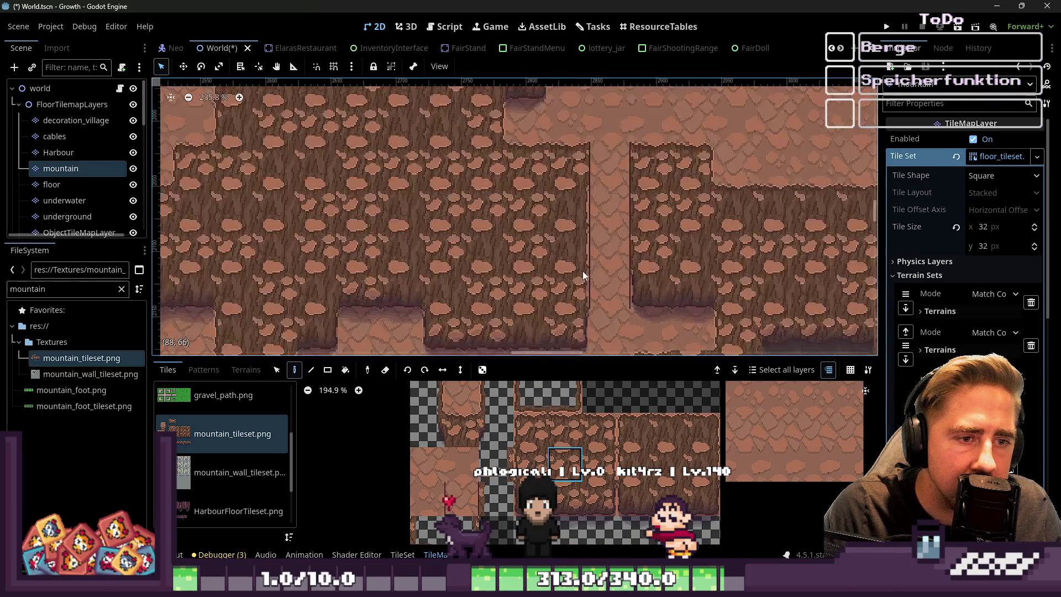
pyautogui.scroll(2, 583, 273)
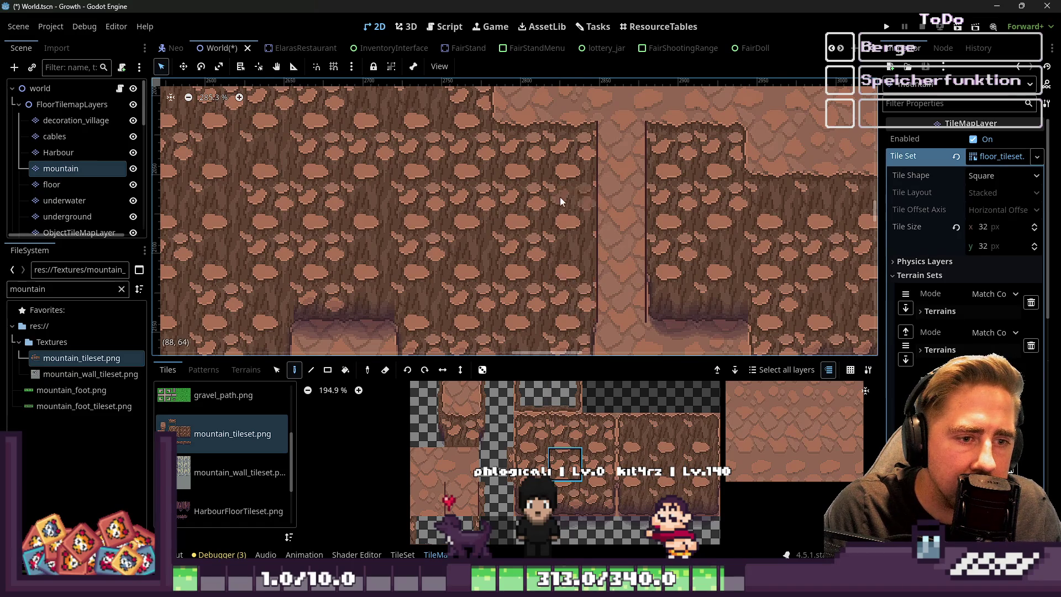
pyautogui.scroll(-5, 562, 211)
pyautogui.hscroll(5, 562, 210)
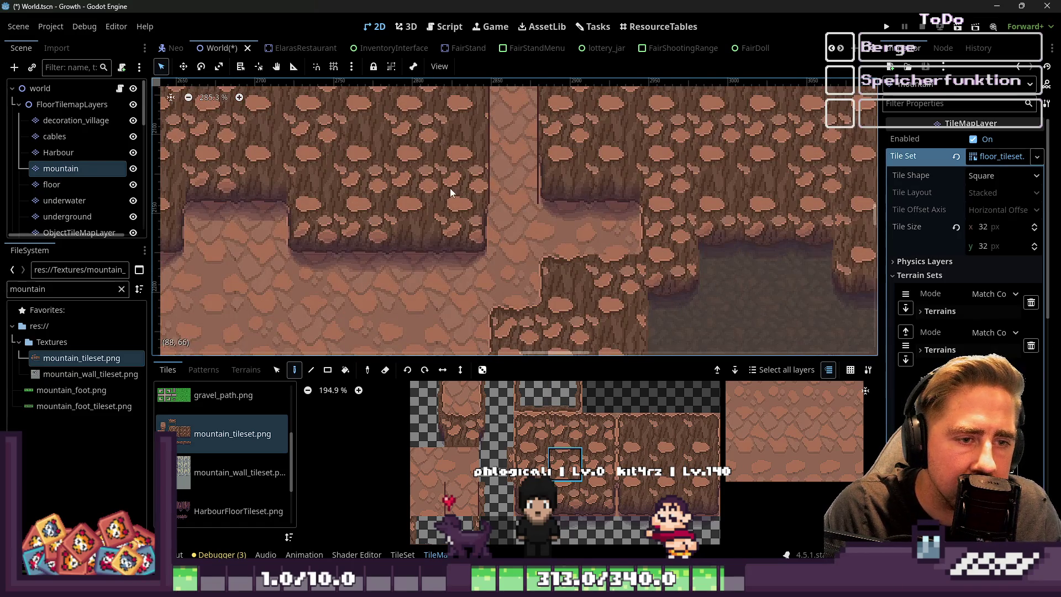
pyautogui.scroll(2, 450, 188)
pyautogui.hscroll(3, 536, 257)
pyautogui.scroll(-2, 536, 258)
# Choose the mountain tile one row higher and survey the redrawn cliff walls
pyautogui.click(577, 437)
pyautogui.scroll(-9, 539, 214)
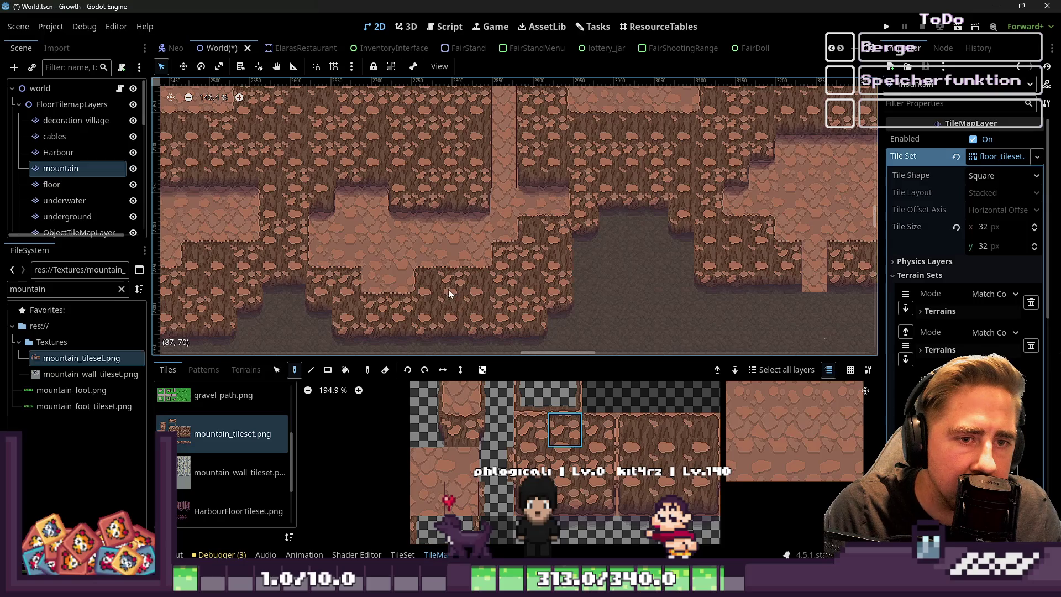
pyautogui.scroll(1, 344, 222)
pyautogui.hscroll(4, 343, 222)
pyautogui.scroll(4, 721, 254)
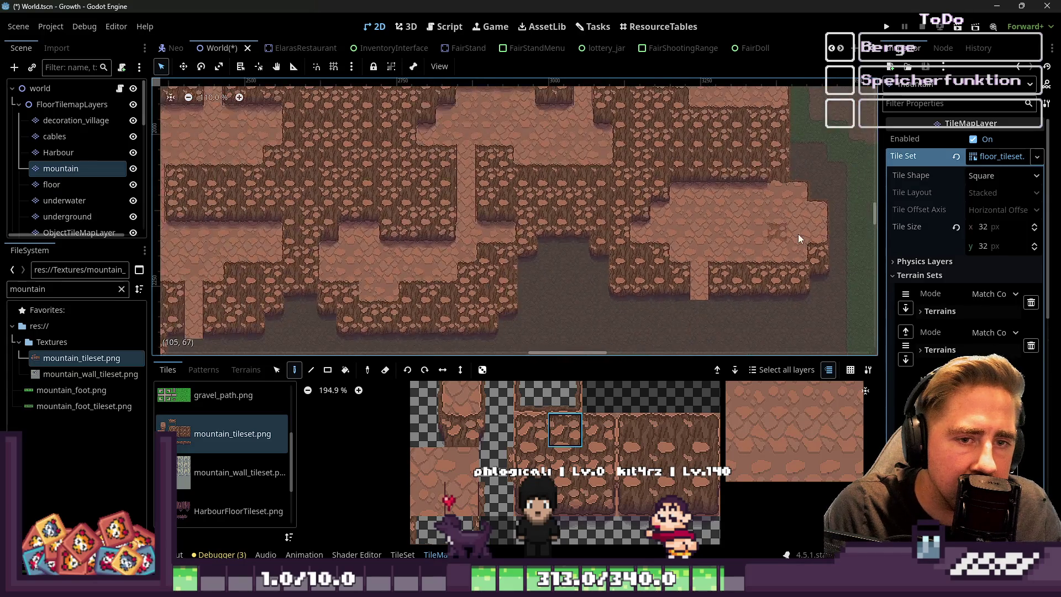
pyautogui.hscroll(3, 798, 211)
pyautogui.scroll(2, 646, 264)
pyautogui.scroll(3, 718, 161)
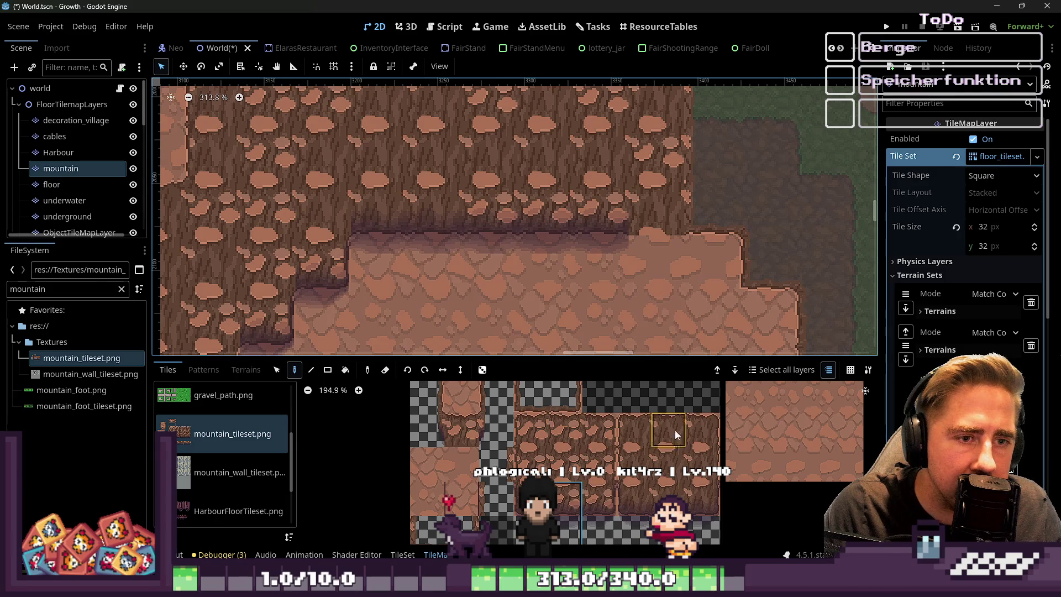
pyautogui.scroll(-1, 735, 260)
pyautogui.scroll(-9, 721, 169)
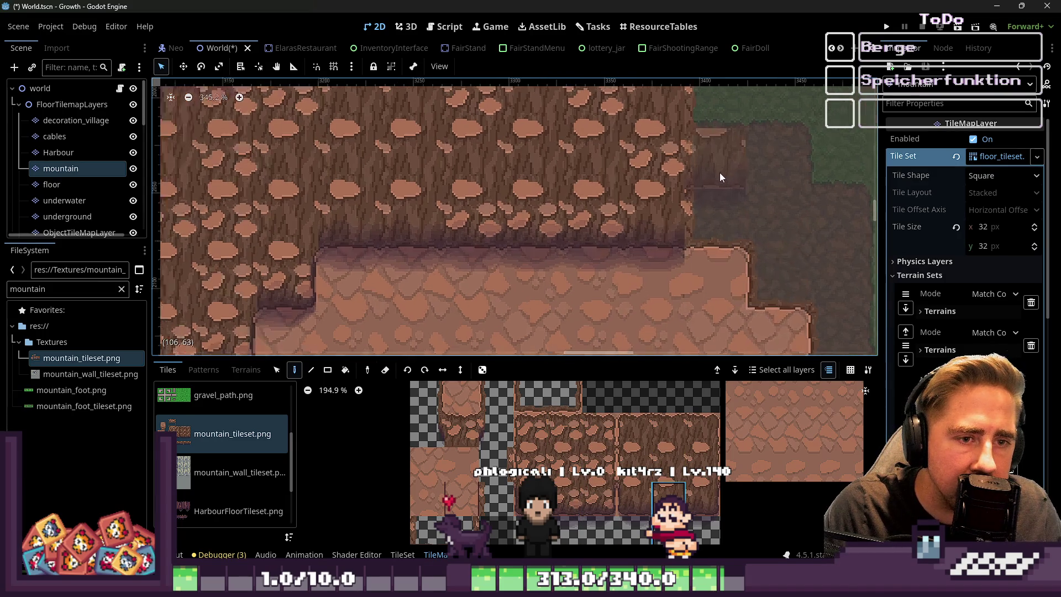
pyautogui.scroll(-13, 681, 269)
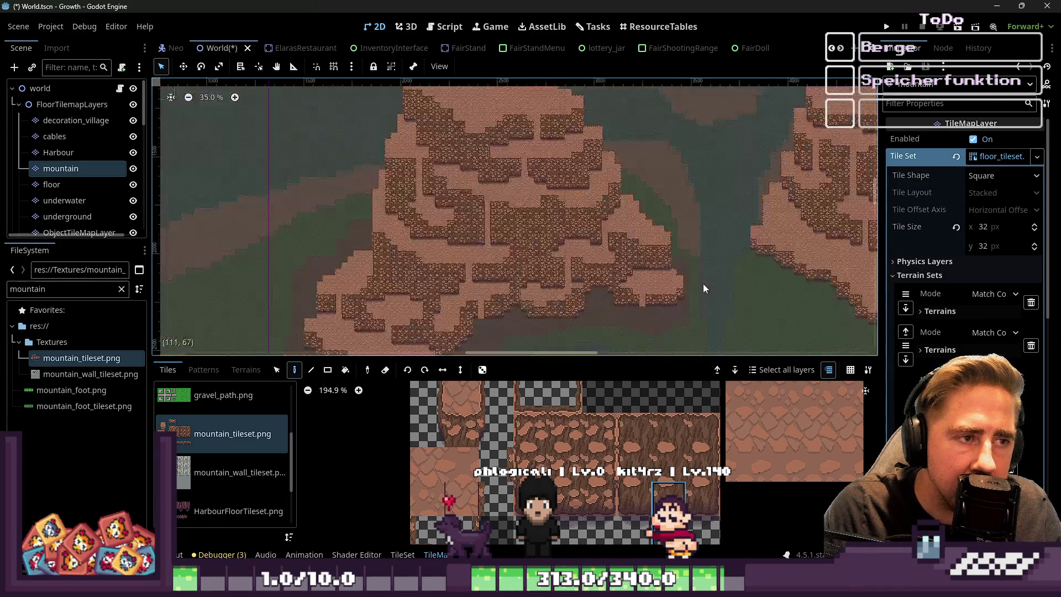
pyautogui.scroll(20, 703, 279)
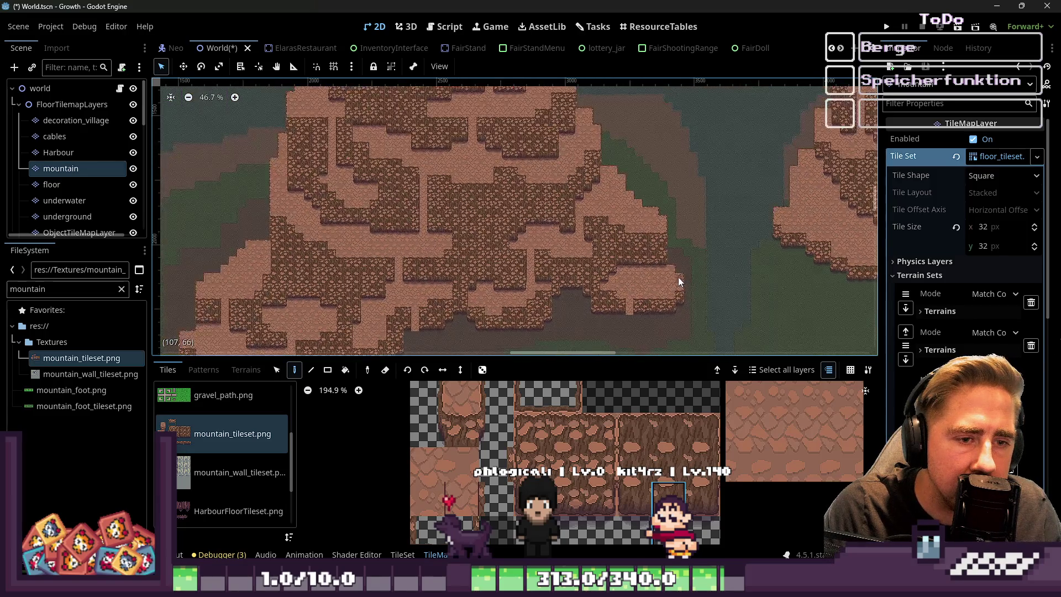
pyautogui.scroll(1, 660, 230)
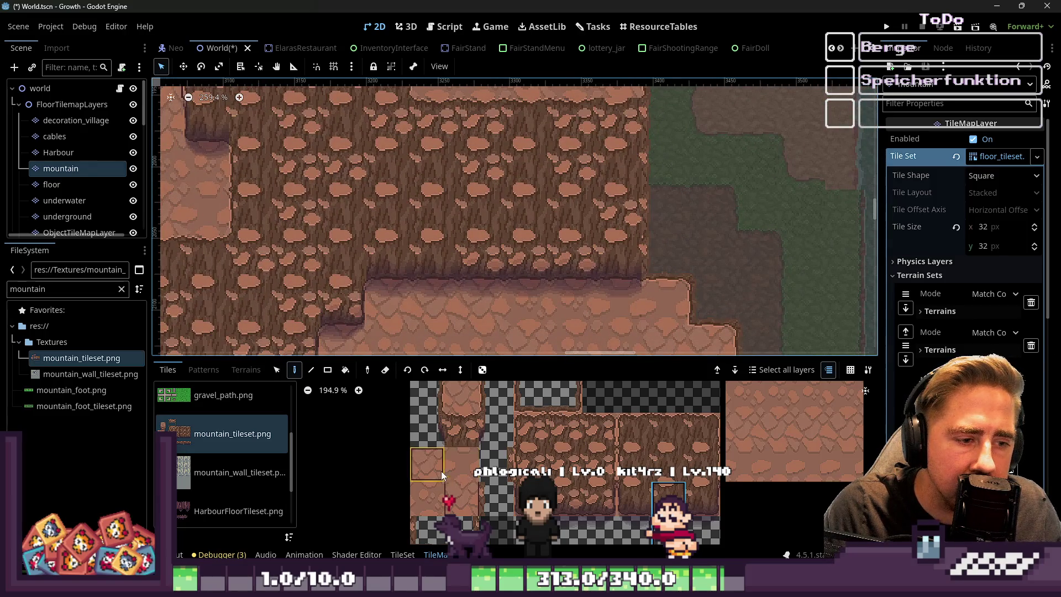
pyautogui.scroll(-4, 440, 472)
# Paint a cobble strip beside the cliff, then sample other tiles, including a two-tile column
pyautogui.click(467, 432)
pyautogui.moveTo(678, 212); pyautogui.dragTo(664, 300)
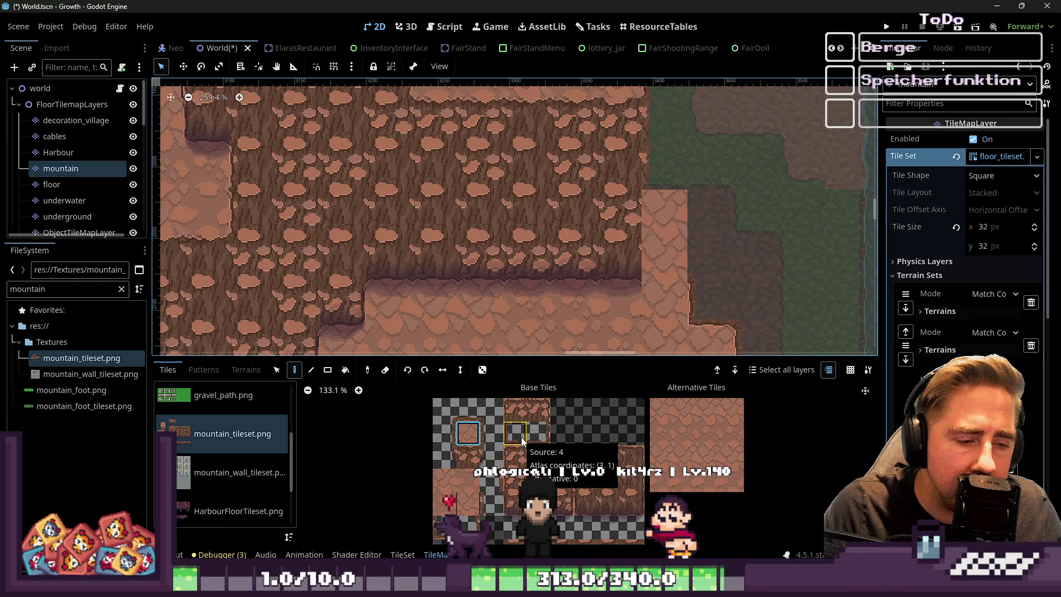
pyautogui.click(514, 481)
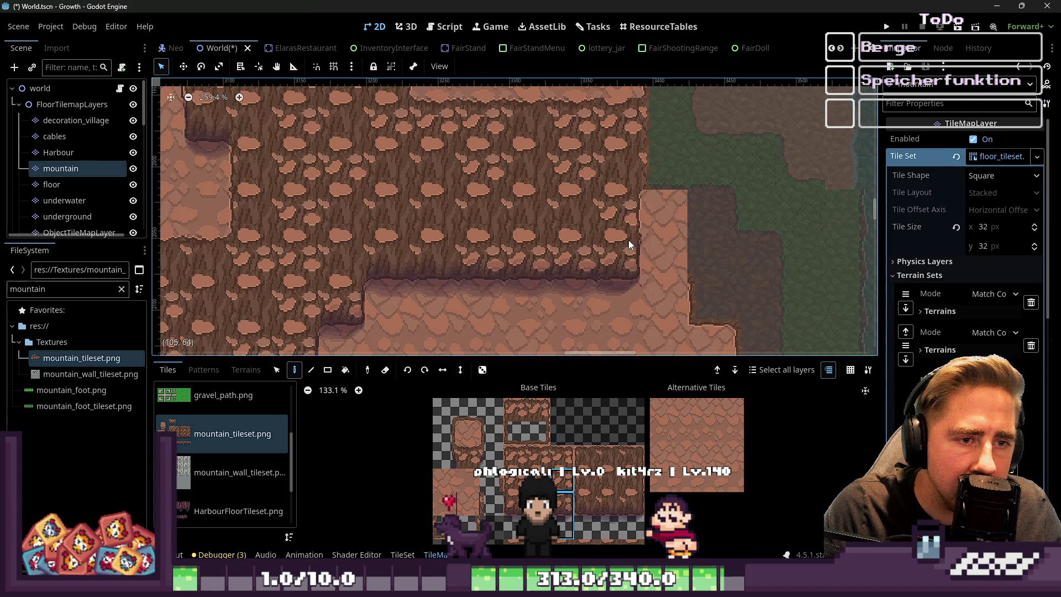
pyautogui.scroll(-3, 482, 229)
pyautogui.scroll(3, 608, 310)
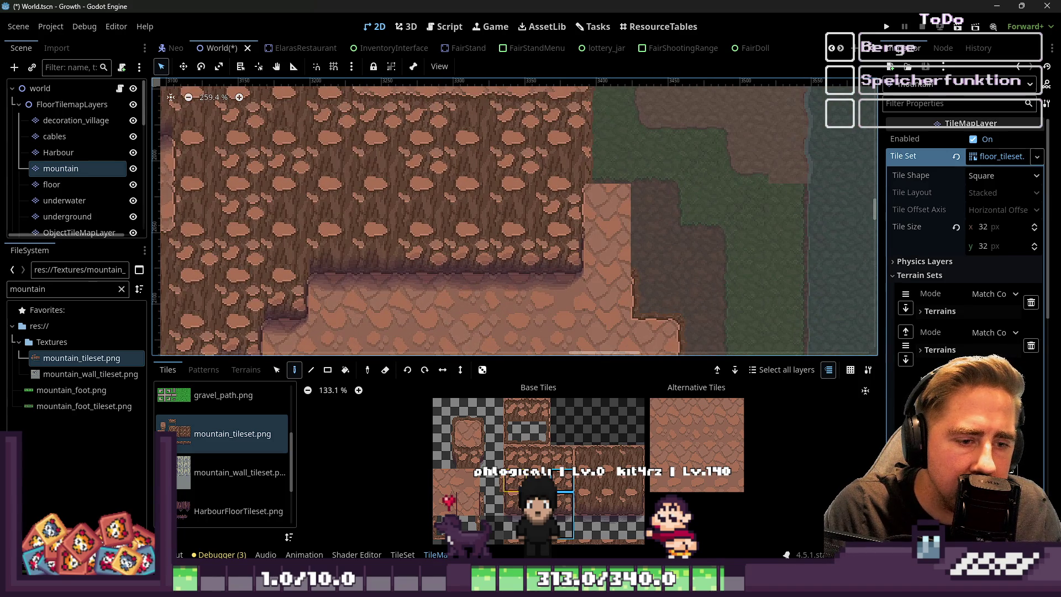
pyautogui.moveTo(491, 436); pyautogui.dragTo(492, 407)
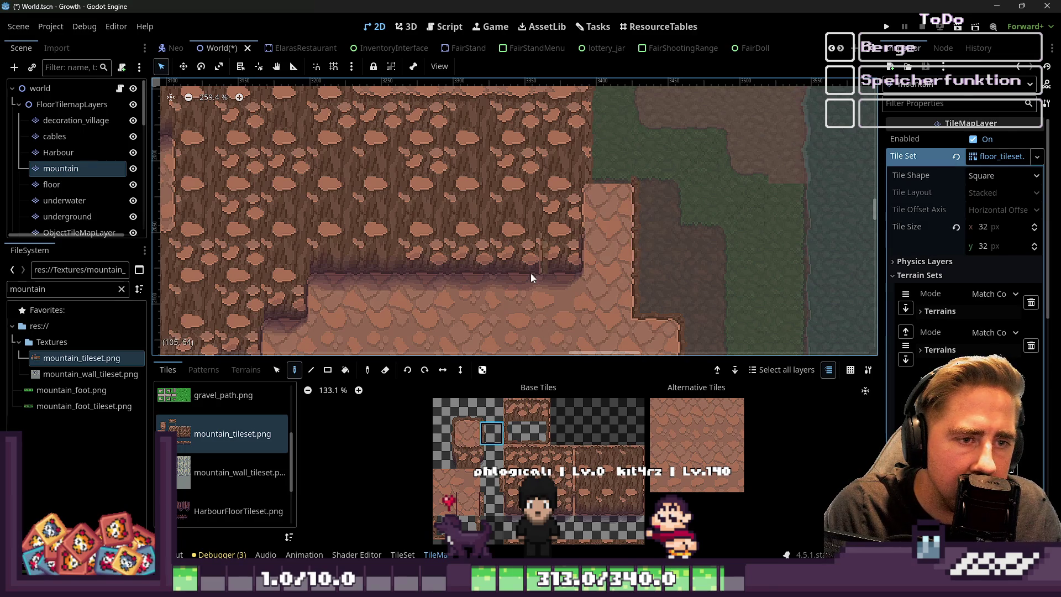
pyautogui.click(466, 419)
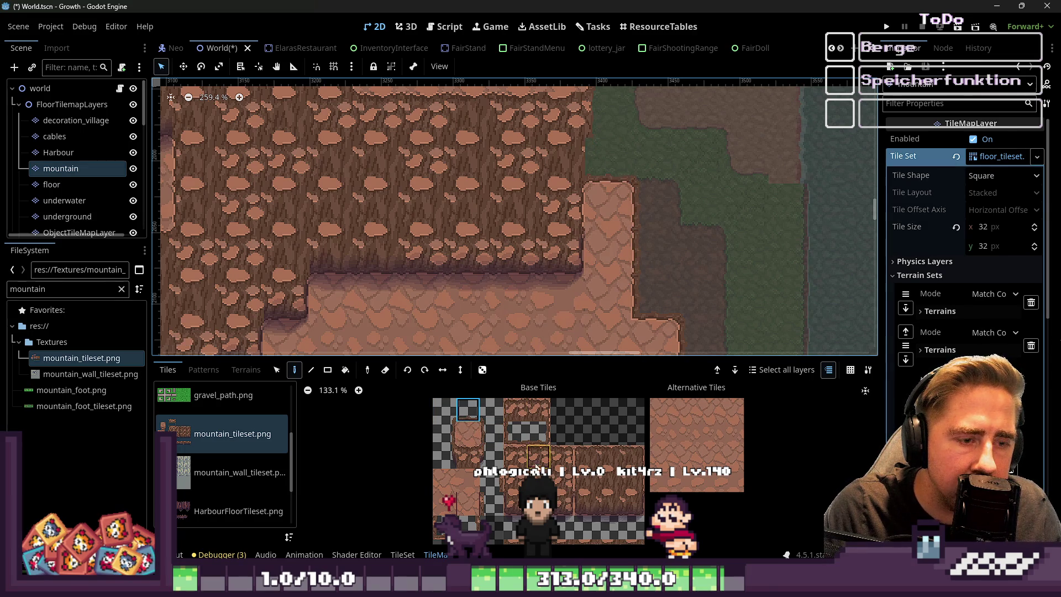
pyautogui.scroll(-2, 695, 177)
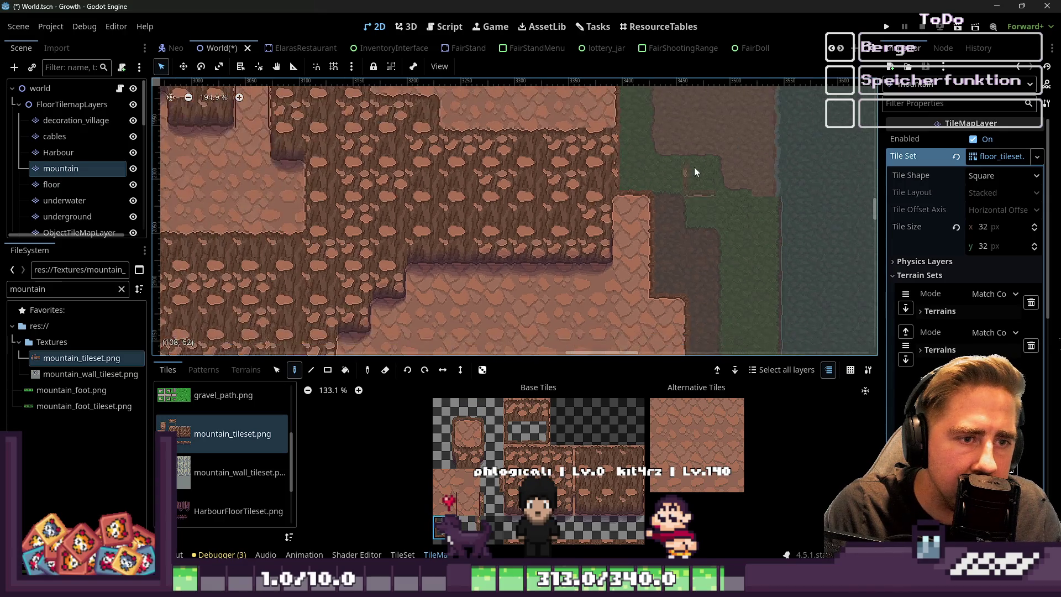
pyautogui.scroll(2, 692, 173)
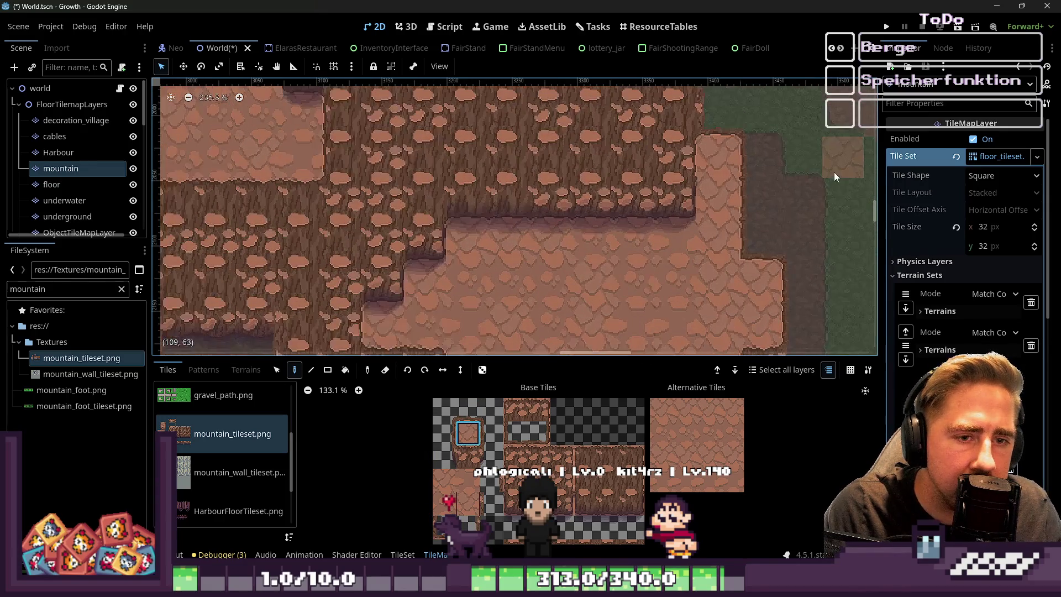
pyautogui.scroll(-2, 753, 275)
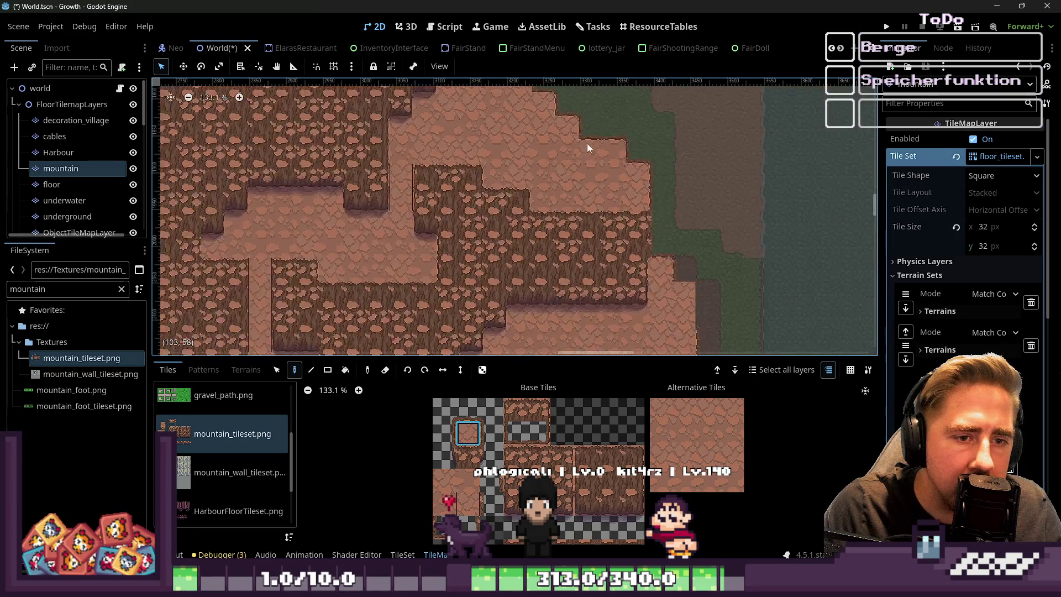
pyautogui.scroll(3, 602, 199)
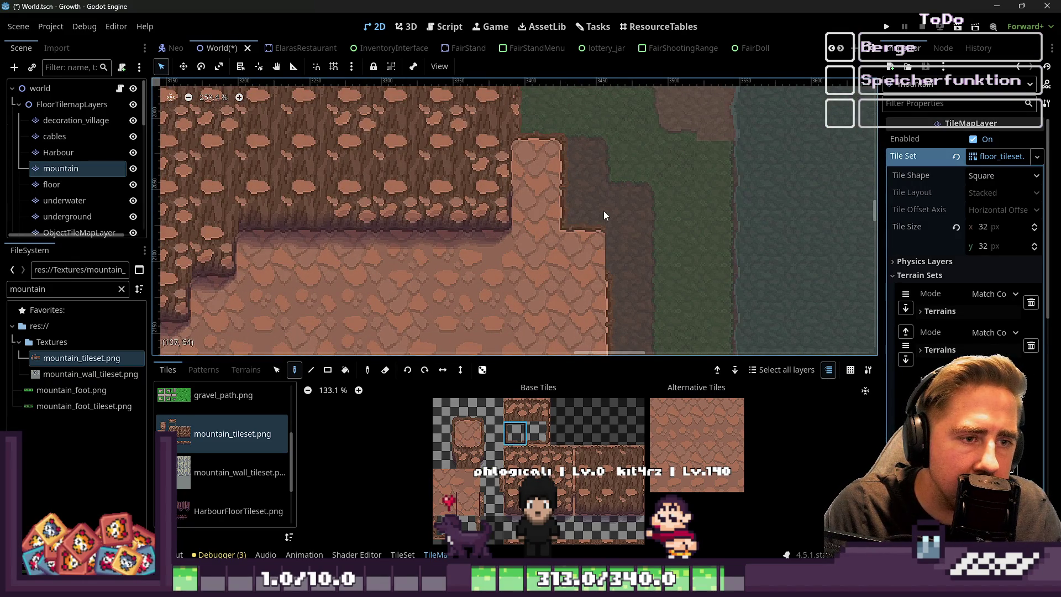
pyautogui.scroll(1, 579, 400)
# Select another mountain tile and zoom and pan across the map's cliff areas
pyautogui.click(511, 440)
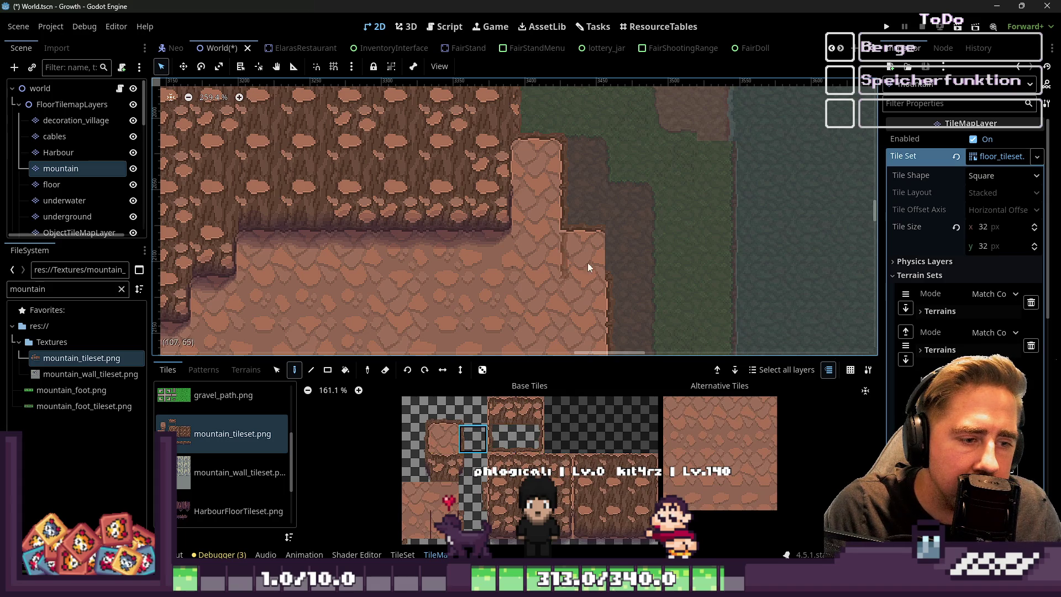
pyautogui.scroll(-15, 616, 270)
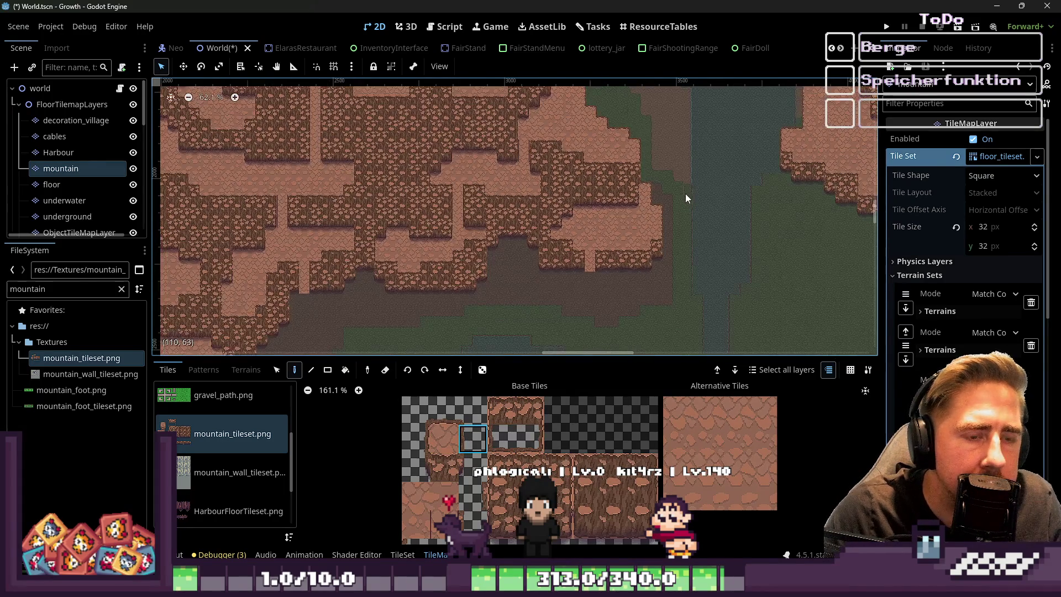
pyautogui.hscroll(-3, 685, 194)
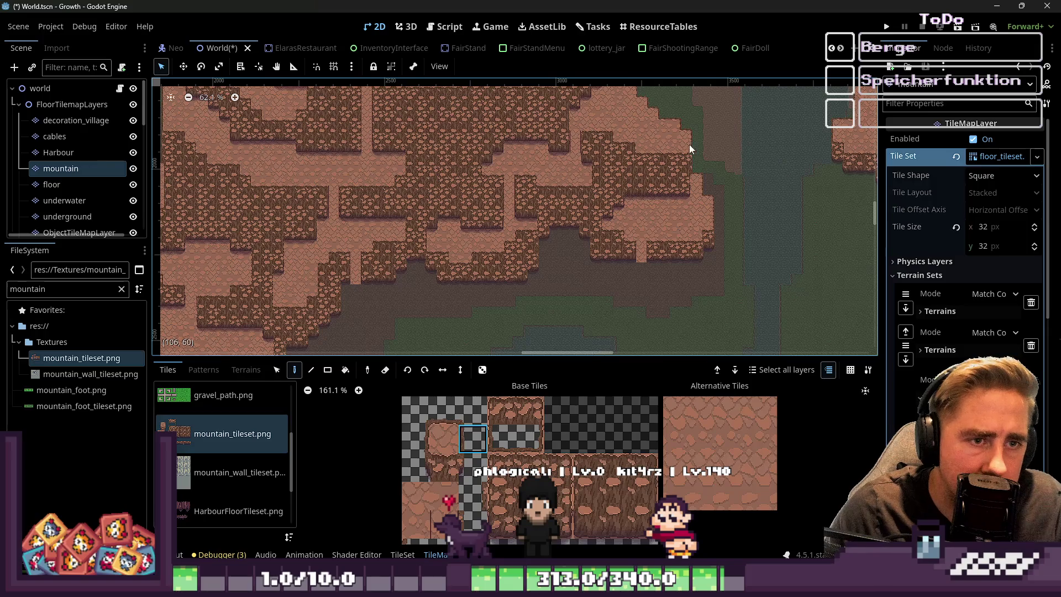
pyautogui.scroll(19, 686, 145)
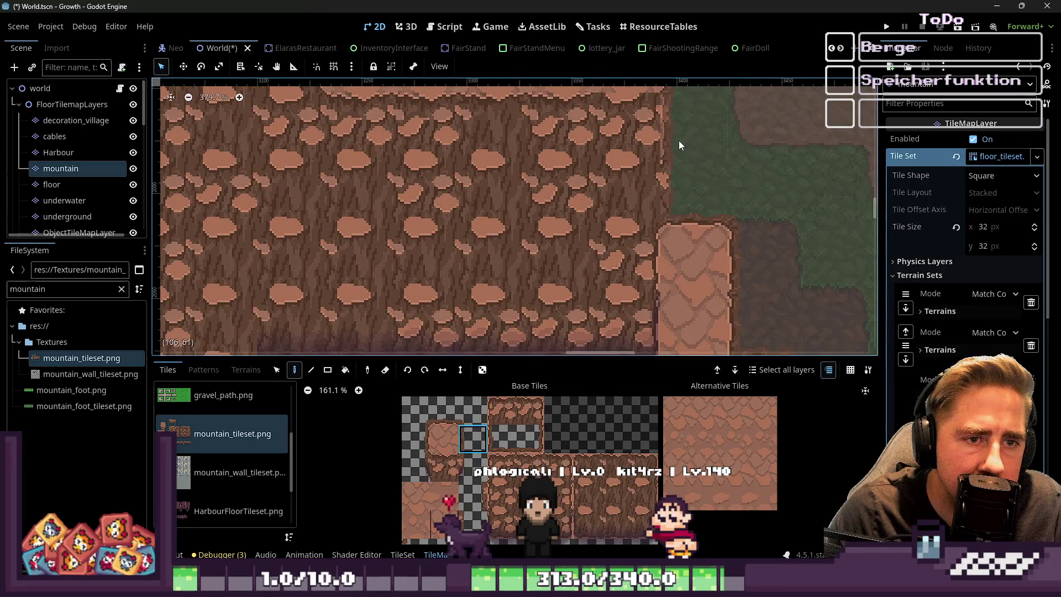
pyautogui.scroll(-6, 679, 145)
pyautogui.scroll(4, 725, 285)
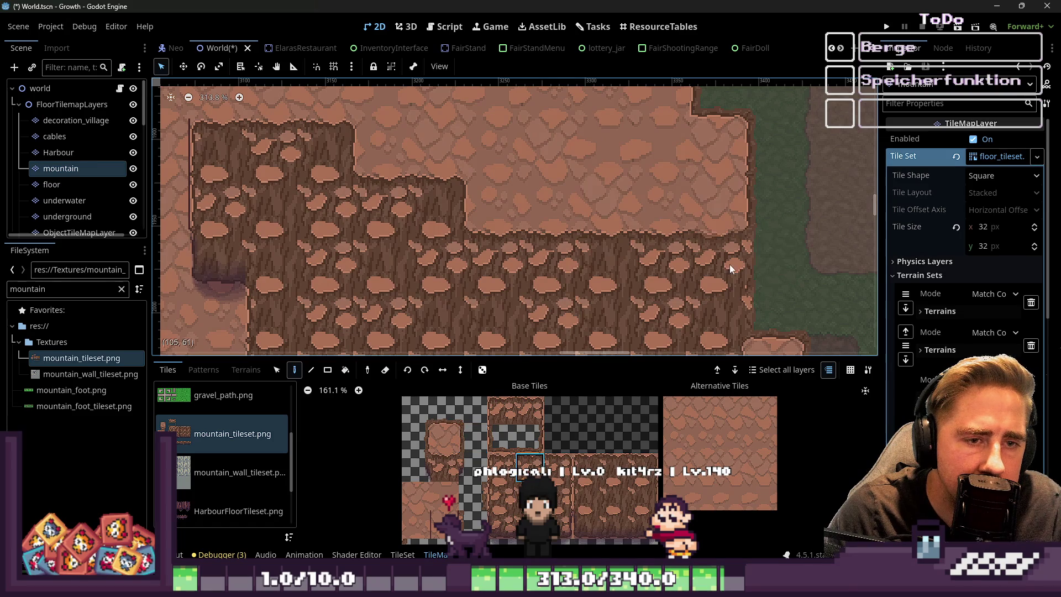
pyautogui.scroll(-10, 774, 283)
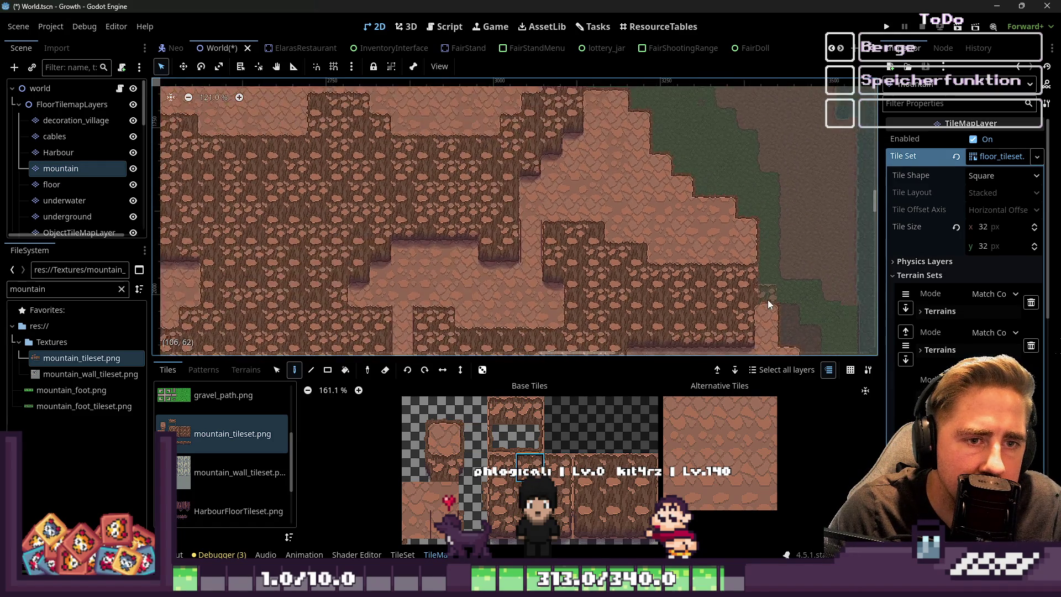
pyautogui.scroll(4, 586, 171)
pyautogui.scroll(2, 660, 95)
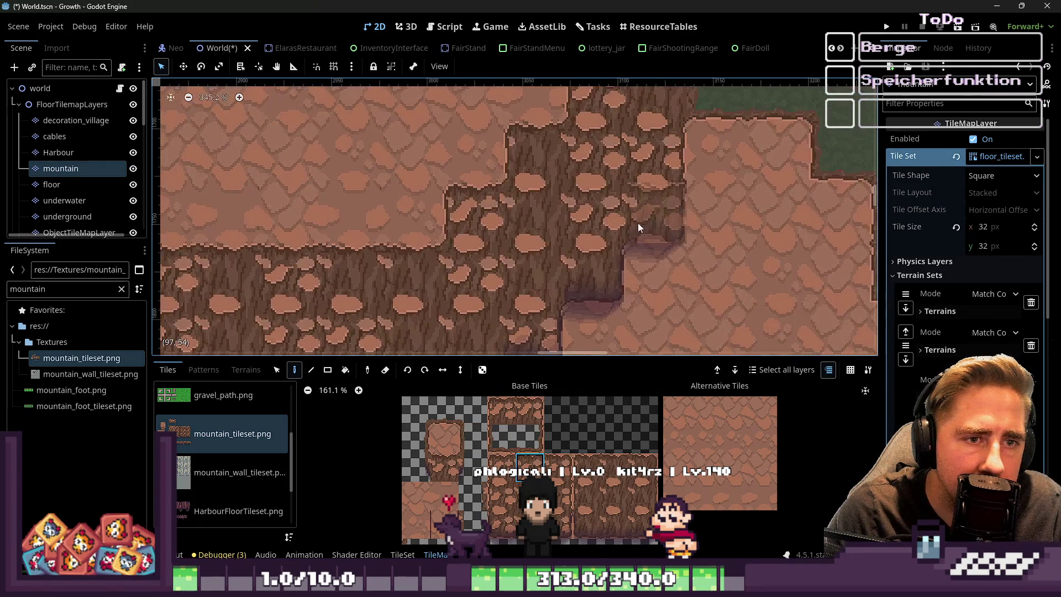
pyautogui.scroll(-2, 635, 291)
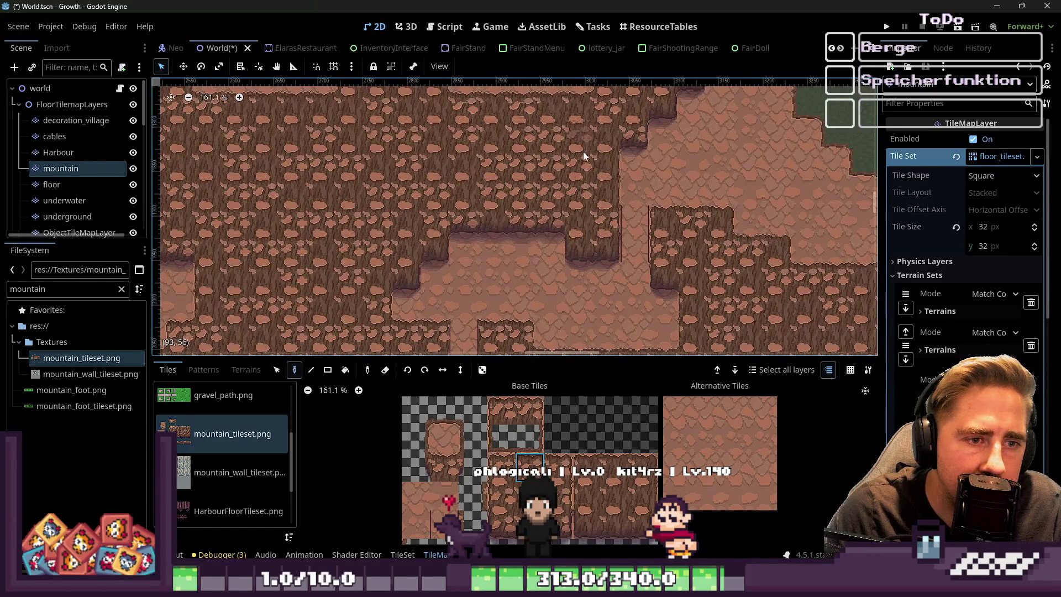
pyautogui.scroll(8, 652, 190)
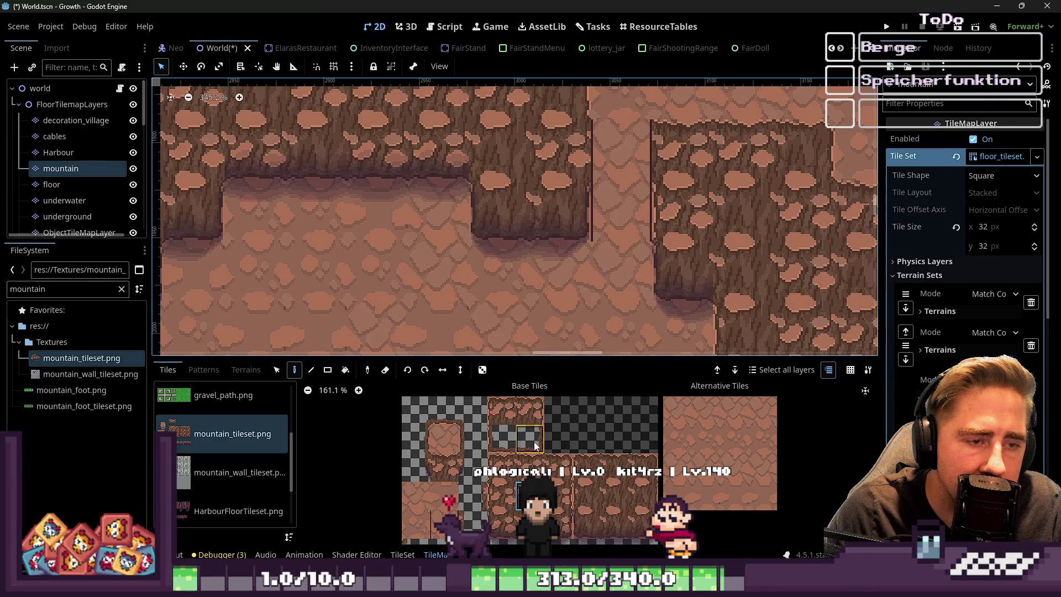
# Pick another mountain tile and zoom around the map to locate the path
pyautogui.click(606, 529)
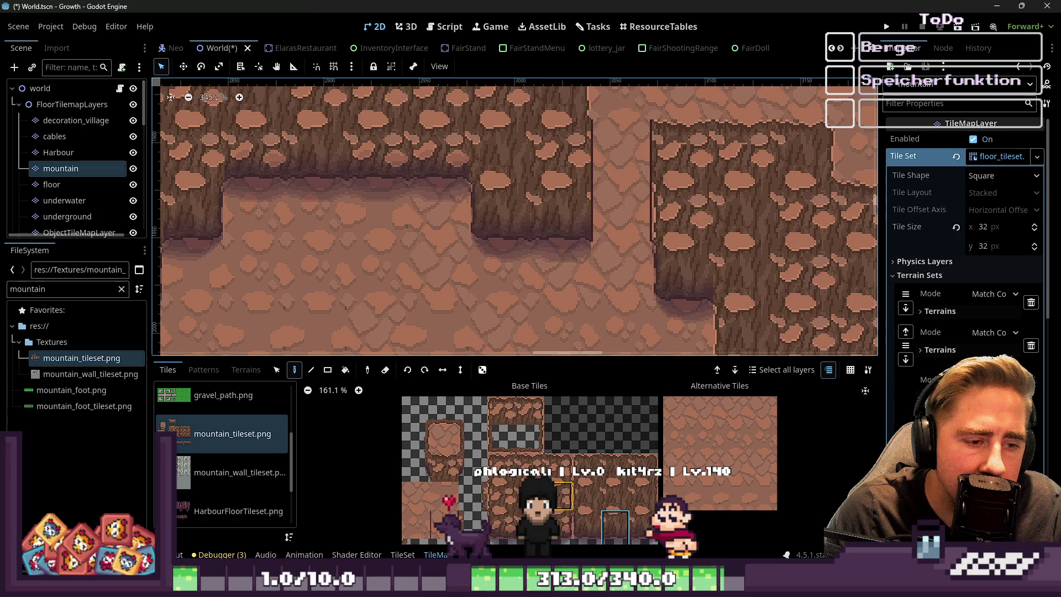
pyautogui.scroll(-1, 760, 271)
pyautogui.scroll(-5, 784, 273)
pyautogui.hscroll(-2, 783, 273)
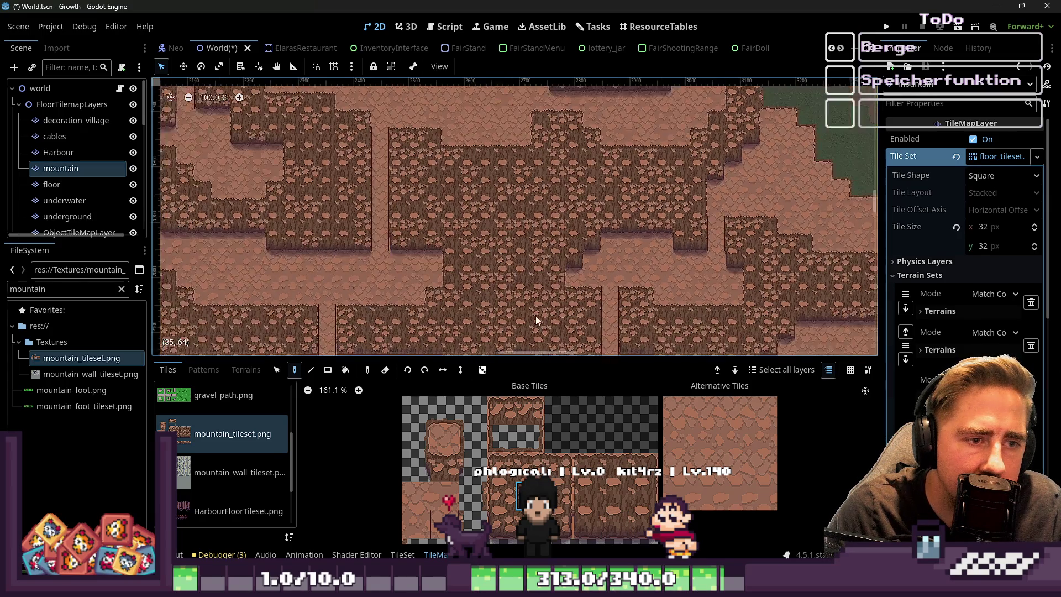
pyautogui.scroll(3, 550, 208)
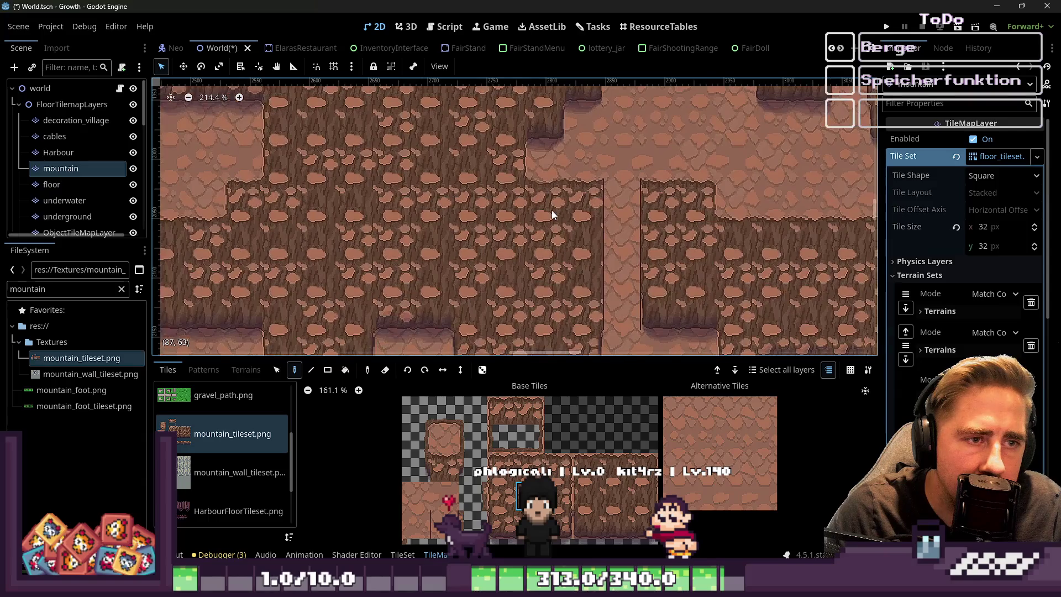
pyautogui.scroll(-2, 555, 155)
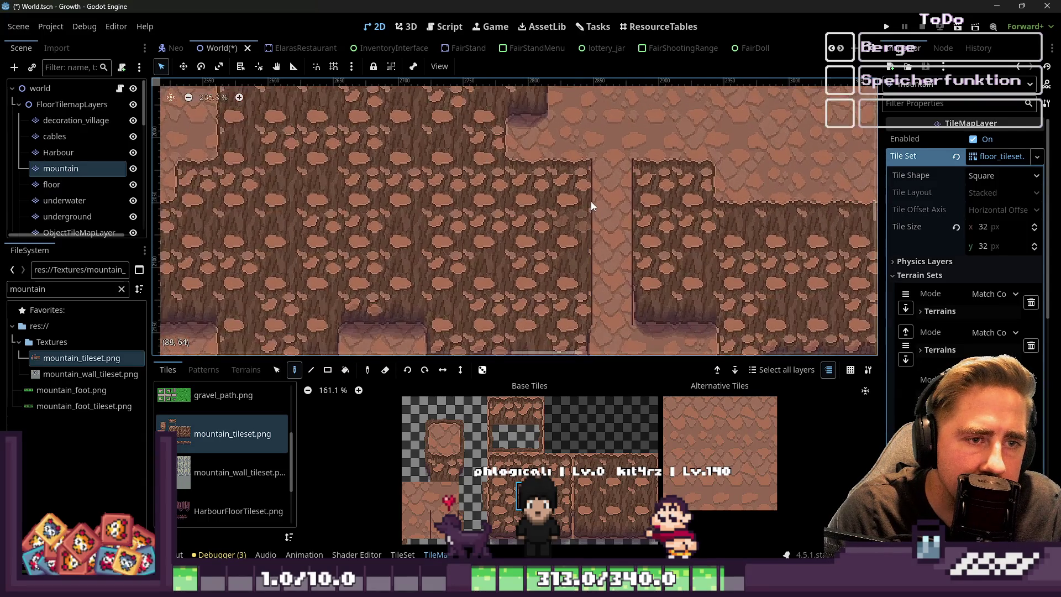
pyautogui.scroll(6, 557, 202)
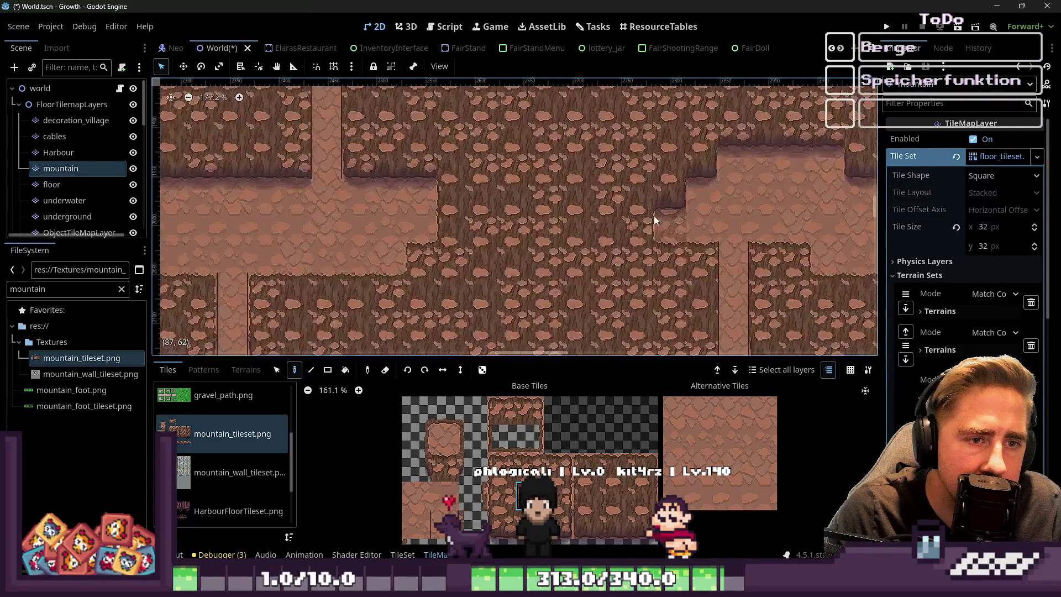
pyautogui.scroll(-4, 778, 257)
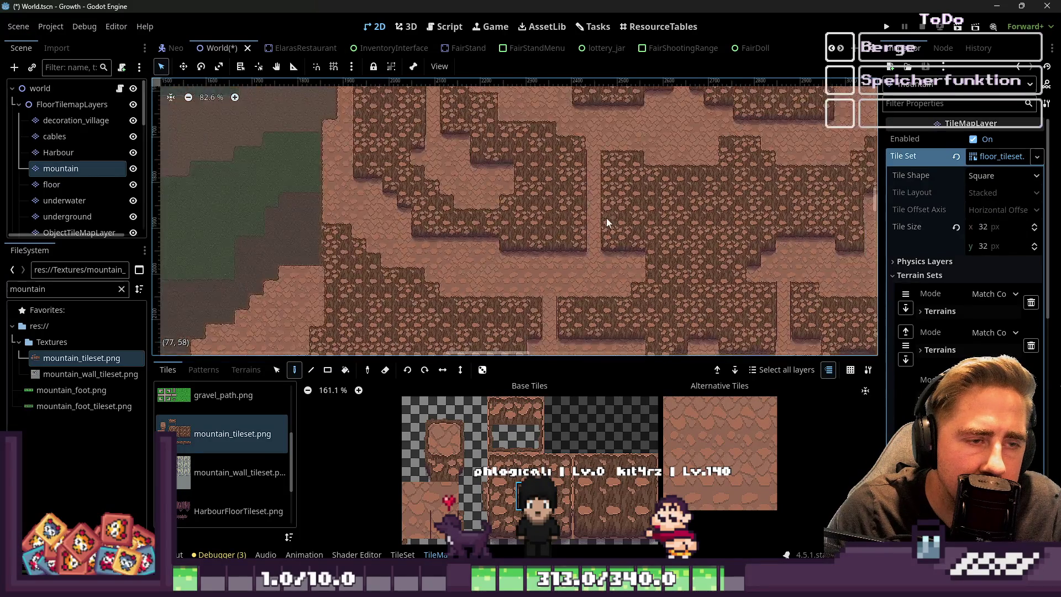
pyautogui.scroll(-5, 578, 285)
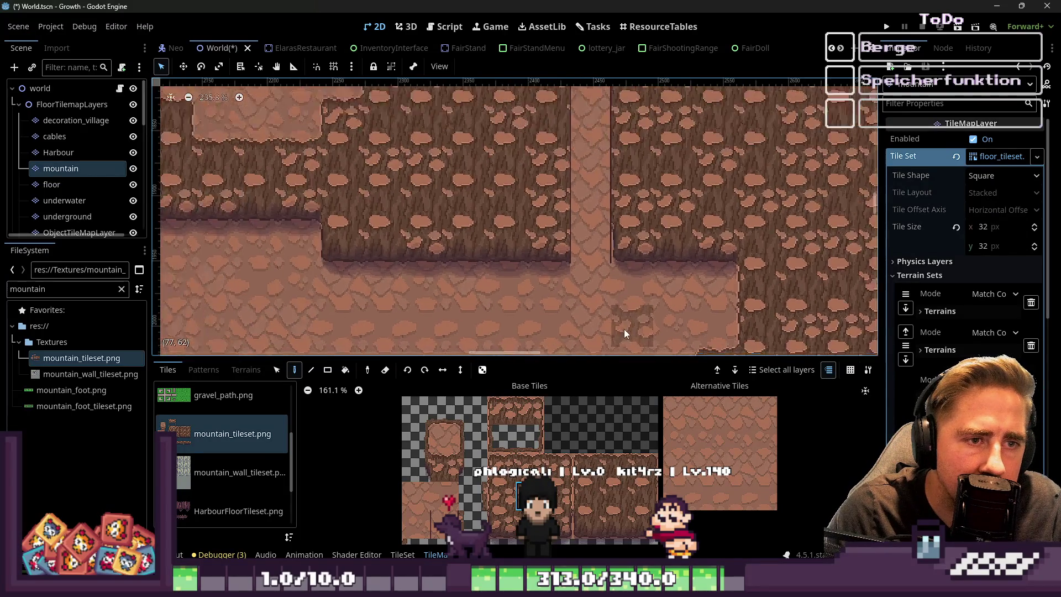
pyautogui.scroll(4, 560, 225)
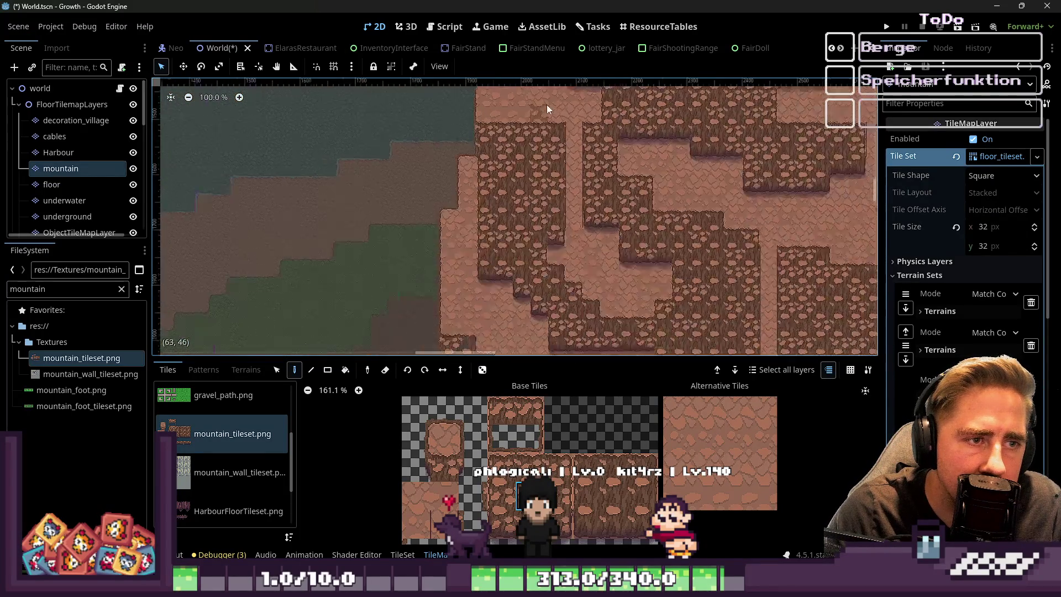
pyautogui.scroll(6, 569, 215)
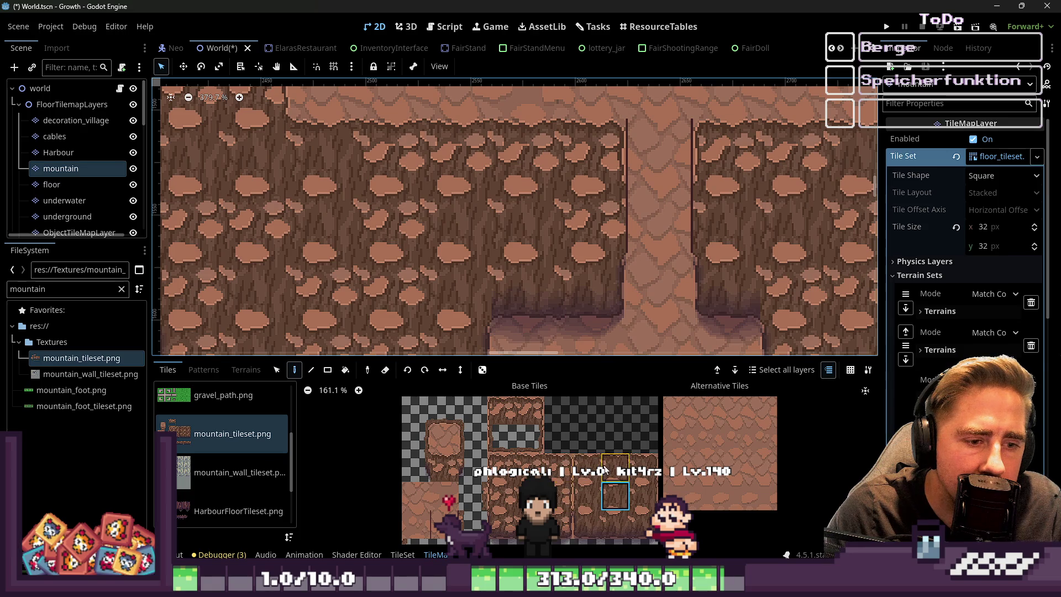
# Paint a replacement cliff tile onto the path, then bring up mountain_tileset.png in Aseprite
pyautogui.click(532, 467)
pyautogui.click(650, 275)
pyautogui.scroll(4, 650, 274)
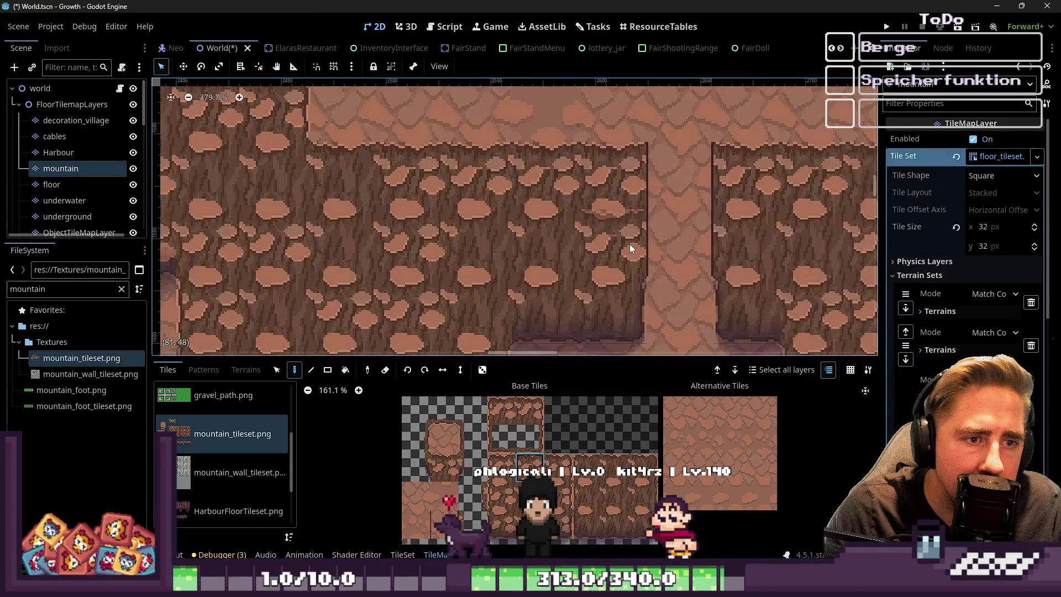
pyautogui.scroll(-12, 732, 256)
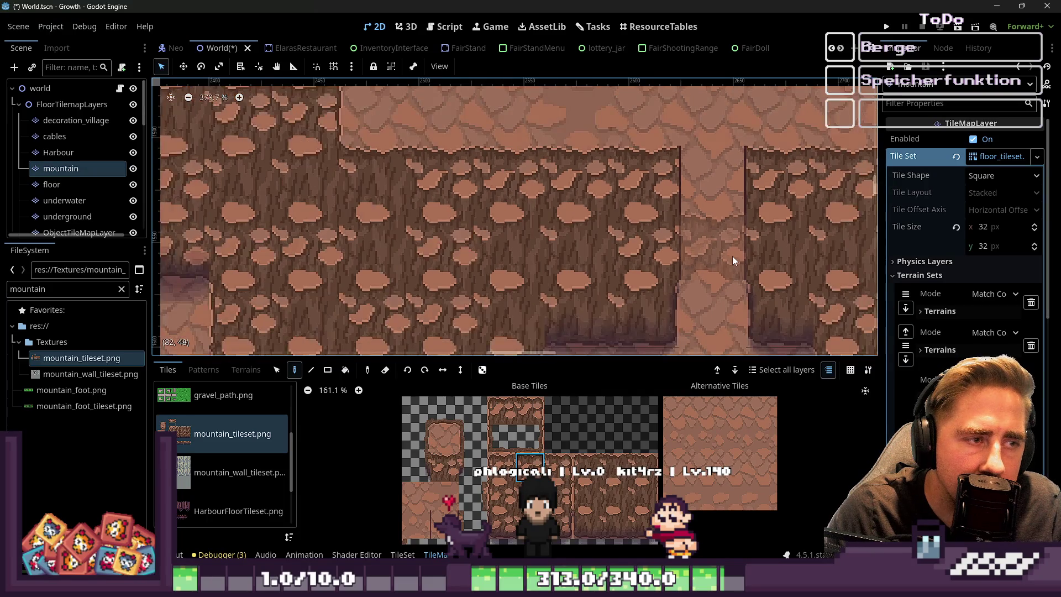
pyautogui.scroll(7, 583, 270)
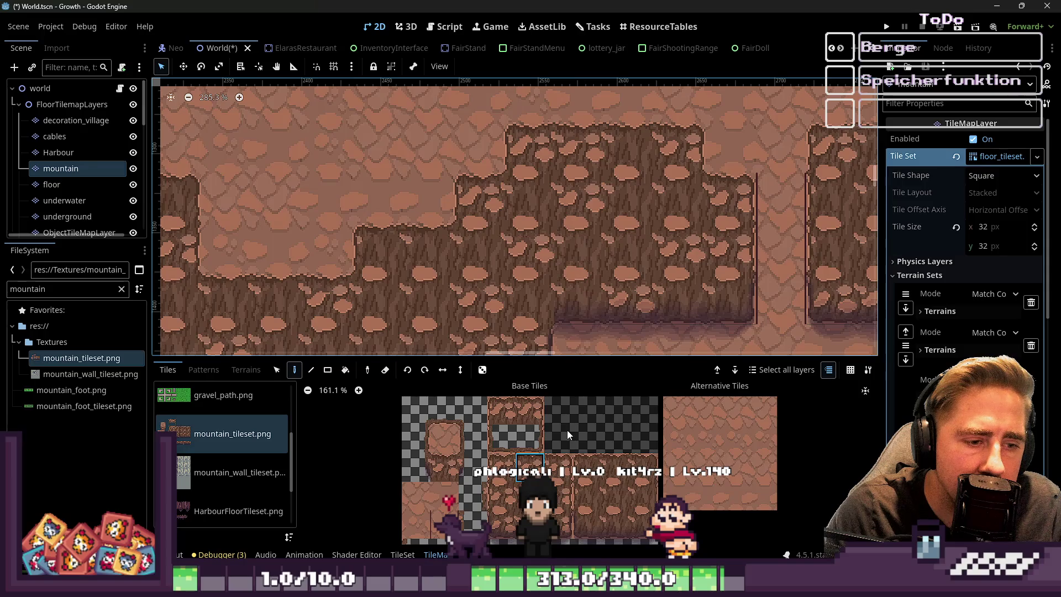
pyautogui.scroll(8, 483, 423)
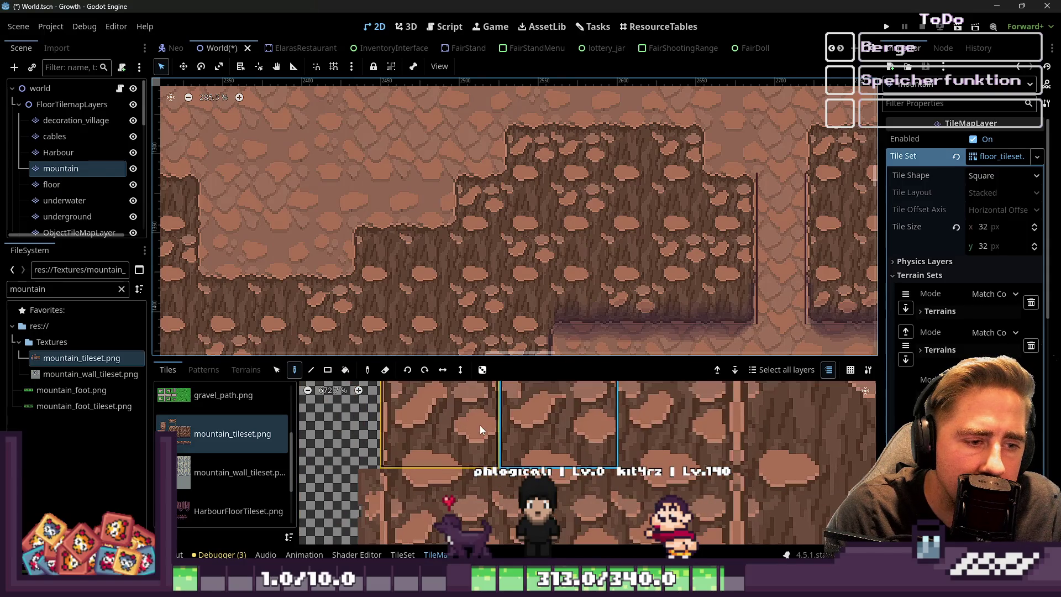
pyautogui.scroll(-1, 483, 419)
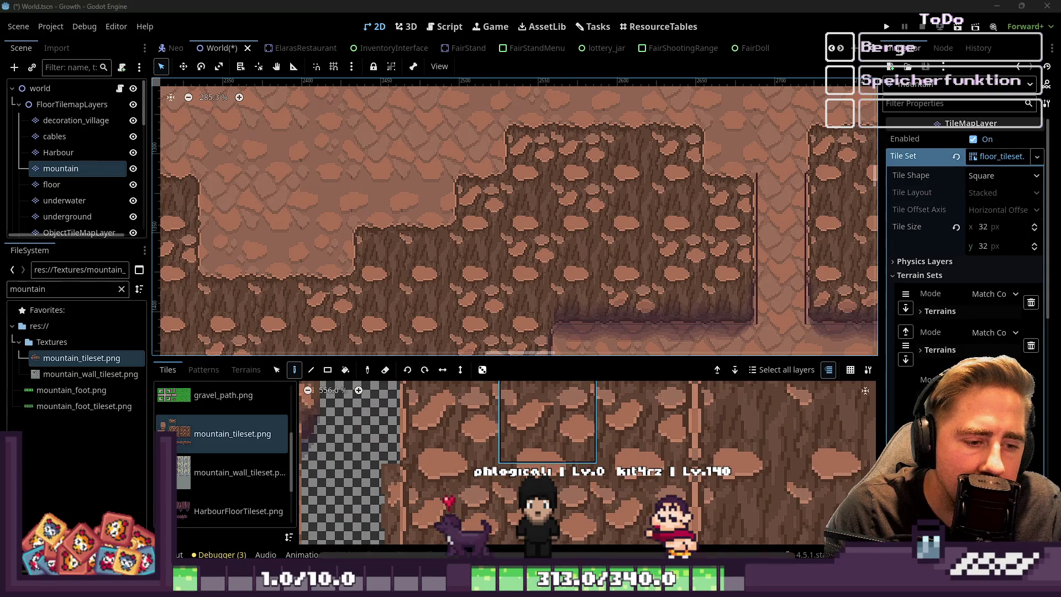
pyautogui.moveTo(512, 543)
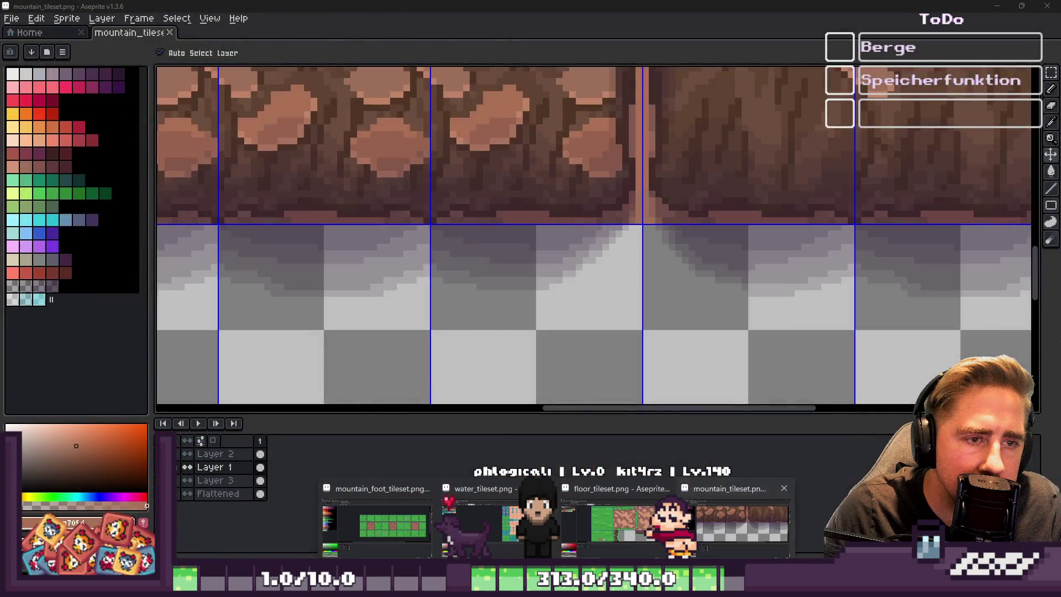
pyautogui.click(558, 525)
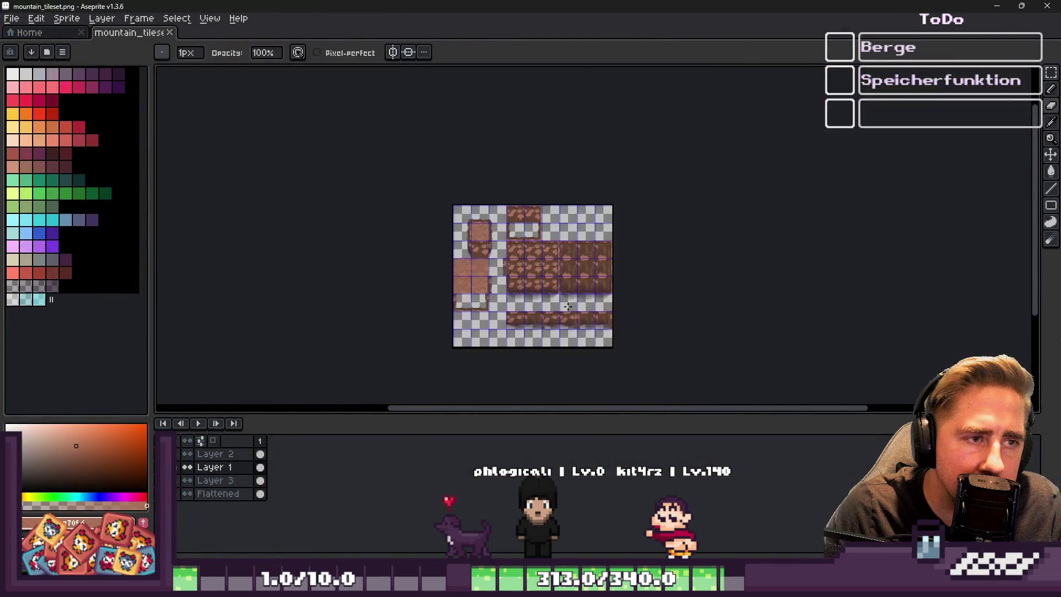
# Marquee-select a 10×6 stone in one wall tile and duplicate it into the adjacent tile
pyautogui.scroll(5, 565, 309)
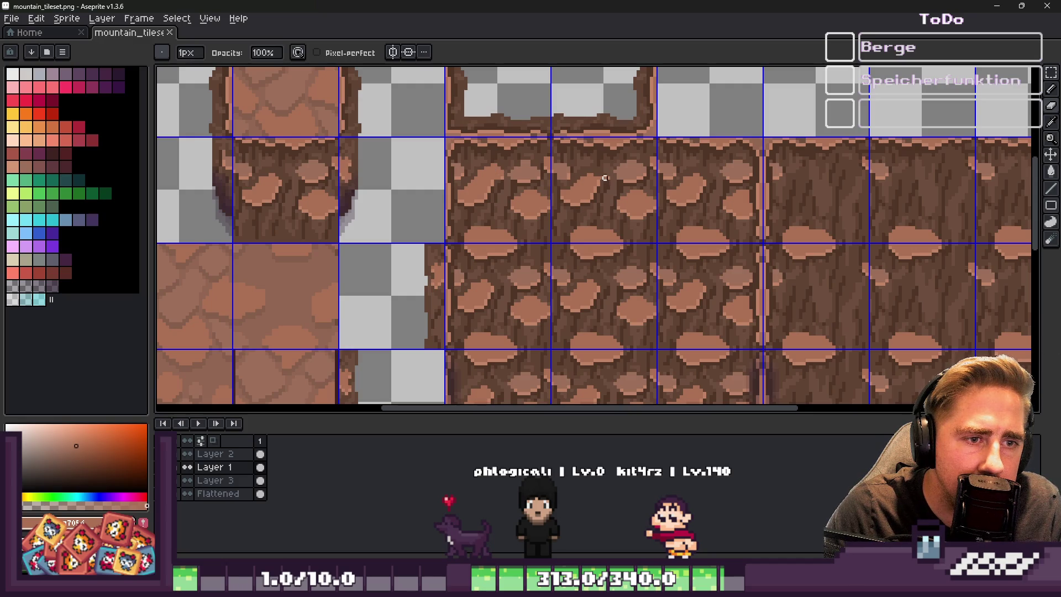
pyautogui.scroll(4, 602, 178)
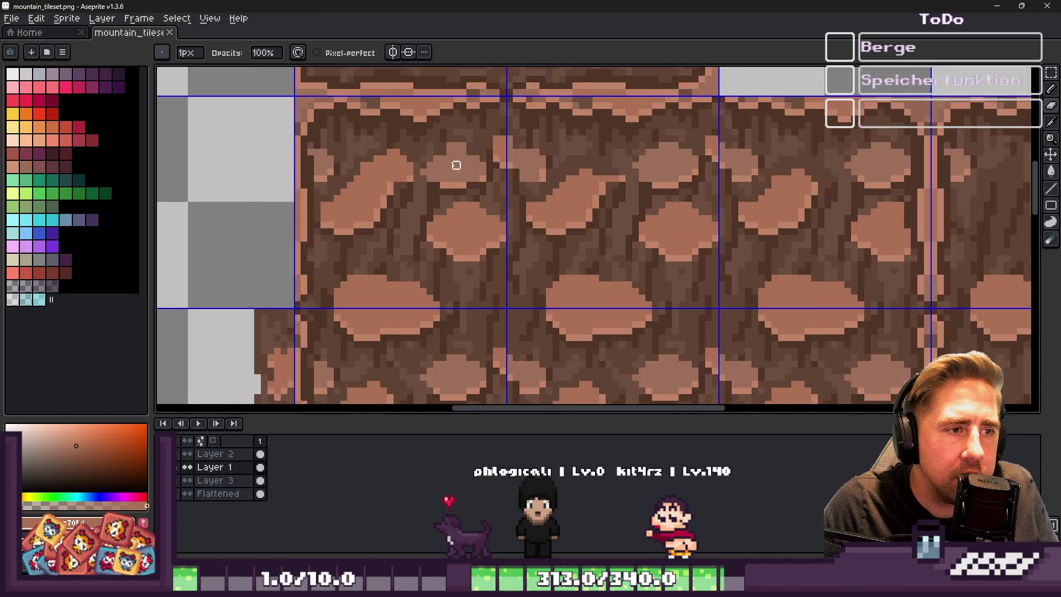
pyautogui.press('m')
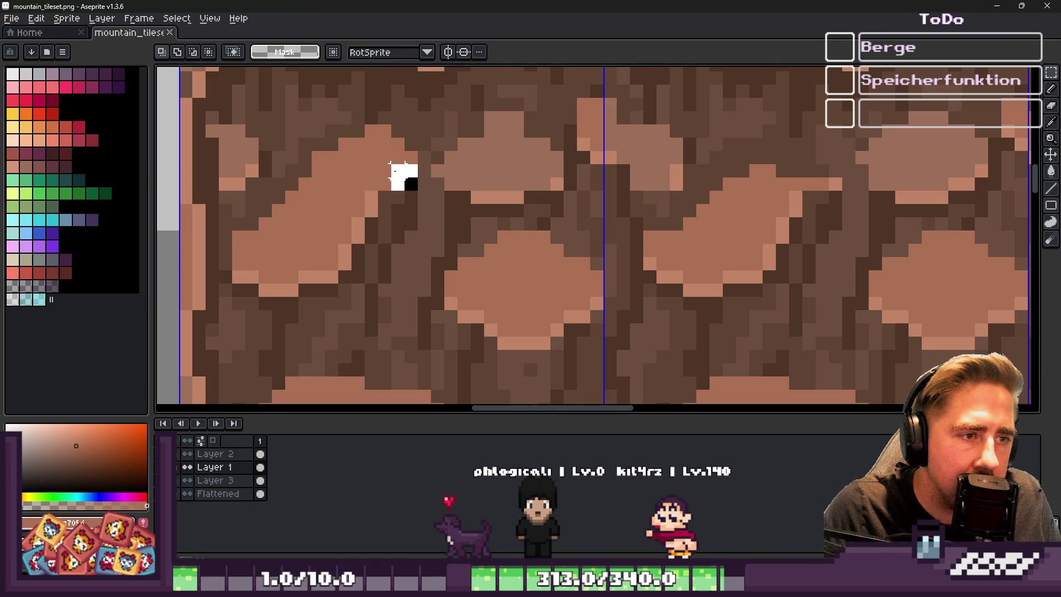
pyautogui.moveTo(336, 122)
pyautogui.mouseDown()
pyautogui.moveTo(419, 192)
pyautogui.moveTo(315, 115)
pyautogui.mouseUp()
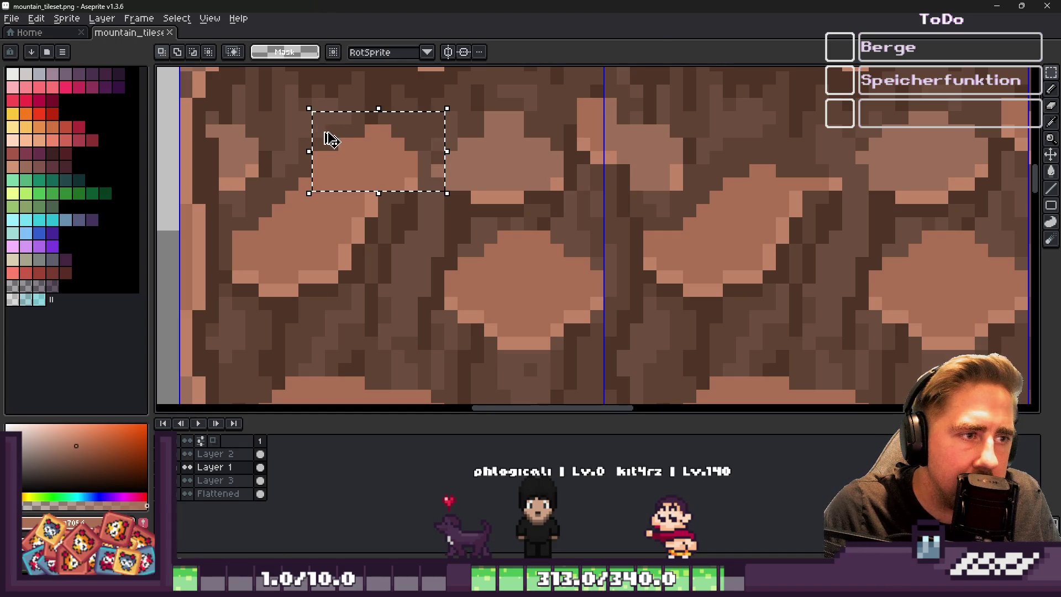
pyautogui.moveTo(380, 166); pyautogui.dragTo(712, 191)
pyautogui.press('Escape')
pyautogui.moveTo(221, 493)
pyautogui.mouseDown()
pyautogui.moveTo(287, 433)
pyautogui.moveTo(287, 443)
pyautogui.mouseUp()
pyautogui.moveTo(379, 176)
pyautogui.mouseDown()
pyautogui.moveTo(550, 162)
pyautogui.moveTo(810, 166)
pyautogui.mouseUp()
pyautogui.scroll(-4, 713, 168)
# Commit the copied stone, then select a stone cluster and test moving it, undoing the moves
pyautogui.click(697, 162)
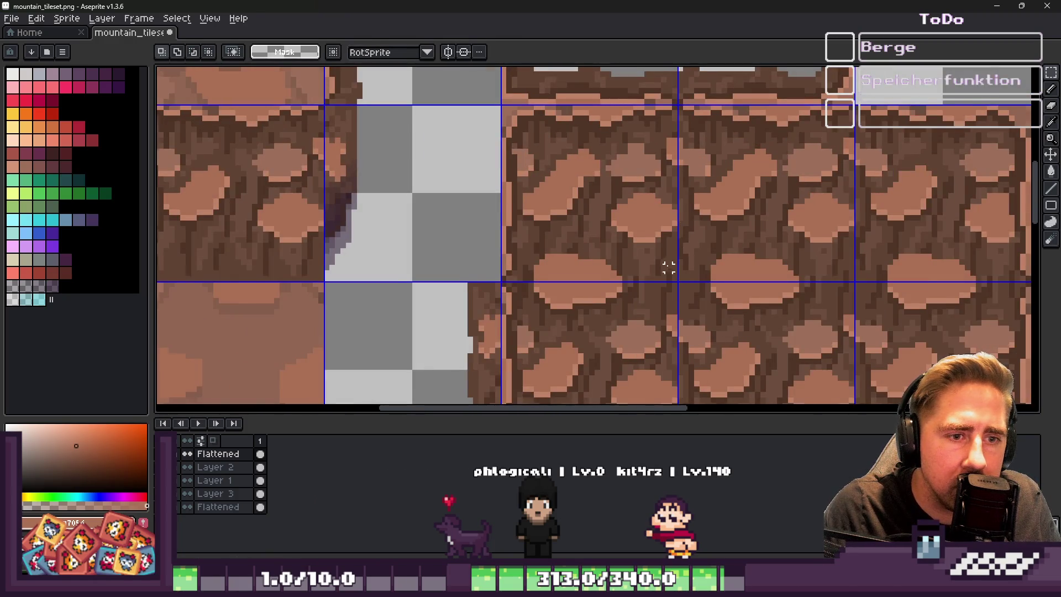
pyautogui.scroll(1, 669, 262)
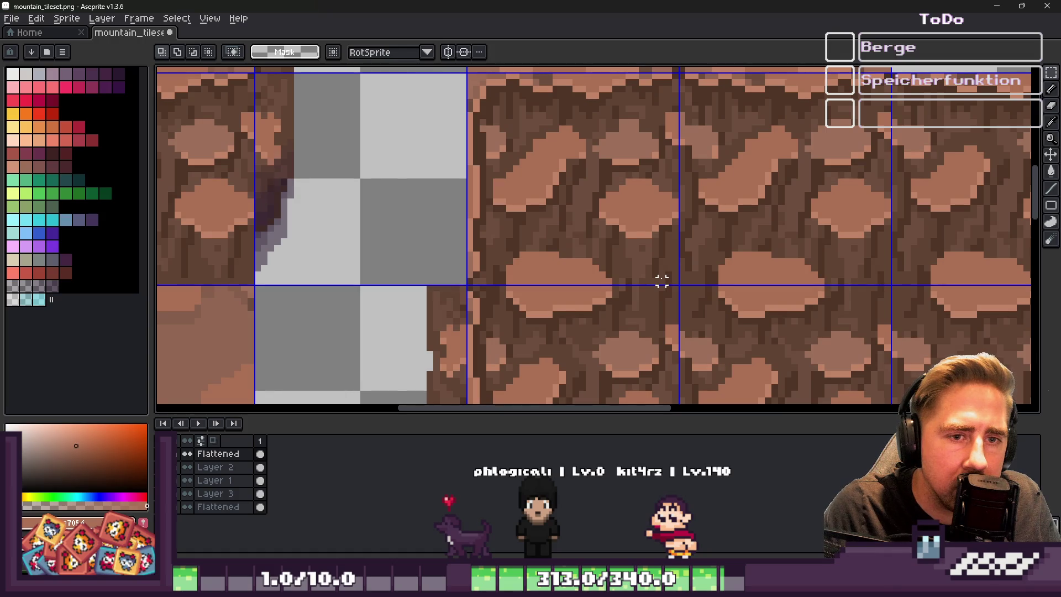
pyautogui.moveTo(675, 235); pyautogui.dragTo(509, 114)
pyautogui.scroll(-2, 621, 149)
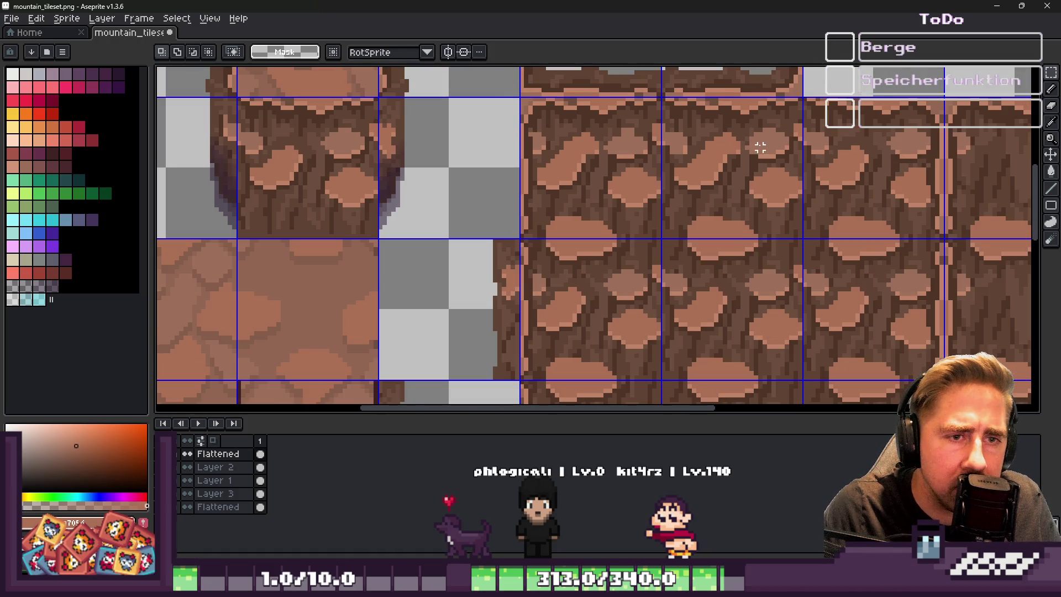
pyautogui.scroll(2, 761, 148)
pyautogui.moveTo(327, 116); pyautogui.dragTo(587, 261)
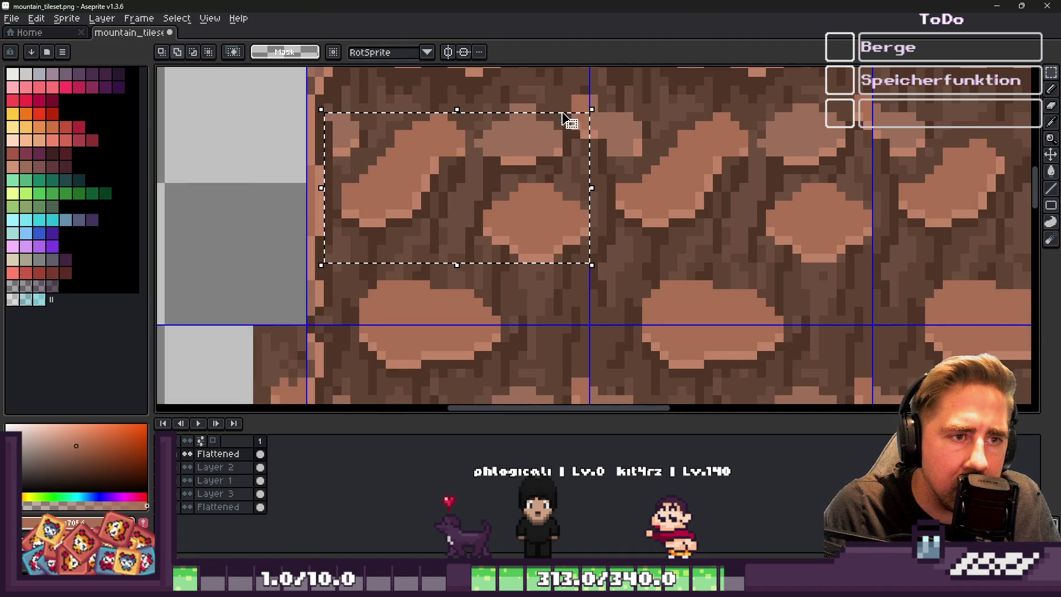
pyautogui.keyDown('shift'); pyautogui.moveTo(575, 96); pyautogui.dragTo(586, 122); pyautogui.keyUp('shift')
pyautogui.moveTo(434, 183); pyautogui.dragTo(585, 214)
pyautogui.hotkey('ctrl', 'z')
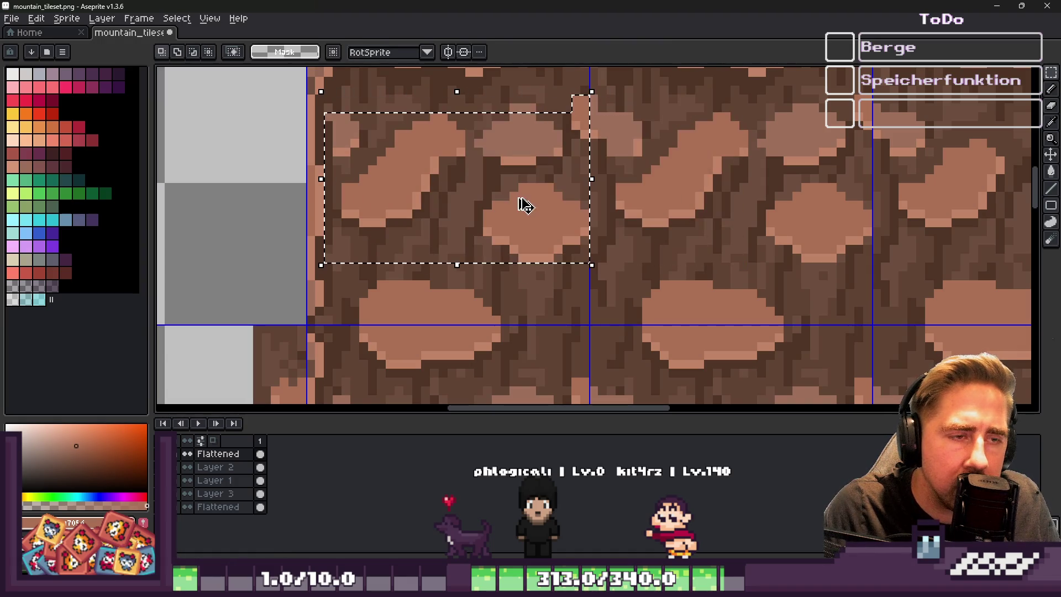
pyautogui.moveTo(504, 195); pyautogui.dragTo(503, 198)
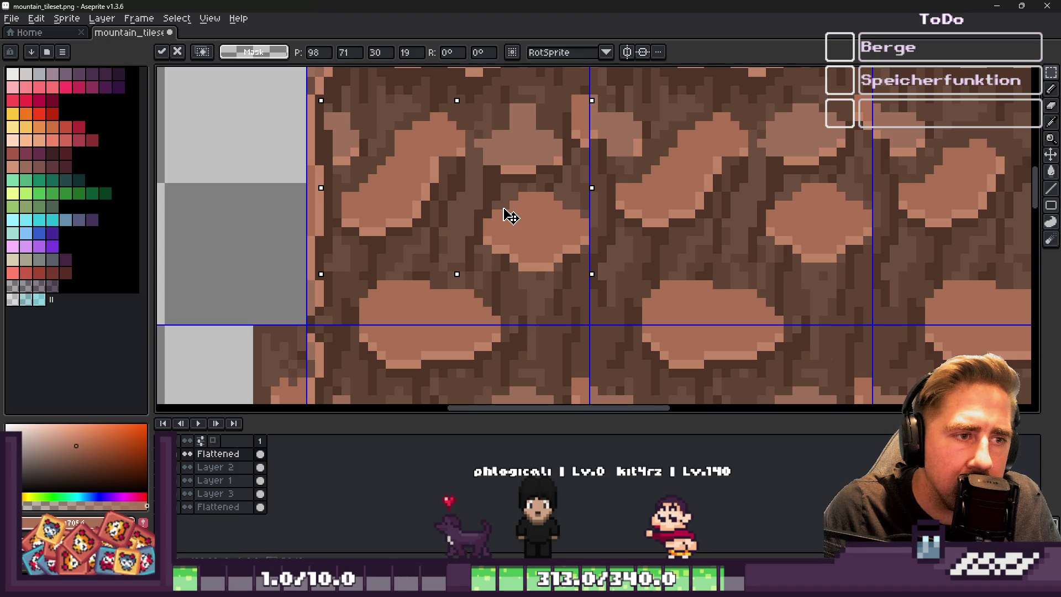
pyautogui.press('m')
pyautogui.moveTo(412, 151); pyautogui.dragTo(504, 241)
pyautogui.hotkey('ctrl', 'z')
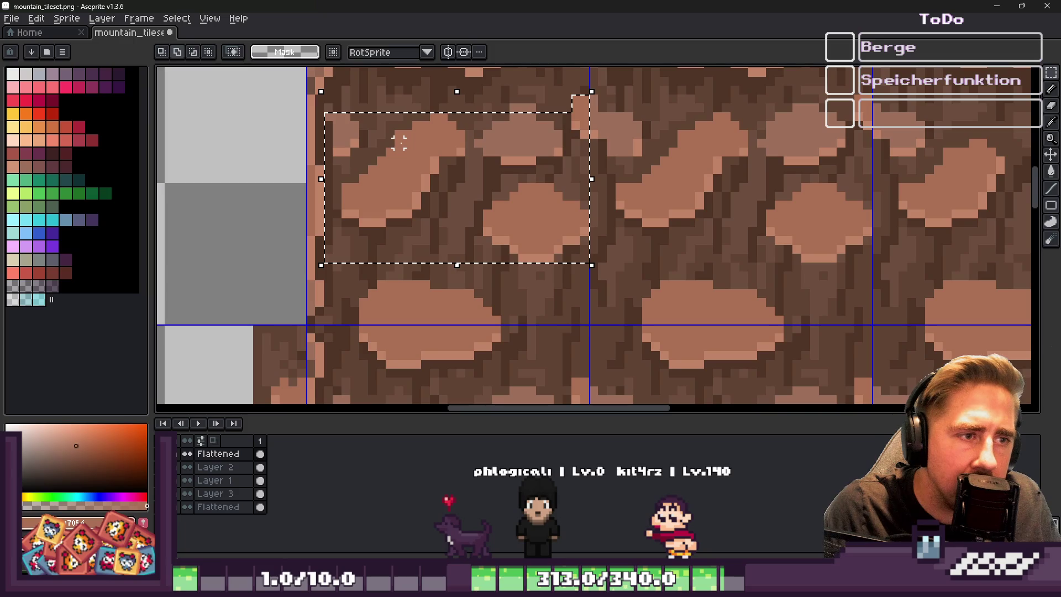
pyautogui.hotkey('ctrl', 'z')
pyautogui.hotkey('ctrl', 'z')
pyautogui.hotkey('ctrl', 'z')
pyautogui.hotkey('ctrl', 'z')
pyautogui.hotkey('ctrl', 'z')
pyautogui.hotkey('ctrl', 'z')
pyautogui.hotkey('ctrl', 'z')
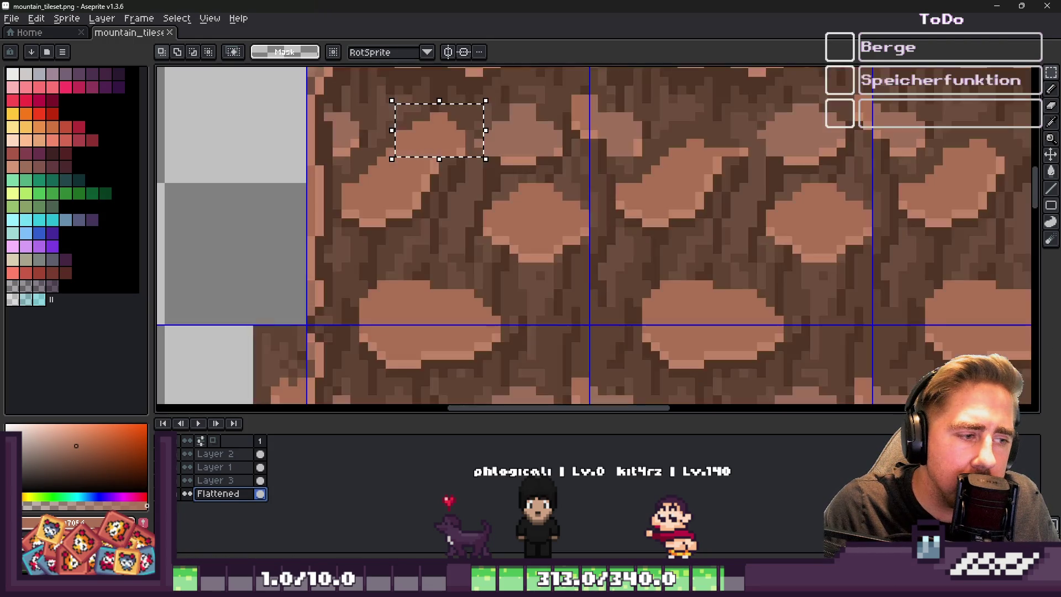
# Try selecting stone rows and groups in the upper and left wall tiles, clearing each selection
pyautogui.scroll(-2, 409, 188)
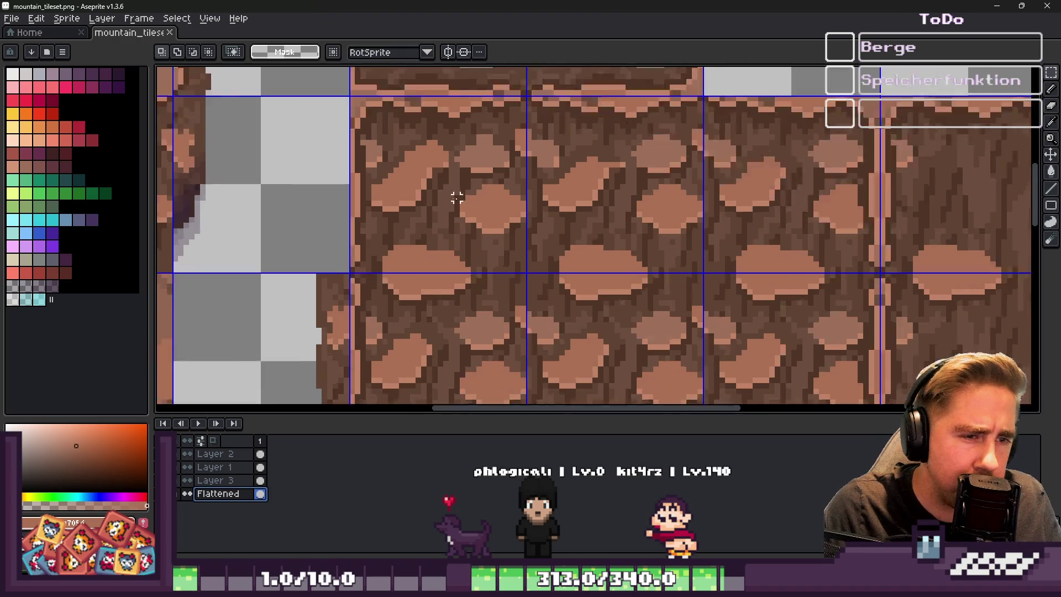
pyautogui.scroll(2, 458, 197)
pyautogui.moveTo(367, 214)
pyautogui.mouseDown()
pyautogui.moveTo(566, 240)
pyautogui.moveTo(868, 249)
pyautogui.mouseUp()
pyautogui.click(509, 108)
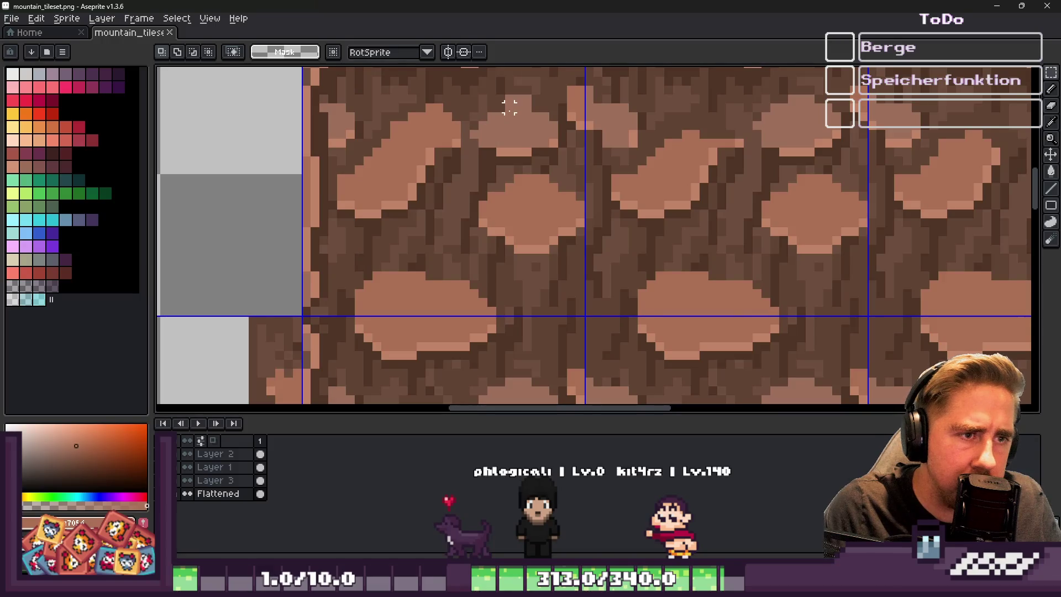
pyautogui.moveTo(511, 99); pyautogui.dragTo(840, 136)
pyautogui.click(571, 160)
pyautogui.moveTo(579, 161)
pyautogui.mouseDown()
pyautogui.moveTo(402, 107)
pyautogui.moveTo(326, 109)
pyautogui.mouseUp()
pyautogui.click(673, 173)
pyautogui.scroll(-2, 785, 160)
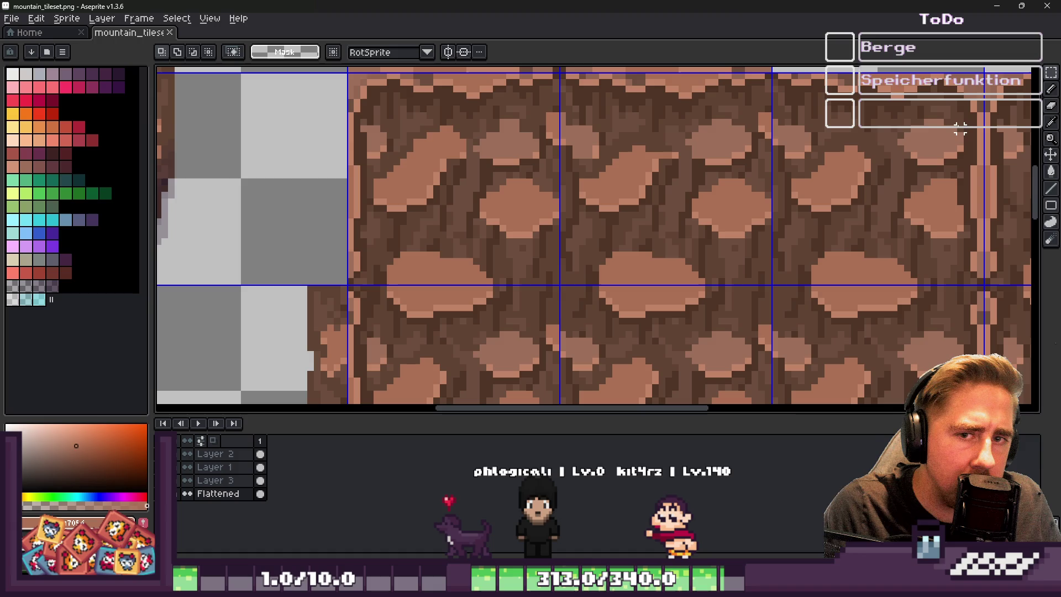
# Move a 24×14 stone cluster from the right tile into the leftmost wall tile at 101,71
pyautogui.moveTo(949, 118)
pyautogui.mouseDown()
pyautogui.moveTo(841, 194)
pyautogui.moveTo(790, 214)
pyautogui.mouseUp()
pyautogui.moveTo(854, 206)
pyautogui.mouseDown()
pyautogui.moveTo(881, 180)
pyautogui.moveTo(604, 189)
pyautogui.moveTo(670, 201)
pyautogui.mouseUp()
pyautogui.hotkey('shift', 'Right')
pyautogui.moveTo(868, 199)
pyautogui.mouseDown()
pyautogui.moveTo(431, 208)
pyautogui.moveTo(457, 213)
pyautogui.mouseUp()
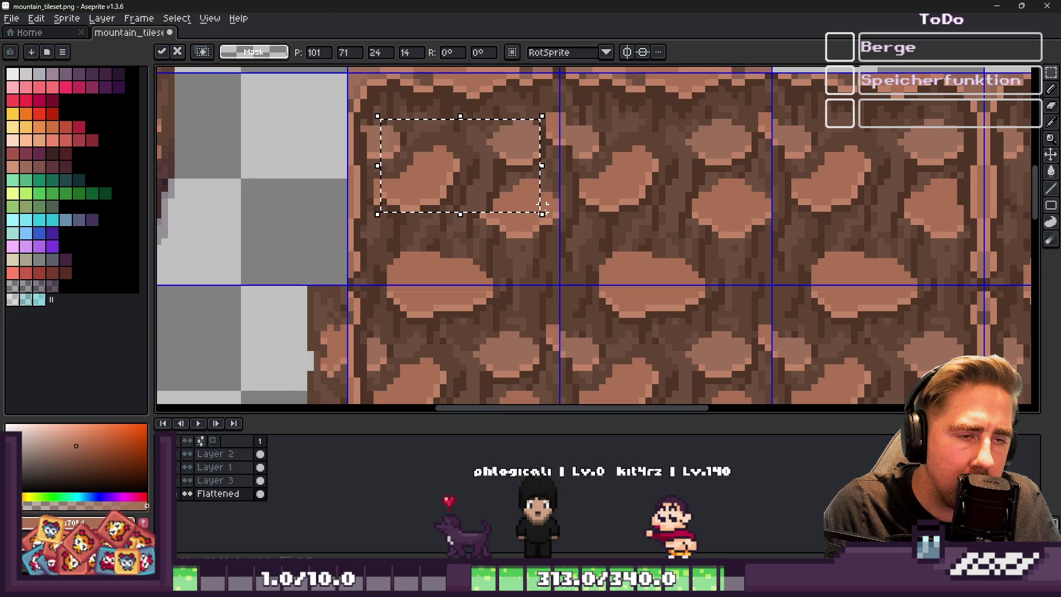
# Commit the moved stone cluster, then paste a copy and drop it in place
pyautogui.hotkey('ctrl', 'd')
pyautogui.scroll(-1, 610, 147)
pyautogui.scroll(-2, 610, 147)
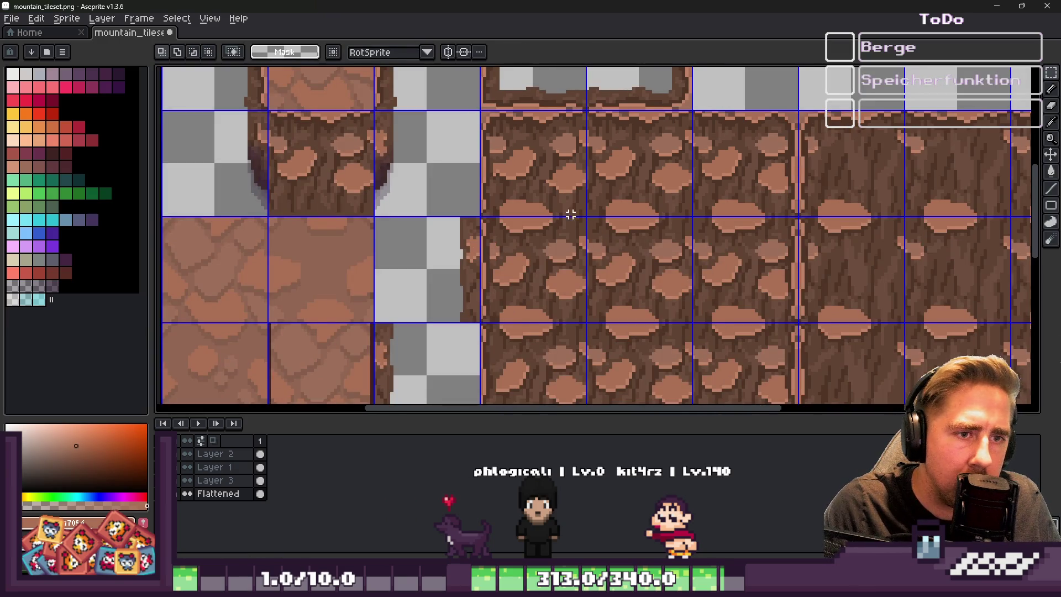
pyautogui.scroll(1, 553, 232)
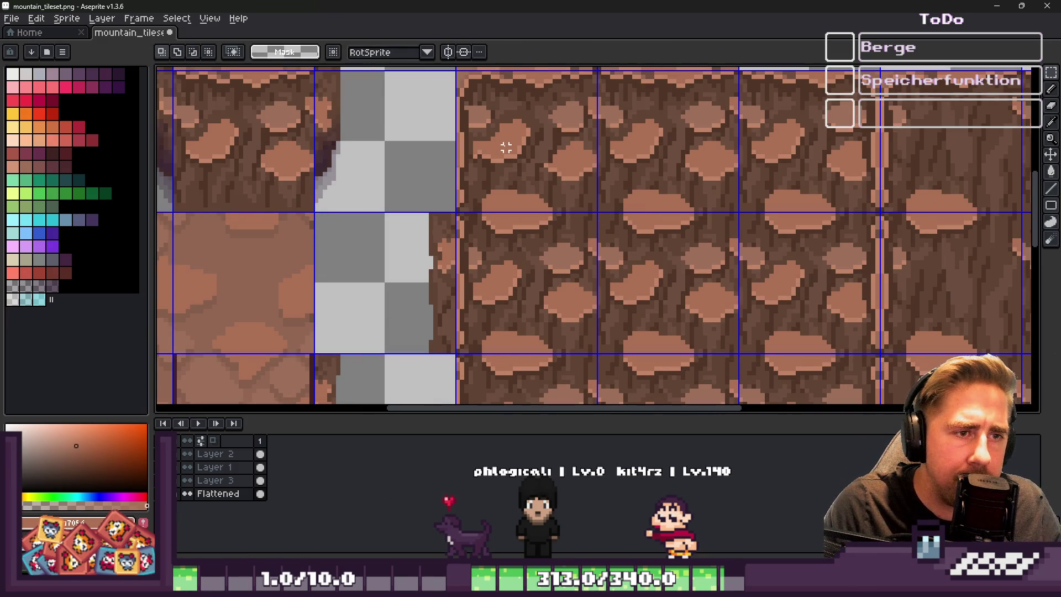
pyautogui.hotkey('ctrl', 'v')
pyautogui.scroll(1, 757, 115)
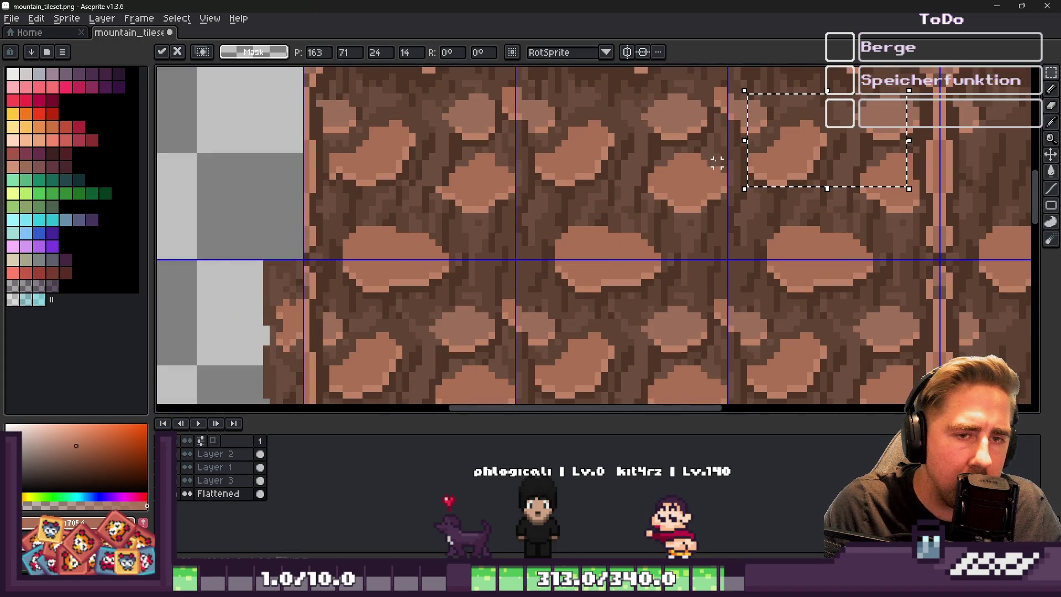
pyautogui.press('Return')
# Paste another stone patch and move it up onto the cliff tile above
pyautogui.scroll(-1, 789, 119)
pyautogui.hotkey('ctrl', 'v')
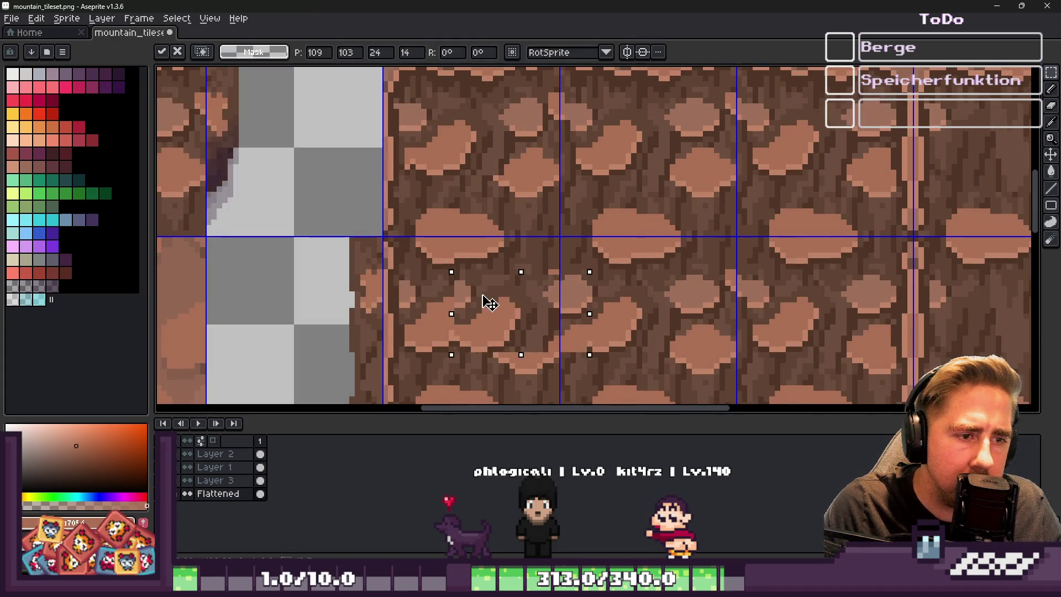
pyautogui.scroll(2, 491, 296)
pyautogui.moveTo(464, 329); pyautogui.dragTo(479, 304)
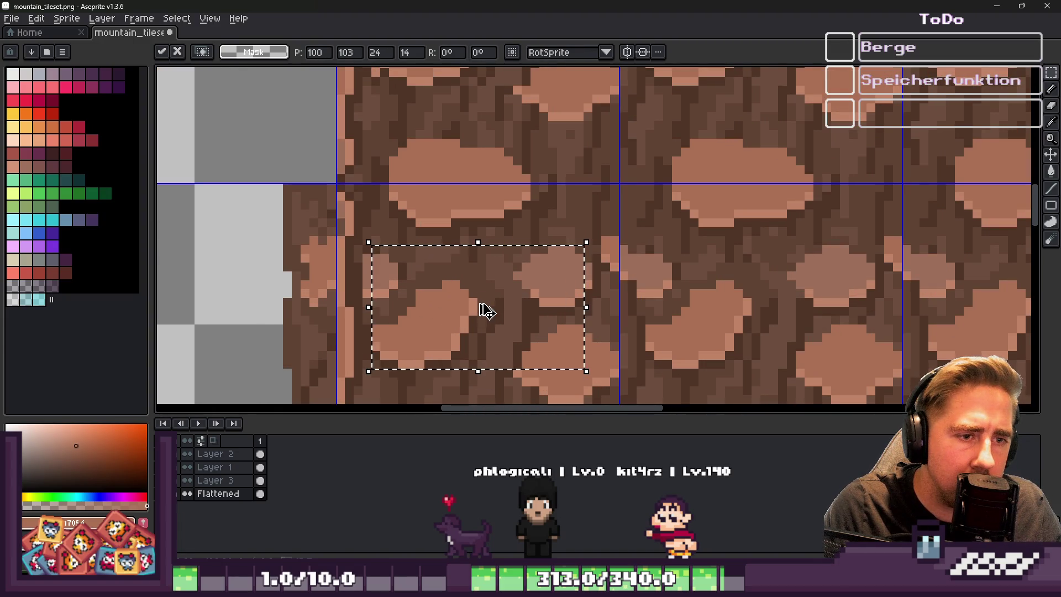
pyautogui.press('Return')
# Paste a third stone patch, place it on the middle-left cliff tile, and deselect
pyautogui.scroll(-2, 480, 303)
pyautogui.scroll(2, 480, 302)
pyautogui.hotkey('ctrl', 'v')
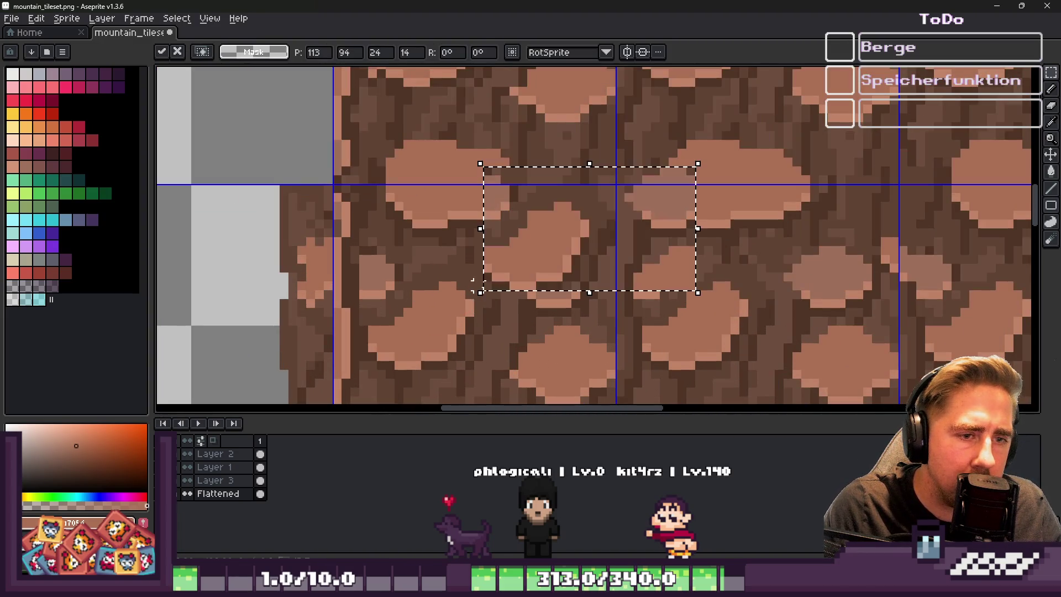
pyautogui.moveTo(635, 239)
pyautogui.mouseDown()
pyautogui.moveTo(794, 293)
pyautogui.moveTo(780, 311)
pyautogui.moveTo(789, 310)
pyautogui.moveTo(765, 310)
pyautogui.moveTo(783, 314)
pyautogui.moveTo(654, 256)
pyautogui.mouseUp()
pyautogui.scroll(-2, 635, 251)
pyautogui.scroll(1, 635, 251)
pyautogui.moveTo(763, 267)
pyautogui.mouseDown()
pyautogui.moveTo(726, 257)
pyautogui.moveTo(729, 265)
pyautogui.mouseUp()
pyautogui.scroll(1, 726, 258)
pyautogui.scroll(-3, 722, 229)
pyautogui.scroll(2, 504, 190)
pyautogui.moveTo(861, 253)
pyautogui.mouseDown()
pyautogui.moveTo(538, 289)
pyautogui.moveTo(460, 277)
pyautogui.moveTo(476, 296)
pyautogui.moveTo(466, 277)
pyautogui.moveTo(450, 284)
pyautogui.moveTo(463, 286)
pyautogui.mouseUp()
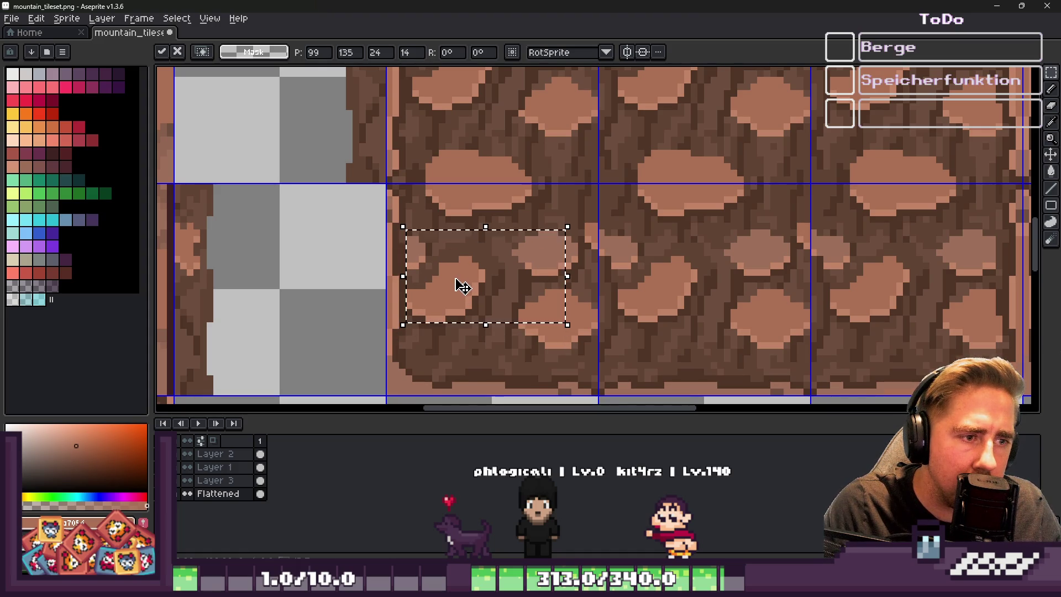
pyautogui.scroll(-1, 459, 284)
pyautogui.hotkey('ctrl', 'd')
# Move a 24×14 cobble stone block to 163,135 on a lower cliff-wall tile and commit it
pyautogui.scroll(-1, 478, 307)
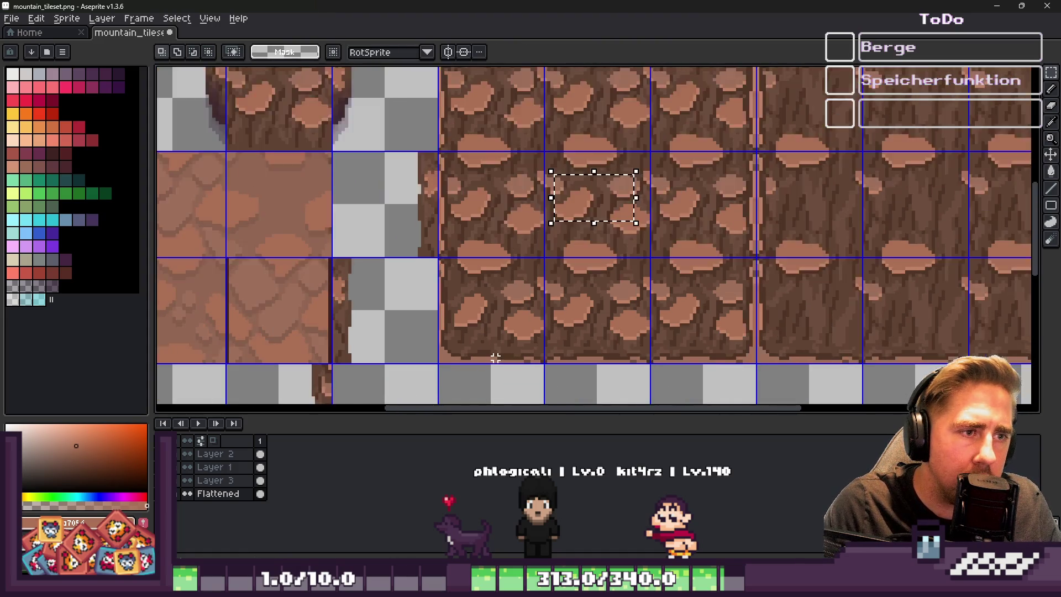
pyautogui.scroll(-1, 479, 306)
pyautogui.moveTo(607, 160); pyautogui.dragTo(663, 194)
pyautogui.scroll(2, 474, 239)
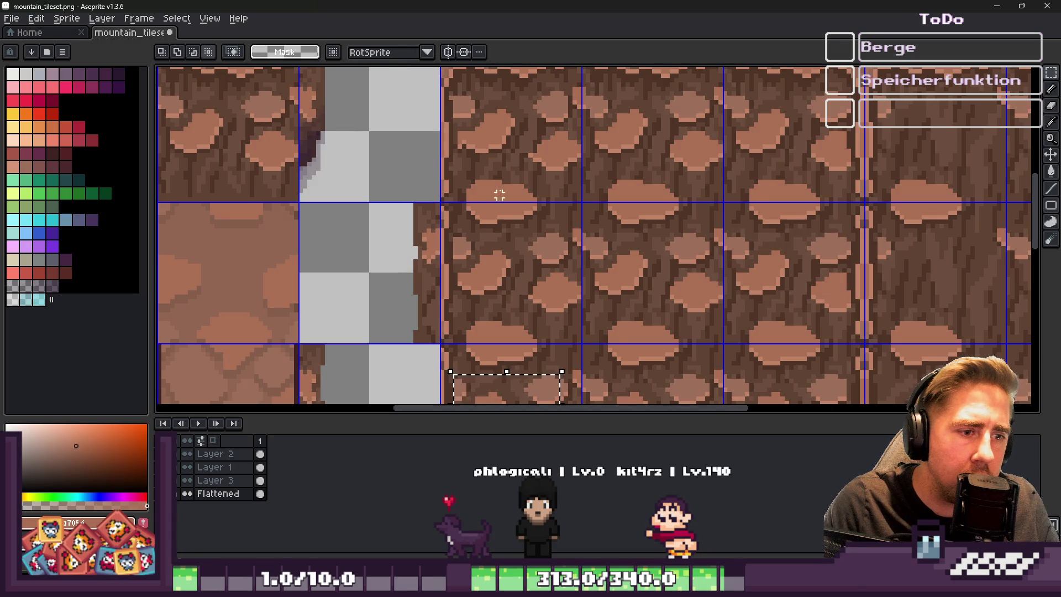
pyautogui.scroll(-1, 610, 306)
pyautogui.scroll(4, 609, 306)
pyautogui.moveTo(352, 271)
pyautogui.mouseDown()
pyautogui.moveTo(708, 251)
pyautogui.moveTo(362, 262)
pyautogui.moveTo(395, 260)
pyautogui.moveTo(381, 280)
pyautogui.moveTo(392, 279)
pyautogui.moveTo(386, 268)
pyautogui.moveTo(407, 272)
pyautogui.moveTo(393, 254)
pyautogui.moveTo(586, 270)
pyautogui.moveTo(575, 282)
pyautogui.moveTo(558, 273)
pyautogui.moveTo(575, 277)
pyautogui.moveTo(505, 284)
pyautogui.moveTo(588, 272)
pyautogui.mouseUp()
pyautogui.scroll(2, 698, 236)
pyautogui.scroll(-2, 393, 254)
pyautogui.scroll(2, 586, 270)
pyautogui.scroll(-4, 588, 272)
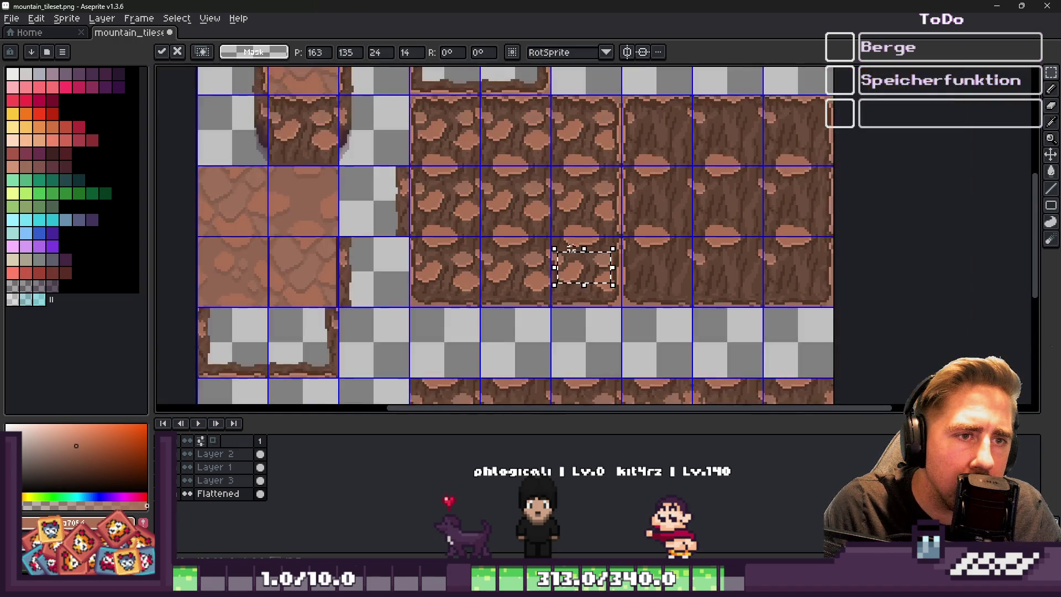
pyautogui.scroll(2, 543, 148)
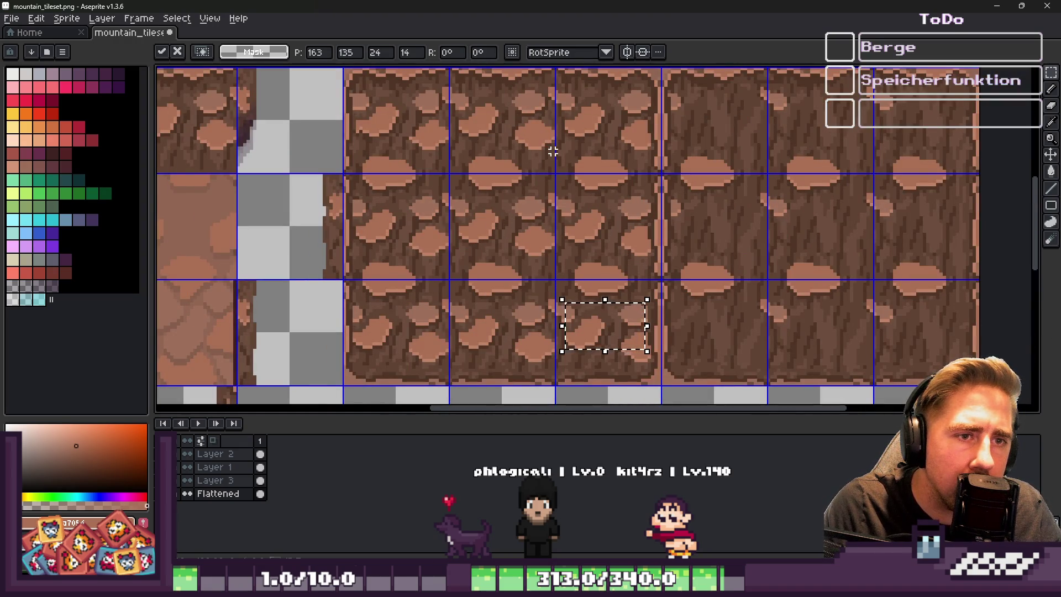
pyautogui.scroll(1, 553, 151)
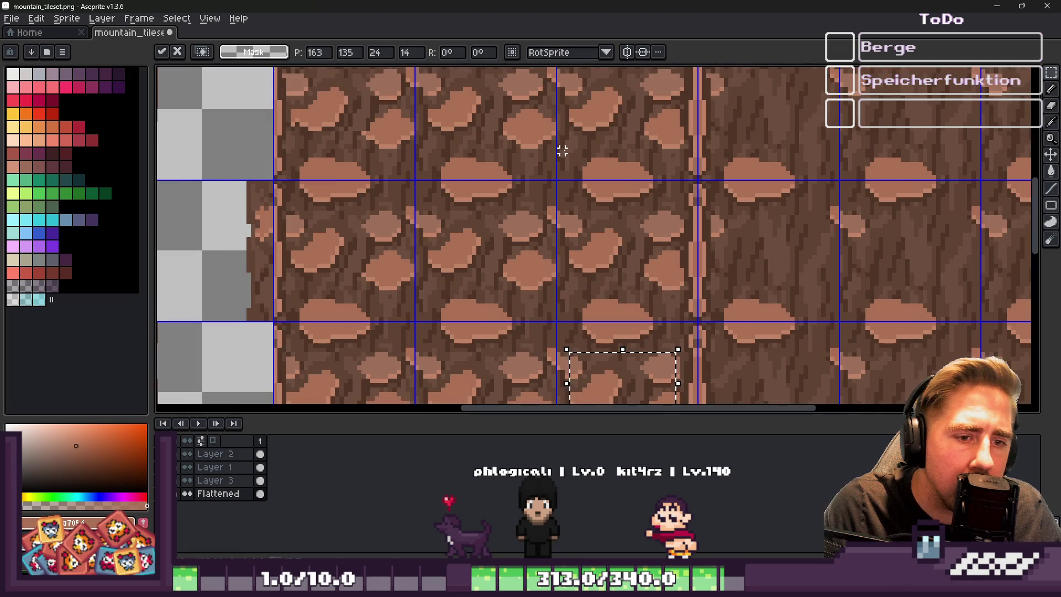
pyautogui.scroll(-1, 620, 143)
pyautogui.scroll(2, 574, 317)
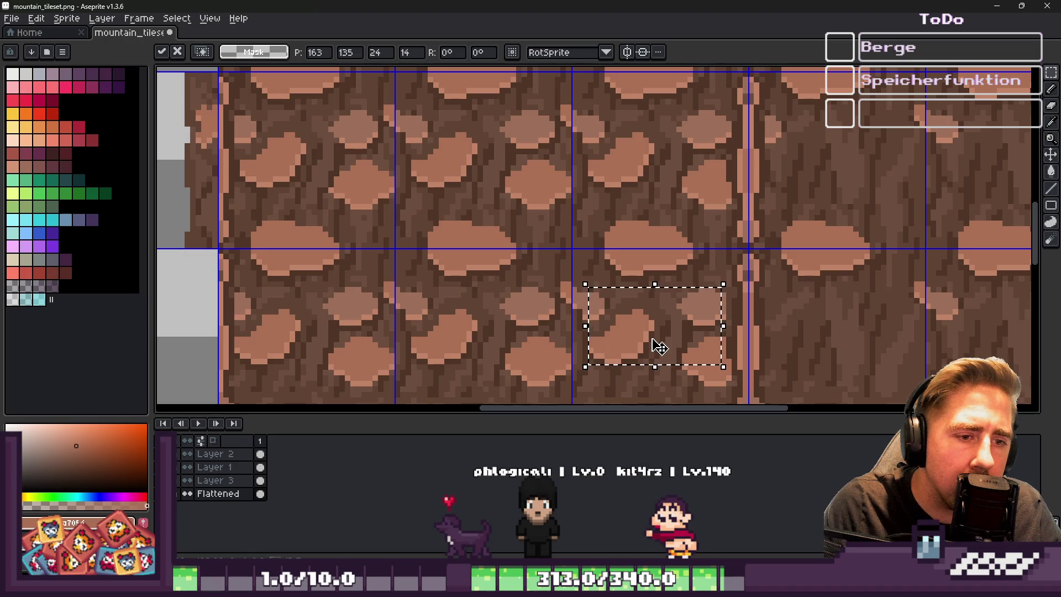
pyautogui.scroll(2, 360, 279)
pyautogui.scroll(-1, 545, 303)
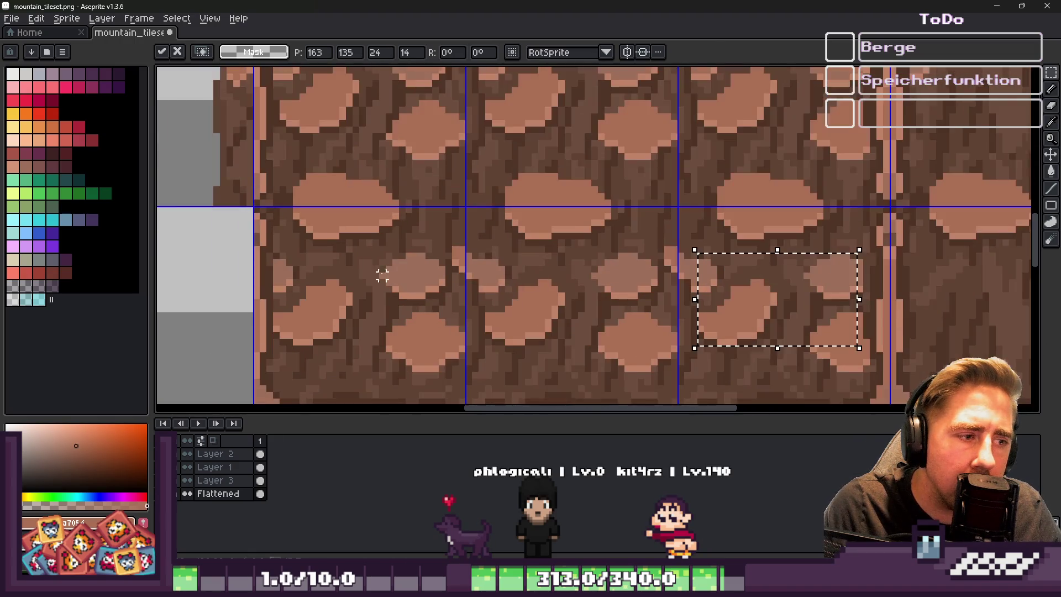
pyautogui.hotkey('ctrl', 'd')
pyautogui.scroll(-1, 608, 293)
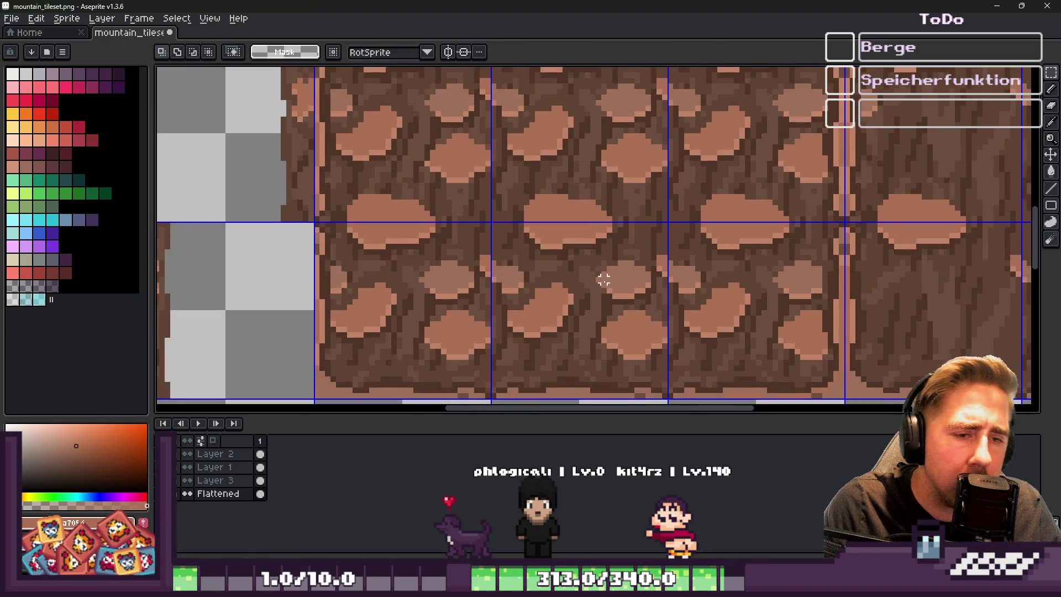
pyautogui.scroll(4, 514, 321)
pyautogui.scroll(-4, 503, 304)
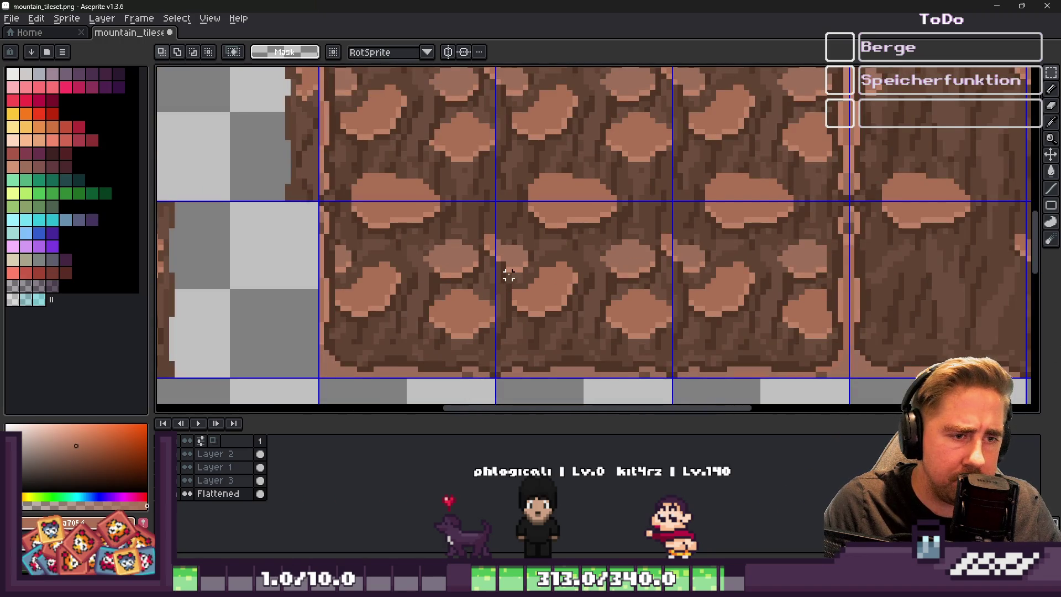
pyautogui.scroll(-1, 508, 275)
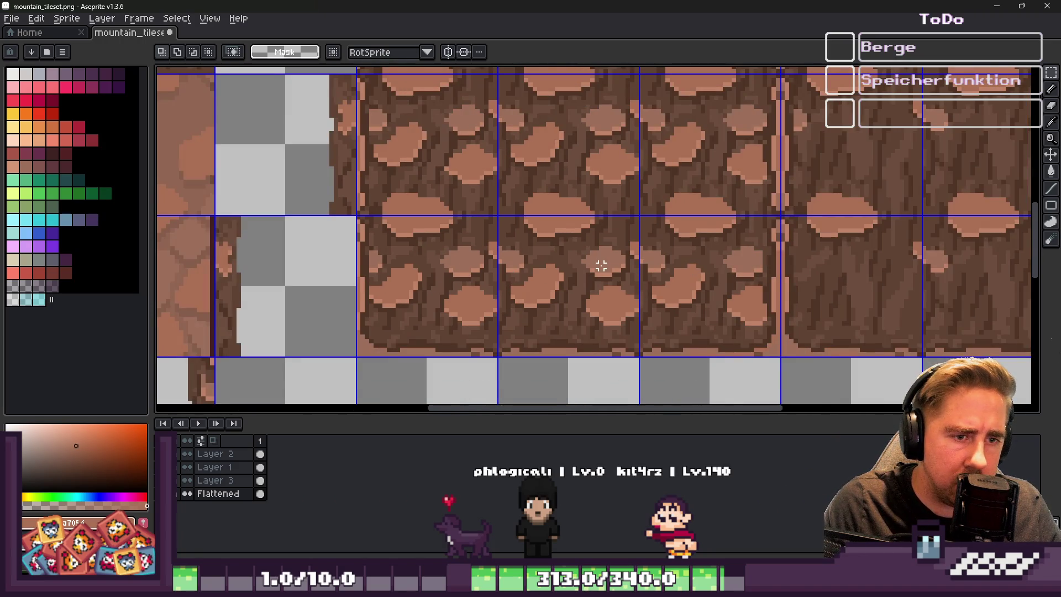
pyautogui.scroll(1, 601, 266)
pyautogui.scroll(-1, 690, 283)
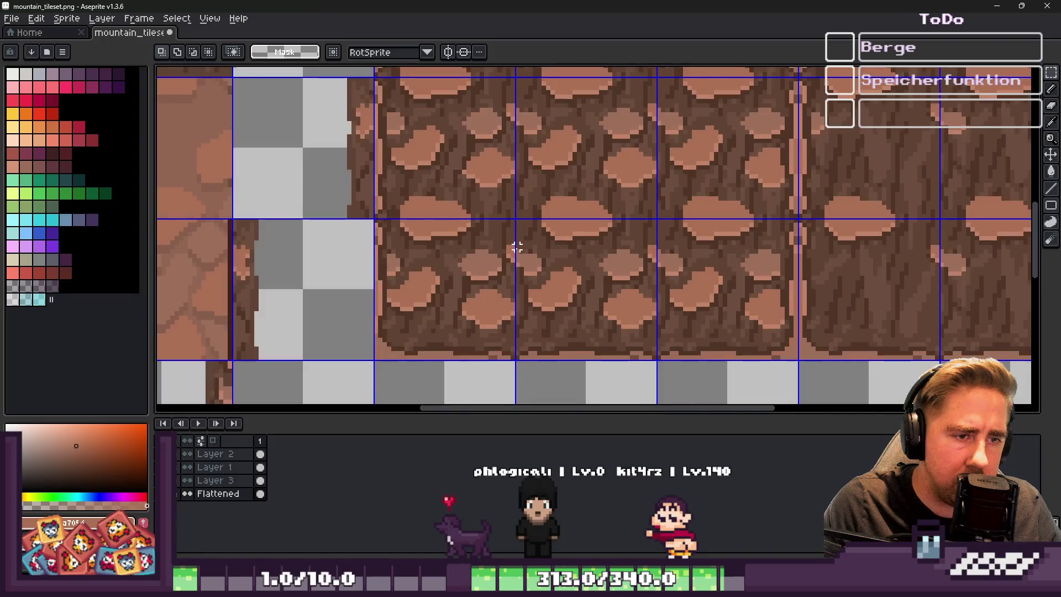
pyautogui.scroll(4, 524, 285)
# Pencil pinkish-brown stone pixels onto the tile seam, then shrink the brush to 1 px
pyautogui.keyDown('alt'); pyautogui.click(522, 164); pyautogui.keyUp('alt')
pyautogui.press('b')
pyautogui.click(496, 156)
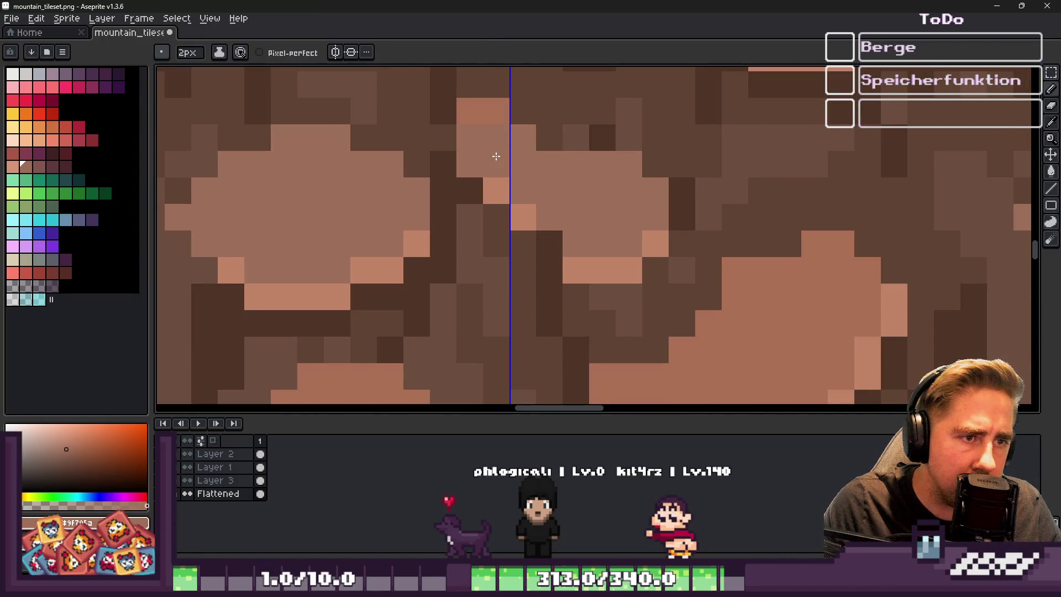
pyautogui.press('-')
pyautogui.scroll(-3, 406, 202)
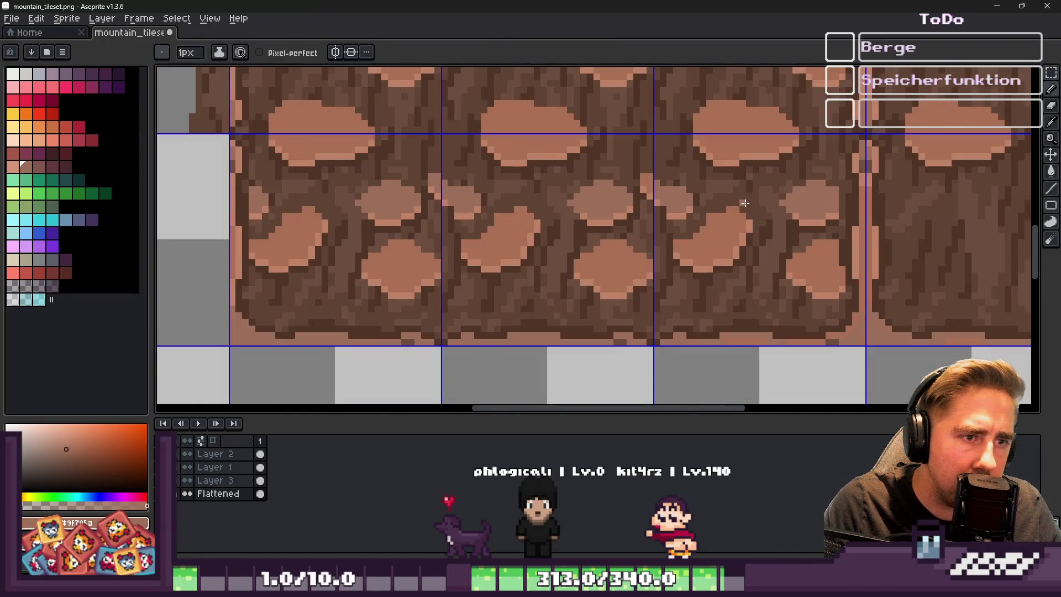
pyautogui.scroll(3, 745, 204)
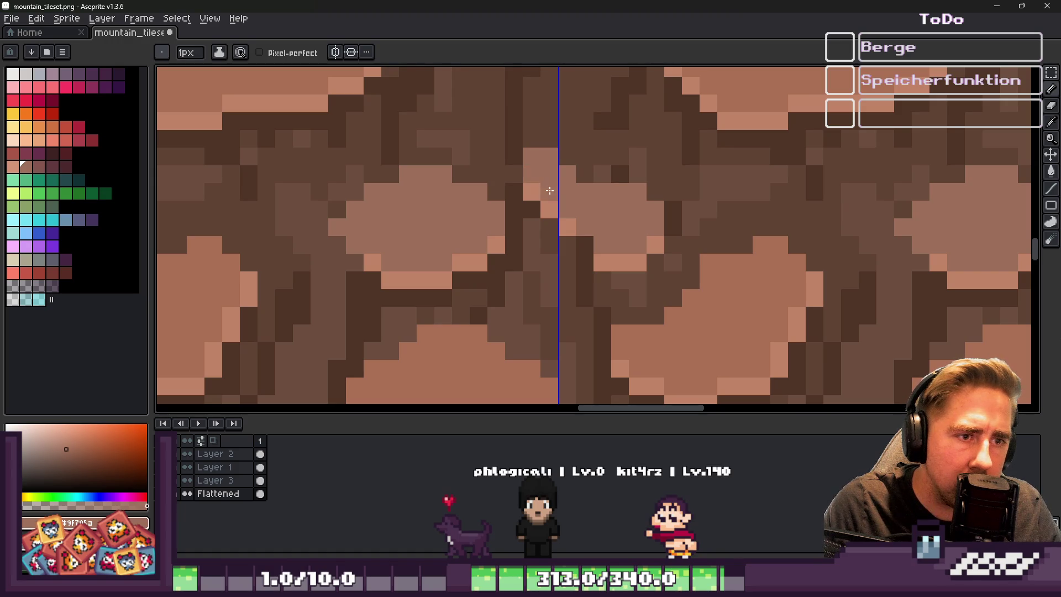
pyautogui.scroll(-3, 640, 312)
pyautogui.scroll(-2, 620, 263)
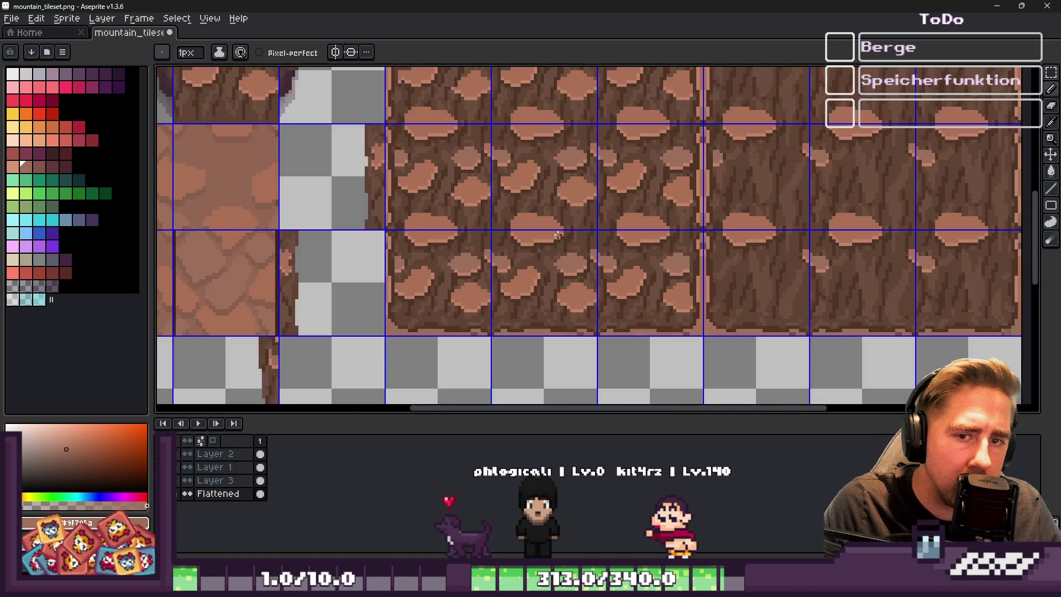
pyautogui.scroll(6, 786, 237)
pyautogui.scroll(1, 796, 259)
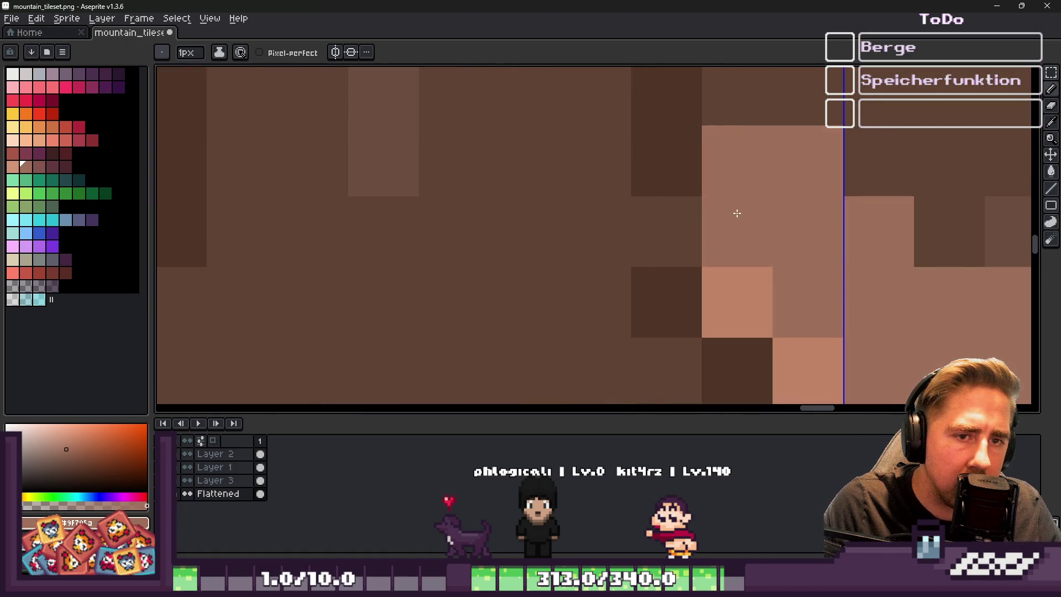
pyautogui.scroll(-4, 398, 246)
pyautogui.scroll(-1, 398, 247)
pyautogui.scroll(5, 639, 237)
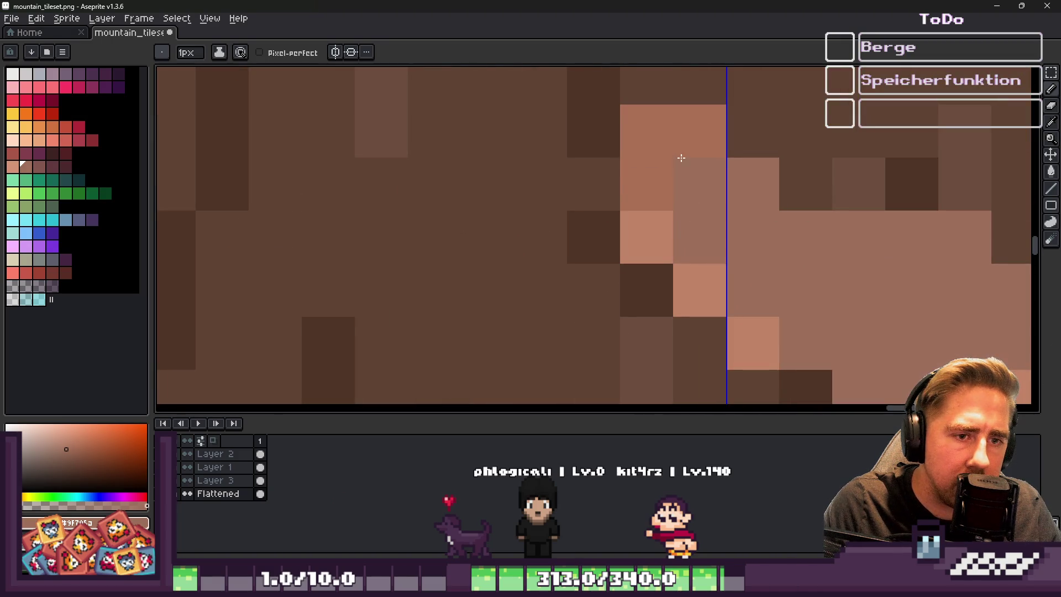
pyautogui.scroll(-5, 669, 146)
pyautogui.scroll(5, 580, 173)
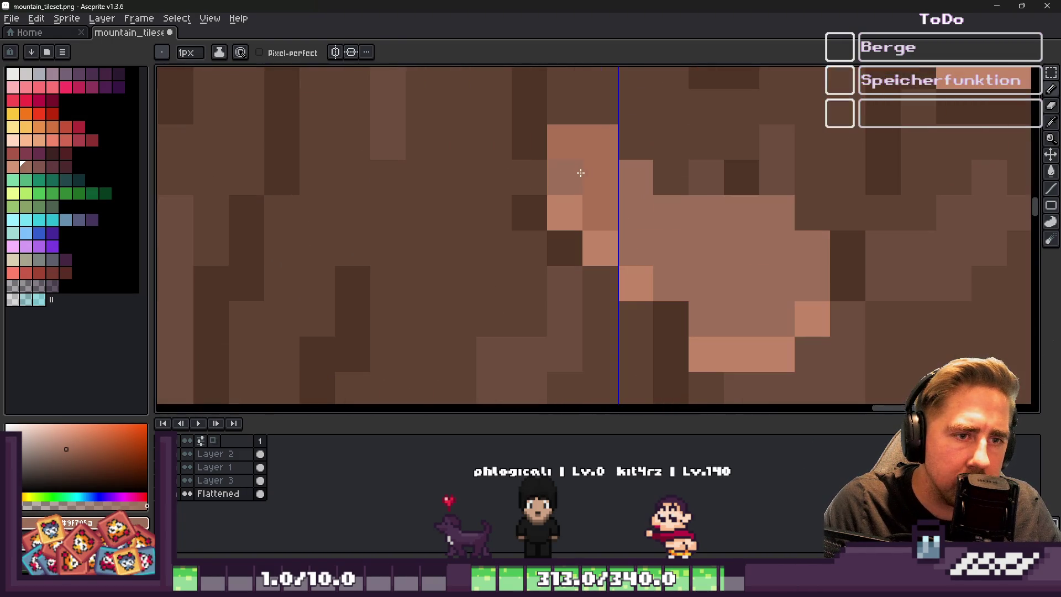
pyautogui.scroll(-5, 577, 160)
# Zoom in on the cobblestone tile seams and sample a rock colour from the tile
pyautogui.scroll(6, 736, 238)
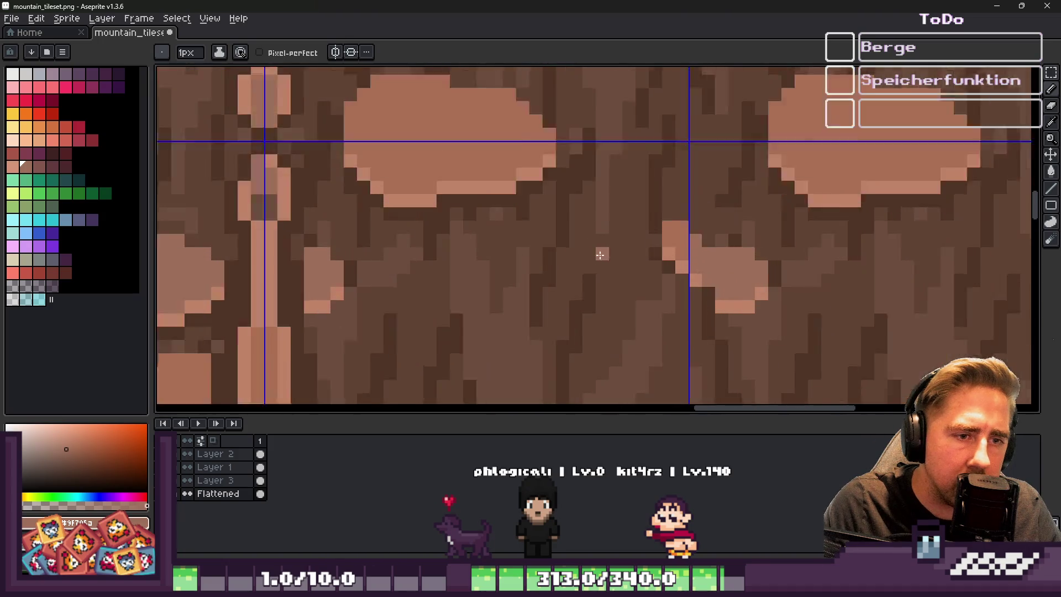
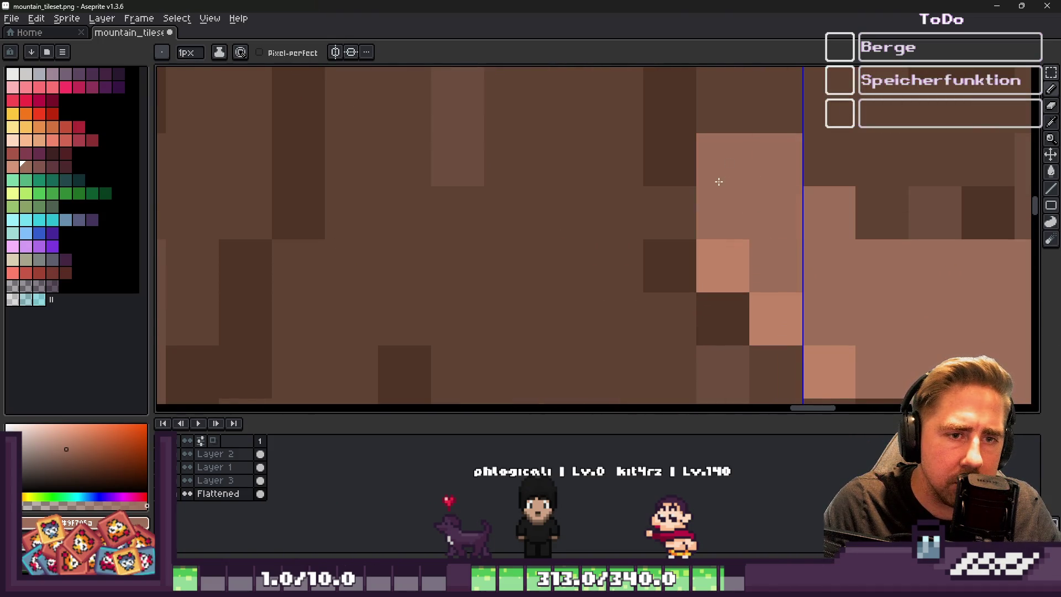
# Zoom in on the cobblestone tile seams and sample a rock colour from the tile
pyautogui.scroll(-5, 725, 175)
pyautogui.scroll(5, 772, 124)
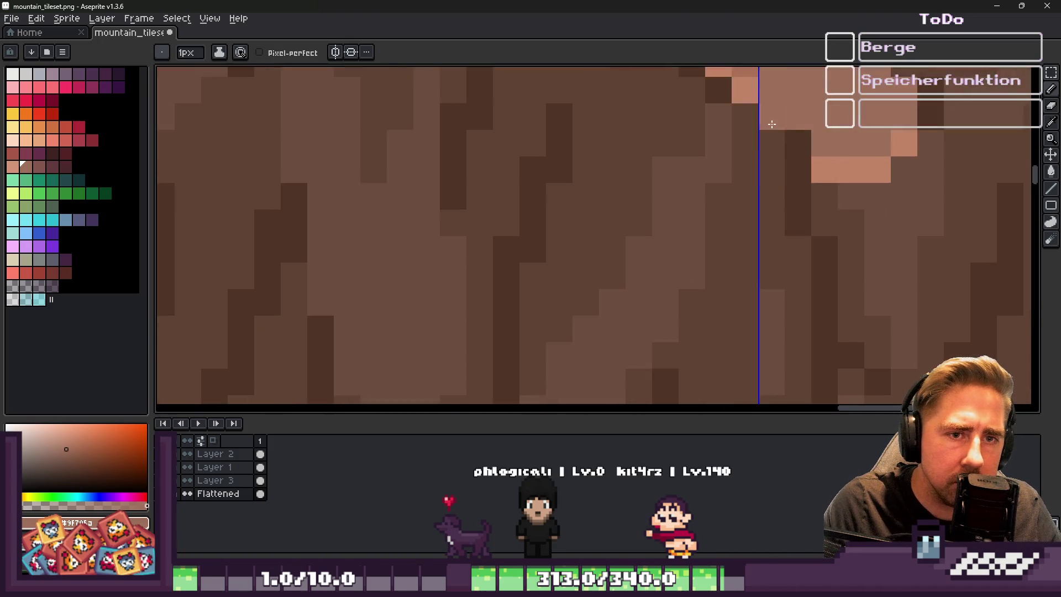
pyautogui.scroll(2, 734, 111)
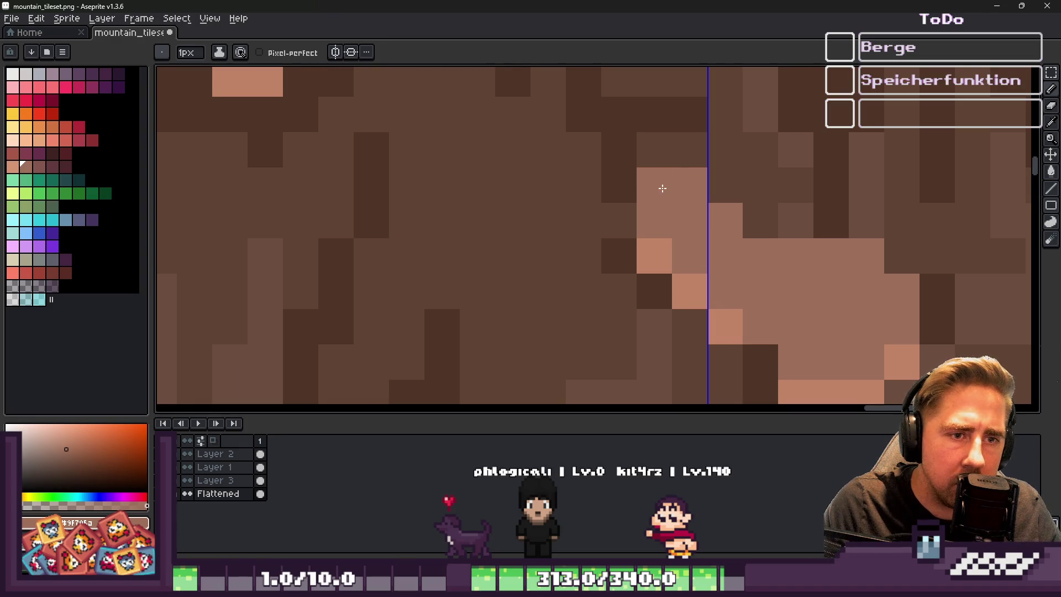
pyautogui.scroll(-5, 663, 189)
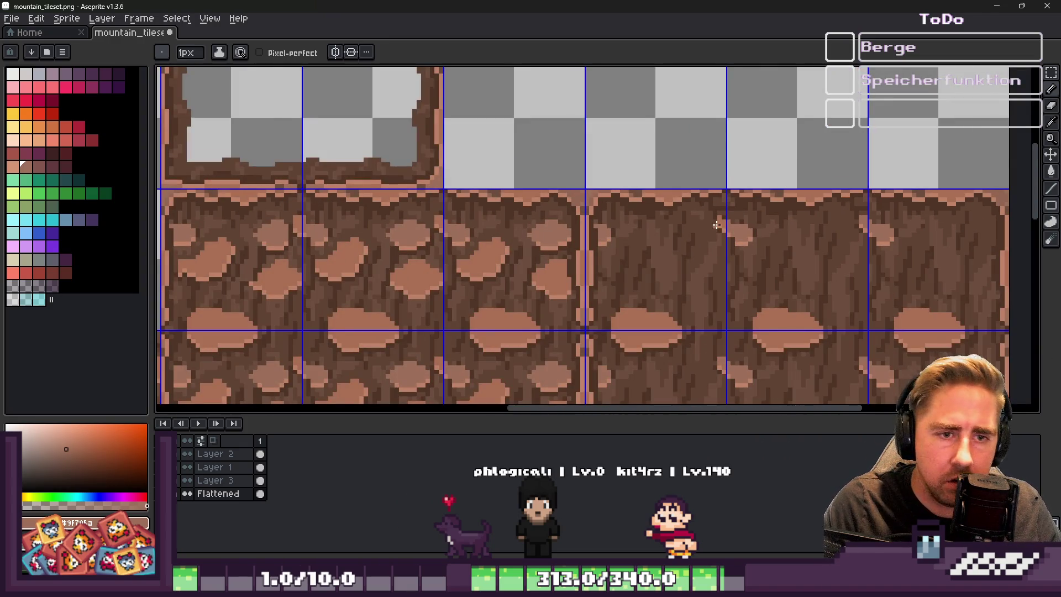
pyautogui.scroll(5, 716, 225)
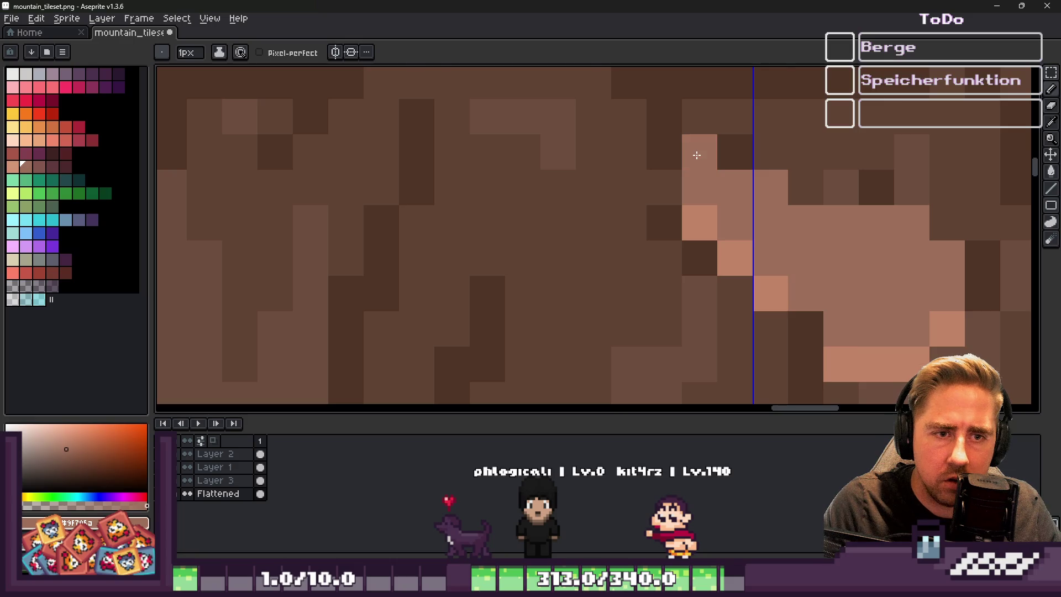
pyautogui.scroll(-5, 697, 155)
pyautogui.scroll(5, 402, 178)
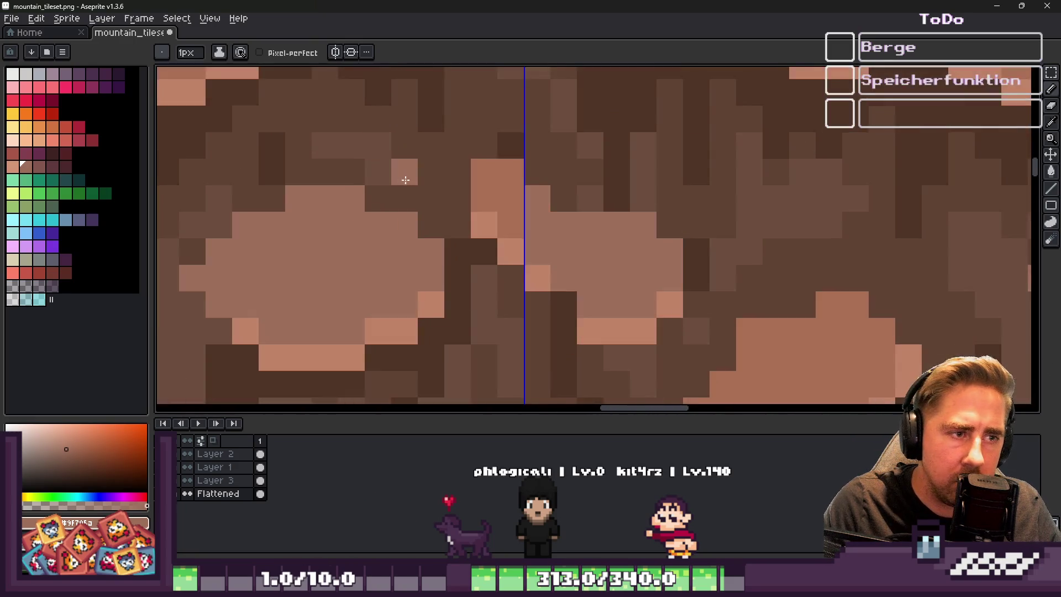
pyautogui.scroll(1, 435, 178)
pyautogui.scroll(-5, 507, 189)
pyautogui.scroll(5, 466, 181)
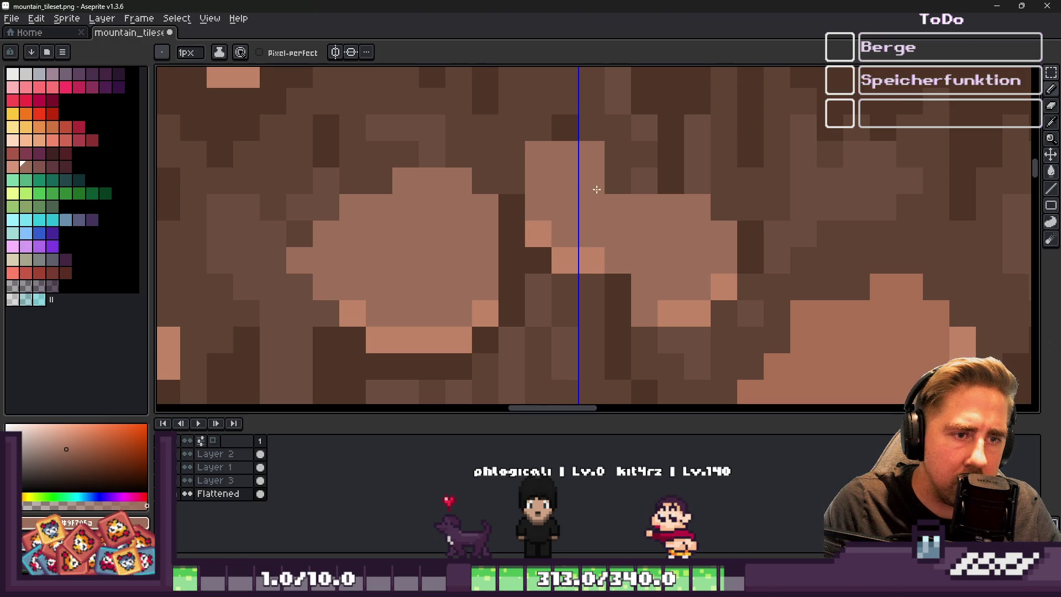
pyautogui.scroll(-5, 684, 186)
pyautogui.scroll(3, 517, 135)
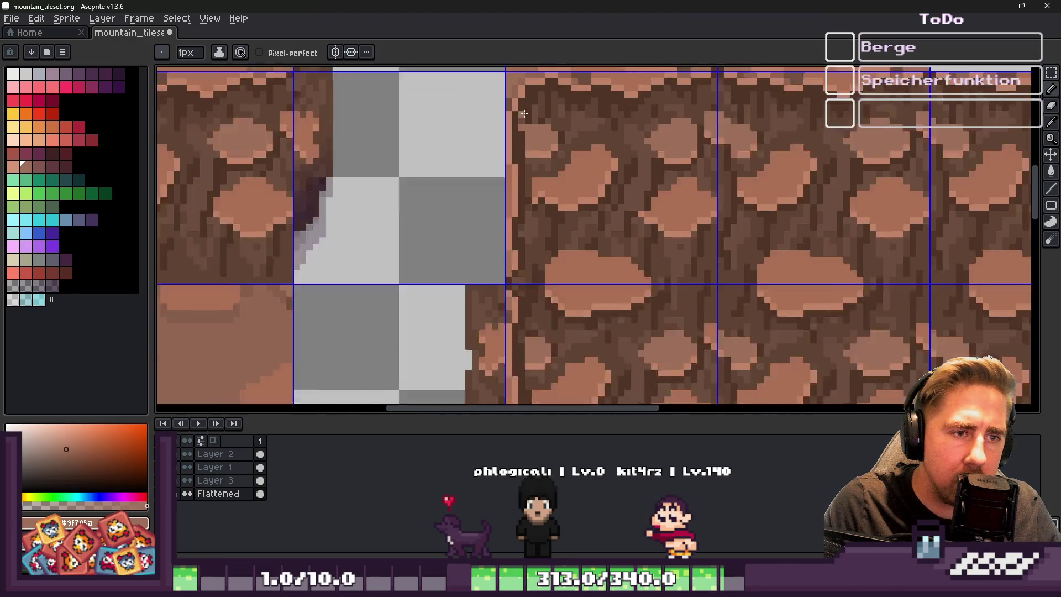
pyautogui.scroll(-2, 517, 135)
pyautogui.scroll(5, 564, 292)
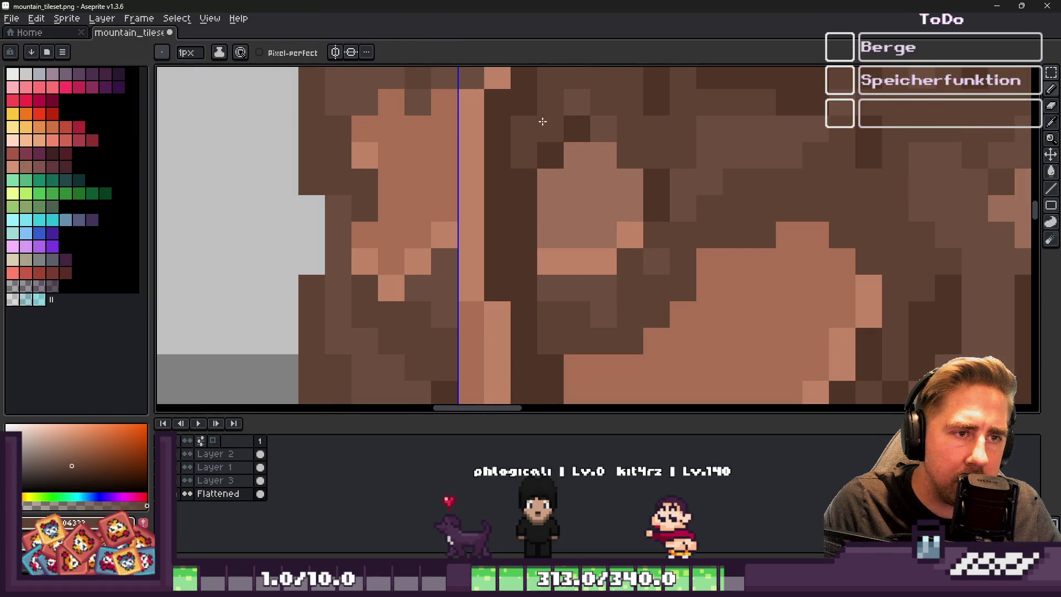
pyautogui.scroll(-4, 541, 123)
pyautogui.scroll(3, 566, 285)
pyautogui.scroll(1, 566, 285)
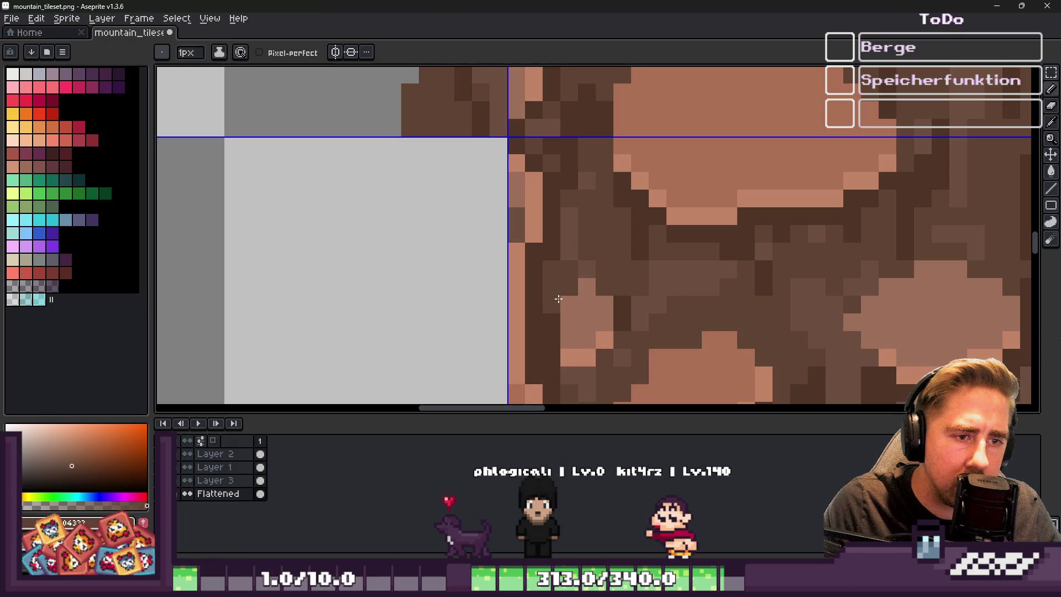
pyautogui.scroll(-2, 547, 229)
pyautogui.scroll(1, 547, 105)
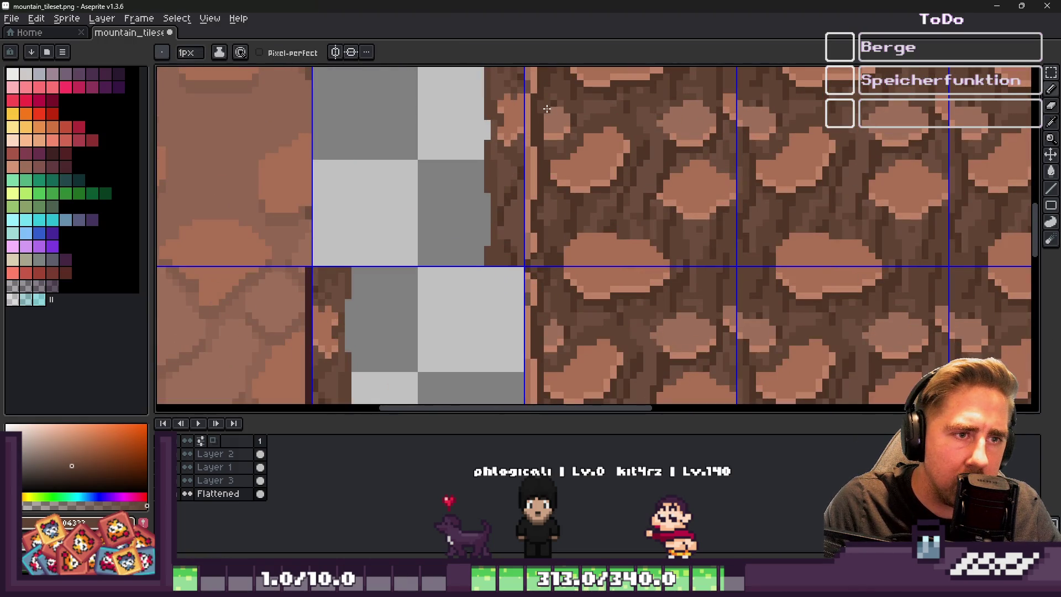
pyautogui.scroll(1, 554, 100)
pyautogui.scroll(-3, 535, 133)
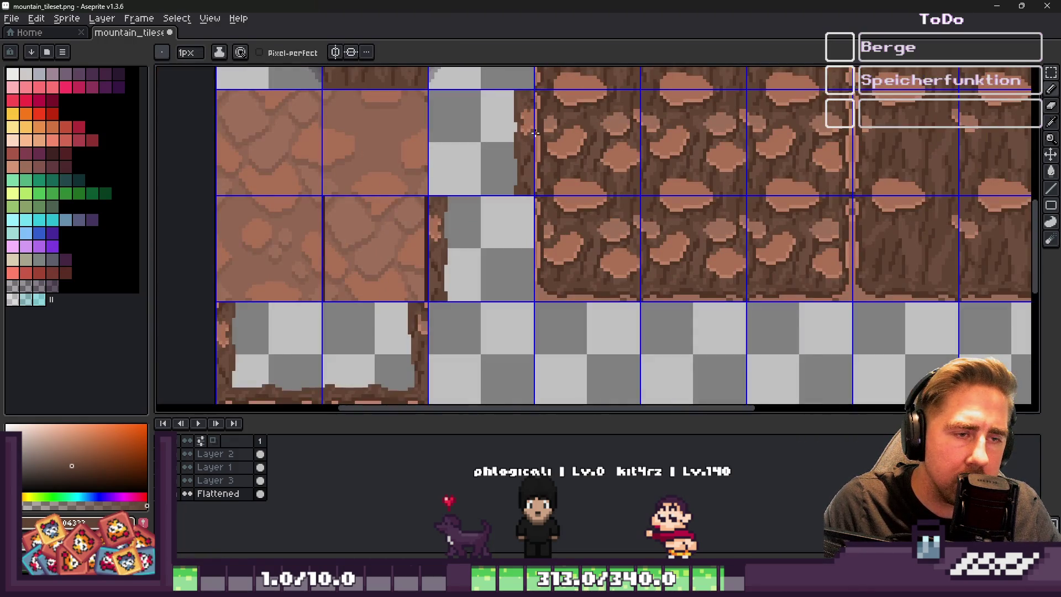
pyautogui.scroll(2, 539, 237)
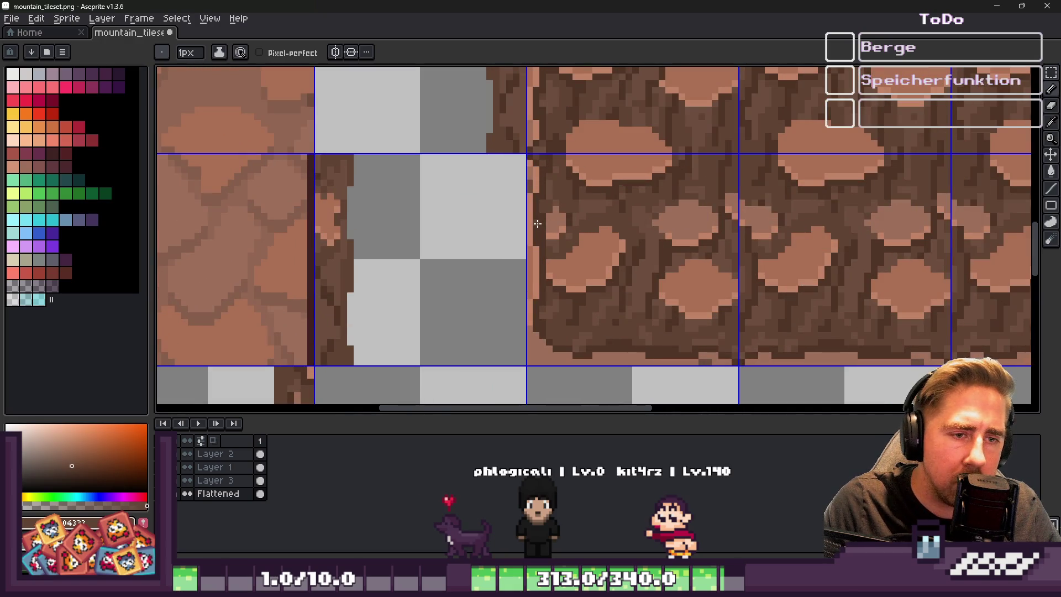
pyautogui.scroll(2, 537, 222)
pyautogui.keyDown('alt'); pyautogui.click(611, 187); pyautogui.keyUp('alt')
# Sample the light brown stone colour and retouch the seam pixels between rock-wall tiles
pyautogui.scroll(-1, 592, 220)
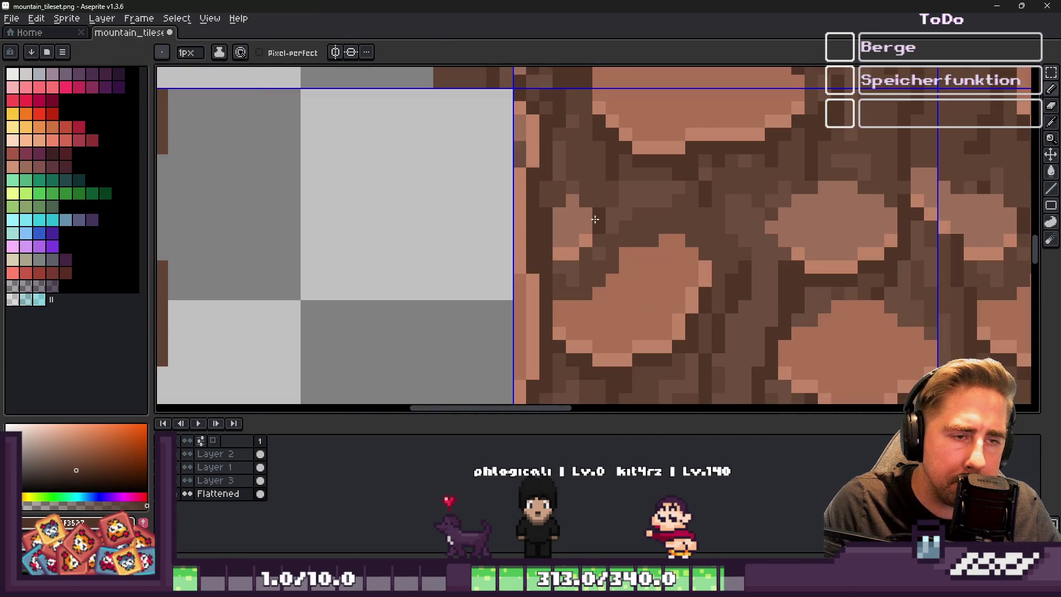
pyautogui.scroll(1, 625, 210)
pyautogui.scroll(-8, 611, 238)
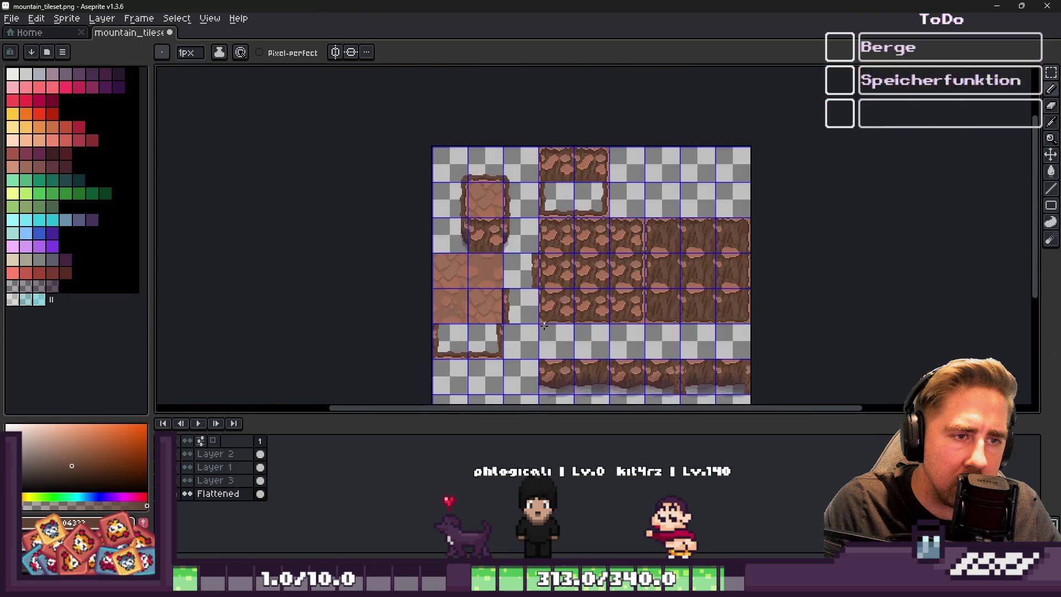
pyautogui.scroll(7, 619, 160)
pyautogui.scroll(-4, 608, 144)
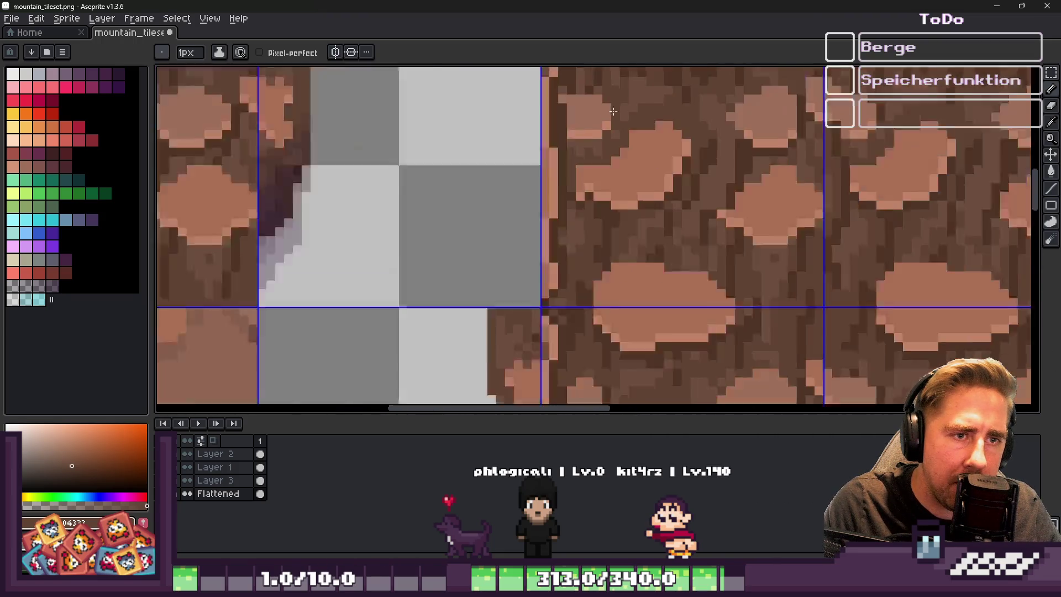
pyautogui.scroll(-2, 576, 133)
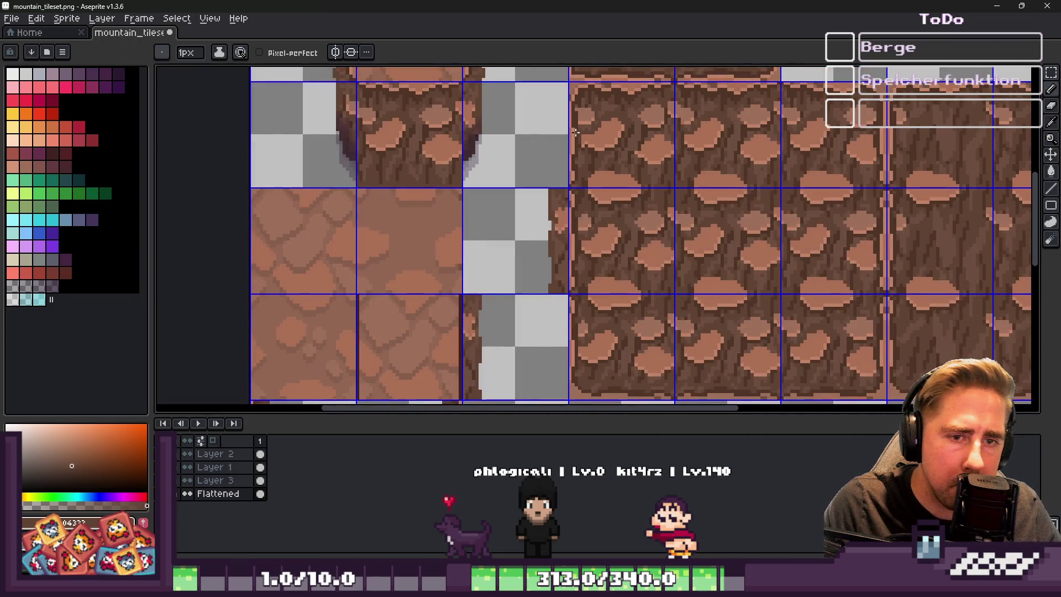
pyautogui.scroll(-1, 575, 133)
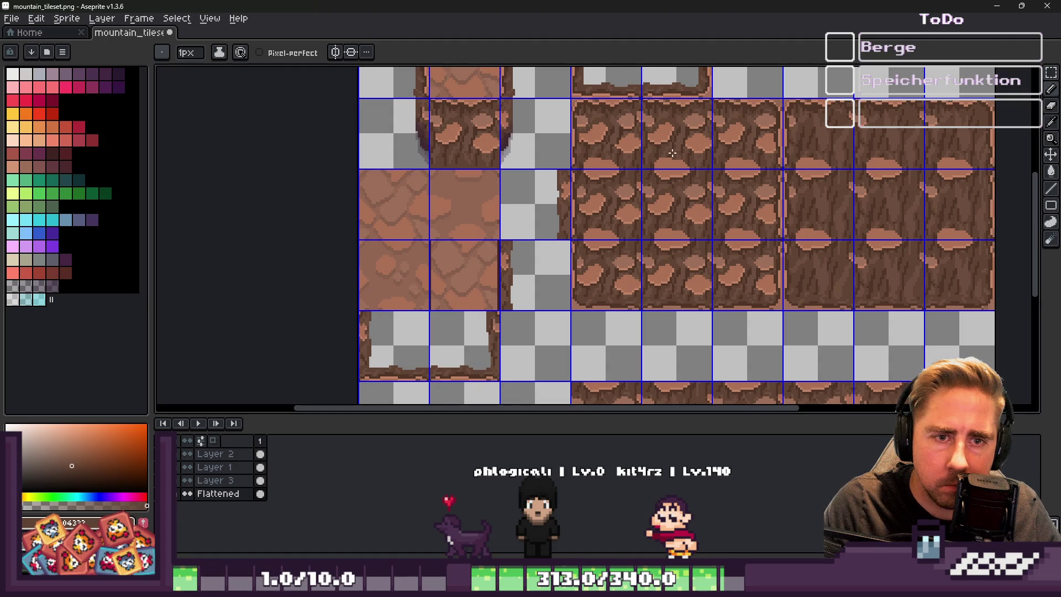
pyautogui.scroll(2, 868, 145)
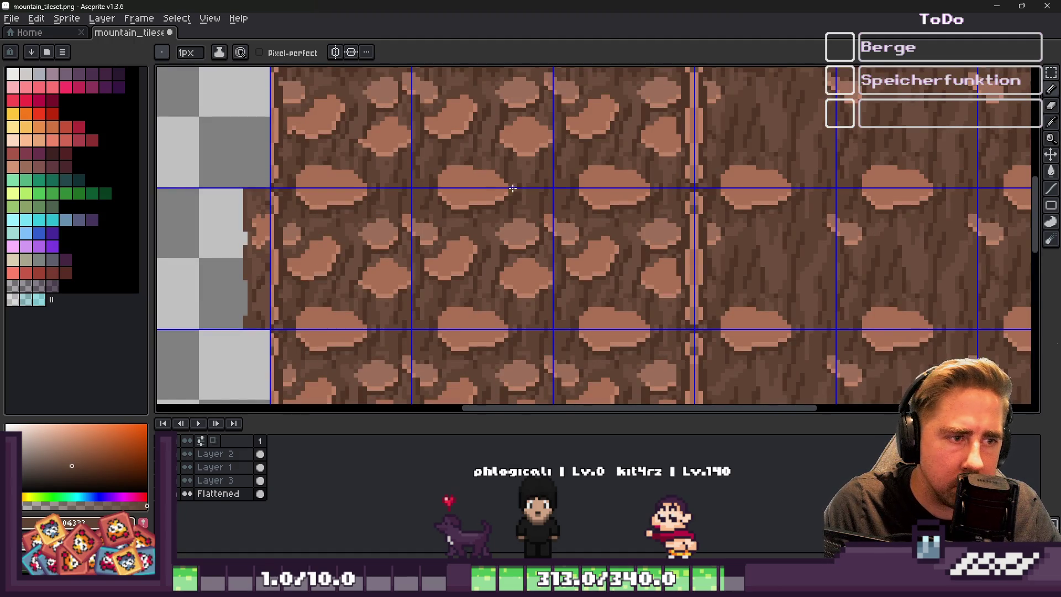
pyautogui.scroll(3, 556, 180)
pyautogui.keyDown('alt'); pyautogui.click(371, 194); pyautogui.keyUp('alt')
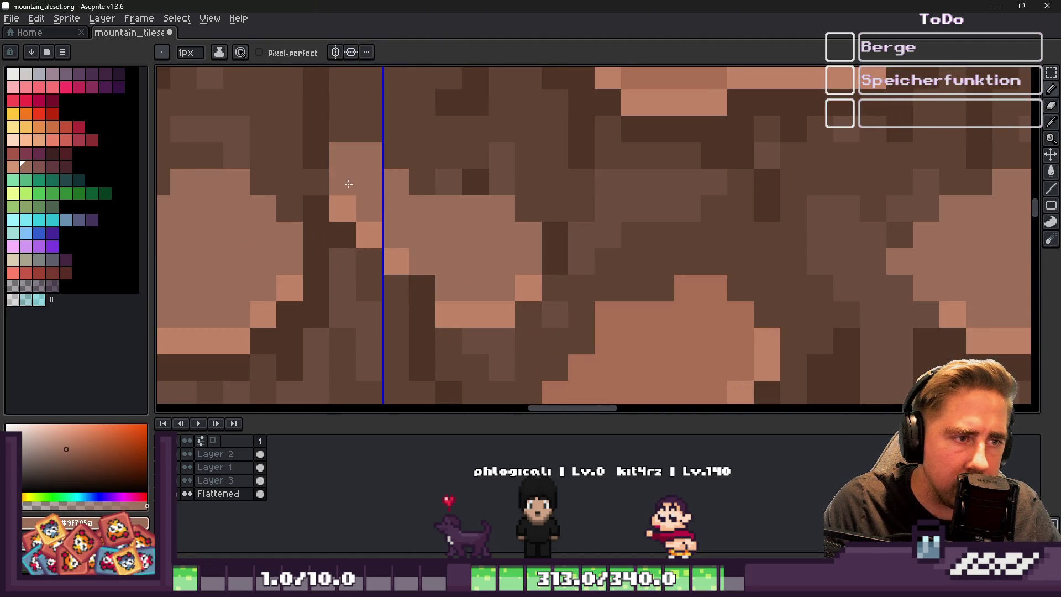
pyautogui.scroll(-3, 349, 183)
pyautogui.scroll(3, 605, 179)
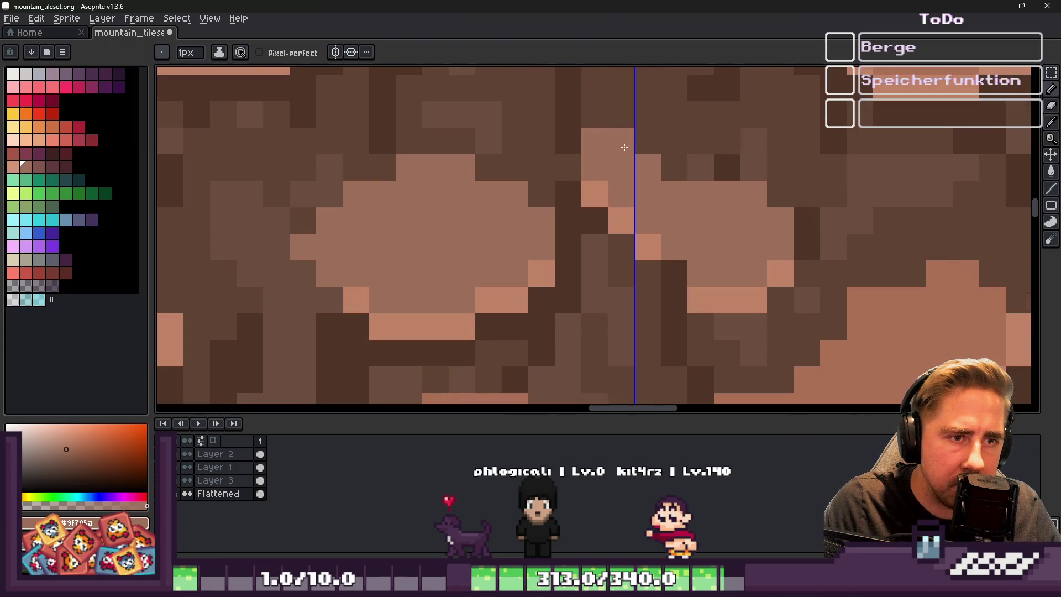
pyautogui.scroll(-3, 623, 149)
pyautogui.scroll(3, 670, 309)
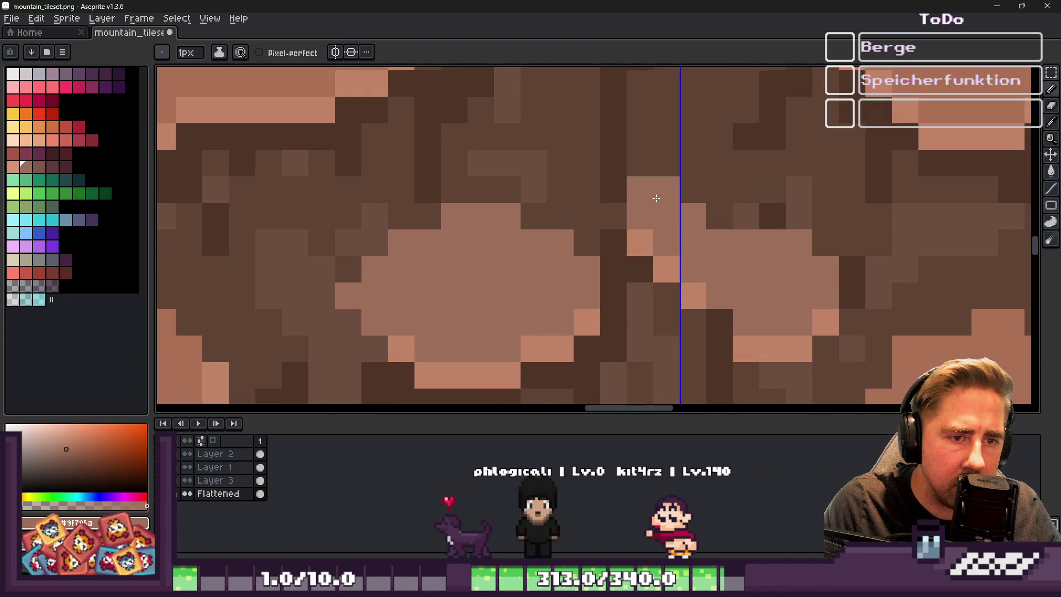
pyautogui.scroll(-3, 715, 208)
pyautogui.scroll(3, 412, 220)
pyautogui.scroll(-3, 536, 217)
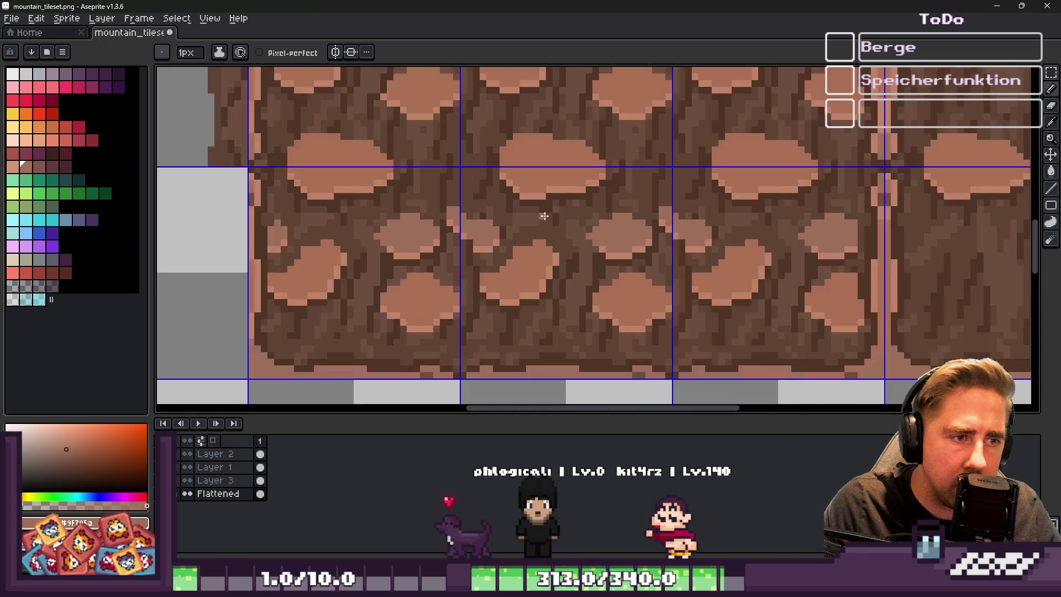
# Save the mountain tileset, minimize Aseprite, and zoom around the World scene's mountain tiles in Godot
pyautogui.press('v')
pyautogui.press('b')
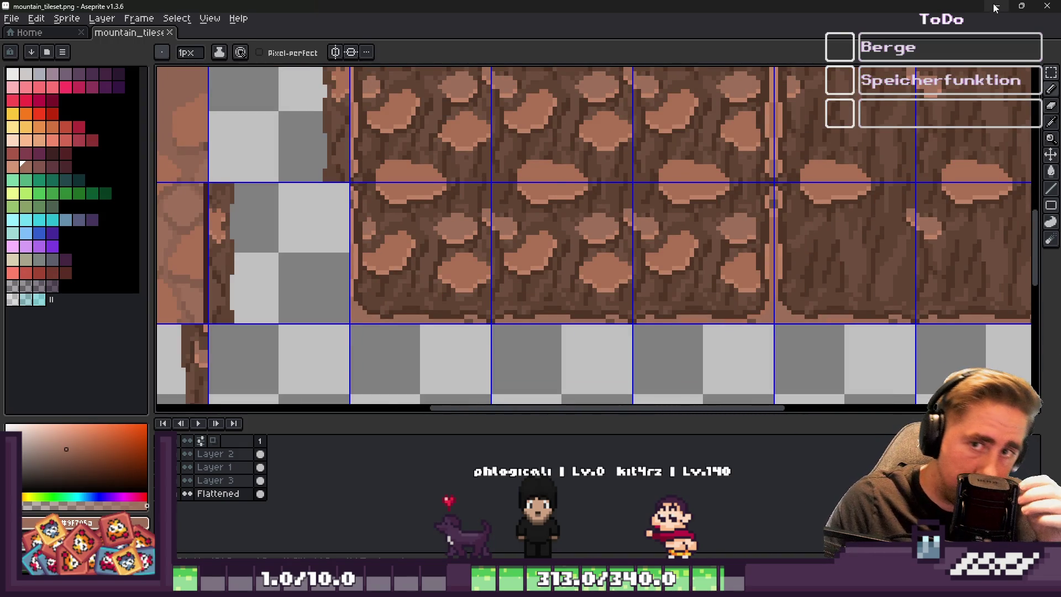
pyautogui.click(995, 6)
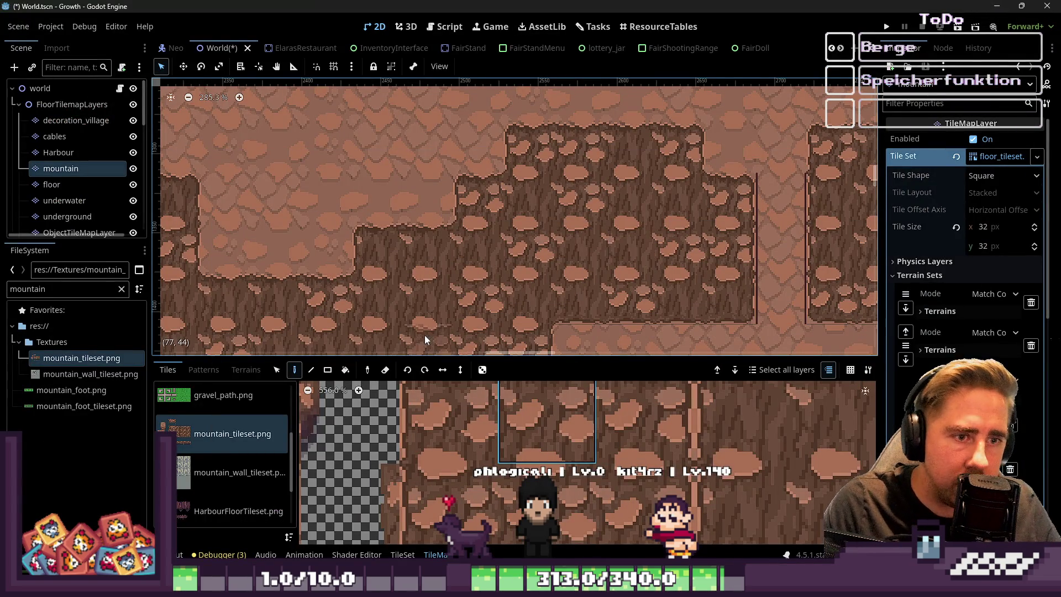
pyautogui.scroll(-4, 725, 155)
pyautogui.scroll(3, 403, 244)
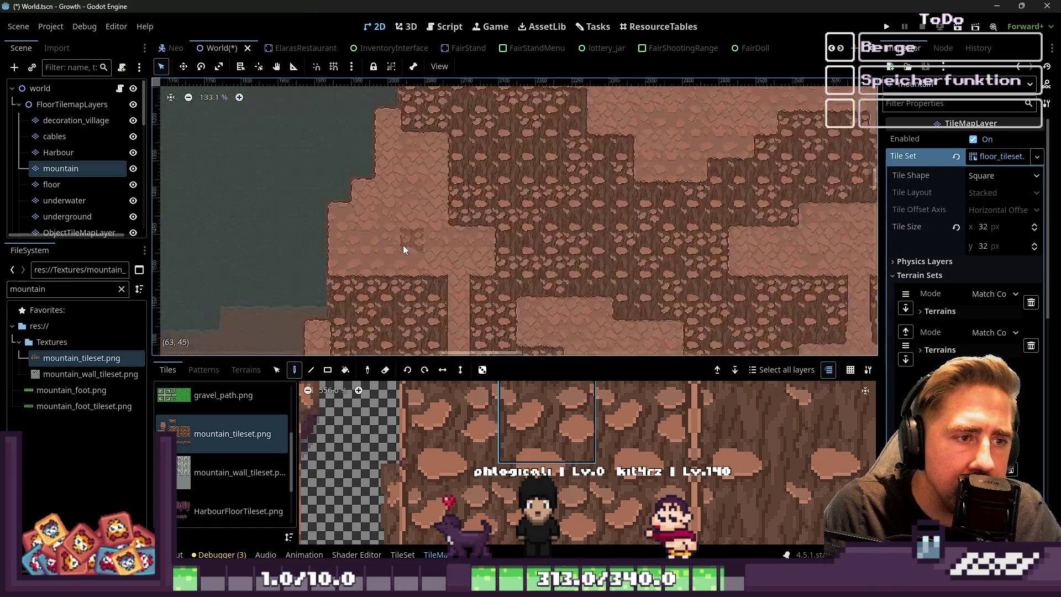
pyautogui.scroll(-2, 445, 227)
pyautogui.scroll(3, 529, 288)
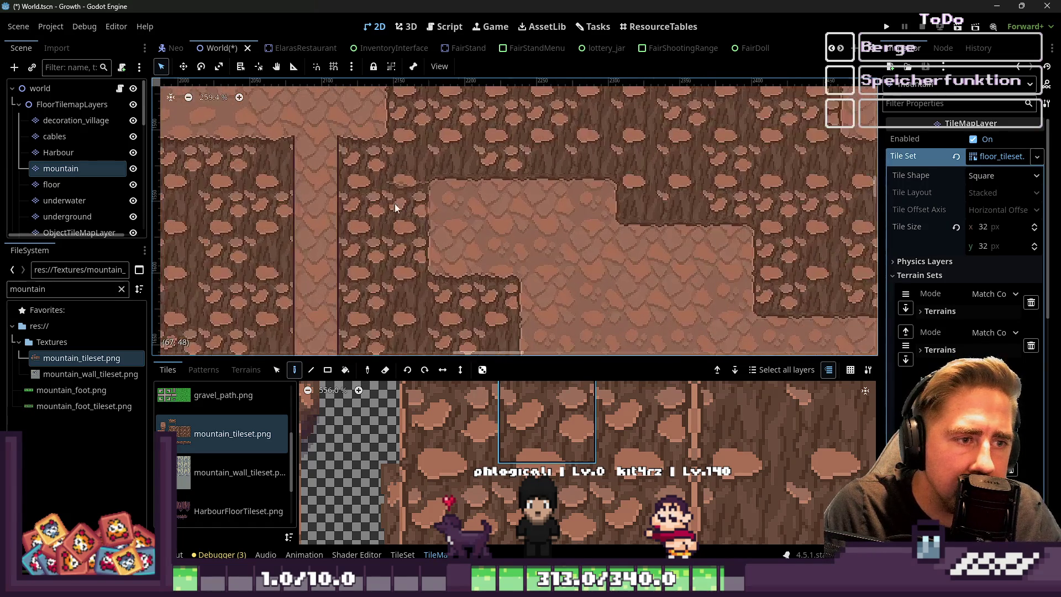
pyautogui.scroll(-10, 389, 300)
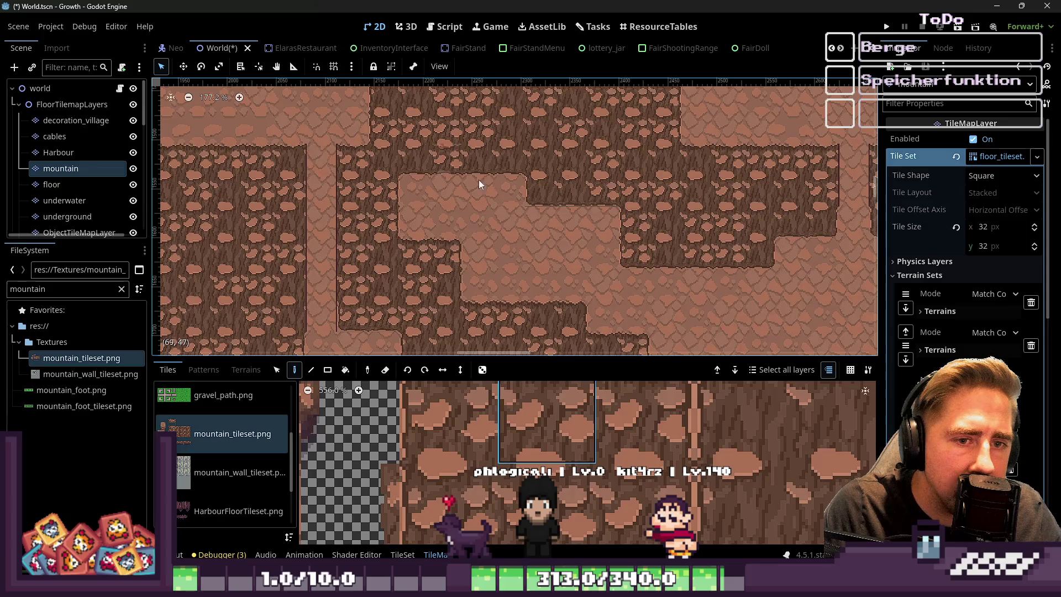
pyautogui.scroll(8, 657, 204)
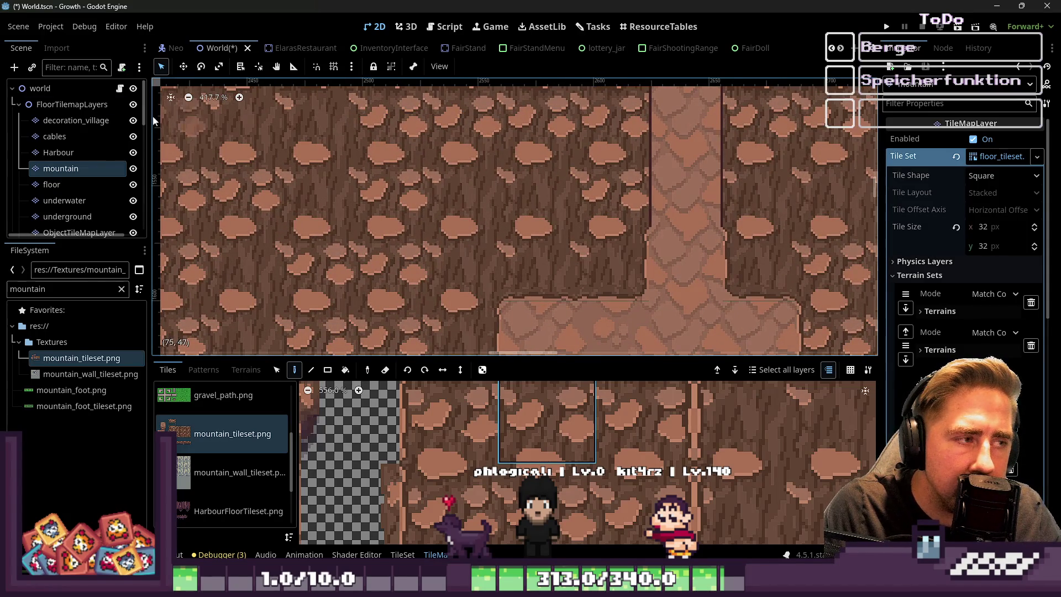
# Select the World root, then the FloorTilemapLayers group, and return to the tileset in Aseprite
pyautogui.click(40, 89)
pyautogui.scroll(-2, 570, 322)
pyautogui.scroll(2, 630, 287)
pyautogui.click(66, 152)
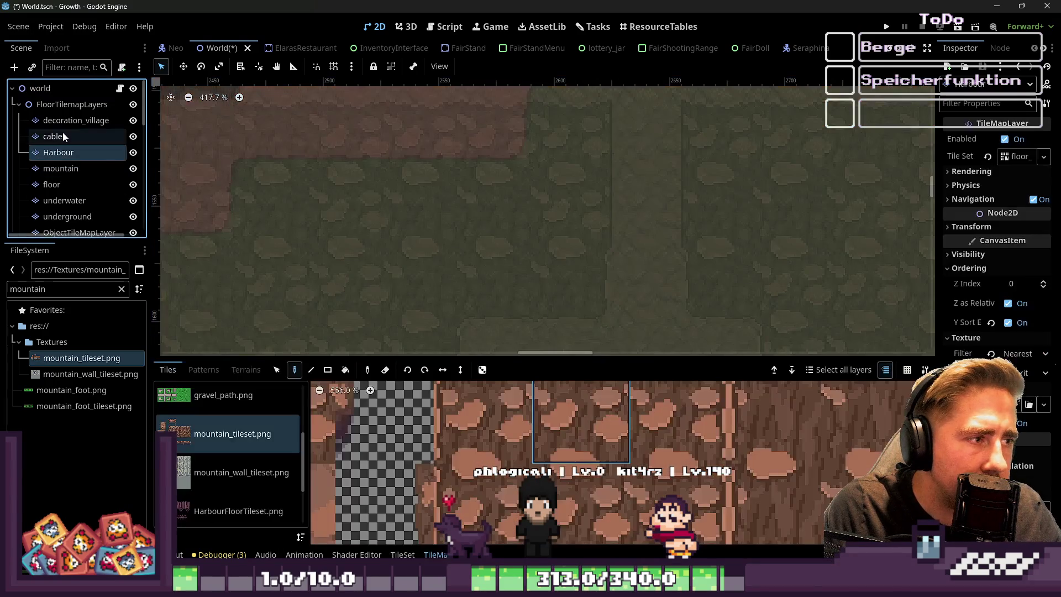
pyautogui.click(83, 120)
pyautogui.click(72, 104)
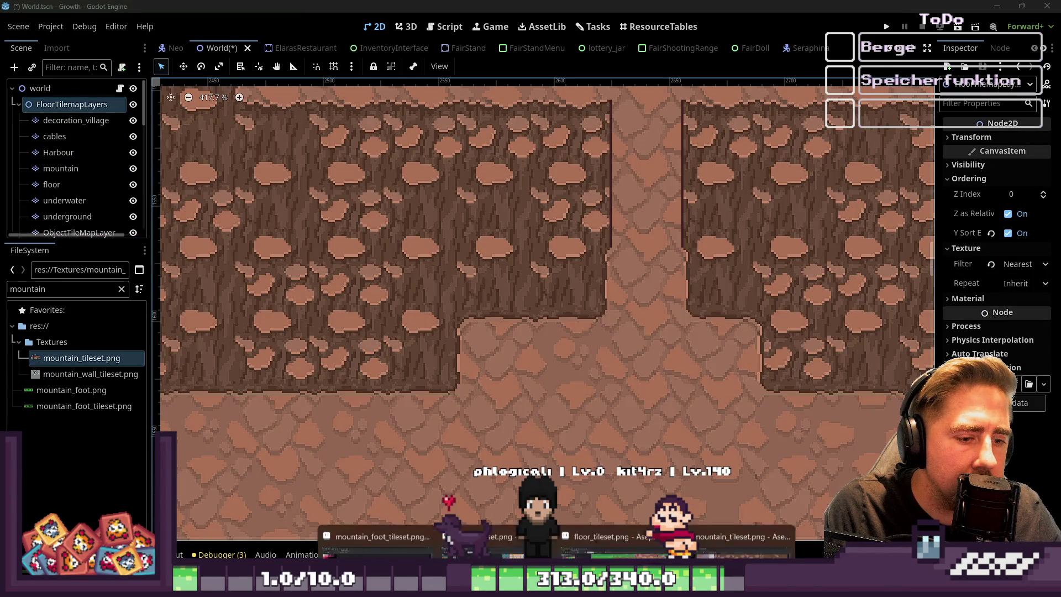
pyautogui.moveTo(578, 553)
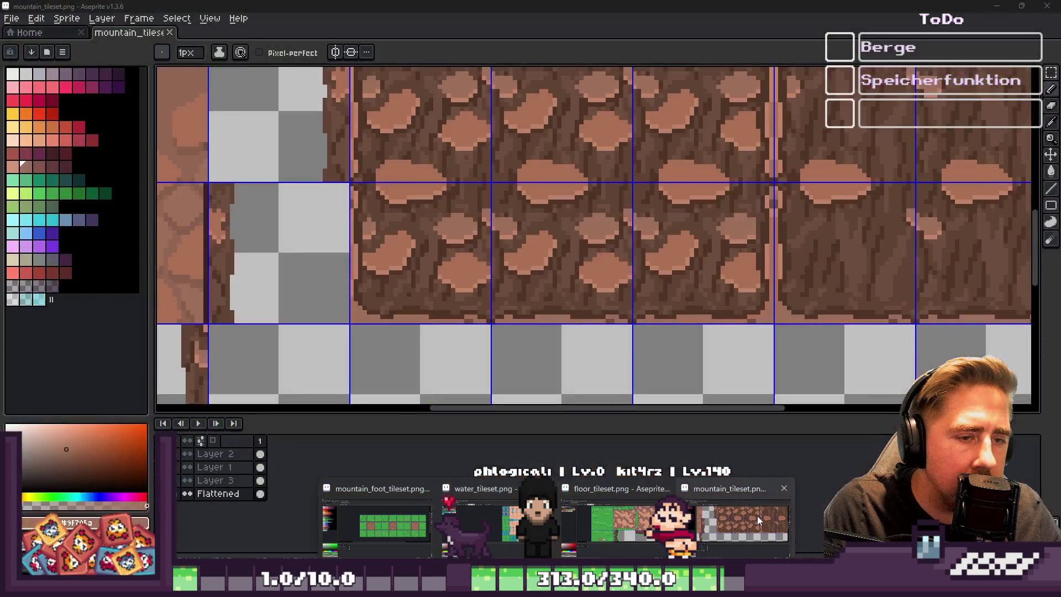
pyautogui.click(757, 516)
# Sample the dark brown edge colour and draw two dark plank lines across the path tile
pyautogui.scroll(3, 596, 191)
pyautogui.scroll(-4, 595, 191)
pyautogui.scroll(3, 553, 196)
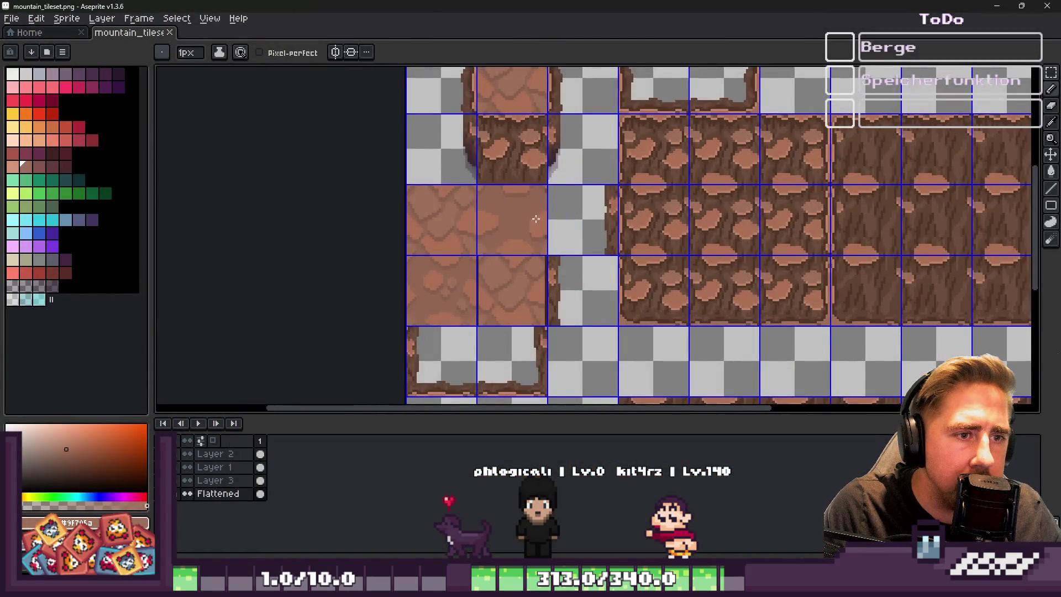
pyautogui.scroll(4, 497, 260)
pyautogui.scroll(3, 581, 266)
pyautogui.keyDown('alt'); pyautogui.click(680, 244); pyautogui.keyUp('alt')
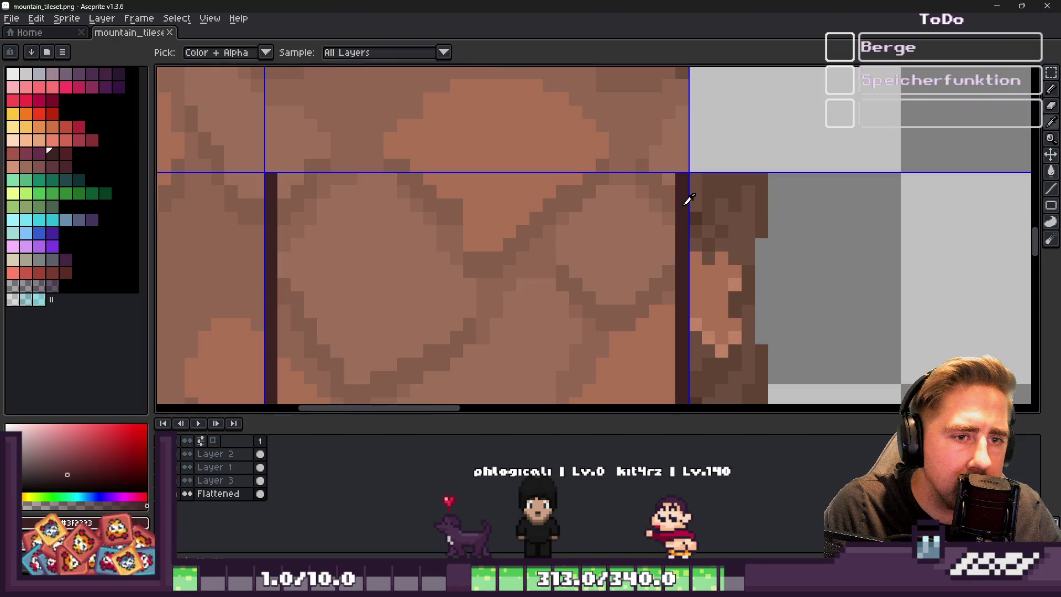
pyautogui.moveTo(678, 244); pyautogui.dragTo(284, 243)
pyautogui.scroll(-4, 574, 245)
pyautogui.scroll(2, 552, 287)
pyautogui.moveTo(656, 246); pyautogui.dragTo(395, 246)
pyautogui.scroll(2, 564, 237)
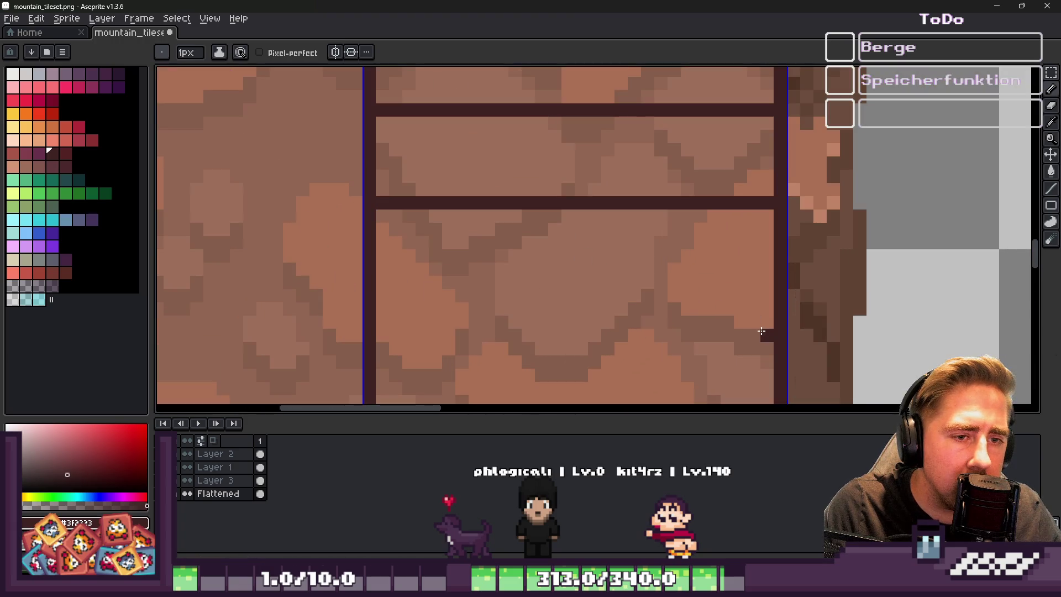
# Try further plank lines lower down and along the tile bottom, then undo them
pyautogui.moveTo(764, 299); pyautogui.dragTo(389, 296)
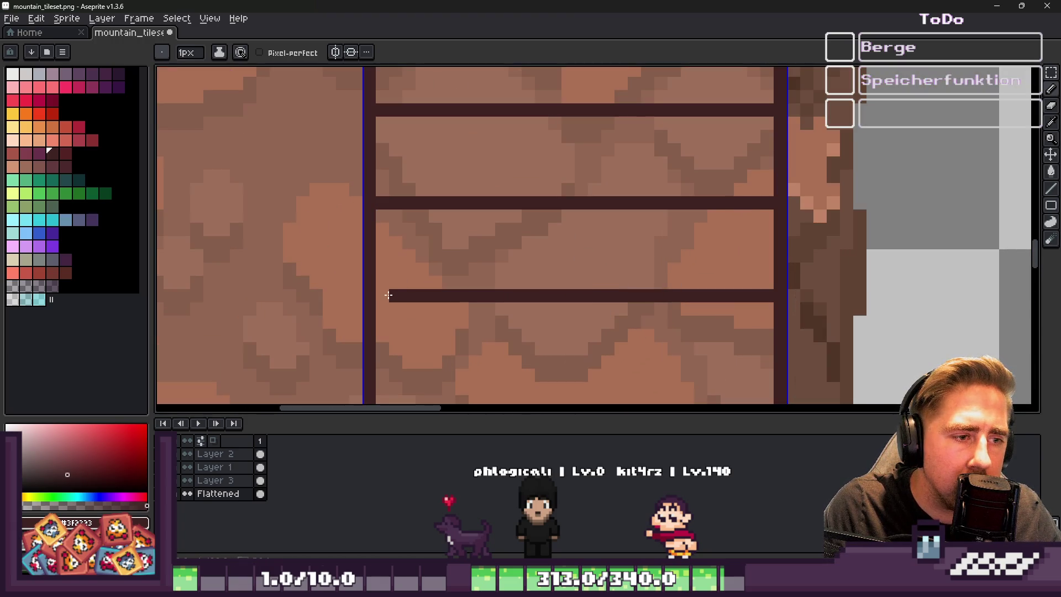
pyautogui.hotkey('ctrl', 'z')
pyautogui.click(776, 305)
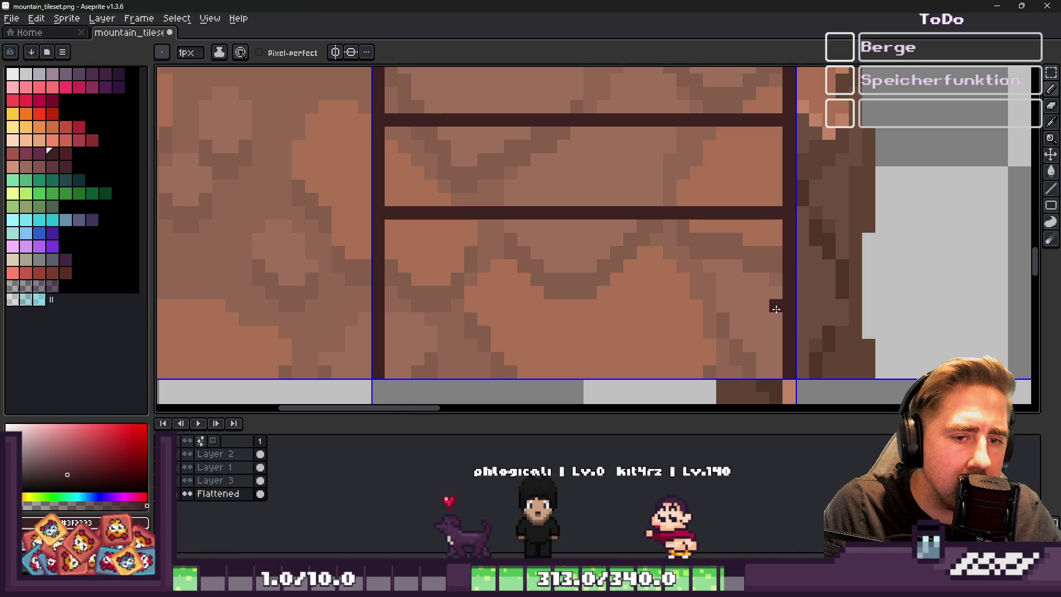
pyautogui.keyDown('shift'); pyautogui.click(413, 303); pyautogui.keyUp('shift')
pyautogui.scroll(-2, 608, 304)
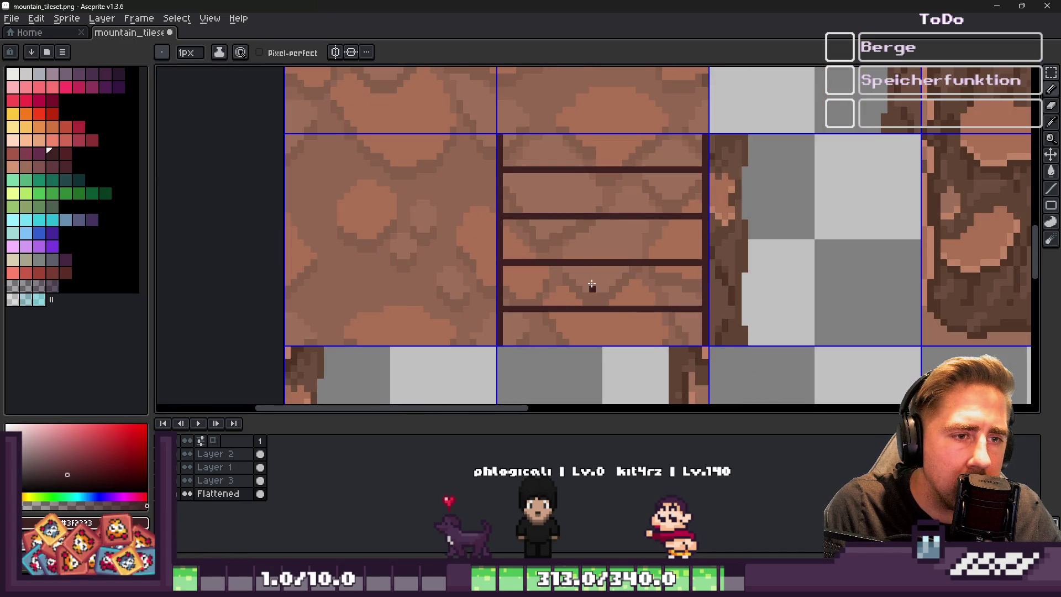
pyautogui.scroll(1, 608, 331)
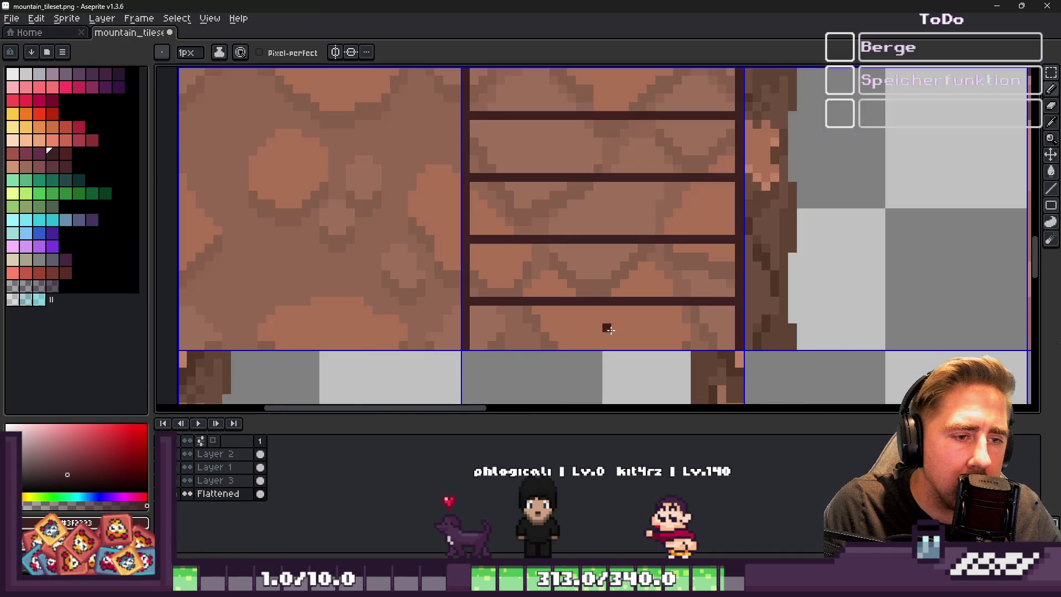
pyautogui.click(731, 342)
pyautogui.keyDown('shift'); pyautogui.click(496, 344); pyautogui.keyUp('shift')
pyautogui.scroll(-2, 588, 292)
pyautogui.scroll(1, 570, 286)
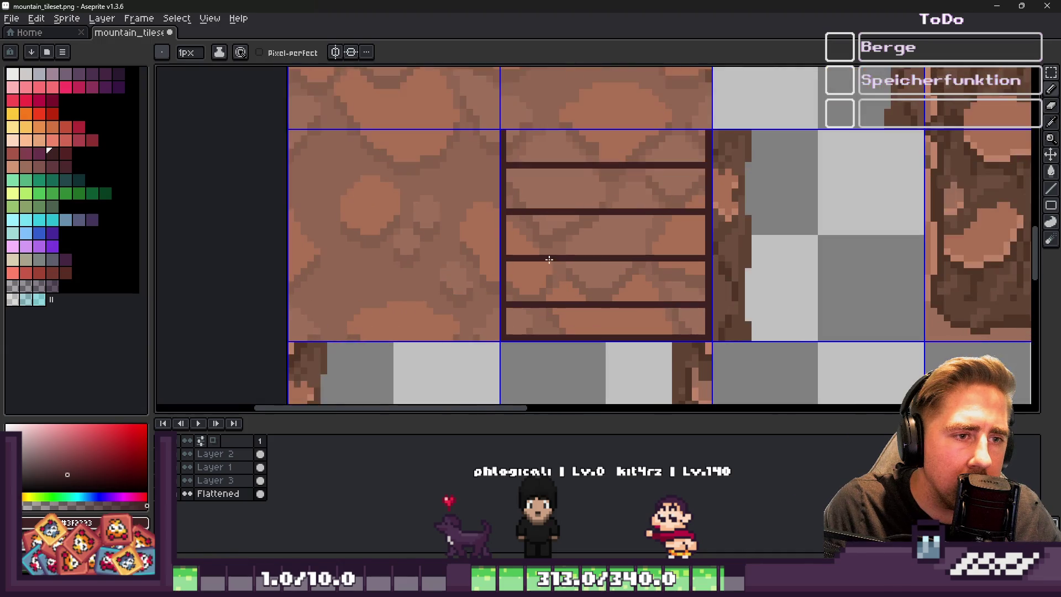
pyautogui.scroll(1, 533, 216)
pyautogui.hotkey('ctrl', 'z')
pyautogui.hotkey('ctrl', 'z')
pyautogui.hotkey('ctrl', 'z')
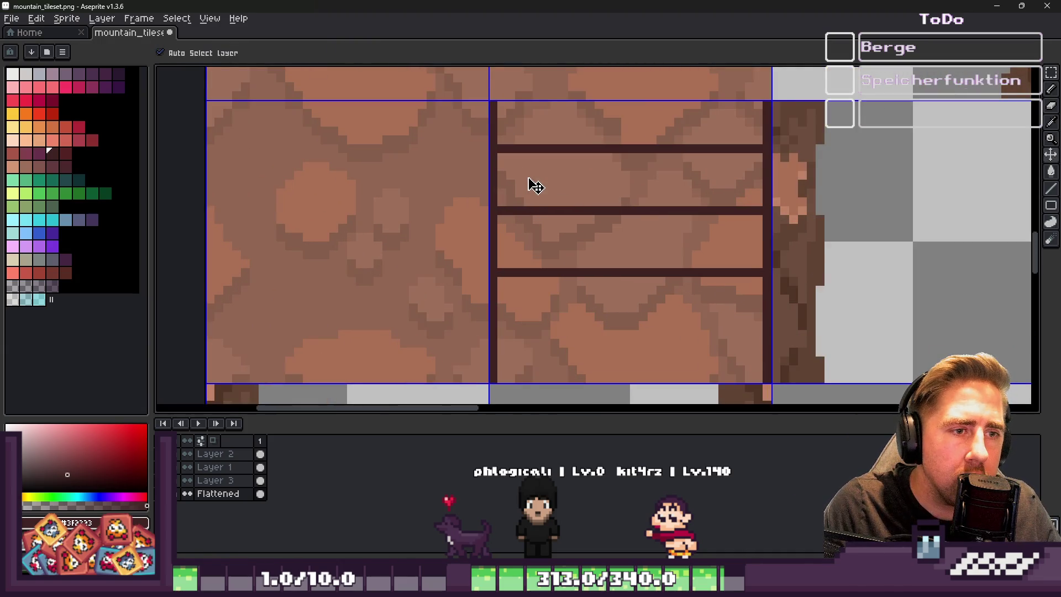
# Redraw a single dark plank line across the path tile with the pencil
pyautogui.scroll(1, 695, 108)
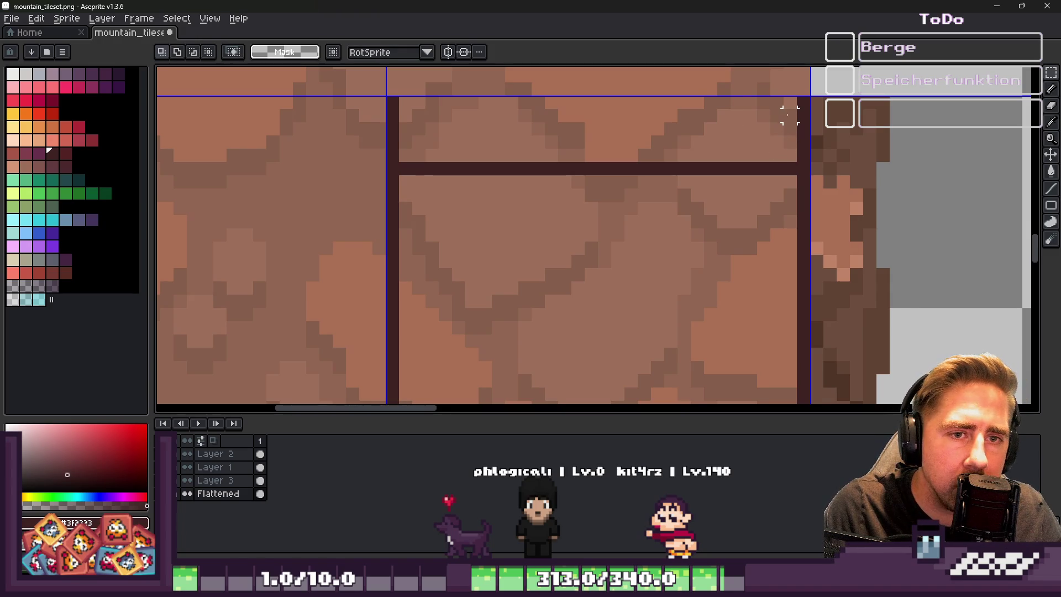
pyautogui.moveTo(796, 173)
pyautogui.mouseDown()
pyautogui.moveTo(587, 111)
pyautogui.moveTo(403, 104)
pyautogui.moveTo(756, 169)
pyautogui.mouseUp()
pyautogui.scroll(1, 755, 169)
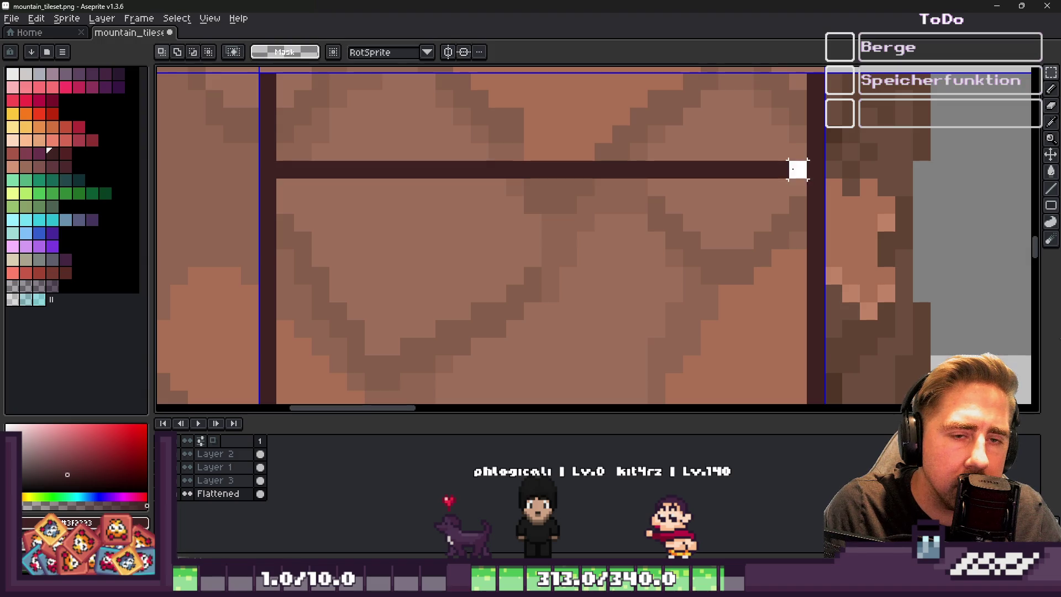
pyautogui.press('b')
pyautogui.moveTo(793, 198)
pyautogui.mouseDown()
pyautogui.moveTo(332, 218)
pyautogui.moveTo(285, 198)
pyautogui.moveTo(763, 71)
pyautogui.moveTo(810, 70)
pyautogui.mouseUp()
# Select the top plank band and move it down to its new position
pyautogui.press('m')
pyautogui.moveTo(564, 130)
pyautogui.mouseDown()
pyautogui.moveTo(519, 291)
pyautogui.moveTo(519, 268)
pyautogui.mouseUp()
pyautogui.scroll(-1, 581, 122)
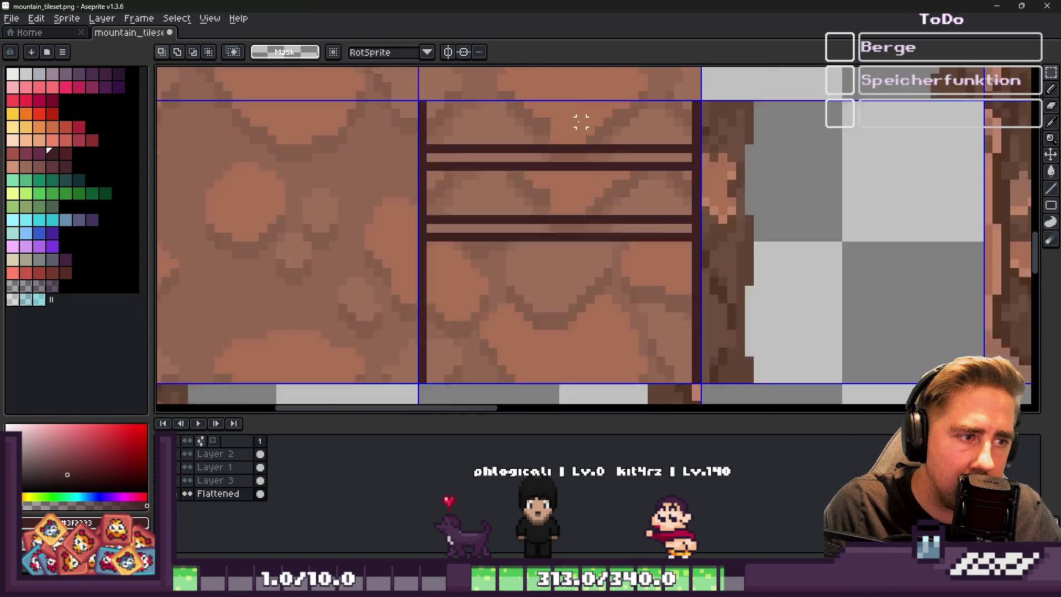
pyautogui.scroll(1, 581, 121)
pyautogui.hotkey('ctrl', 'z')
pyautogui.moveTo(552, 220)
pyautogui.mouseDown()
pyautogui.moveTo(531, 268)
pyautogui.moveTo(557, 253)
pyautogui.moveTo(543, 267)
pyautogui.moveTo(546, 259)
pyautogui.mouseUp()
pyautogui.scroll(-2, 557, 253)
pyautogui.scroll(1, 542, 240)
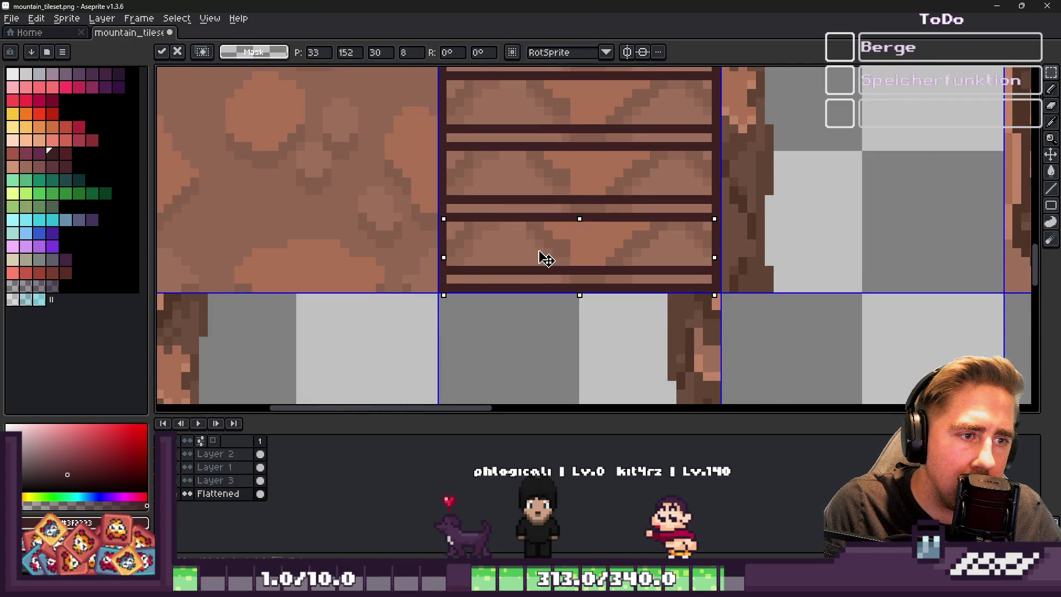
pyautogui.press('Return')
pyautogui.scroll(-2, 545, 246)
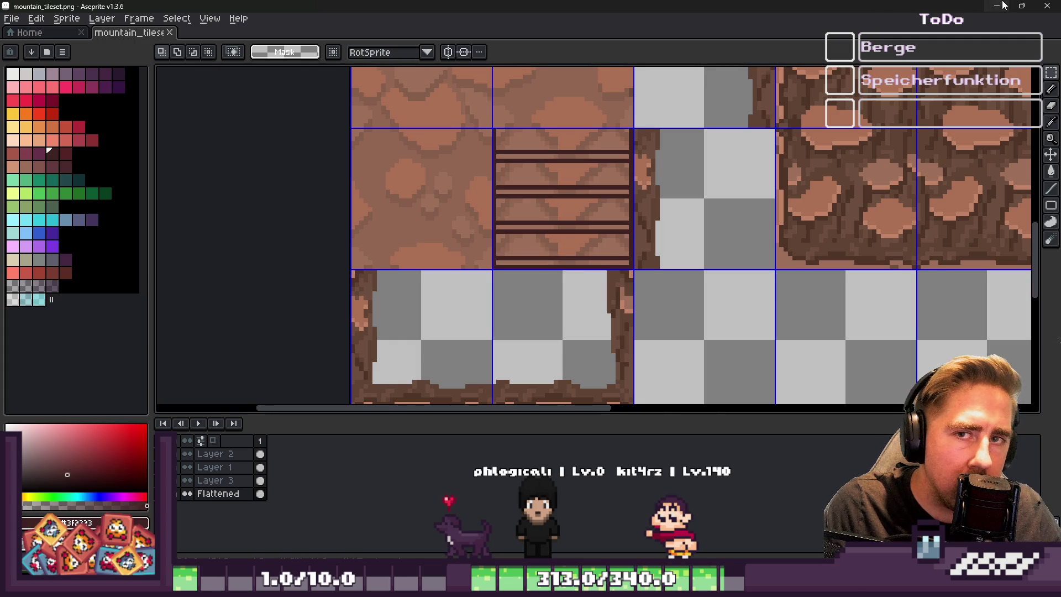
# Check the updated plank tile in Godot, then bring mountain_tileset.png back in Aseprite
pyautogui.click(1004, 3)
pyautogui.scroll(4, 472, 245)
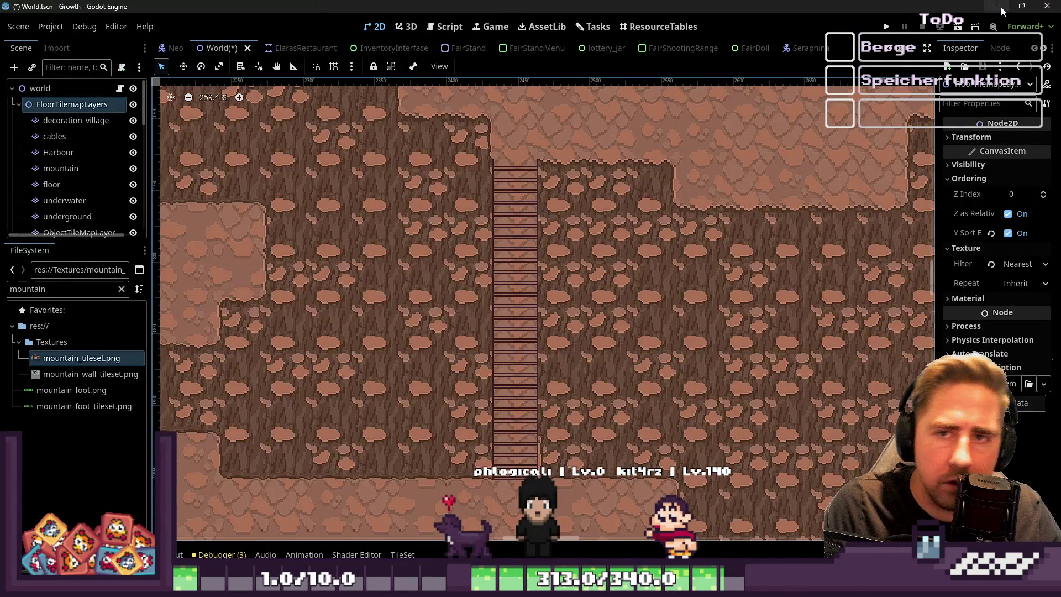
pyautogui.click(1004, 11)
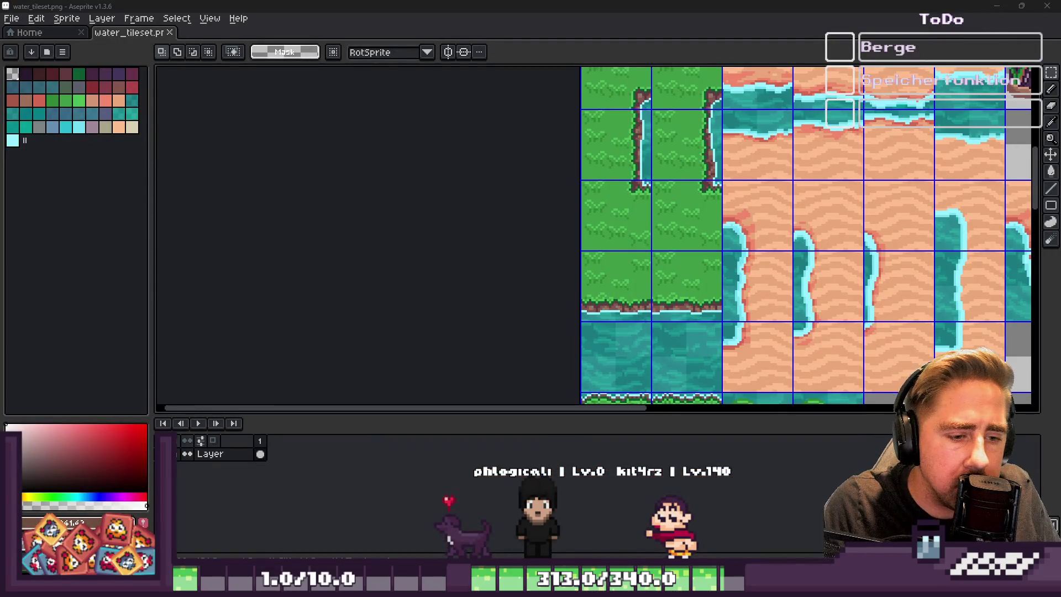
pyautogui.click(511, 527)
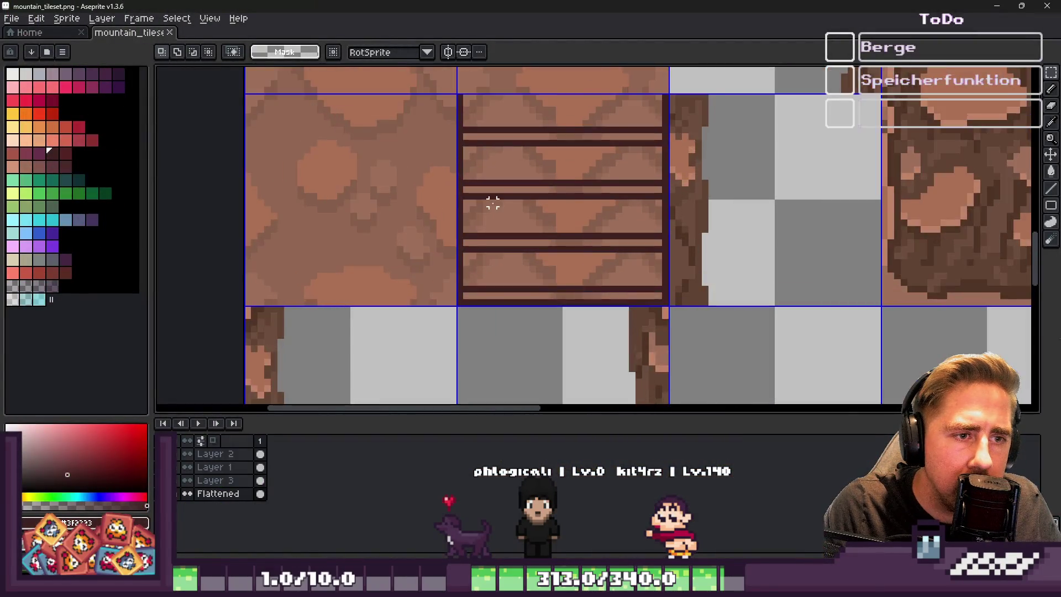
# Sample lighter plank browns and lighten the dark pixels along the top plank
pyautogui.scroll(3, 492, 204)
pyautogui.press('i')
pyautogui.click(621, 164)
pyautogui.press('b')
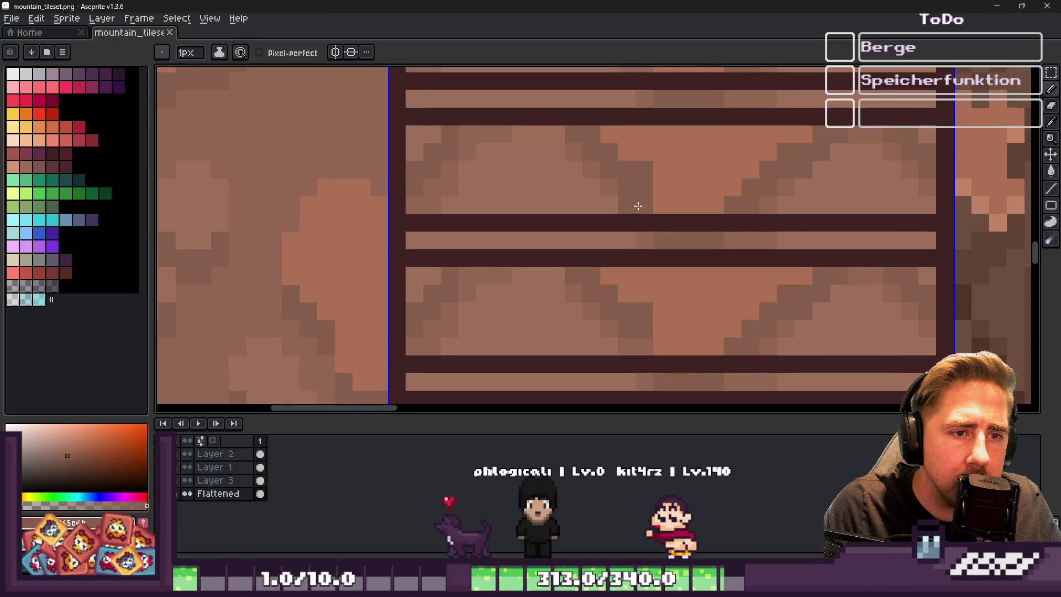
pyautogui.keyDown('alt'); pyautogui.click(667, 177); pyautogui.keyUp('alt')
pyautogui.moveTo(652, 182); pyautogui.dragTo(581, 158)
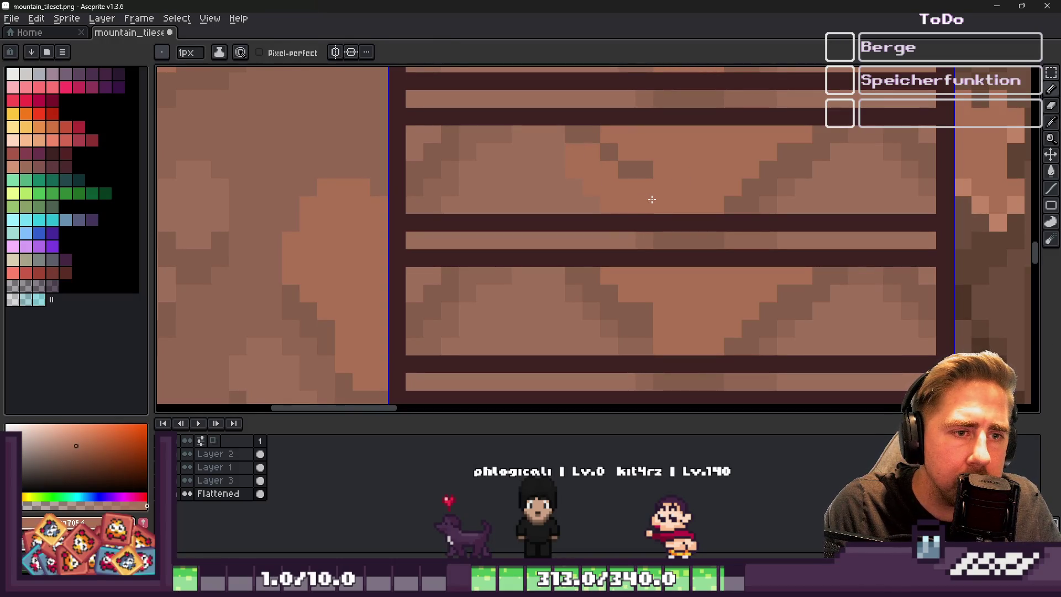
pyautogui.moveTo(755, 189); pyautogui.dragTo(728, 195)
# Break a middle plank line with a brown gap and retouch the pixels around its ends
pyautogui.keyDown('alt'); pyautogui.click(703, 201); pyautogui.keyUp('alt')
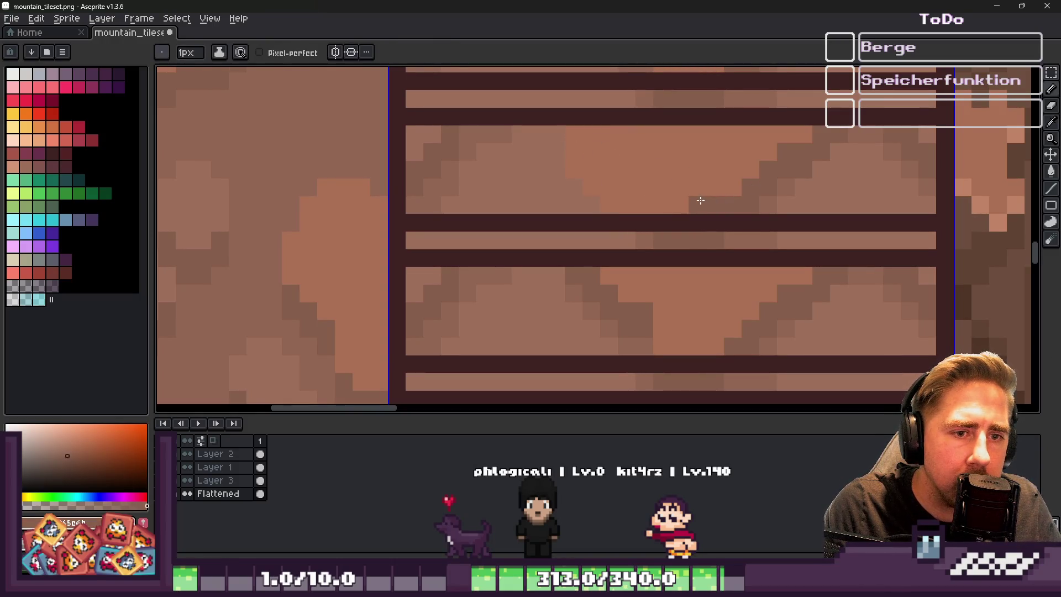
pyautogui.click(716, 221)
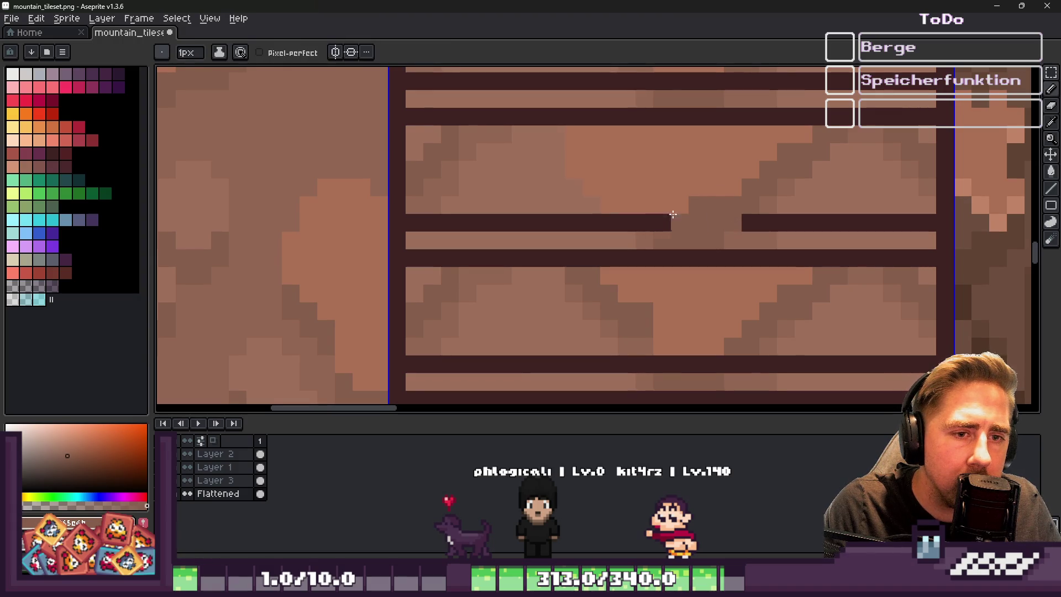
pyautogui.click(630, 230)
pyautogui.keyDown('alt'); pyautogui.click(679, 214); pyautogui.keyUp('alt')
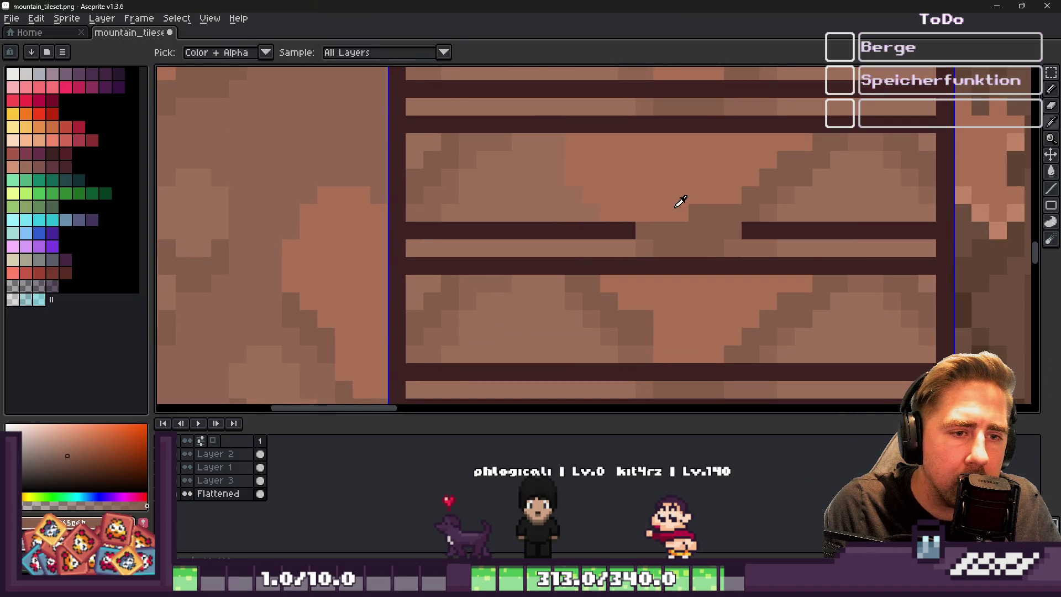
pyautogui.click(672, 241)
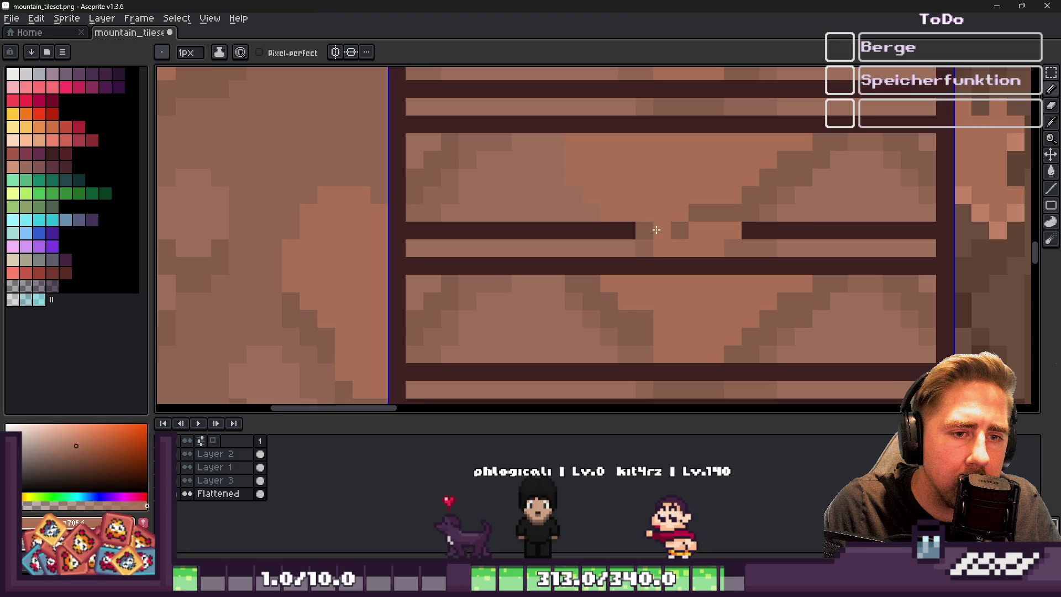
pyautogui.scroll(1, 671, 235)
pyautogui.click(644, 243)
pyautogui.scroll(-4, 630, 240)
pyautogui.scroll(2, 631, 240)
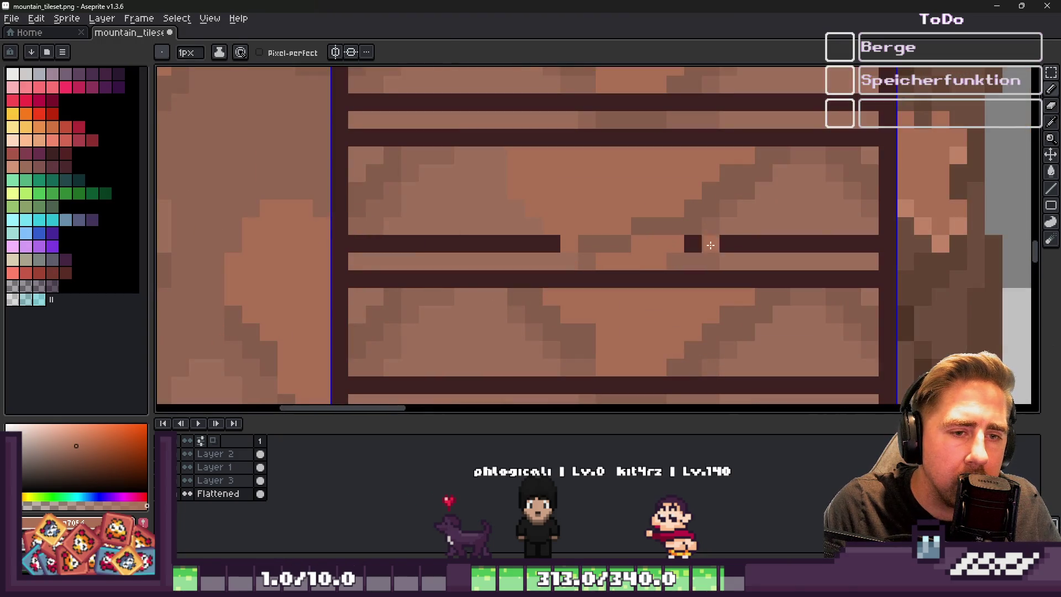
pyautogui.keyDown('alt'); pyautogui.click(728, 239); pyautogui.keyUp('alt')
# Pick a medium rock brown and recolour the plank tile's dark lines with it
pyautogui.scroll(-3, 556, 214)
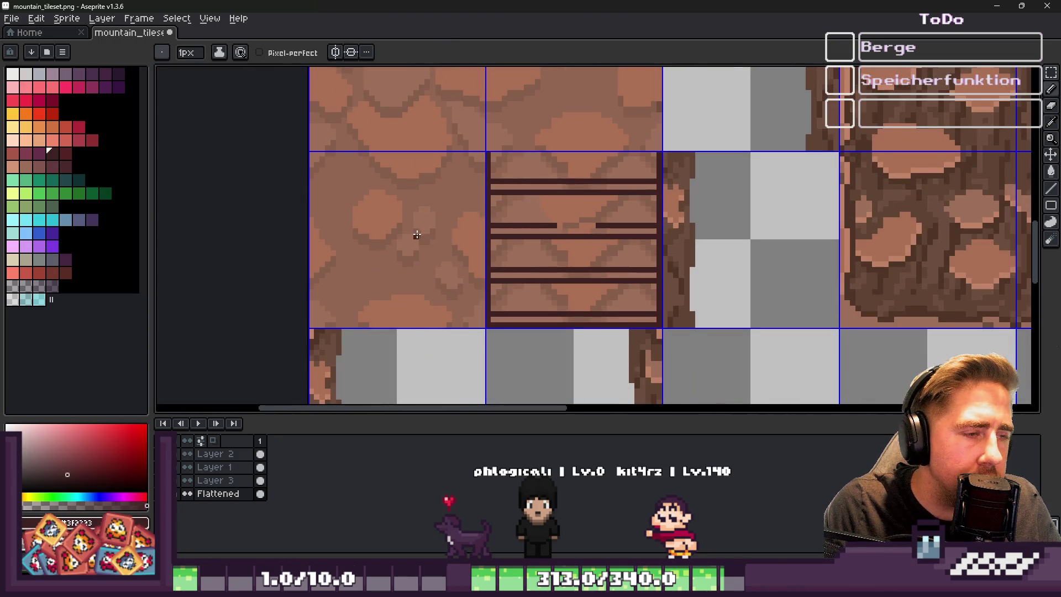
pyautogui.scroll(-2, 498, 241)
pyautogui.scroll(3, 657, 234)
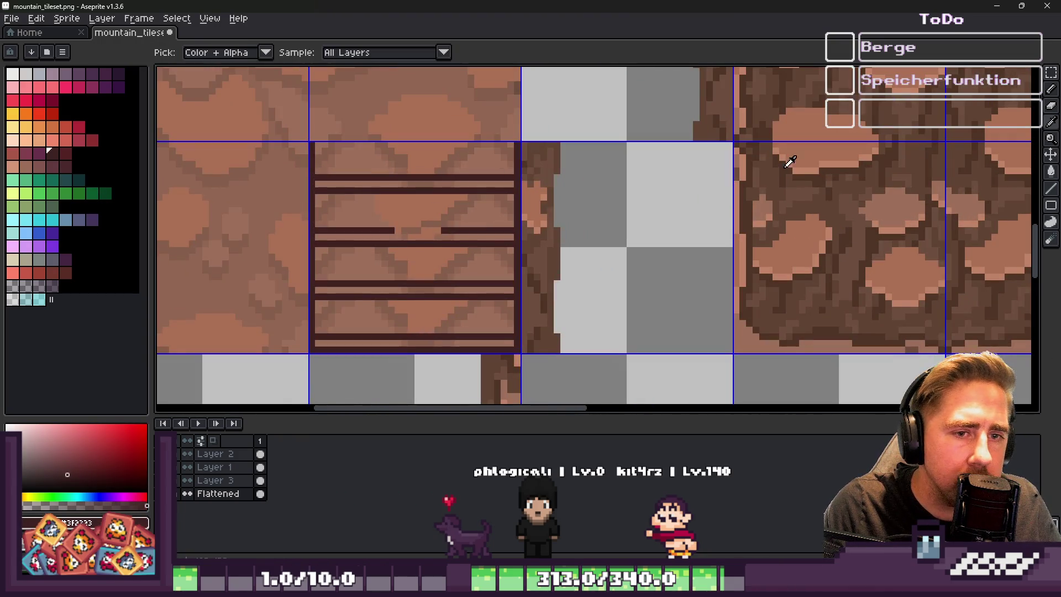
pyautogui.keyDown('alt'); pyautogui.click(814, 174); pyautogui.keyUp('alt')
pyautogui.scroll(2, 625, 178)
pyautogui.scroll(1, 704, 147)
pyautogui.scroll(-2, 708, 155)
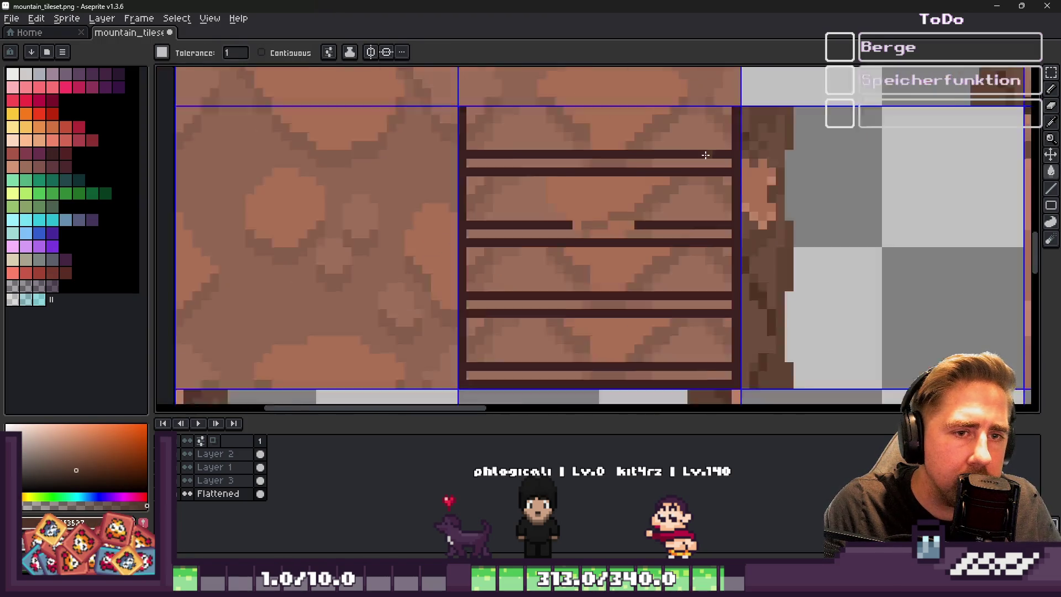
pyautogui.scroll(-1, 708, 156)
pyautogui.keyDown('ctrl'); pyautogui.click(700, 158); pyautogui.keyUp('ctrl')
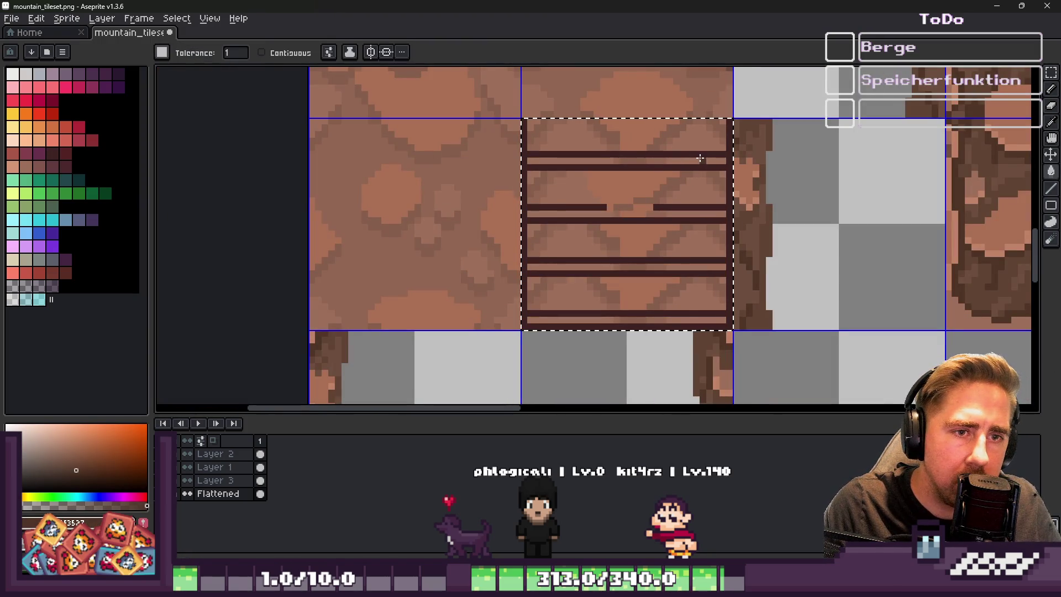
pyautogui.click(698, 157)
pyautogui.scroll(3, 563, 160)
pyautogui.scroll(-4, 564, 160)
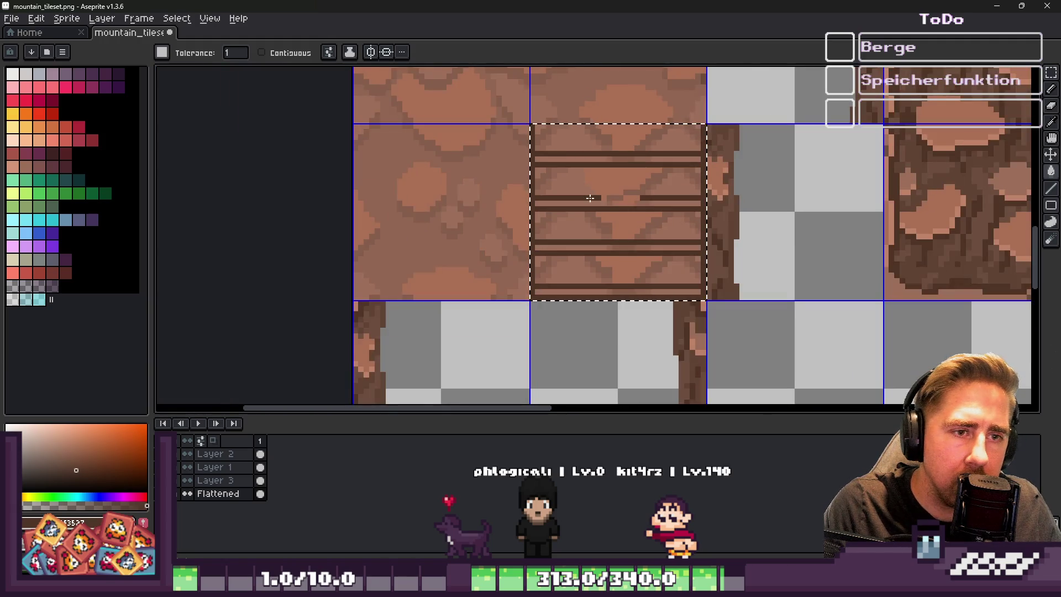
pyautogui.scroll(2, 619, 147)
pyautogui.scroll(-1, 588, 253)
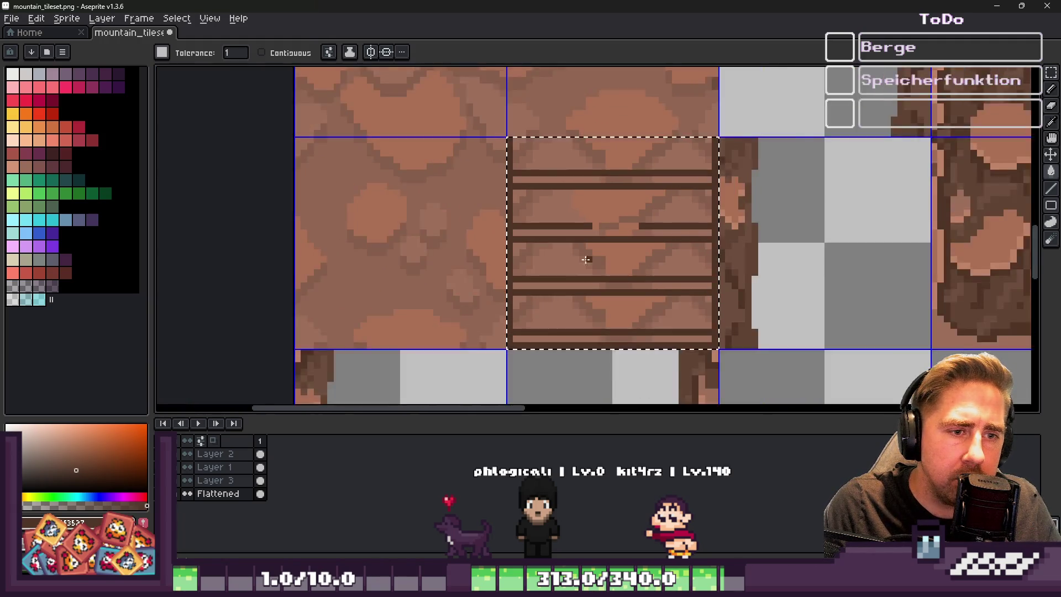
pyautogui.scroll(2, 586, 251)
pyautogui.scroll(-1, 525, 205)
pyautogui.scroll(2, 467, 157)
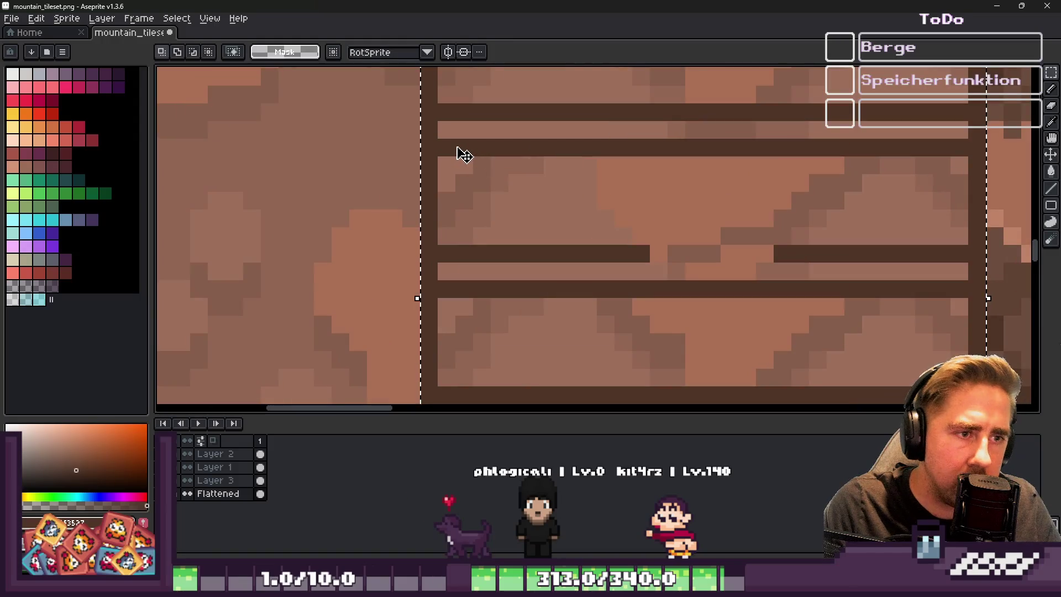
# Marquee-select the broken middle plank line, plus the bottom and middle stripes of the plank tile
pyautogui.moveTo(437, 137); pyautogui.dragTo(971, 158)
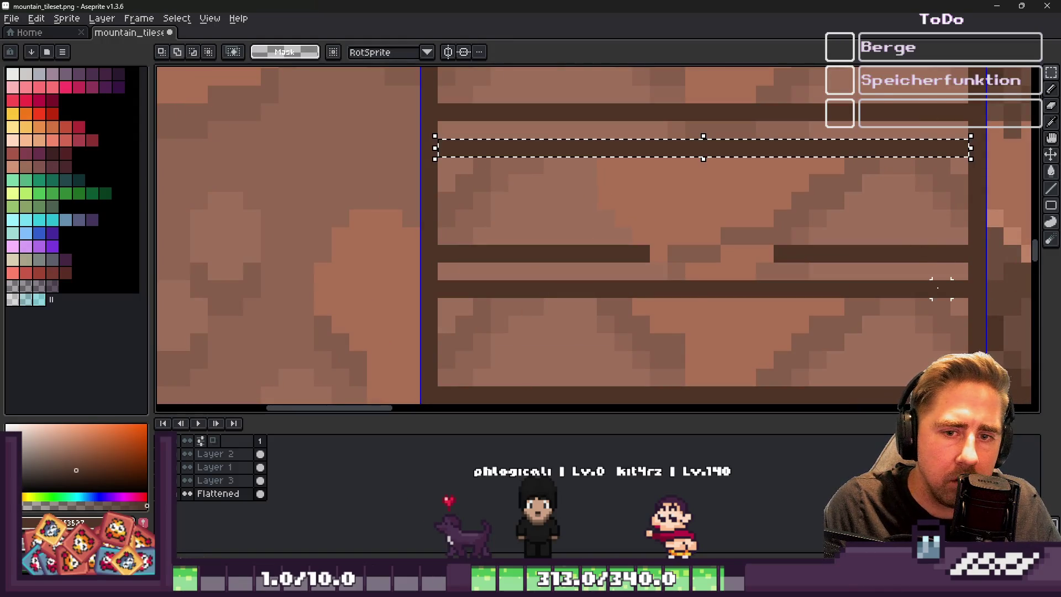
pyautogui.scroll(-2, 732, 264)
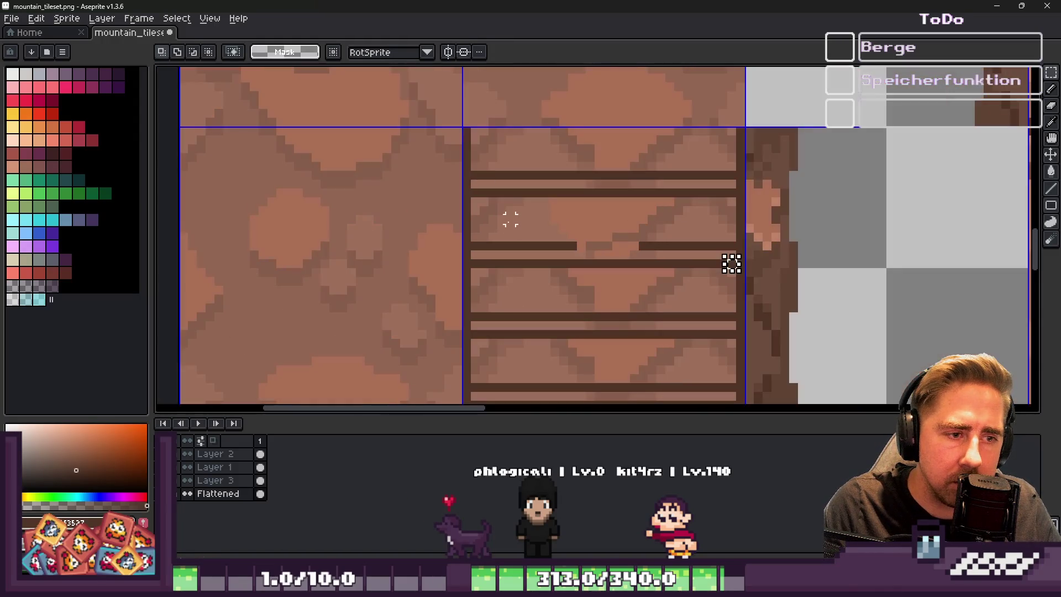
pyautogui.scroll(1, 410, 232)
pyautogui.scroll(-1, 438, 214)
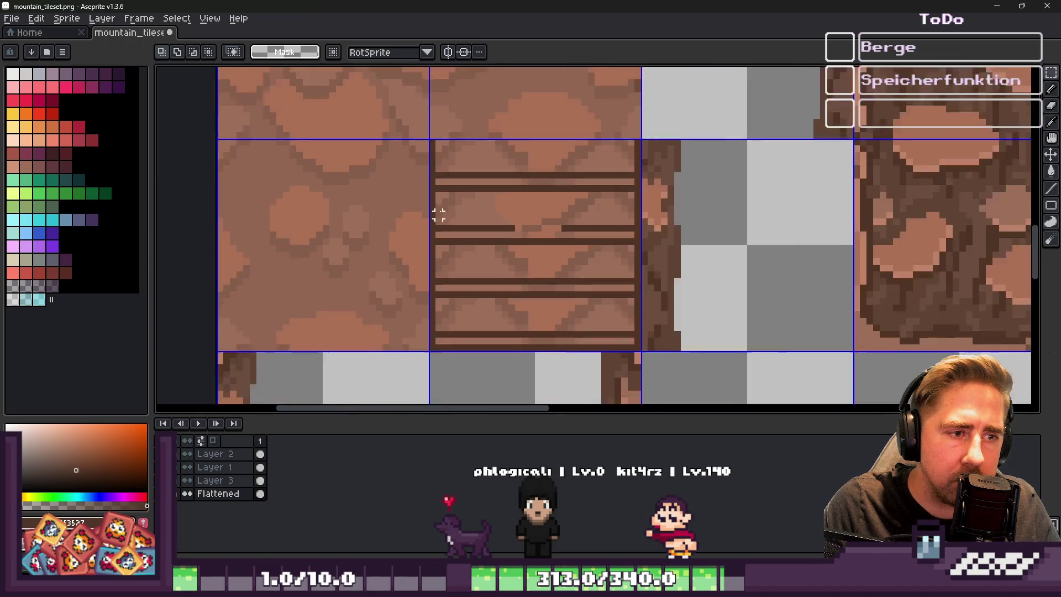
pyautogui.scroll(1, 447, 308)
pyautogui.moveTo(501, 326); pyautogui.dragTo(702, 327)
pyautogui.scroll(1, 473, 257)
pyautogui.moveTo(415, 258); pyautogui.dragTo(813, 259)
pyautogui.scroll(-1, 482, 202)
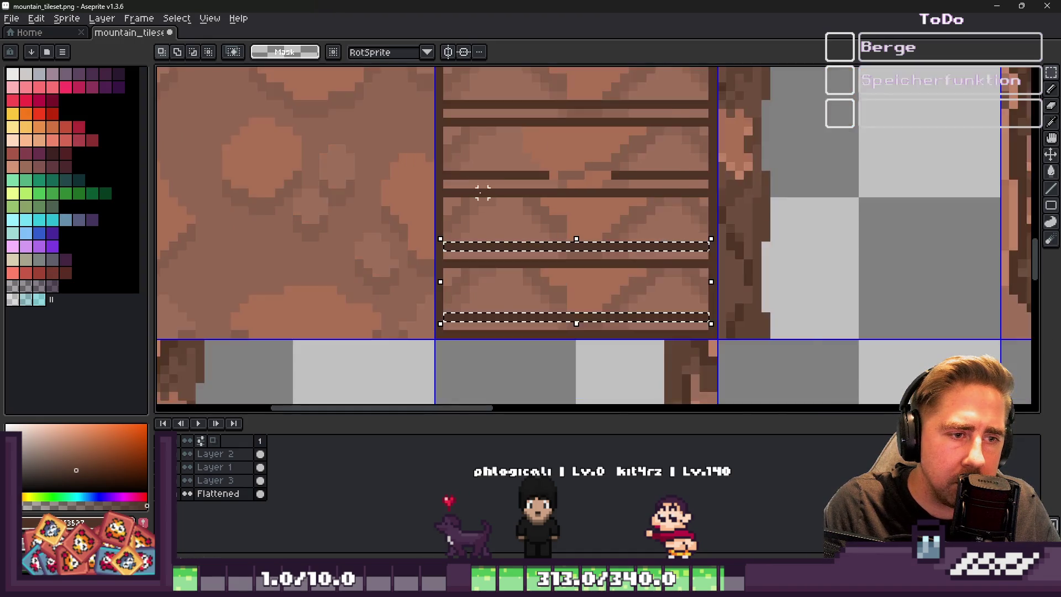
pyautogui.scroll(1, 482, 201)
# Try drawing a white line along the stripe, then undo it both times
pyautogui.click(433, 178)
pyautogui.keyDown('shift'); pyautogui.click(813, 178); pyautogui.keyUp('shift')
pyautogui.hotkey('ctrl', 'z')
pyautogui.keyDown('shift'); pyautogui.click(781, 178); pyautogui.keyUp('shift')
pyautogui.hotkey('ctrl', 'z')
# Add the upper stripe to the selection, move the stripes up one pixel, and deselect
pyautogui.scroll(-1, 623, 142)
pyautogui.scroll(1, 505, 199)
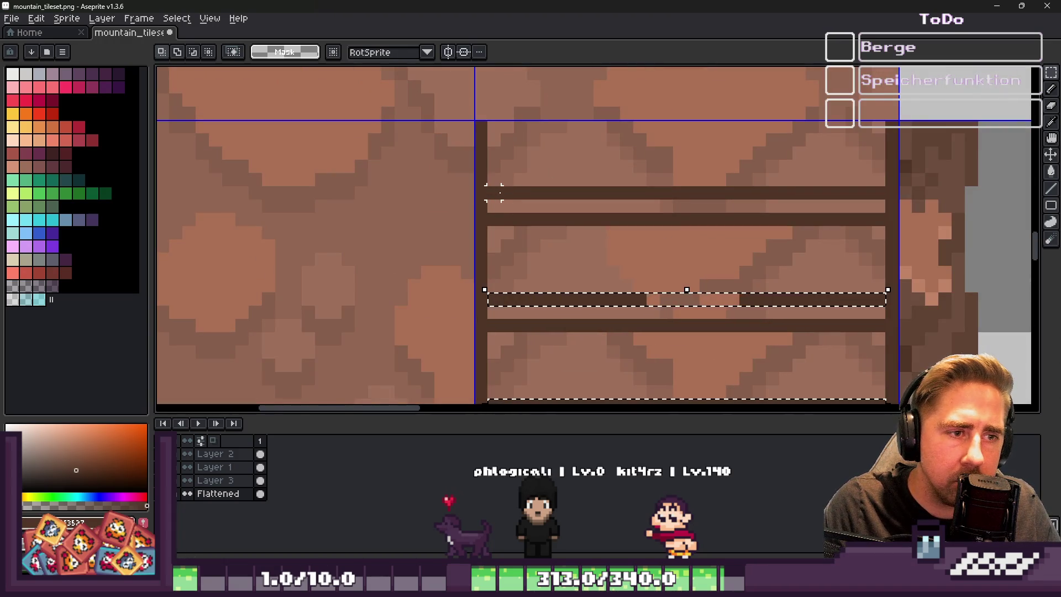
pyautogui.moveTo(489, 187); pyautogui.dragTo(887, 200)
pyautogui.scroll(1, 785, 202)
pyautogui.moveTo(777, 202)
pyautogui.mouseDown()
pyautogui.moveTo(765, 166)
pyautogui.moveTo(774, 184)
pyautogui.mouseUp()
pyautogui.hotkey('ctrl', 'd')
# With the Pencil, draw a dark row along the plank edge and a dark block above it
pyautogui.press('b')
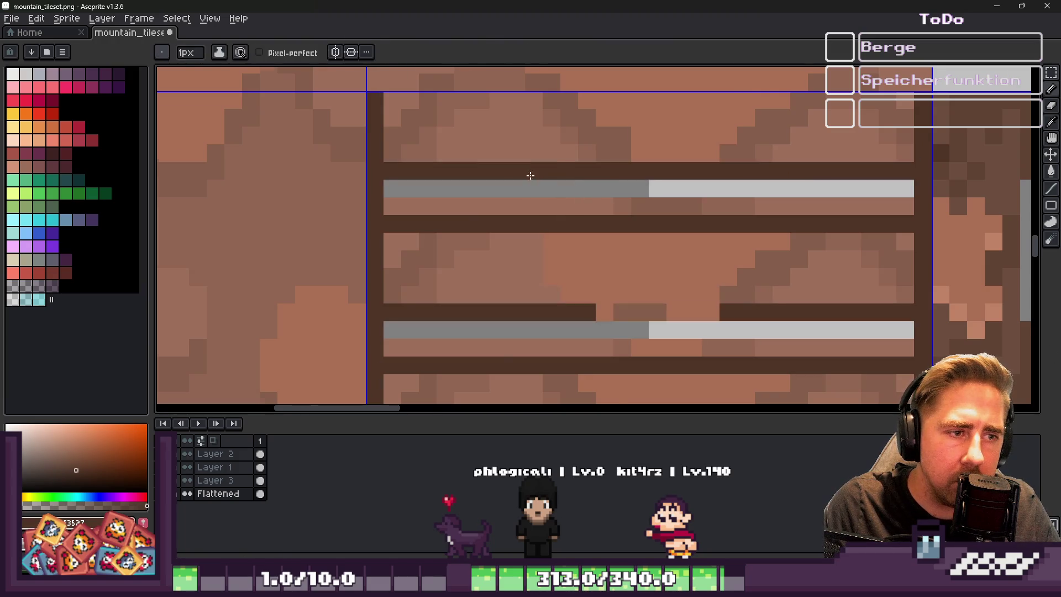
pyautogui.scroll(-2, 531, 176)
pyautogui.scroll(3, 569, 239)
pyautogui.moveTo(677, 205); pyautogui.dragTo(768, 215)
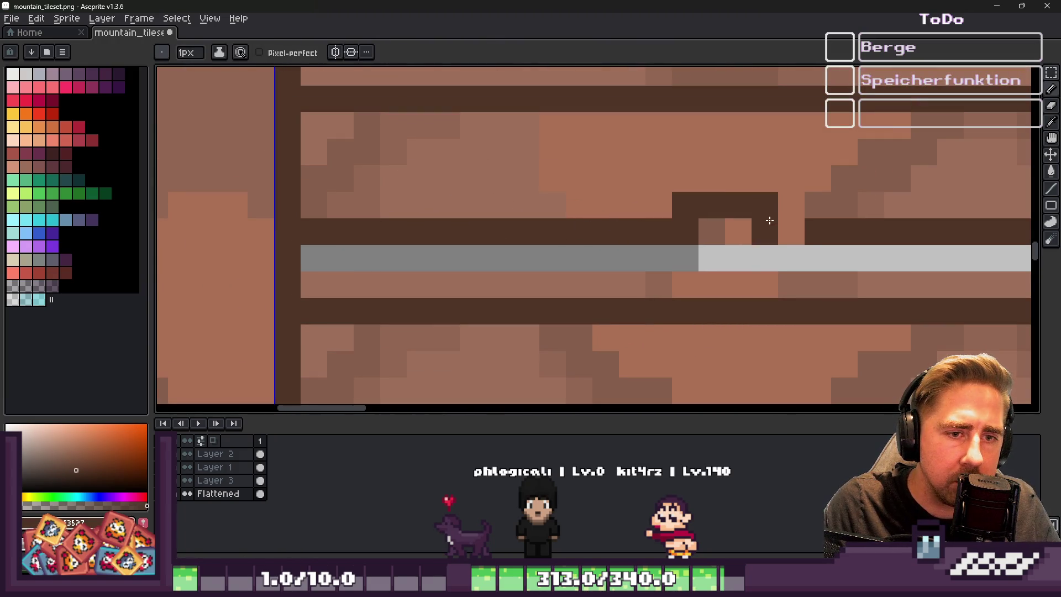
pyautogui.hotkey('ctrl', 'z')
pyautogui.moveTo(699, 231); pyautogui.dragTo(796, 231)
pyautogui.moveTo(686, 204)
pyautogui.mouseDown()
pyautogui.moveTo(623, 230)
pyautogui.moveTo(657, 231)
pyautogui.mouseUp()
# Restore a stray dark pixel to light brown and draw a diagonal line of dark grain pixels
pyautogui.press('alt')
pyautogui.keyDown('alt'); pyautogui.click(607, 203); pyautogui.keyUp('alt')
pyautogui.click(622, 202)
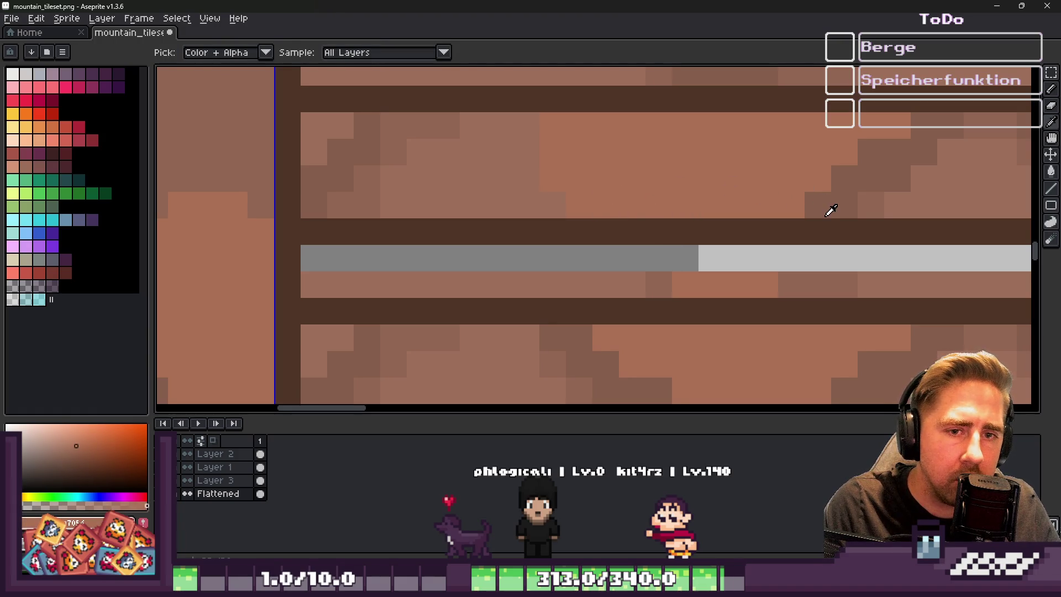
pyautogui.keyDown('alt'); pyautogui.click(831, 211); pyautogui.keyUp('alt')
pyautogui.moveTo(568, 198); pyautogui.dragTo(494, 143)
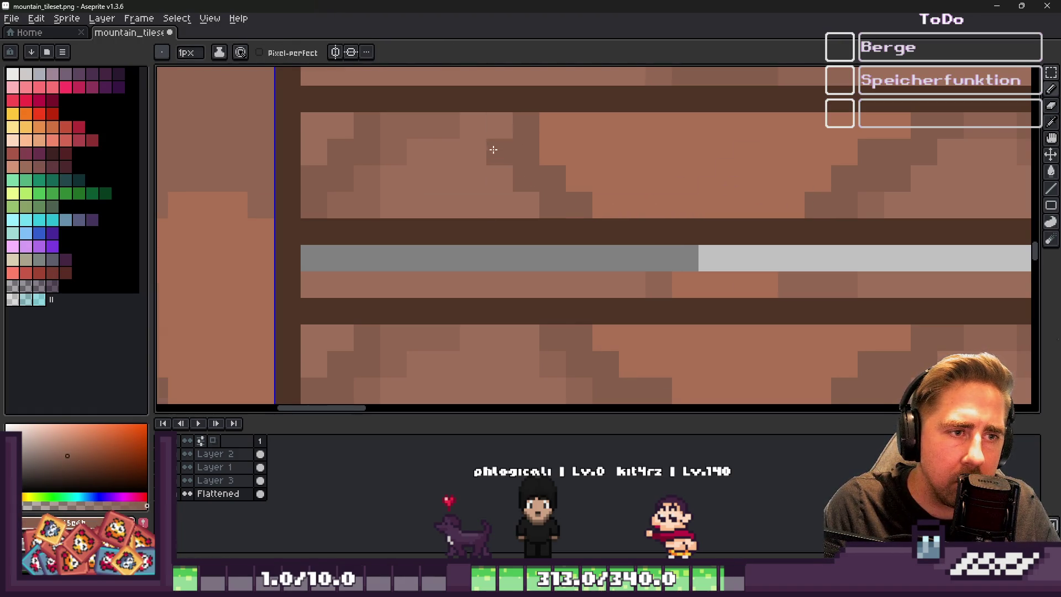
# Flood-fill an area of the plank with the sampled plank brown
pyautogui.scroll(-2, 495, 143)
pyautogui.scroll(3, 498, 147)
pyautogui.scroll(-1, 521, 201)
pyautogui.press('alt')
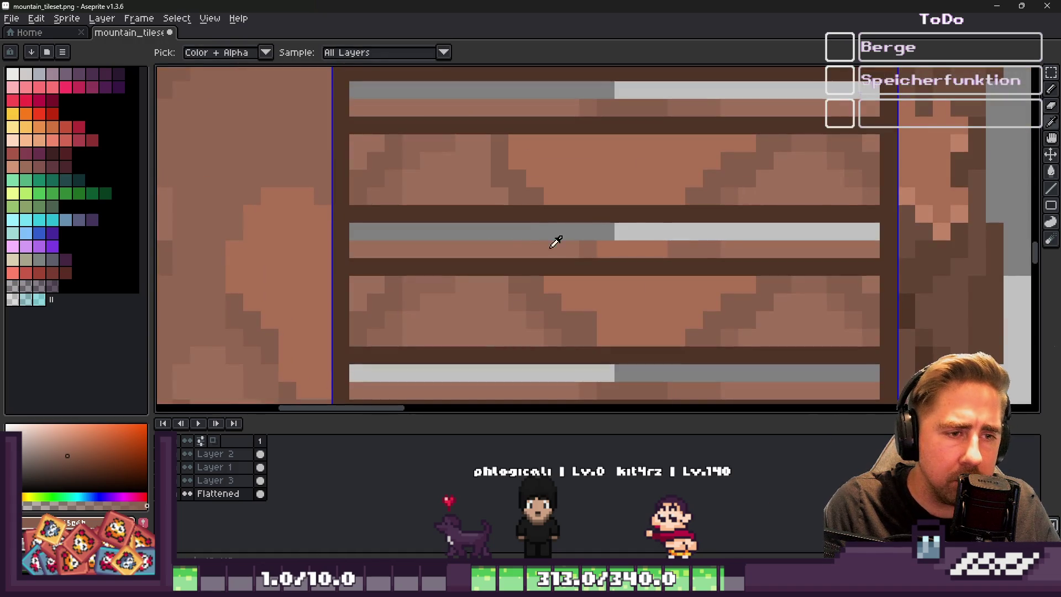
pyautogui.click(579, 247)
pyautogui.press('g')
pyautogui.click(529, 239)
pyautogui.hotkey('ctrl', 'z')
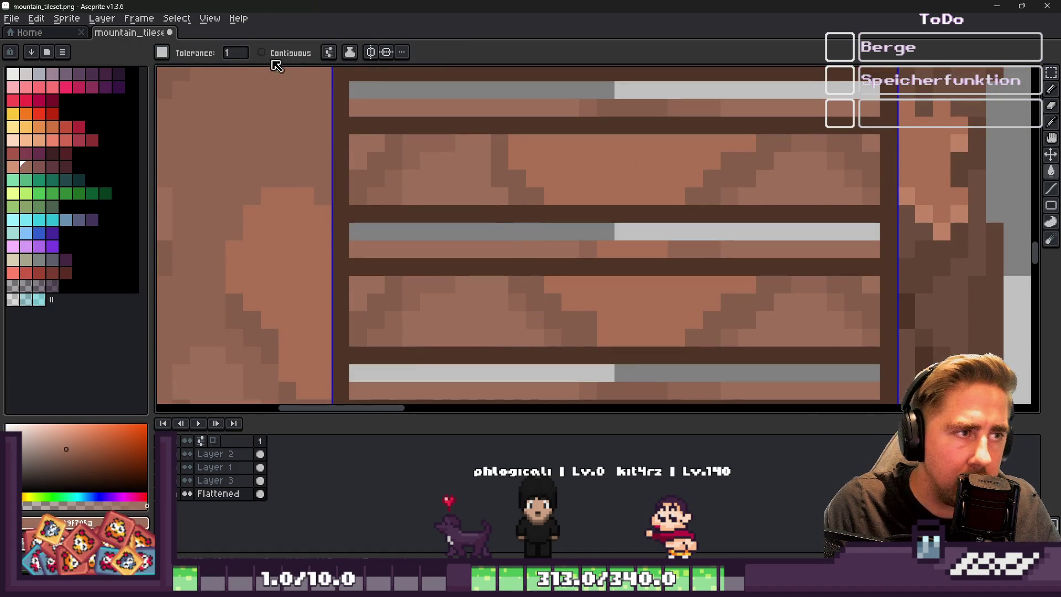
pyautogui.click(558, 231)
# Paint darker shading pixels along the left side of the plank
pyautogui.press('b')
pyautogui.scroll(2, 597, 242)
pyautogui.keyDown('alt'); pyautogui.click(482, 217); pyautogui.keyUp('alt')
pyautogui.click(483, 239)
pyautogui.moveTo(446, 254); pyautogui.dragTo(457, 220)
# Paint a lighter orange highlight strip on the plank and touch up nearby pixels
pyautogui.press('alt')
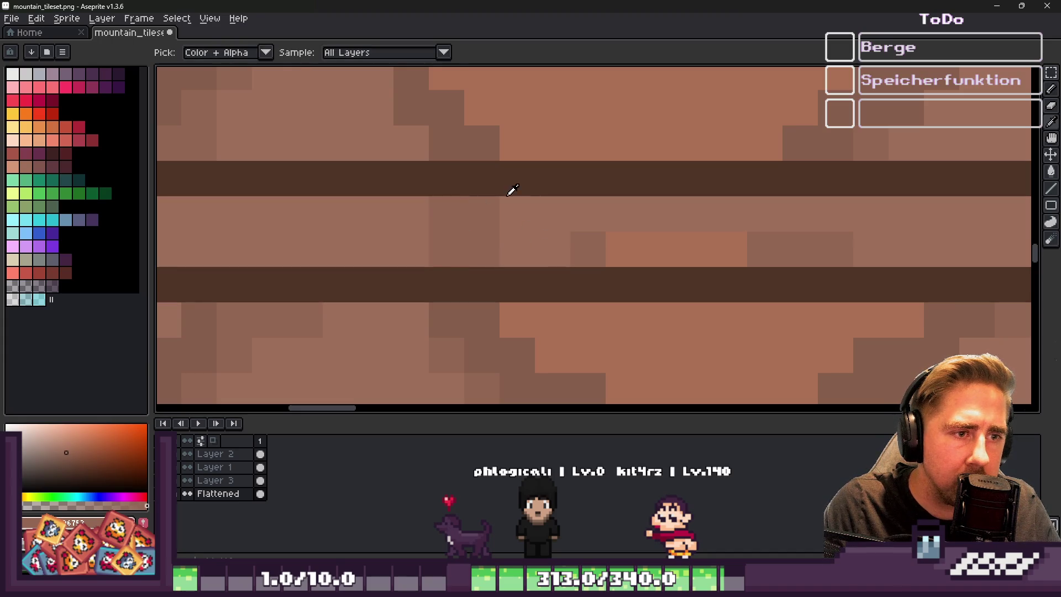
pyautogui.keyDown('alt'); pyautogui.click(557, 115); pyautogui.keyUp('alt')
pyautogui.click(524, 209)
pyautogui.moveTo(553, 216); pyautogui.dragTo(587, 250)
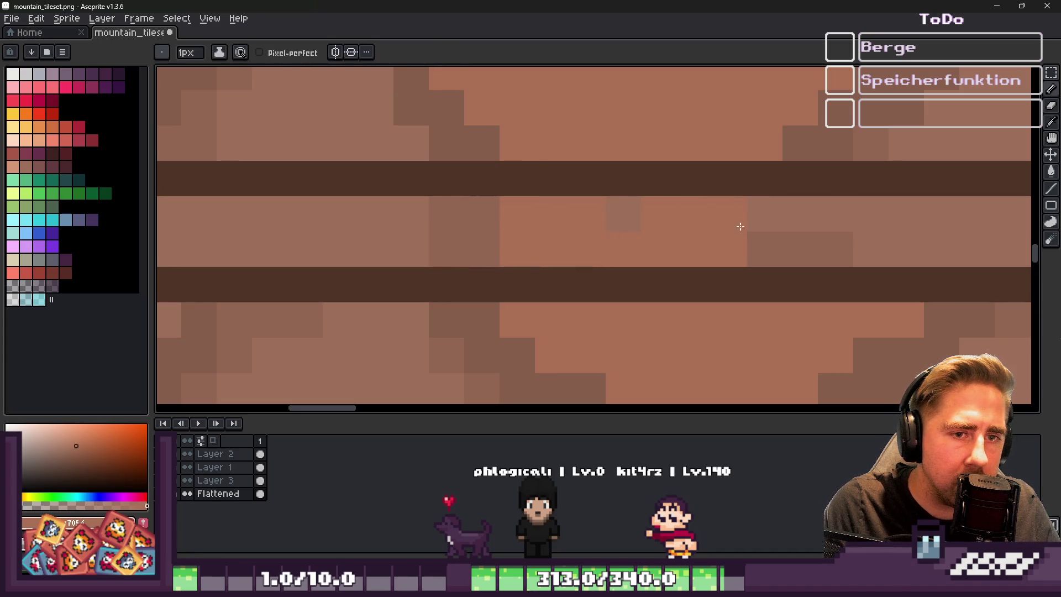
pyautogui.click(763, 248)
pyautogui.keyDown('alt'); pyautogui.click(824, 240); pyautogui.keyUp('alt')
# Sample several browns from the canvas to fine-tune the drawing colour
pyautogui.click(801, 219)
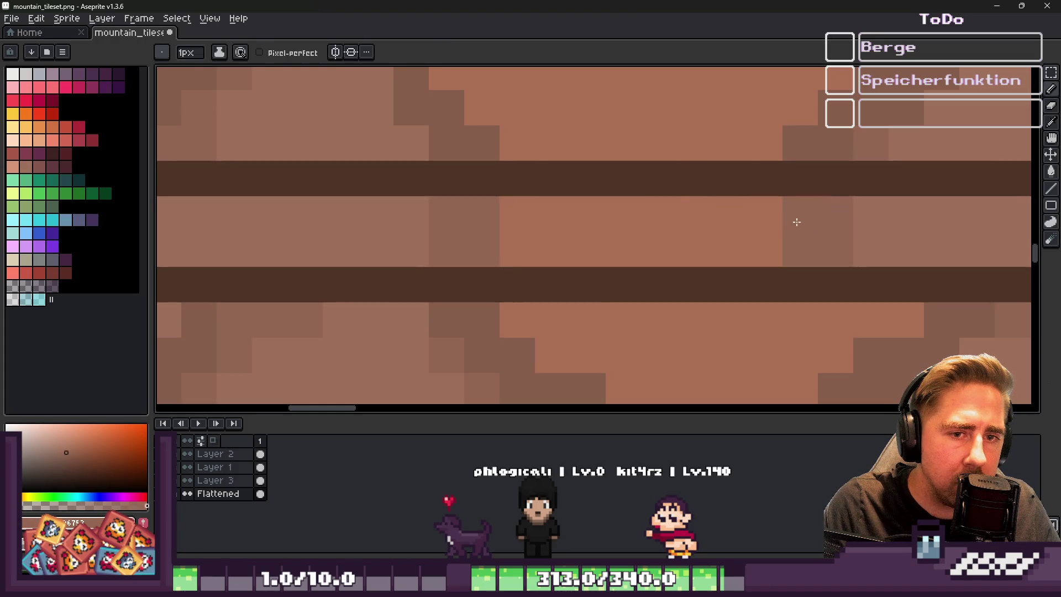
pyautogui.scroll(-5, 651, 205)
pyautogui.scroll(3, 647, 199)
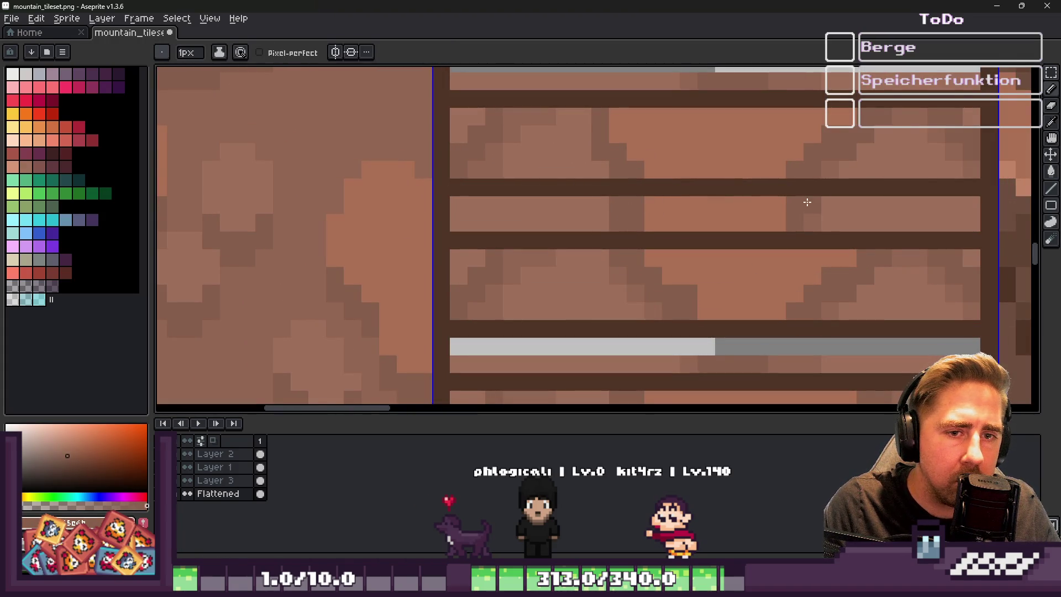
pyautogui.keyDown('alt'); pyautogui.click(826, 213); pyautogui.keyUp('alt')
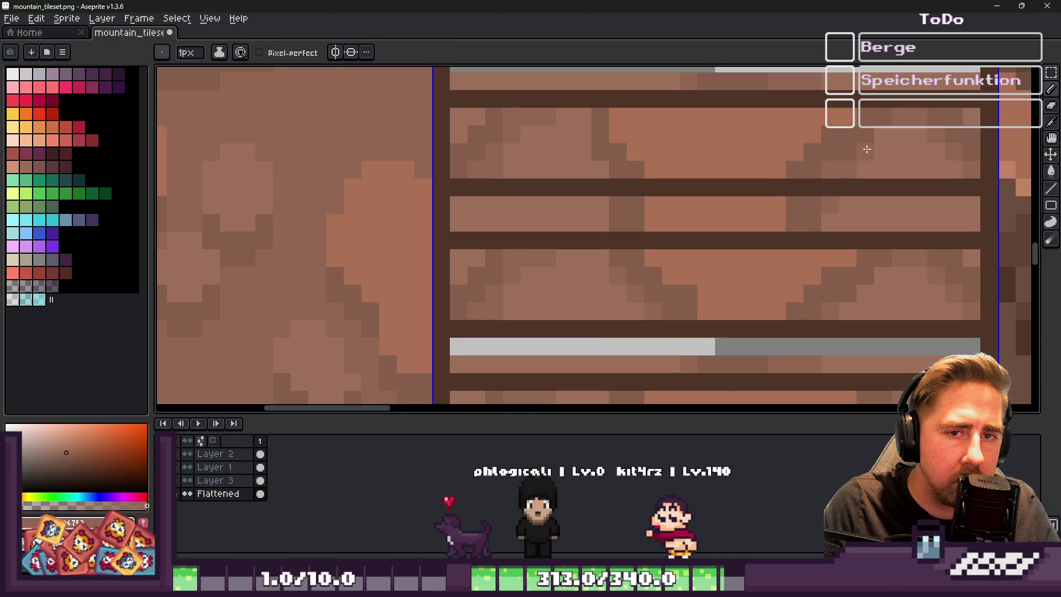
pyautogui.scroll(-7, 782, 175)
pyautogui.scroll(6, 693, 170)
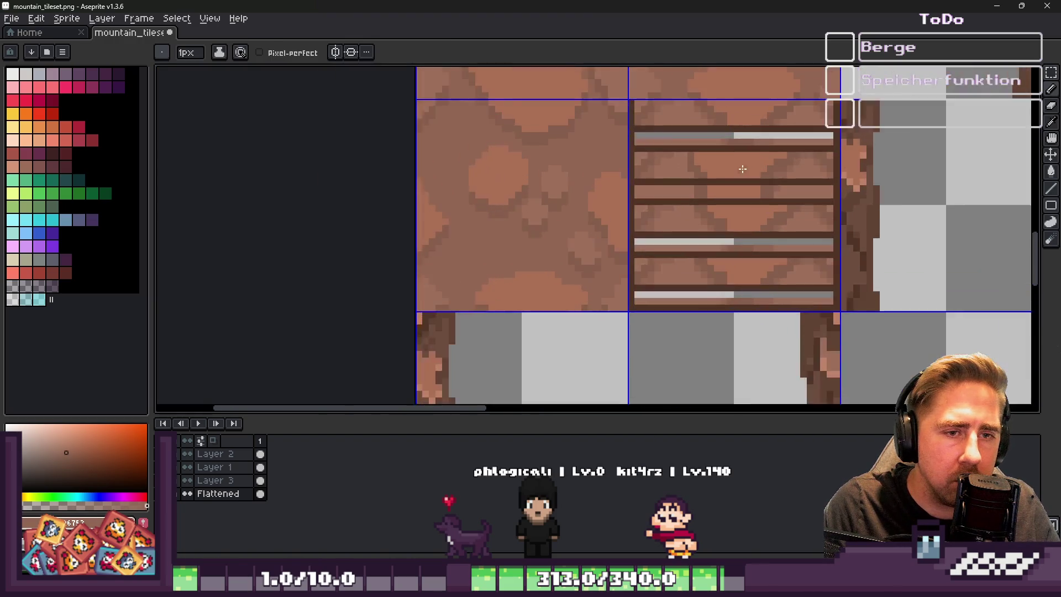
pyautogui.scroll(-2, 692, 170)
pyautogui.scroll(4, 692, 171)
pyautogui.keyDown('alt'); pyautogui.click(675, 142); pyautogui.keyUp('alt')
pyautogui.scroll(-4, 604, 208)
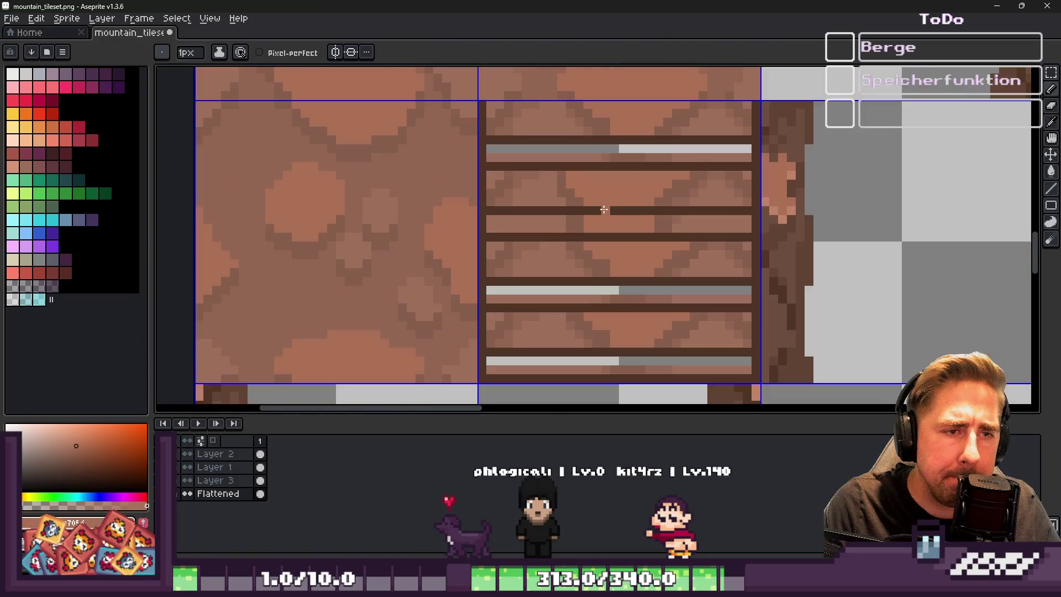
pyautogui.scroll(2, 620, 193)
# Extend the lighter strip along the plank, undoing the last stroke
pyautogui.keyDown('alt'); pyautogui.click(940, 157); pyautogui.keyUp('alt')
pyautogui.scroll(4, 561, 197)
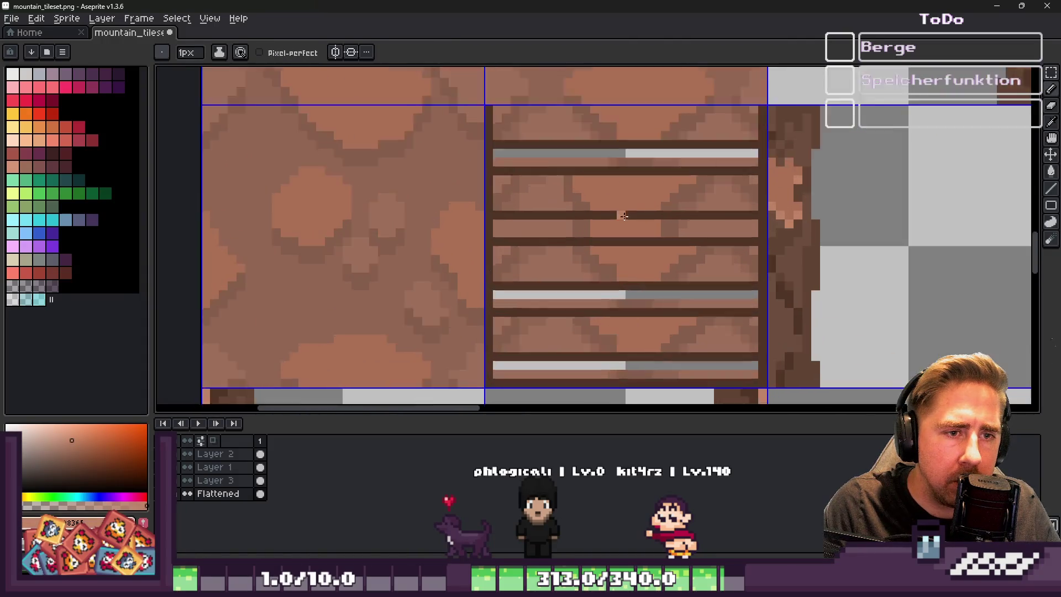
pyautogui.moveTo(617, 203); pyautogui.dragTo(699, 199)
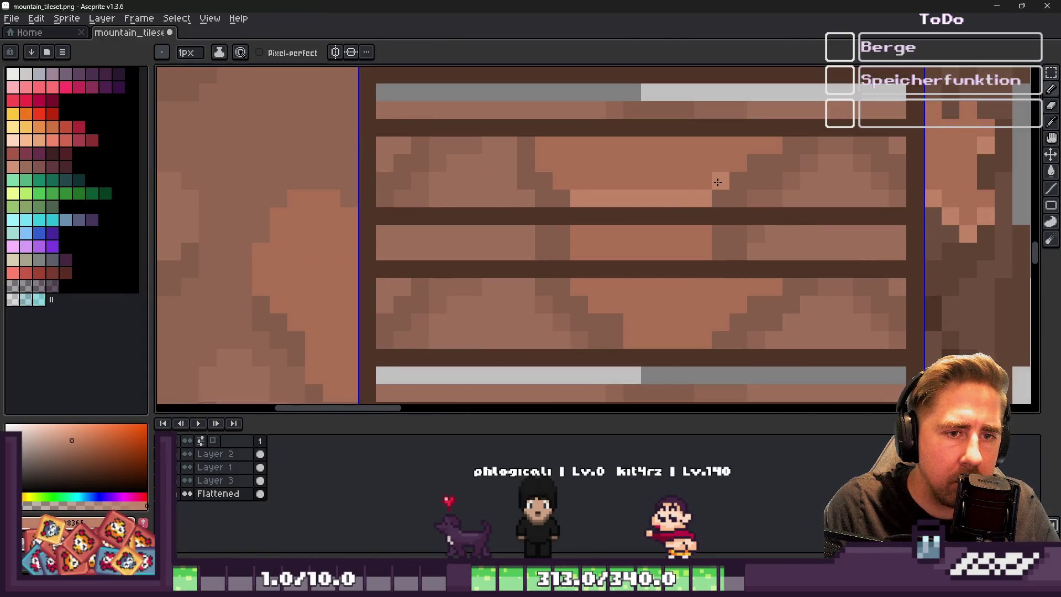
pyautogui.hotkey('ctrl', 'z')
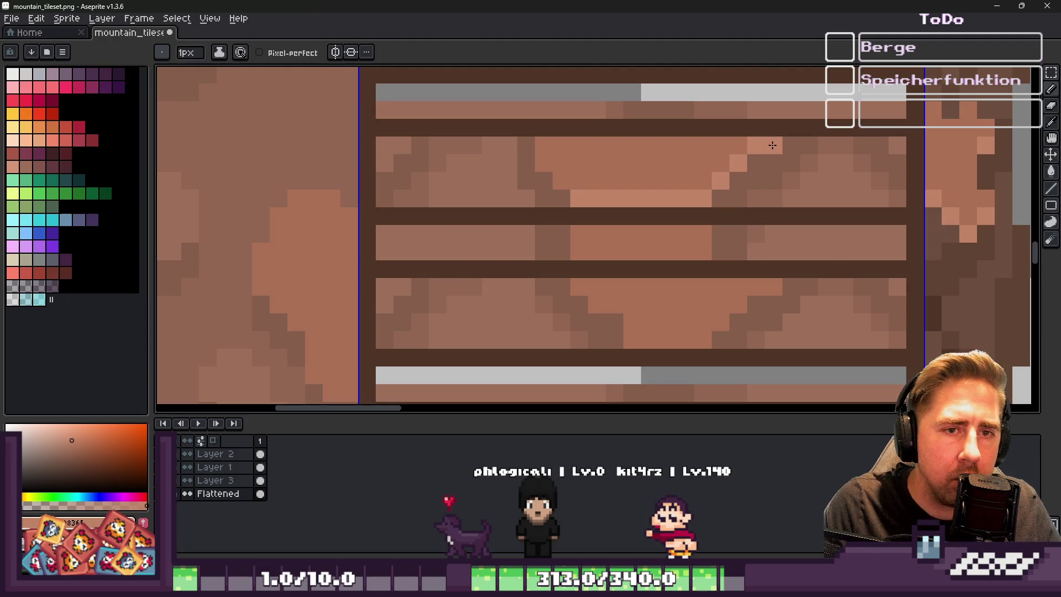
# Pick a slightly lighter brown and lighten dark pixels along the plank grain
pyautogui.keyDown('alt'); pyautogui.click(523, 160); pyautogui.keyUp('alt')
pyautogui.keyDown('alt'); pyautogui.click(770, 185); pyautogui.keyUp('alt')
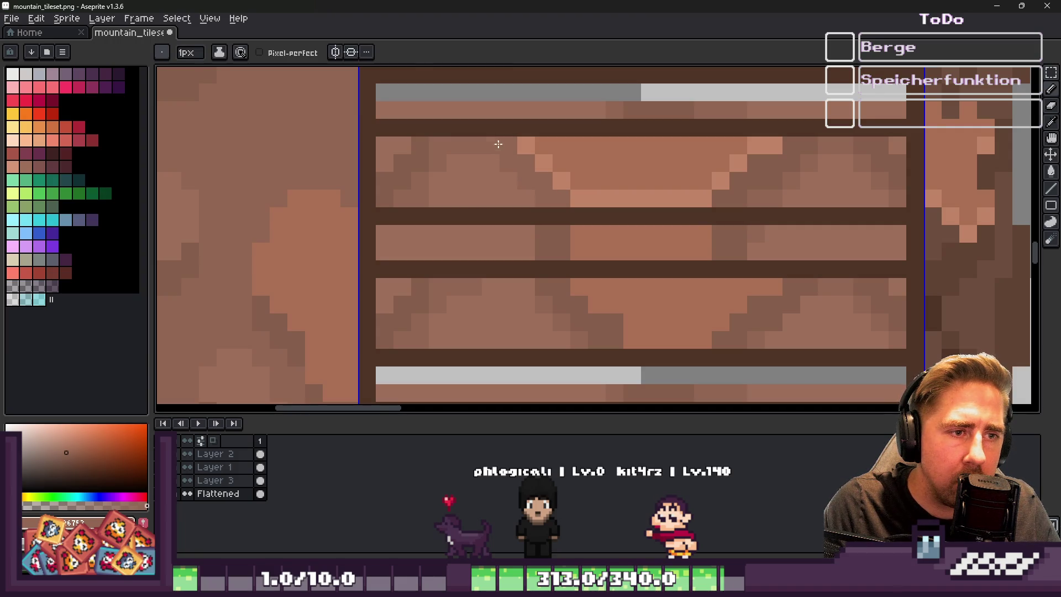
pyautogui.scroll(-3, 553, 187)
pyautogui.scroll(2, 474, 190)
pyautogui.scroll(-2, 586, 185)
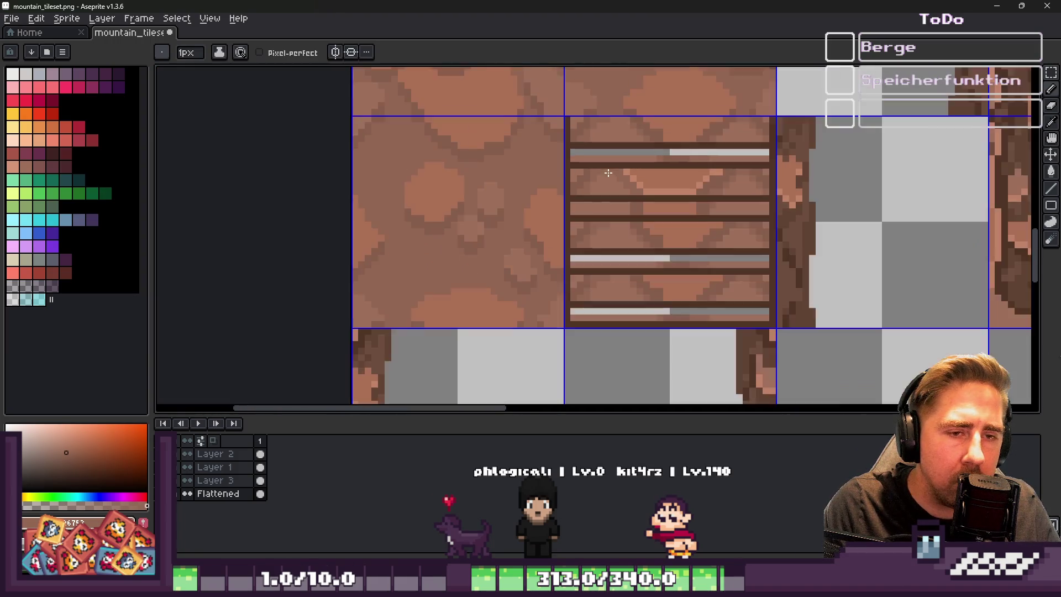
pyautogui.scroll(4, 713, 197)
pyautogui.scroll(1, 664, 212)
pyautogui.moveTo(666, 179); pyautogui.dragTo(775, 145)
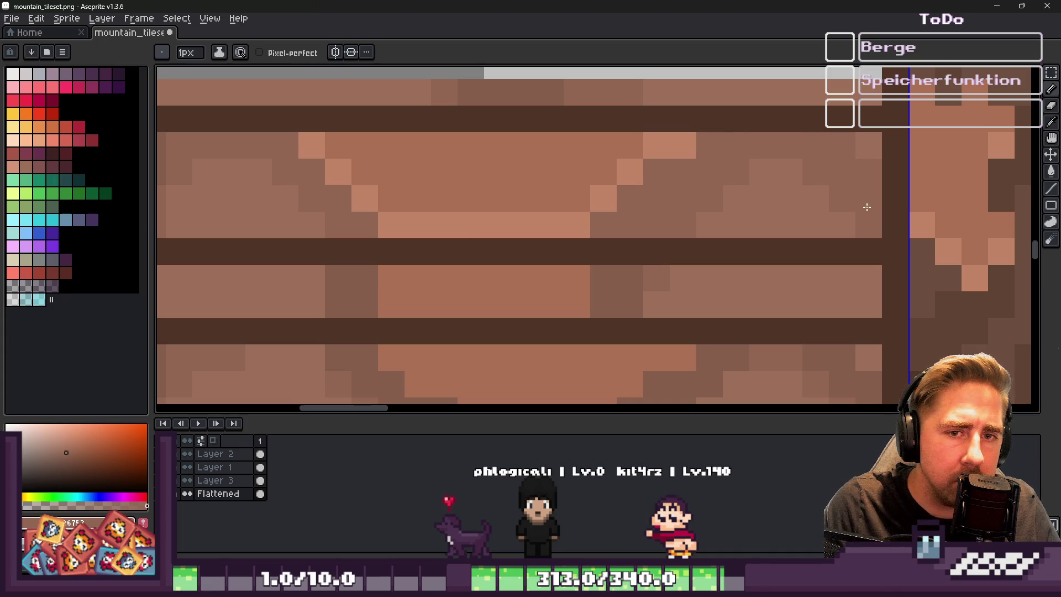
# Repaint several plank pixels and a stroke across the plank in lighter brown
pyautogui.scroll(-4, 641, 197)
pyautogui.scroll(1, 640, 197)
pyautogui.scroll(4, 641, 197)
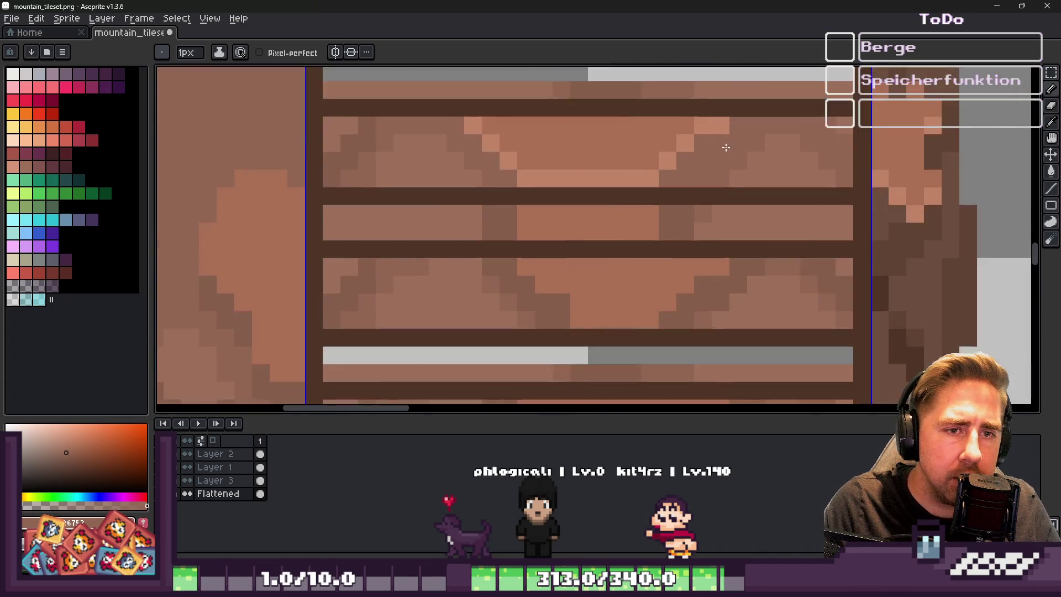
pyautogui.click(683, 209)
pyautogui.click(644, 209)
pyautogui.click(714, 173)
pyautogui.moveTo(718, 158)
pyautogui.mouseDown()
pyautogui.moveTo(706, 177)
pyautogui.moveTo(791, 138)
pyautogui.moveTo(877, 118)
pyautogui.moveTo(945, 135)
pyautogui.moveTo(928, 190)
pyautogui.mouseUp()
# Sample the dark seam colour and add a dark brown pixel just above a seam
pyautogui.scroll(-5, 677, 201)
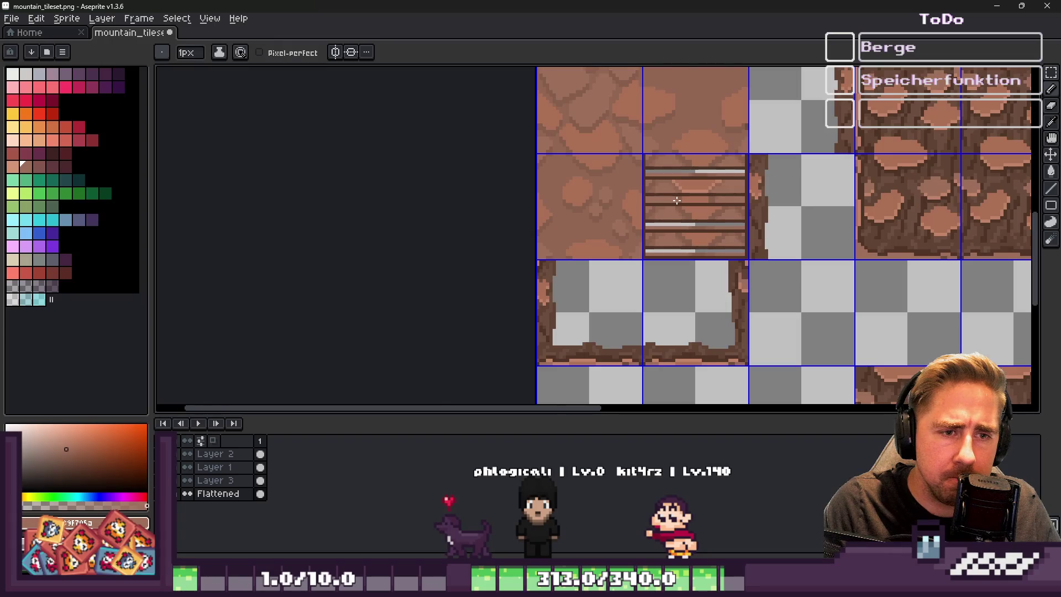
pyautogui.scroll(5, 677, 201)
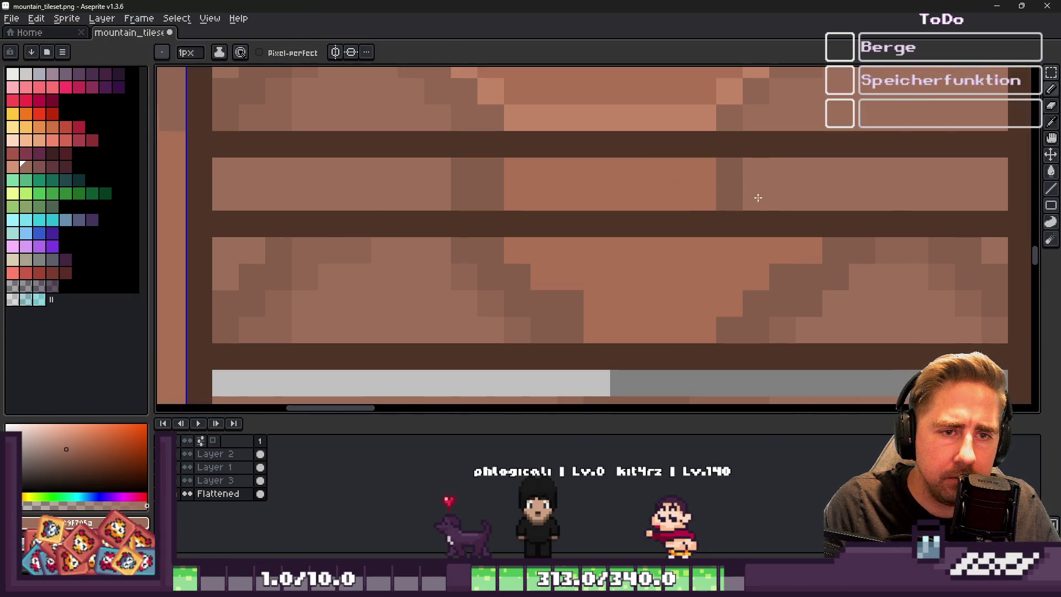
pyautogui.scroll(-2, 539, 180)
pyautogui.scroll(-2, 538, 194)
pyautogui.scroll(4, 562, 169)
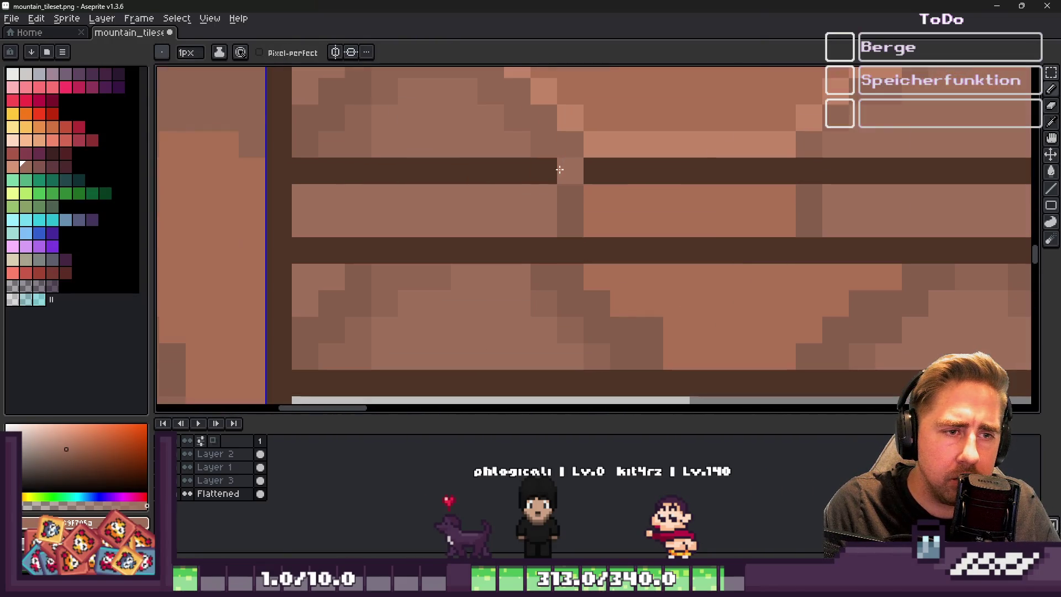
pyautogui.press('i')
pyautogui.click(660, 189)
pyautogui.scroll(-2, 663, 186)
pyautogui.scroll(2, 663, 186)
pyautogui.press('b')
pyautogui.click(630, 166)
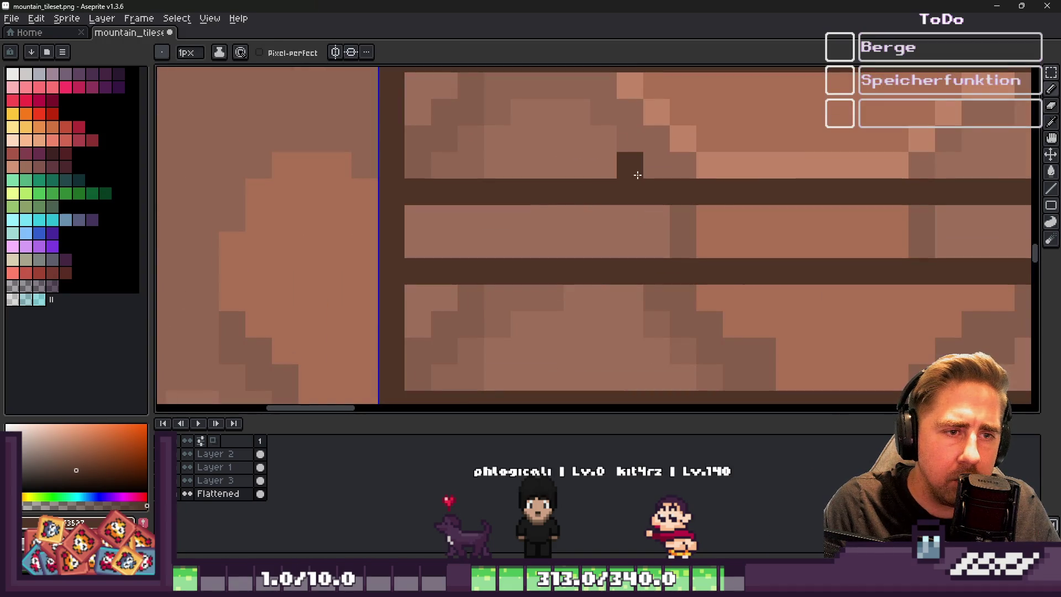
# Darken the plank edge above the seam, then repaint the seam row and nearby pixels light brown
pyautogui.moveTo(652, 170); pyautogui.dragTo(500, 167)
pyautogui.keyDown('alt'); pyautogui.click(630, 218); pyautogui.keyUp('alt')
pyautogui.click(630, 192)
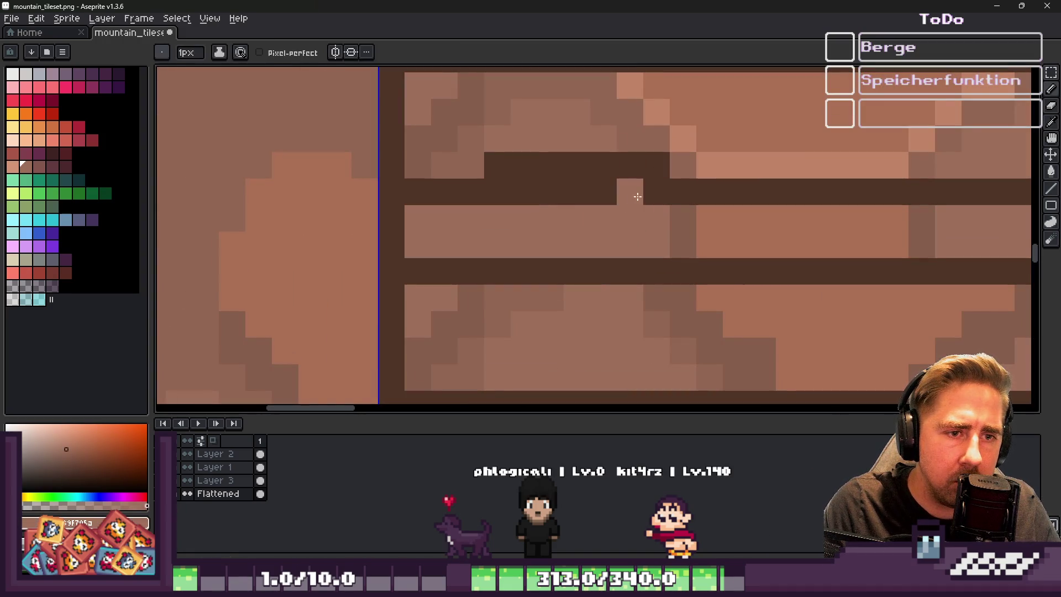
pyautogui.moveTo(657, 191); pyautogui.dragTo(603, 191)
pyautogui.click(489, 201)
pyautogui.moveTo(489, 202); pyautogui.dragTo(580, 195)
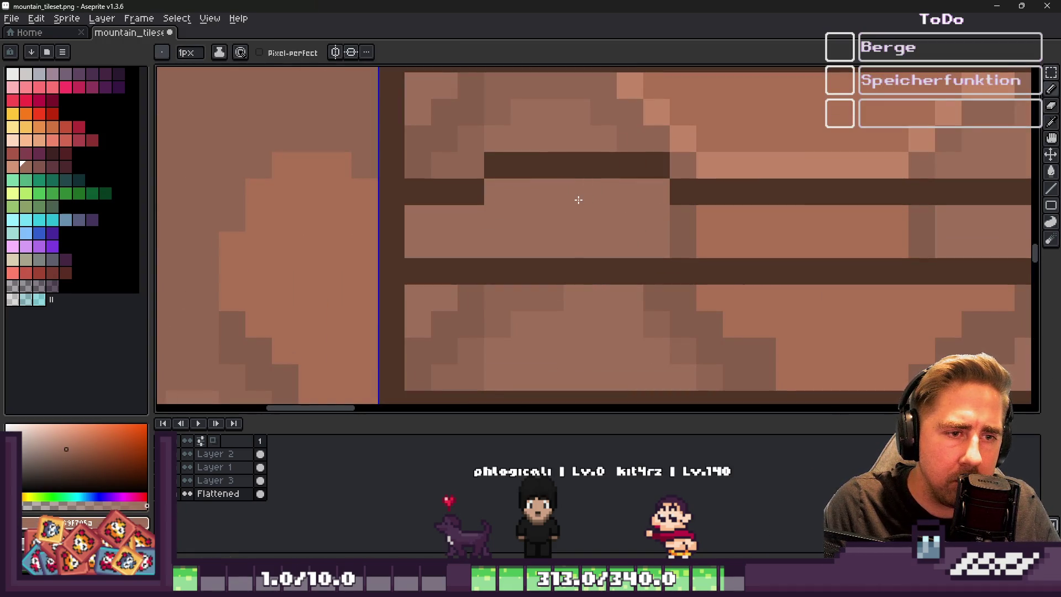
pyautogui.scroll(-3, 699, 218)
pyautogui.scroll(2, 553, 207)
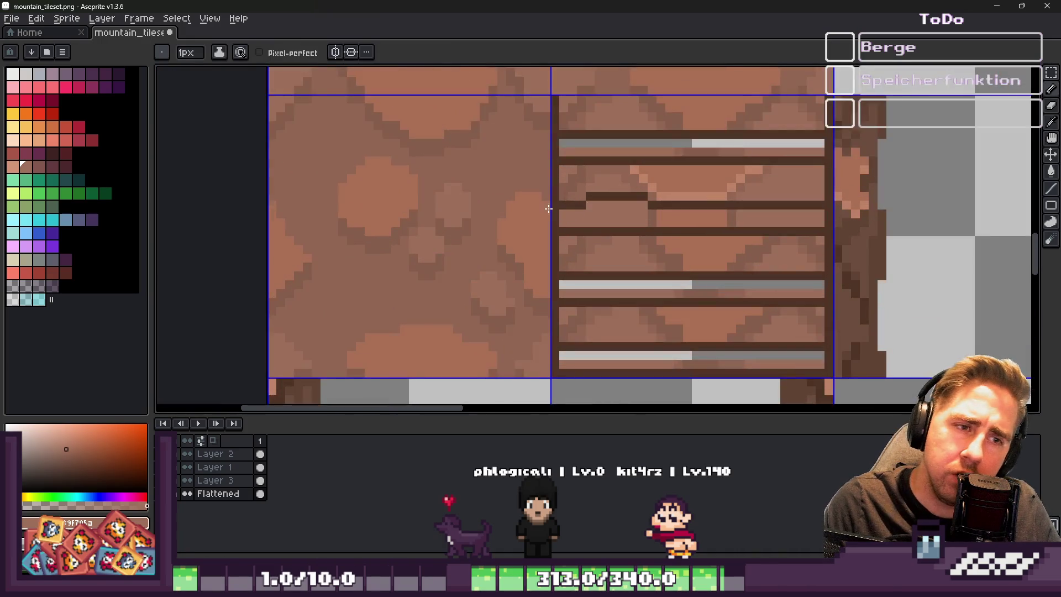
pyautogui.scroll(6, 553, 208)
pyautogui.moveTo(552, 218)
pyautogui.mouseDown()
pyautogui.moveTo(644, 105)
pyautogui.moveTo(697, 130)
pyautogui.mouseUp()
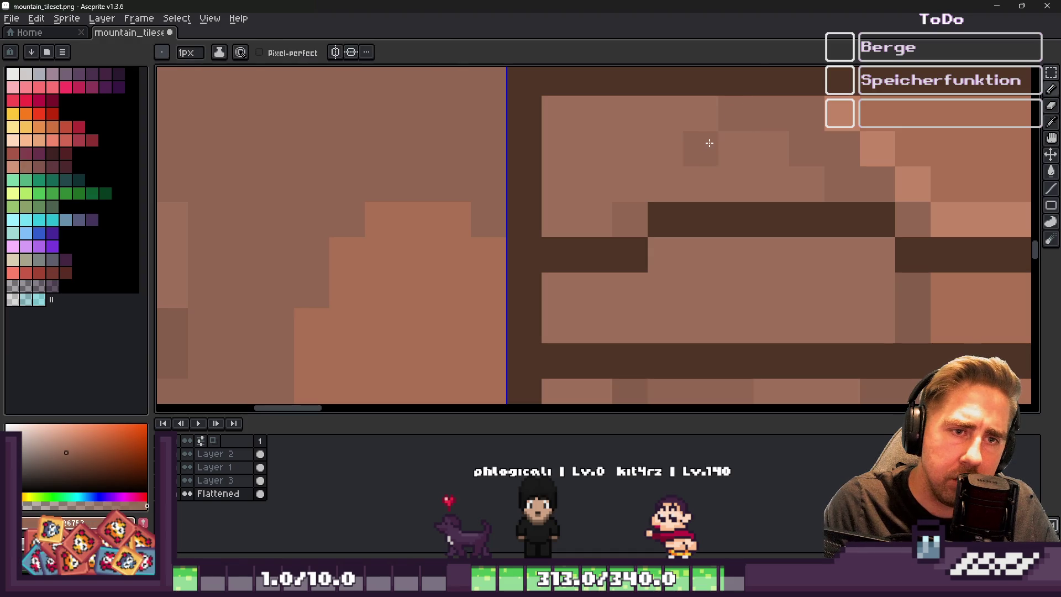
# Sample several browns from the tile to choose a new drawing colour
pyautogui.keyDown('alt'); pyautogui.click(754, 183); pyautogui.keyUp('alt')
pyautogui.scroll(-3, 569, 189)
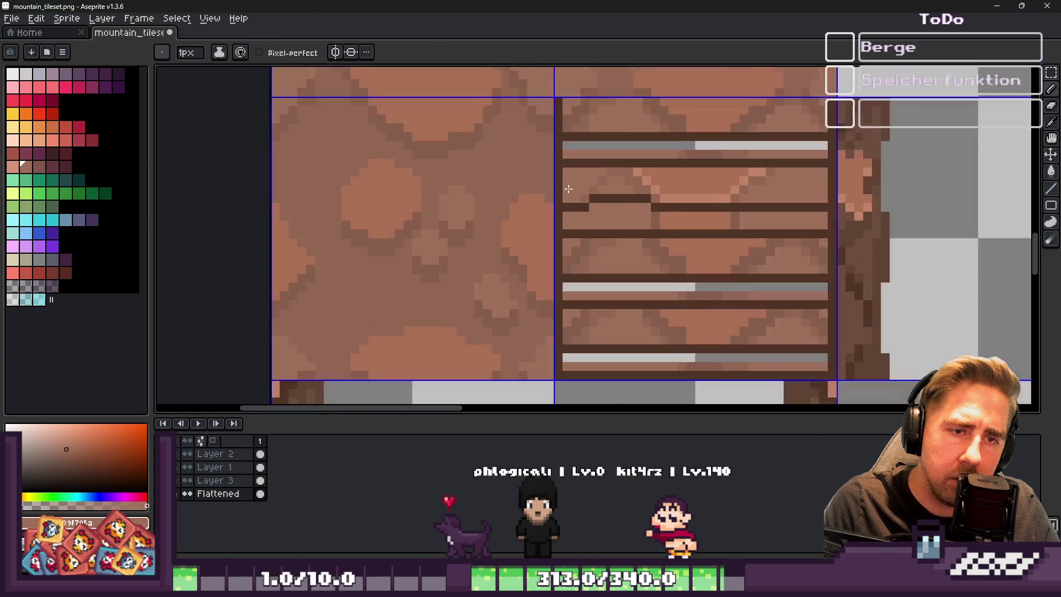
pyautogui.scroll(2, 568, 189)
pyautogui.keyDown('alt'); pyautogui.click(668, 173); pyautogui.keyUp('alt')
pyautogui.scroll(-3, 589, 184)
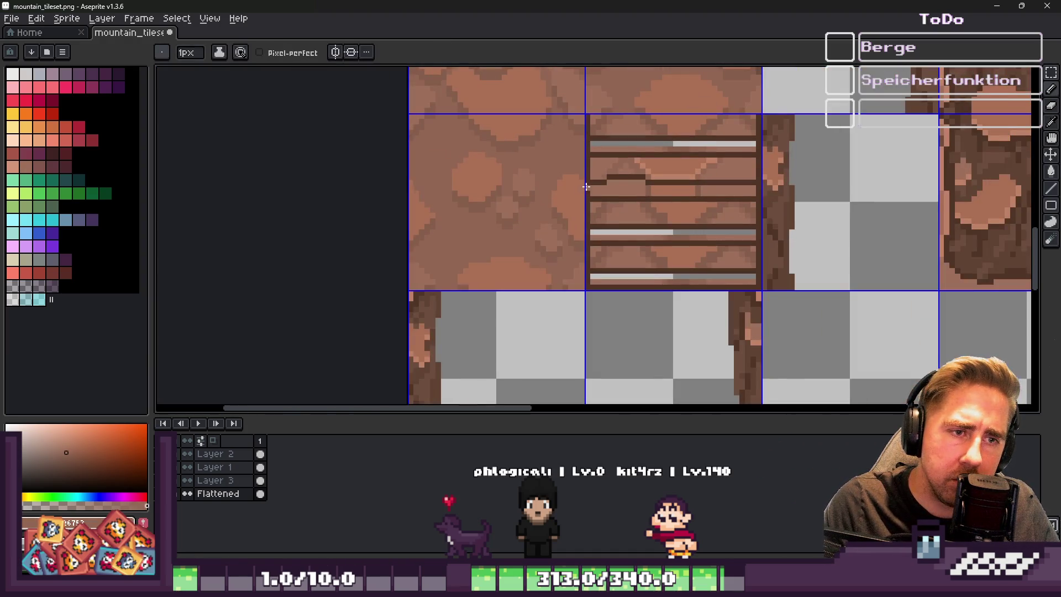
pyautogui.scroll(2, 572, 193)
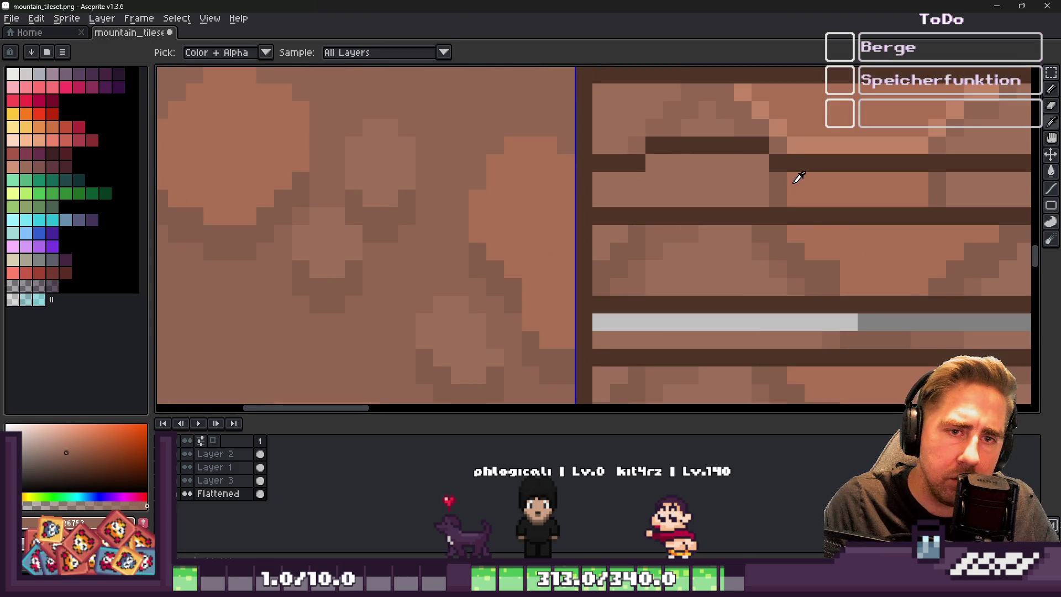
pyautogui.keyDown('alt'); pyautogui.click(801, 179); pyautogui.keyUp('alt')
pyautogui.keyDown('alt'); pyautogui.click(636, 200); pyautogui.keyUp('alt')
# Paint two light highlight pixels on the upper plank
pyautogui.scroll(-5, 629, 144)
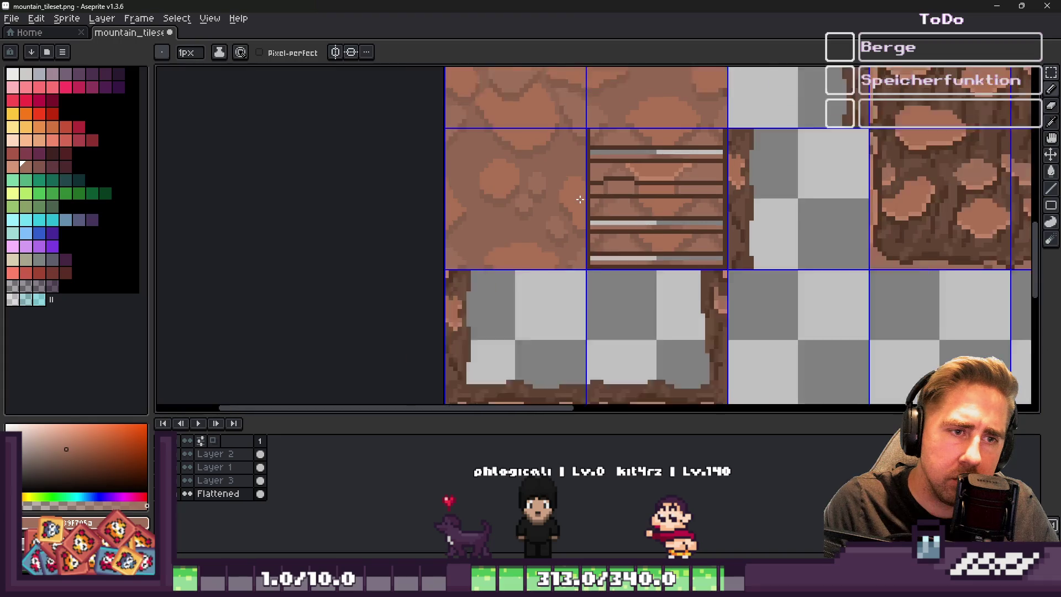
pyautogui.scroll(3, 608, 191)
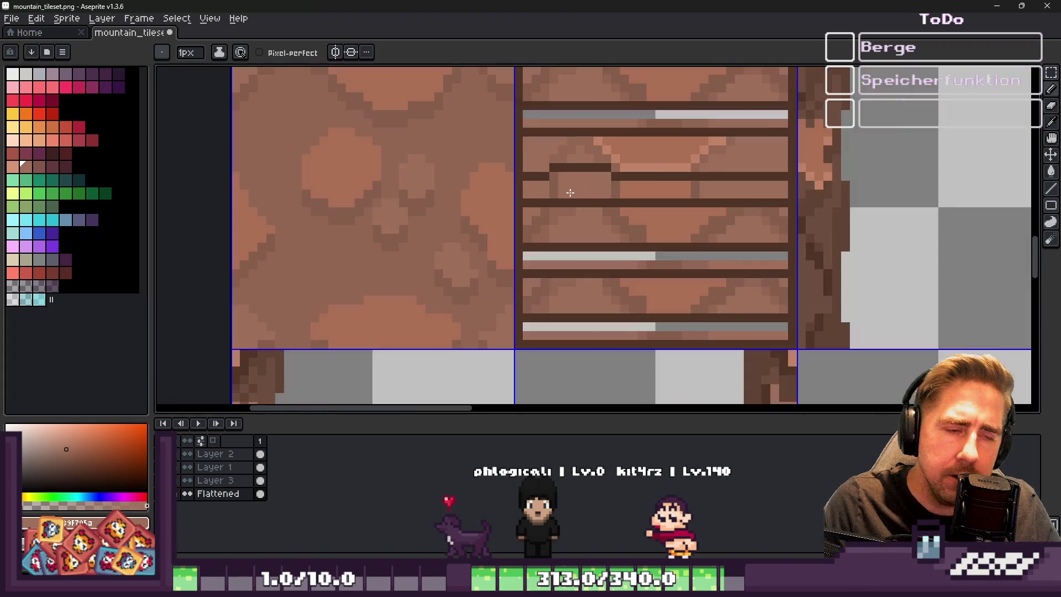
pyautogui.scroll(2, 569, 188)
pyautogui.keyDown('alt'); pyautogui.click(647, 149); pyautogui.keyUp('alt')
pyautogui.click(499, 174)
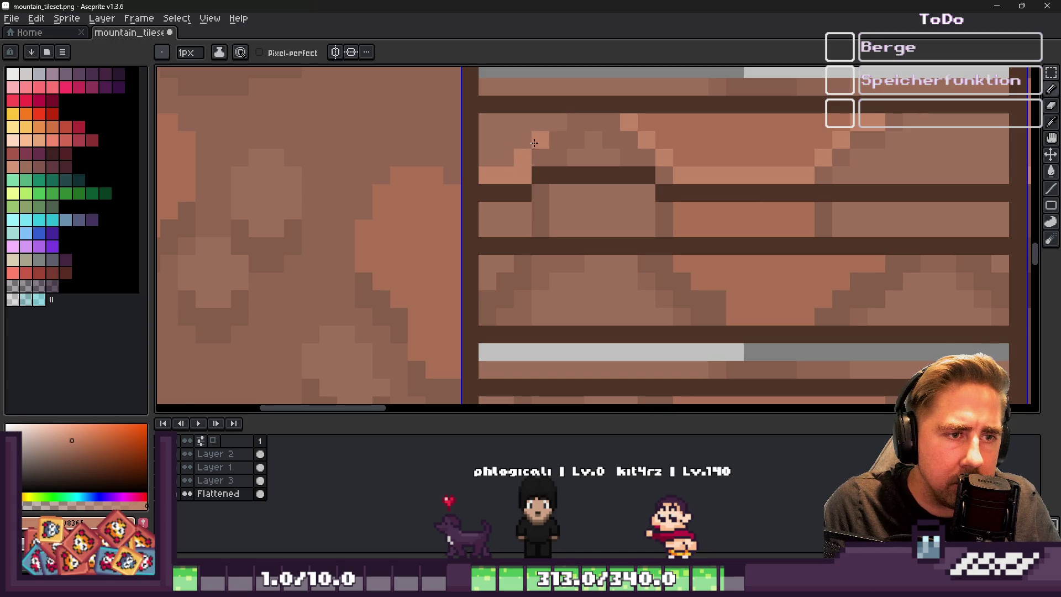
# Paint over the dark seam row in plank brown and add a single dark seam pixel
pyautogui.scroll(-5, 636, 186)
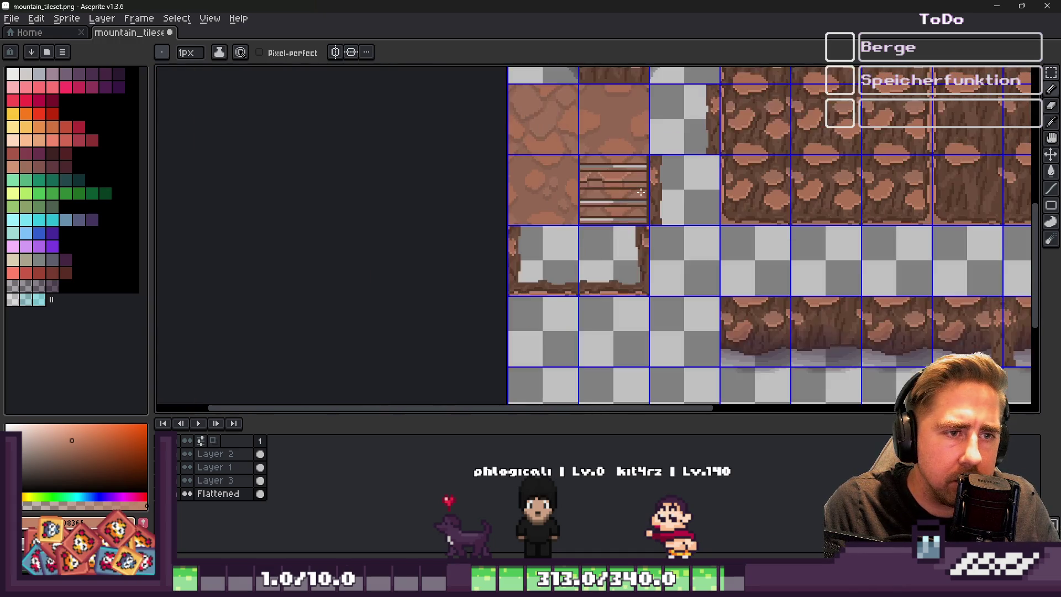
pyautogui.scroll(5, 637, 190)
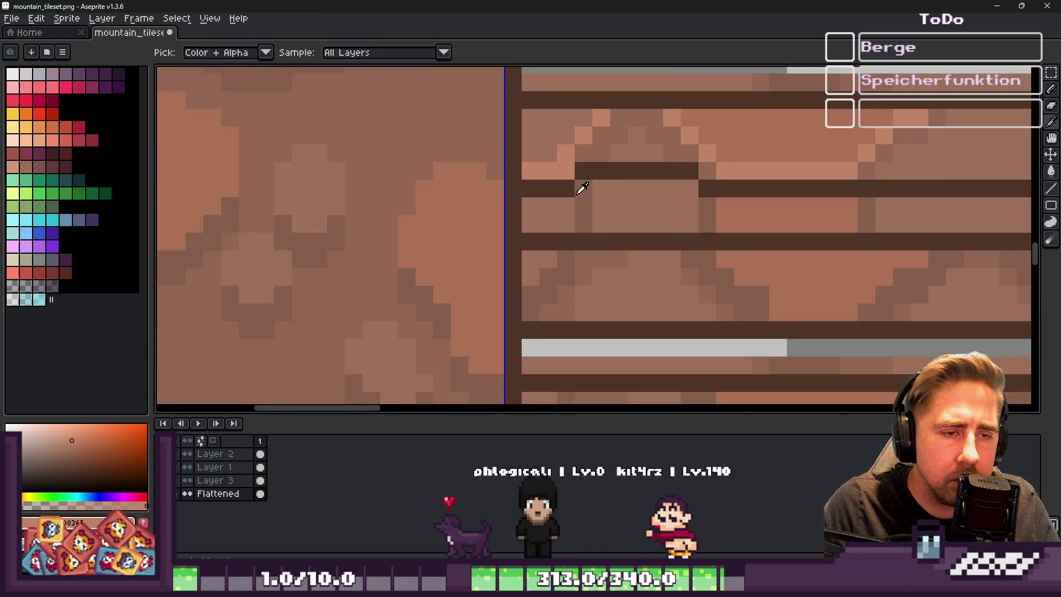
pyautogui.keyDown('alt'); pyautogui.click(590, 188); pyautogui.keyUp('alt')
pyautogui.moveTo(581, 171); pyautogui.dragTo(690, 169)
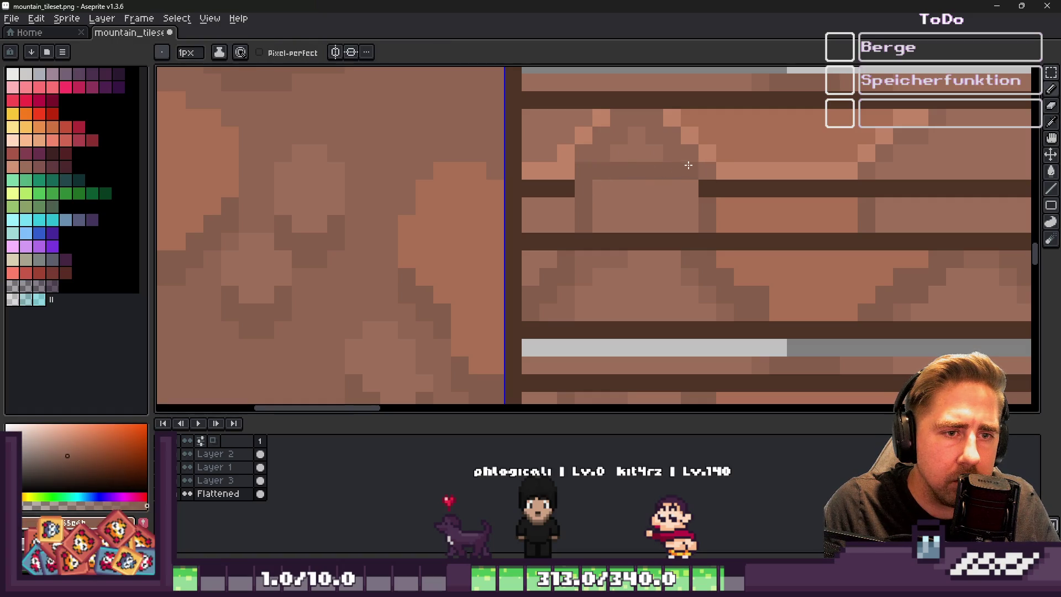
pyautogui.keyDown('alt'); pyautogui.click(579, 176); pyautogui.keyUp('alt')
pyautogui.click(587, 164)
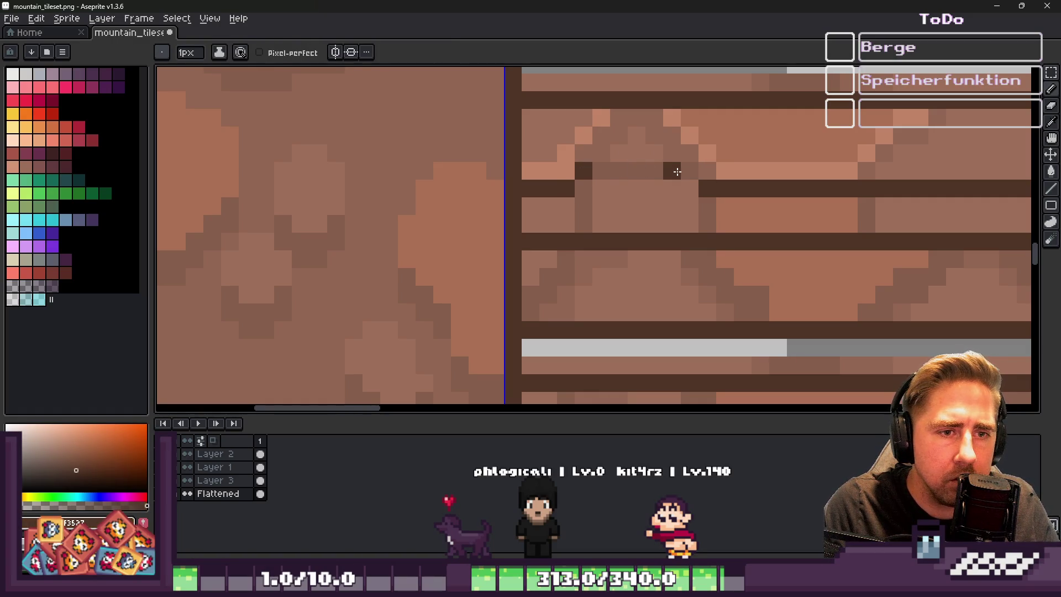
# Draw dark pixel rows across the second board to darken it
pyautogui.scroll(-4, 531, 164)
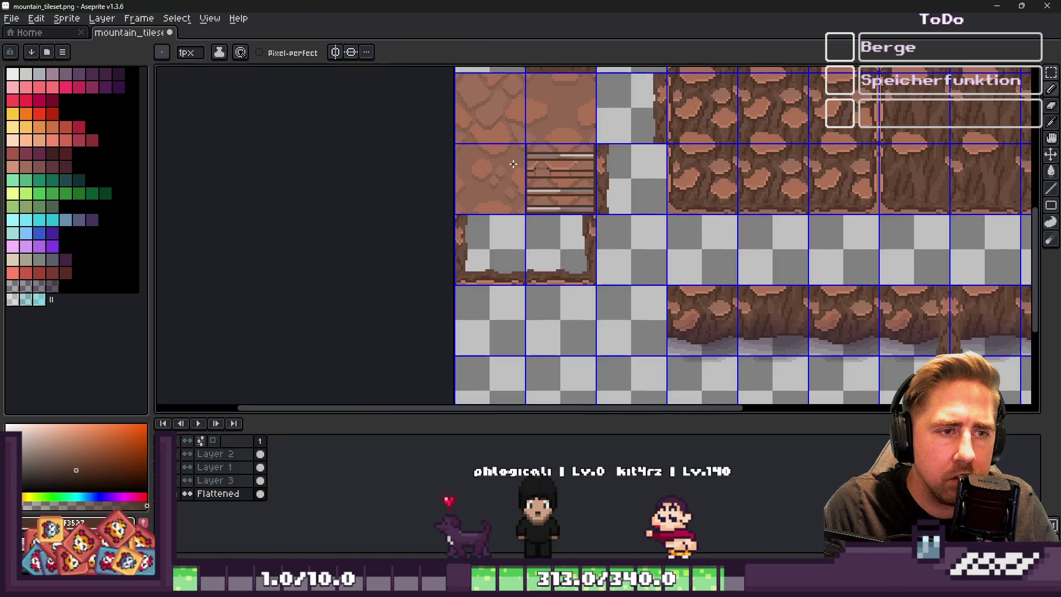
pyautogui.scroll(4, 514, 165)
pyautogui.moveTo(648, 145)
pyautogui.mouseDown()
pyautogui.moveTo(581, 145)
pyautogui.moveTo(678, 156)
pyautogui.mouseUp()
pyautogui.scroll(-3, 642, 147)
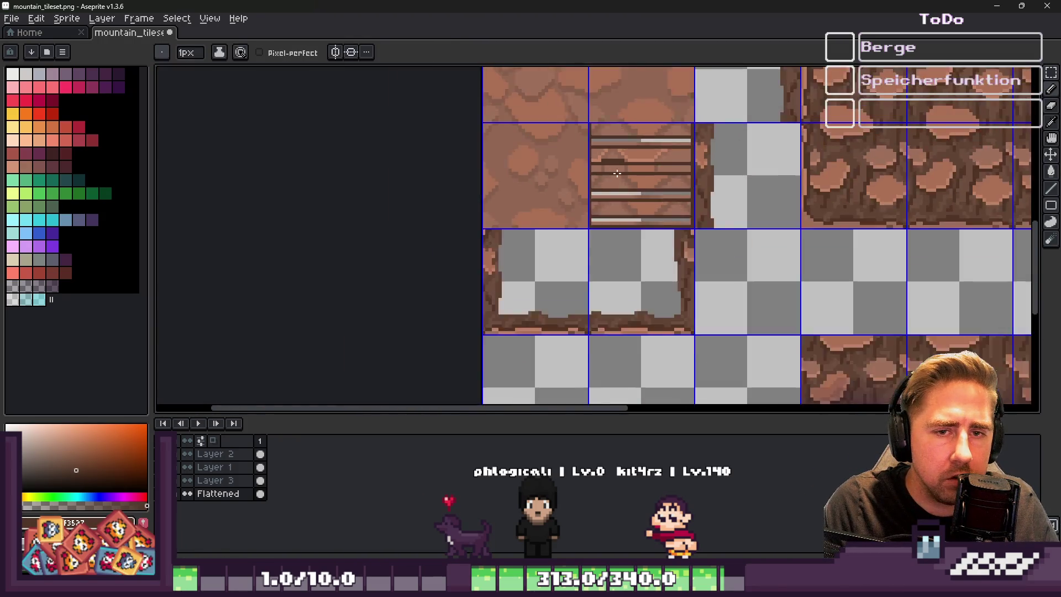
pyautogui.scroll(1, 753, 164)
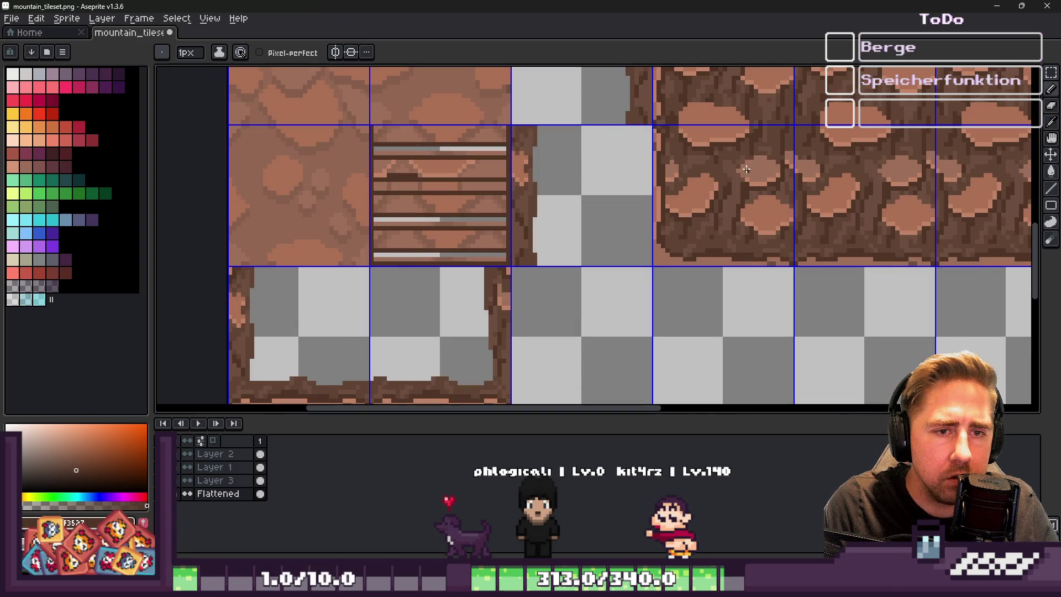
pyautogui.scroll(3, 421, 175)
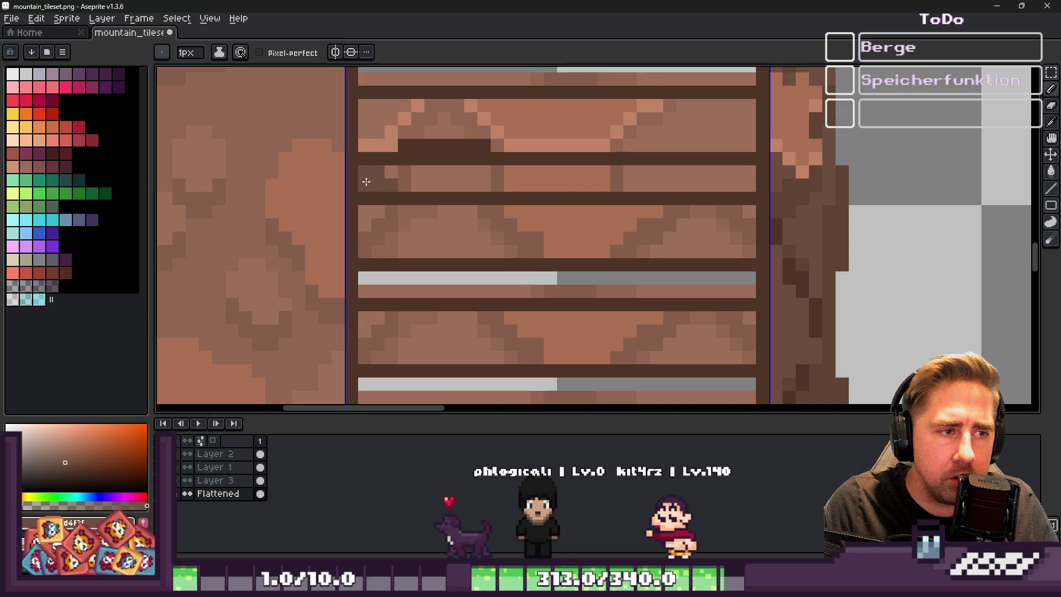
pyautogui.moveTo(414, 176)
pyautogui.mouseDown()
pyautogui.moveTo(746, 174)
pyautogui.moveTo(670, 188)
pyautogui.moveTo(494, 179)
pyautogui.mouseUp()
# Paint the middle plank row in the dark seam brown
pyautogui.moveTo(417, 183); pyautogui.dragTo(620, 185)
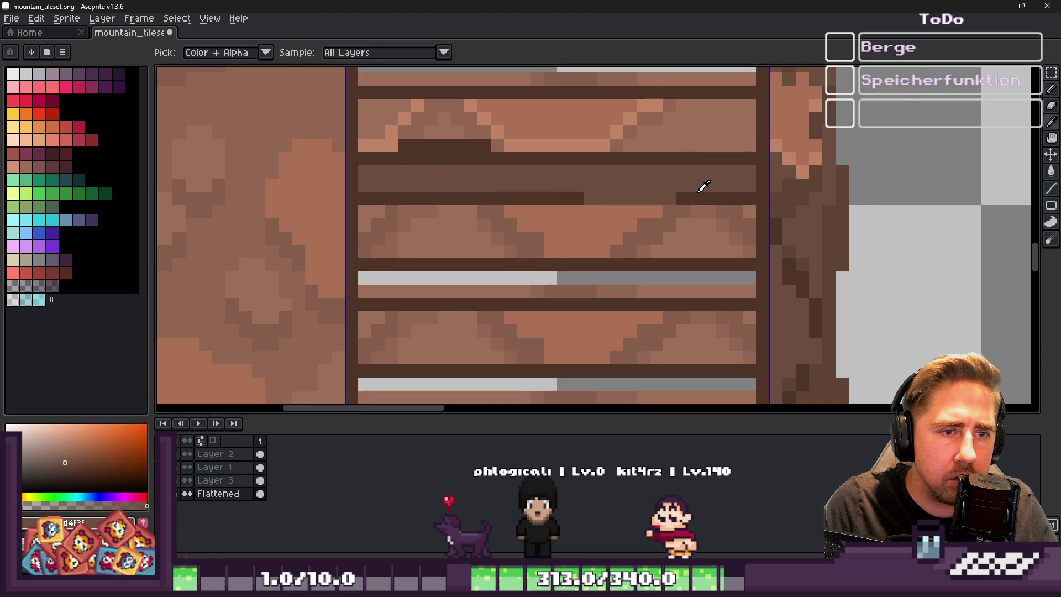
pyautogui.keyDown('alt'); pyautogui.click(703, 186); pyautogui.keyUp('alt')
pyautogui.moveTo(682, 194); pyautogui.dragTo(549, 185)
pyautogui.scroll(-2, 549, 185)
pyautogui.scroll(1, 475, 153)
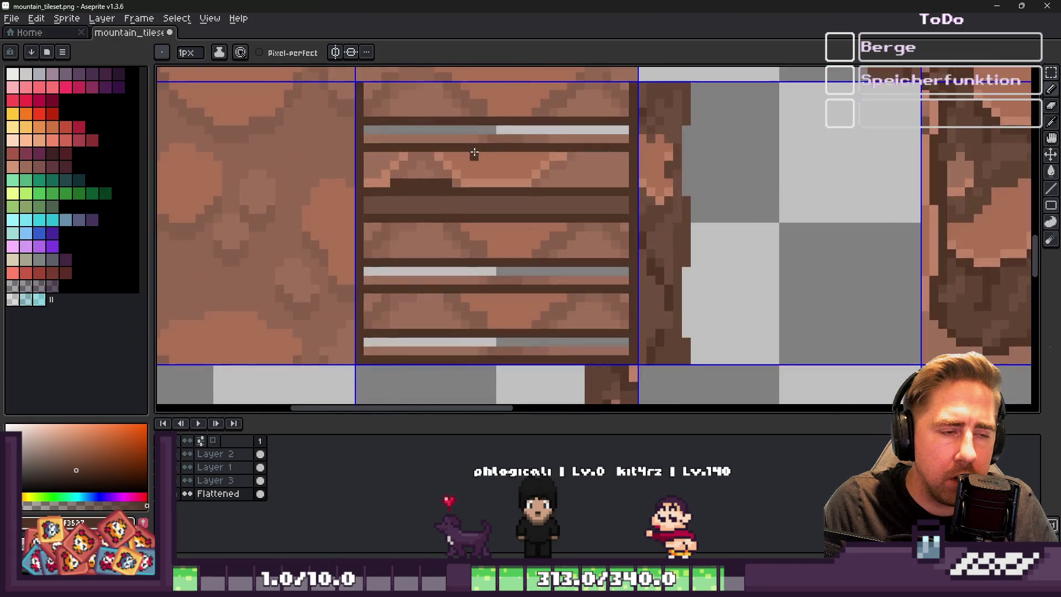
pyautogui.scroll(2, 475, 153)
# Lighten the dark pixels below the plank bump with a sampled plank brown
pyautogui.keyDown('alt'); pyautogui.click(199, 147); pyautogui.keyUp('alt')
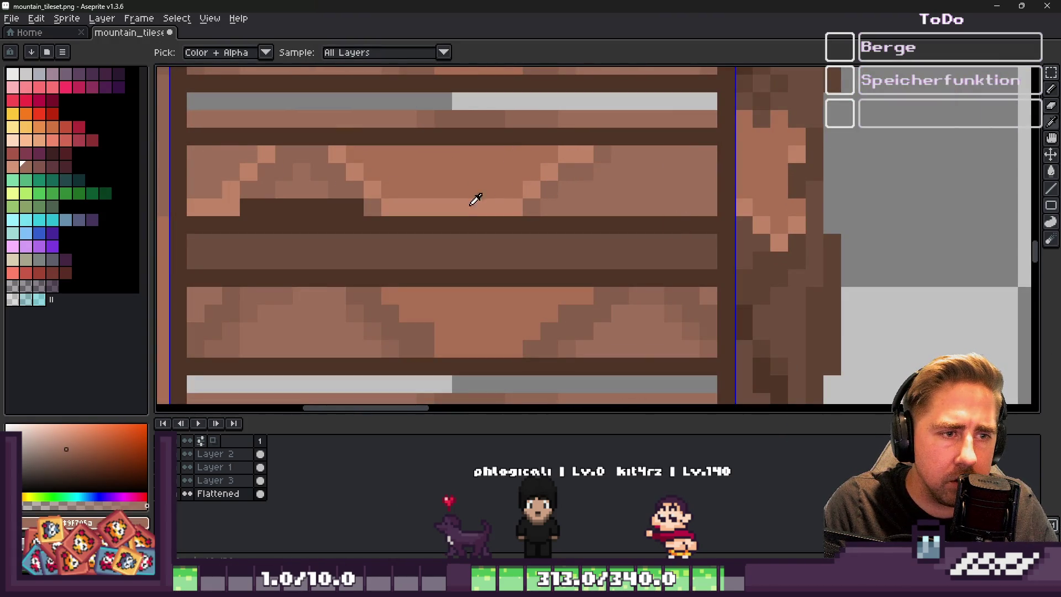
pyautogui.scroll(-4, 663, 201)
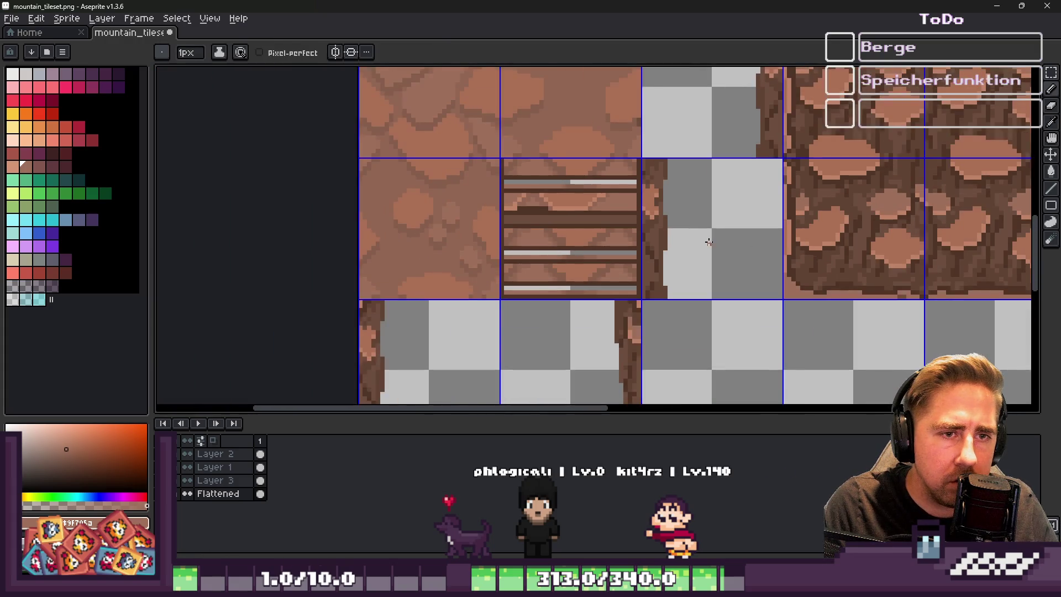
pyautogui.scroll(3, 545, 107)
pyautogui.keyDown('alt'); pyautogui.click(545, 106); pyautogui.keyUp('alt')
pyautogui.scroll(1, 520, 231)
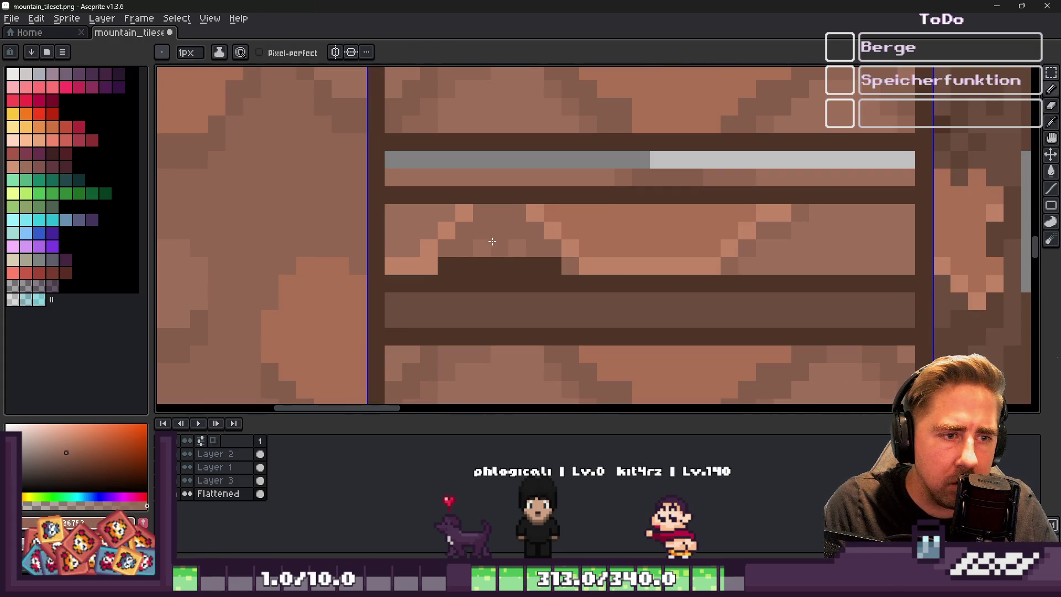
pyautogui.moveTo(519, 257); pyautogui.dragTo(464, 266)
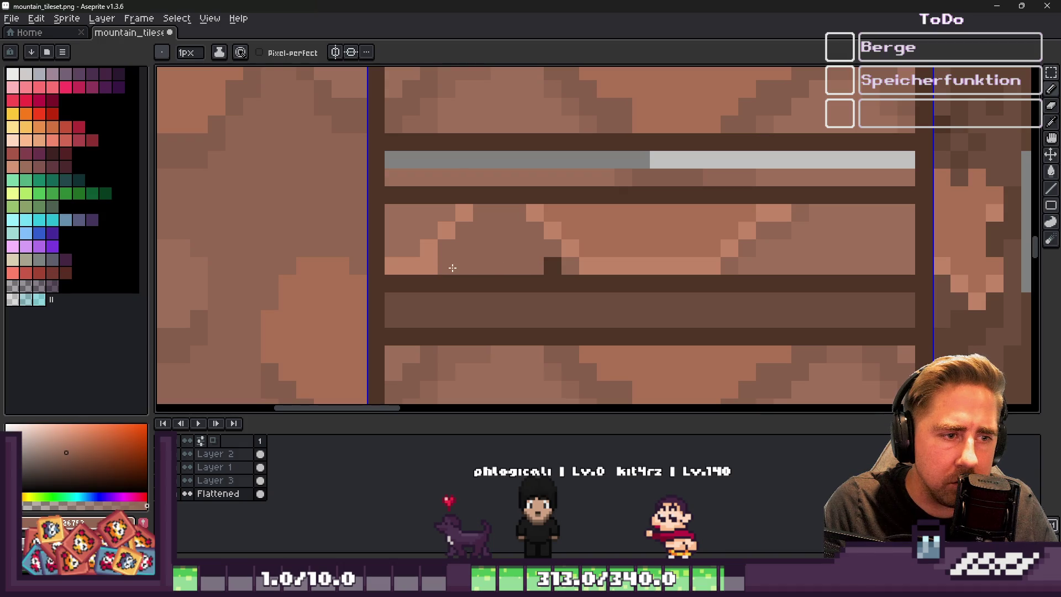
# Darken pixels along the lower-right and right plank rows with a darker sampled brown
pyautogui.keyDown('alt'); pyautogui.click(573, 275); pyautogui.keyUp('alt')
pyautogui.scroll(-3, 462, 244)
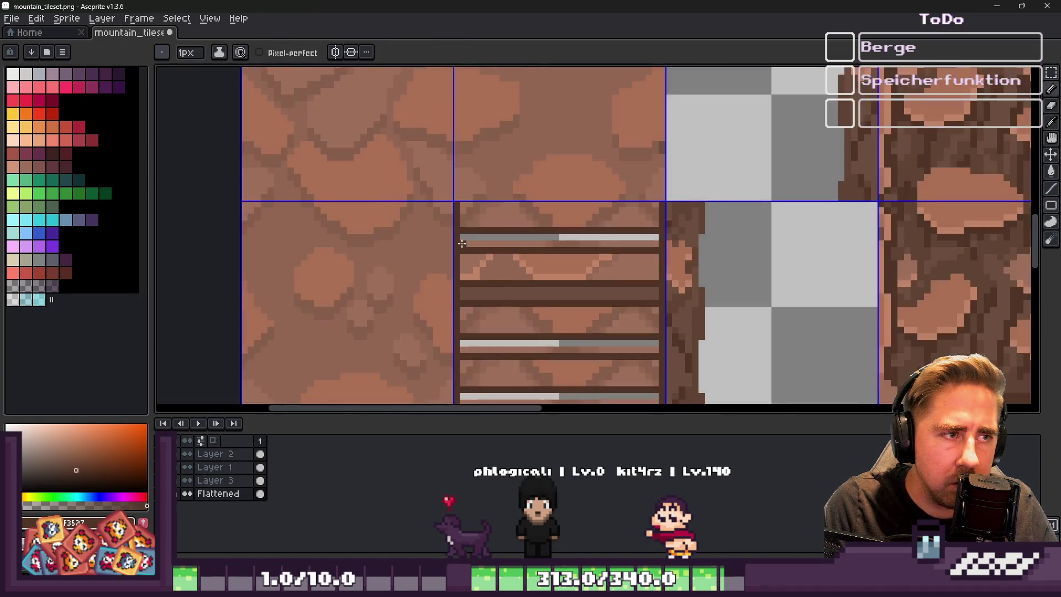
pyautogui.scroll(2, 462, 244)
pyautogui.keyDown('alt'); pyautogui.click(507, 287); pyautogui.keyUp('alt')
pyautogui.scroll(1, 508, 286)
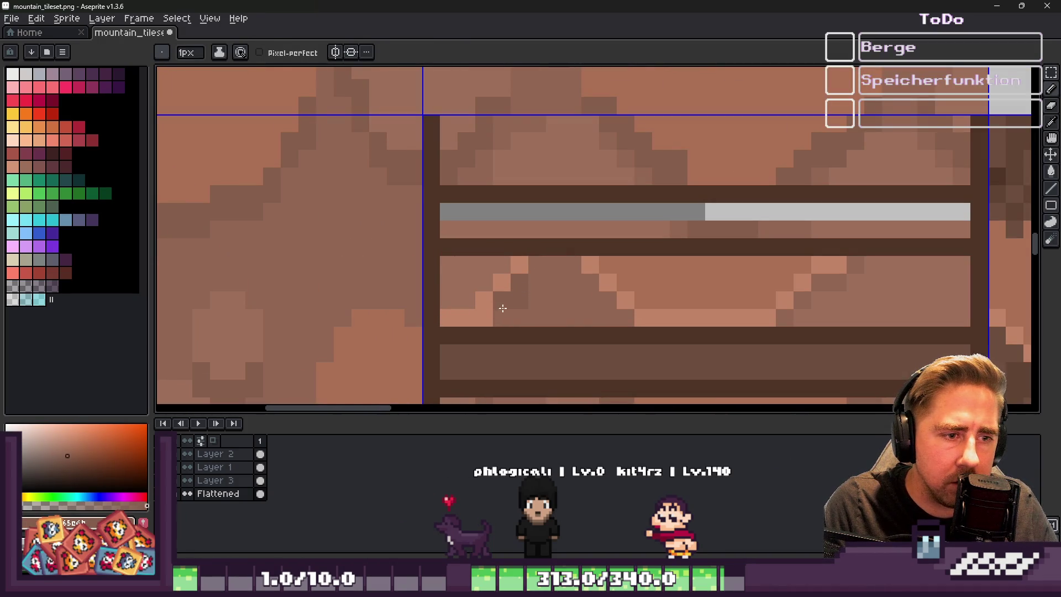
pyautogui.keyDown('alt'); pyautogui.click(552, 281); pyautogui.keyUp('alt')
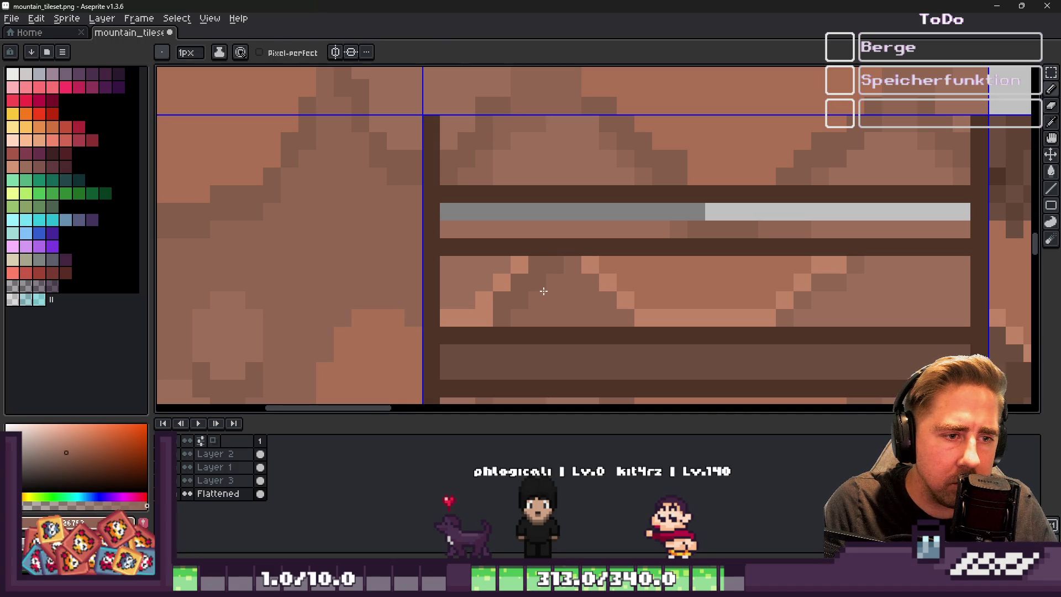
pyautogui.keyDown('alt'); pyautogui.click(547, 299); pyautogui.keyUp('alt')
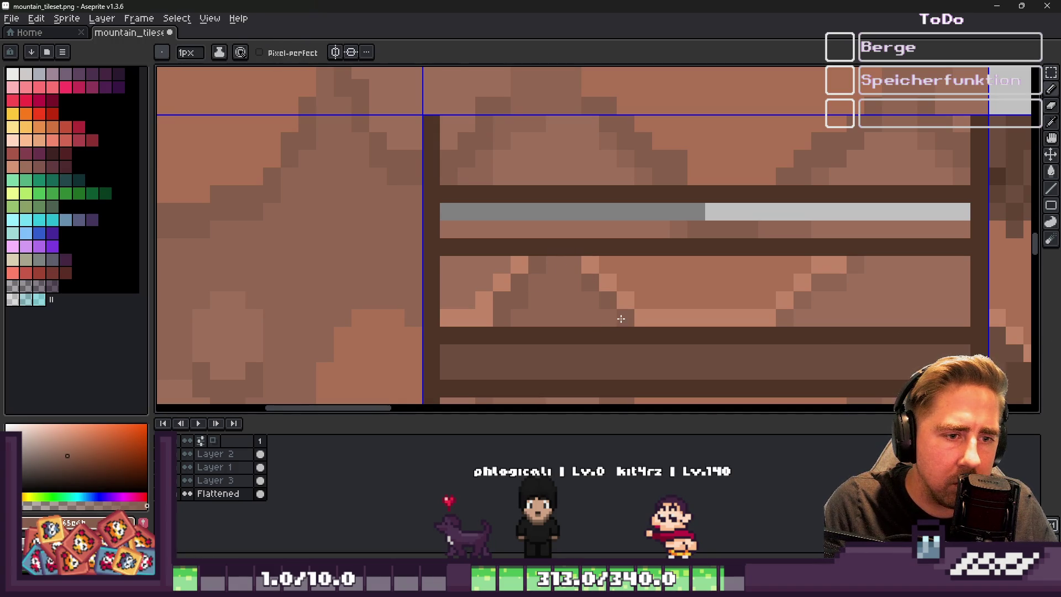
pyautogui.scroll(1, 672, 267)
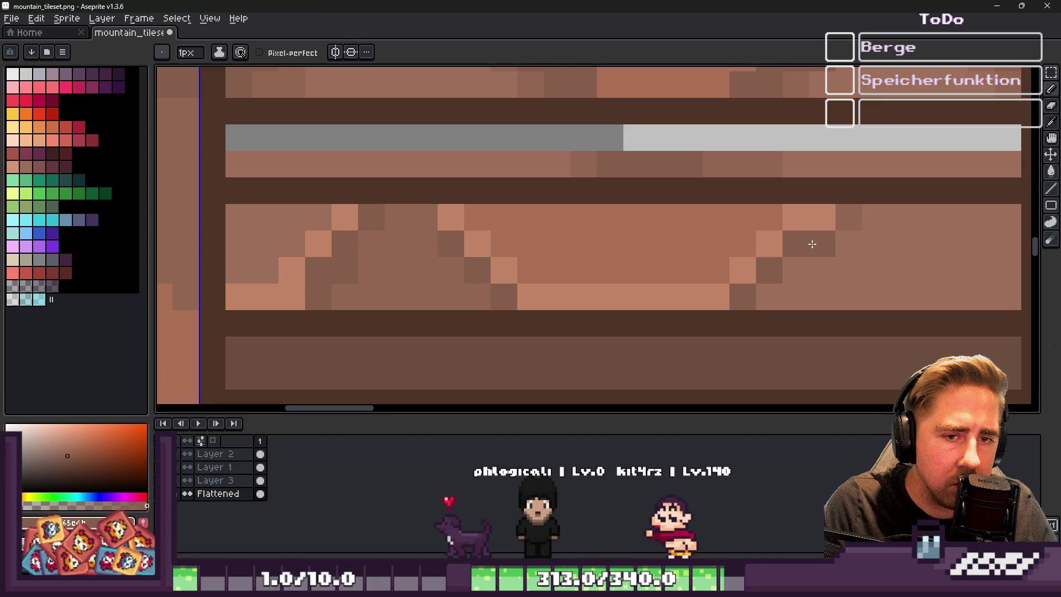
pyautogui.keyDown('alt'); pyautogui.click(458, 267); pyautogui.keyUp('alt')
pyautogui.moveTo(774, 298)
pyautogui.mouseDown()
pyautogui.moveTo(980, 296)
pyautogui.moveTo(806, 281)
pyautogui.mouseUp()
pyautogui.moveTo(860, 257)
pyautogui.mouseDown()
pyautogui.moveTo(999, 237)
pyautogui.moveTo(868, 218)
pyautogui.mouseUp()
# Touch up the shading pixels on the plank above the middle board
pyautogui.scroll(-2, 465, 218)
pyautogui.scroll(2, 432, 232)
pyautogui.keyDown('alt'); pyautogui.click(346, 218); pyautogui.keyUp('alt')
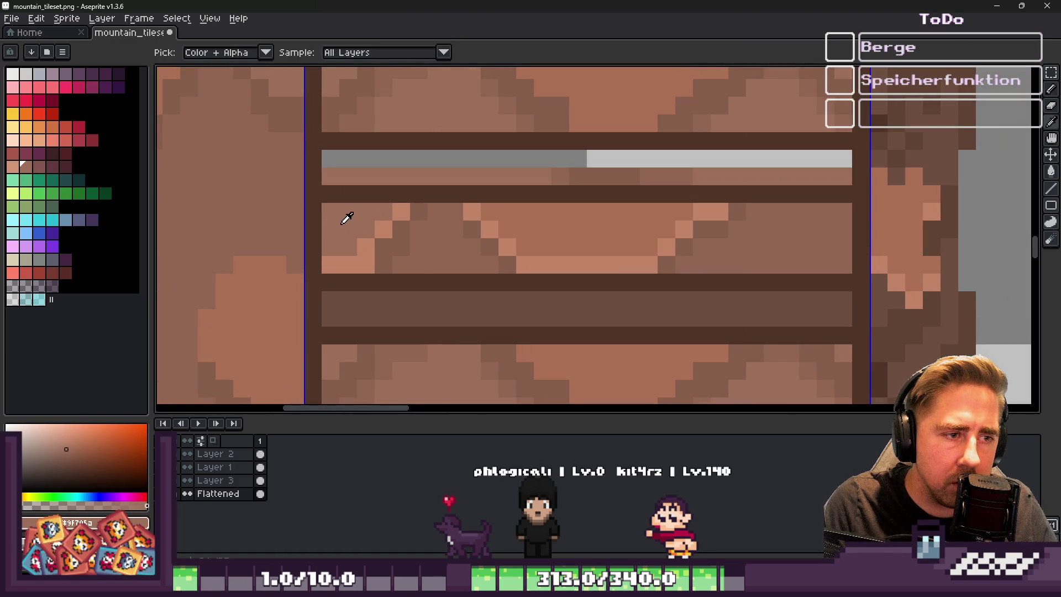
pyautogui.scroll(2, 403, 265)
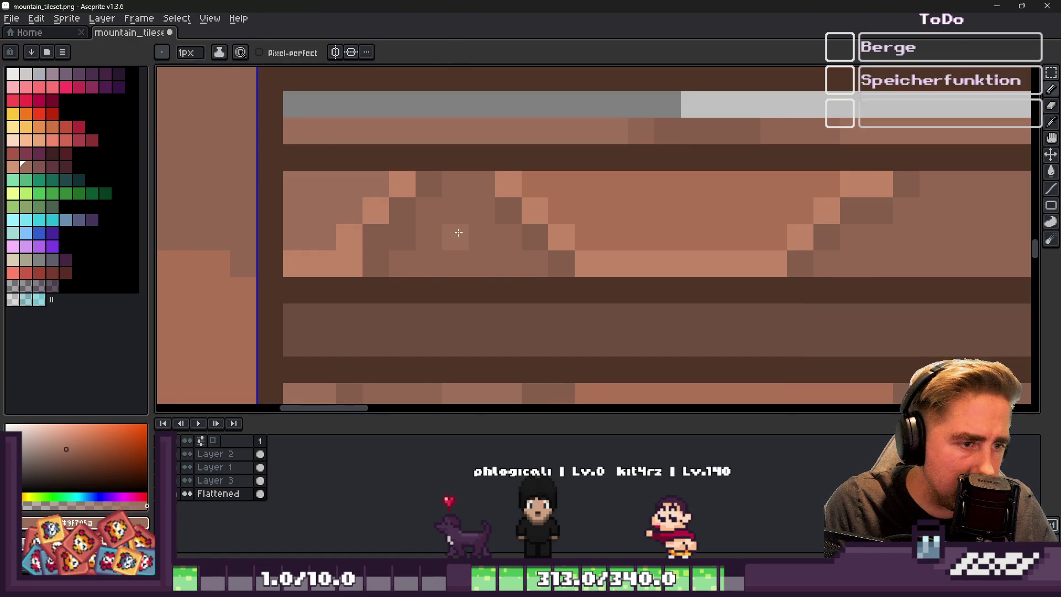
pyautogui.hscroll(3, 553, 232)
pyautogui.moveTo(638, 253)
pyautogui.mouseDown()
pyautogui.moveTo(793, 173)
pyautogui.moveTo(834, 241)
pyautogui.moveTo(671, 243)
pyautogui.moveTo(699, 198)
pyautogui.mouseUp()
pyautogui.keyDown('alt'); pyautogui.click(616, 225); pyautogui.keyUp('alt')
pyautogui.keyDown('alt'); pyautogui.click(621, 199); pyautogui.keyUp('alt')
pyautogui.moveTo(621, 199); pyautogui.dragTo(620, 237)
pyautogui.scroll(-4, 686, 183)
pyautogui.scroll(4, 684, 187)
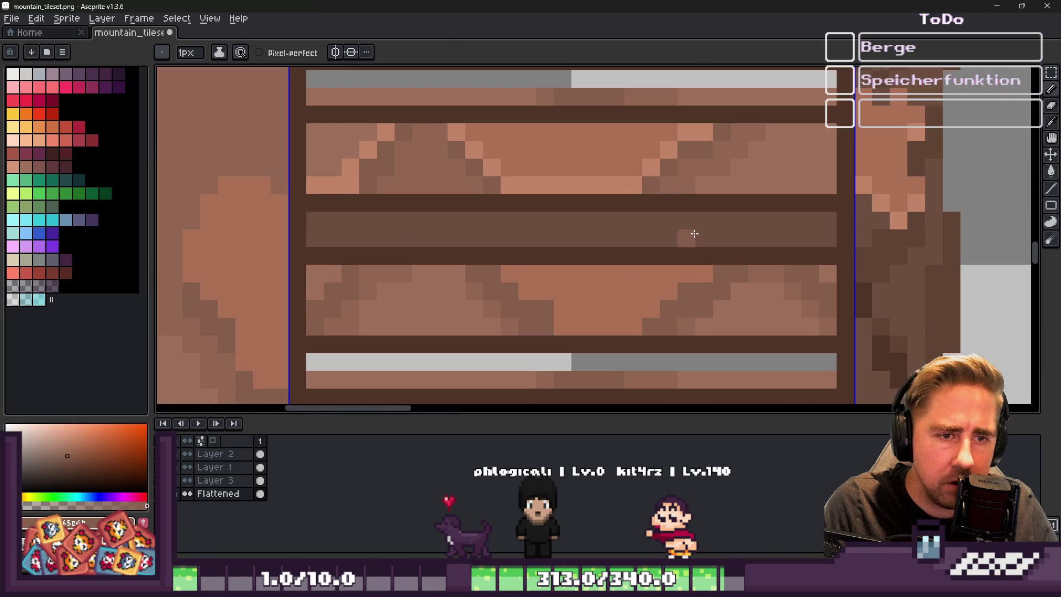
pyautogui.keyDown('alt'); pyautogui.click(715, 176); pyautogui.keyUp('alt')
pyautogui.scroll(-3, 705, 219)
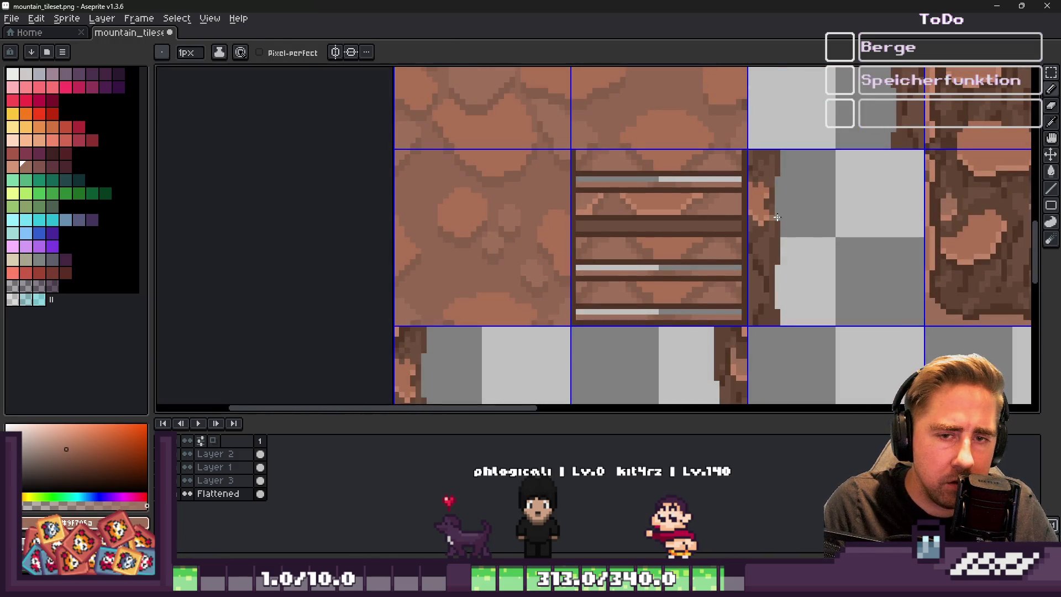
# Darken a stretch of the middle board with a darker sampled brown
pyautogui.keyDown('alt'); pyautogui.click(741, 230); pyautogui.keyUp('alt')
pyautogui.scroll(3, 691, 221)
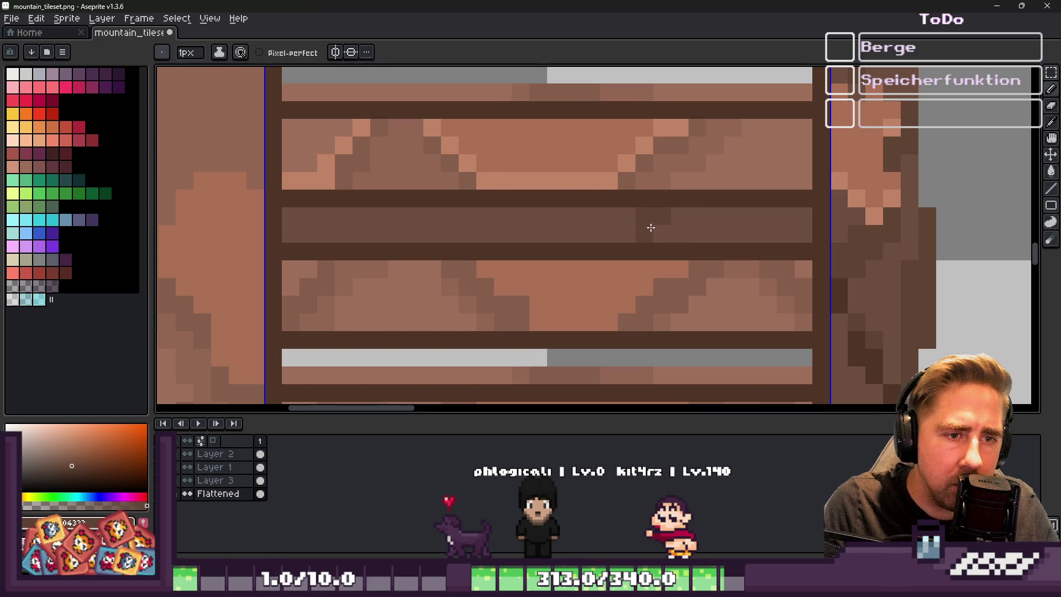
pyautogui.moveTo(448, 216); pyautogui.dragTo(417, 213)
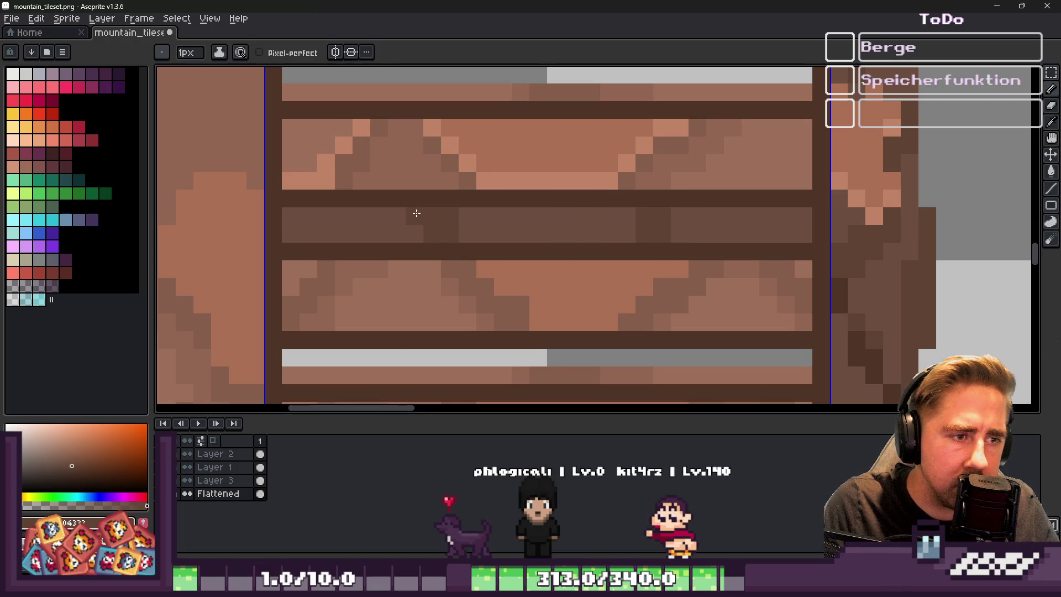
pyautogui.scroll(-4, 403, 212)
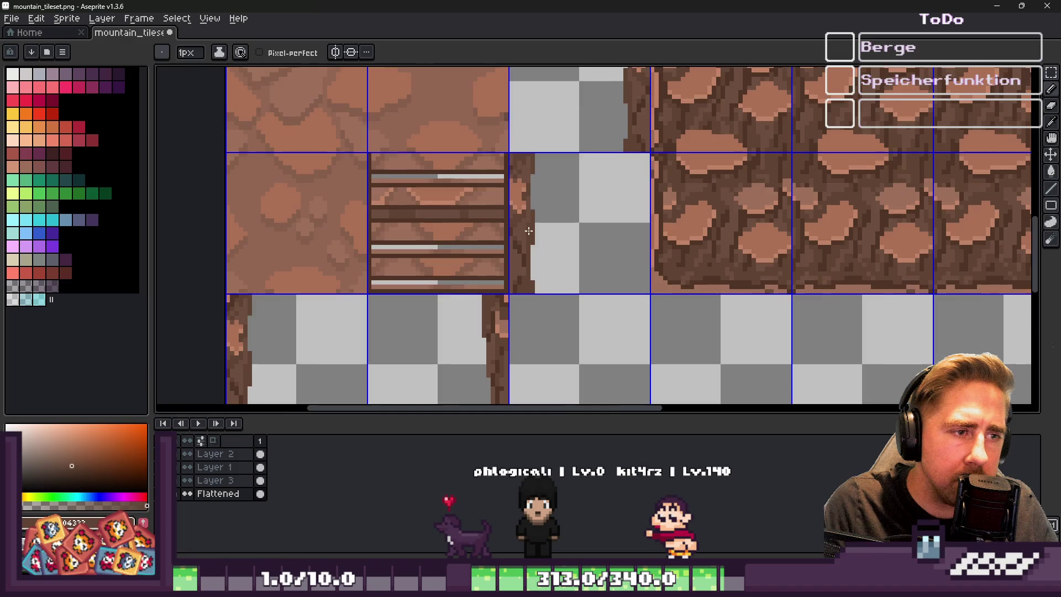
pyautogui.scroll(2, 609, 233)
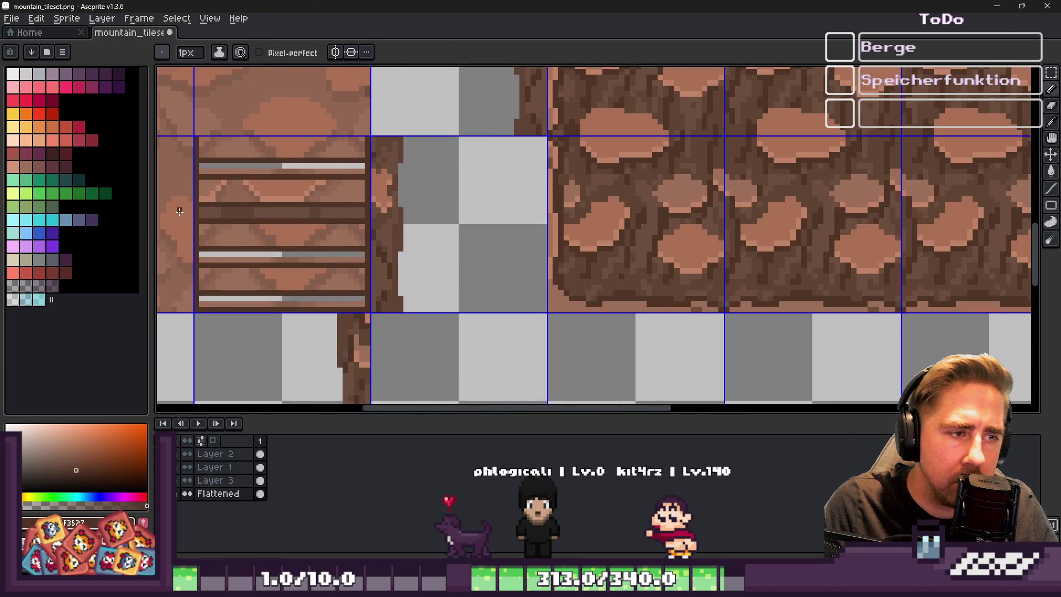
pyautogui.scroll(3, 468, 205)
pyautogui.scroll(-3, 552, 219)
pyautogui.scroll(3, 552, 220)
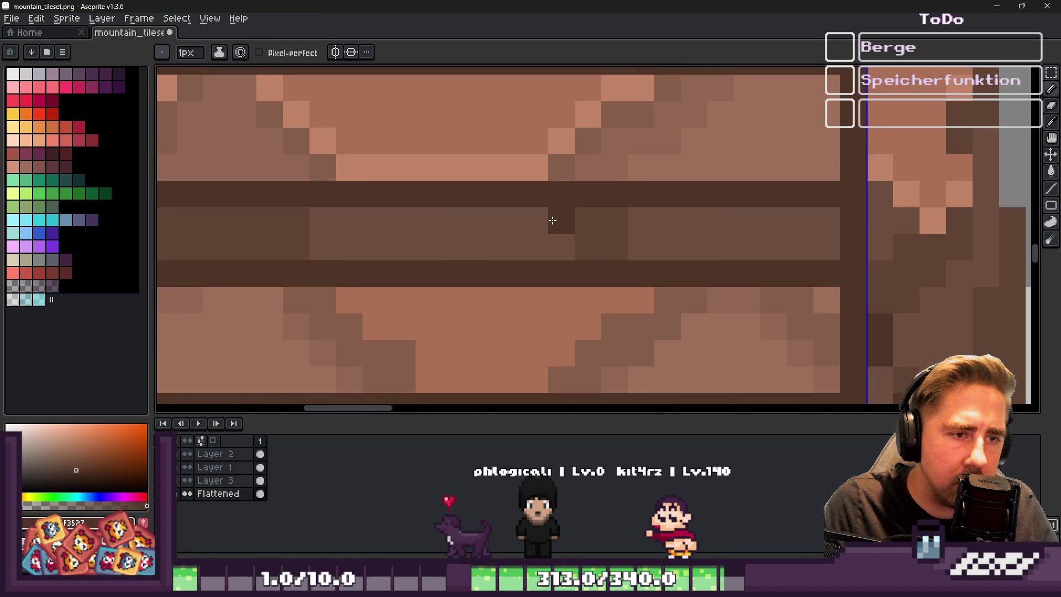
# Draw the first dark plank-end pixels on the middle board, undoing a stray stroke
pyautogui.click(559, 244)
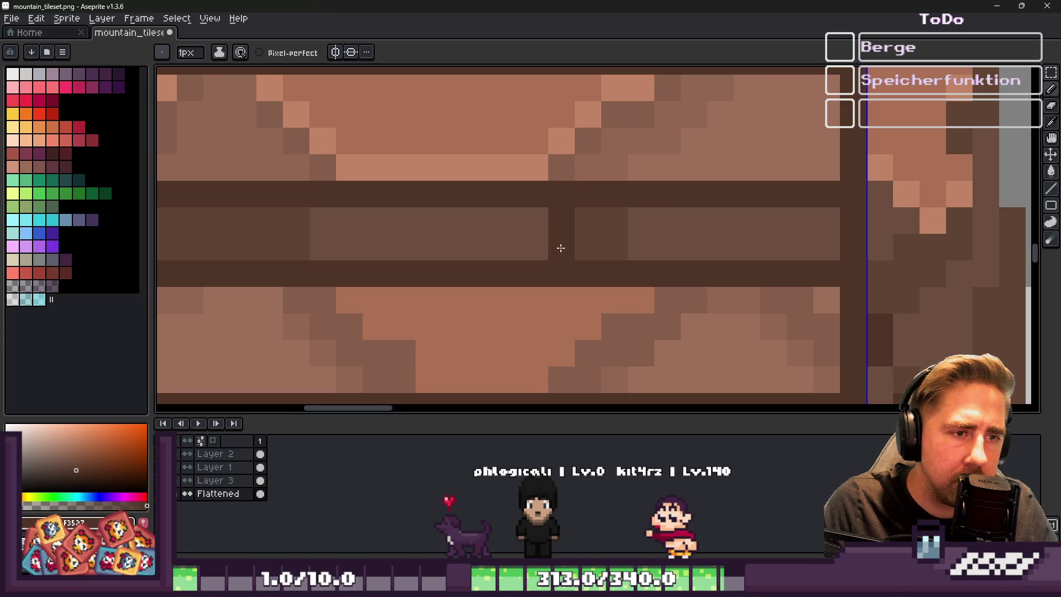
pyautogui.click(628, 218)
pyautogui.moveTo(627, 218); pyautogui.dragTo(623, 240)
pyautogui.press('v')
pyautogui.hotkey('ctrl', 'z')
pyautogui.press('b')
pyautogui.click(629, 228)
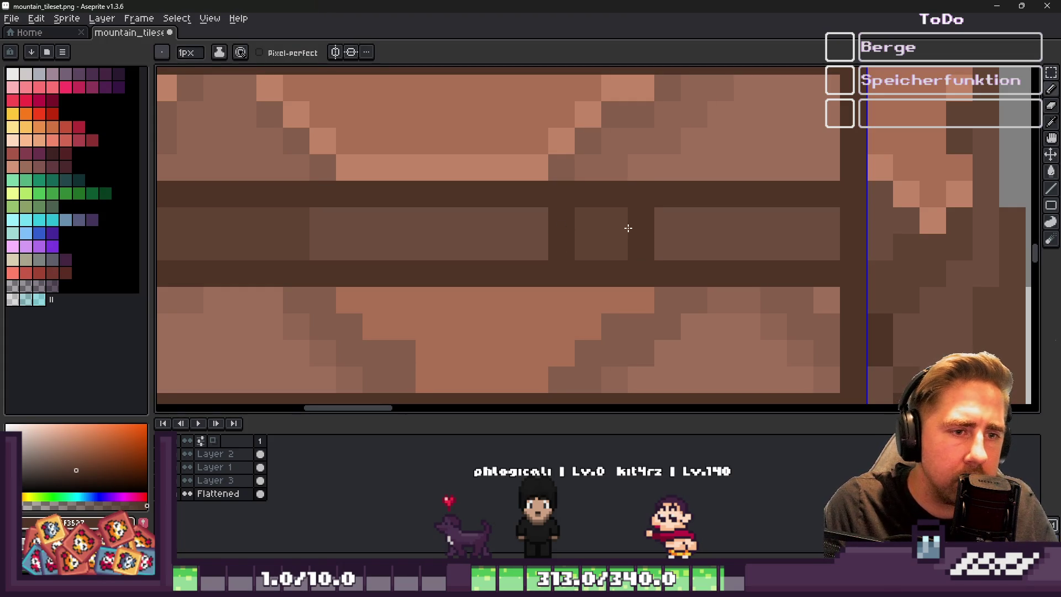
# Add more dark plank-end pixels further along the middle board
pyautogui.click(641, 167)
pyautogui.click(668, 140)
pyautogui.scroll(-1, 673, 137)
pyautogui.click(695, 119)
pyautogui.scroll(-4, 696, 119)
pyautogui.press('v')
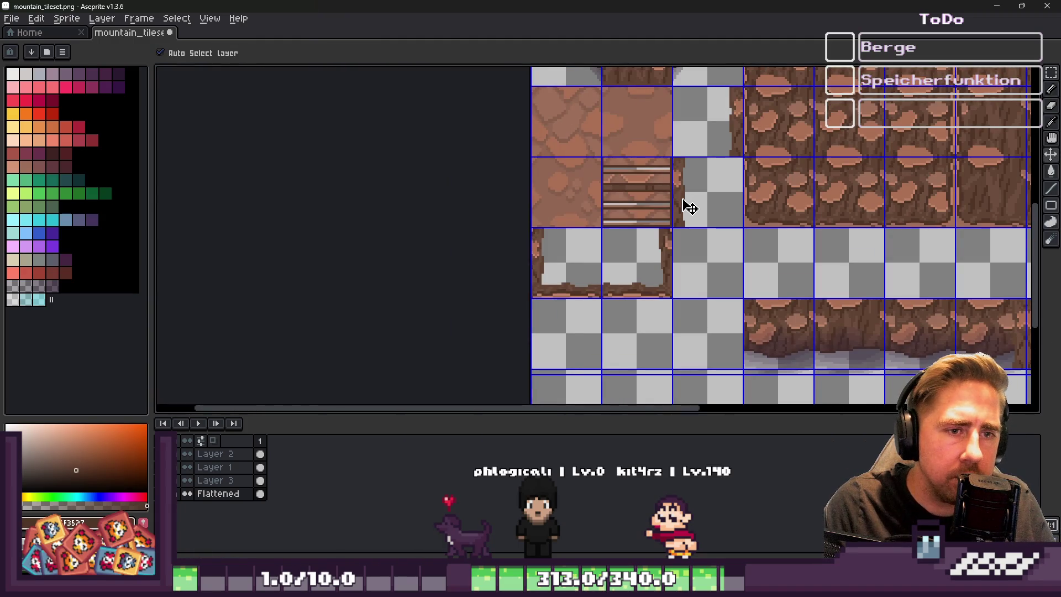
pyautogui.scroll(4, 689, 208)
pyautogui.press('b')
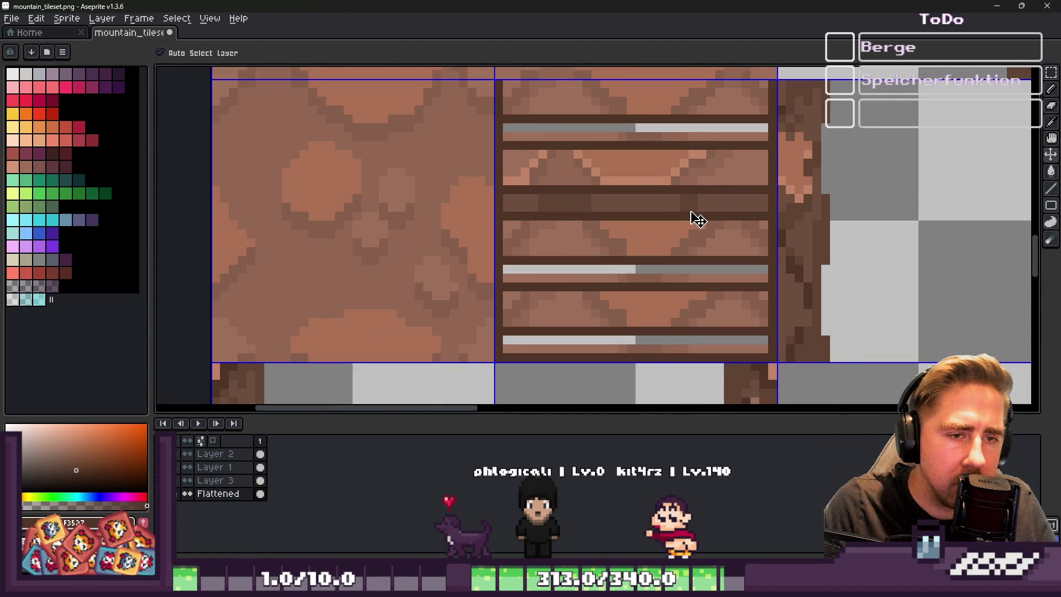
pyautogui.scroll(-1, 691, 213)
pyautogui.scroll(4, 688, 199)
# Fill out the dark 2x2 plank-end blocks, moving one misplaced pixel lower
pyautogui.click(689, 244)
pyautogui.click(716, 199)
pyautogui.click(724, 244)
pyautogui.scroll(-4, 654, 209)
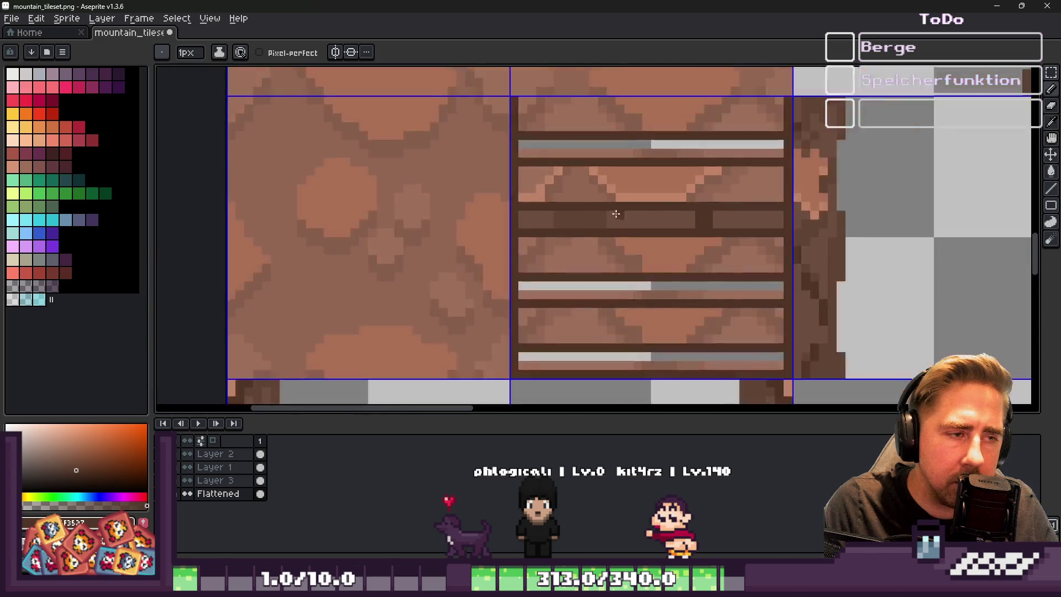
pyautogui.scroll(3, 625, 197)
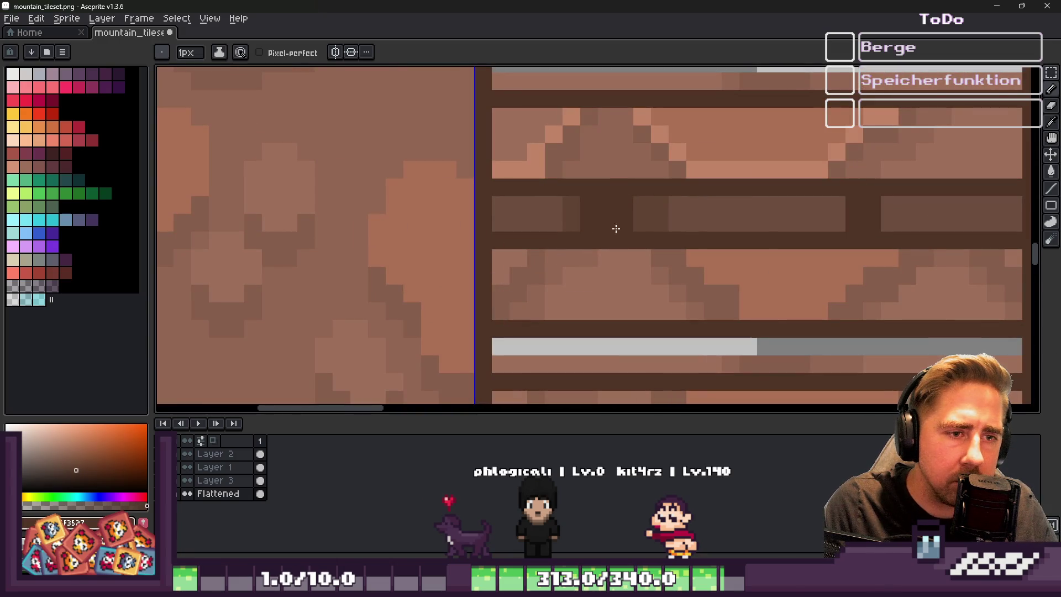
pyautogui.scroll(-2, 634, 216)
pyautogui.scroll(1, 572, 195)
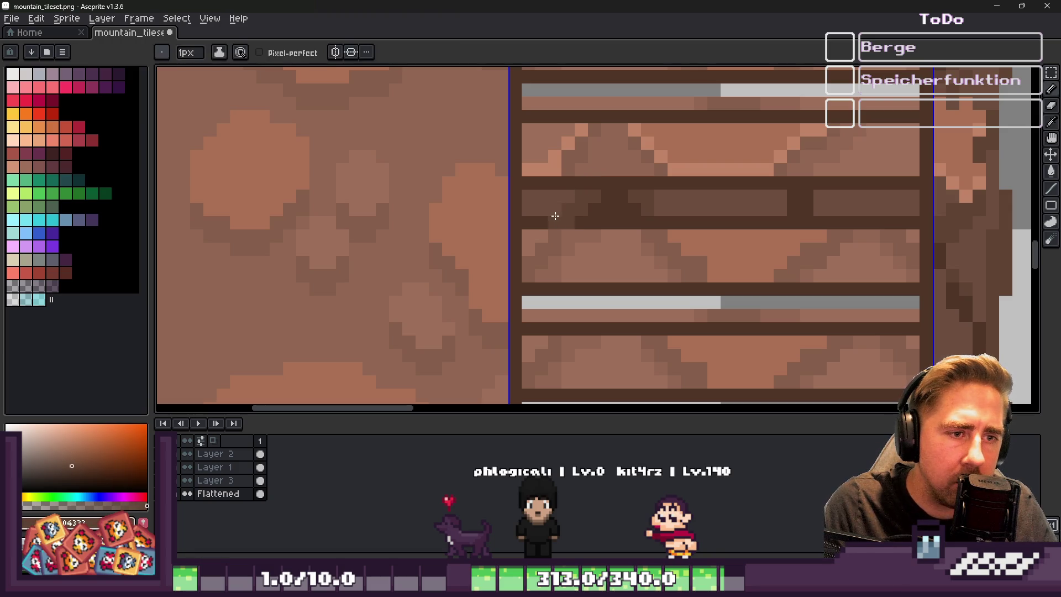
pyautogui.scroll(-4, 571, 218)
pyautogui.scroll(5, 570, 209)
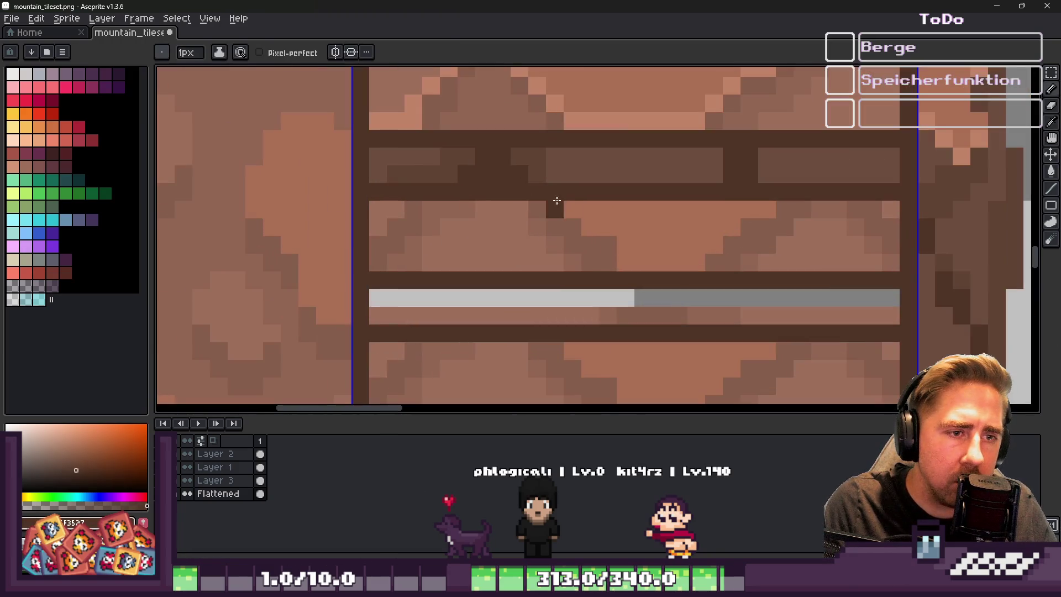
pyautogui.scroll(-5, 618, 170)
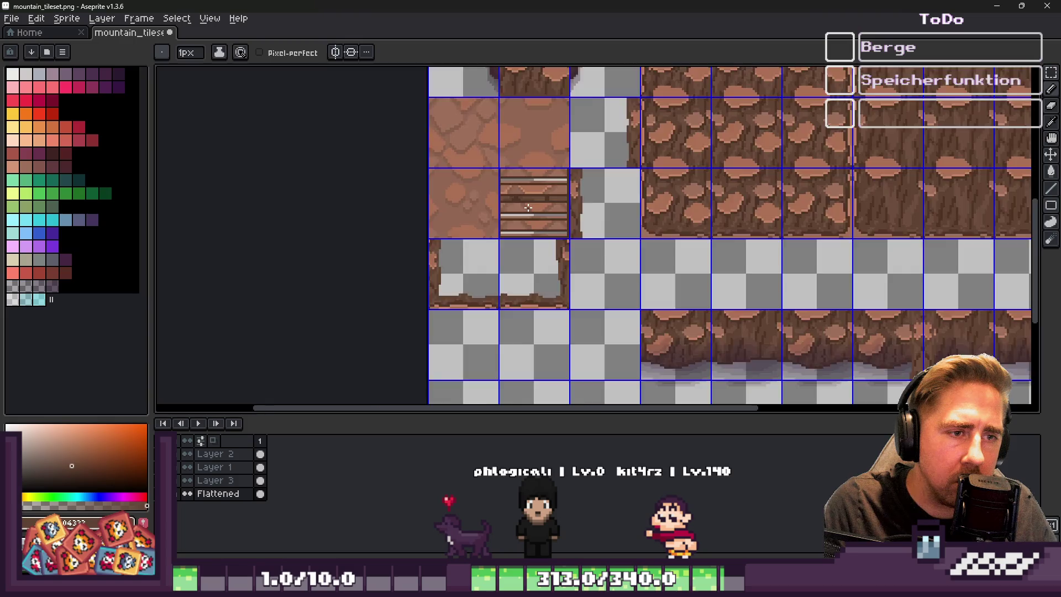
pyautogui.scroll(4, 478, 186)
pyautogui.scroll(-4, 478, 185)
pyautogui.scroll(4, 474, 171)
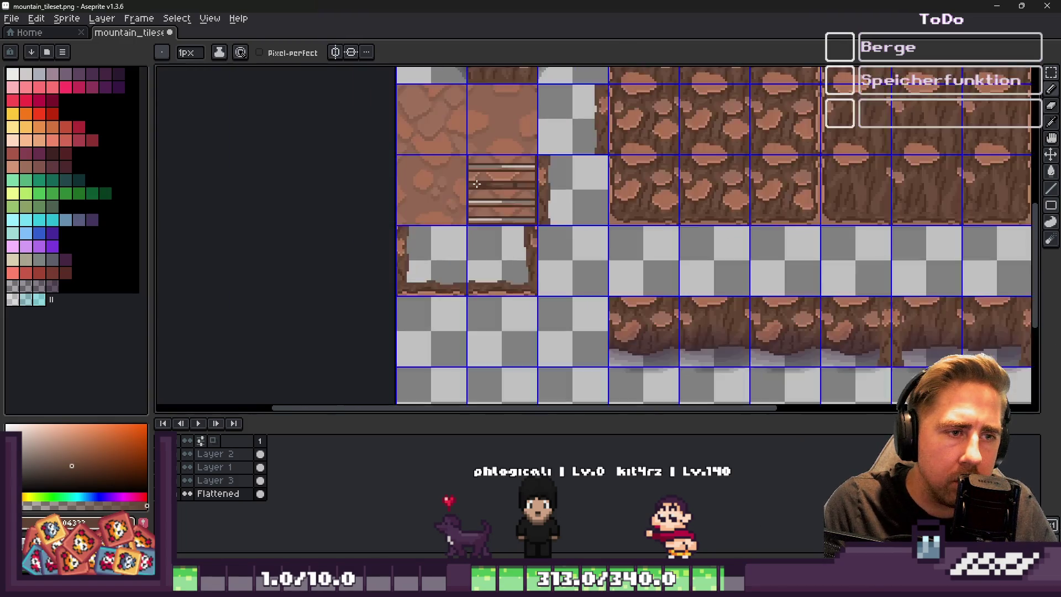
pyautogui.scroll(2, 473, 171)
pyautogui.hotkey('ctrl', 'z')
pyautogui.click(620, 155)
# Repaint the light strip along the board in the darker board brown
pyautogui.scroll(-4, 600, 189)
pyautogui.scroll(3, 543, 229)
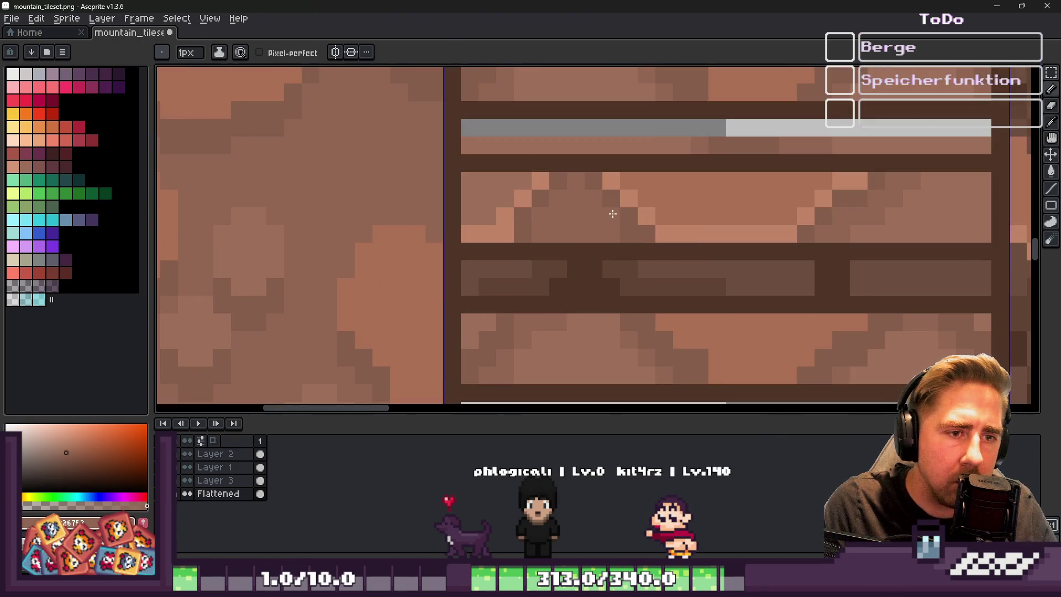
pyautogui.keyDown('alt'); pyautogui.click(590, 239); pyautogui.keyUp('alt')
pyautogui.scroll(-2, 474, 201)
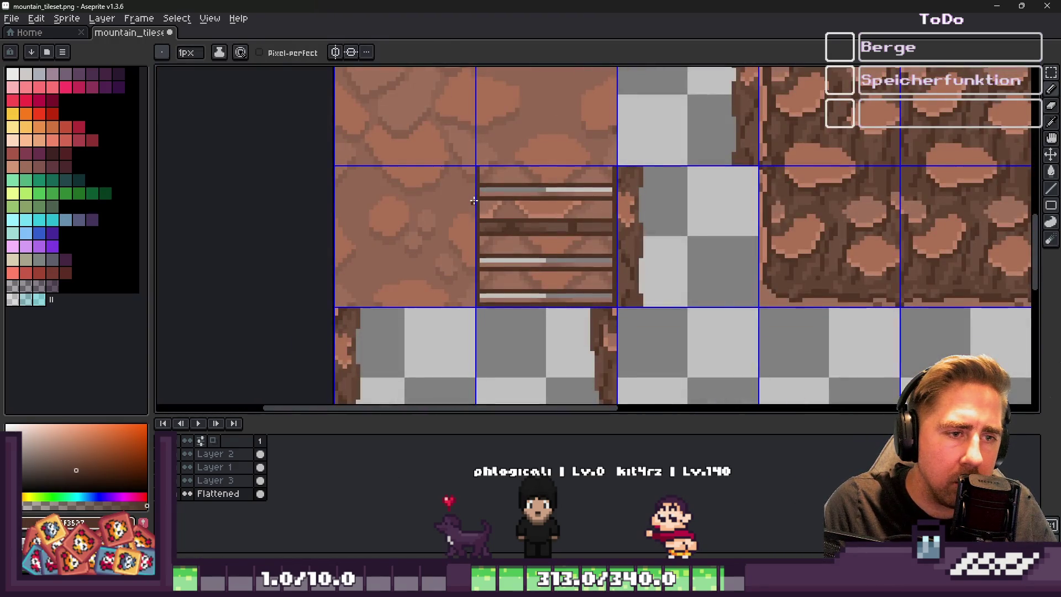
pyautogui.scroll(-2, 474, 201)
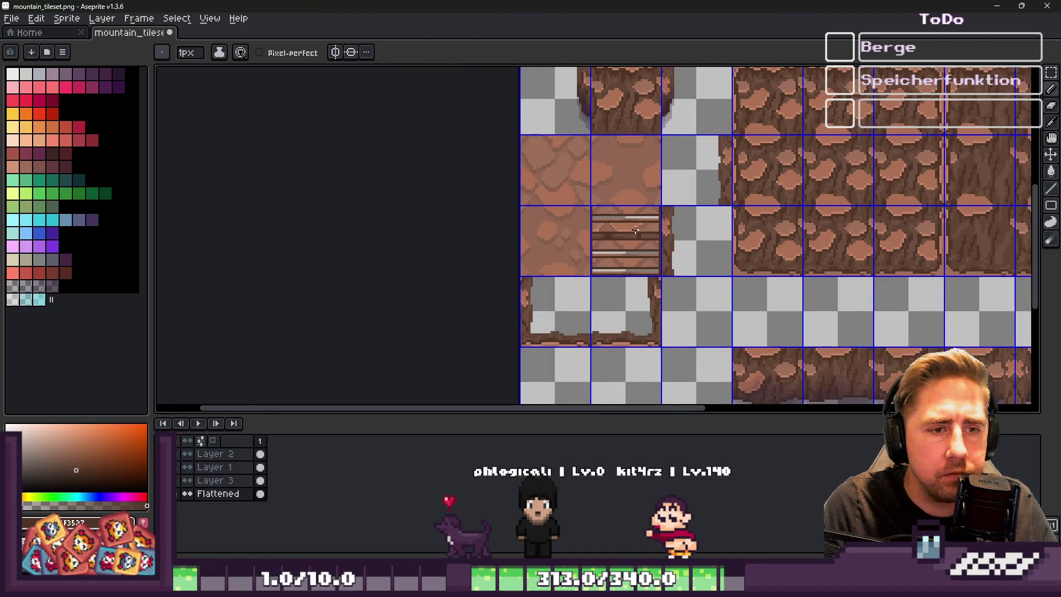
pyautogui.scroll(3, 634, 228)
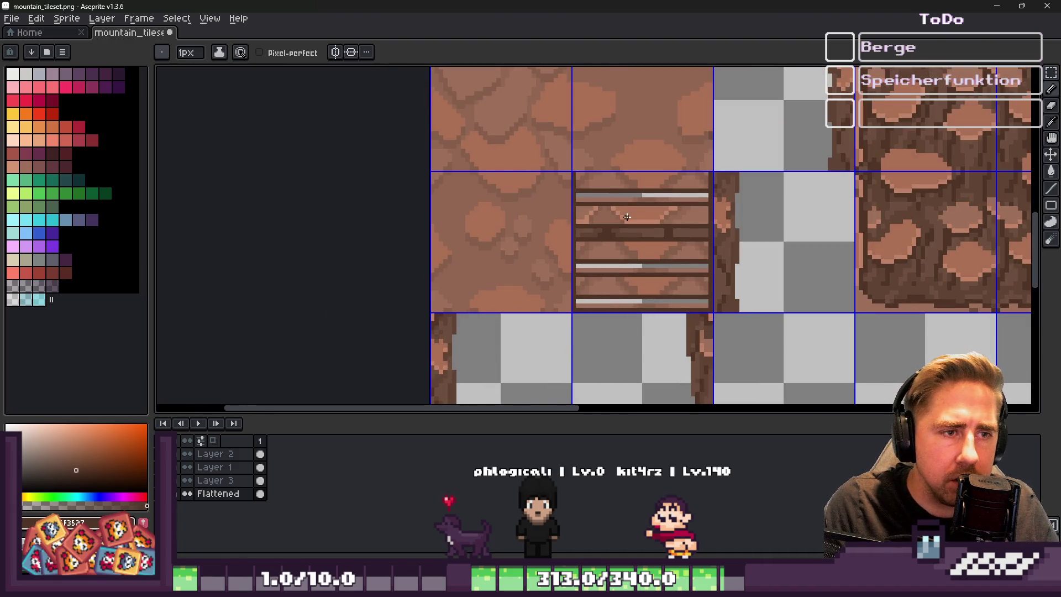
pyautogui.scroll(5, 626, 217)
pyautogui.moveTo(618, 231); pyautogui.dragTo(747, 234)
# Touch up a plank pixel and draw a light row across the plank in lighter brown
pyautogui.click(500, 175)
pyautogui.keyDown('alt'); pyautogui.click(473, 204); pyautogui.keyUp('alt')
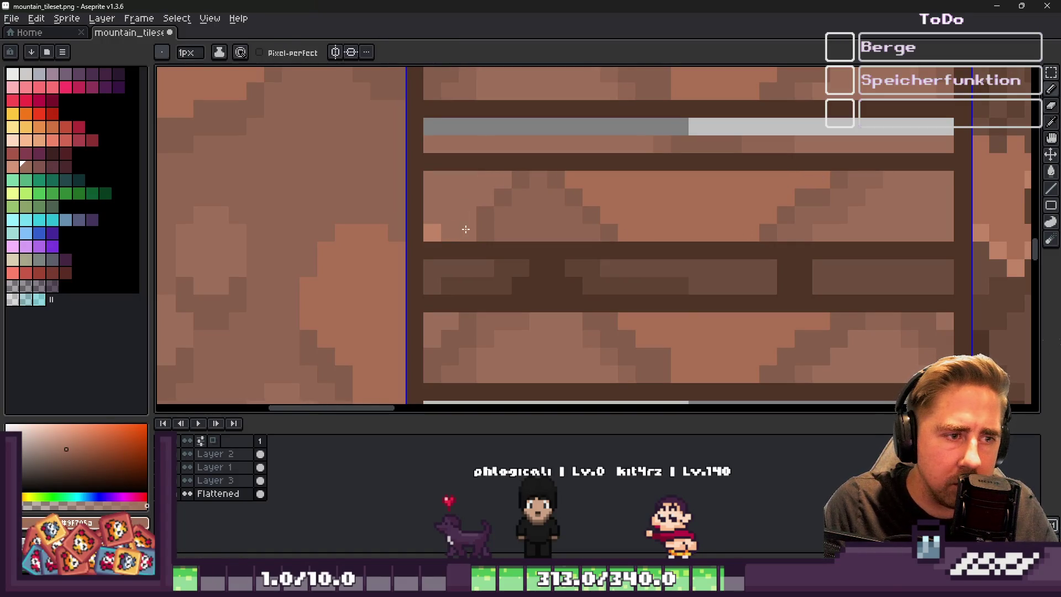
pyautogui.scroll(-5, 445, 224)
pyautogui.scroll(5, 577, 191)
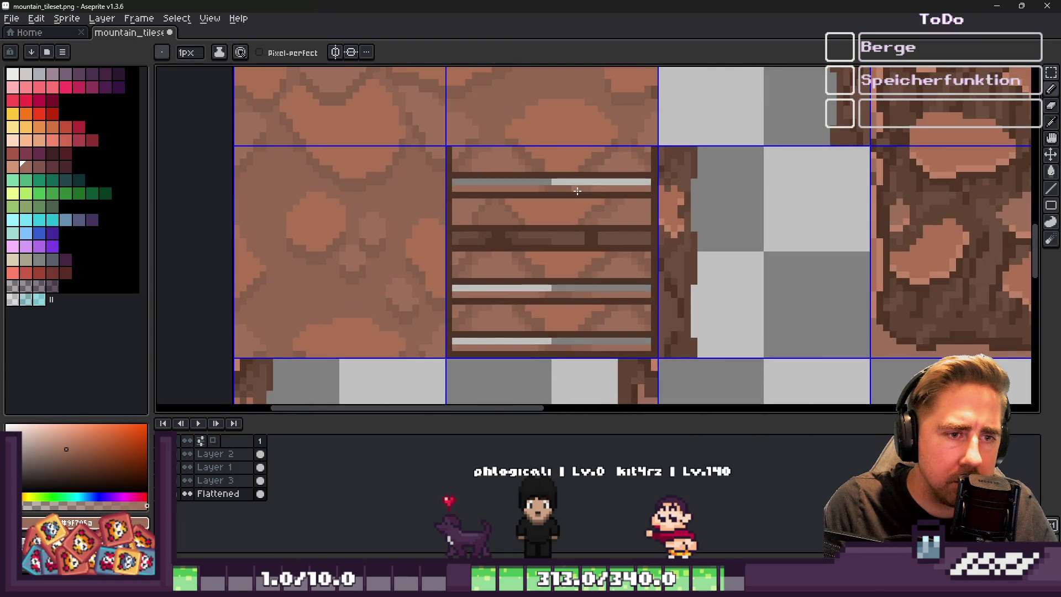
pyautogui.scroll(-4, 669, 279)
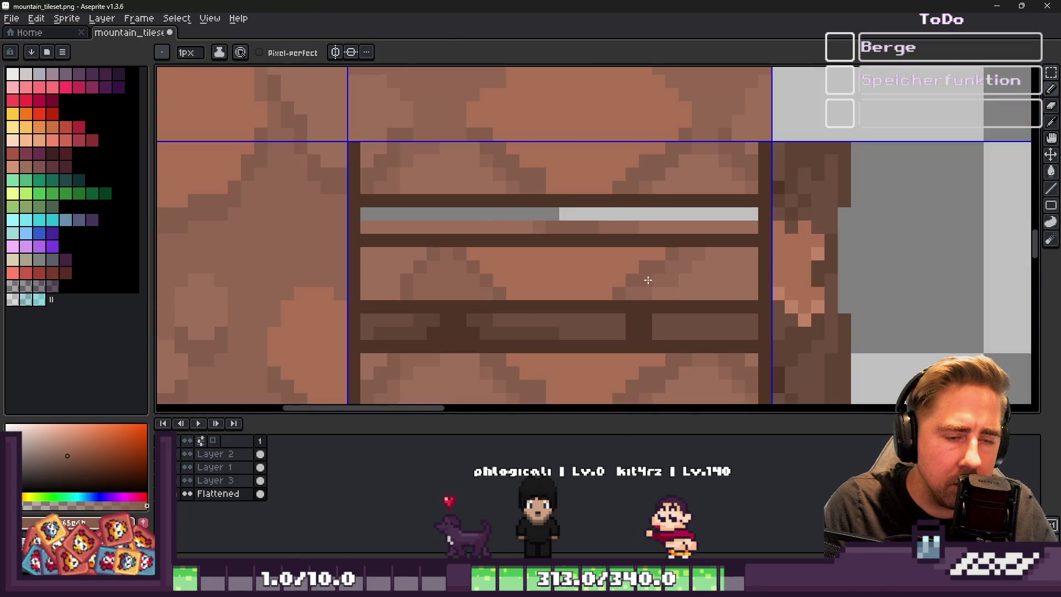
pyautogui.scroll(-3, 652, 265)
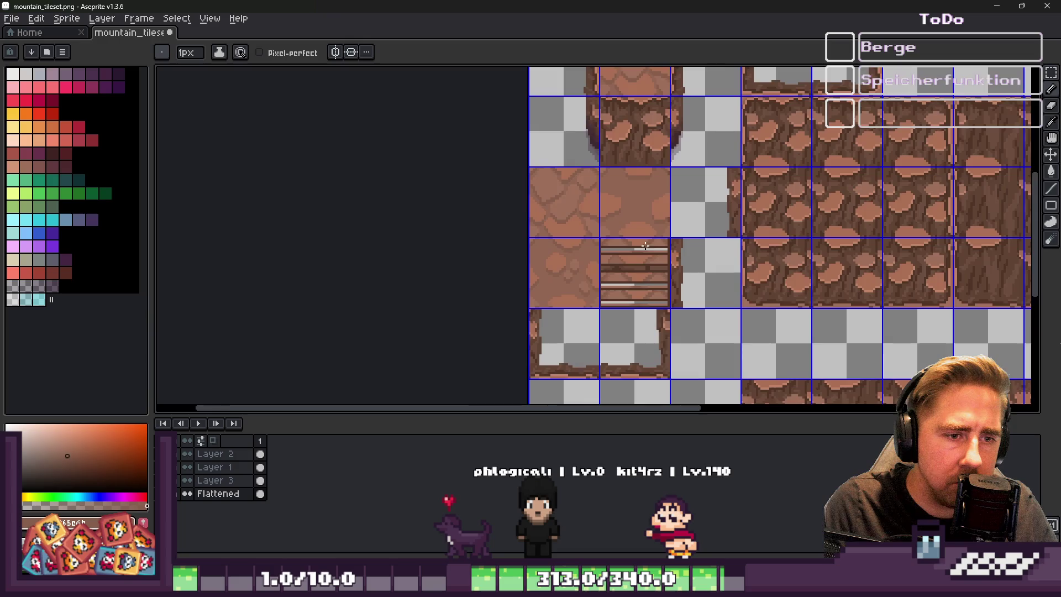
pyautogui.scroll(2, 637, 267)
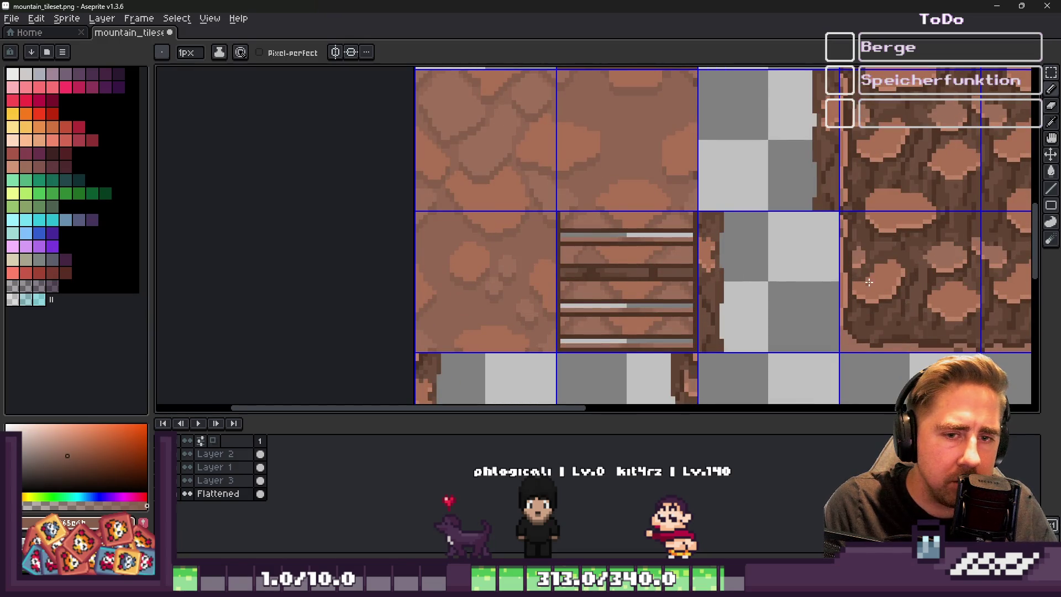
pyautogui.scroll(1, 891, 286)
pyautogui.scroll(-5, 846, 298)
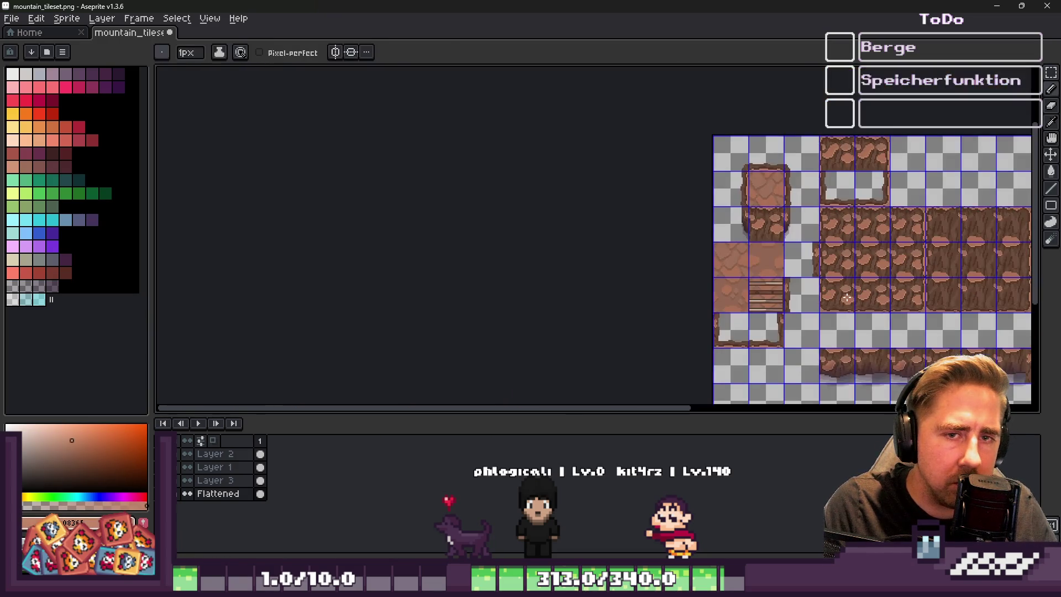
pyautogui.scroll(10, 781, 297)
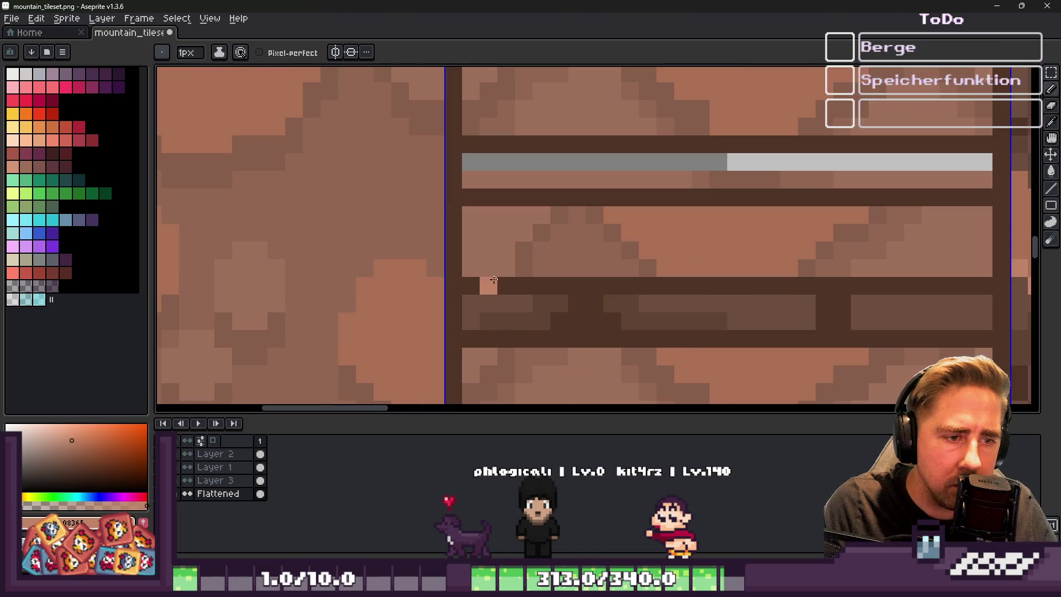
pyautogui.moveTo(470, 286)
pyautogui.mouseDown()
pyautogui.moveTo(833, 296)
pyautogui.moveTo(989, 286)
pyautogui.mouseUp()
# Repaint the light plank row beneath it in a darker brown
pyautogui.scroll(-4, 719, 248)
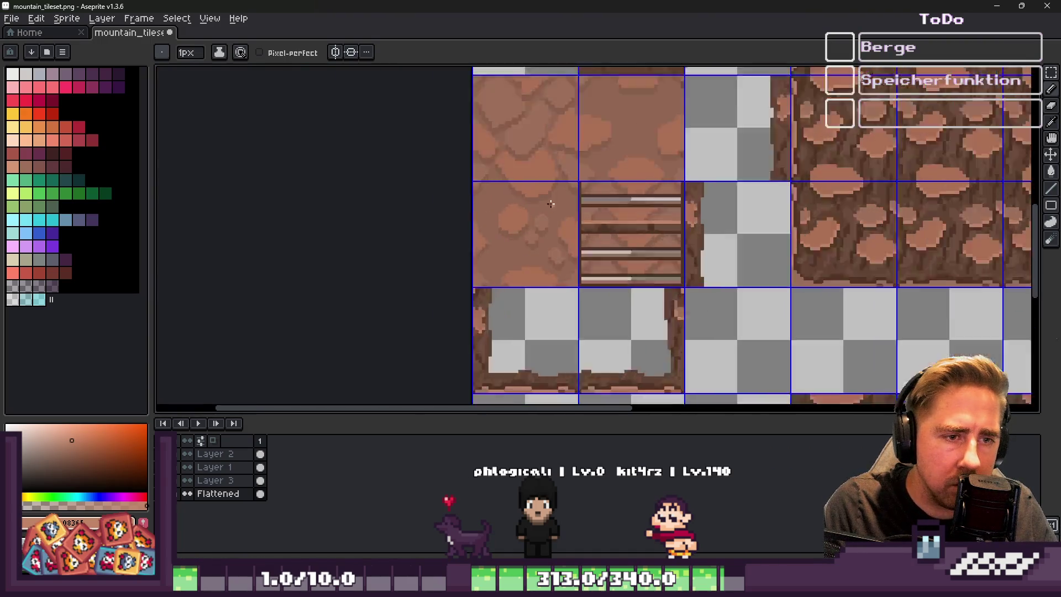
pyautogui.scroll(3, 622, 226)
pyautogui.keyDown('alt'); pyautogui.click(656, 235); pyautogui.keyUp('alt')
pyautogui.scroll(-3, 608, 260)
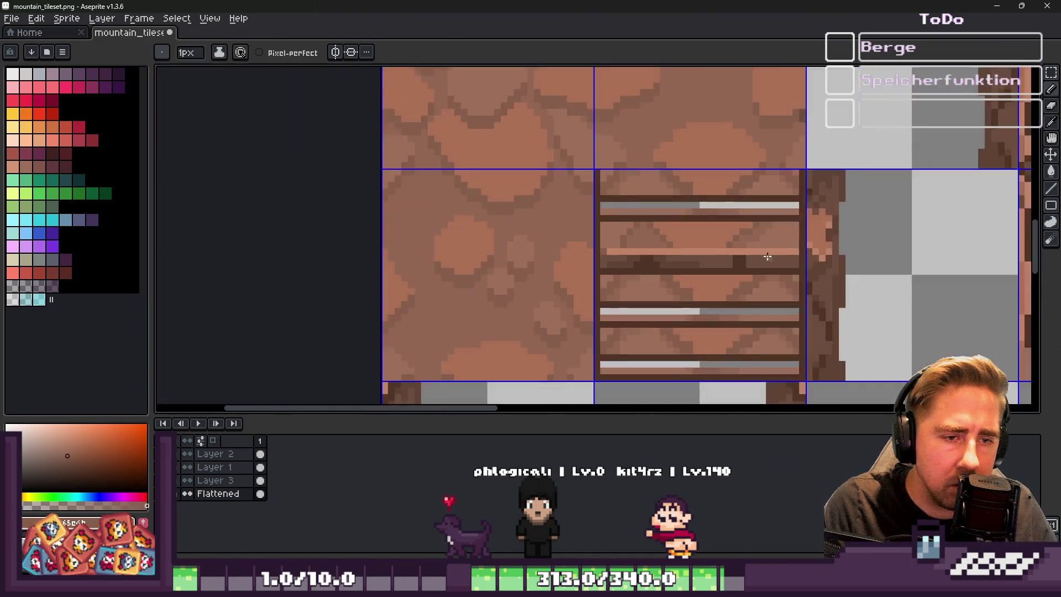
pyautogui.scroll(3, 808, 248)
pyautogui.moveTo(437, 249); pyautogui.dragTo(809, 248)
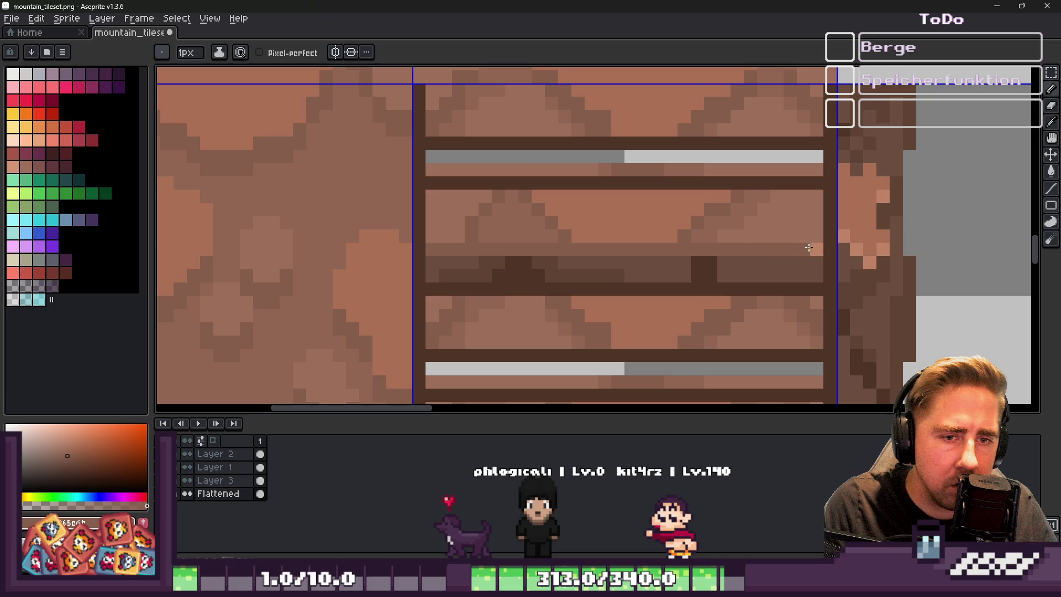
# Paint the light plank row dark, then lighten a dark block above it
pyautogui.keyDown('alt'); pyautogui.click(492, 260); pyautogui.keyUp('alt')
pyautogui.moveTo(431, 248); pyautogui.dragTo(804, 248)
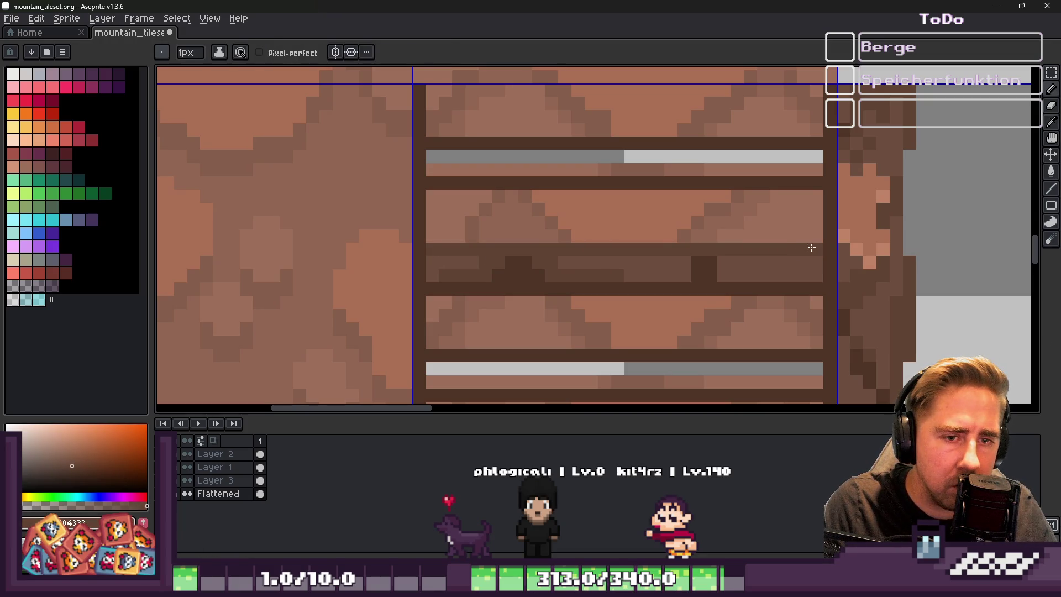
pyautogui.scroll(-6, 812, 247)
pyautogui.scroll(3, 660, 204)
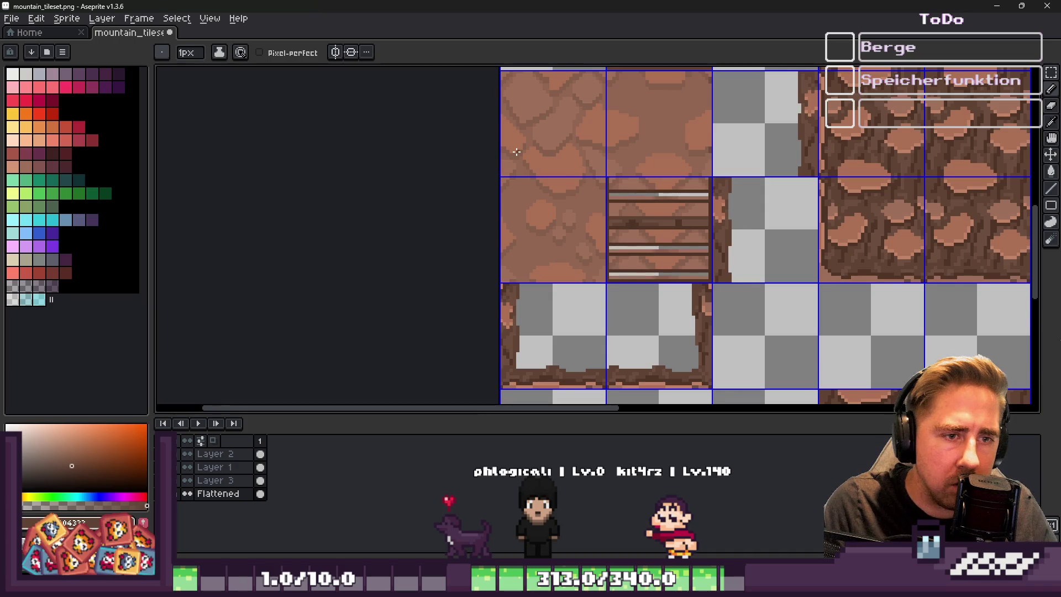
pyautogui.scroll(-1, 519, 154)
pyautogui.scroll(5, 571, 203)
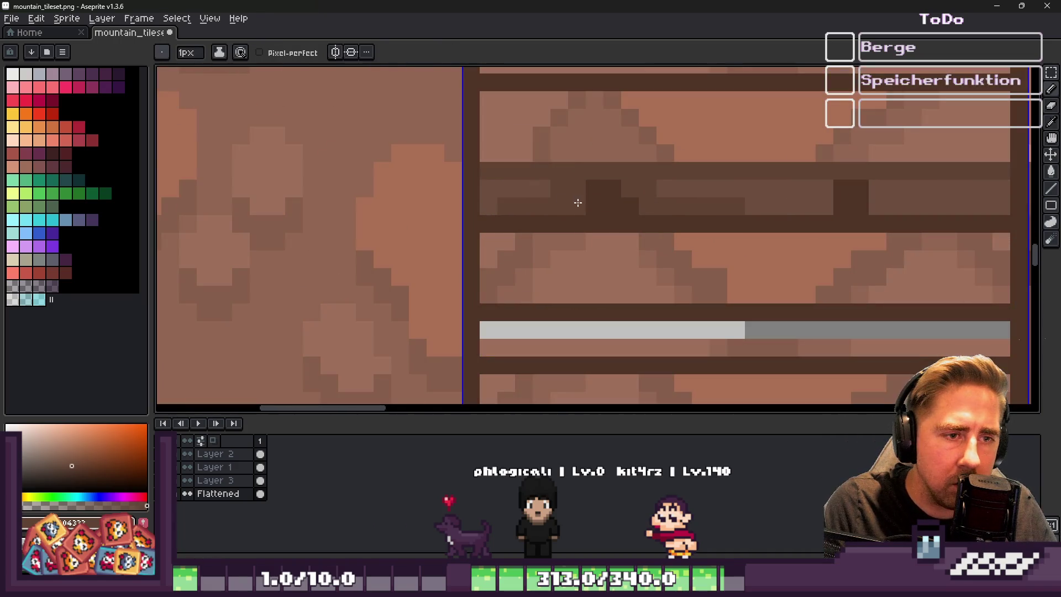
pyautogui.moveTo(571, 203); pyautogui.dragTo(599, 190)
# Paint a darker shading-brown line along the upper plank row
pyautogui.keyDown('alt'); pyautogui.click(613, 211); pyautogui.keyUp('alt')
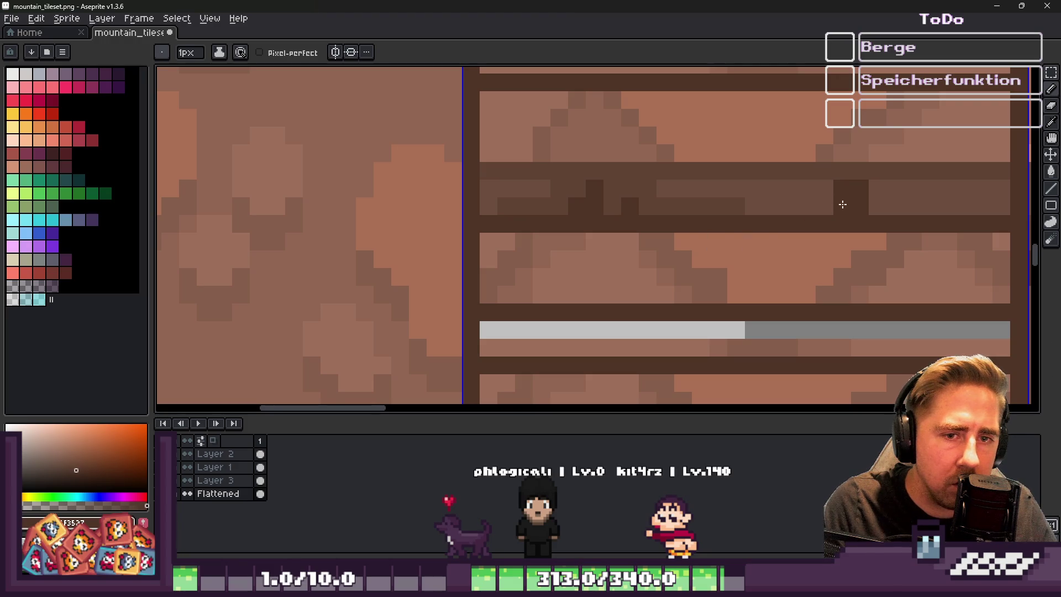
pyautogui.keyDown('alt'); pyautogui.click(790, 202); pyautogui.keyUp('alt')
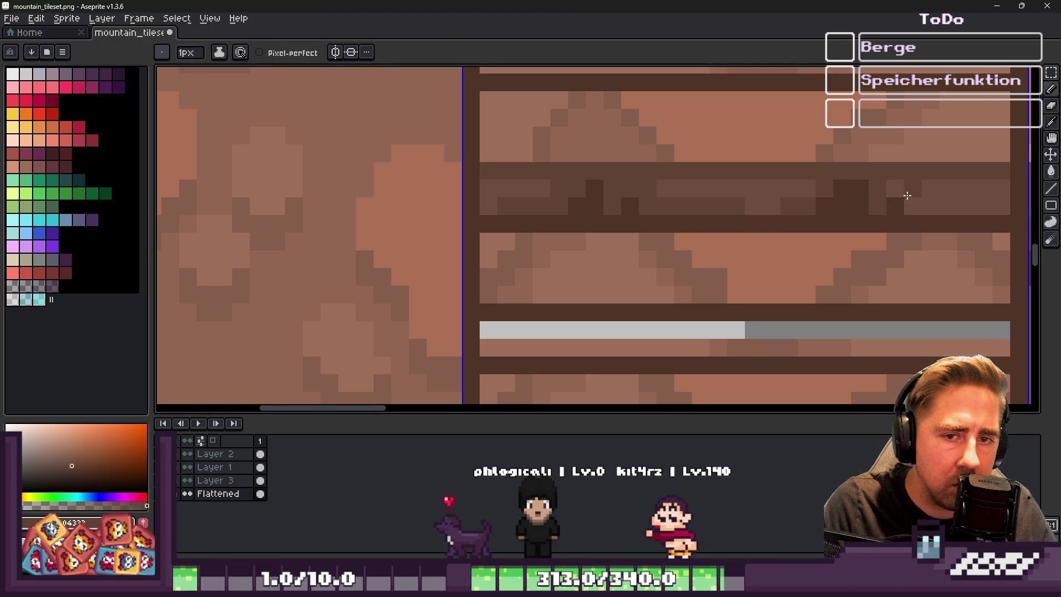
pyautogui.scroll(-3, 978, 193)
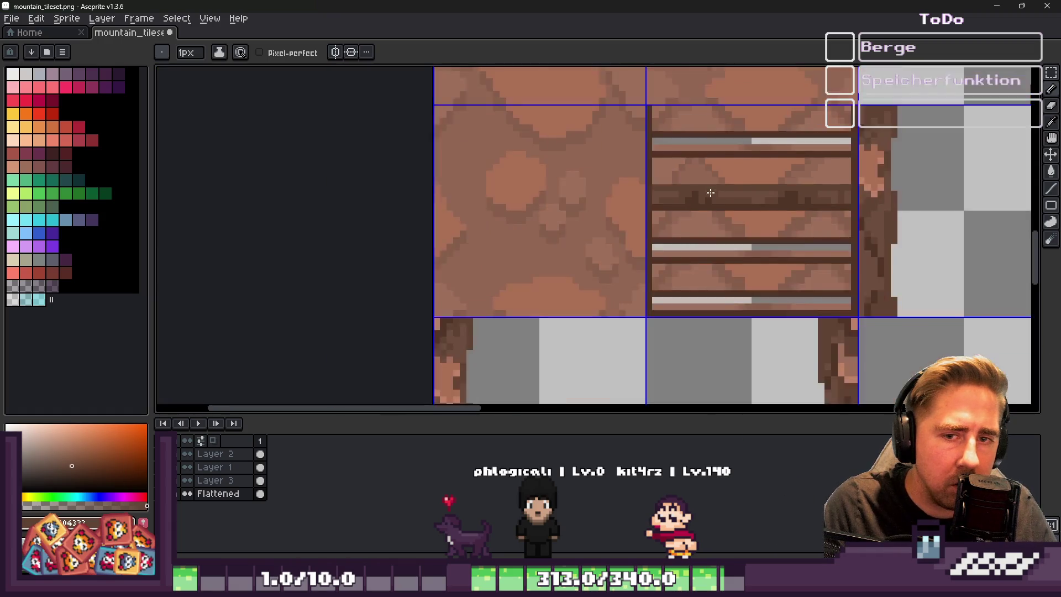
pyautogui.scroll(3, 804, 198)
pyautogui.scroll(-3, 909, 202)
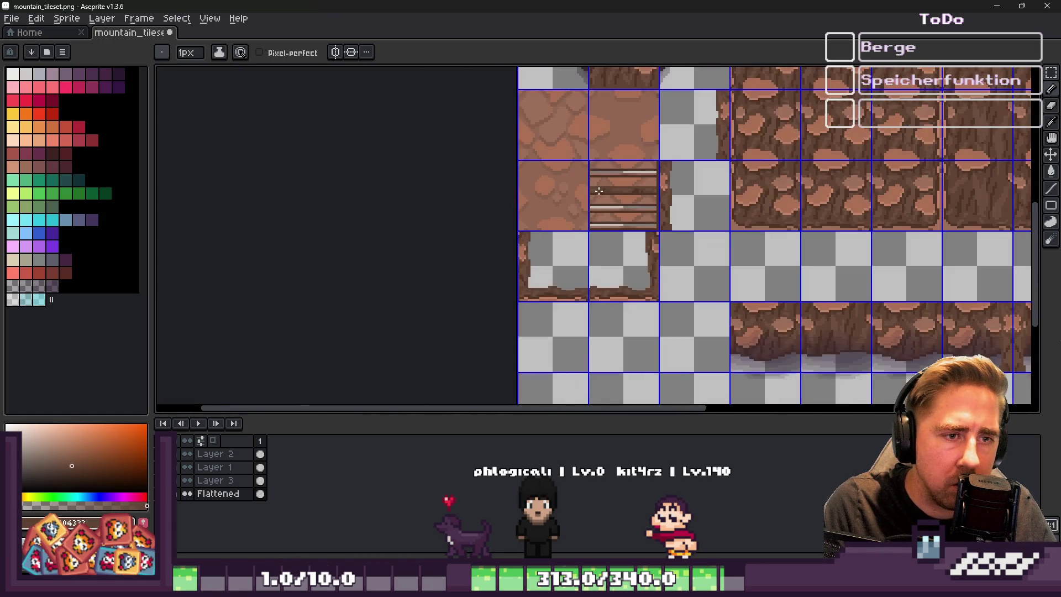
pyautogui.scroll(2, 602, 192)
pyautogui.press('alt')
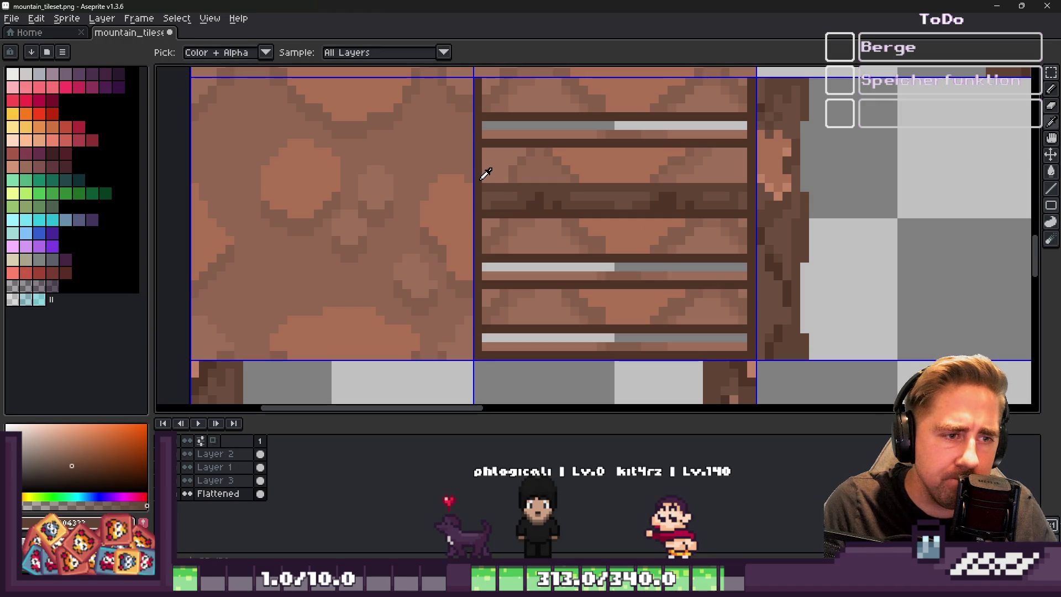
pyautogui.keyDown('alt'); pyautogui.click(486, 174); pyautogui.keyUp('alt')
pyautogui.scroll(2, 519, 204)
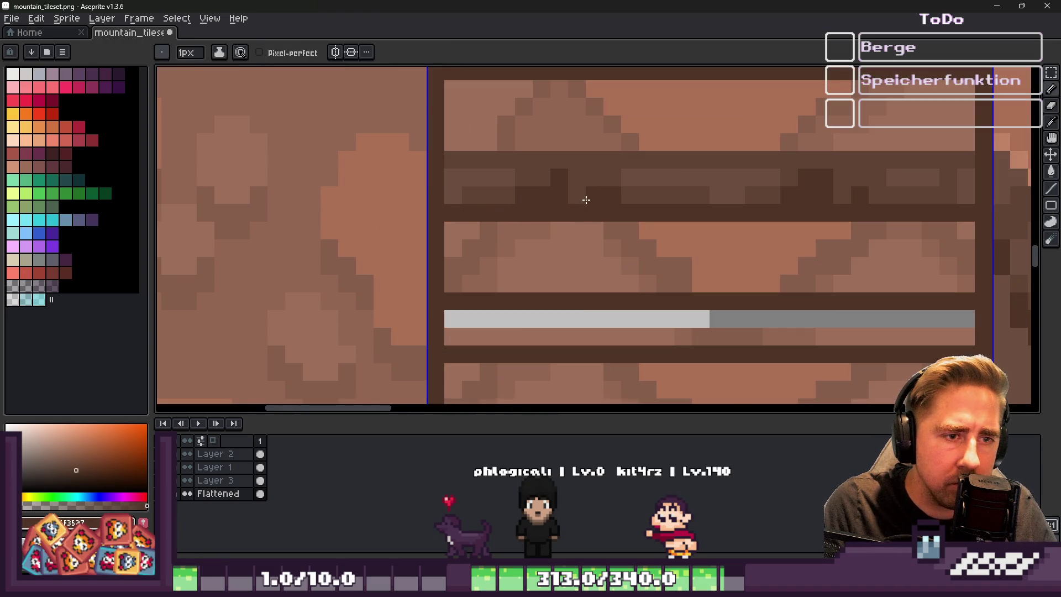
pyautogui.scroll(-2, 573, 207)
pyautogui.scroll(2, 486, 187)
pyautogui.keyDown('alt'); pyautogui.click(471, 173); pyautogui.keyUp('alt')
pyautogui.moveTo(467, 164); pyautogui.dragTo(851, 161)
# Add dark brown pixels and strokes along the next two plank rows
pyautogui.scroll(-2, 544, 166)
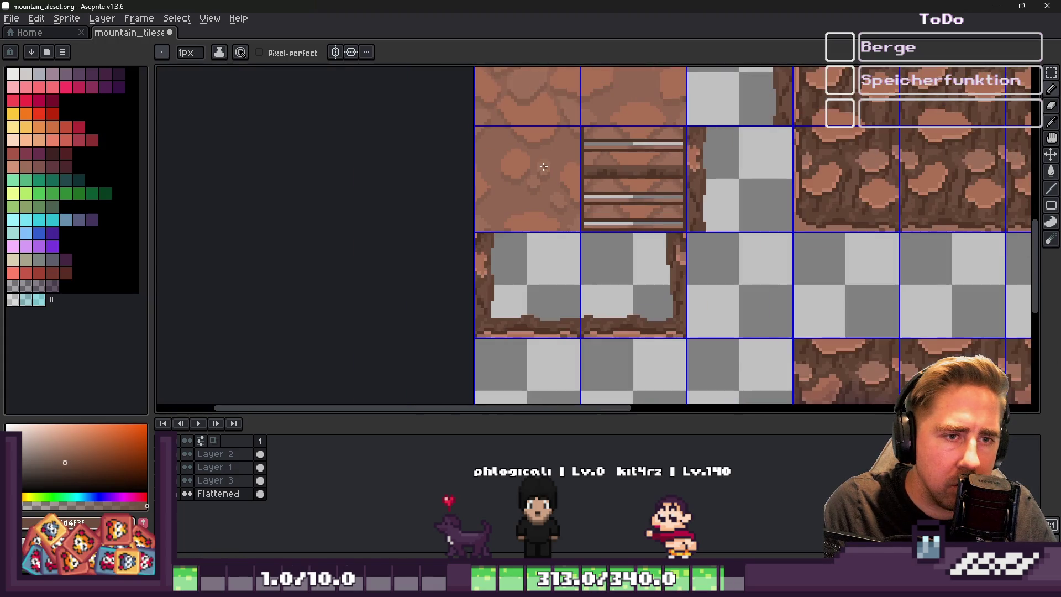
pyautogui.scroll(3, 581, 161)
pyautogui.scroll(-2, 581, 166)
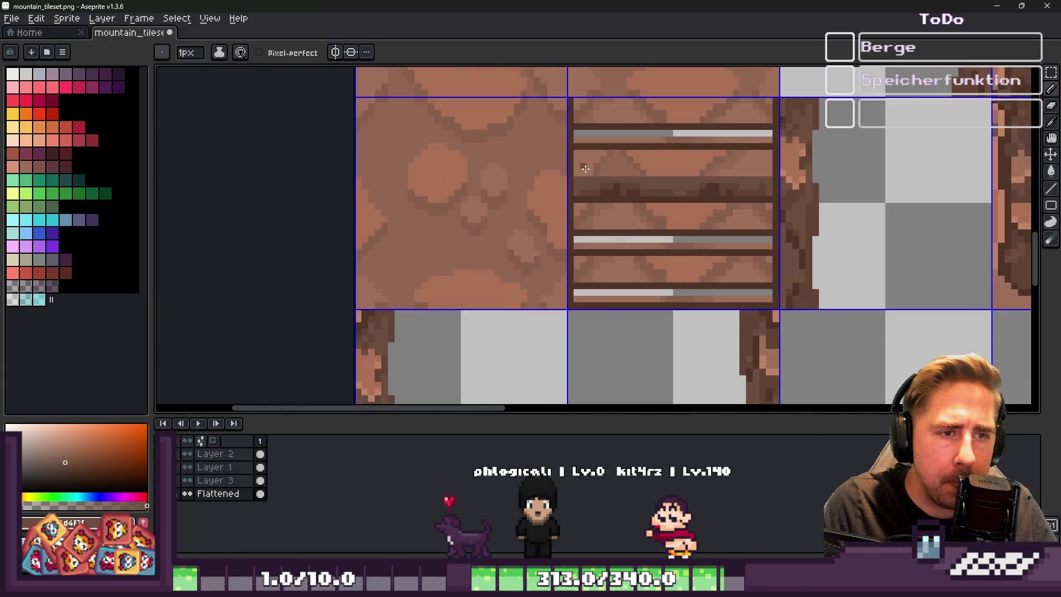
pyautogui.scroll(2, 625, 185)
pyautogui.keyDown('alt'); pyautogui.click(623, 194); pyautogui.keyUp('alt')
pyautogui.click(794, 175)
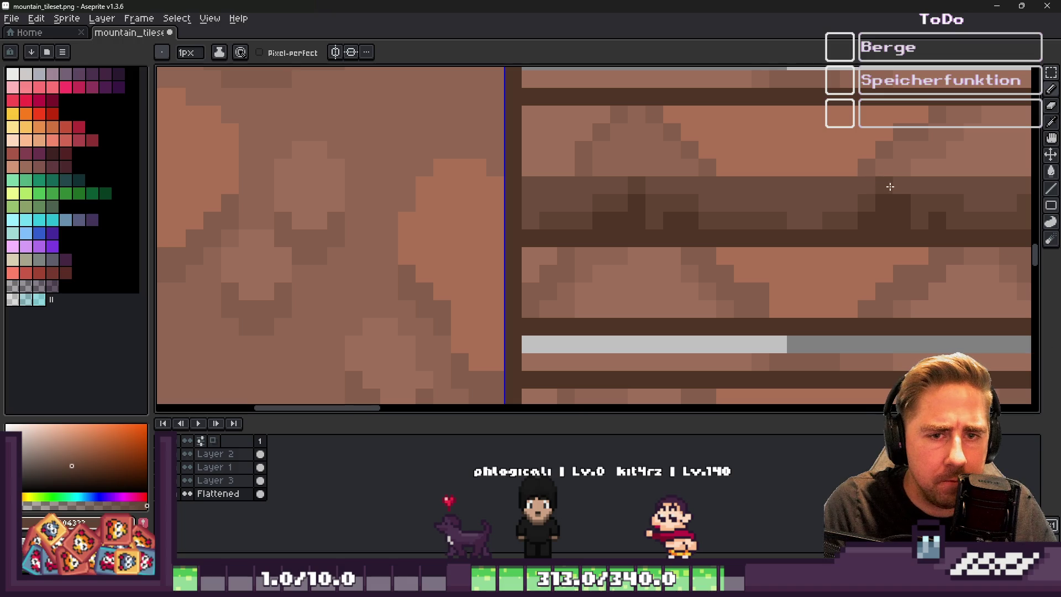
pyautogui.scroll(-2, 774, 188)
pyautogui.scroll(2, 612, 185)
pyautogui.scroll(1, 636, 186)
pyautogui.moveTo(686, 190); pyautogui.dragTo(550, 189)
pyautogui.moveTo(610, 221); pyautogui.dragTo(729, 225)
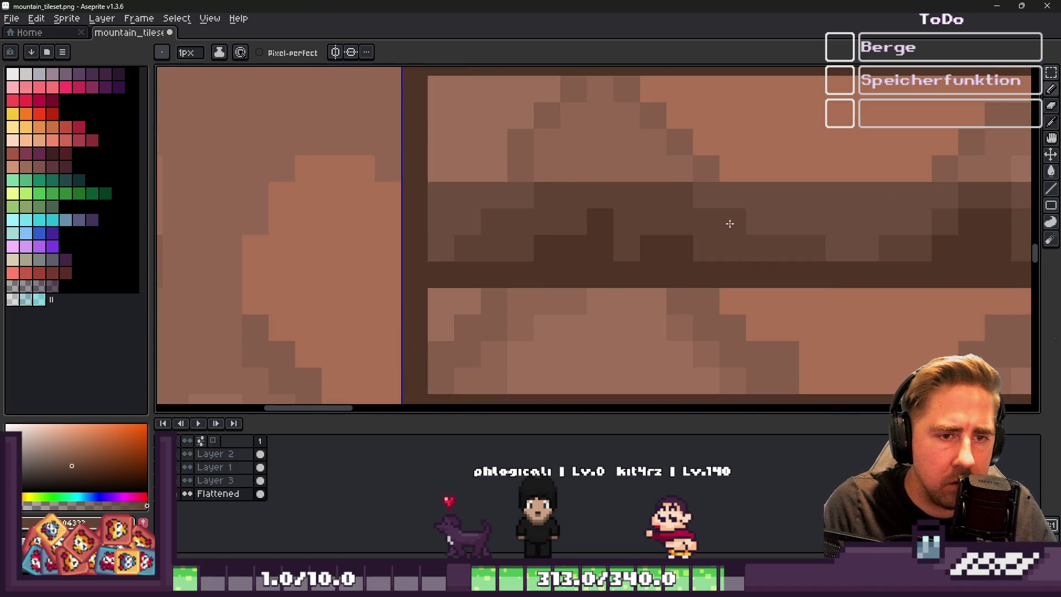
# Paint a dark pixel row in the second plank gap
pyautogui.scroll(-3, 477, 182)
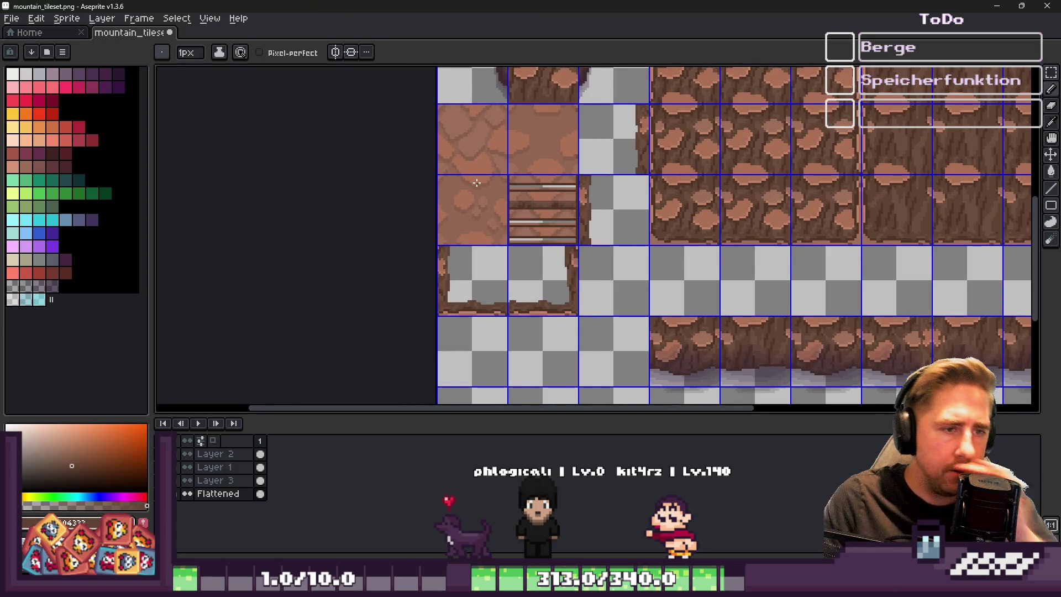
pyautogui.scroll(5, 476, 182)
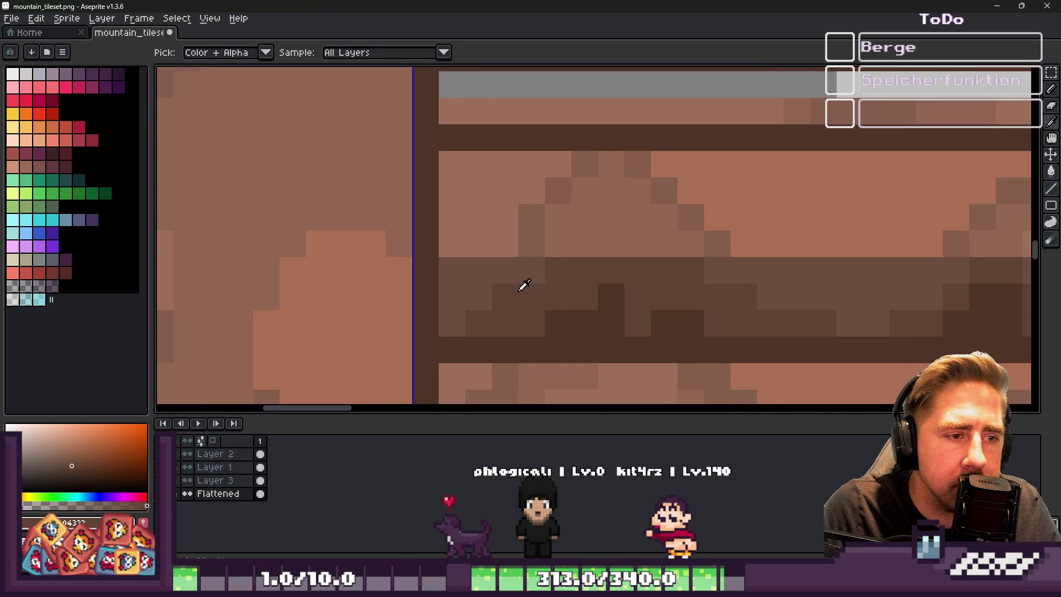
pyautogui.press('b')
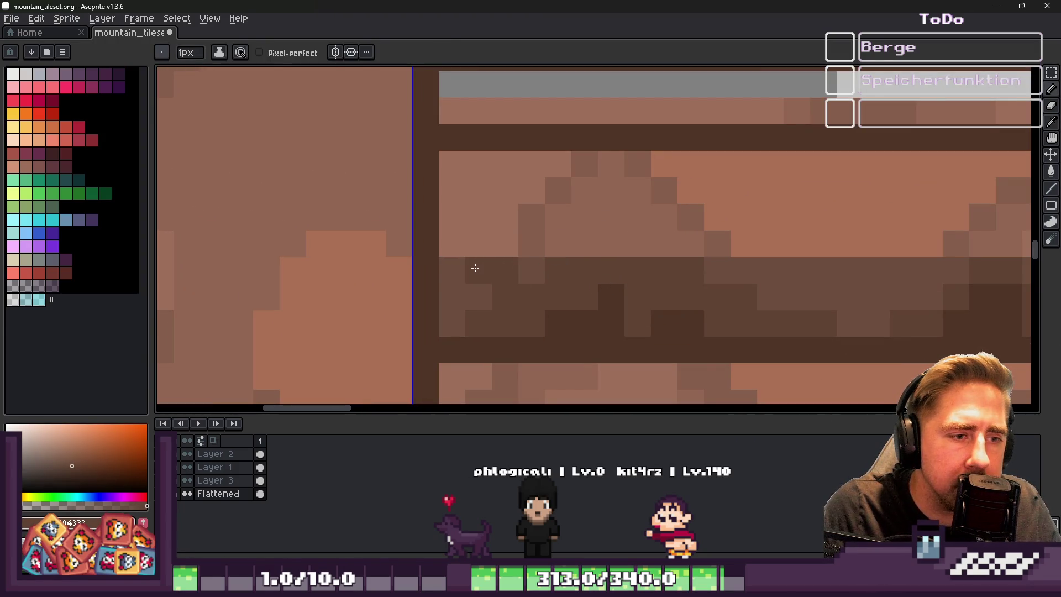
pyautogui.scroll(-3, 504, 244)
pyautogui.moveTo(581, 259); pyautogui.dragTo(750, 260)
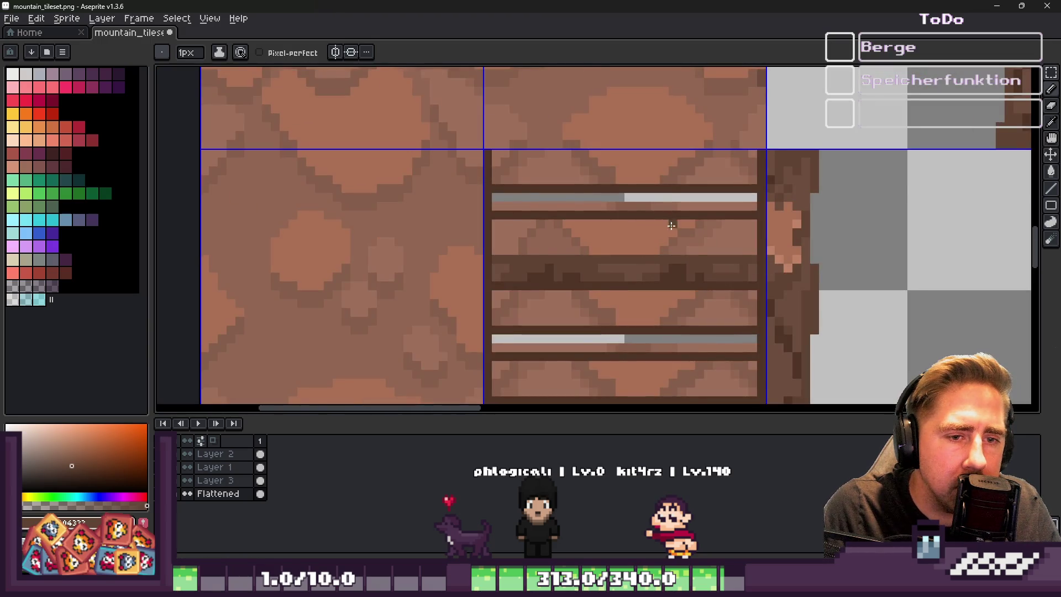
pyautogui.scroll(-2, 585, 213)
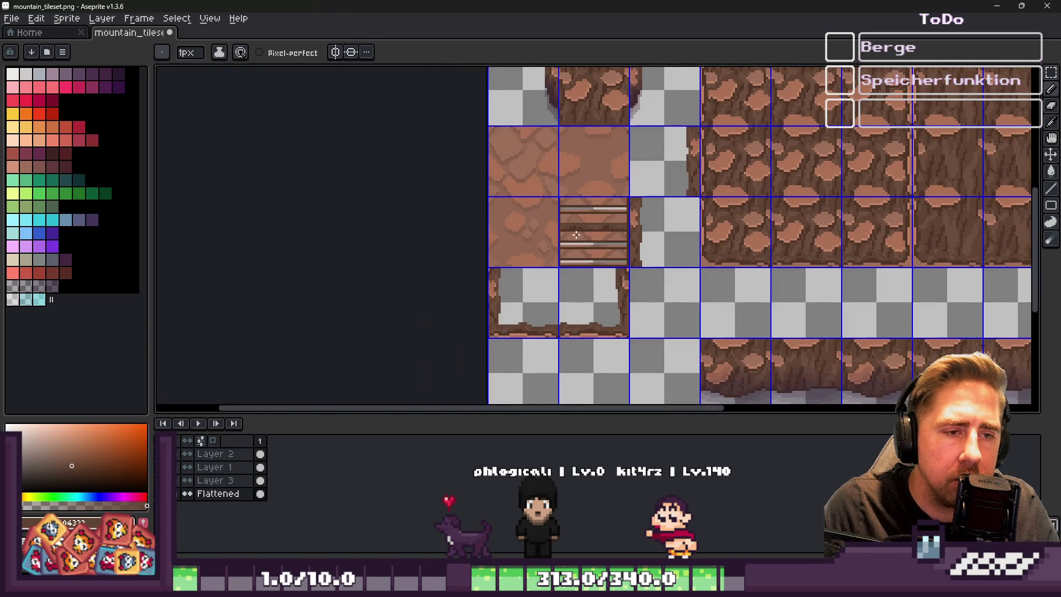
pyautogui.scroll(3, 576, 235)
# Select the top plank rung, try moving it down a few pixels, then undo
pyautogui.press('m')
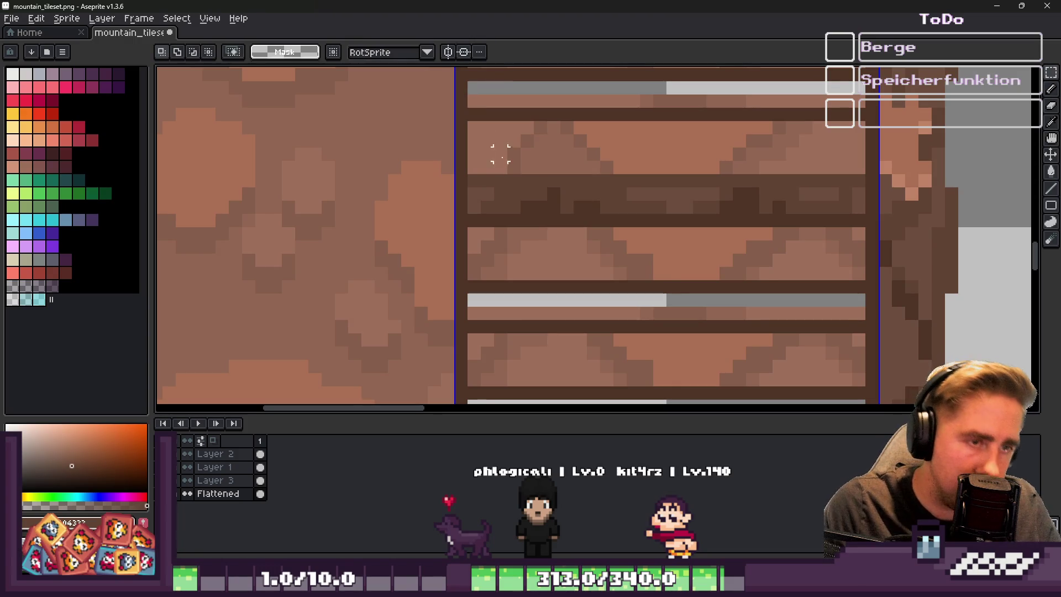
pyautogui.moveTo(475, 127)
pyautogui.mouseDown()
pyautogui.moveTo(730, 176)
pyautogui.moveTo(865, 185)
pyautogui.mouseUp()
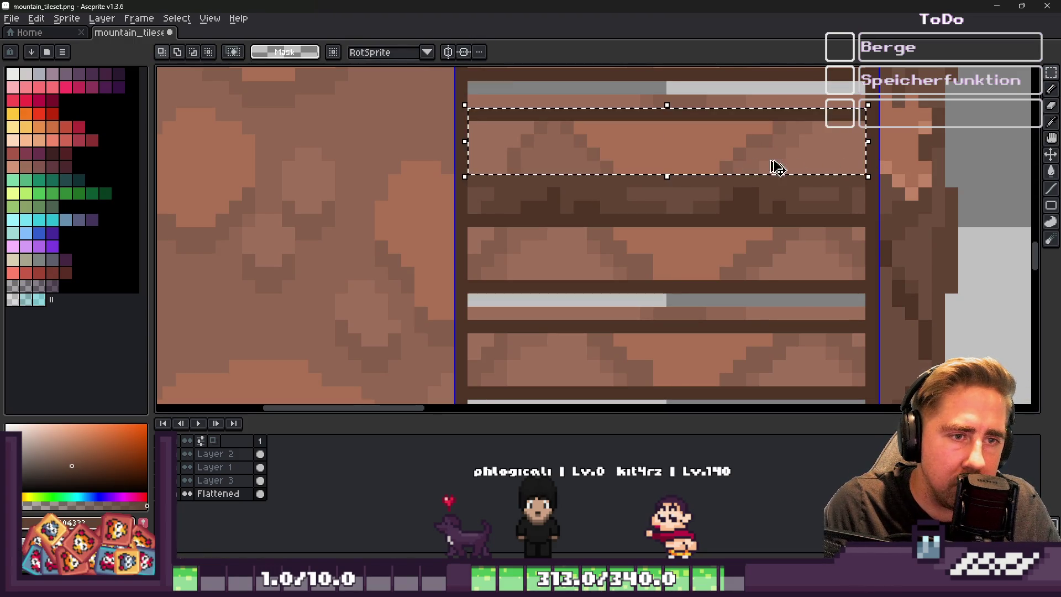
pyautogui.moveTo(656, 155); pyautogui.dragTo(659, 204)
pyautogui.press('Return')
pyautogui.scroll(-3, 543, 163)
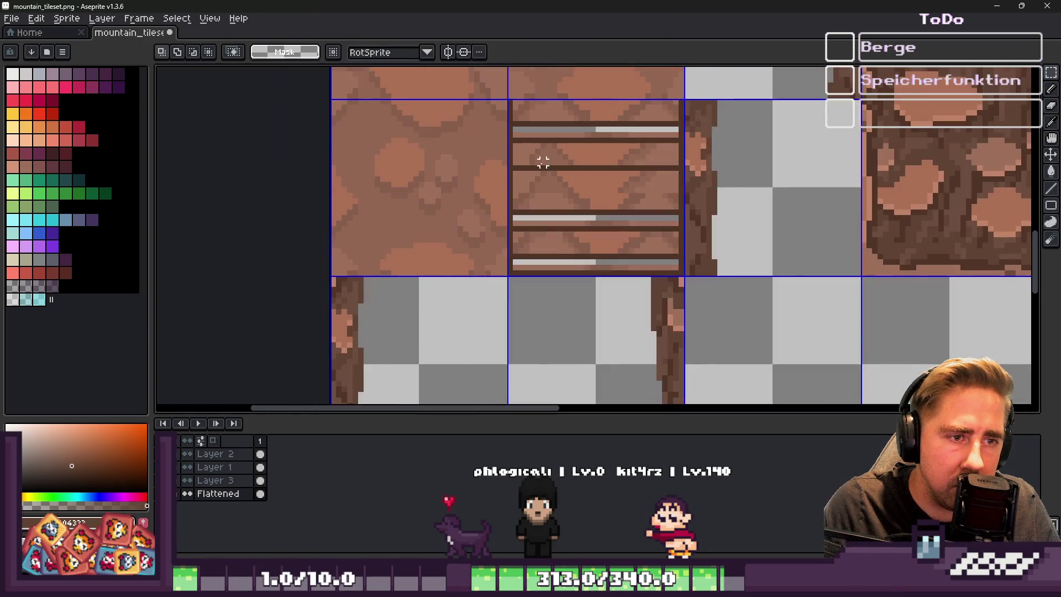
pyautogui.hotkey('ctrl', 'z')
pyautogui.scroll(2, 538, 166)
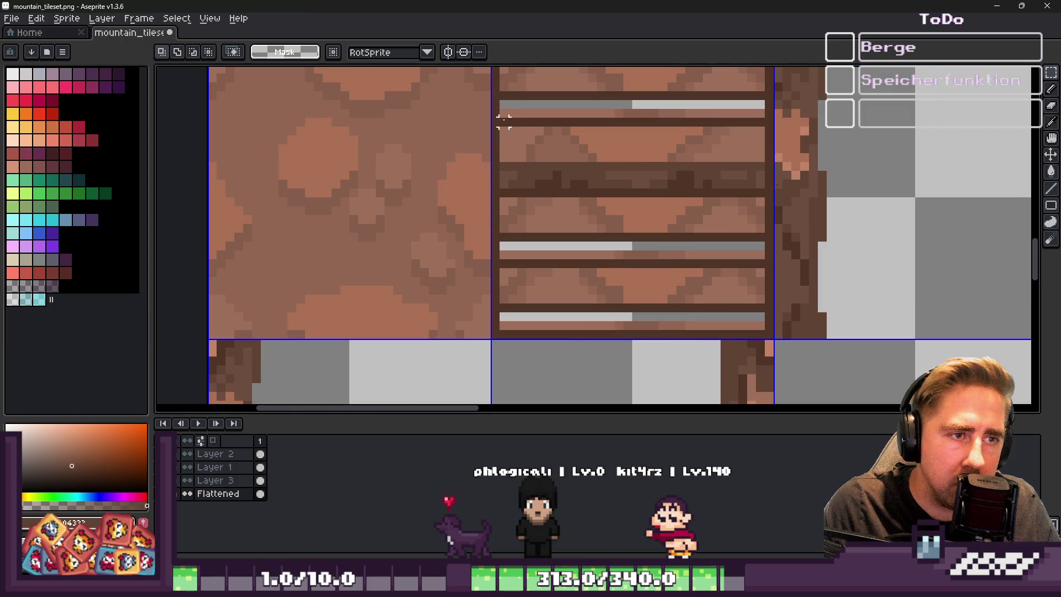
pyautogui.scroll(-2, 504, 121)
pyautogui.scroll(2, 528, 148)
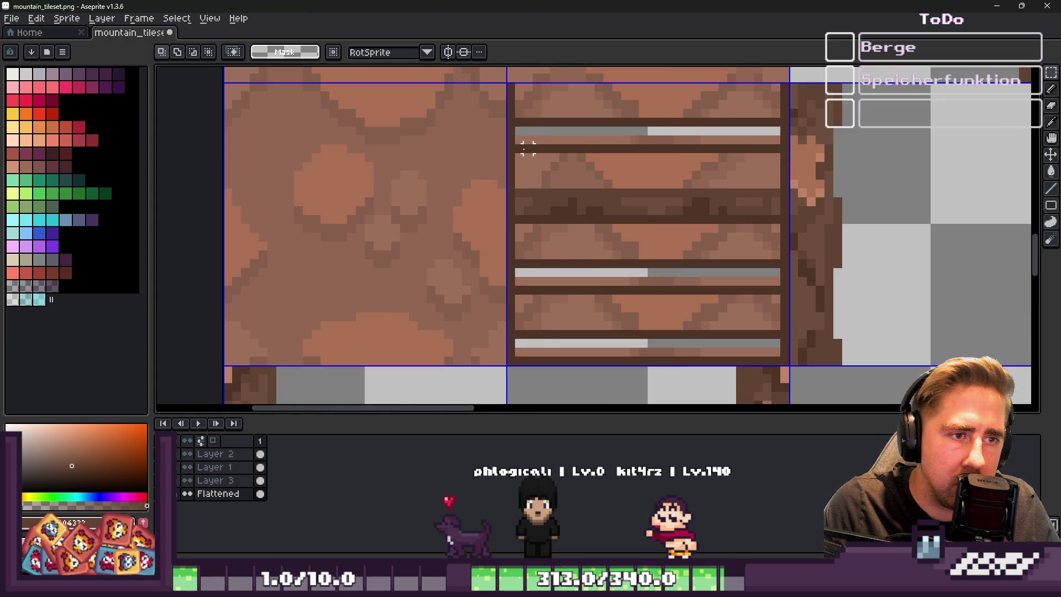
# Move the plank row area down onto the next rung, then undo that move
pyautogui.moveTo(519, 148)
pyautogui.mouseDown()
pyautogui.moveTo(716, 218)
pyautogui.moveTo(783, 227)
pyautogui.mouseUp()
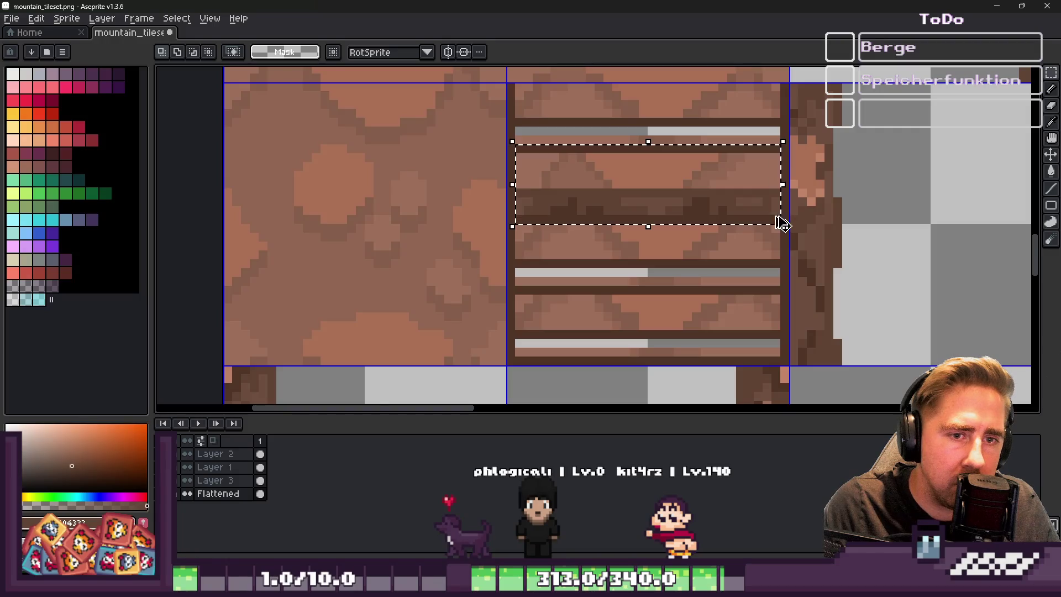
pyautogui.moveTo(644, 191)
pyautogui.mouseDown()
pyautogui.moveTo(635, 273)
pyautogui.moveTo(616, 227)
pyautogui.moveTo(622, 327)
pyautogui.mouseUp()
pyautogui.press('Return')
pyautogui.hotkey('ctrl', 'd')
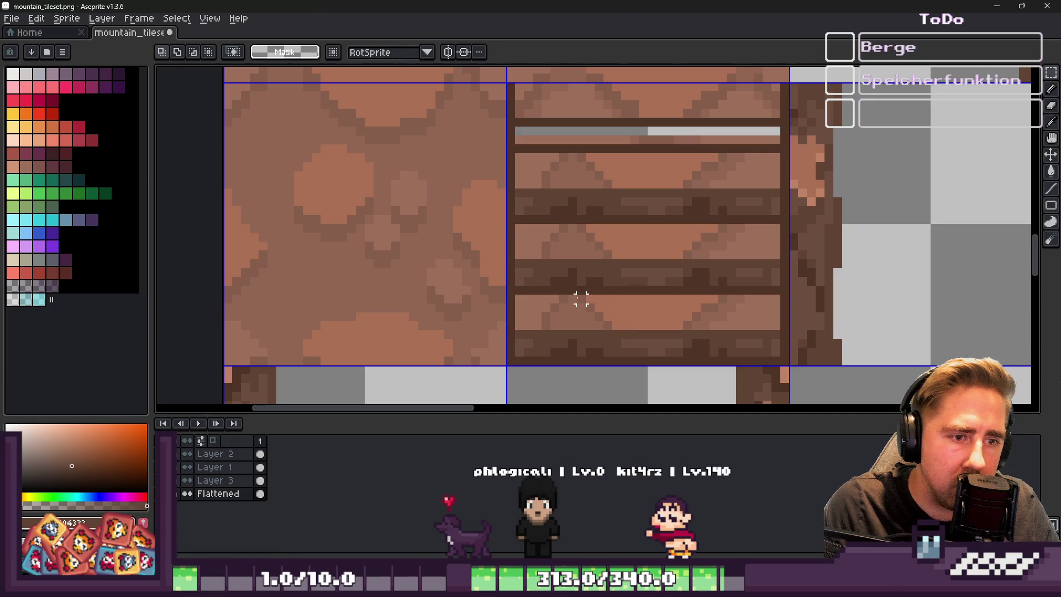
pyautogui.hotkey('ctrl', 'z')
pyautogui.hotkey('ctrl', 'z')
pyautogui.hotkey('ctrl', 'z')
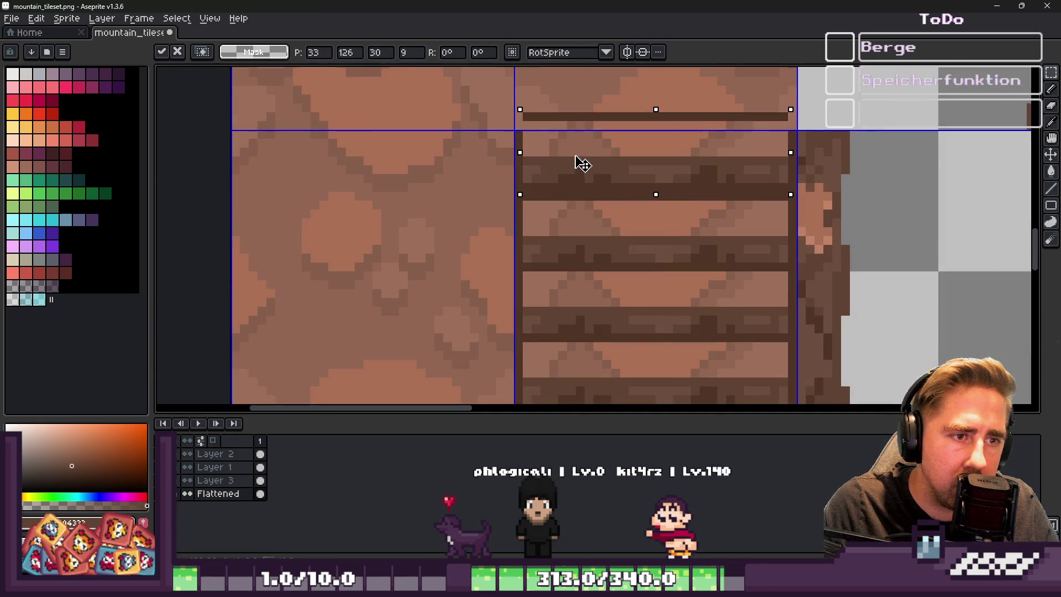
# Nudge the planks down one pixel, then shift the selected plank rows up a row
pyautogui.moveTo(580, 166); pyautogui.dragTo(580, 169)
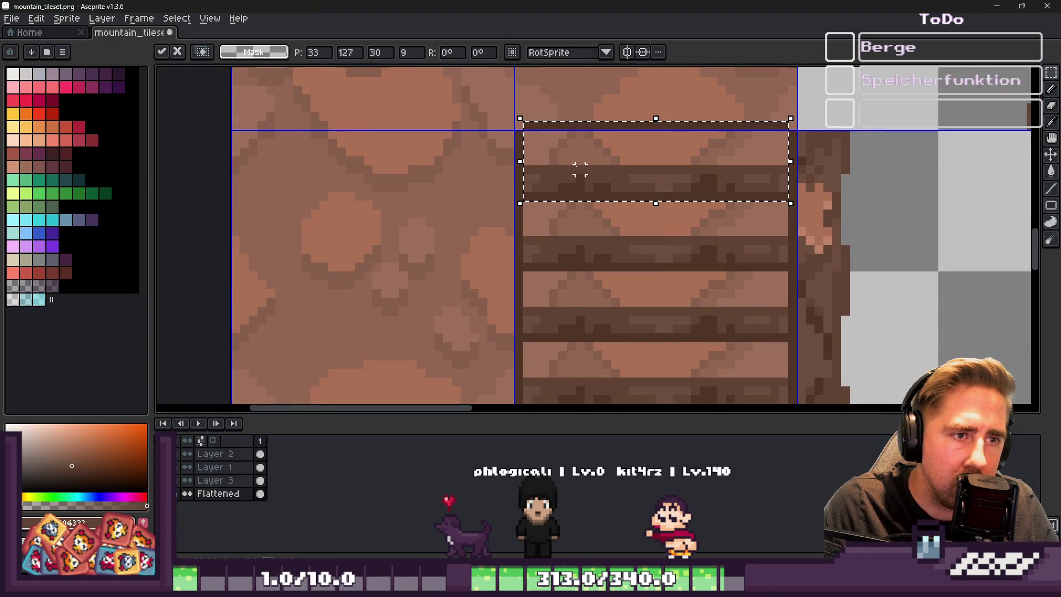
pyautogui.press('Return')
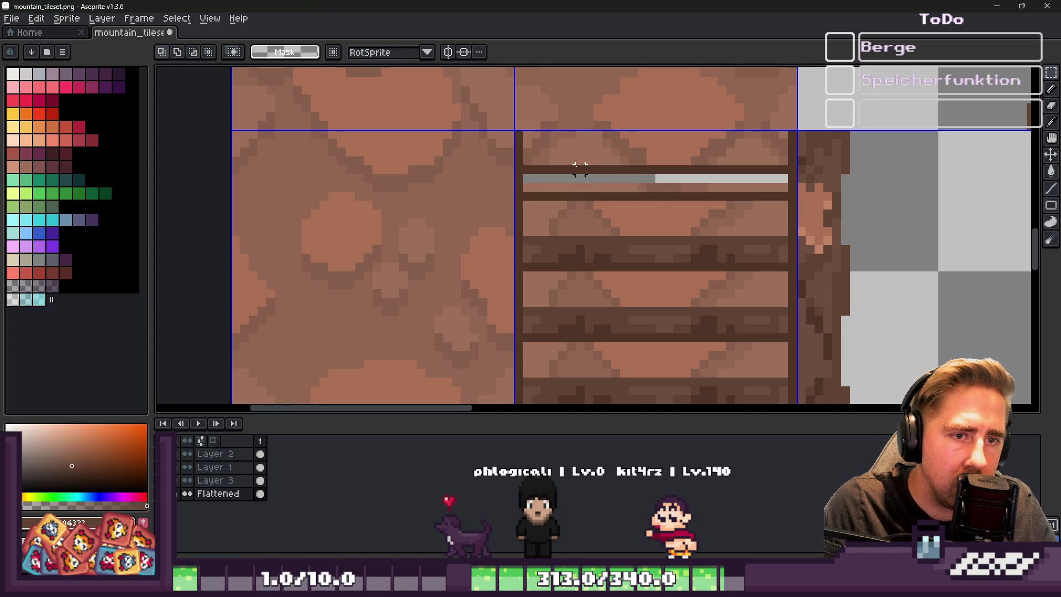
pyautogui.scroll(-1, 580, 166)
pyautogui.scroll(1, 544, 280)
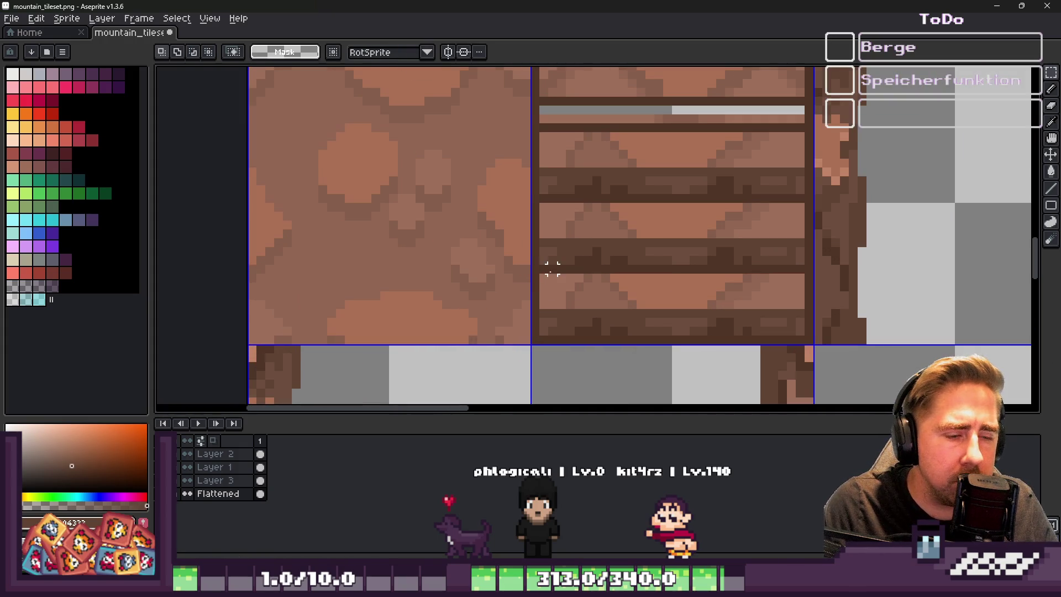
pyautogui.scroll(-1, 549, 265)
pyautogui.scroll(2, 569, 147)
pyautogui.moveTo(522, 170); pyautogui.dragTo(936, 267)
pyautogui.scroll(-3, 608, 226)
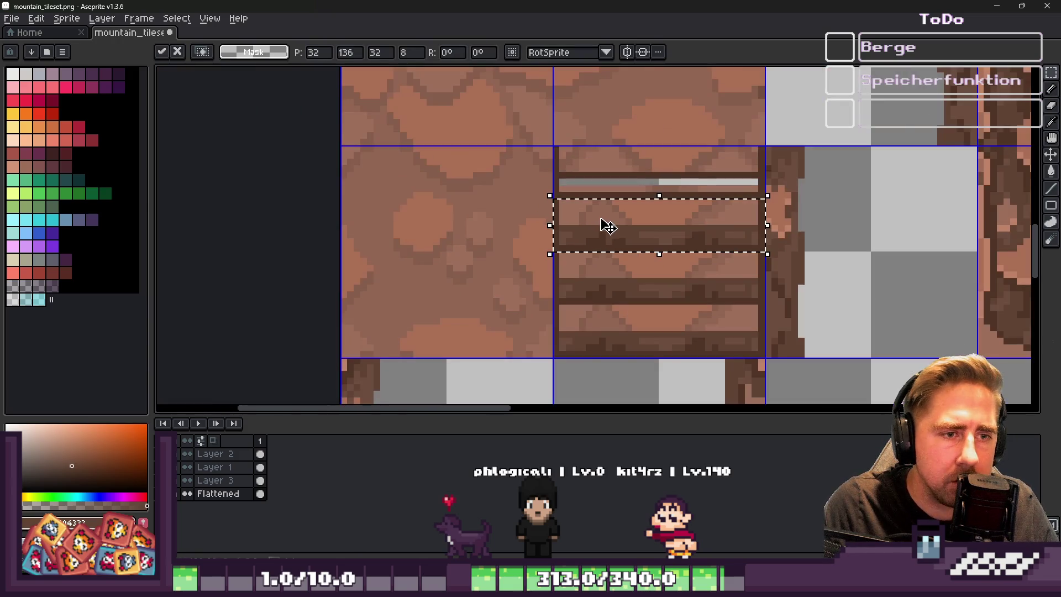
pyautogui.scroll(3, 617, 232)
pyautogui.moveTo(614, 227)
pyautogui.mouseDown()
pyautogui.moveTo(606, 111)
pyautogui.moveTo(611, 151)
pyautogui.mouseUp()
pyautogui.scroll(-3, 611, 151)
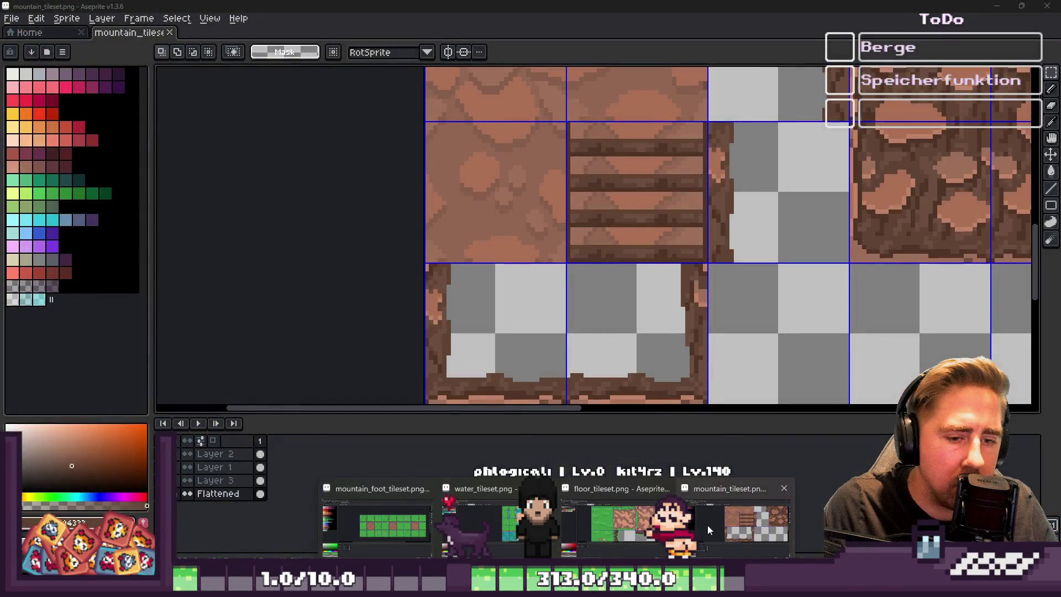
# Sample a light brown from the plank and paint a highlight along a plank row
pyautogui.click(708, 525)
pyautogui.scroll(3, 611, 199)
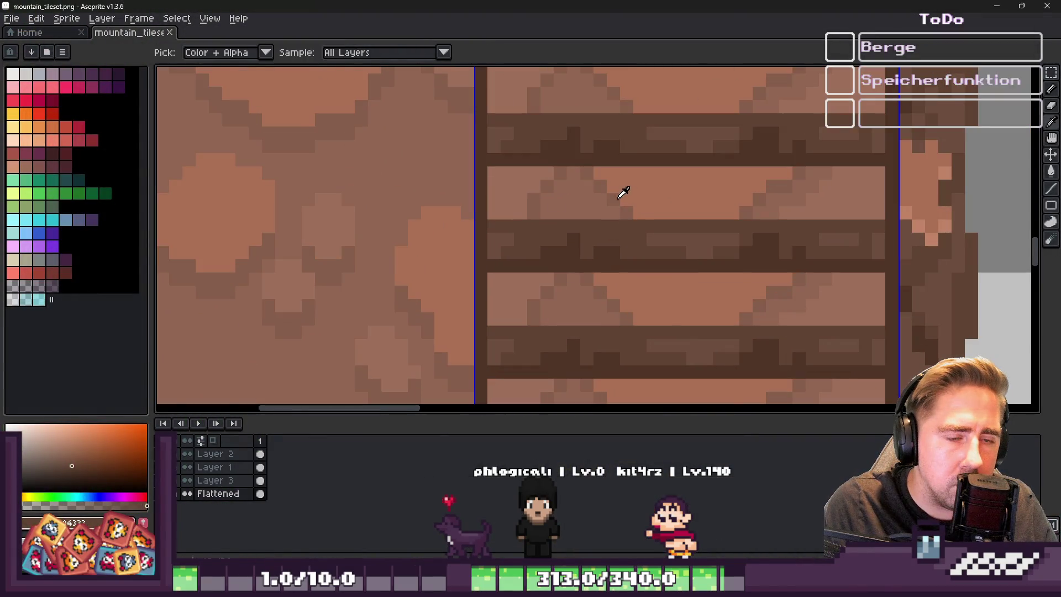
pyautogui.scroll(-2, 437, 226)
pyautogui.scroll(3, 658, 218)
pyautogui.press('i')
pyautogui.click(689, 225)
pyautogui.press('b')
pyautogui.scroll(2, 287, 215)
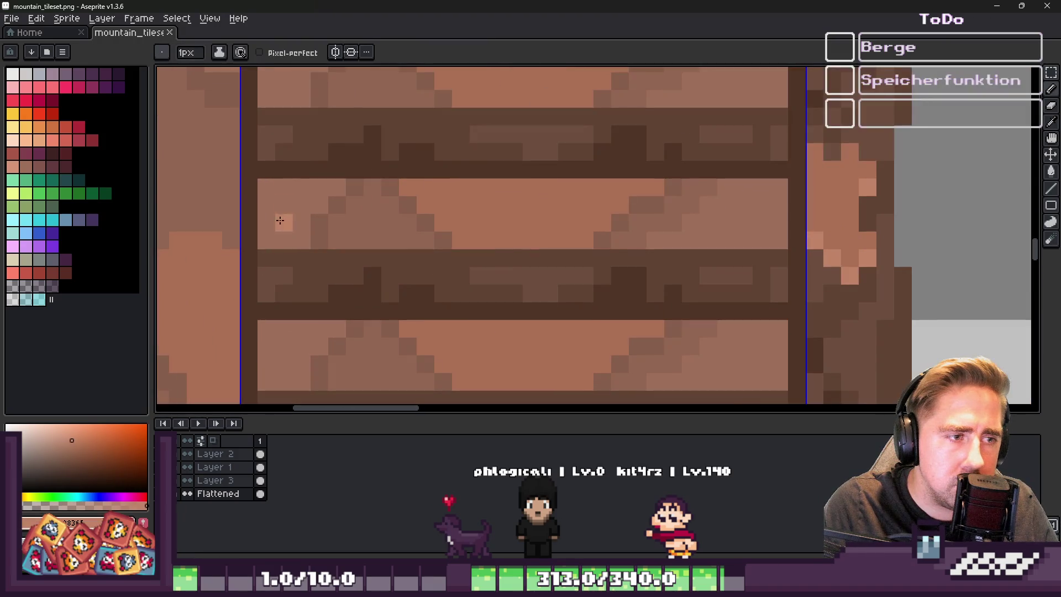
pyautogui.moveTo(461, 239); pyautogui.dragTo(560, 240)
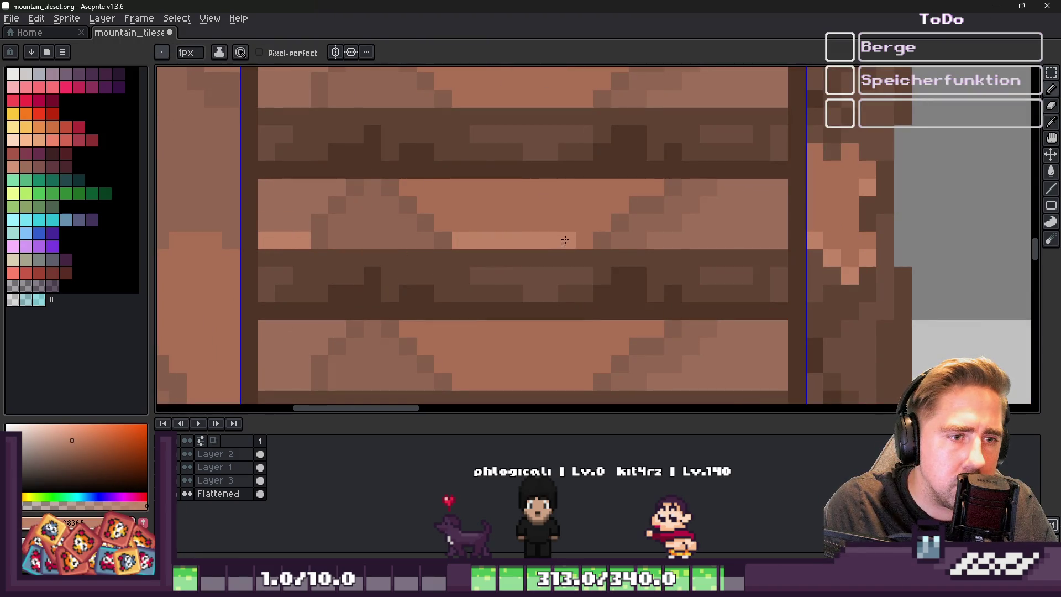
# Add a light highlight along another plank edge plus a single light pixel
pyautogui.scroll(-1, 635, 204)
pyautogui.scroll(1, 636, 204)
pyautogui.moveTo(672, 235); pyautogui.dragTo(777, 235)
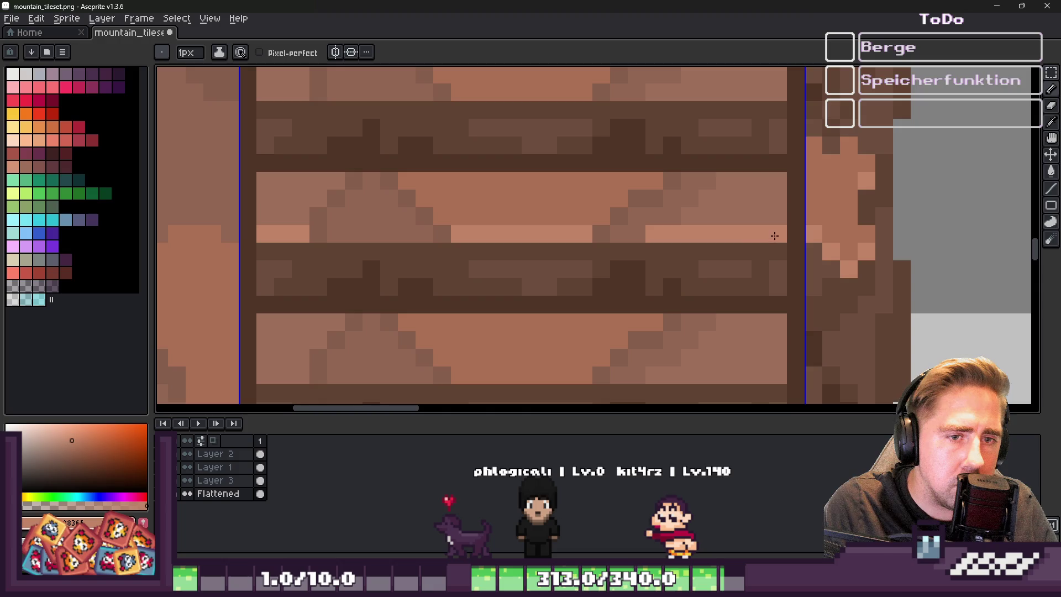
pyautogui.scroll(-3, 678, 186)
pyautogui.scroll(2, 636, 221)
pyautogui.click(604, 247)
# Paint a light diagonal highlight and extend highlights along the right plank edges
pyautogui.scroll(1, 605, 242)
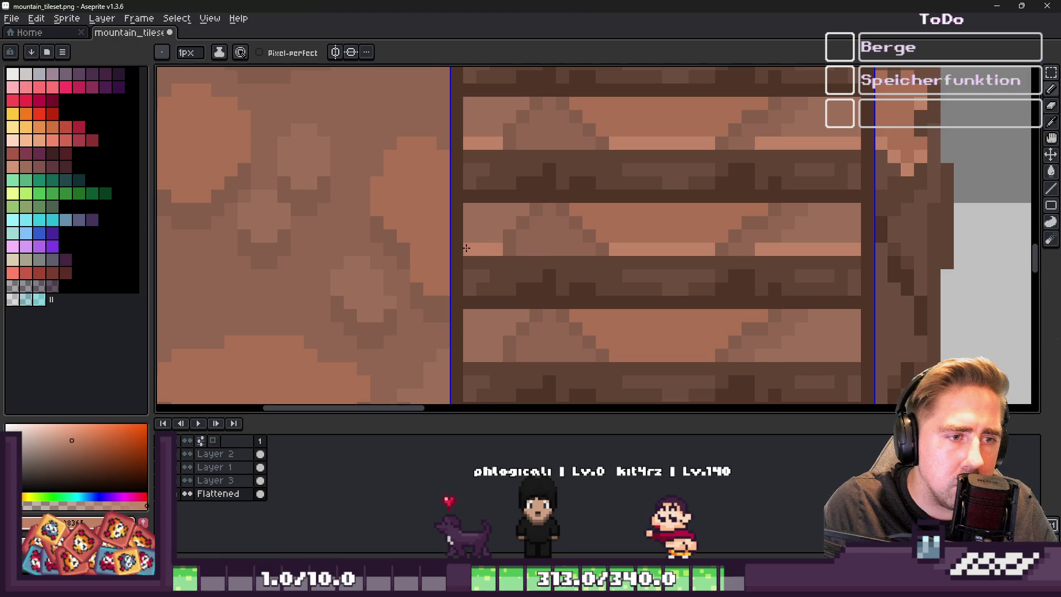
pyautogui.scroll(1, 475, 243)
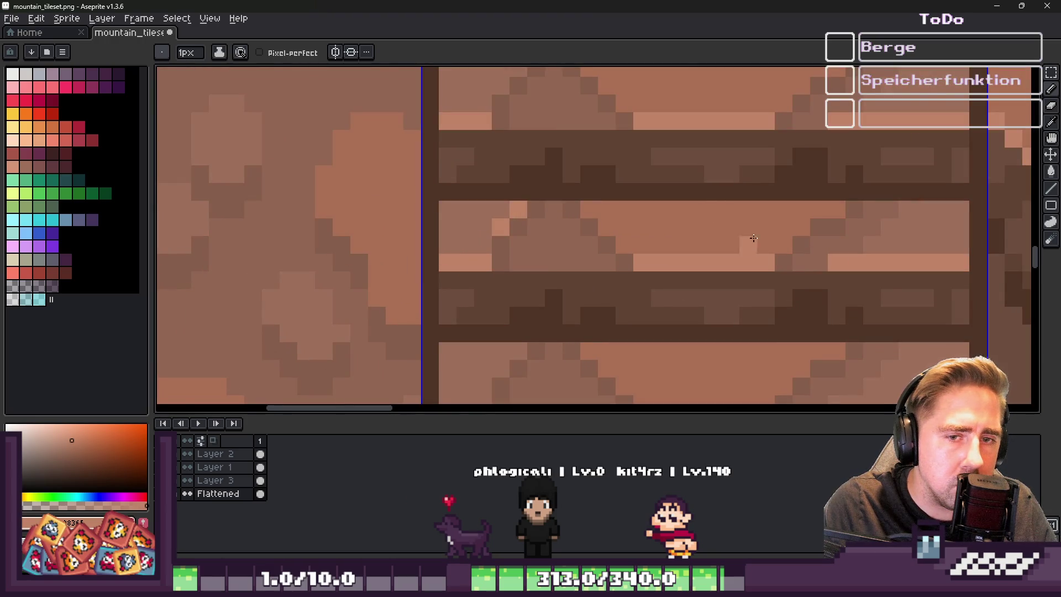
pyautogui.scroll(-2, 759, 237)
pyautogui.scroll(3, 671, 274)
pyautogui.moveTo(633, 266); pyautogui.dragTo(580, 212)
pyautogui.click(746, 246)
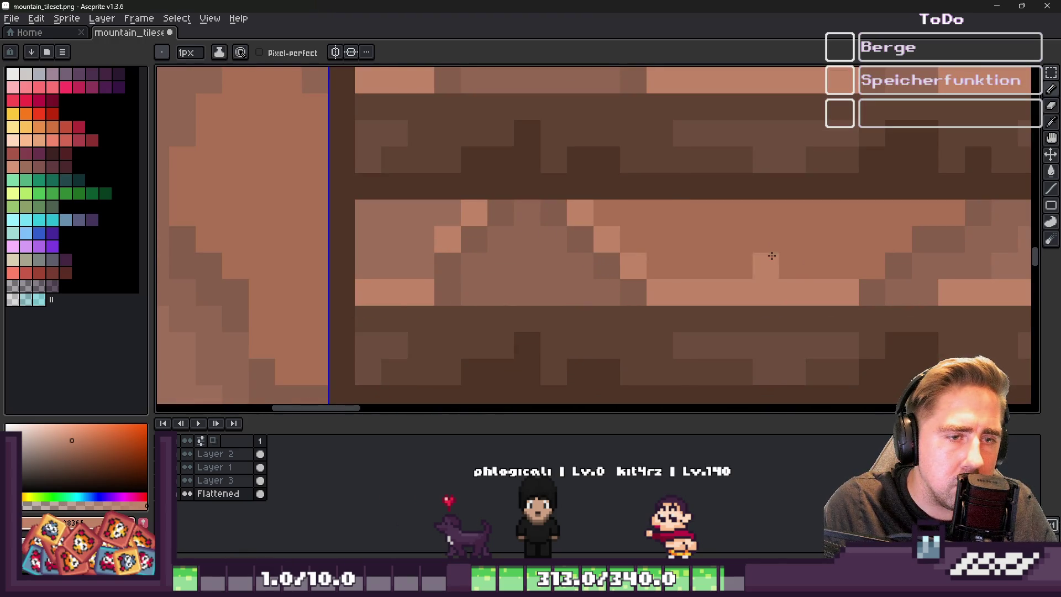
pyautogui.moveTo(869, 261)
pyautogui.mouseDown()
pyautogui.moveTo(917, 218)
pyautogui.moveTo(952, 213)
pyautogui.mouseUp()
pyautogui.scroll(-5, 710, 245)
pyautogui.scroll(-2, 710, 244)
pyautogui.scroll(2, 710, 244)
pyautogui.scroll(-2, 706, 244)
pyautogui.scroll(3, 693, 268)
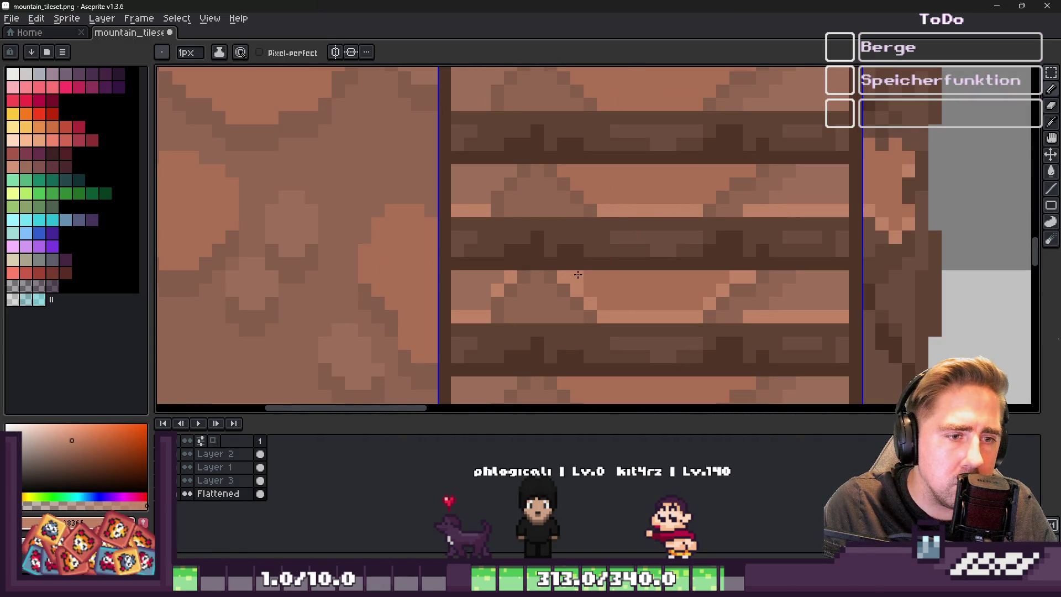
# Rearrange plank rows: move one plank up a row and another down to the bottom
pyautogui.press('m')
pyautogui.moveTo(458, 276)
pyautogui.mouseDown()
pyautogui.moveTo(846, 296)
pyautogui.moveTo(848, 323)
pyautogui.mouseUp()
pyautogui.moveTo(654, 300)
pyautogui.mouseDown()
pyautogui.moveTo(616, 182)
pyautogui.moveTo(545, 289)
pyautogui.mouseUp()
pyautogui.scroll(-1, 552, 325)
pyautogui.moveTo(553, 325); pyautogui.dragTo(571, 175)
pyautogui.hotkey('ctrl', 'd')
pyautogui.moveTo(481, 289); pyautogui.dragTo(753, 324)
pyautogui.moveTo(561, 301); pyautogui.dragTo(565, 385)
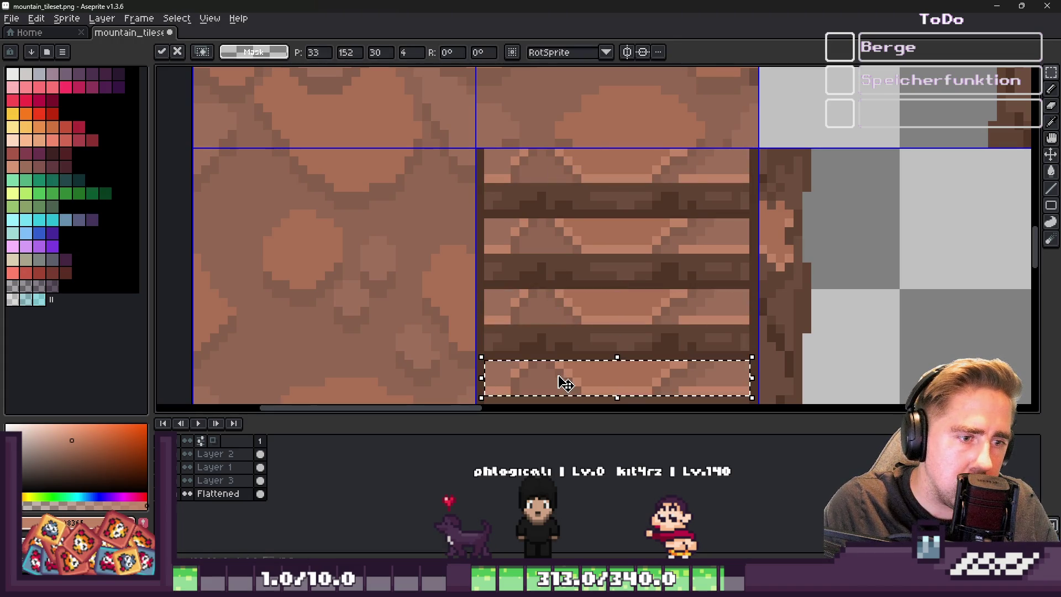
pyautogui.hotkey('ctrl', 'd')
pyautogui.scroll(-1, 552, 332)
pyautogui.scroll(2, 531, 304)
# Darken the four gaps between planks with a darker brown, then minimize Aseprite
pyautogui.press('b')
pyautogui.keyDown('alt'); pyautogui.click(473, 378); pyautogui.keyUp('alt')
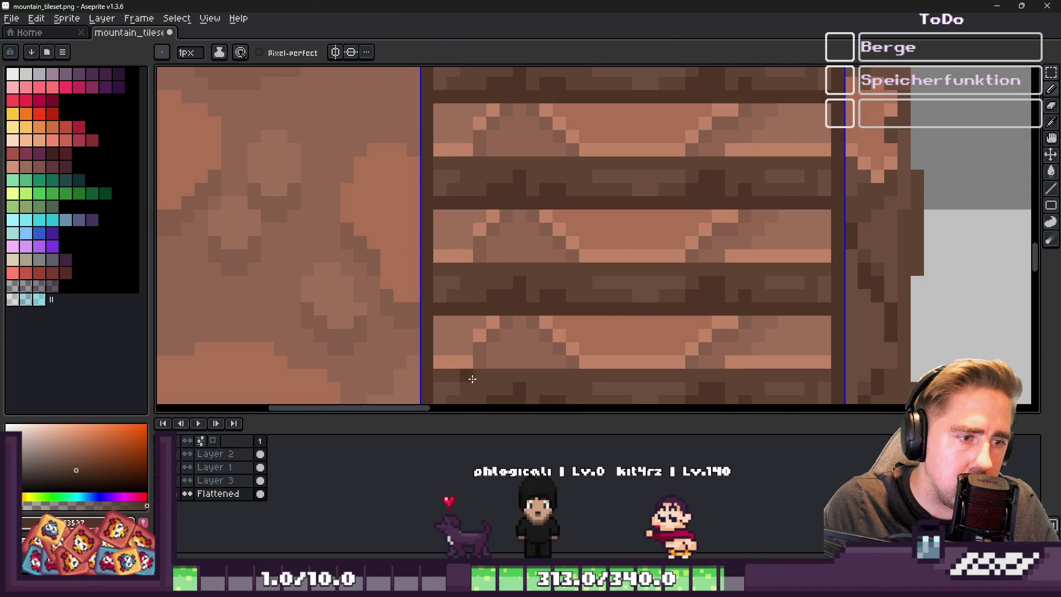
pyautogui.moveTo(446, 375); pyautogui.dragTo(820, 372)
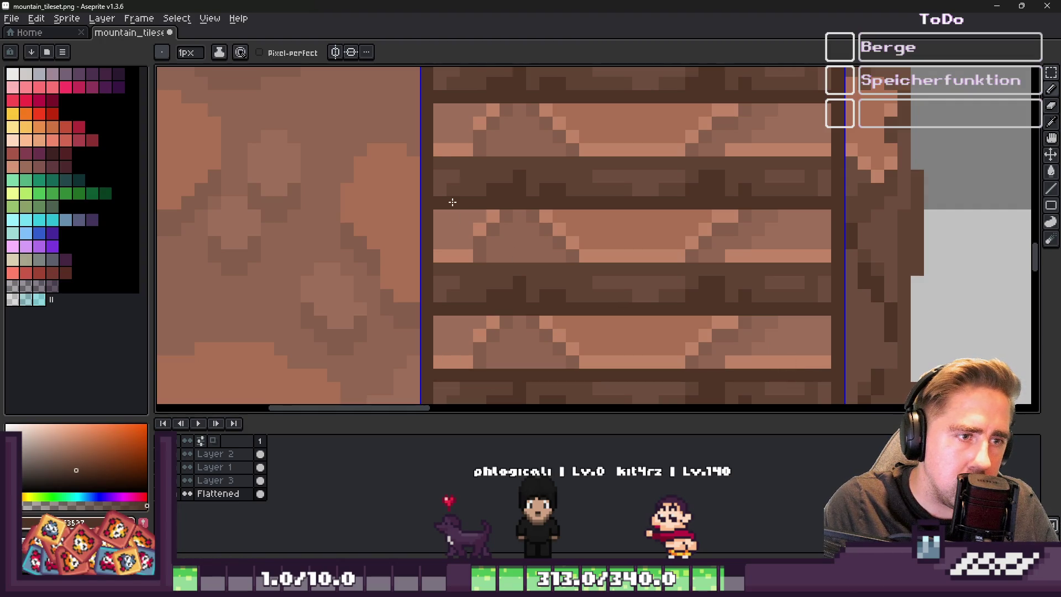
pyautogui.moveTo(442, 267); pyautogui.dragTo(860, 276)
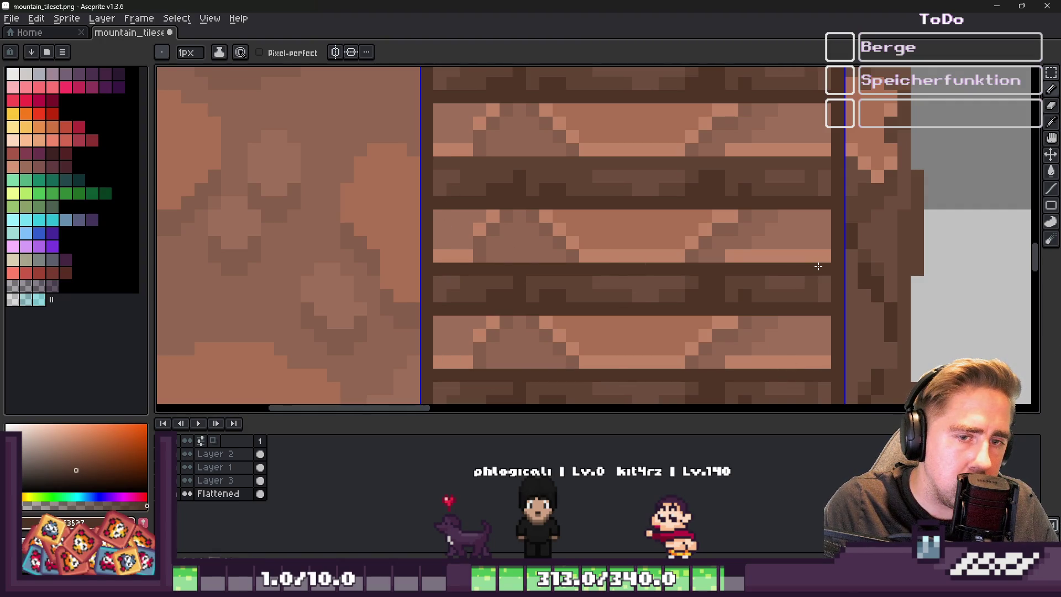
pyautogui.scroll(-1, 879, 271)
pyautogui.scroll(1, 504, 252)
pyautogui.moveTo(504, 252); pyautogui.dragTo(854, 257)
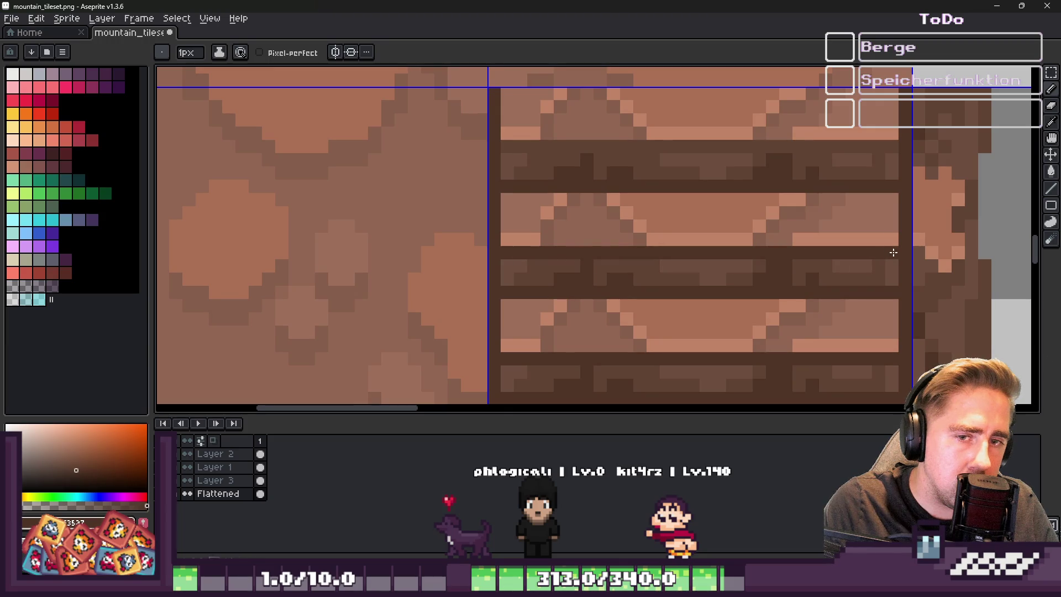
pyautogui.moveTo(504, 143); pyautogui.dragTo(890, 157)
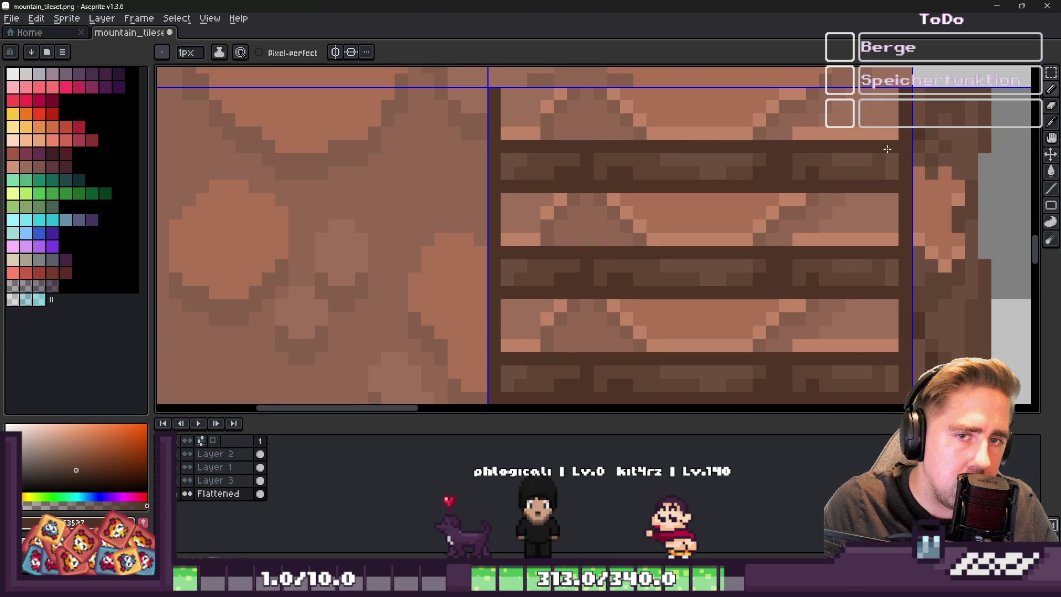
pyautogui.scroll(-2, 974, 107)
pyautogui.click(999, 9)
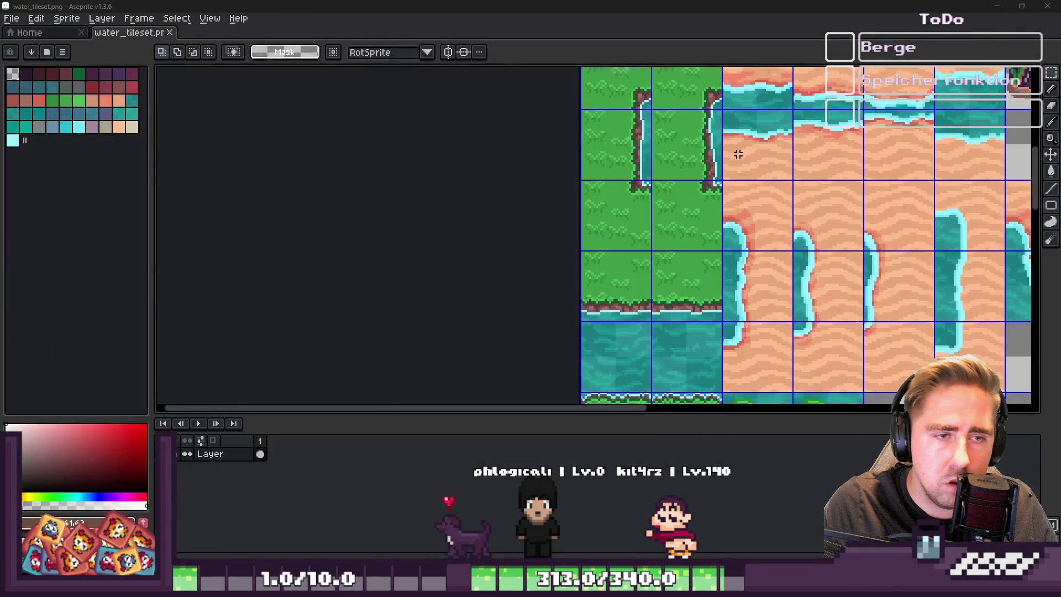
# Bring Godot's World scene forward and view the reimported plank path between the rock walls
pyautogui.moveTo(618, 522)
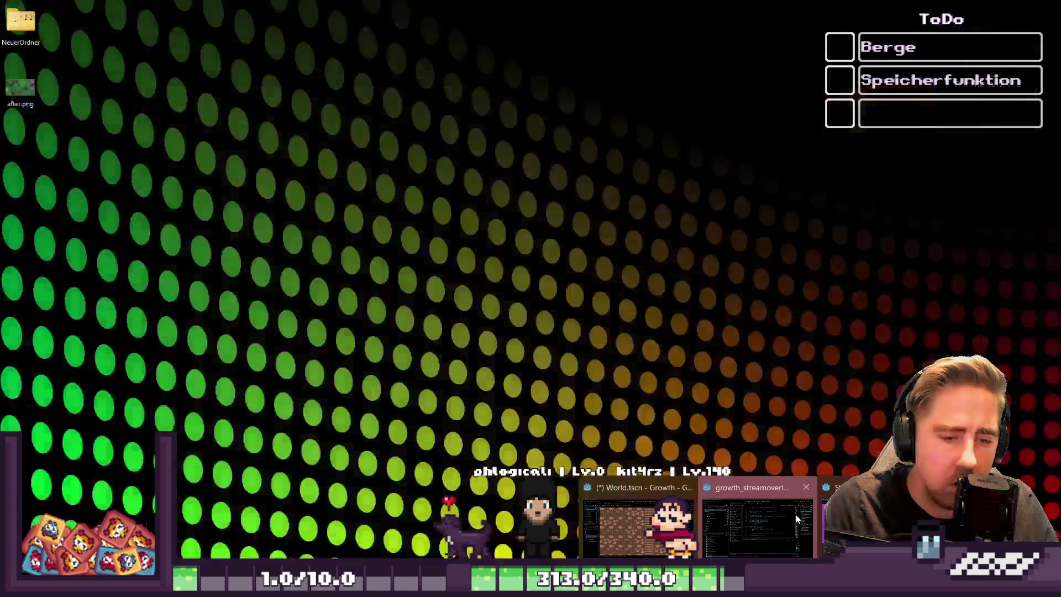
pyautogui.click(781, 513)
pyautogui.scroll(-5, 374, 238)
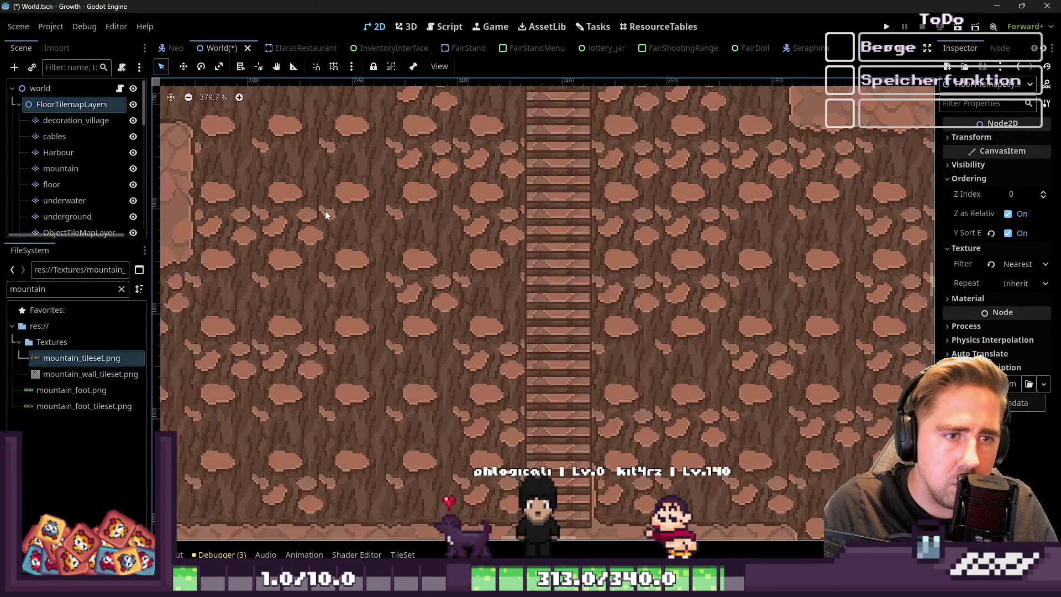
pyautogui.scroll(3, 331, 210)
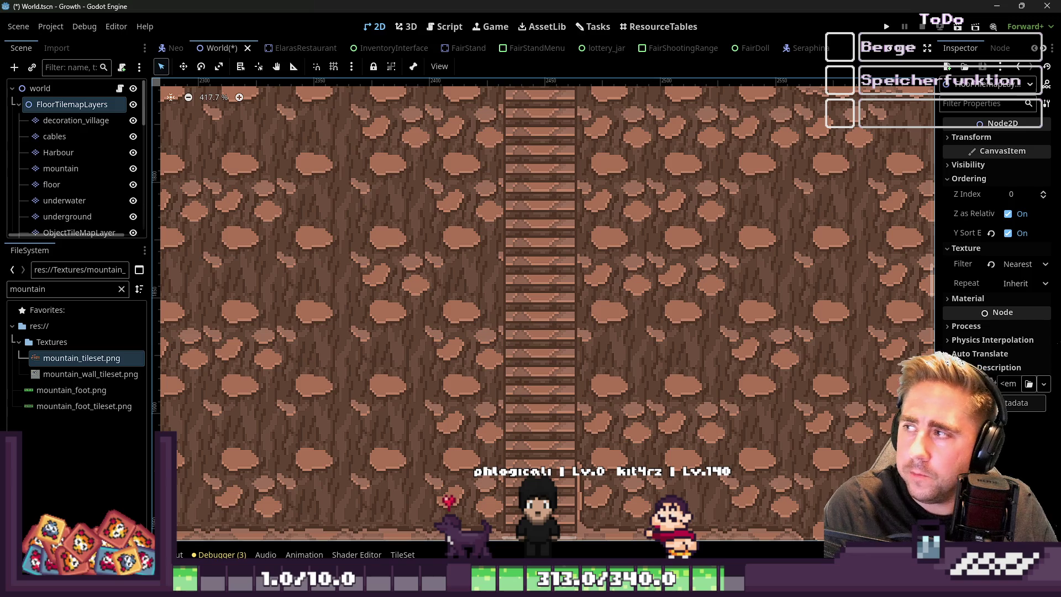
pyautogui.hotkey('alt', 'Tab')
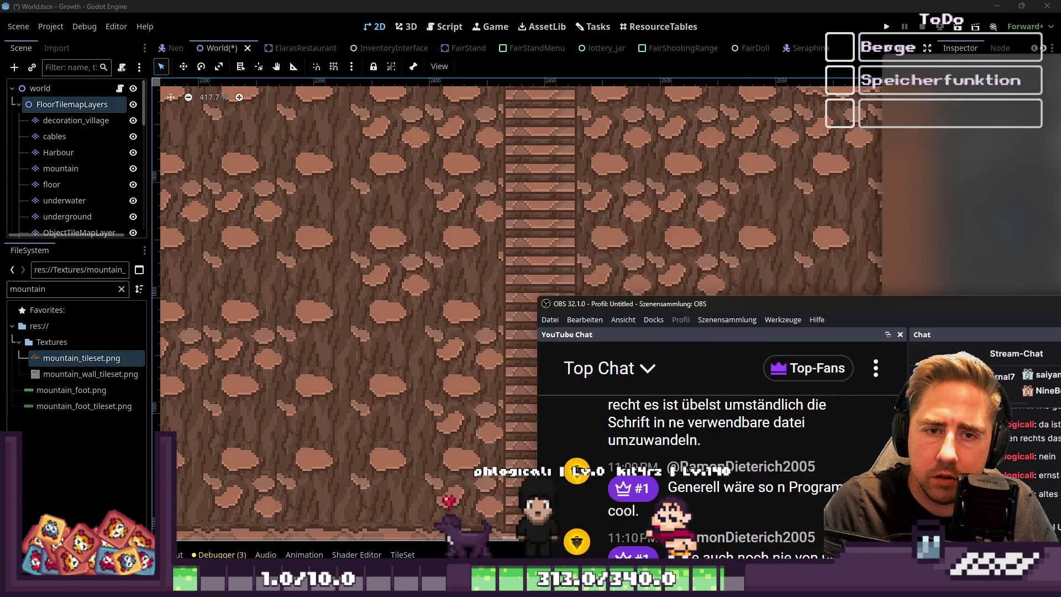
pyautogui.hotkey('alt', 'Tab')
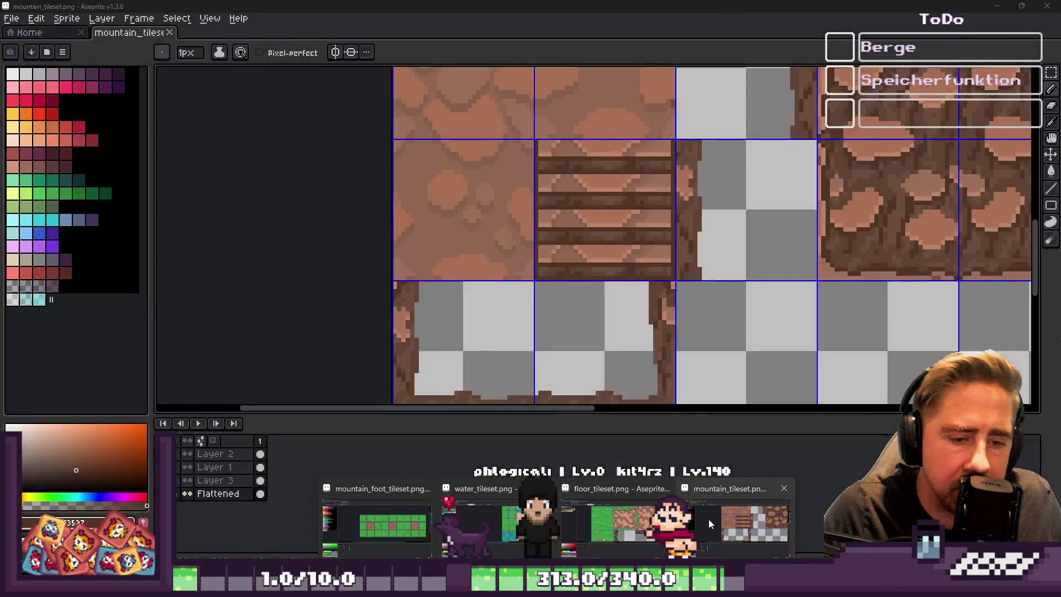
# Delete a one-pixel column at the plank tile's edge in Aseprite and deselect
pyautogui.click(709, 518)
pyautogui.scroll(1, 551, 199)
pyautogui.scroll(1, 502, 127)
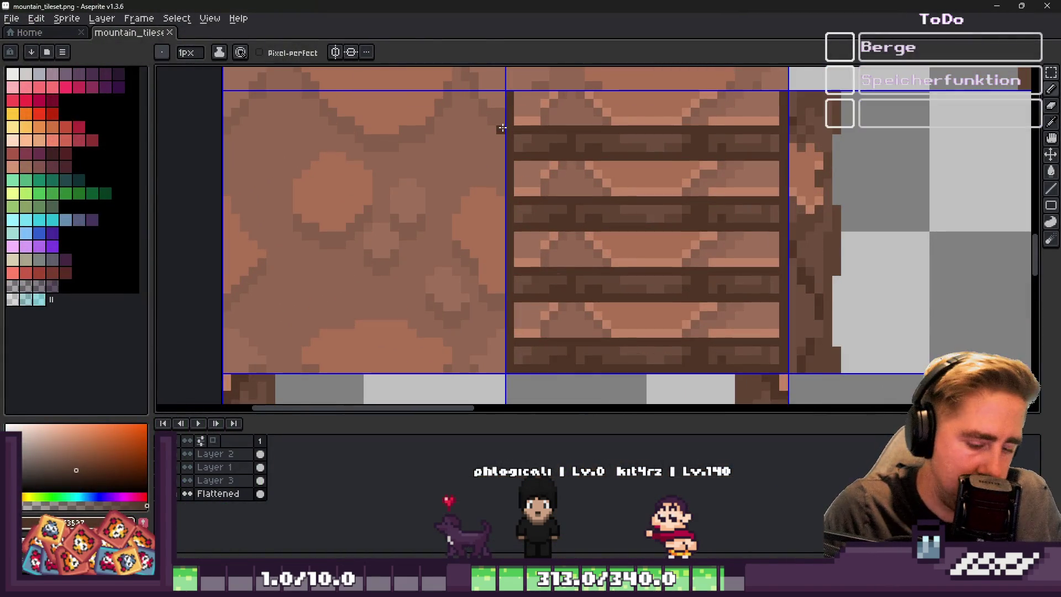
pyautogui.press('m')
pyautogui.scroll(1, 504, 113)
pyautogui.moveTo(524, 91); pyautogui.dragTo(533, 373)
pyautogui.press('Delete')
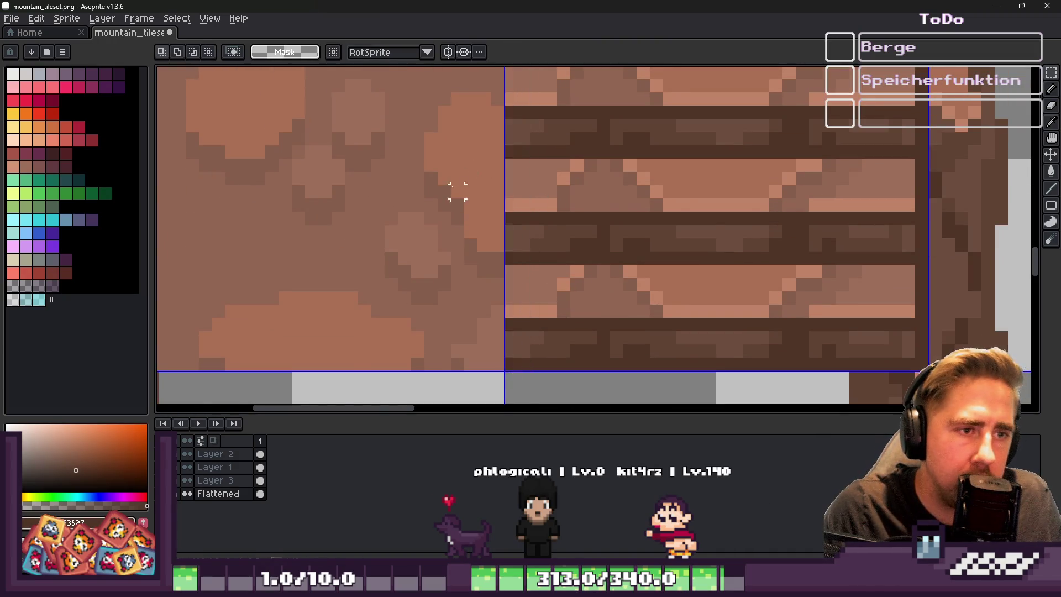
pyautogui.scroll(-2, 630, 134)
pyautogui.moveTo(643, 88); pyautogui.dragTo(643, 240)
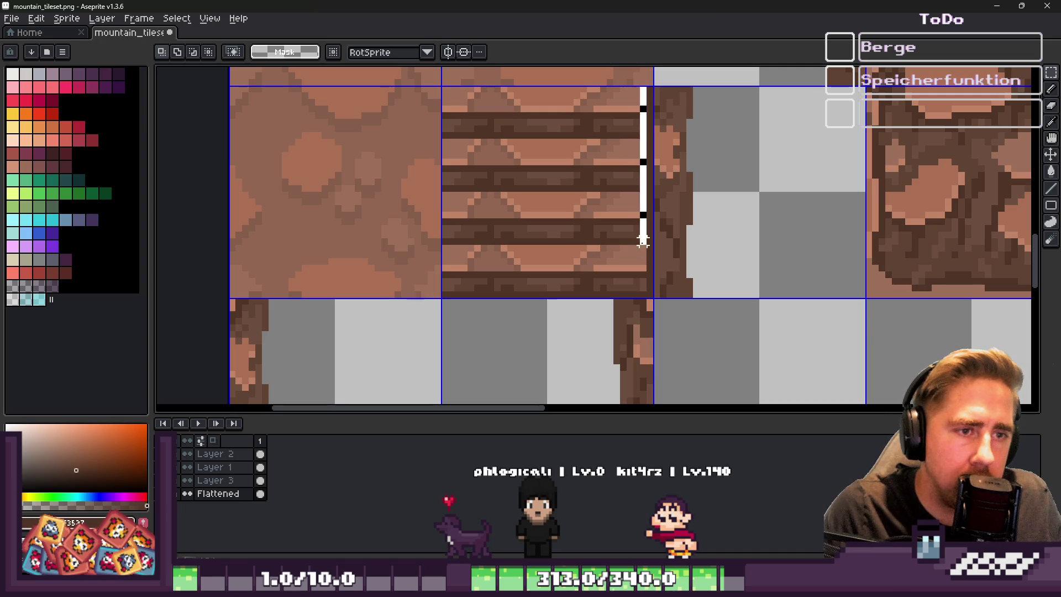
pyautogui.hotkey('ctrl', 'd')
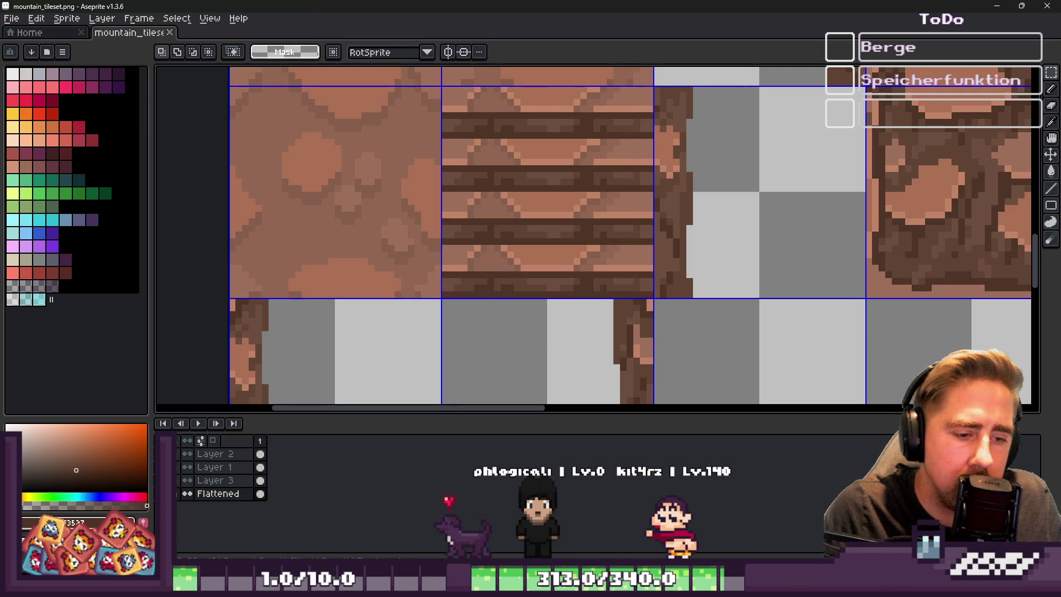
# Check the updated plank path in the Godot scene, then return to Aseprite
pyautogui.moveTo(556, 587)
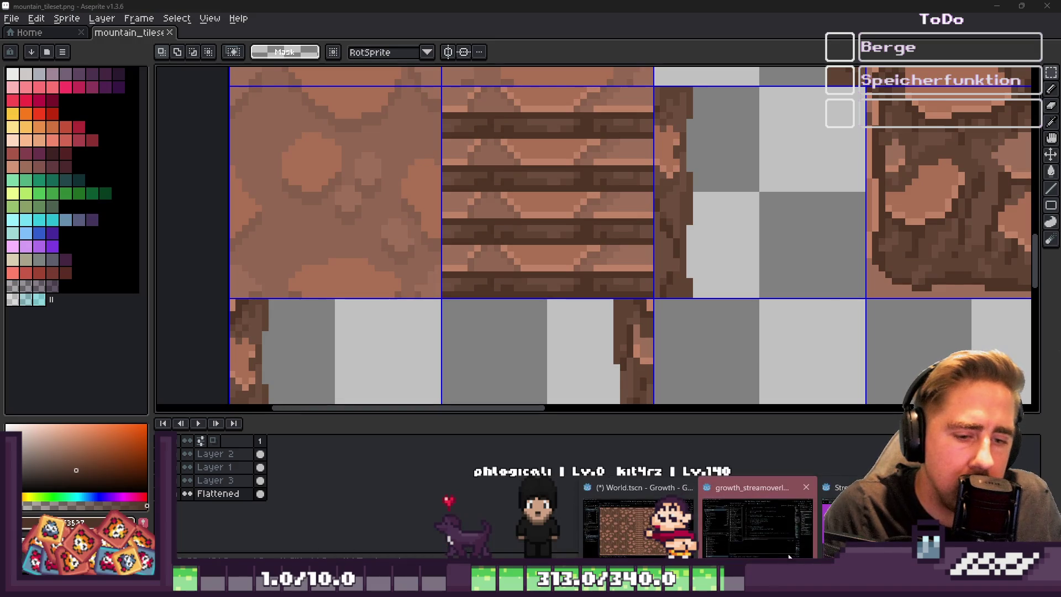
pyautogui.hotkey('alt', 'Tab')
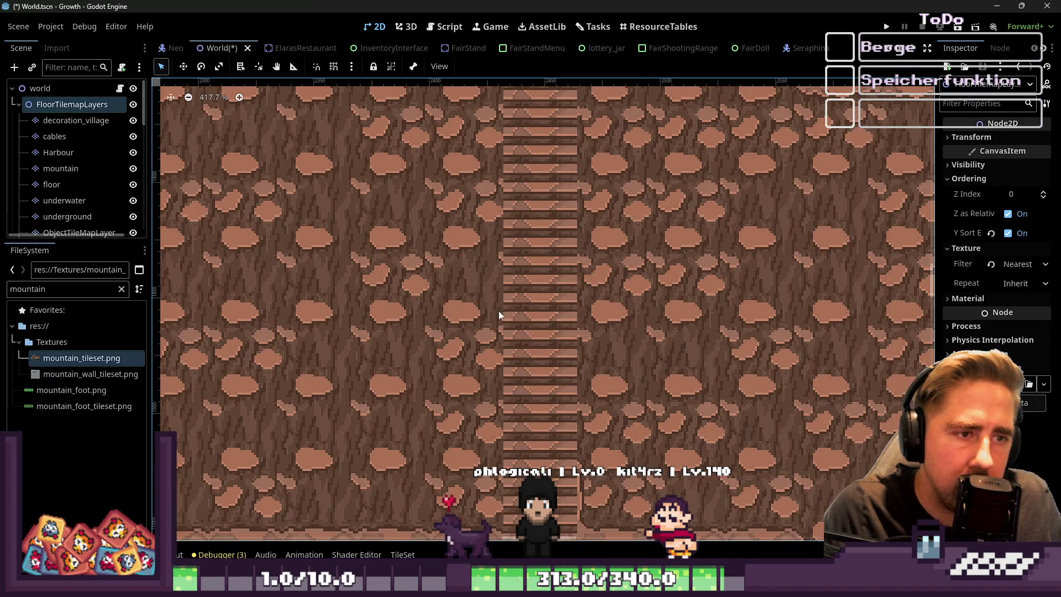
pyautogui.scroll(-5, 495, 317)
pyautogui.scroll(8, 480, 285)
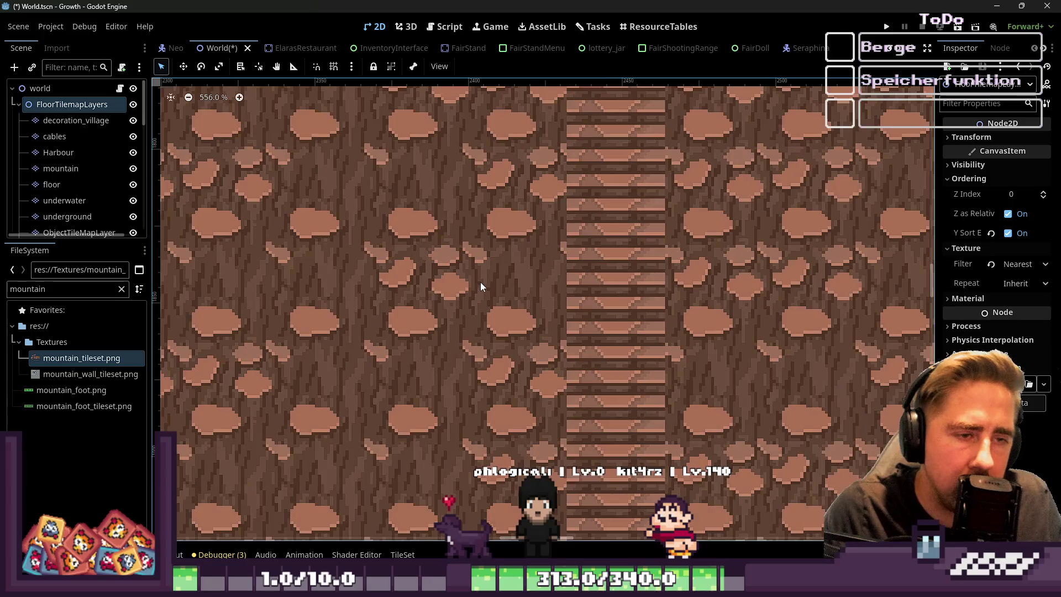
pyautogui.scroll(-4, 483, 274)
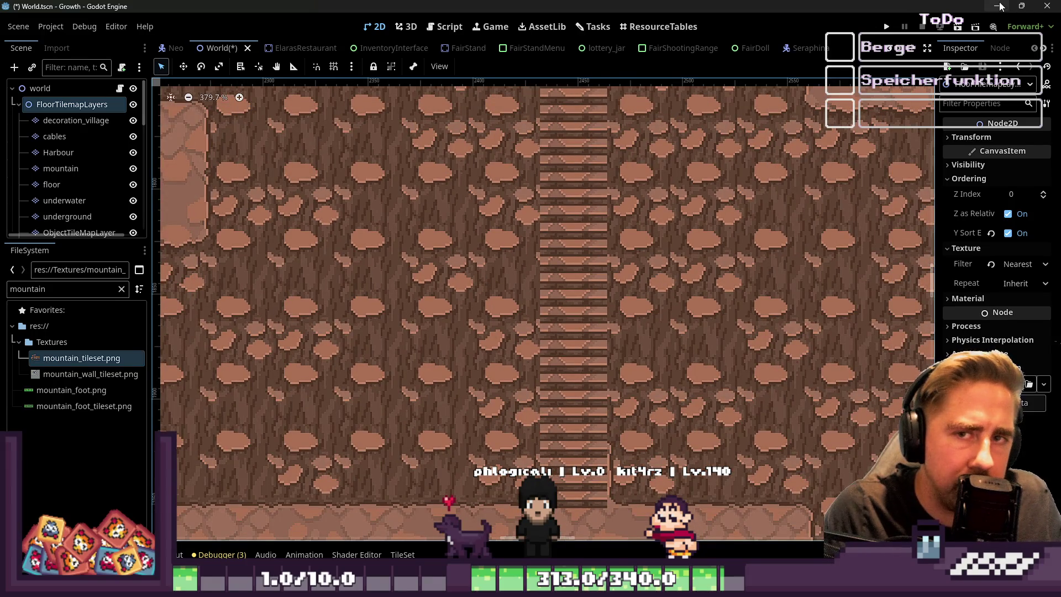
pyautogui.click(998, 6)
pyautogui.scroll(2, 433, 275)
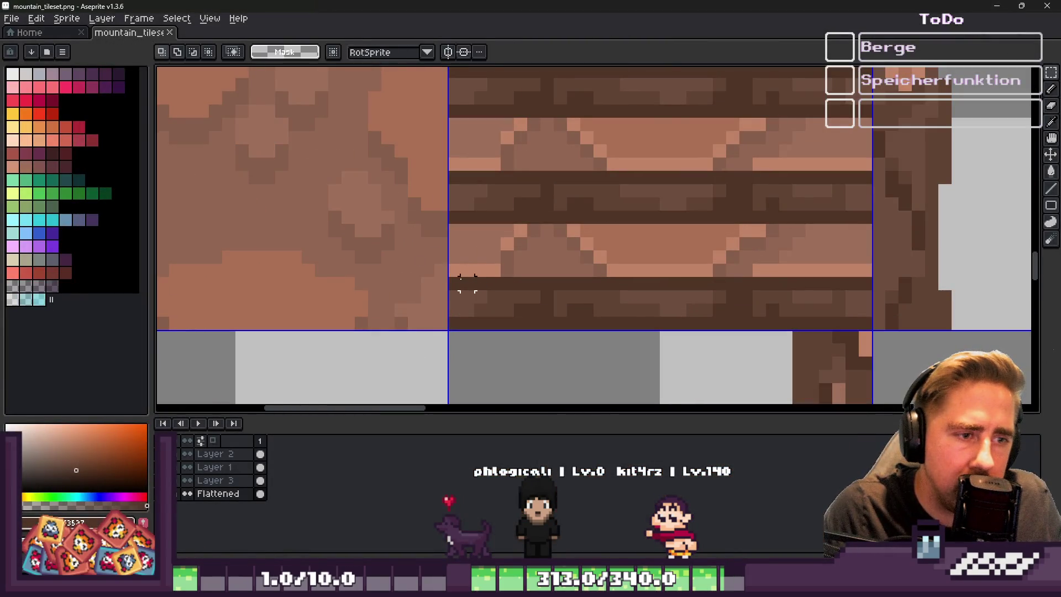
# Undo and redo the last light pixel on the plank to compare the result
pyautogui.scroll(1, 467, 283)
pyautogui.press('ctrl')
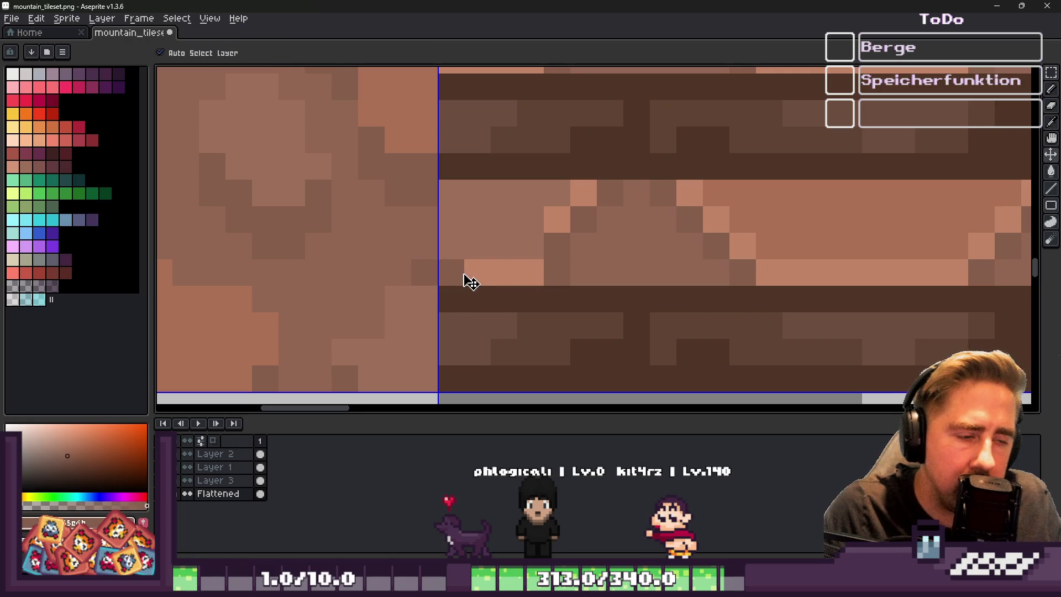
pyautogui.hotkey('ctrl', 'z')
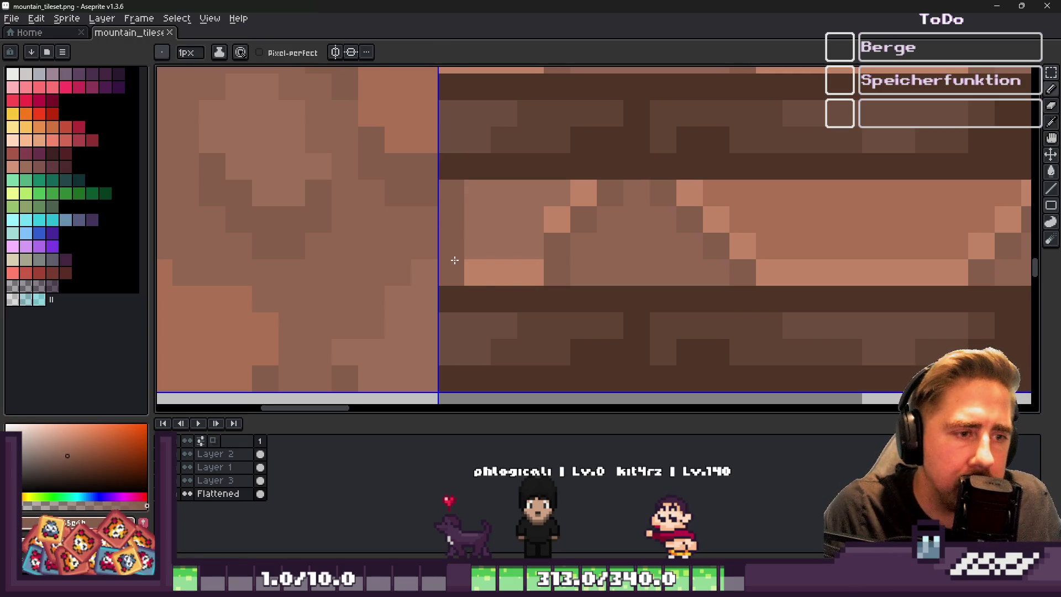
pyautogui.hotkey('ctrl', 'y')
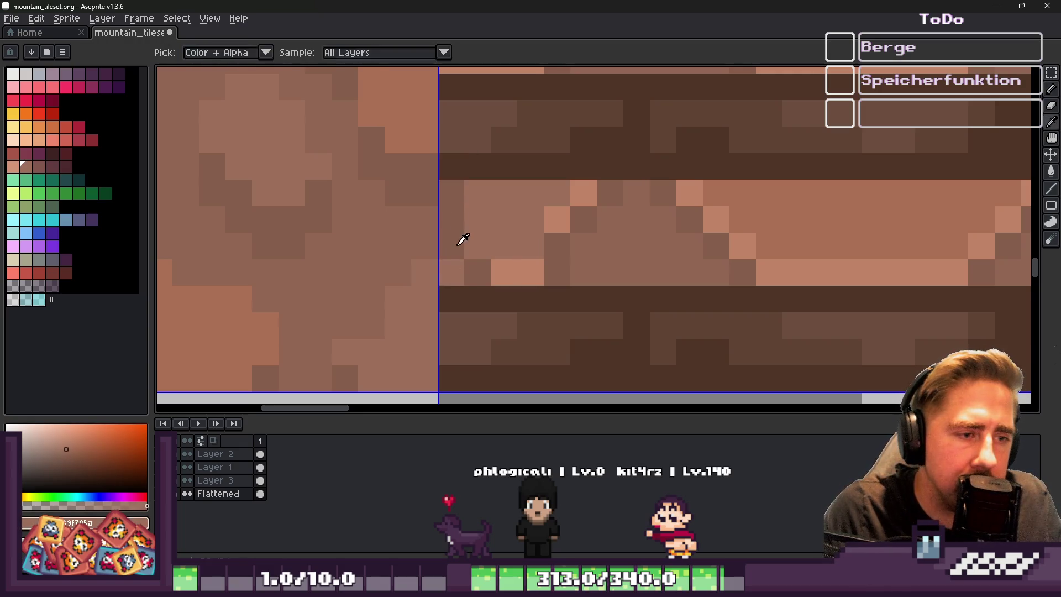
pyautogui.scroll(-1, 463, 272)
pyautogui.scroll(1, 470, 269)
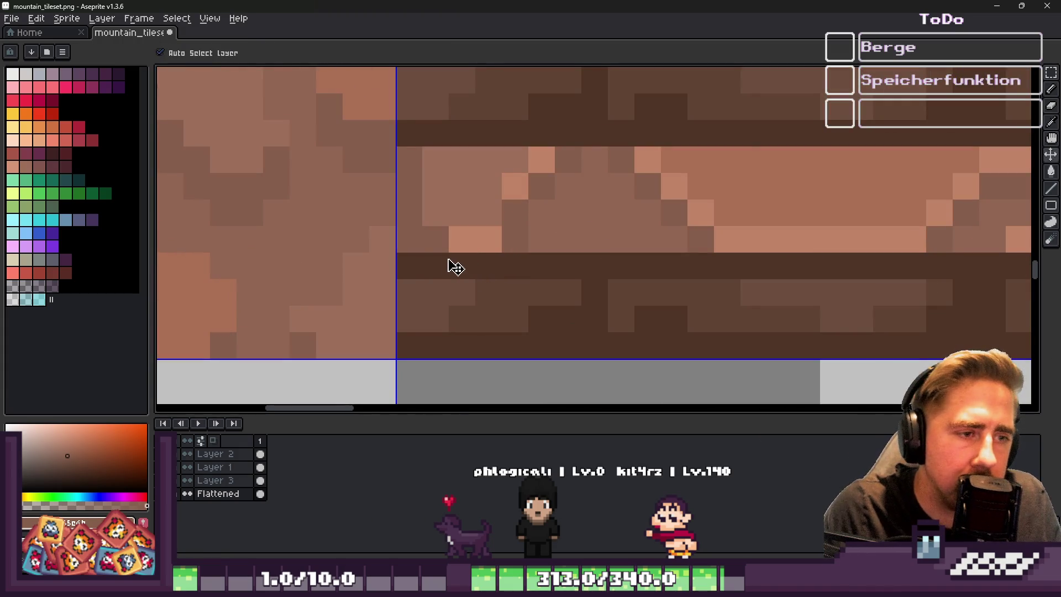
pyautogui.hotkey('ctrl', 'z')
pyautogui.scroll(-1, 434, 259)
pyautogui.scroll(1, 487, 293)
# Sample dark, lighter and muted browns from the plank tile with the eyedropper
pyautogui.press('alt')
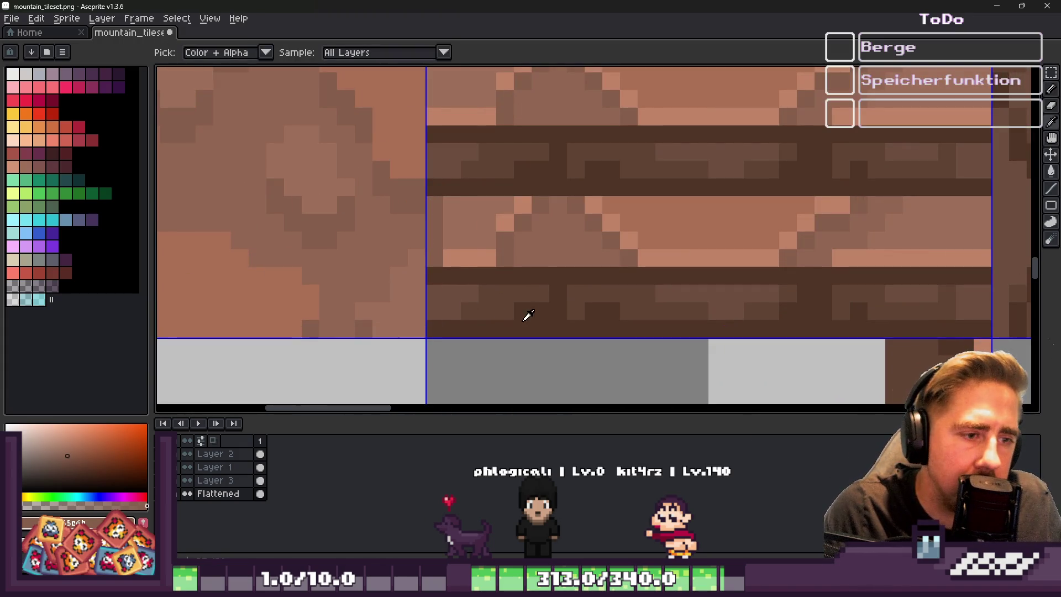
pyautogui.keyDown('alt'); pyautogui.click(457, 324); pyautogui.keyUp('alt')
pyautogui.moveTo(429, 173)
pyautogui.mouseDown()
pyautogui.moveTo(443, 253)
pyautogui.moveTo(463, 246)
pyautogui.mouseUp()
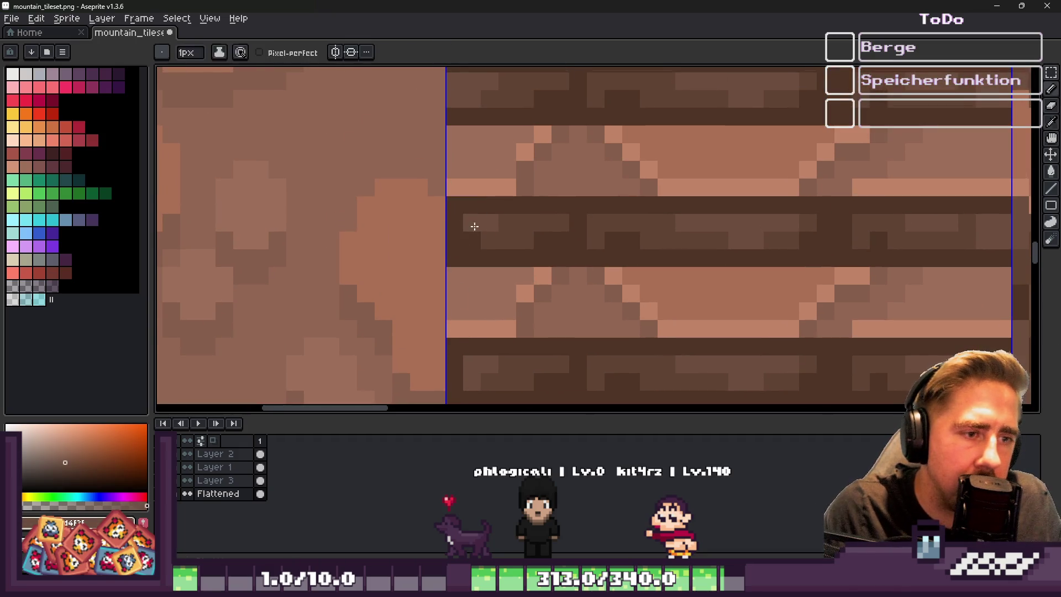
pyautogui.scroll(-1, 446, 285)
pyautogui.keyDown('alt'); pyautogui.click(441, 298); pyautogui.keyUp('alt')
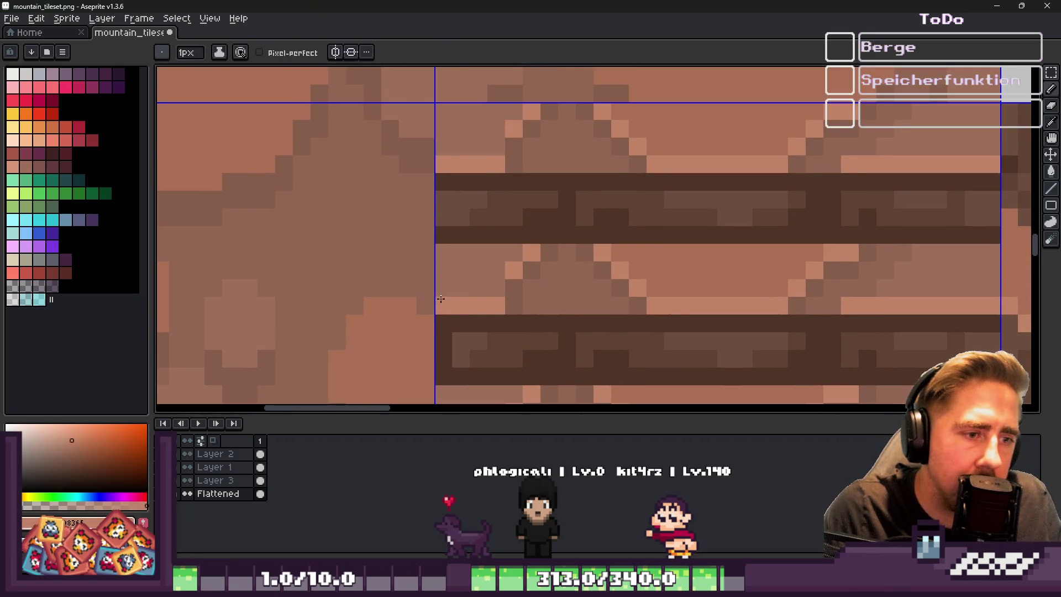
pyautogui.keyDown('alt'); pyautogui.click(521, 301); pyautogui.keyUp('alt')
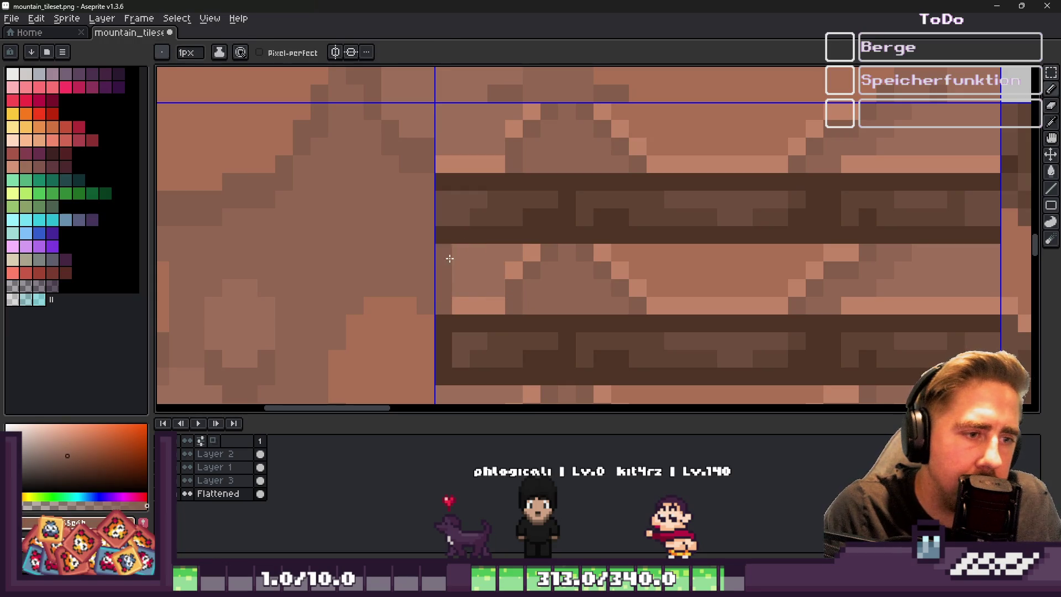
pyautogui.scroll(4, 449, 258)
pyautogui.keyDown('alt'); pyautogui.click(456, 267); pyautogui.keyUp('alt')
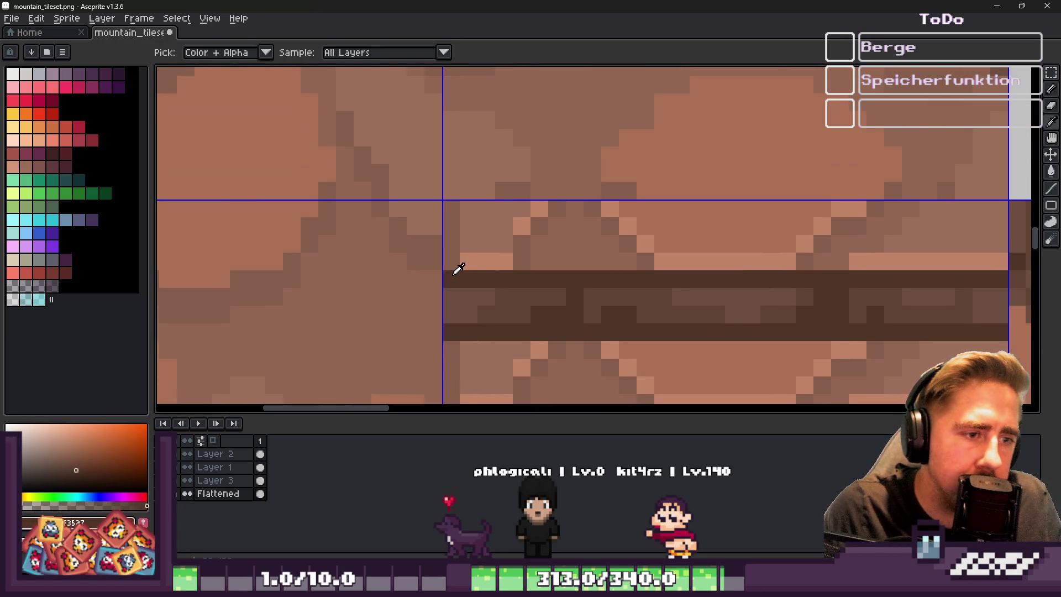
# Repaint the top plank's left end pixels in dark brown
pyautogui.keyDown('alt'); pyautogui.click(455, 288); pyautogui.keyUp('alt')
pyautogui.click(447, 280)
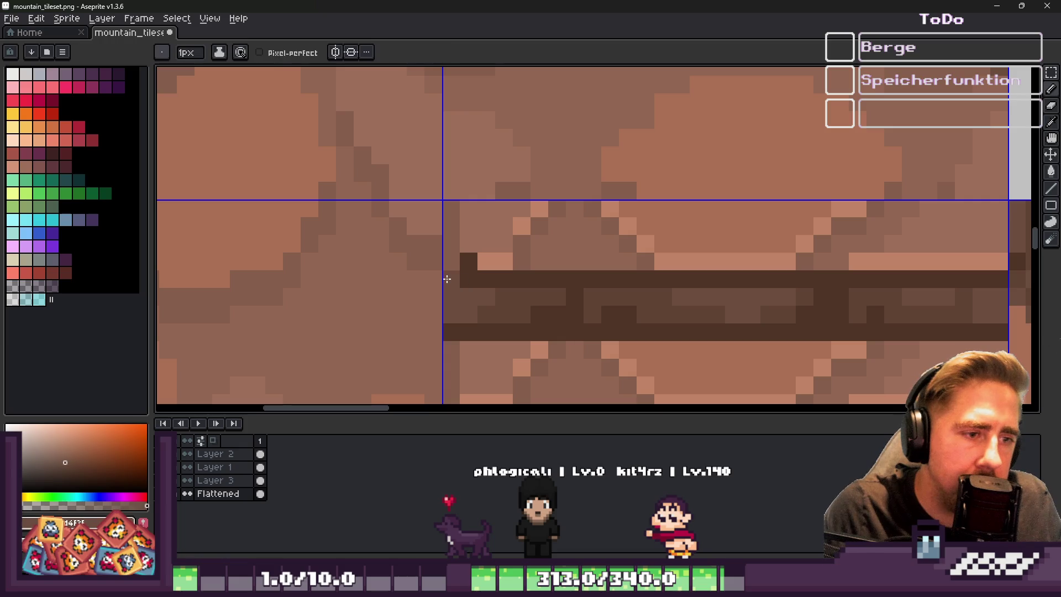
pyautogui.keyDown('alt'); pyautogui.click(468, 260); pyautogui.keyUp('alt')
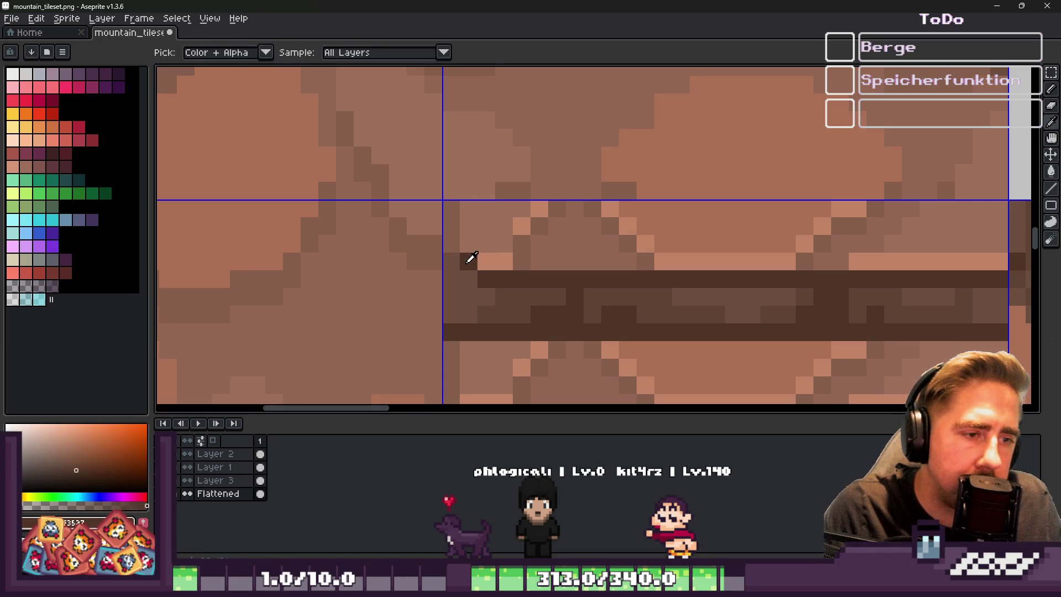
pyautogui.click(470, 276)
pyautogui.scroll(-3, 476, 235)
pyautogui.scroll(3, 476, 235)
# Repaint the top plank's right end pixels with dark and medium brown
pyautogui.keyDown('alt'); pyautogui.click(764, 232); pyautogui.keyUp('alt')
pyautogui.click(766, 228)
pyautogui.keyDown('alt'); pyautogui.click(760, 252); pyautogui.keyUp('alt')
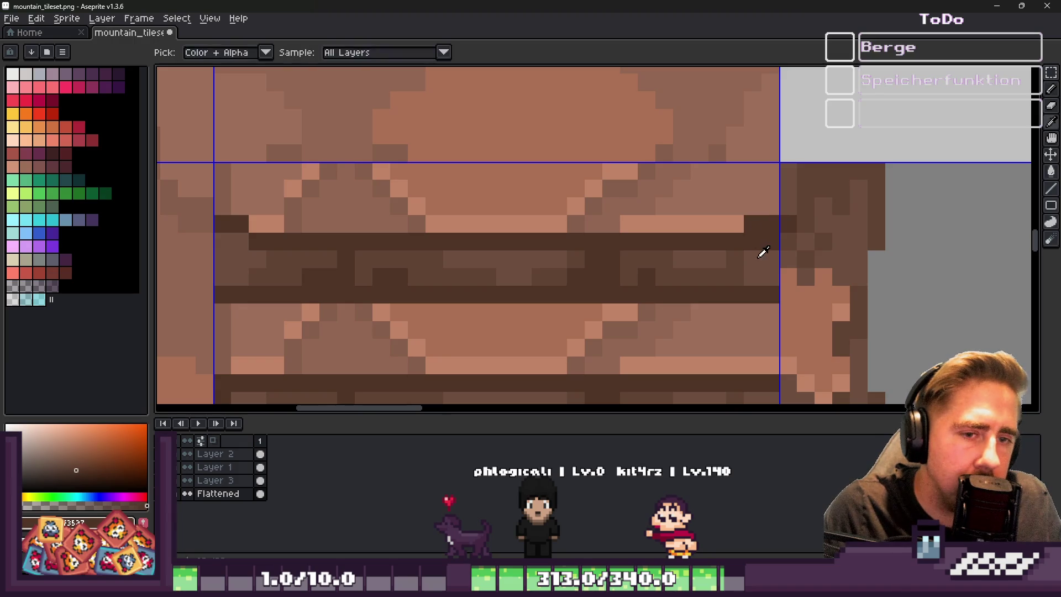
pyautogui.click(772, 246)
pyautogui.keyDown('alt'); pyautogui.click(741, 277); pyautogui.keyUp('alt')
pyautogui.scroll(-2, 751, 277)
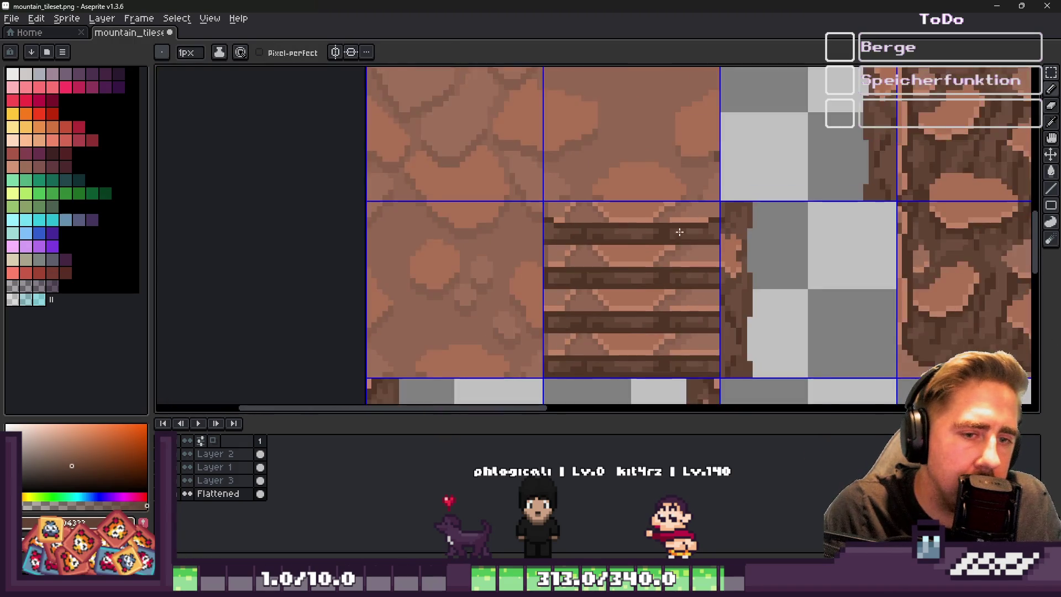
# Return to the Pencil after marqueeing the plank tile, and sample several browns from the planks
pyautogui.press('m')
pyautogui.scroll(1, 524, 164)
pyautogui.moveTo(423, 165); pyautogui.dragTo(691, 272)
pyautogui.hotkey('ctrl', 'd')
pyautogui.press('b')
pyautogui.keyDown('alt'); pyautogui.click(434, 220); pyautogui.keyUp('alt')
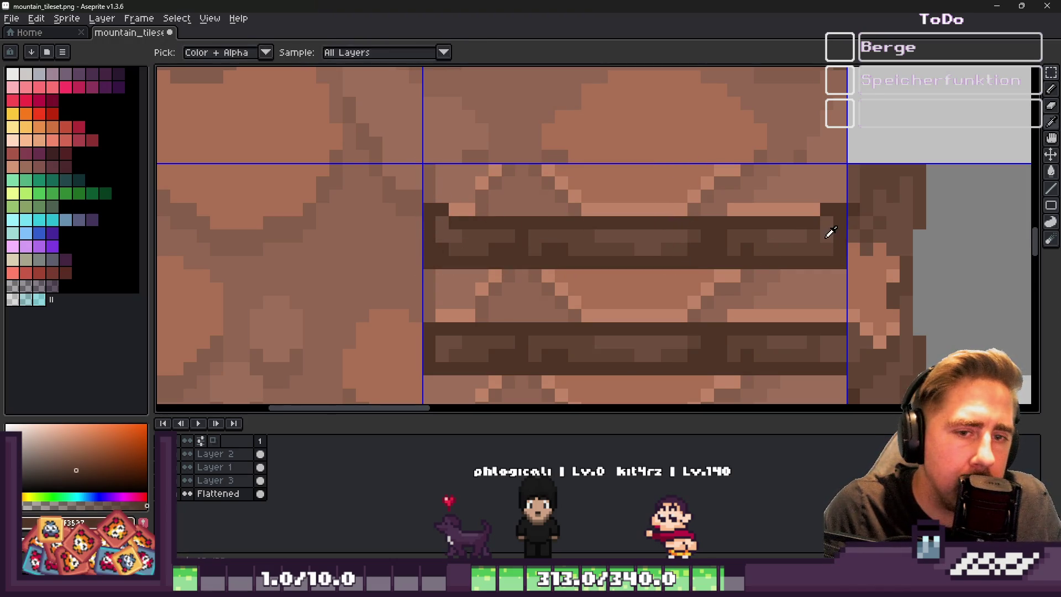
pyautogui.keyDown('alt'); pyautogui.click(826, 232); pyautogui.keyUp('alt')
pyautogui.keyDown('alt'); pyautogui.click(448, 245); pyautogui.keyUp('alt')
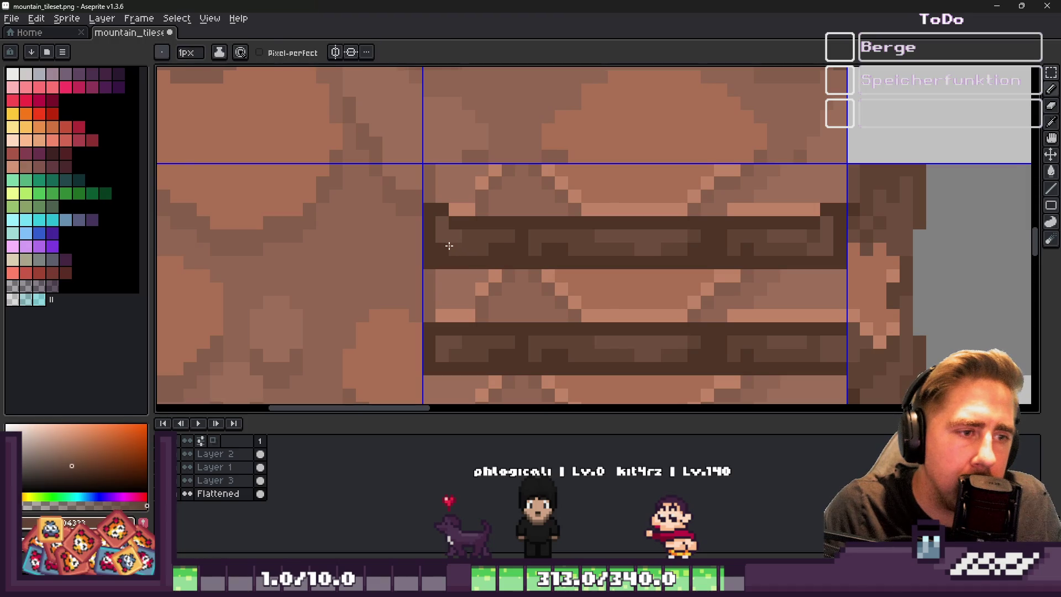
# Select a row of planks and add light brown pixels past the plank end
pyautogui.press('m')
pyautogui.moveTo(429, 170)
pyautogui.mouseDown()
pyautogui.moveTo(845, 246)
pyautogui.moveTo(834, 266)
pyautogui.mouseUp()
pyautogui.scroll(3, 829, 270)
pyautogui.keyDown('alt'); pyautogui.click(829, 270); pyautogui.keyUp('alt')
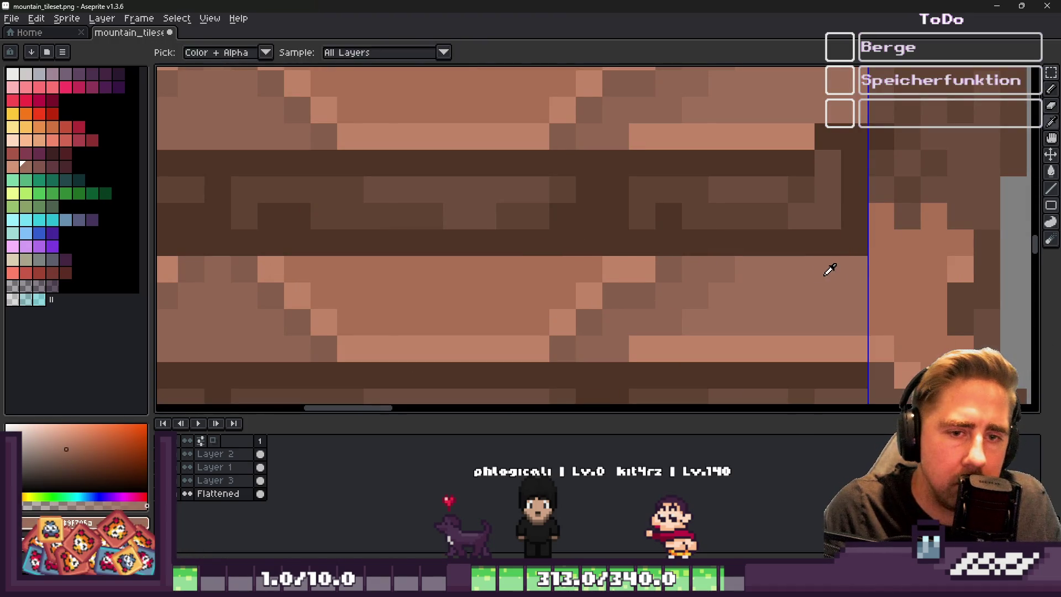
pyautogui.click(849, 246)
pyautogui.click(847, 221)
# Darken the plank end pixels with the dark plank colour
pyautogui.keyDown('alt'); pyautogui.click(800, 243); pyautogui.keyUp('alt')
pyautogui.click(835, 219)
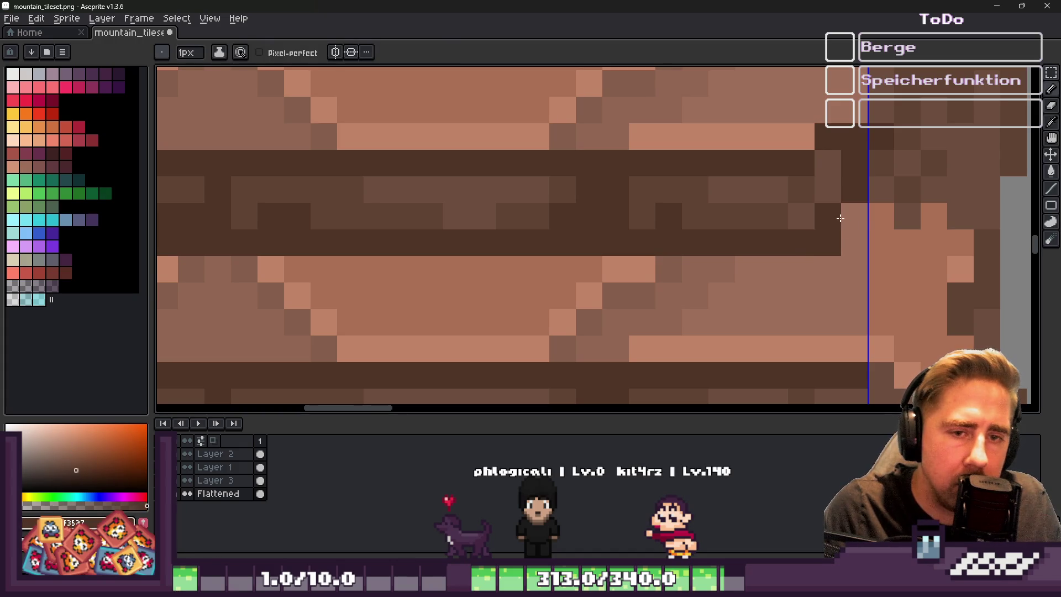
pyautogui.click(855, 215)
pyautogui.keyDown('alt'); pyautogui.click(820, 216); pyautogui.keyUp('alt')
pyautogui.scroll(-3, 820, 216)
pyautogui.scroll(3, 625, 223)
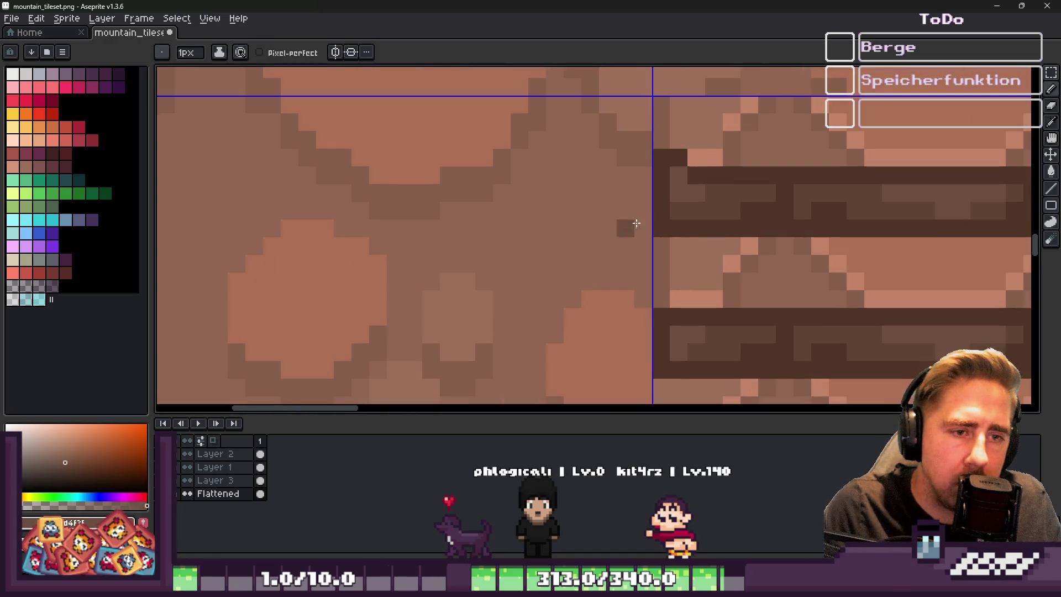
# Cover the grey plank-end pixels with brown
pyautogui.keyDown('alt'); pyautogui.click(679, 227); pyautogui.keyUp('alt')
pyautogui.moveTo(678, 227)
pyautogui.mouseDown()
pyautogui.moveTo(661, 228)
pyautogui.moveTo(672, 234)
pyautogui.mouseUp()
pyautogui.keyDown('alt'); pyautogui.click(678, 246); pyautogui.keyUp('alt')
pyautogui.scroll(2, 658, 237)
# Repaint a row of plank pixels in a darker medium brown
pyautogui.keyDown('alt'); pyautogui.click(576, 238); pyautogui.keyUp('alt')
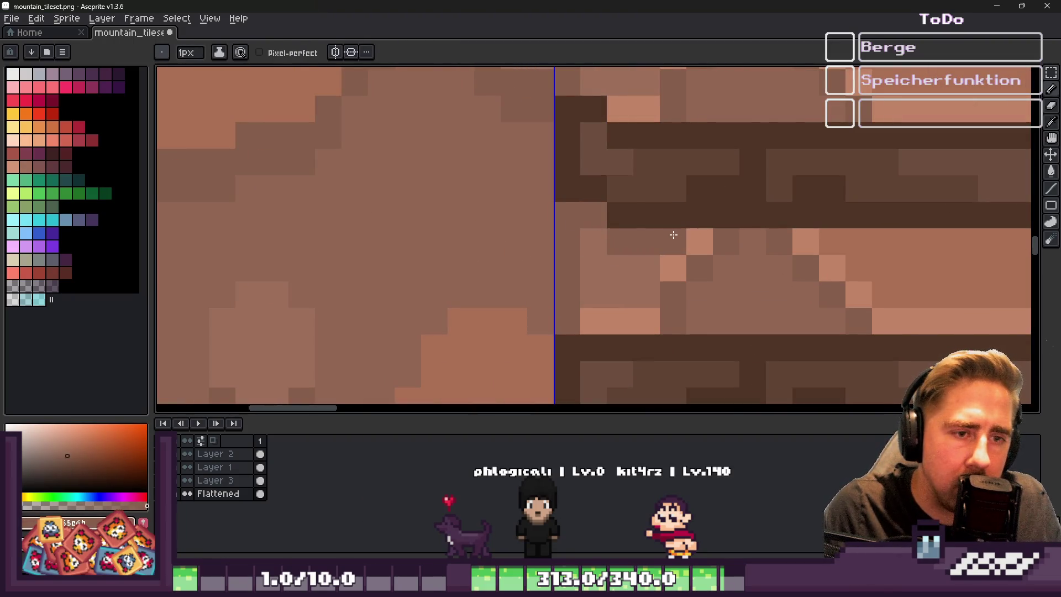
pyautogui.scroll(-3, 673, 234)
pyautogui.scroll(2, 451, 219)
pyautogui.moveTo(515, 226); pyautogui.dragTo(842, 222)
# Touch up the plank's right-end pixels with browns sampled from the plank
pyautogui.keyDown('alt'); pyautogui.click(877, 244); pyautogui.keyUp('alt')
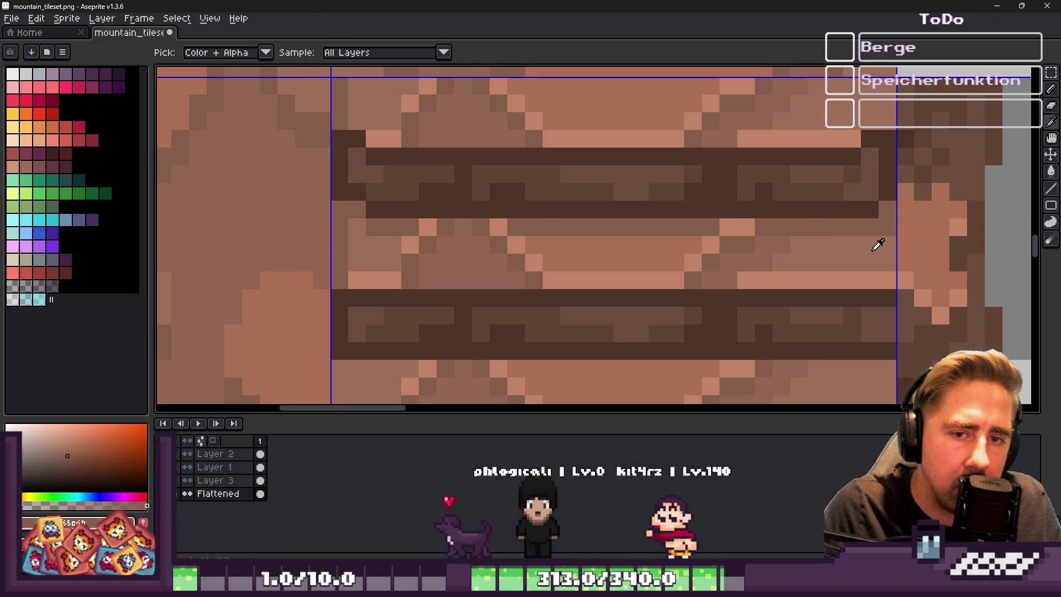
pyautogui.click(869, 213)
pyautogui.keyDown('alt'); pyautogui.click(894, 213); pyautogui.keyUp('alt')
pyautogui.click(875, 212)
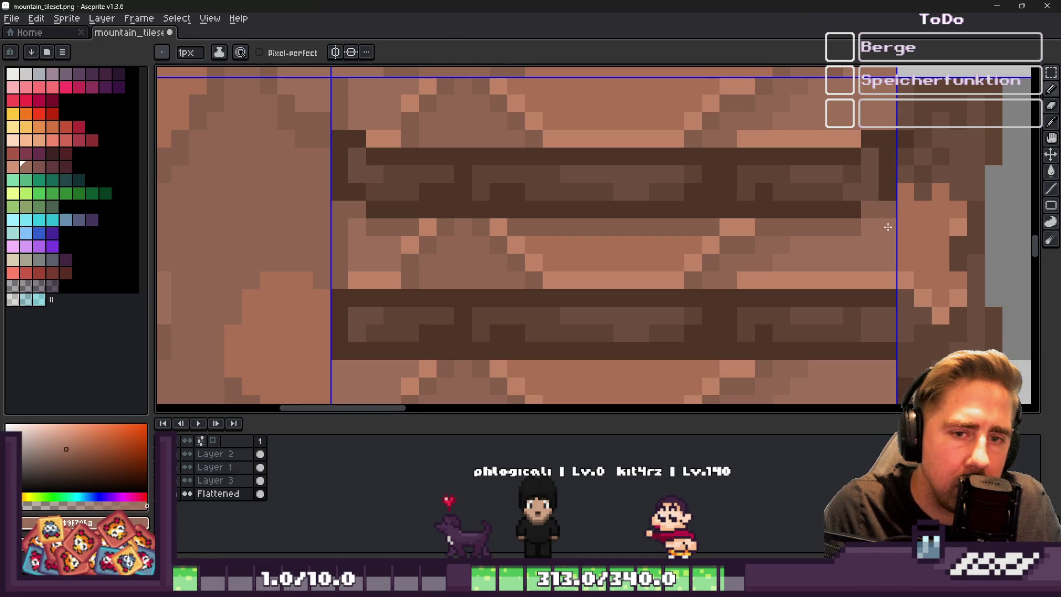
pyautogui.keyDown('alt'); pyautogui.click(857, 201); pyautogui.keyUp('alt')
pyautogui.scroll(-3, 752, 191)
pyautogui.scroll(2, 752, 192)
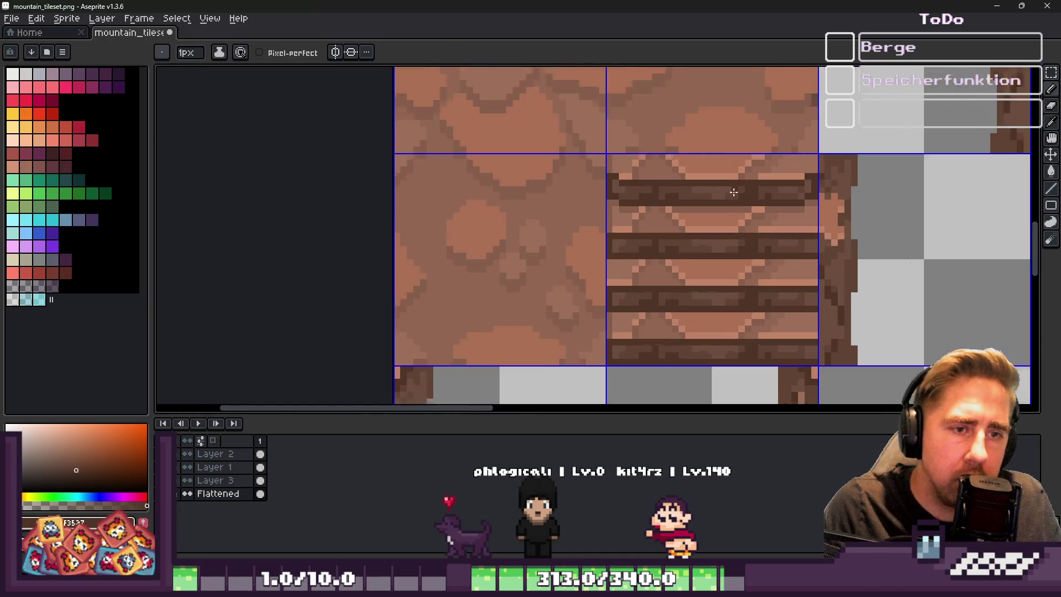
# Select the top plank band and try moving it down one band
pyautogui.press('m')
pyautogui.scroll(1, 641, 181)
pyautogui.moveTo(529, 120); pyautogui.dragTo(948, 222)
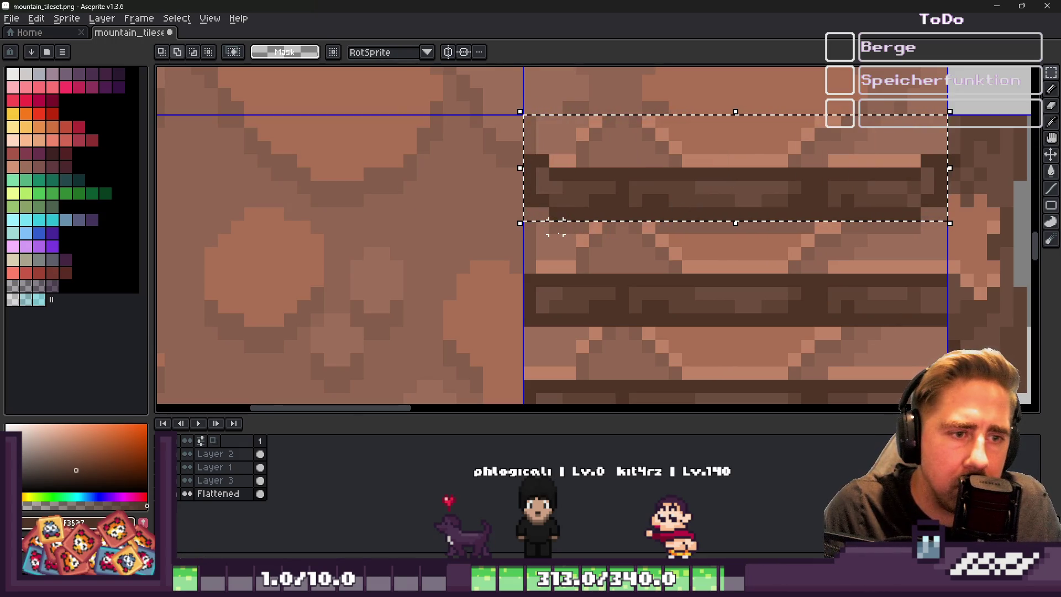
pyautogui.moveTo(619, 166); pyautogui.dragTo(620, 279)
pyautogui.hotkey('ctrl', 'd')
pyautogui.hotkey('ctrl', 'shift', 'd')
pyautogui.scroll(-2, 649, 142)
pyautogui.moveTo(649, 142); pyautogui.dragTo(656, 247)
pyautogui.press('Escape')
# Drop the plank band further down, then save and close the mountain tileset
pyautogui.moveTo(656, 154)
pyautogui.mouseDown()
pyautogui.moveTo(659, 329)
pyautogui.moveTo(659, 320)
pyautogui.mouseUp()
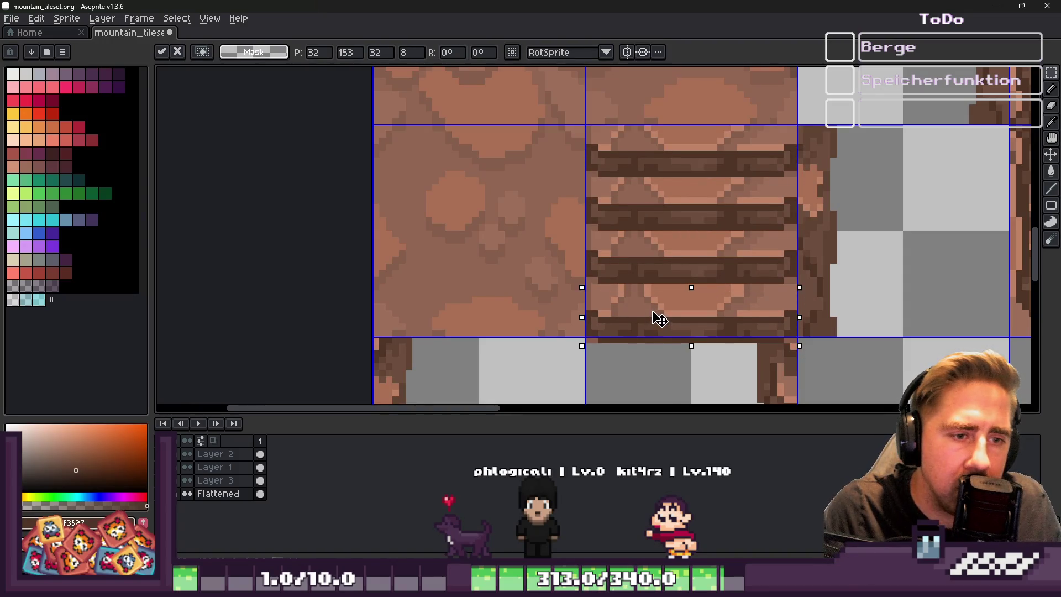
pyautogui.hotkey('ctrl', 'd')
pyautogui.hotkey('ctrl', 's')
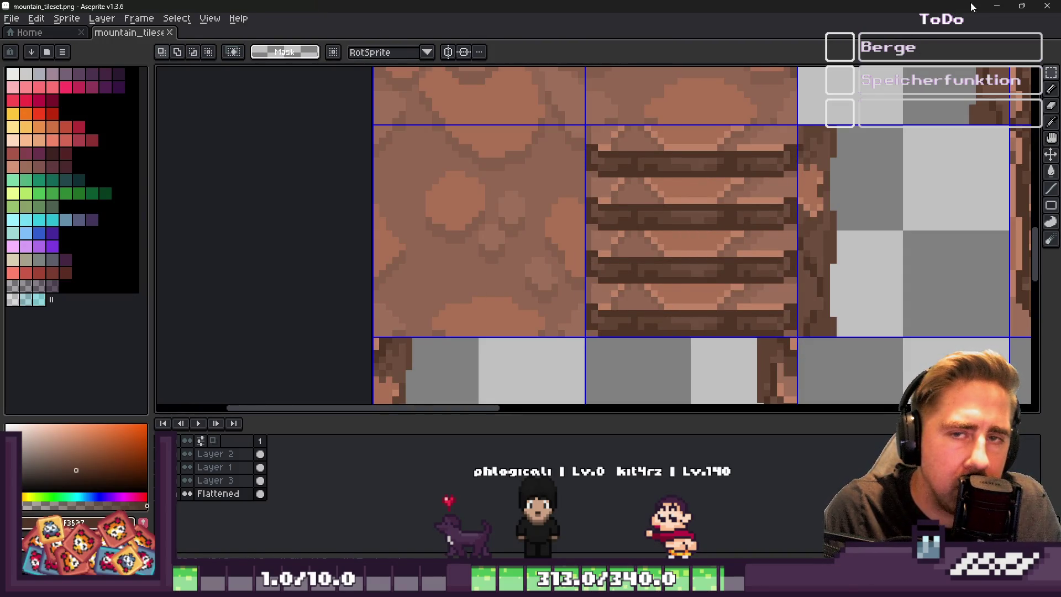
pyautogui.hotkey('ctrl', 'w')
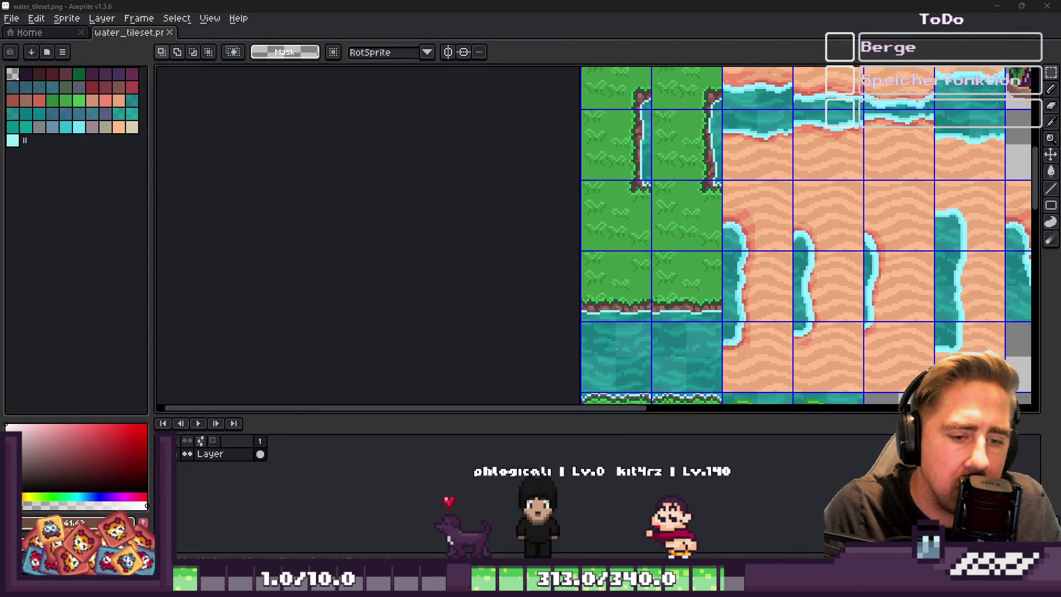
# Check the reimported wooden plank path between the cliffs in Godot's World scene
pyautogui.click(586, 546)
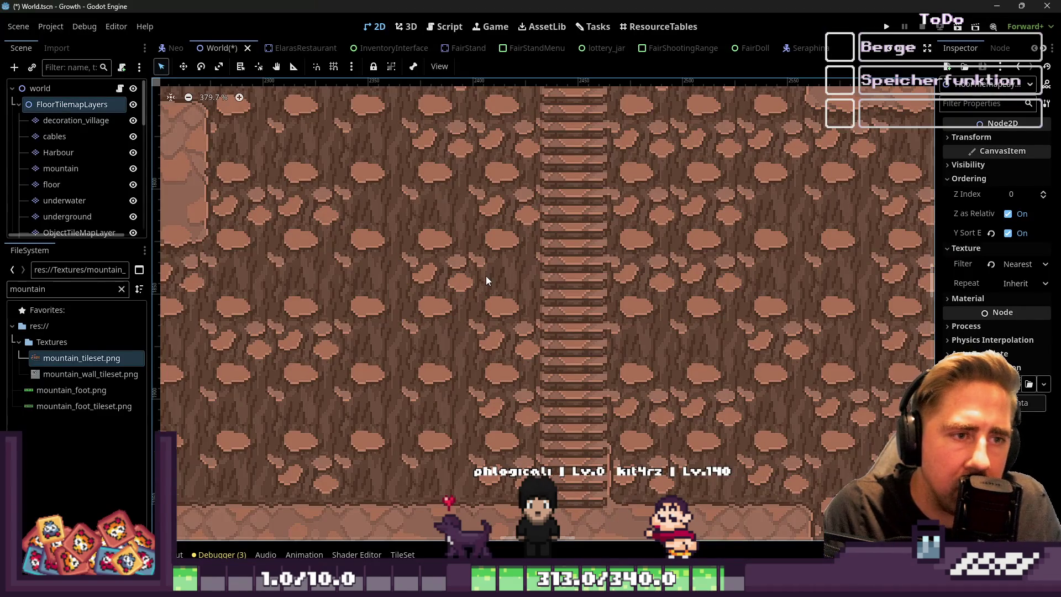
pyautogui.scroll(-3, 542, 246)
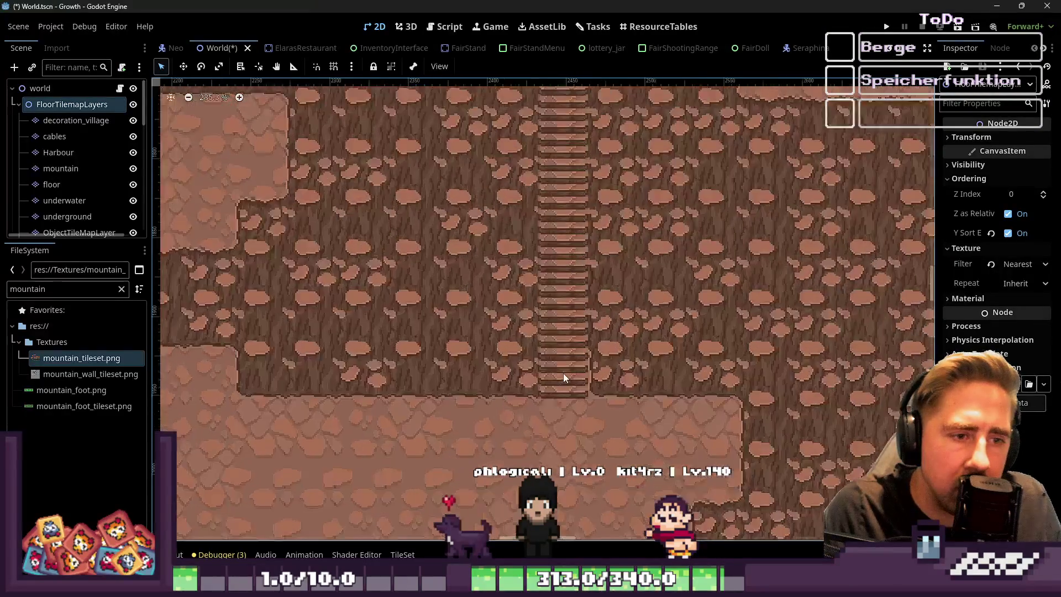
pyautogui.scroll(8, 563, 376)
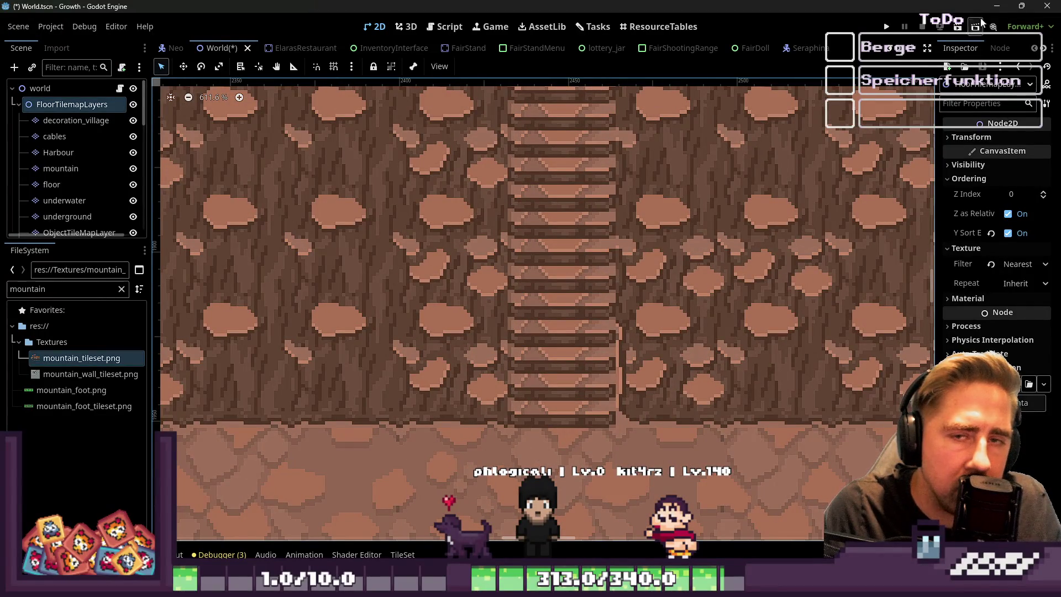
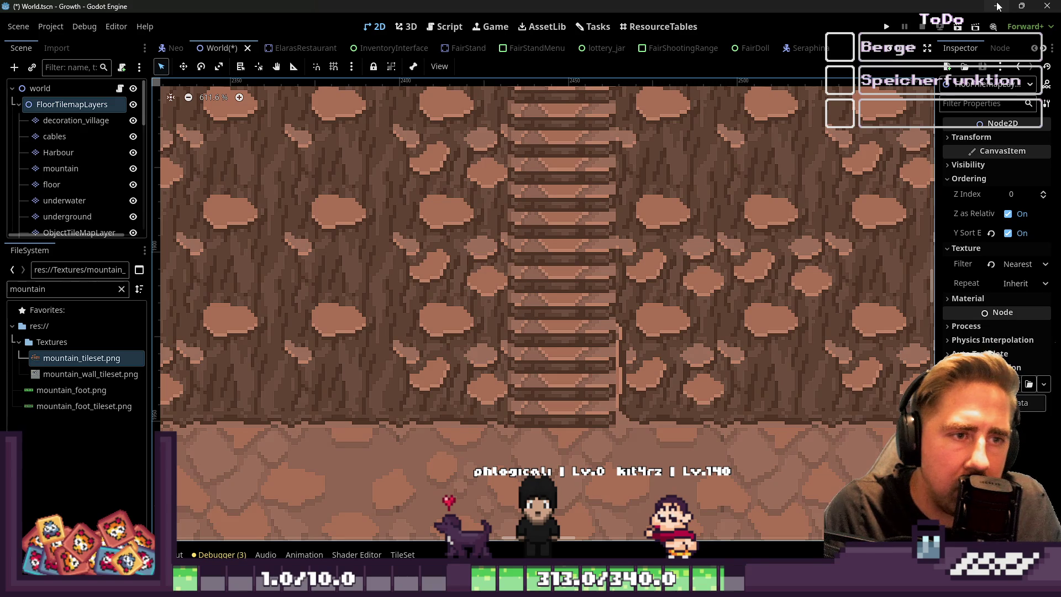
# Zoom in and out around the mountain staircases to check for tile seams, then minimize Godot
pyautogui.scroll(-11, 575, 254)
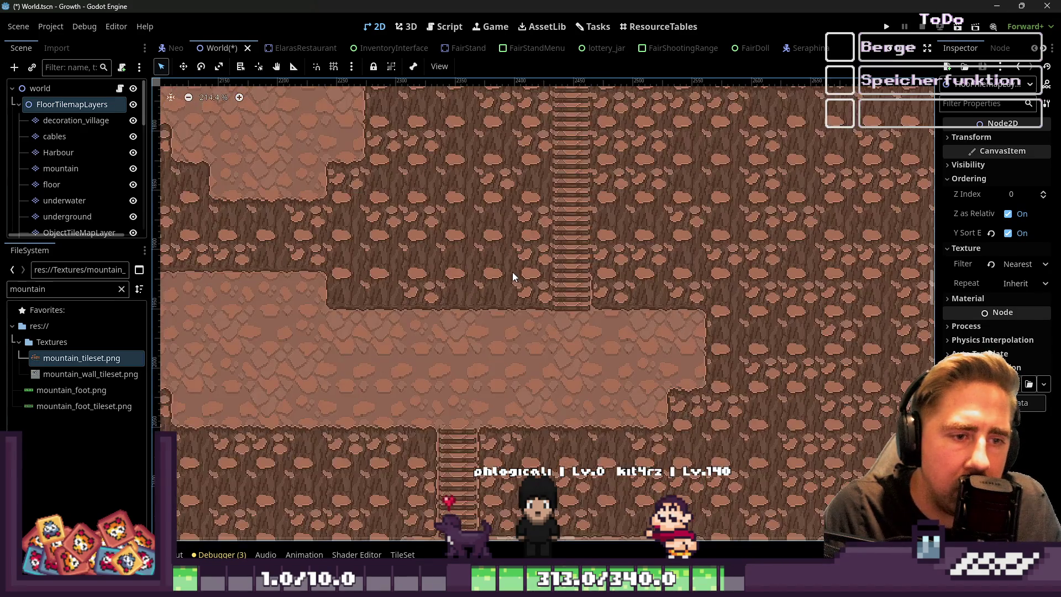
pyautogui.scroll(11, 415, 426)
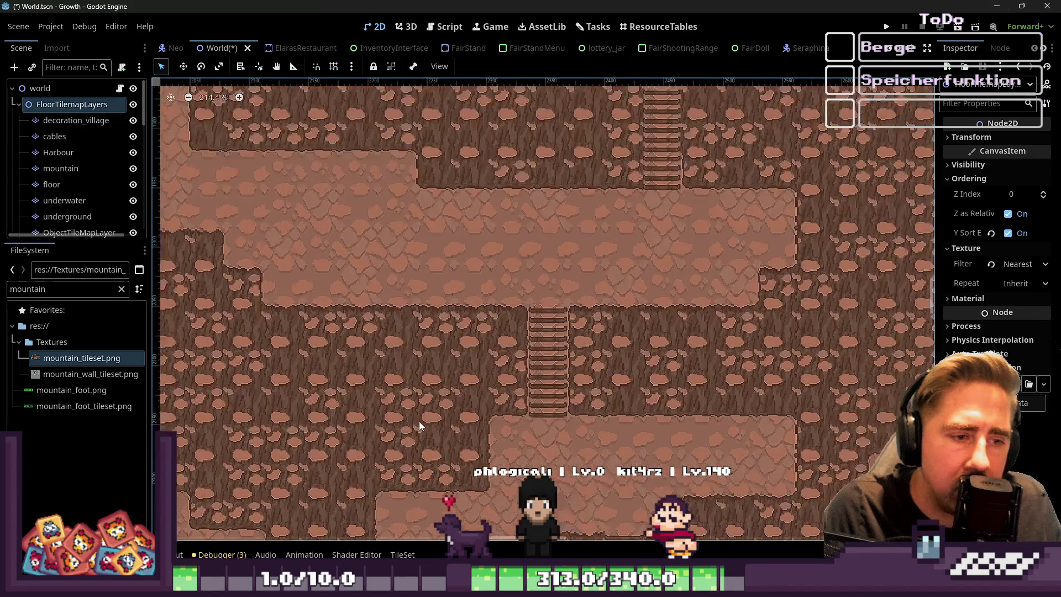
pyautogui.scroll(-15, 466, 324)
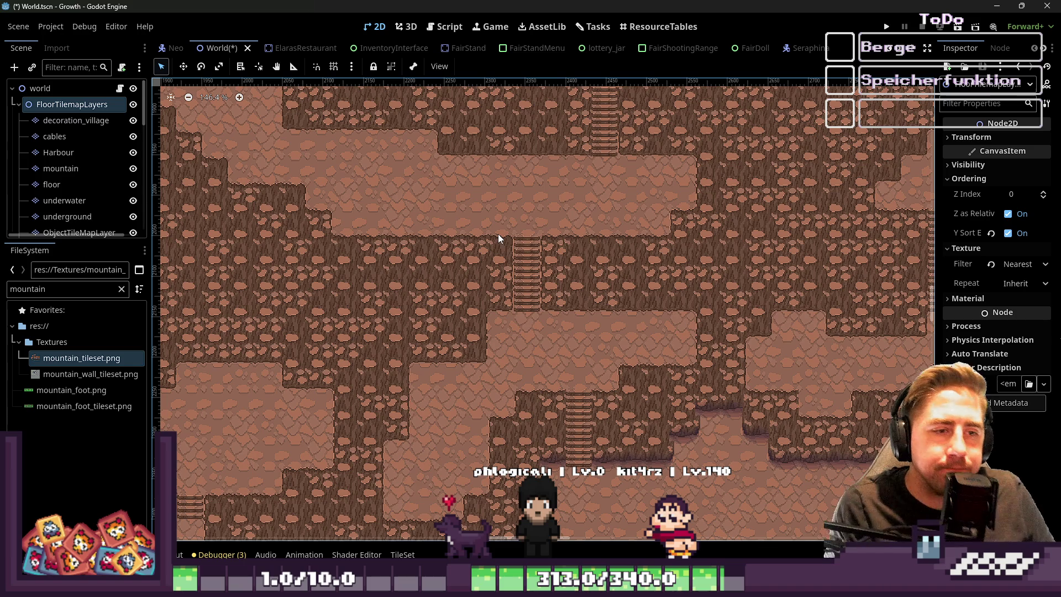
pyautogui.scroll(6, 497, 249)
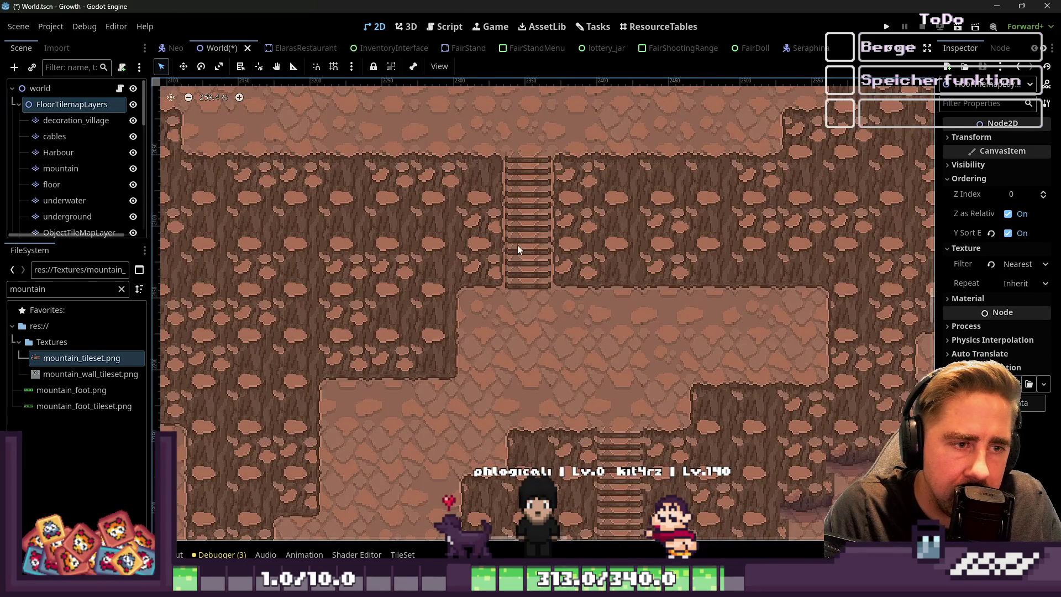
pyautogui.scroll(8, 518, 248)
pyautogui.click(997, 6)
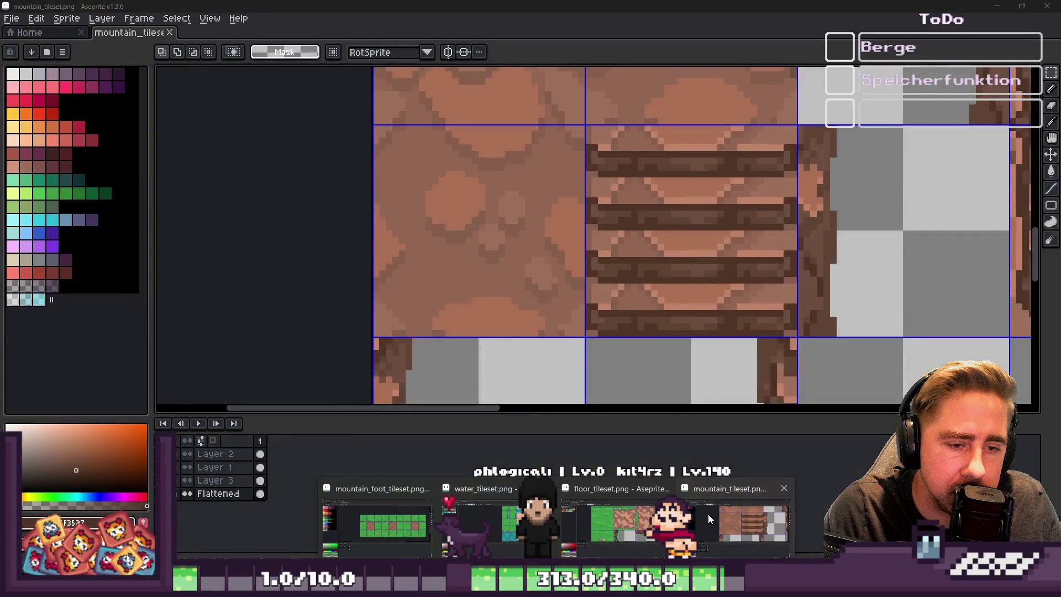
# Bring mountain_tileset.png forward and sample brown shades from the rock and stair tiles
pyautogui.click(708, 514)
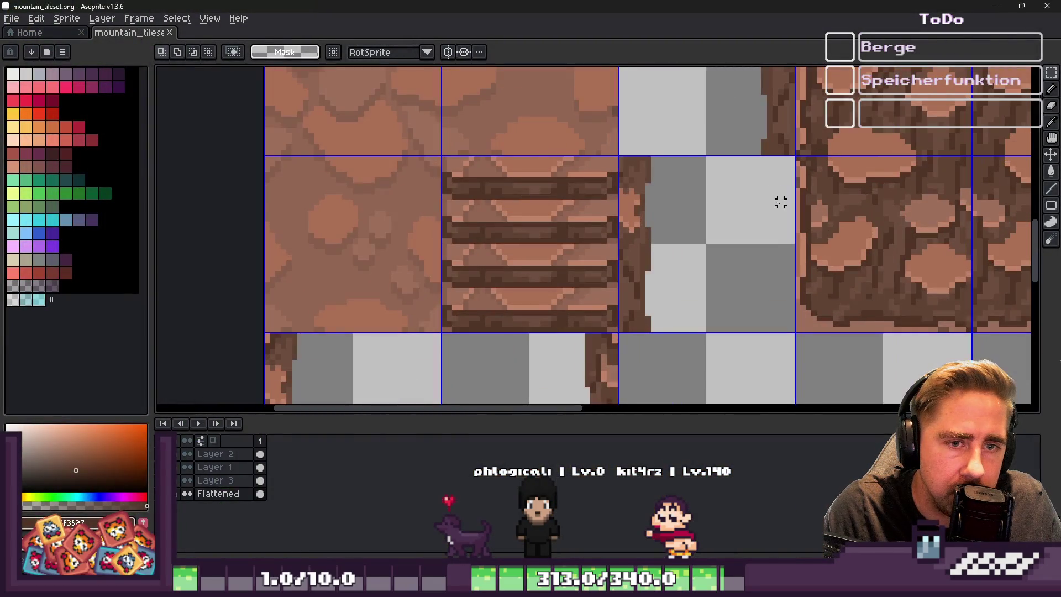
pyautogui.keyDown('alt'); pyautogui.click(872, 196); pyautogui.keyUp('alt')
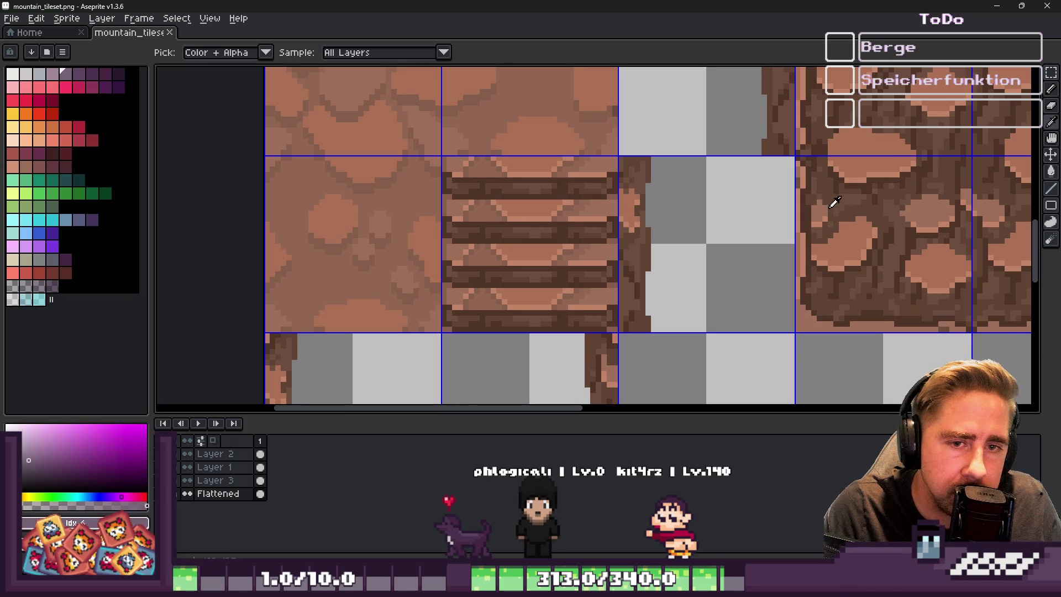
pyautogui.scroll(2, 552, 224)
pyautogui.scroll(-1, 556, 224)
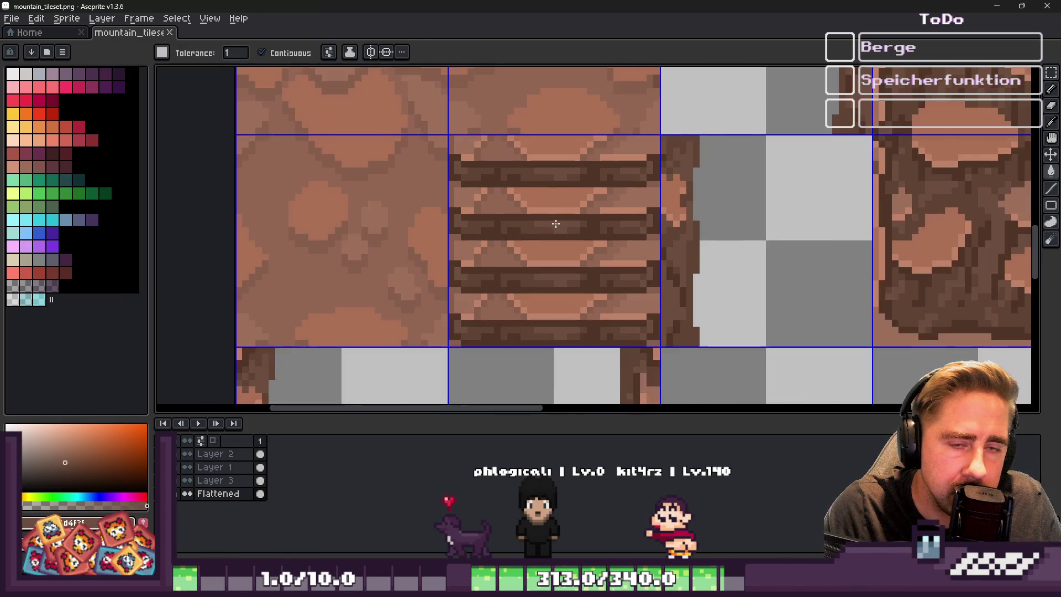
pyautogui.scroll(3, 530, 213)
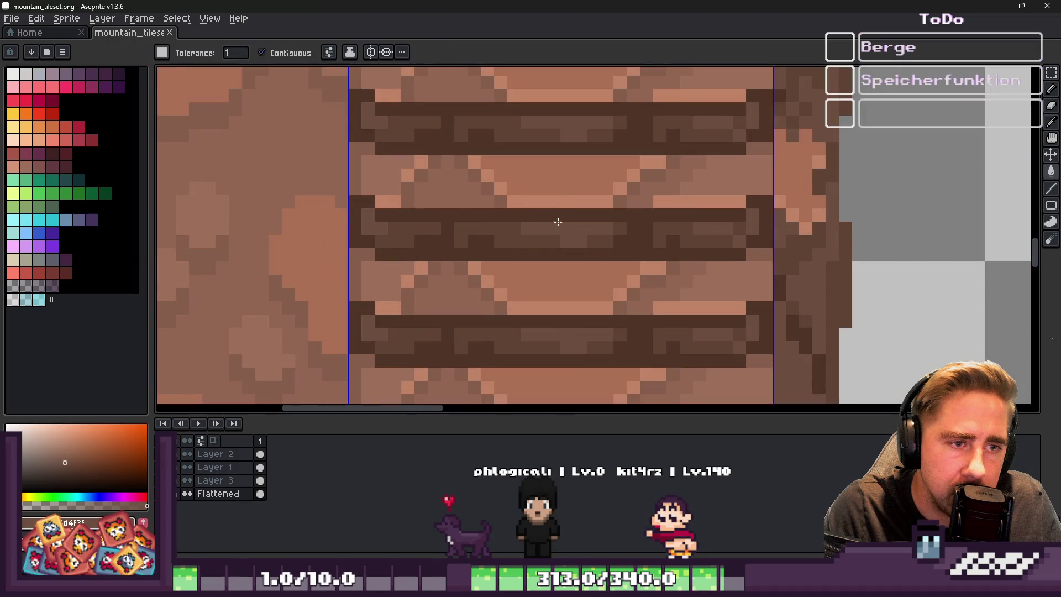
pyautogui.keyDown('alt'); pyautogui.click(528, 207); pyautogui.keyUp('alt')
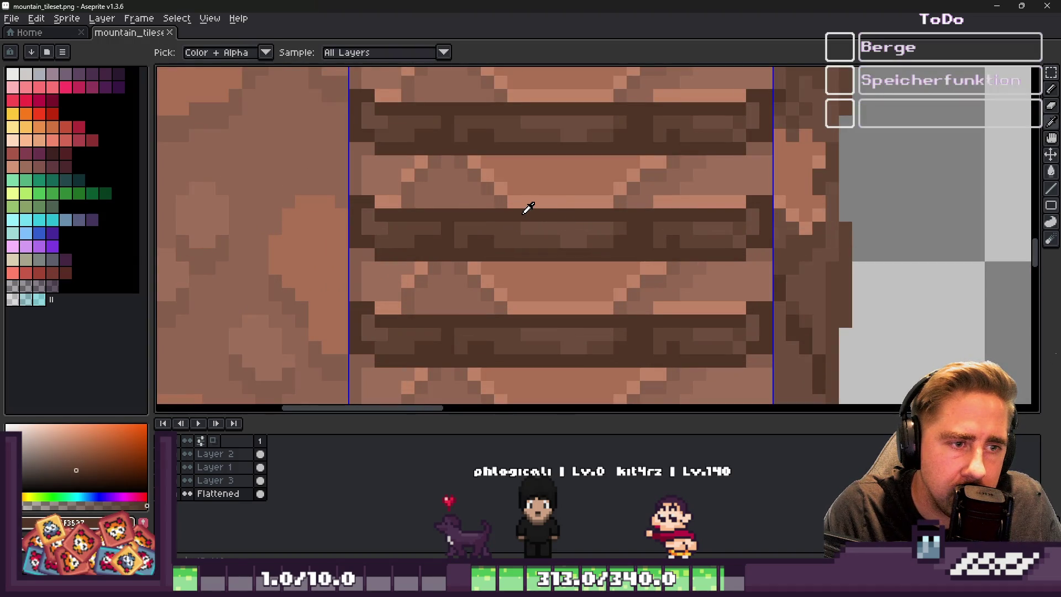
pyautogui.scroll(-3, 528, 208)
pyautogui.scroll(2, 845, 172)
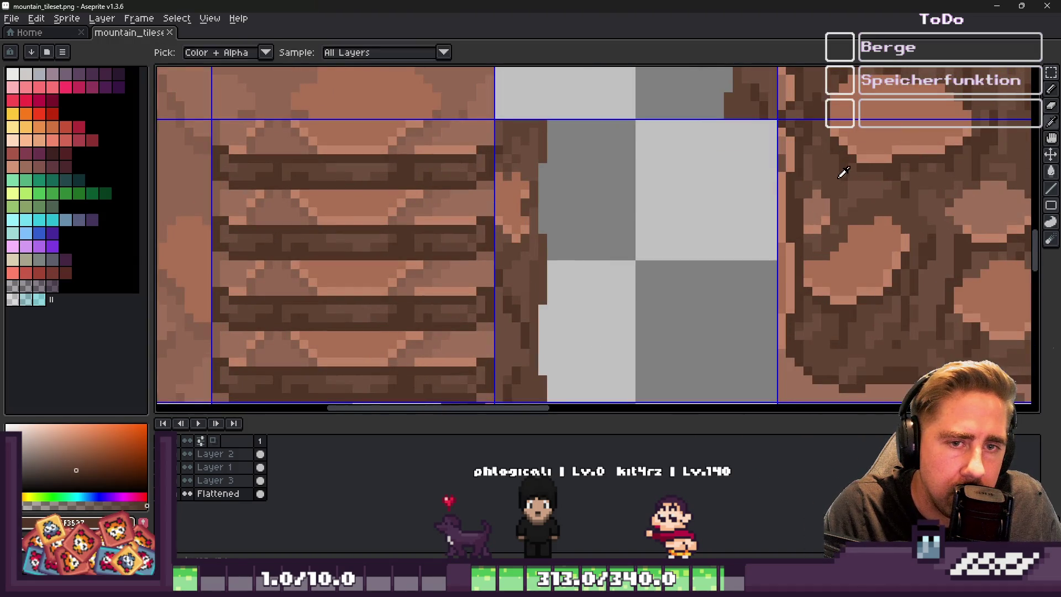
pyautogui.keyDown('alt'); pyautogui.click(833, 174); pyautogui.keyUp('alt')
pyautogui.scroll(2, 461, 266)
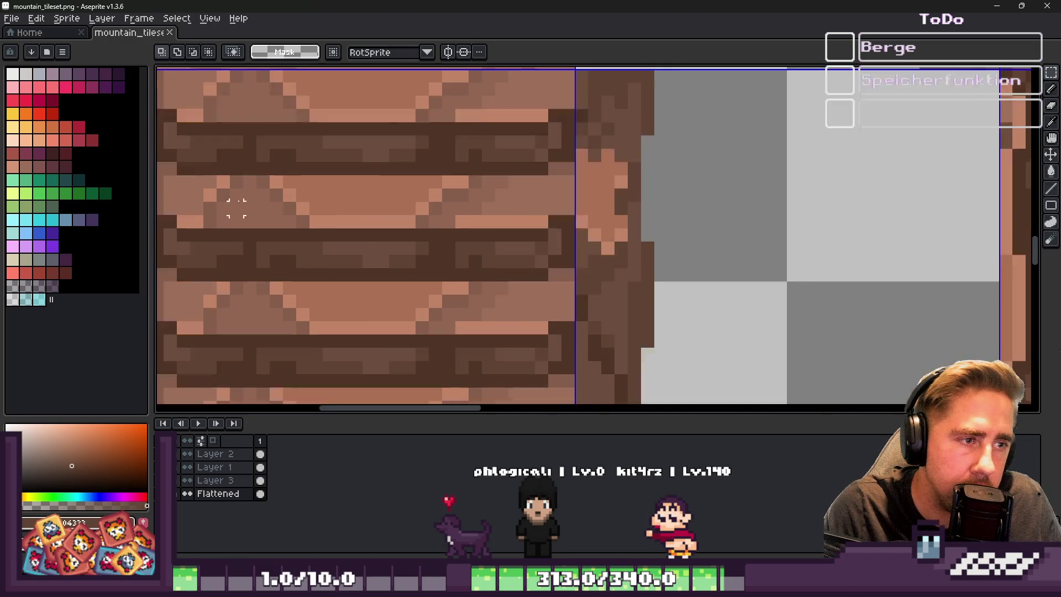
pyautogui.scroll(-2, 366, 218)
# Select the staircase tile and fill its plank pixels with a lighter brown
pyautogui.click(396, 168)
pyautogui.scroll(2, 421, 136)
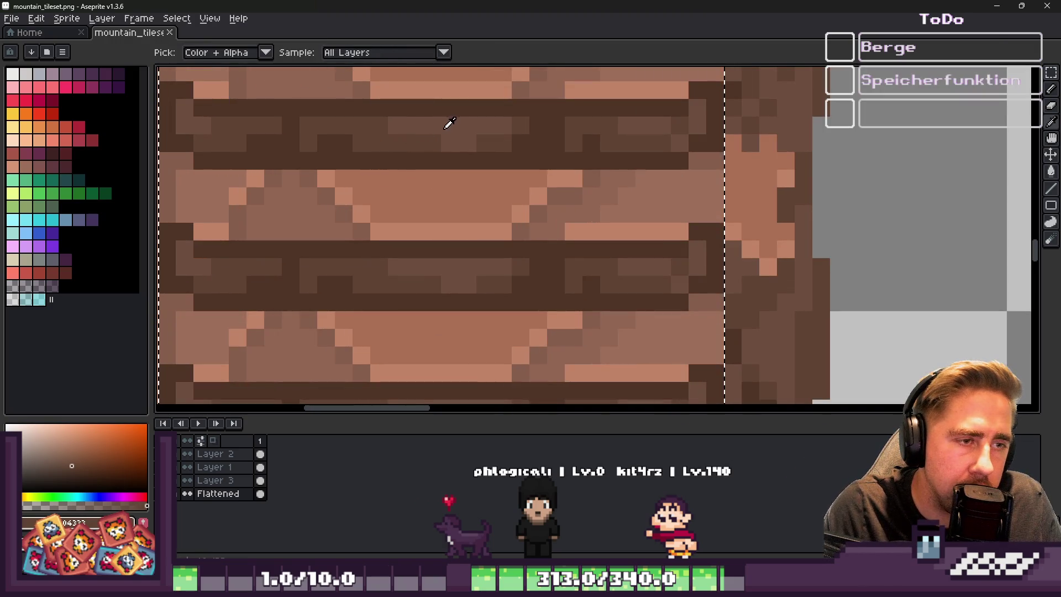
pyautogui.click(65, 460)
pyautogui.click(61, 459)
pyautogui.click(460, 136)
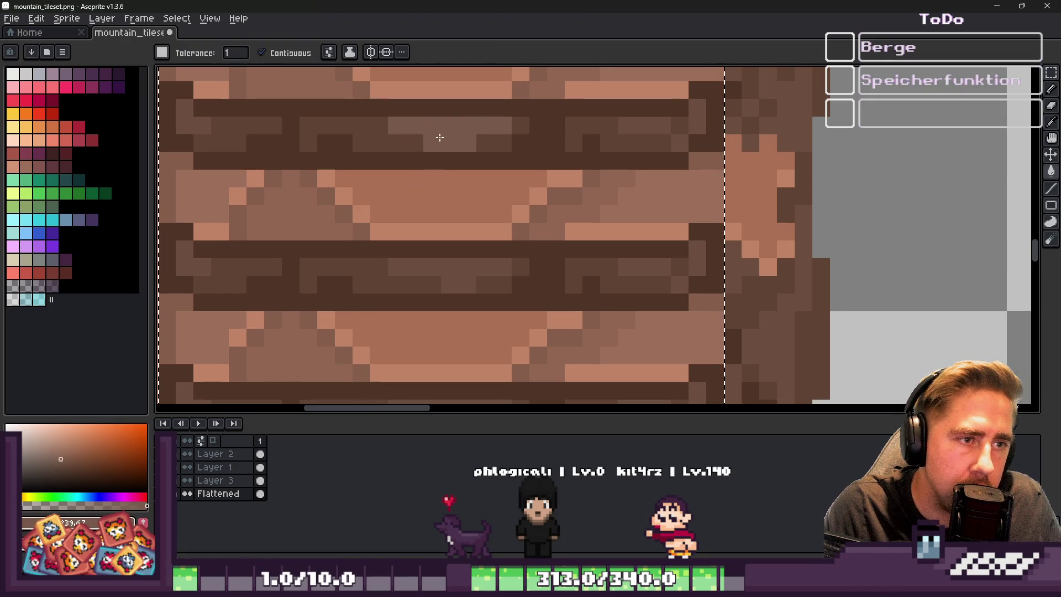
pyautogui.scroll(-1, 395, 140)
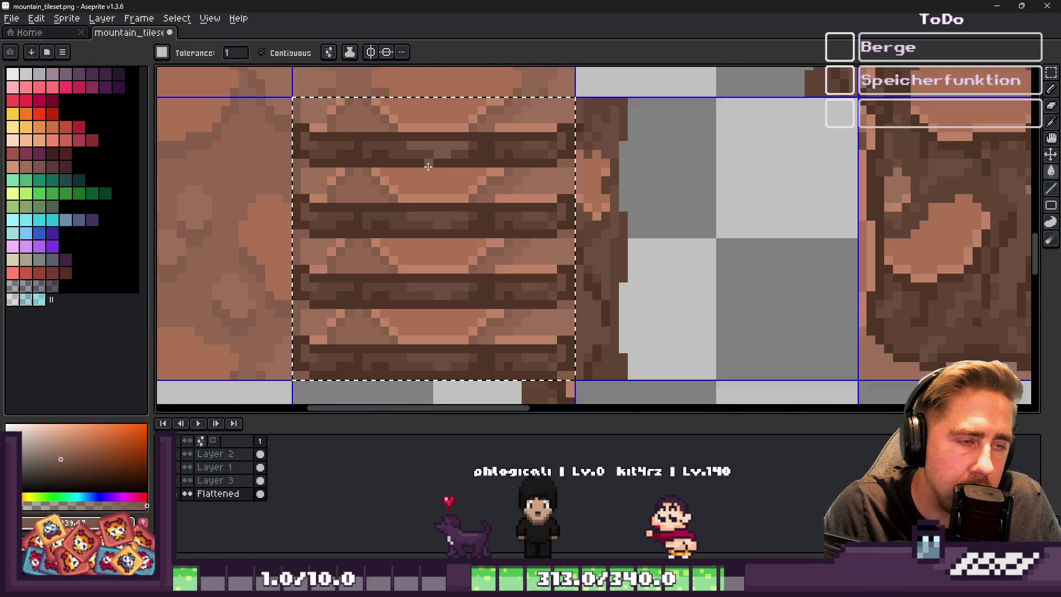
# Choose a different brown fill colour and turn Contiguous off so fills hit all matching pixels
pyautogui.keyDown('alt'); pyautogui.click(938, 166); pyautogui.keyUp('alt')
pyautogui.keyDown('alt'); pyautogui.click(786, 172); pyautogui.keyUp('alt')
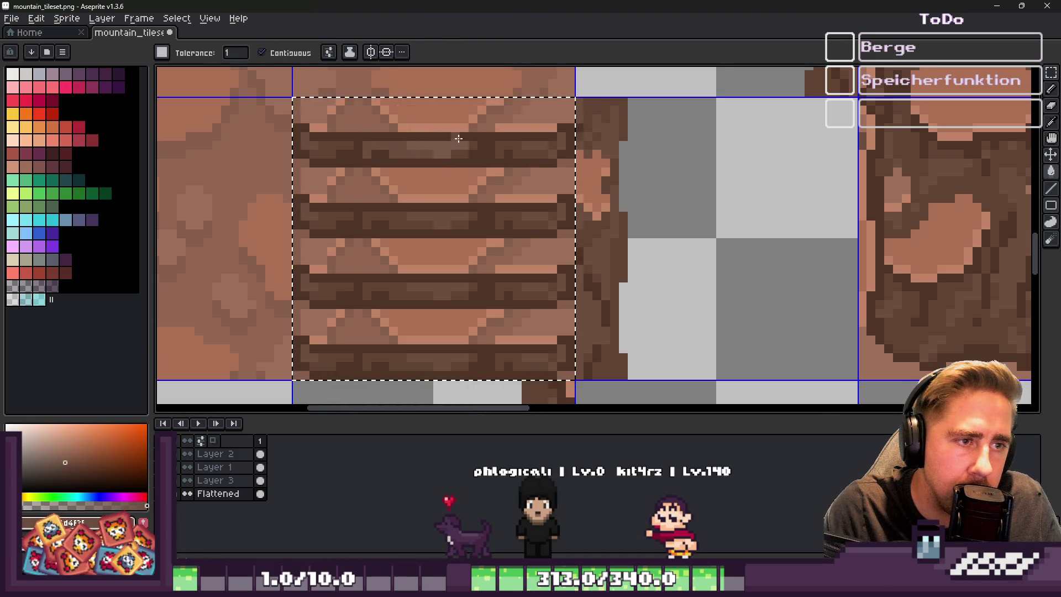
pyautogui.press('ctrl')
pyautogui.scroll(2, 409, 146)
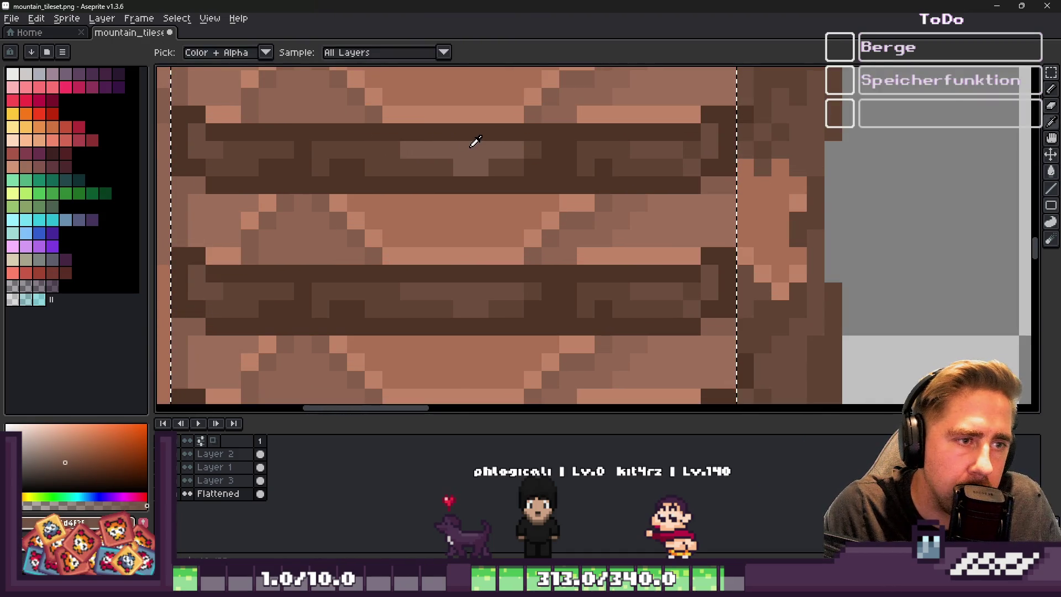
pyautogui.scroll(-2, 473, 142)
pyautogui.click(261, 52)
pyautogui.scroll(1, 307, 154)
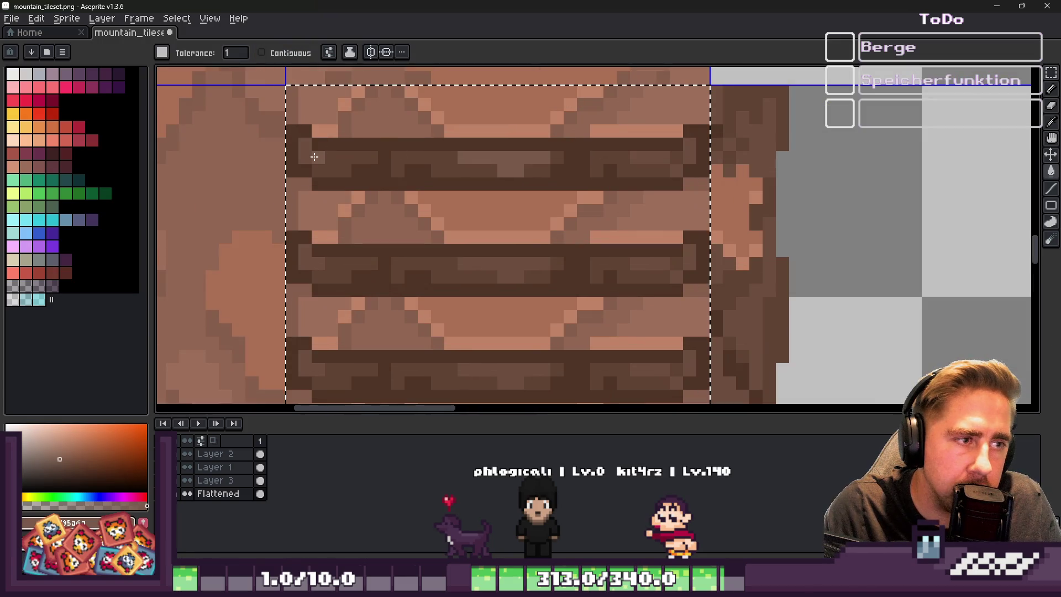
pyautogui.scroll(-1, 371, 158)
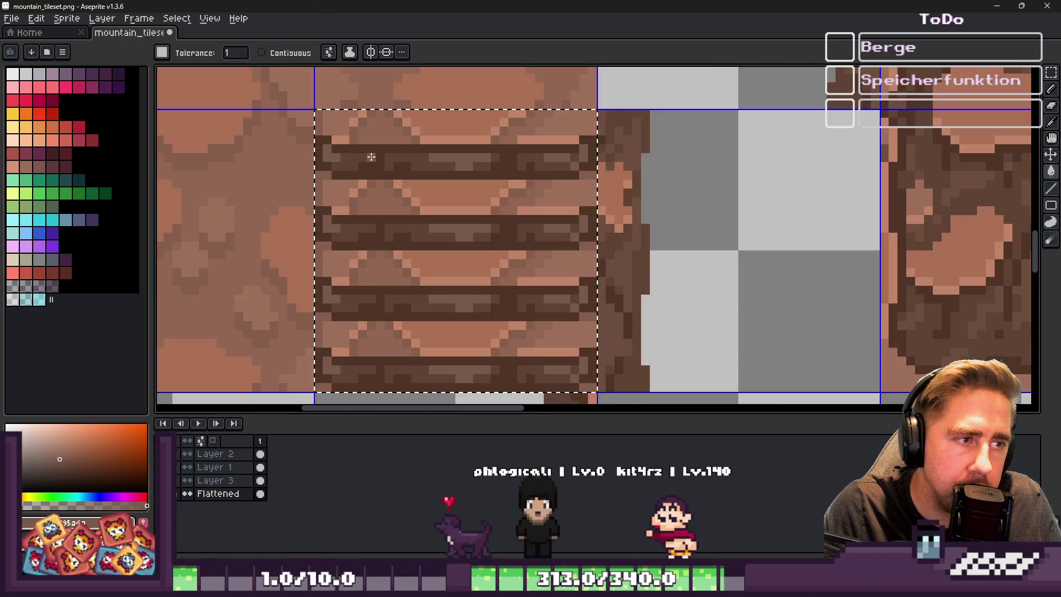
# Sample darker and lighter browns and recolour all the plank rows in the stair tile
pyautogui.keyDown('alt'); pyautogui.click(986, 194); pyautogui.keyUp('alt')
pyautogui.keyDown('alt'); pyautogui.click(983, 182); pyautogui.keyUp('alt')
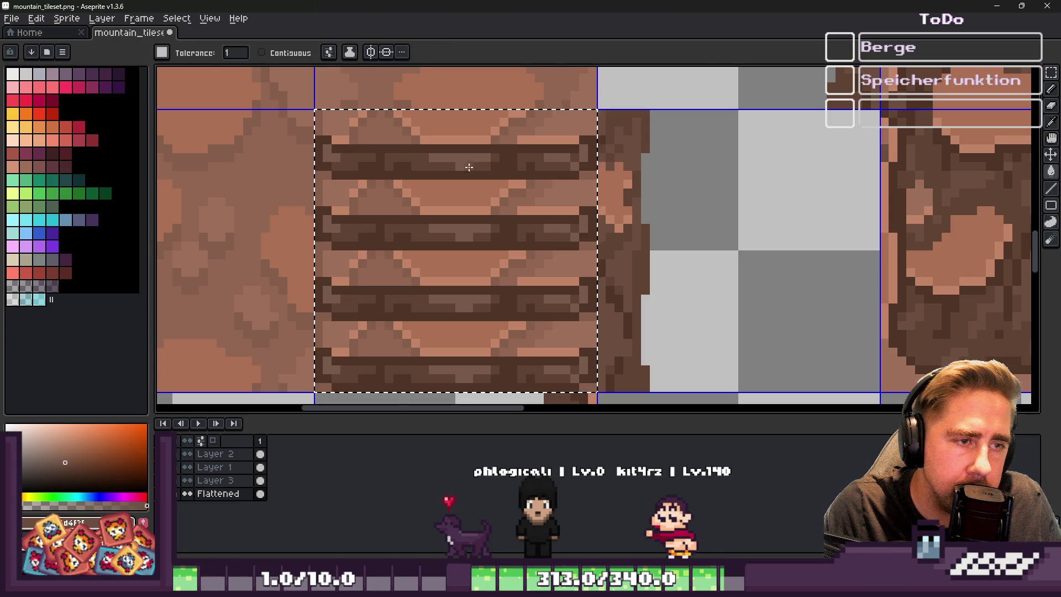
pyautogui.scroll(1, 433, 149)
pyautogui.scroll(-1, 419, 155)
pyautogui.keyDown('alt'); pyautogui.click(946, 148); pyautogui.keyUp('alt')
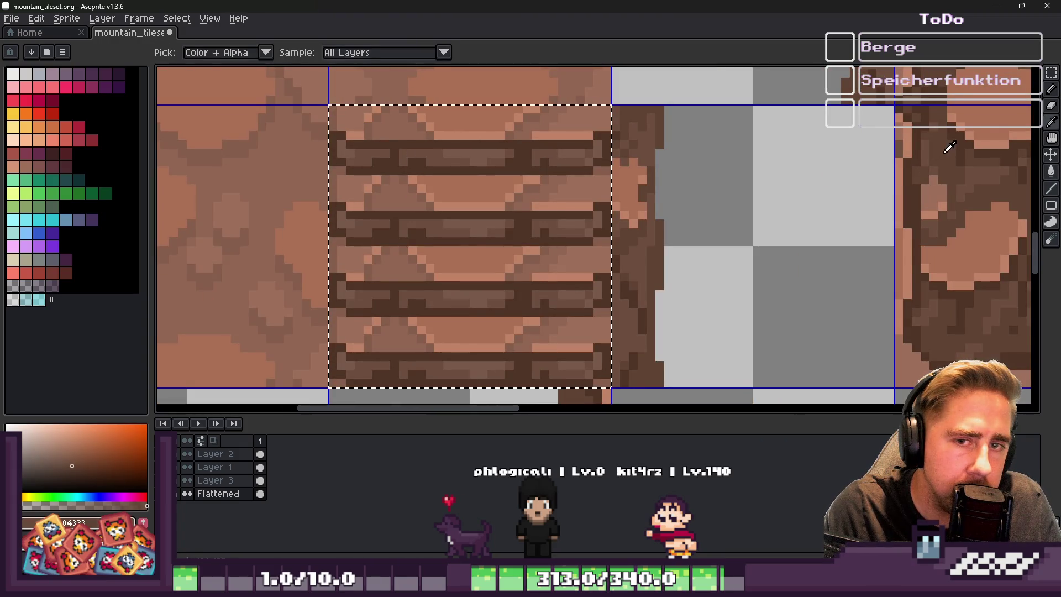
pyautogui.click(383, 170)
# Deselect, save mountain_tileset.png, and switch back to Godot
pyautogui.hotkey('ctrl', 'd')
pyautogui.scroll(-4, 420, 180)
pyautogui.hotkey('ctrl', 's')
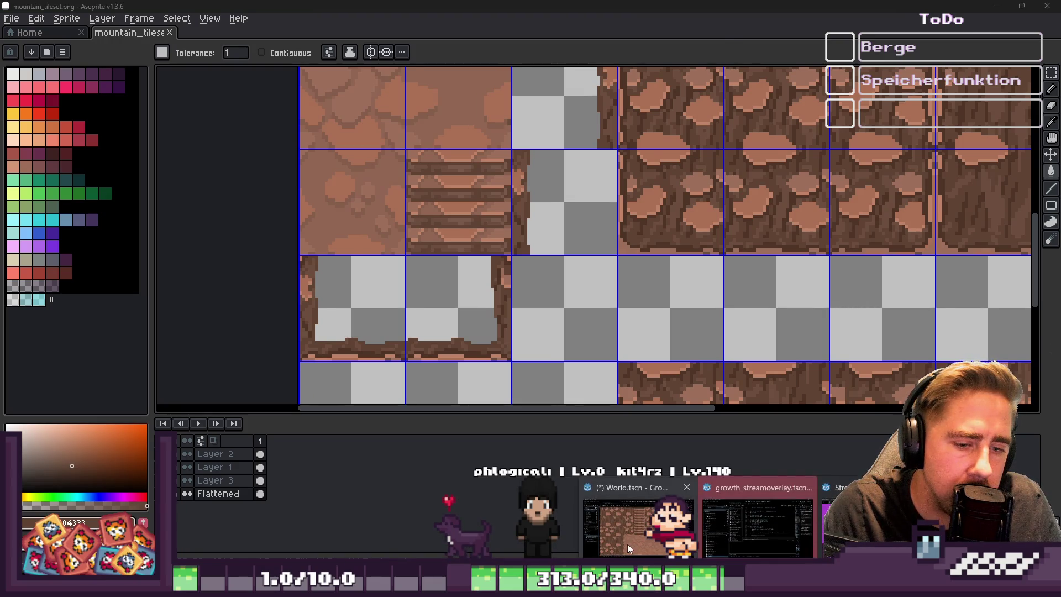
pyautogui.click(628, 544)
# Zoom around the recoloured staircase in the World scene to verify it, then minimize Godot
pyautogui.scroll(4, 390, 301)
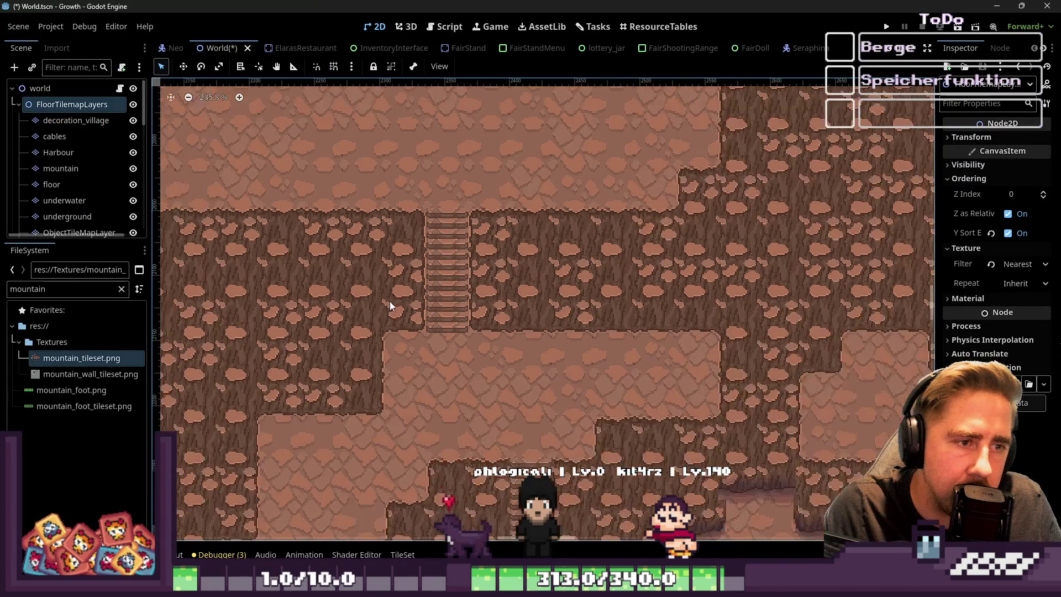
pyautogui.scroll(-7, 514, 337)
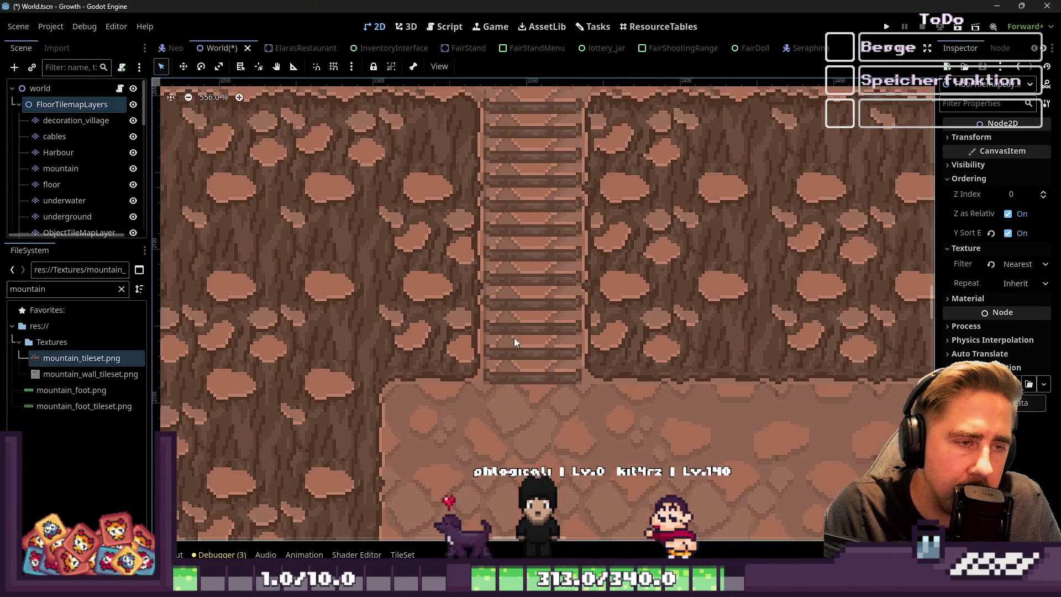
pyautogui.scroll(4, 558, 229)
pyautogui.scroll(3, 559, 229)
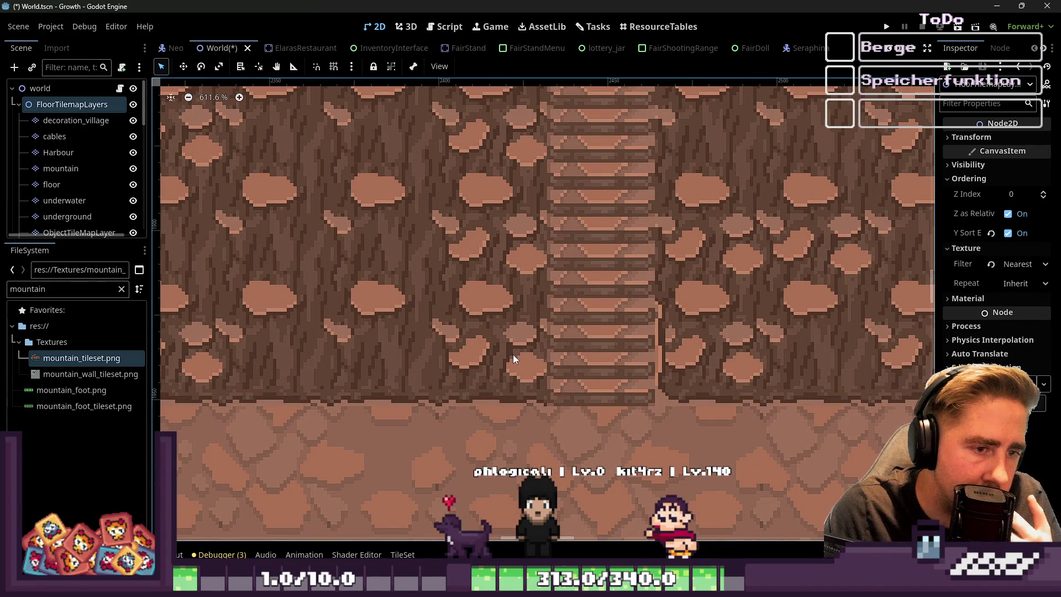
pyautogui.scroll(-3, 514, 359)
pyautogui.scroll(-3, 545, 362)
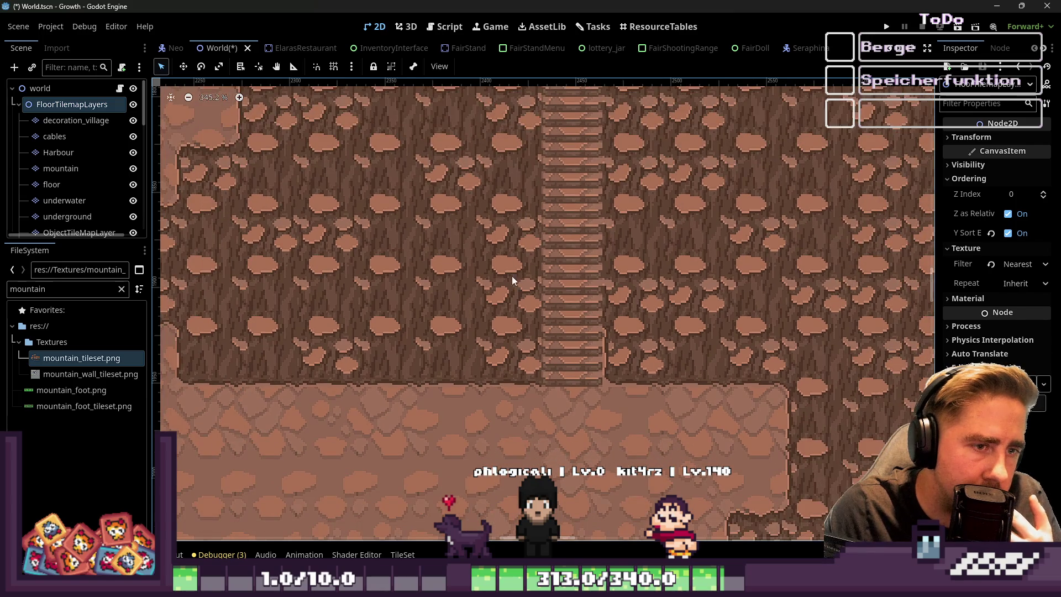
pyautogui.scroll(-3, 512, 277)
pyautogui.click(996, 8)
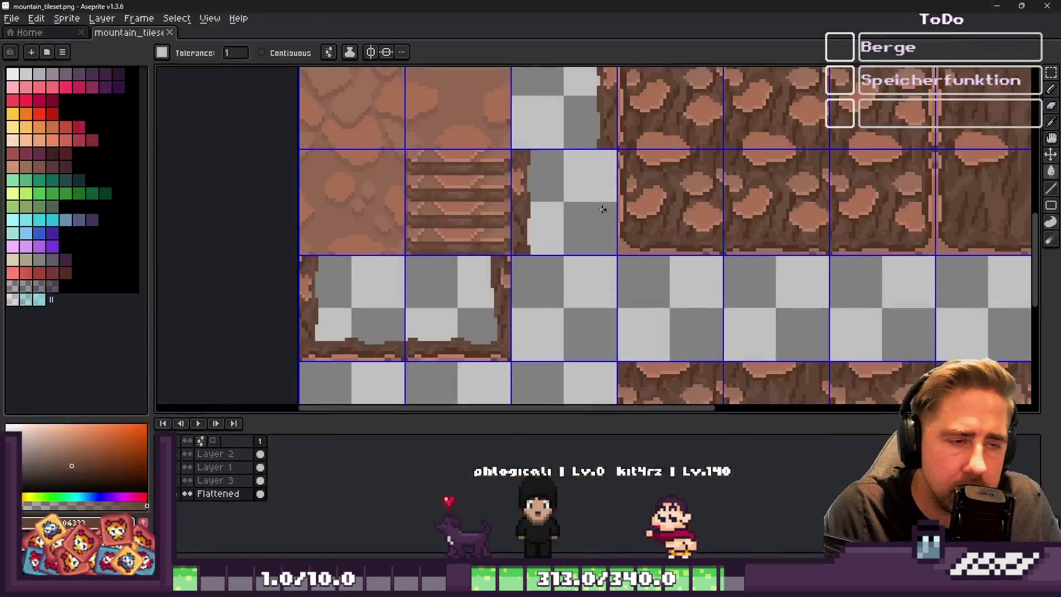
# With the pencil, sample the dark plank colour and draw a dark line across the stair planks
pyautogui.scroll(4, 565, 258)
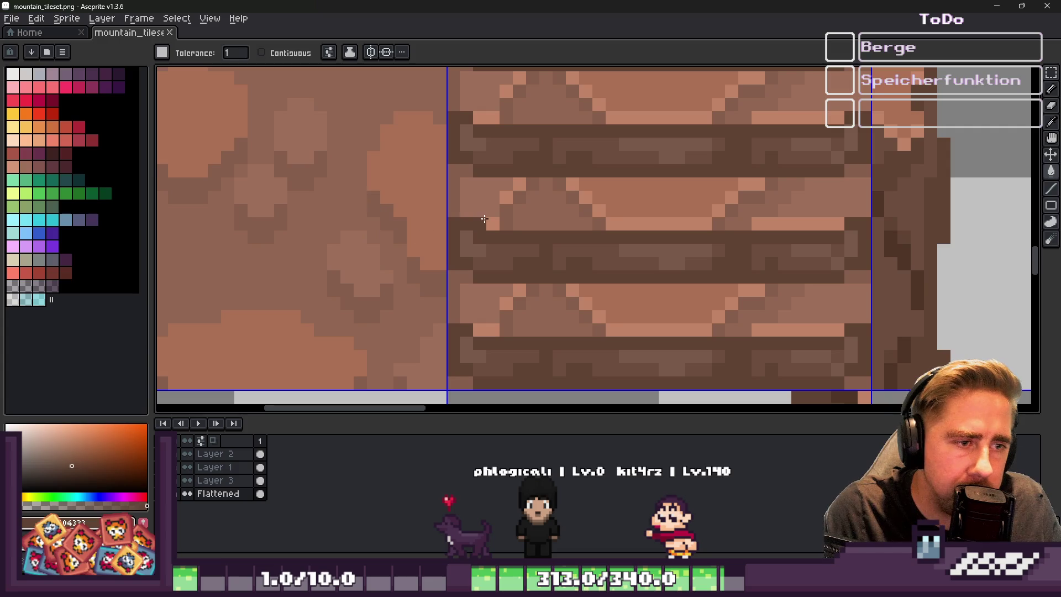
pyautogui.scroll(-3, 452, 226)
pyautogui.scroll(2, 387, 248)
pyautogui.press('b')
pyautogui.keyDown('alt'); pyautogui.click(373, 272); pyautogui.keyUp('alt')
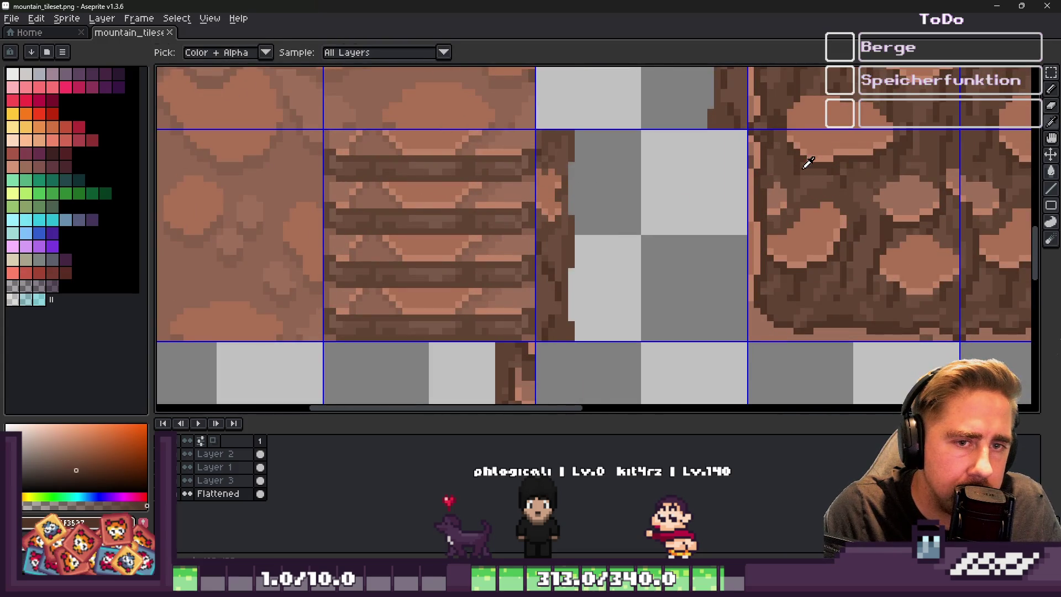
pyautogui.scroll(1, 373, 272)
pyautogui.scroll(2, 373, 272)
pyautogui.moveTo(359, 249); pyautogui.dragTo(835, 241)
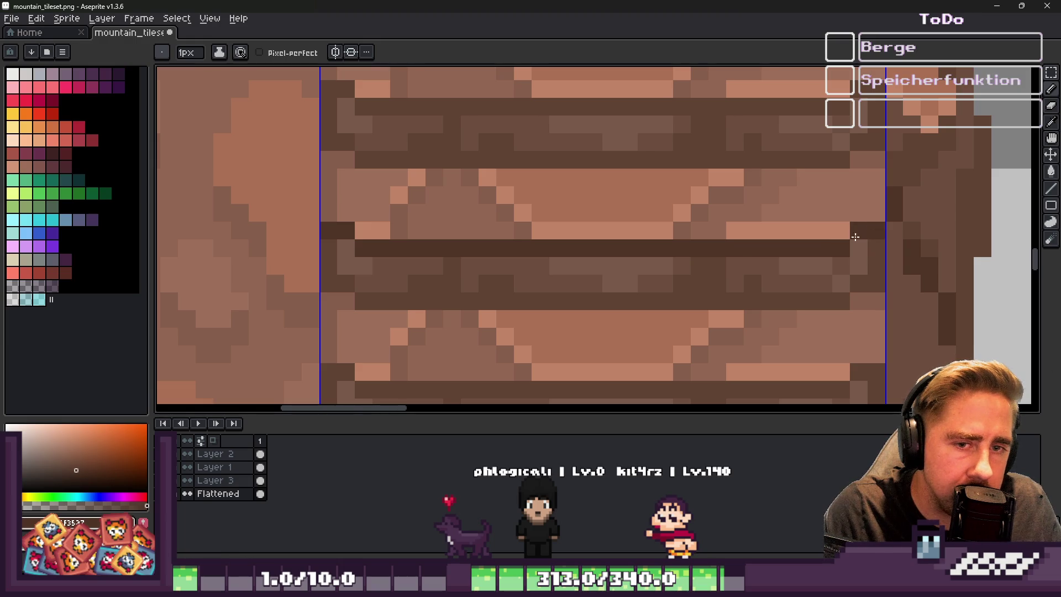
pyautogui.scroll(-3, 869, 234)
pyautogui.scroll(2, 555, 196)
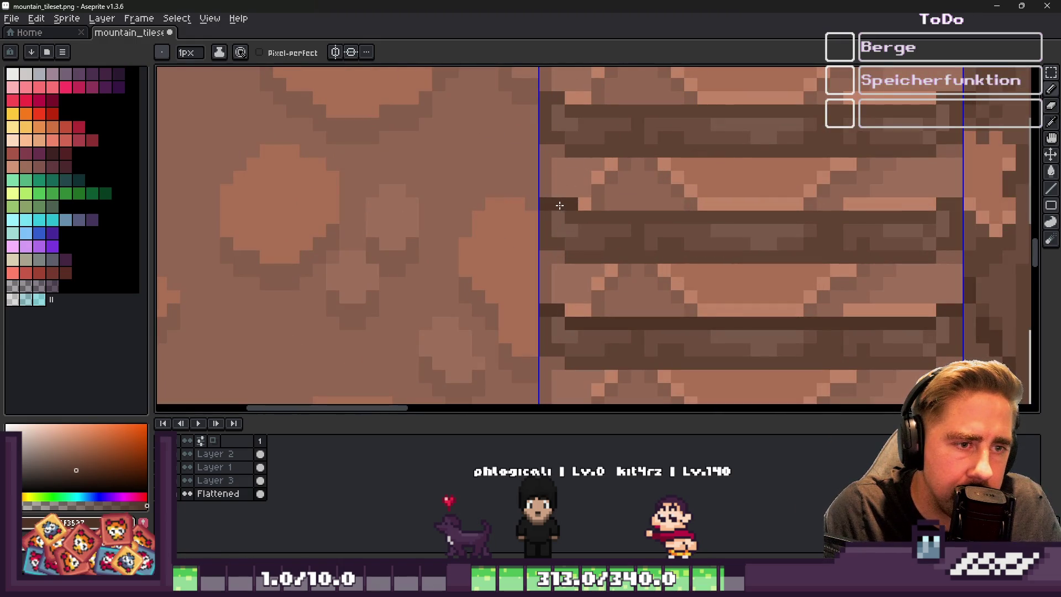
# Draw dark seam lines along the next, top and bottom planks of the stair tile
pyautogui.press('v')
pyautogui.press('b')
pyautogui.moveTo(571, 215); pyautogui.dragTo(931, 221)
pyautogui.hotkey('ctrl', 'z')
pyautogui.hotkey('ctrl', 'y')
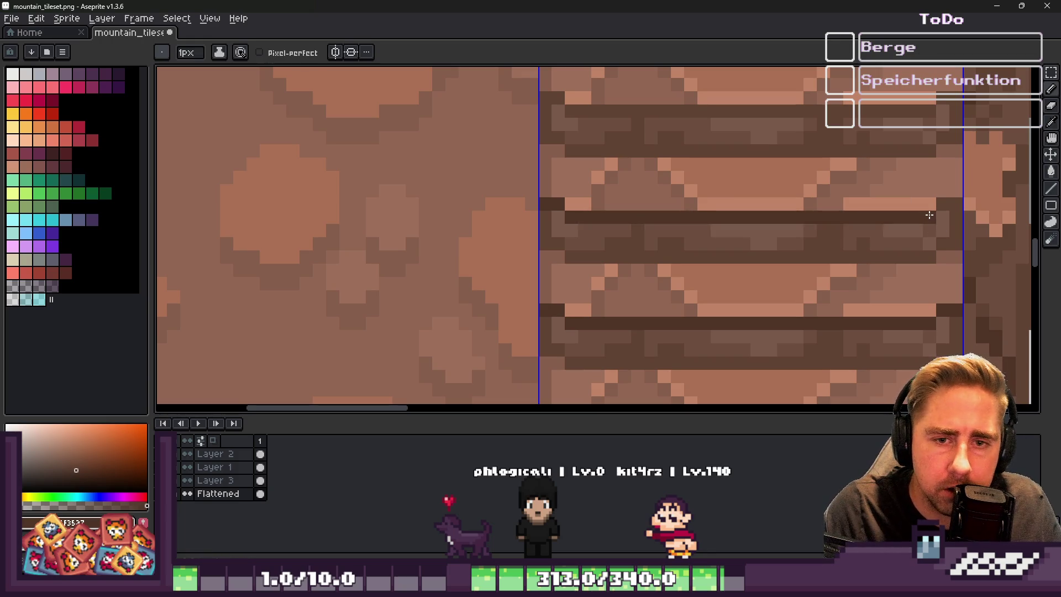
pyautogui.scroll(-2, 952, 202)
pyautogui.scroll(2, 689, 157)
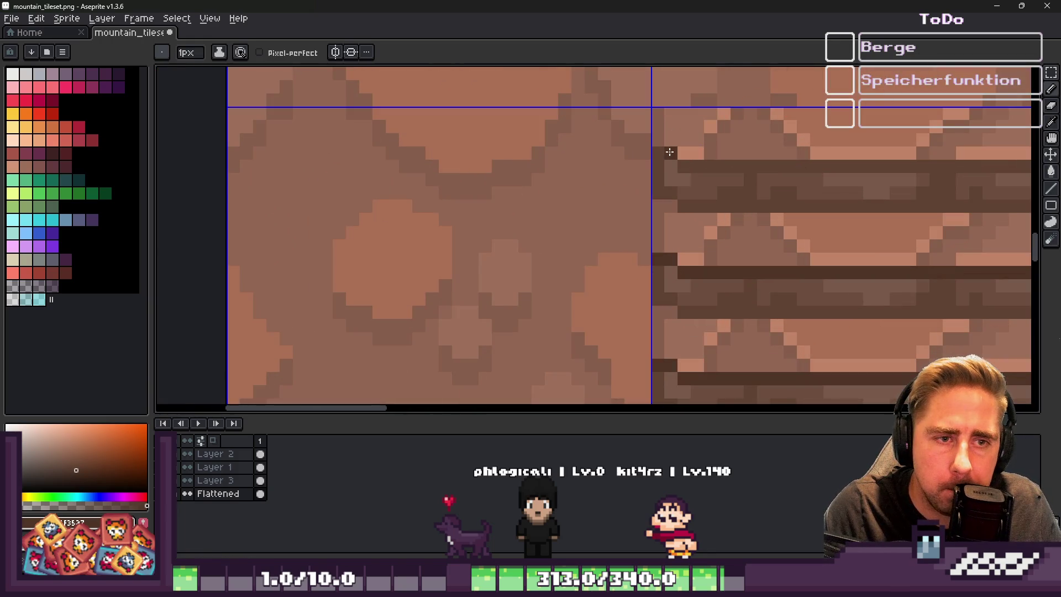
pyautogui.scroll(-1, 549, 166)
pyautogui.hscroll(2, 550, 165)
pyautogui.moveTo(520, 169); pyautogui.dragTo(758, 168)
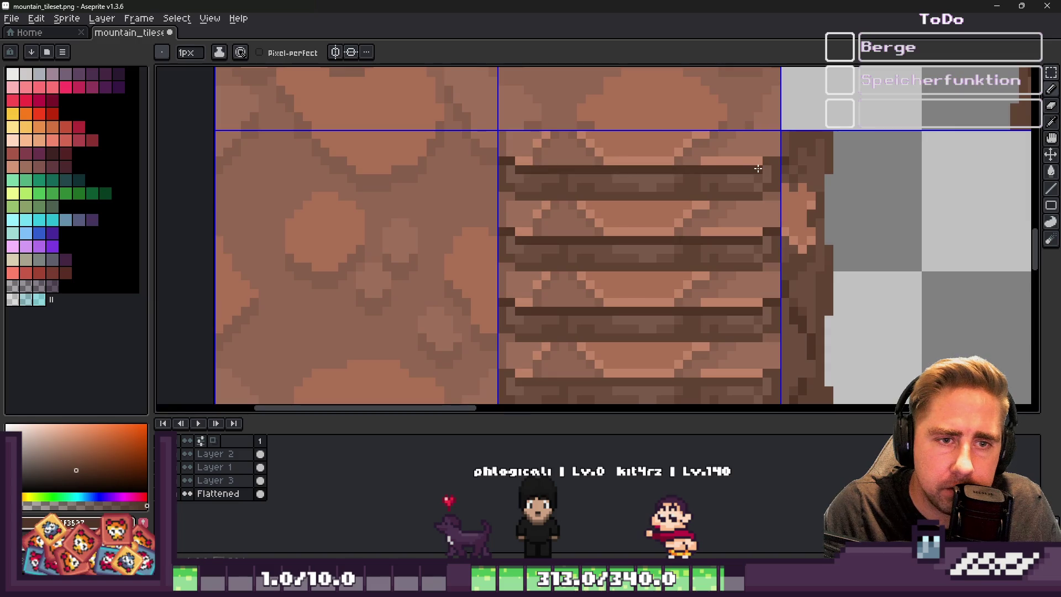
pyautogui.scroll(-2, 630, 245)
pyautogui.hscroll(-1, 630, 245)
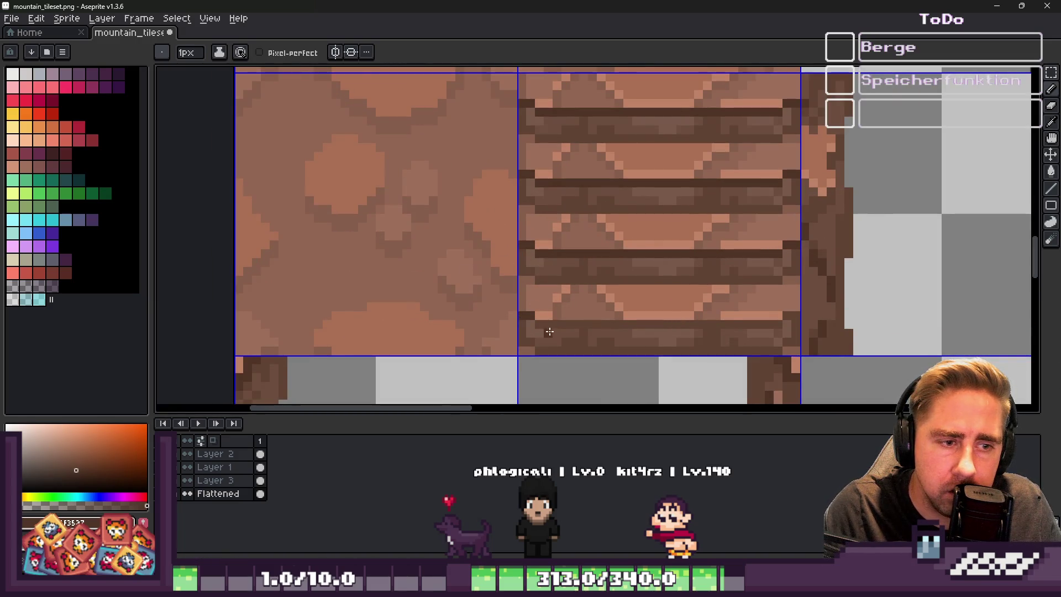
pyautogui.moveTo(547, 324); pyautogui.dragTo(756, 327)
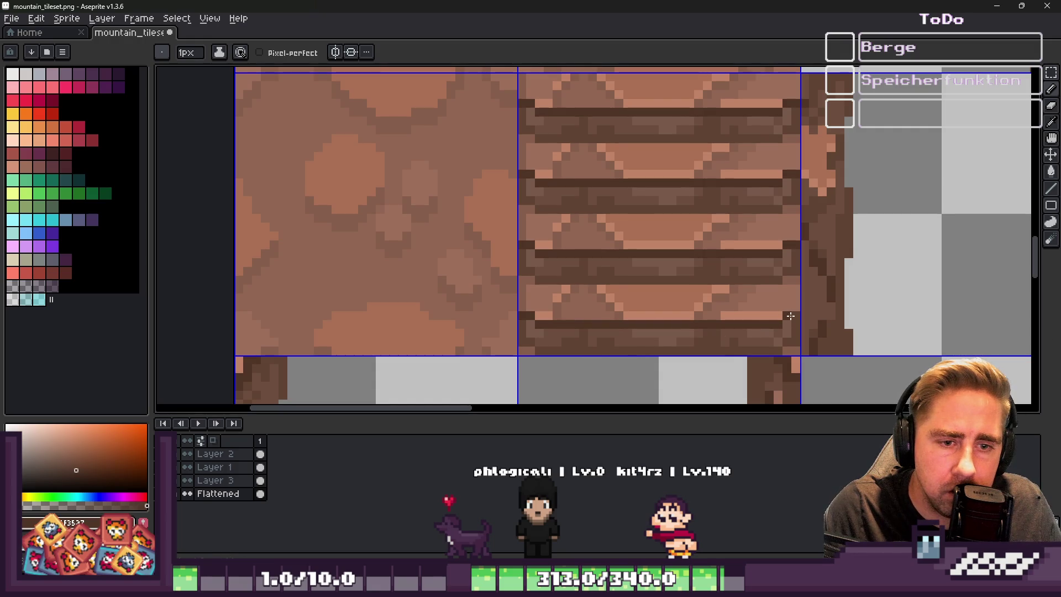
# Select the lower plank of the stair tile and repaint its light pixels in mid-brown
pyautogui.press('m')
pyautogui.scroll(2, 553, 356)
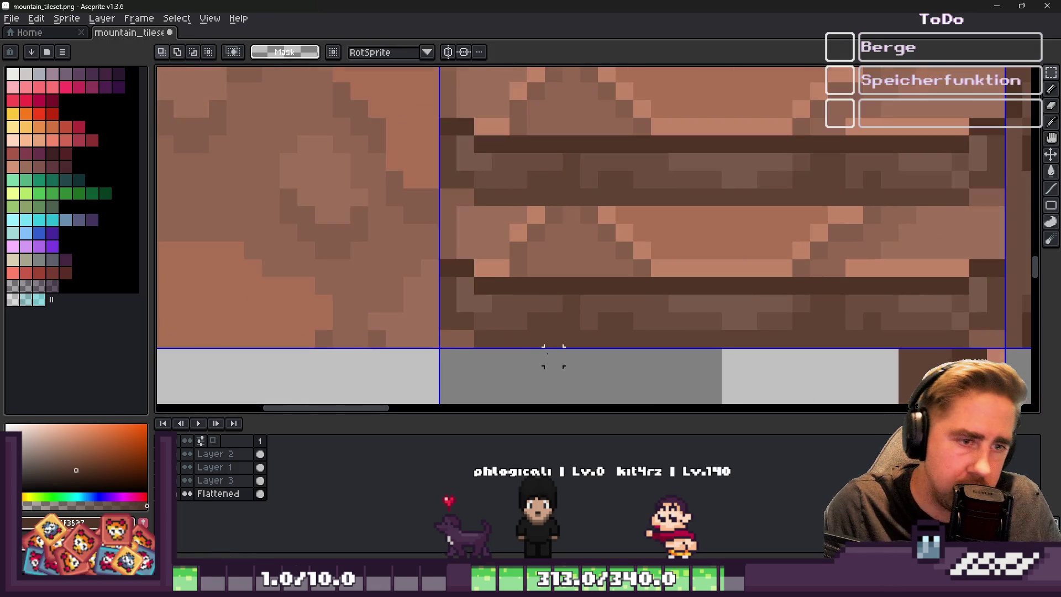
pyautogui.moveTo(443, 214)
pyautogui.mouseDown()
pyautogui.moveTo(854, 310)
pyautogui.moveTo(1004, 332)
pyautogui.mouseUp()
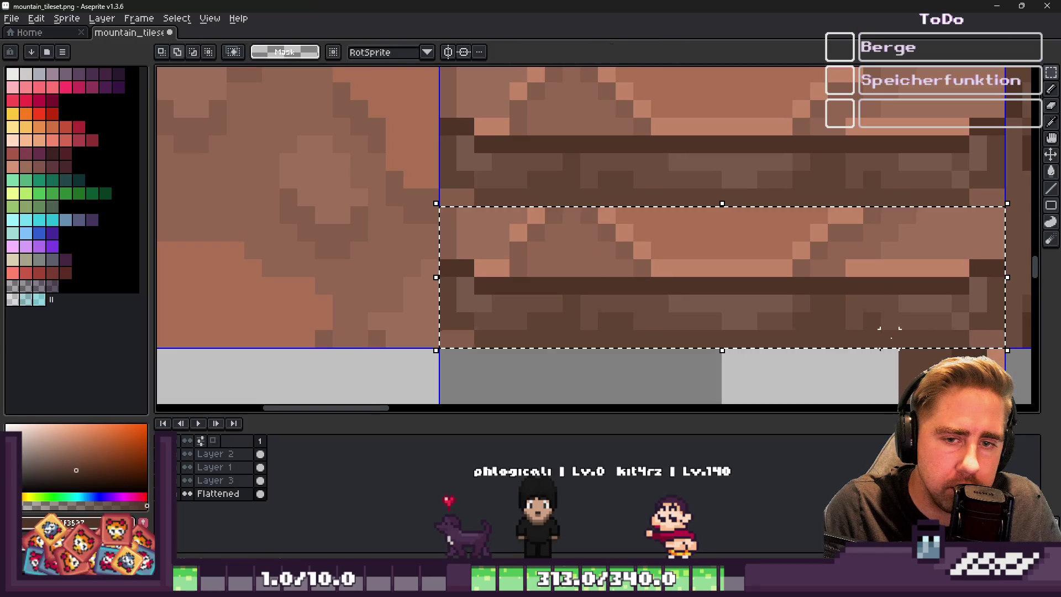
pyautogui.scroll(-2, 612, 326)
pyautogui.scroll(-1, 608, 325)
pyautogui.scroll(3, 723, 289)
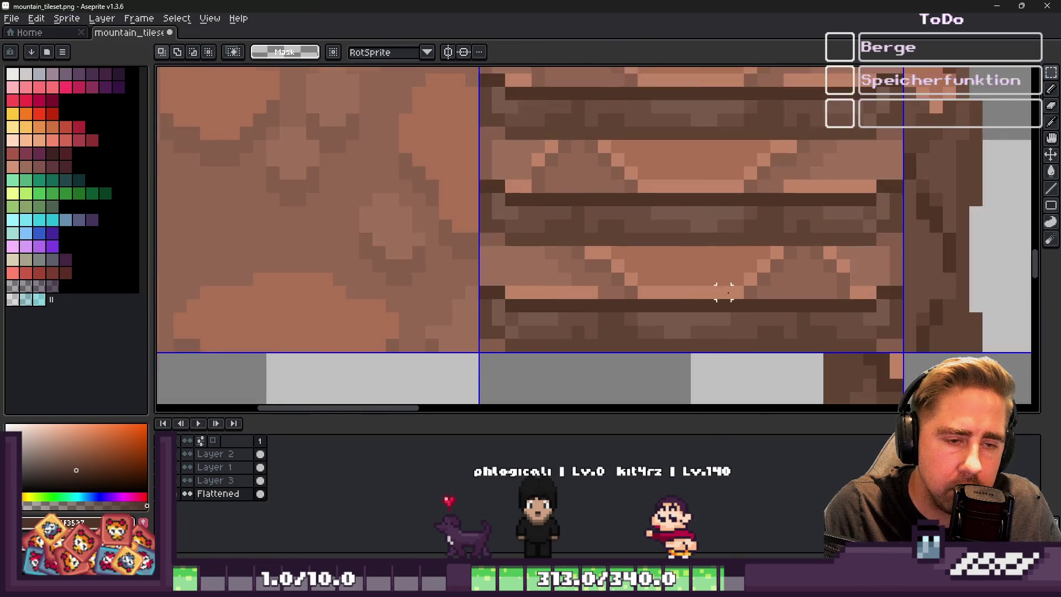
pyautogui.press('b')
pyautogui.moveTo(766, 297)
pyautogui.mouseDown()
pyautogui.moveTo(653, 287)
pyautogui.moveTo(806, 268)
pyautogui.moveTo(772, 242)
pyautogui.moveTo(845, 232)
pyautogui.mouseUp()
# Paint light highlights and darker pixels along the lower plank row using sampled tones
pyautogui.keyDown('alt'); pyautogui.click(832, 210); pyautogui.keyUp('alt')
pyautogui.moveTo(773, 238); pyautogui.dragTo(686, 265)
pyautogui.moveTo(639, 294); pyautogui.dragTo(669, 290)
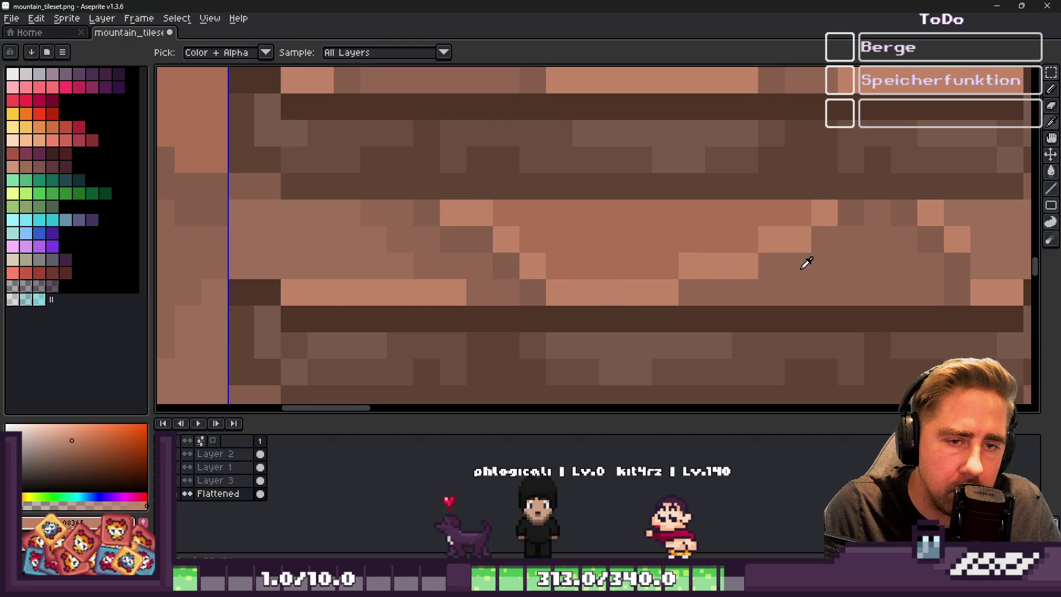
pyautogui.keyDown('alt'); pyautogui.click(829, 235); pyautogui.keyUp('alt')
pyautogui.moveTo(834, 230)
pyautogui.mouseDown()
pyautogui.moveTo(749, 285)
pyautogui.moveTo(699, 296)
pyautogui.mouseUp()
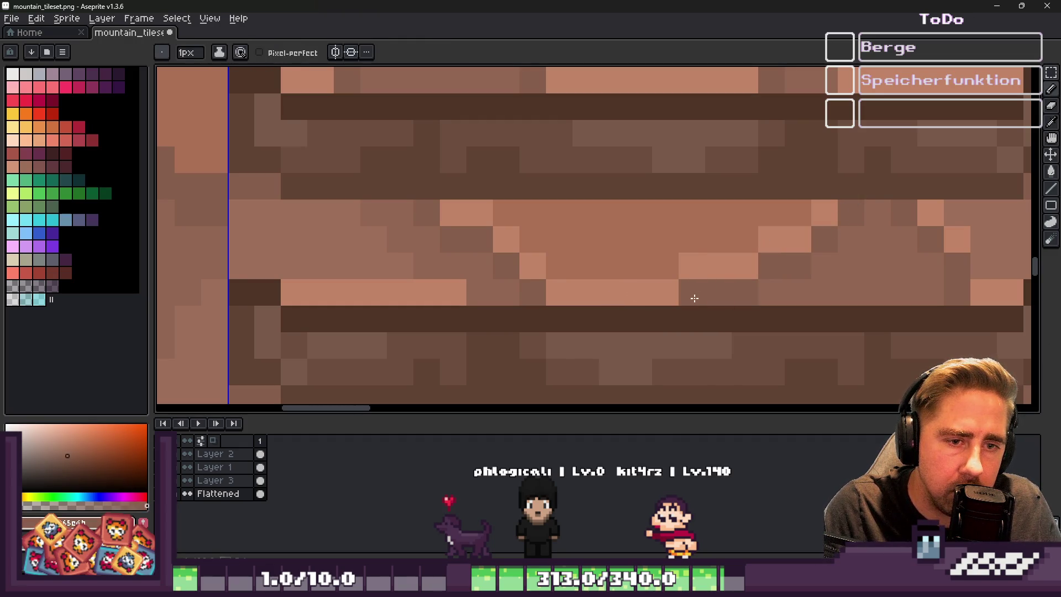
pyautogui.scroll(-2, 698, 296)
pyautogui.scroll(1, 643, 278)
pyautogui.scroll(1, 577, 277)
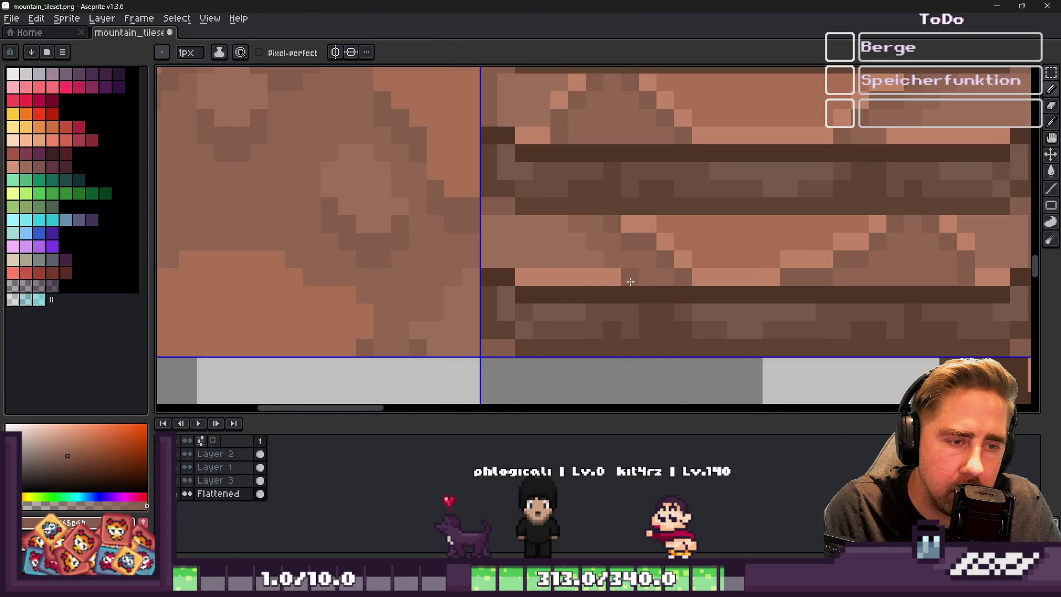
# Touch up individual lower-plank pixels with sampled lighter and darker tones
pyautogui.keyDown('alt'); pyautogui.click(630, 264); pyautogui.keyUp('alt')
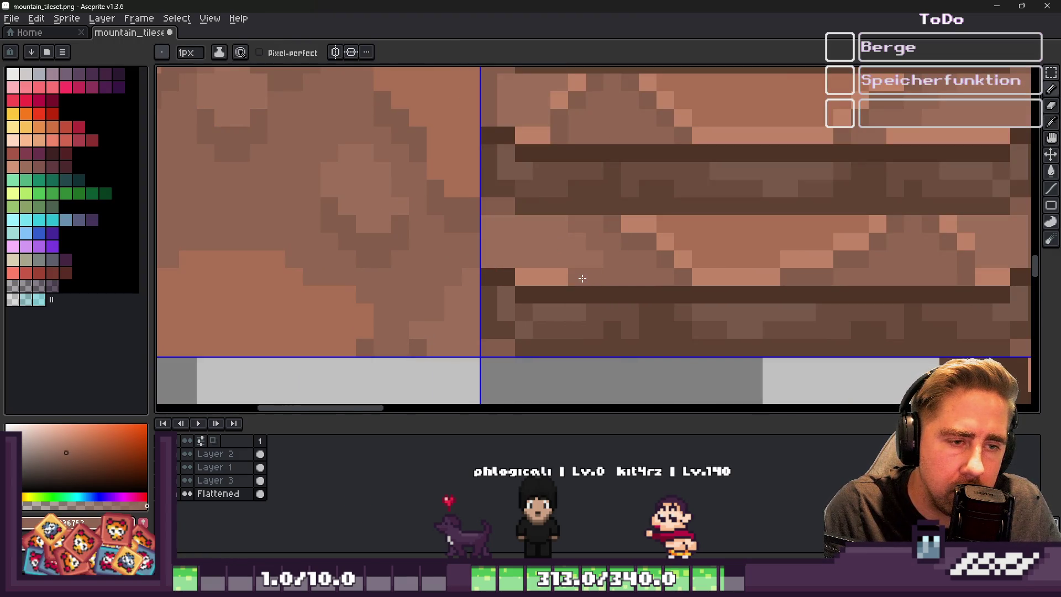
pyautogui.keyDown('alt'); pyautogui.click(558, 279); pyautogui.keyUp('alt')
pyautogui.click(549, 262)
pyautogui.scroll(-1, 571, 245)
pyautogui.scroll(1, 553, 260)
pyautogui.click(539, 254)
pyautogui.keyDown('alt'); pyautogui.click(555, 268); pyautogui.keyUp('alt')
pyautogui.click(532, 275)
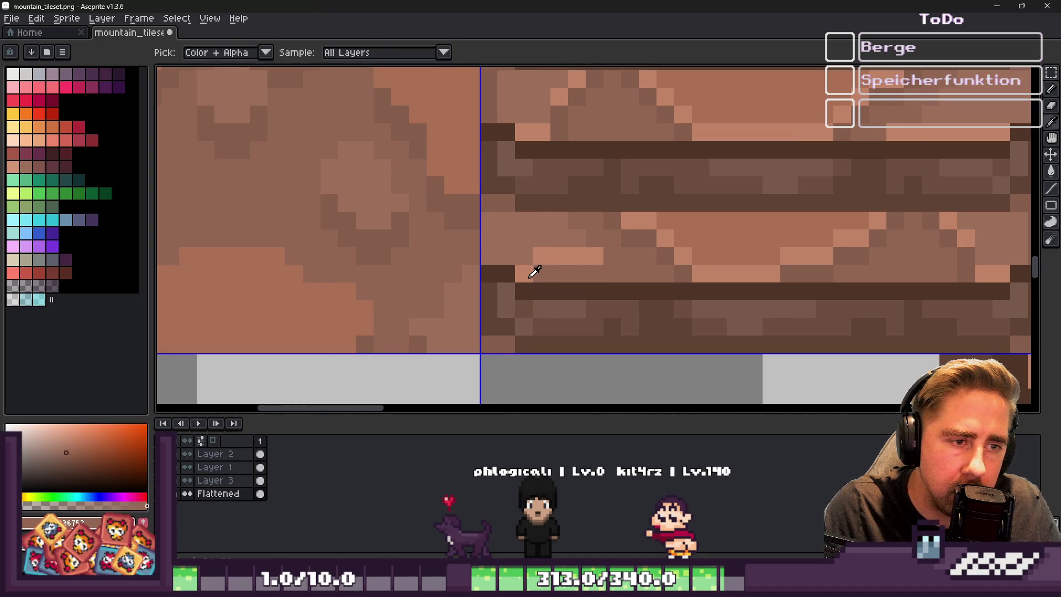
# Paint two diagonal plank pixels light, darken one, and lighten a neighbouring pixel
pyautogui.keyDown('alt'); pyautogui.click(535, 271); pyautogui.keyUp('alt')
pyautogui.moveTo(524, 273); pyautogui.dragTo(512, 265)
pyautogui.click(559, 256)
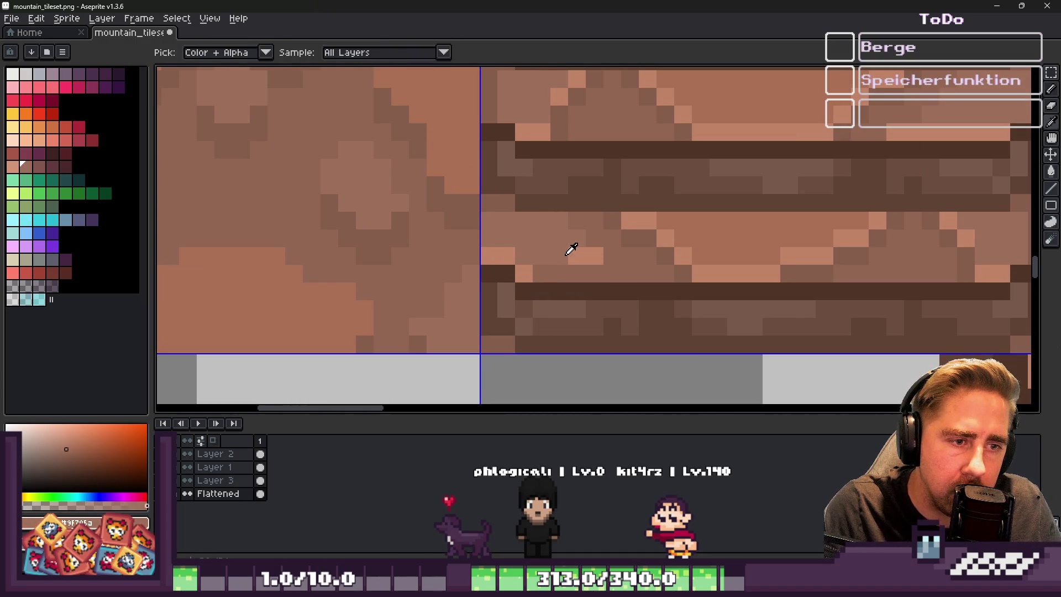
pyautogui.keyDown('alt'); pyautogui.click(571, 246); pyautogui.keyUp('alt')
pyautogui.click(541, 274)
pyautogui.scroll(-1, 539, 265)
pyautogui.scroll(-2, 539, 265)
pyautogui.scroll(2, 649, 276)
pyautogui.scroll(-1, 649, 277)
pyautogui.scroll(3, 649, 276)
# Sample a darker plank colour, select the lower plank area, then clear the selection
pyautogui.keyDown('alt'); pyautogui.click(751, 232); pyautogui.keyUp('alt')
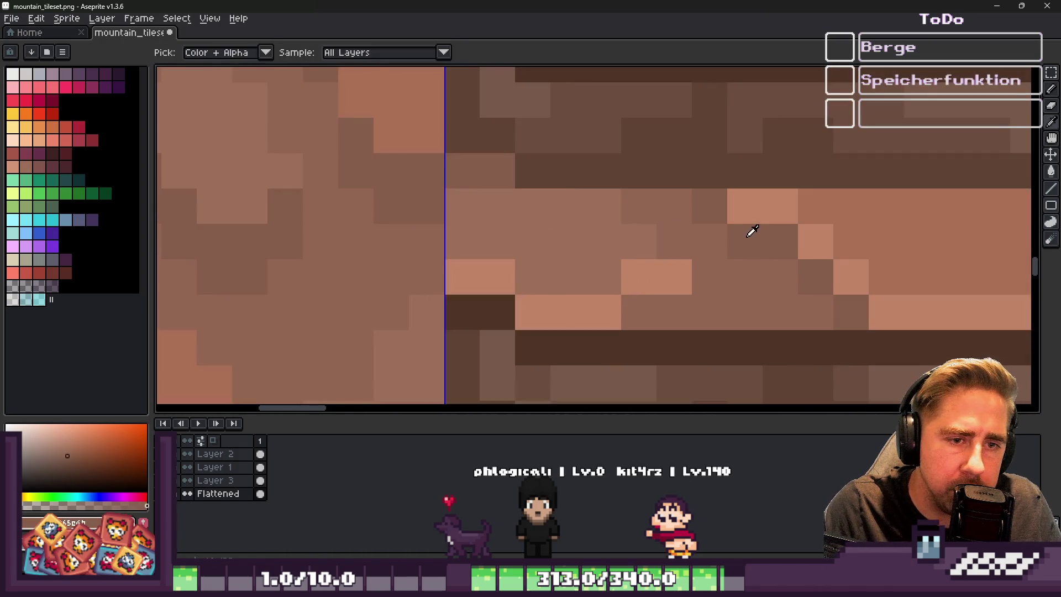
pyautogui.scroll(-5, 576, 245)
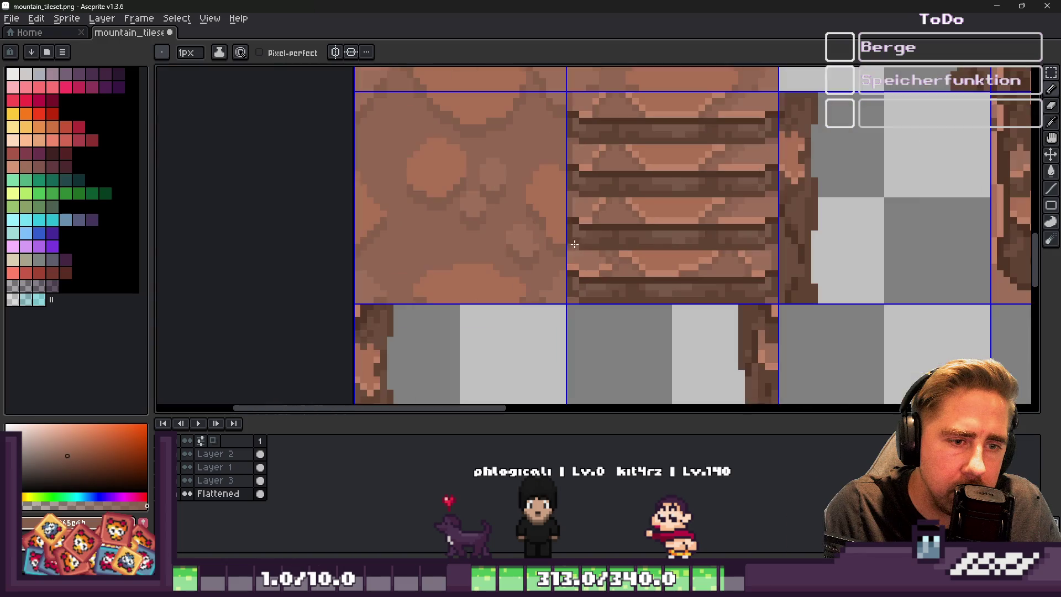
pyautogui.scroll(1, 713, 271)
pyautogui.scroll(-1, 693, 254)
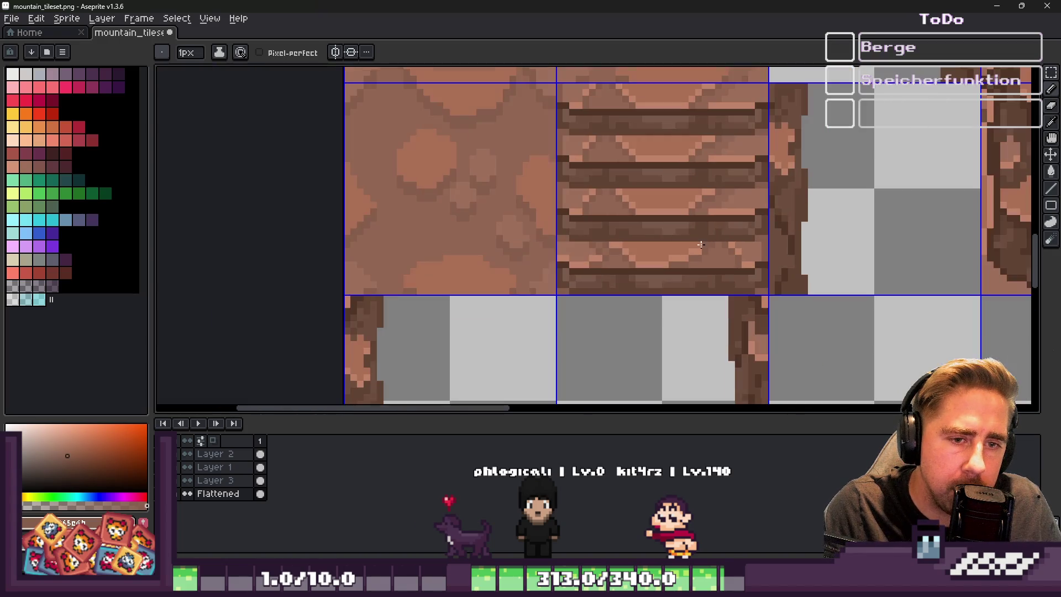
pyautogui.press('m')
pyautogui.moveTo(536, 218)
pyautogui.mouseDown()
pyautogui.moveTo(940, 301)
pyautogui.moveTo(955, 331)
pyautogui.mouseUp()
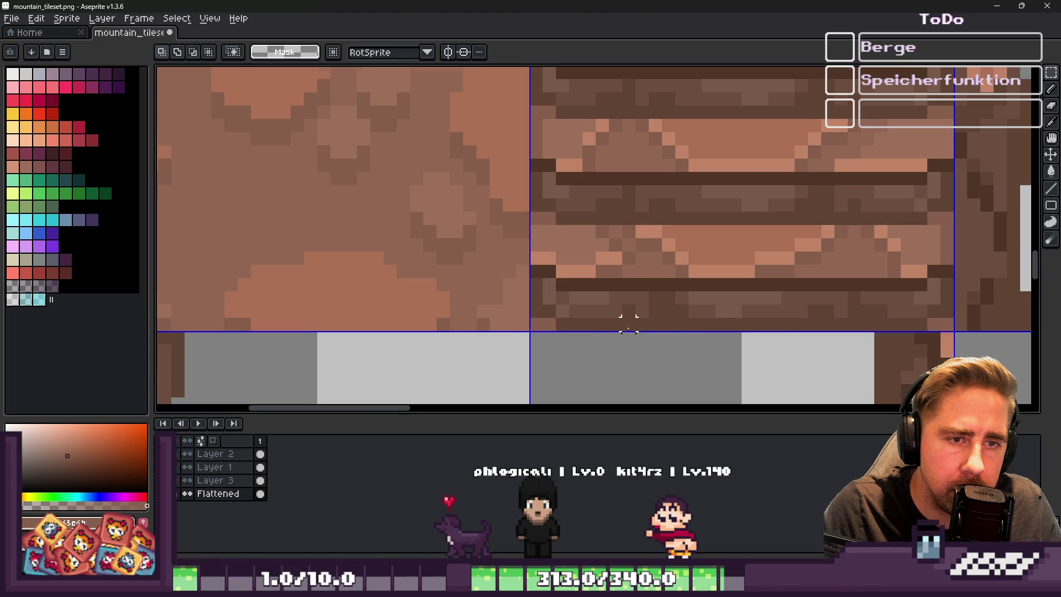
pyautogui.scroll(-2, 628, 326)
pyautogui.hotkey('ctrl', 'd')
pyautogui.scroll(2, 675, 303)
pyautogui.press('b')
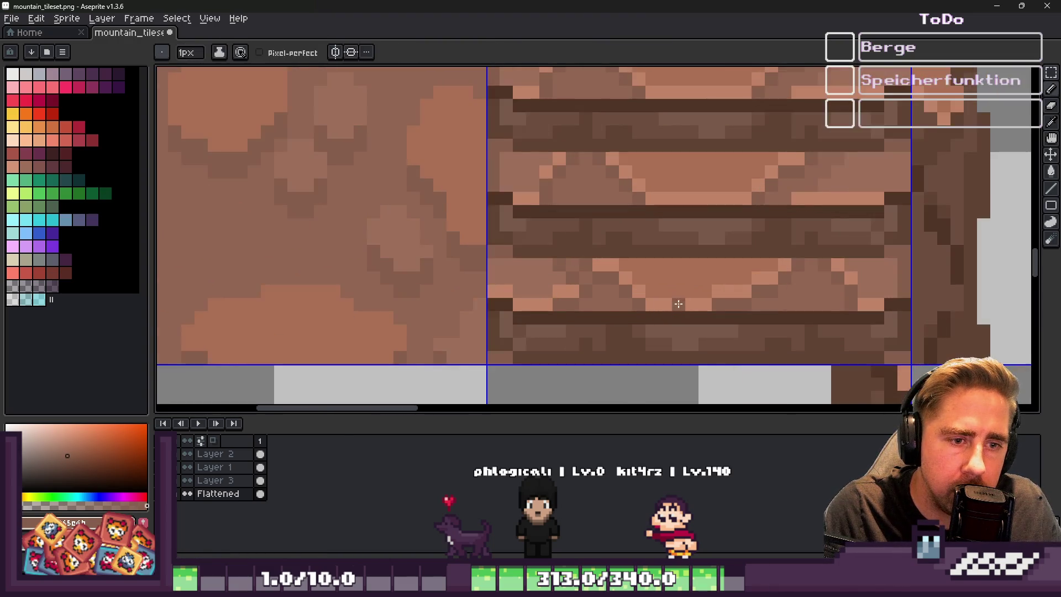
pyautogui.scroll(2, 675, 303)
# Paint light plank pixels plus darker patches and diagonal runs across the lower plank
pyautogui.keyDown('alt'); pyautogui.click(736, 278); pyautogui.keyUp('alt')
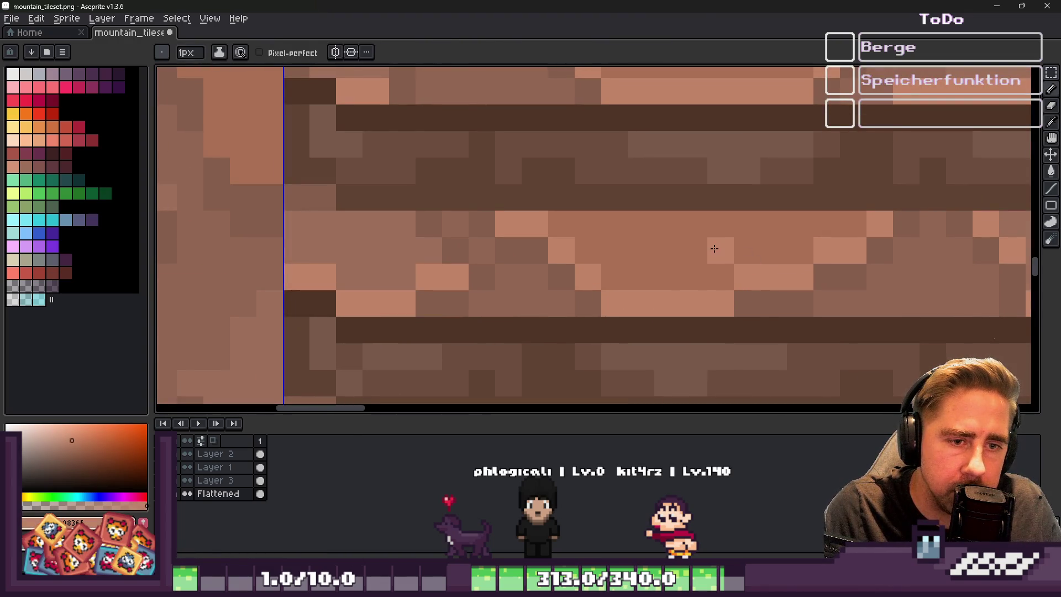
pyautogui.click(695, 223)
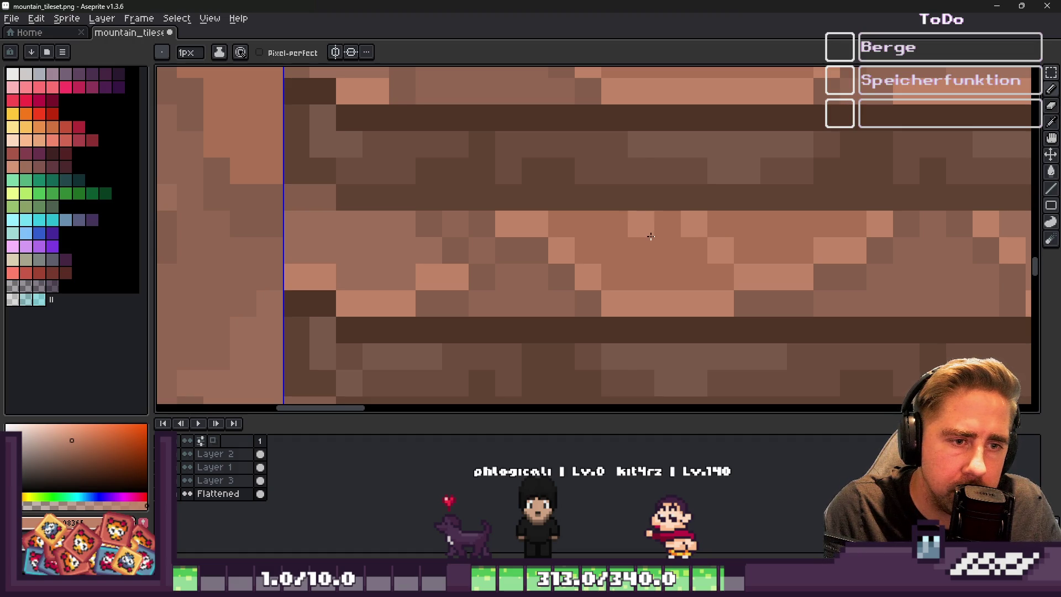
pyautogui.click(653, 232)
pyautogui.keyDown('alt'); pyautogui.click(561, 294); pyautogui.keyUp('alt')
pyautogui.moveTo(608, 298)
pyautogui.mouseDown()
pyautogui.moveTo(618, 277)
pyautogui.moveTo(655, 283)
pyautogui.mouseUp()
pyautogui.moveTo(662, 238); pyautogui.dragTo(736, 302)
pyautogui.keyDown('alt'); pyautogui.click(740, 300); pyautogui.keyUp('alt')
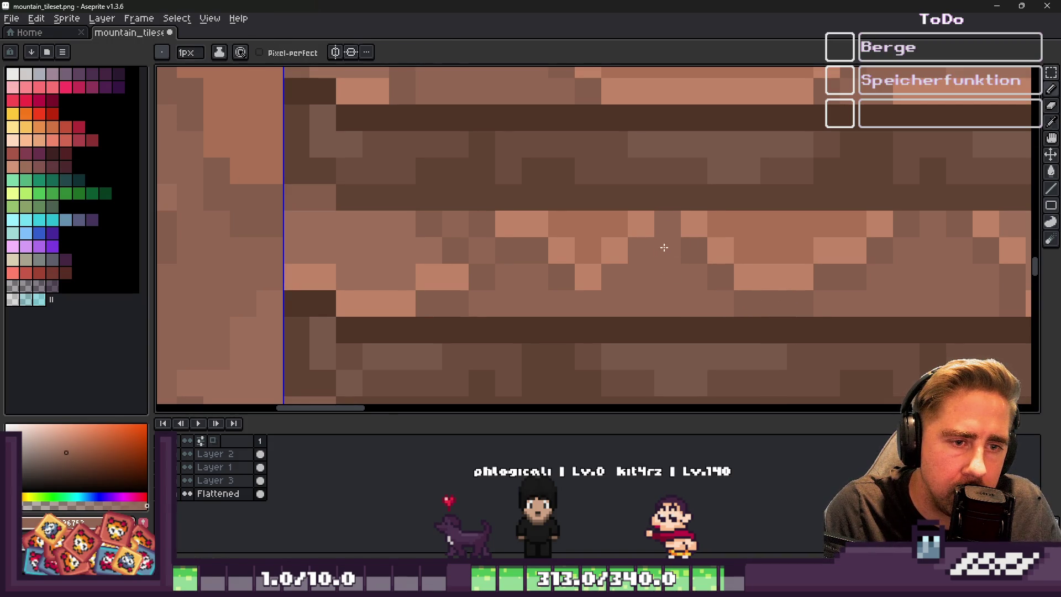
pyautogui.moveTo(641, 250); pyautogui.dragTo(594, 293)
# Sample further brown shades from the plank pixels and zoom back out to the tile grid
pyautogui.scroll(1, 525, 275)
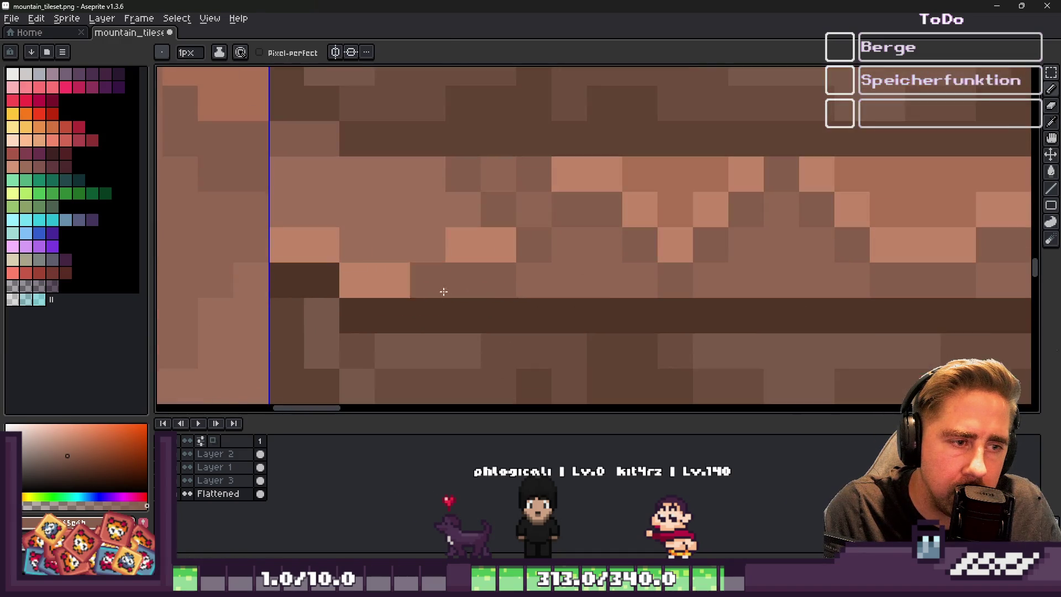
pyautogui.keyDown('alt'); pyautogui.click(687, 268); pyautogui.keyUp('alt')
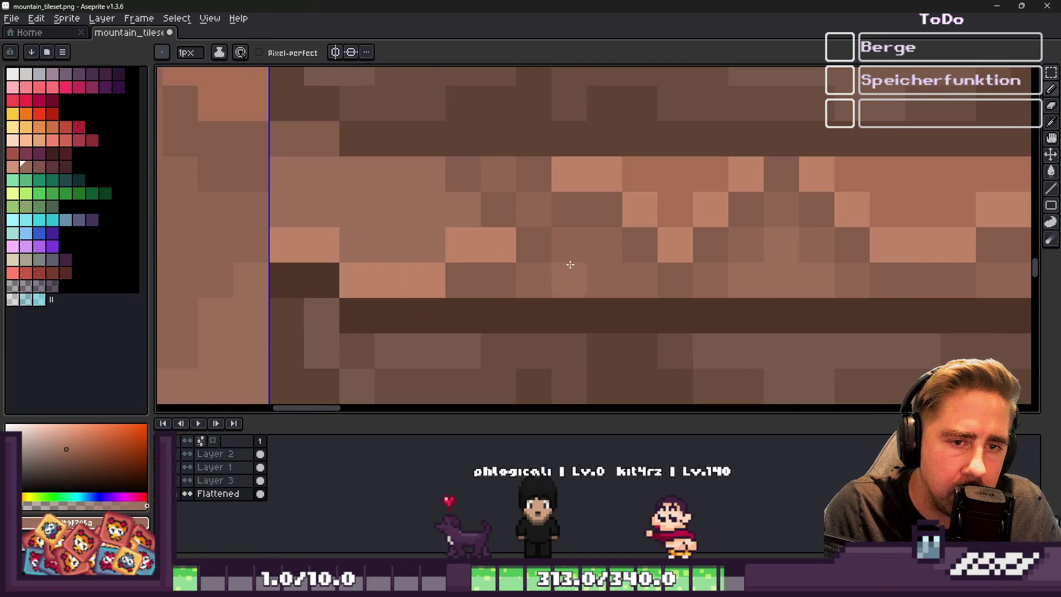
pyautogui.scroll(-1, 500, 252)
pyautogui.keyDown('alt'); pyautogui.click(492, 243); pyautogui.keyUp('alt')
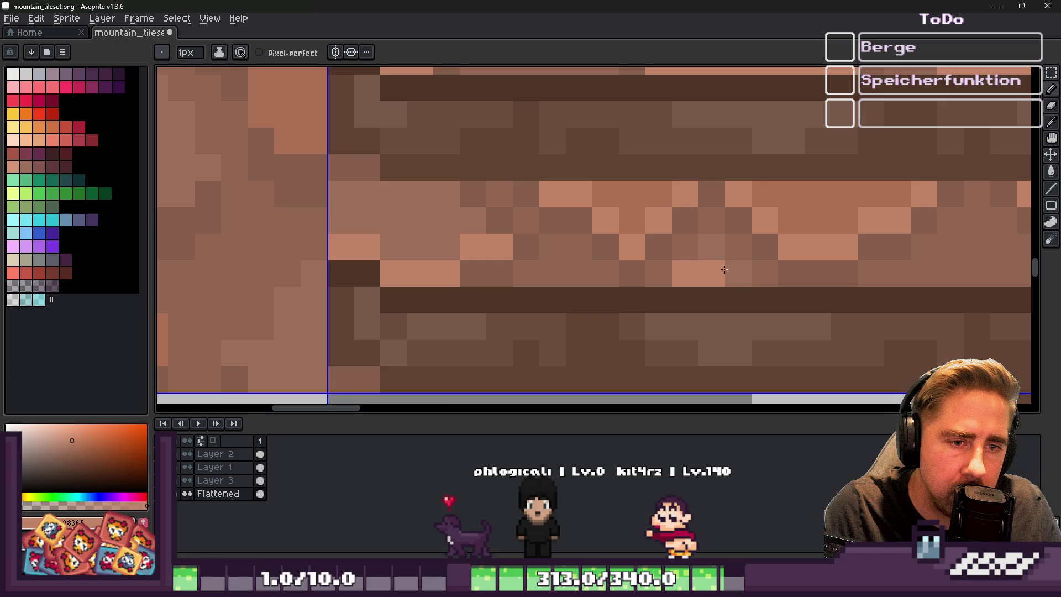
pyautogui.scroll(-3, 722, 269)
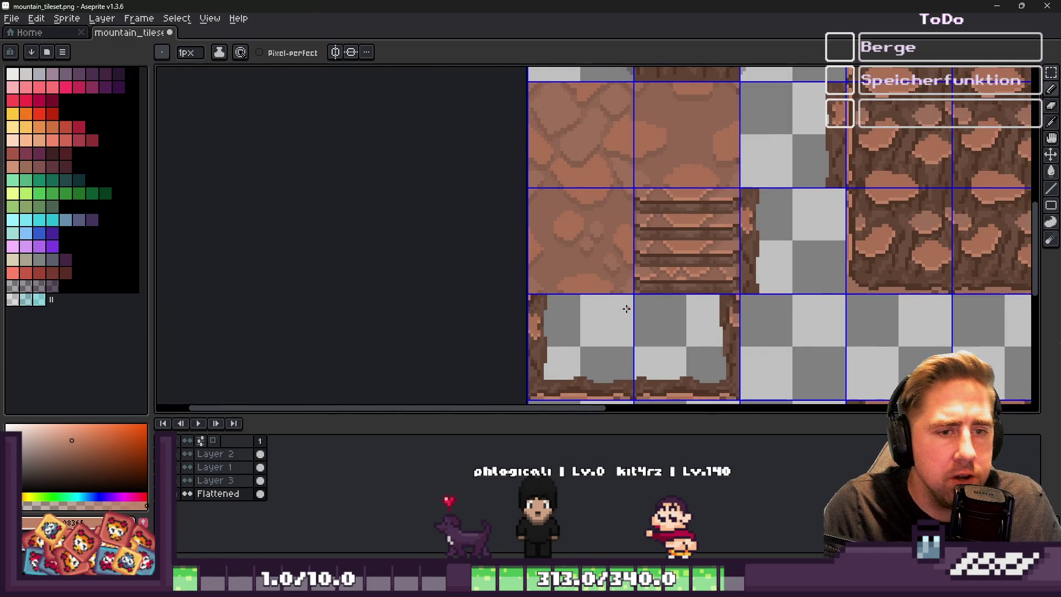
pyautogui.scroll(3, 626, 309)
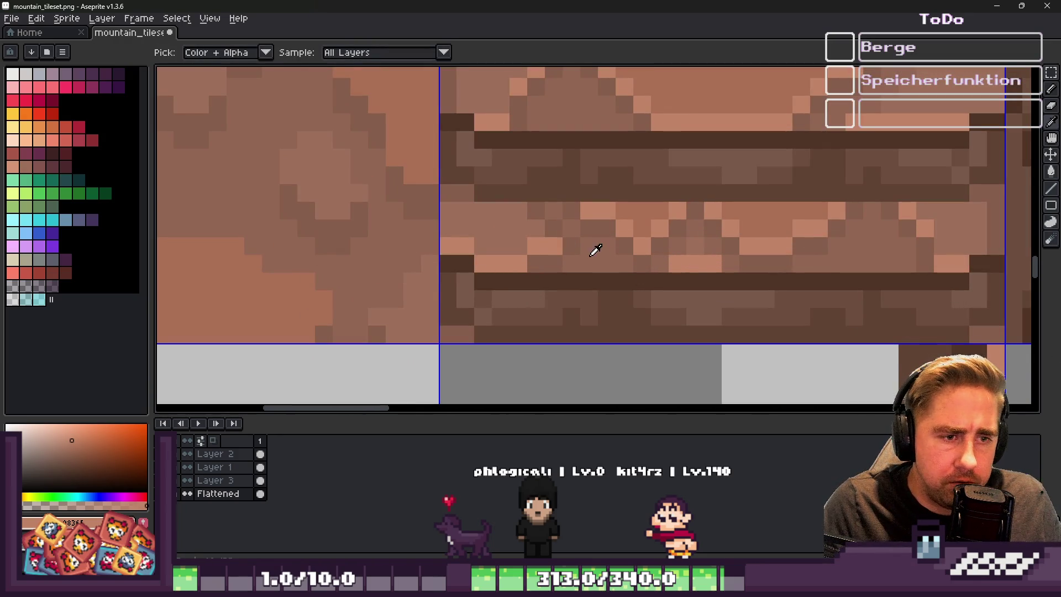
pyautogui.scroll(2, 592, 250)
pyautogui.keyDown('alt'); pyautogui.click(479, 282); pyautogui.keyUp('alt')
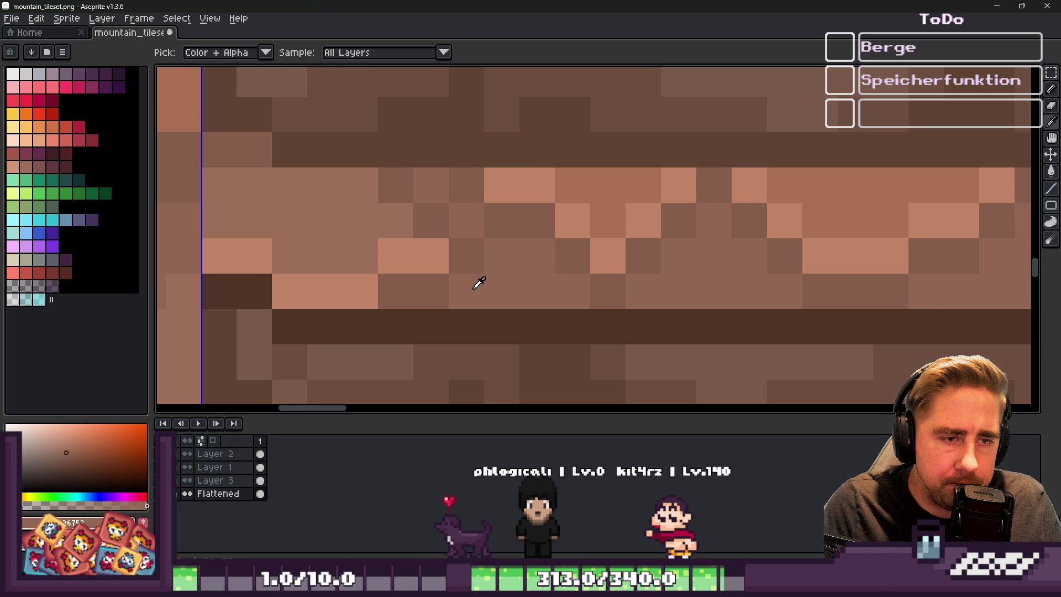
pyautogui.scroll(-4, 604, 256)
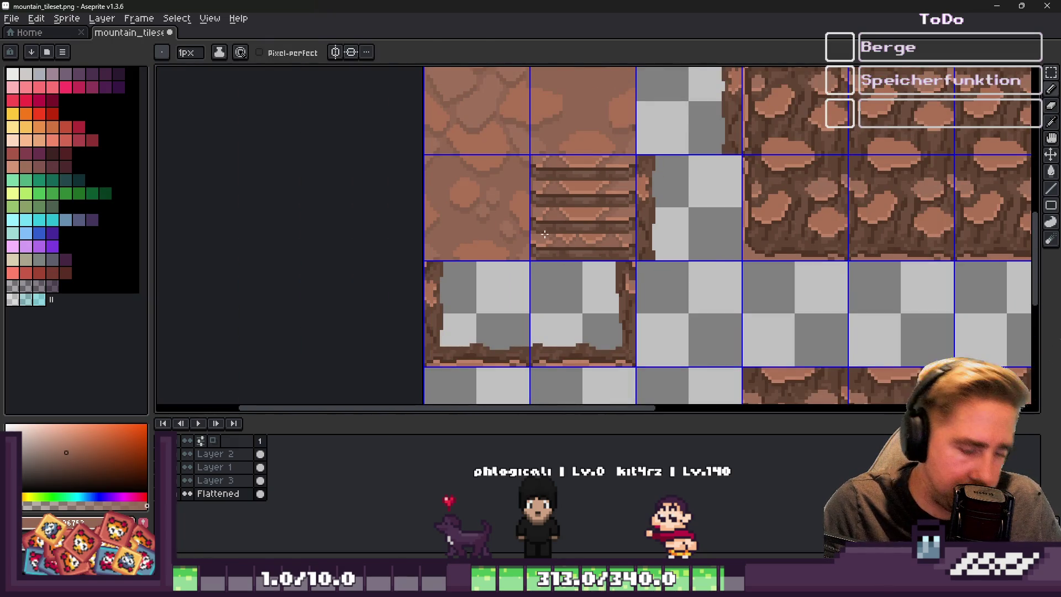
pyautogui.press('m')
pyautogui.scroll(3, 544, 240)
# Move a band of plank rows up within the stair tile and settle their position
pyautogui.moveTo(505, 232)
pyautogui.mouseDown()
pyautogui.moveTo(632, 277)
pyautogui.moveTo(779, 287)
pyautogui.moveTo(780, 310)
pyautogui.mouseUp()
pyautogui.scroll(-2, 629, 356)
pyautogui.moveTo(636, 308); pyautogui.dragTo(635, 214)
pyautogui.press('Return')
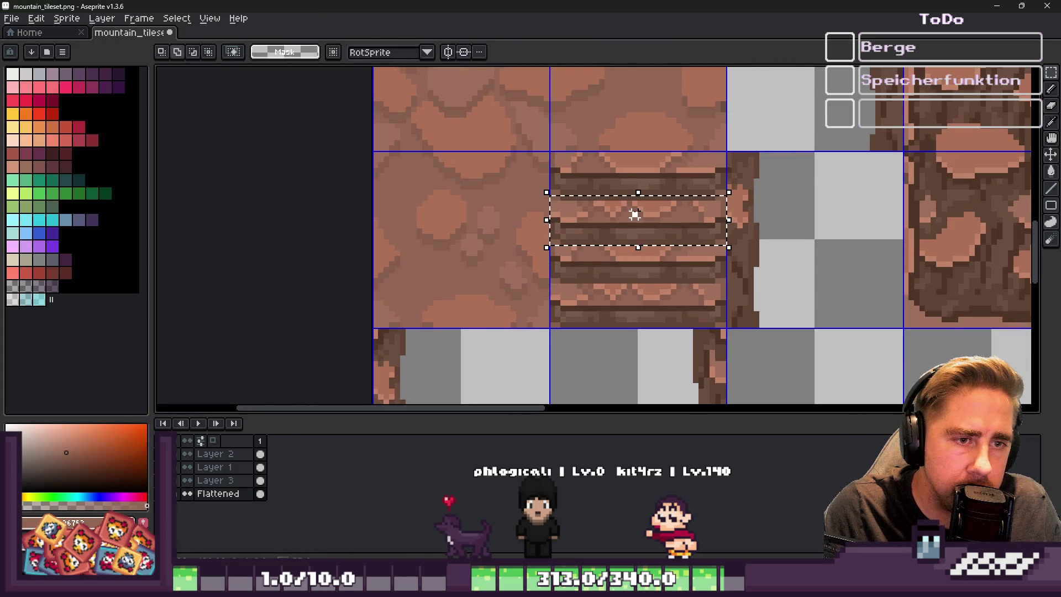
pyautogui.press('Down')
pyautogui.press('Down')
pyautogui.press('Down')
pyautogui.scroll(1, 630, 220)
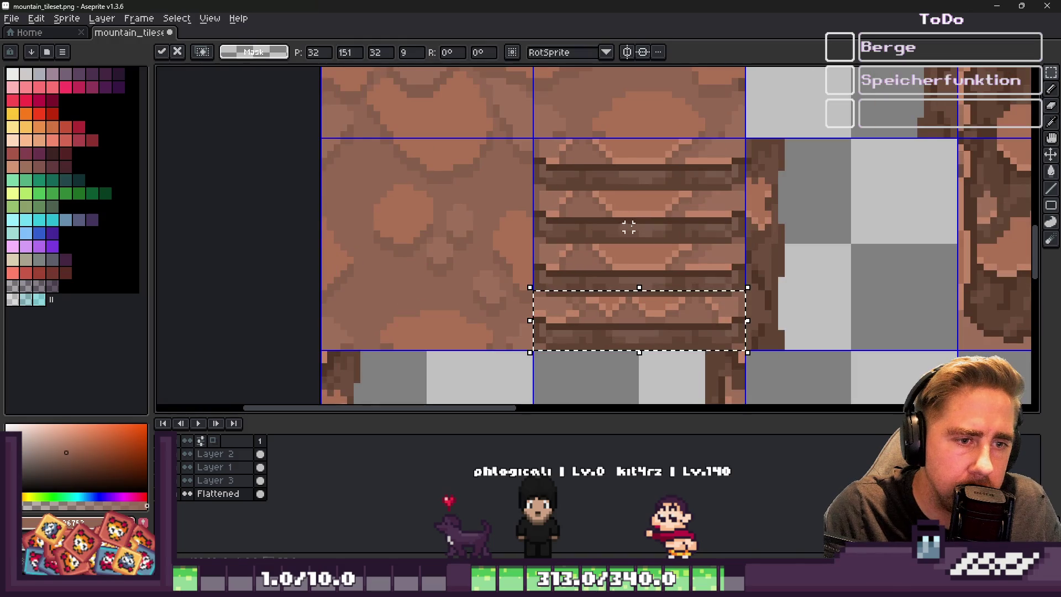
pyautogui.moveTo(618, 313); pyautogui.dragTo(608, 212)
pyautogui.press('Return')
pyautogui.scroll(-5, 608, 211)
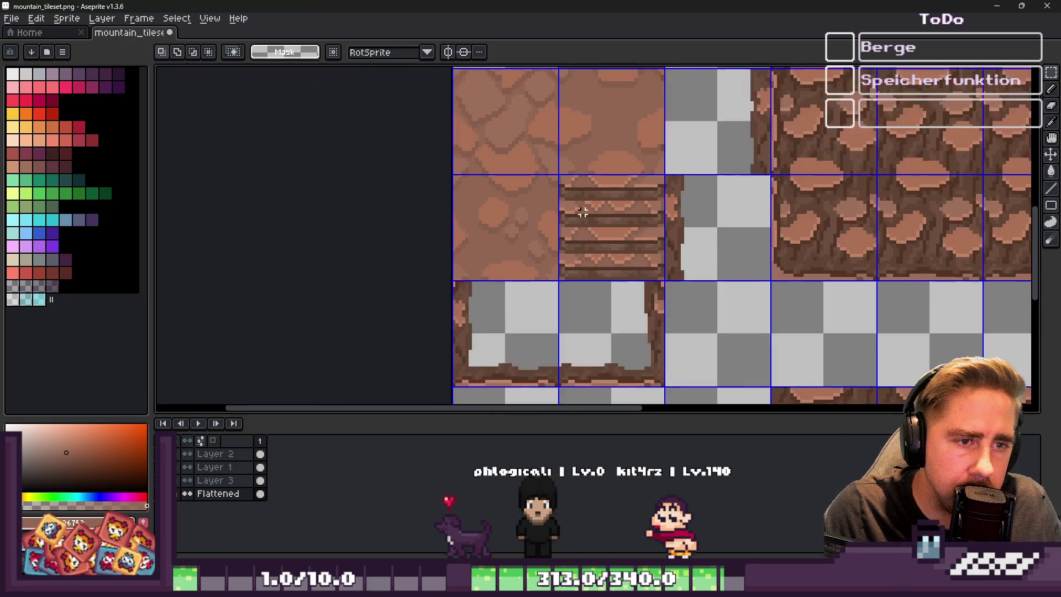
pyautogui.scroll(6, 582, 211)
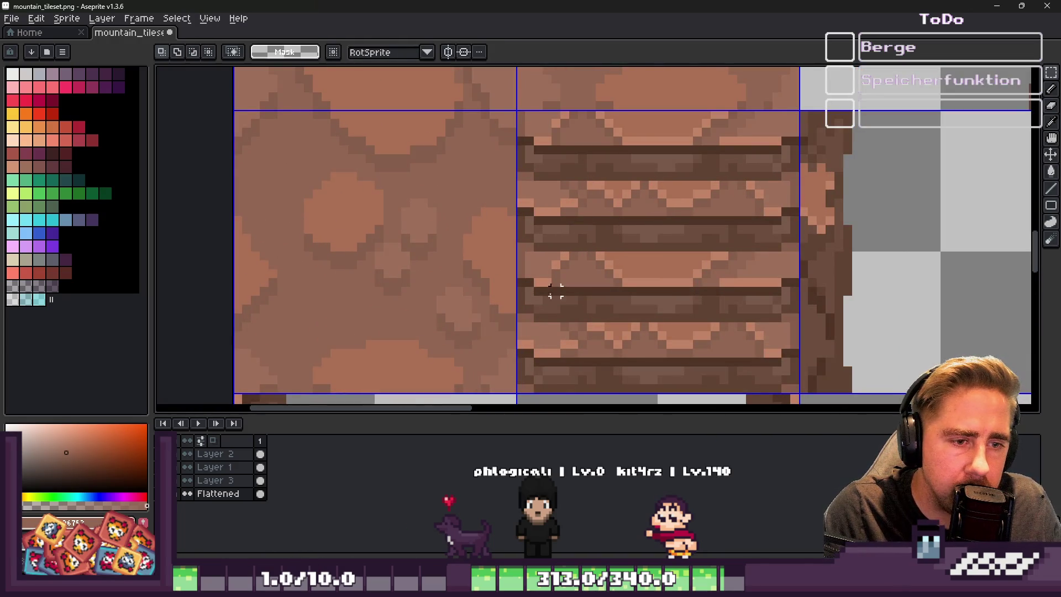
# Flip the stair tile's middle plank rows horizontally and clear the selection
pyautogui.moveTo(521, 176); pyautogui.dragTo(801, 254)
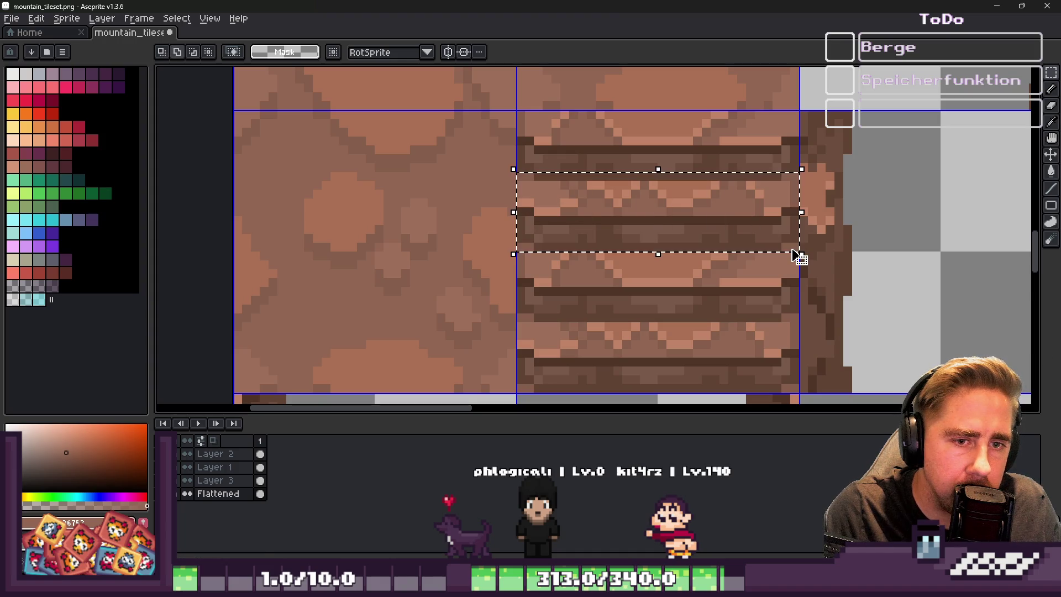
pyautogui.hotkey('shift', 'h')
pyautogui.hotkey('ctrl', 'd')
pyautogui.scroll(-3, 653, 221)
pyautogui.scroll(3, 644, 239)
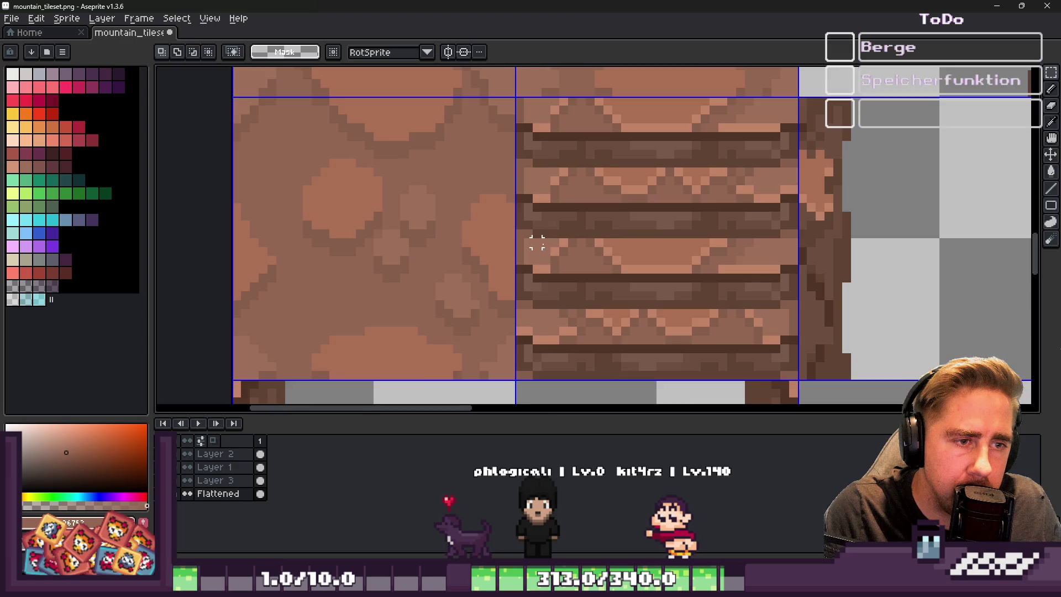
pyautogui.scroll(-3, 634, 265)
pyautogui.scroll(4, 625, 242)
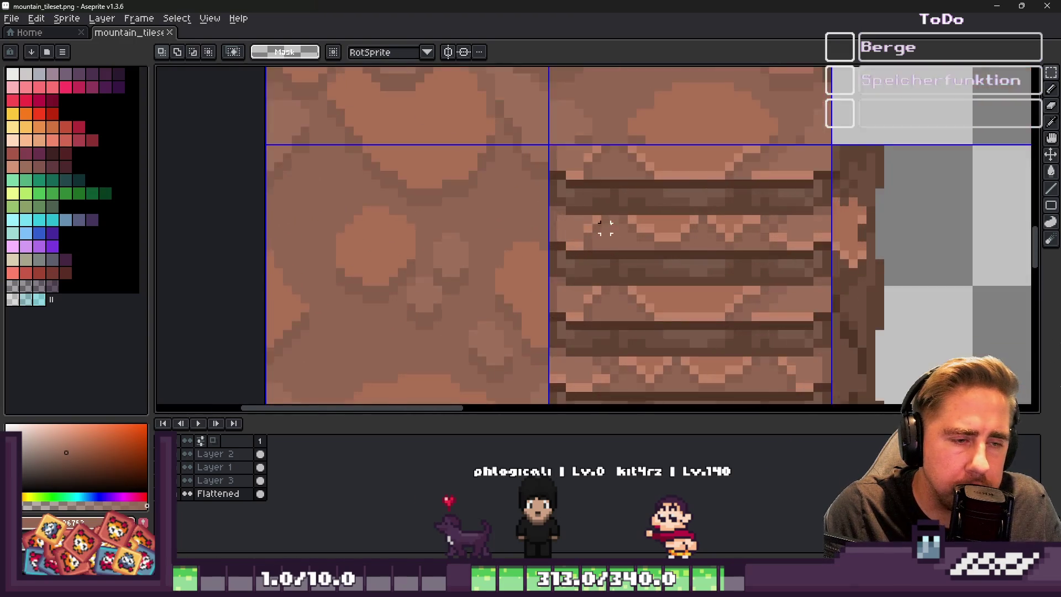
# Pencil a dark line along a plank row across the stair tile
pyautogui.press('b')
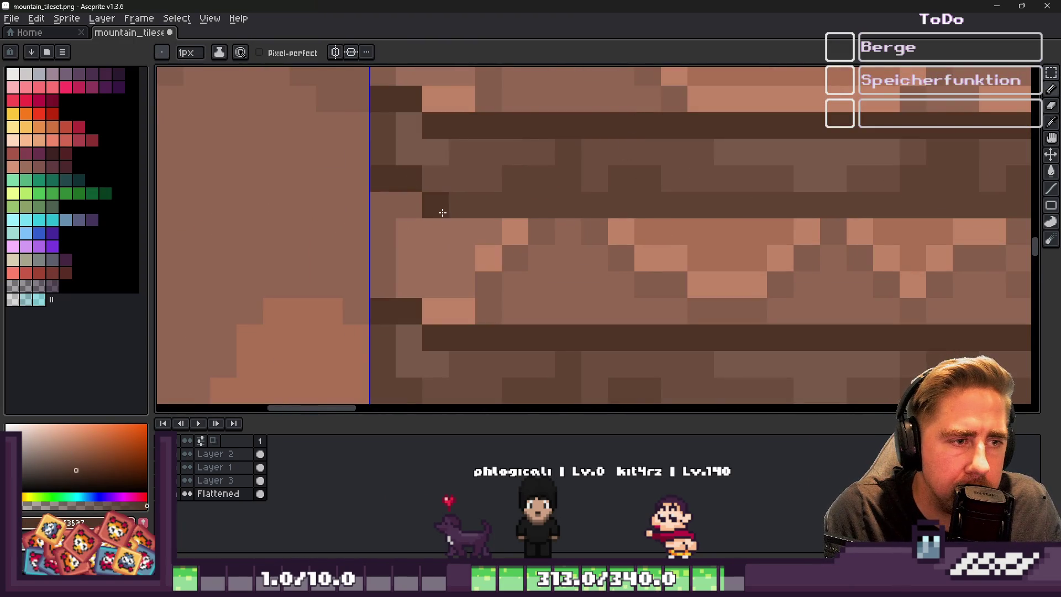
pyautogui.scroll(-2, 443, 213)
pyautogui.keyDown('shift'); pyautogui.click(789, 203); pyautogui.keyUp('shift')
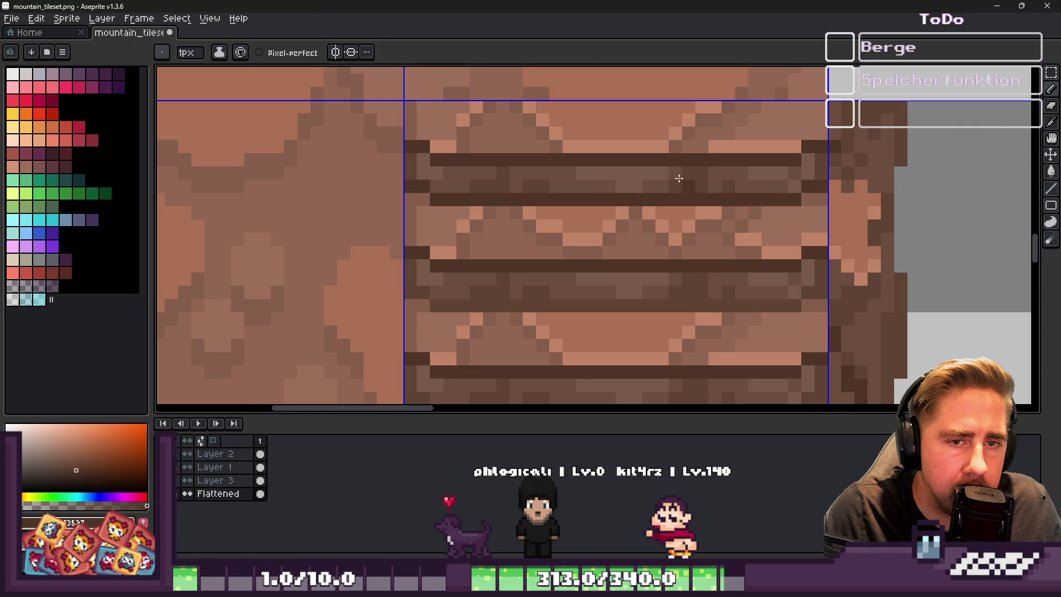
pyautogui.scroll(-3, 738, 184)
pyautogui.scroll(3, 486, 215)
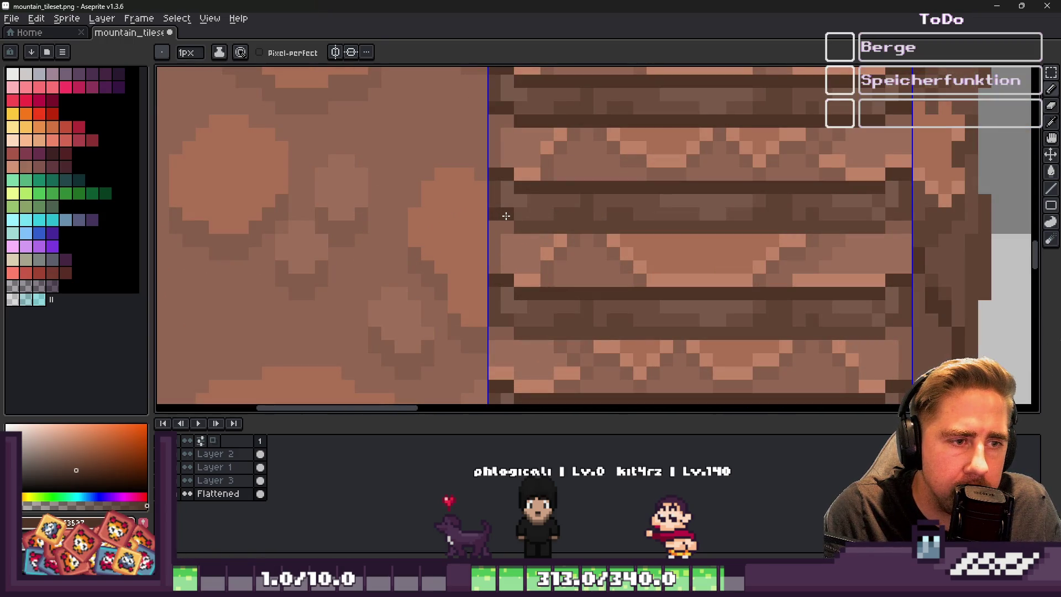
pyautogui.moveTo(534, 225); pyautogui.dragTo(869, 225)
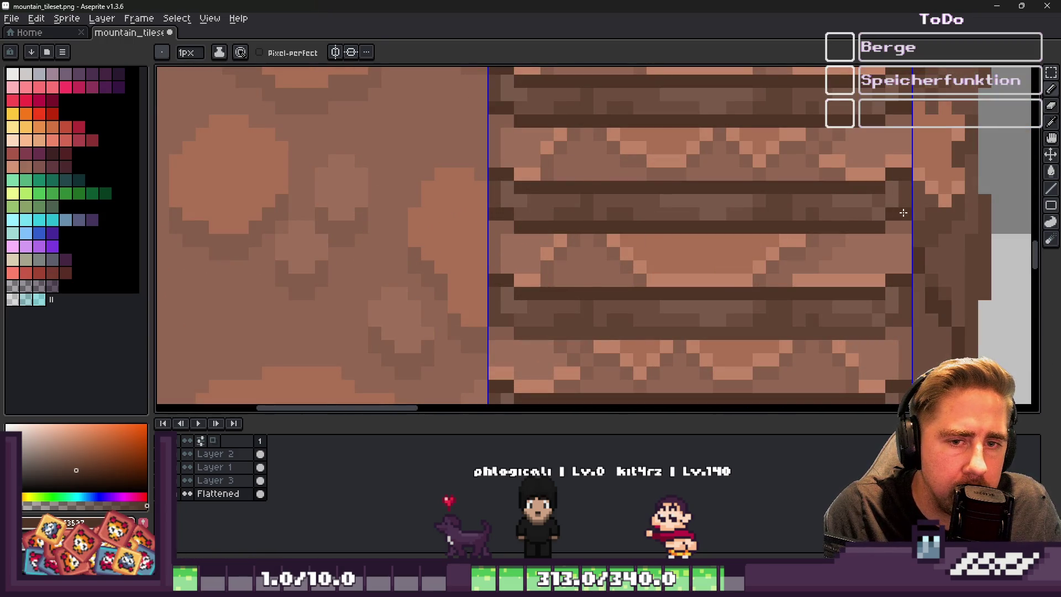
# Darken the stair tile's bottom-edge row and save mountain_tileset.png
pyautogui.scroll(-1, 903, 213)
pyautogui.scroll(2, 487, 247)
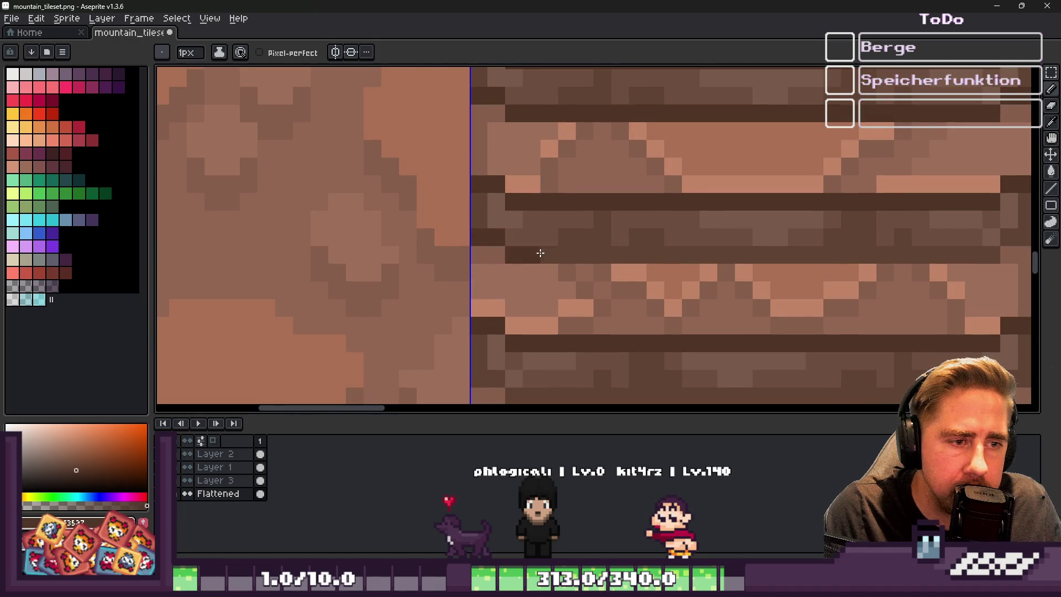
pyautogui.scroll(-2, 531, 253)
pyautogui.scroll(2, 750, 253)
pyautogui.scroll(-2, 552, 289)
pyautogui.scroll(2, 422, 228)
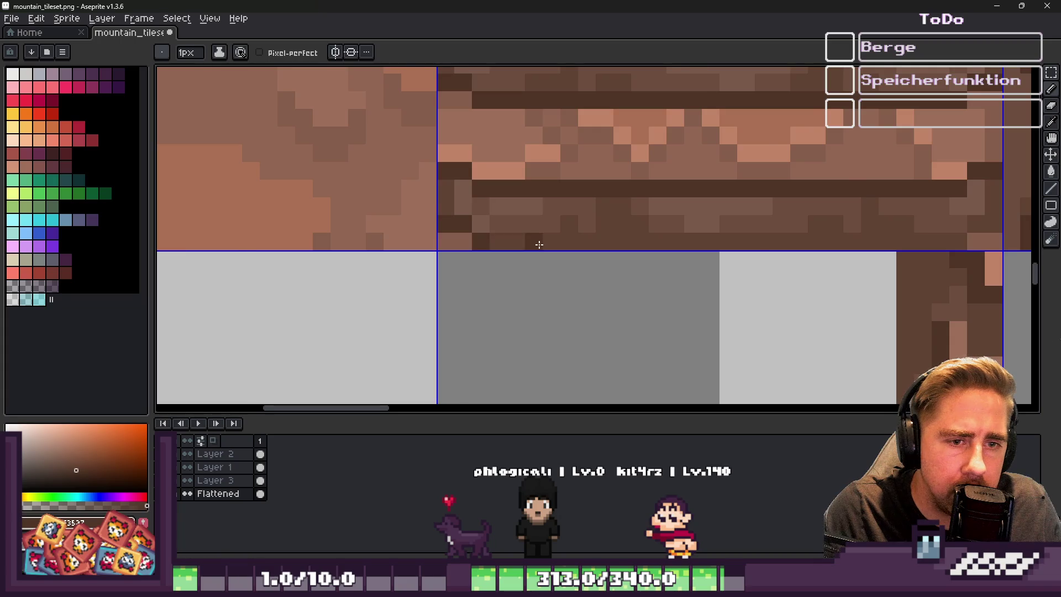
pyautogui.scroll(-2, 539, 245)
pyautogui.keyDown('shift'); pyautogui.click(849, 243); pyautogui.keyUp('shift')
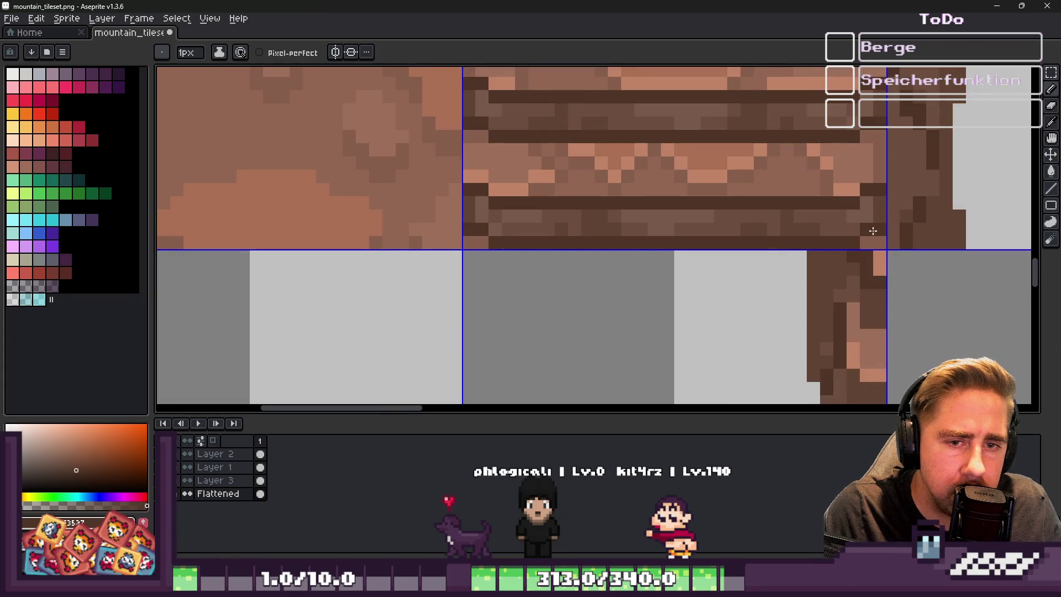
pyautogui.press('v')
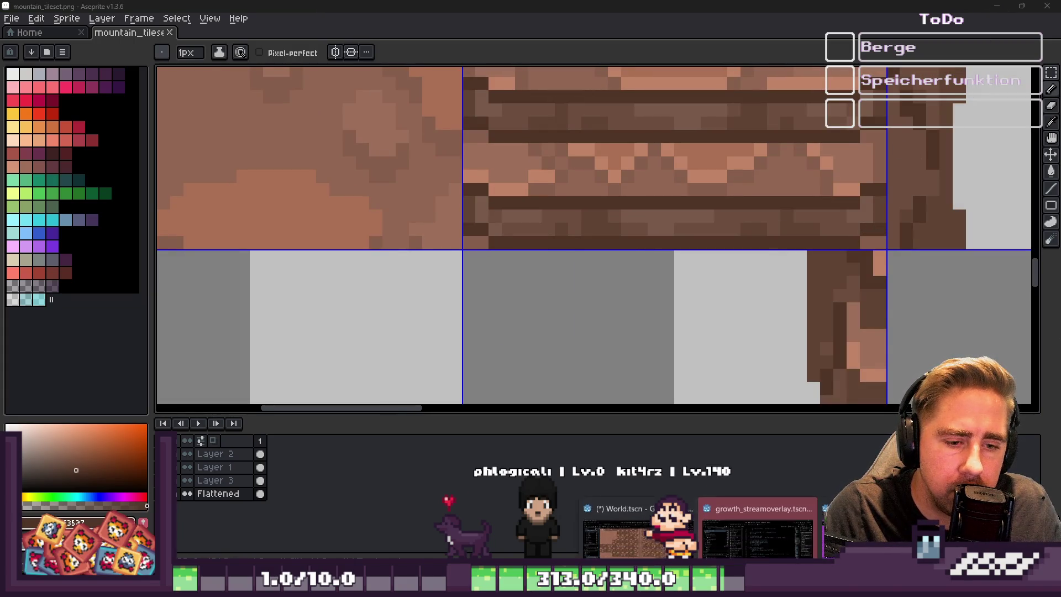
pyautogui.click(713, 528)
# Select the mountain tile map layer and pick a tile from mountain_tileset.png
pyautogui.scroll(-5, 445, 310)
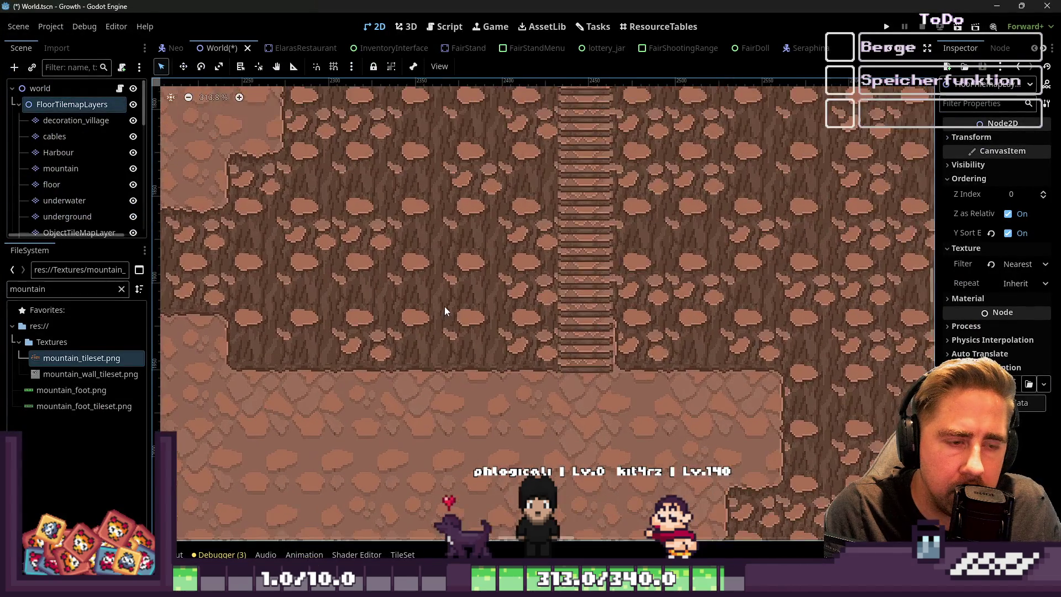
pyautogui.scroll(-5, 453, 326)
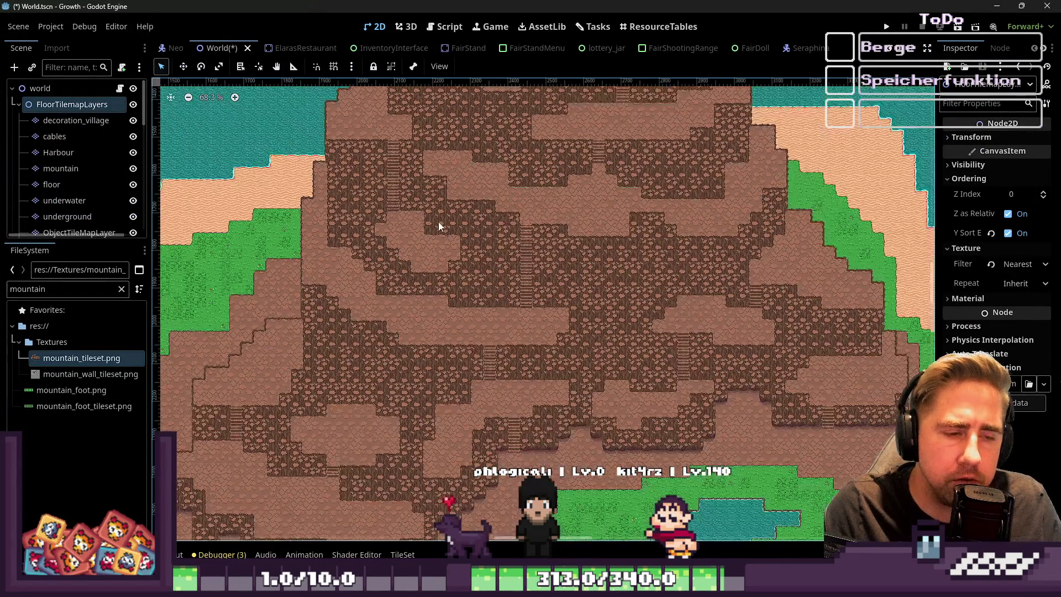
pyautogui.scroll(10, 486, 376)
pyautogui.scroll(5, 464, 341)
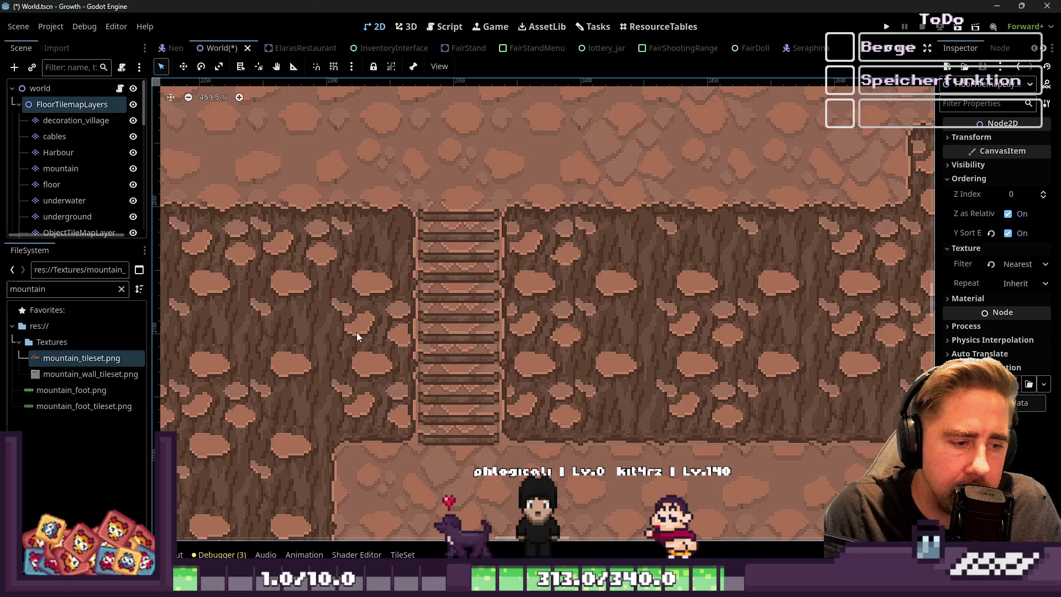
pyautogui.click(69, 166)
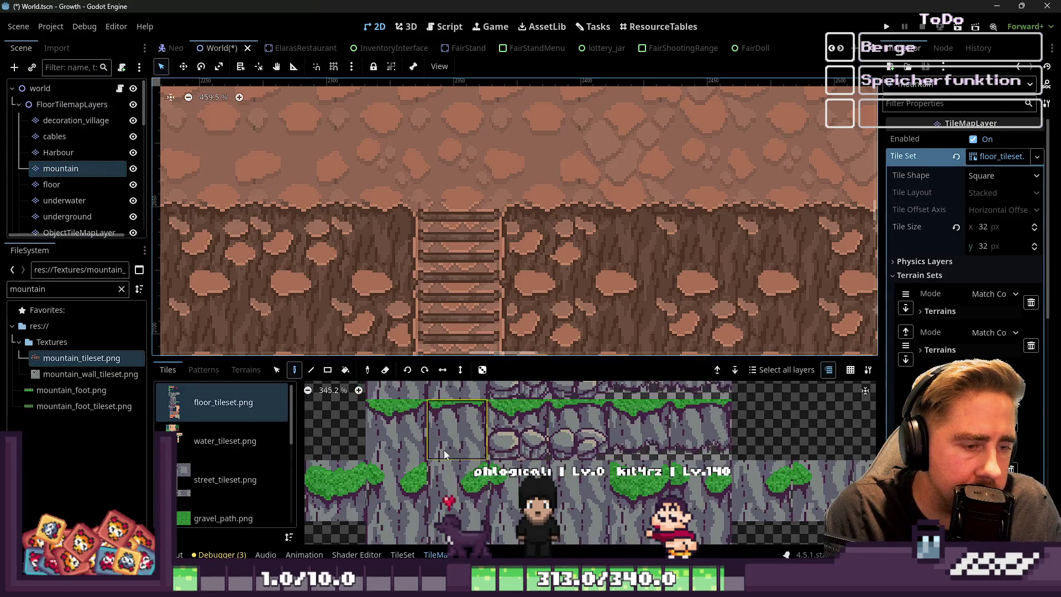
pyautogui.scroll(6, 508, 469)
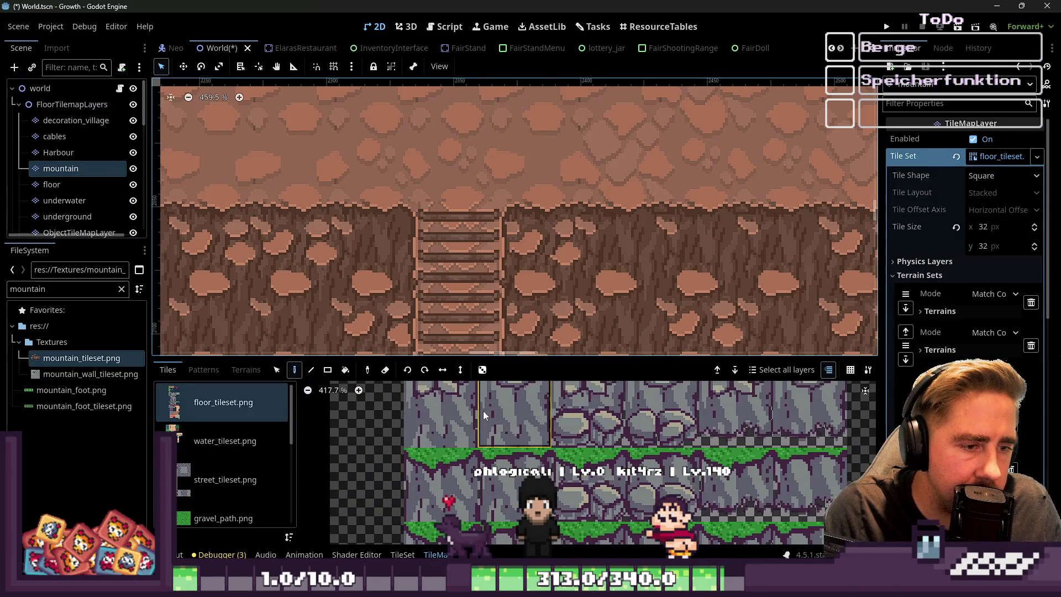
pyautogui.scroll(-3, 200, 413)
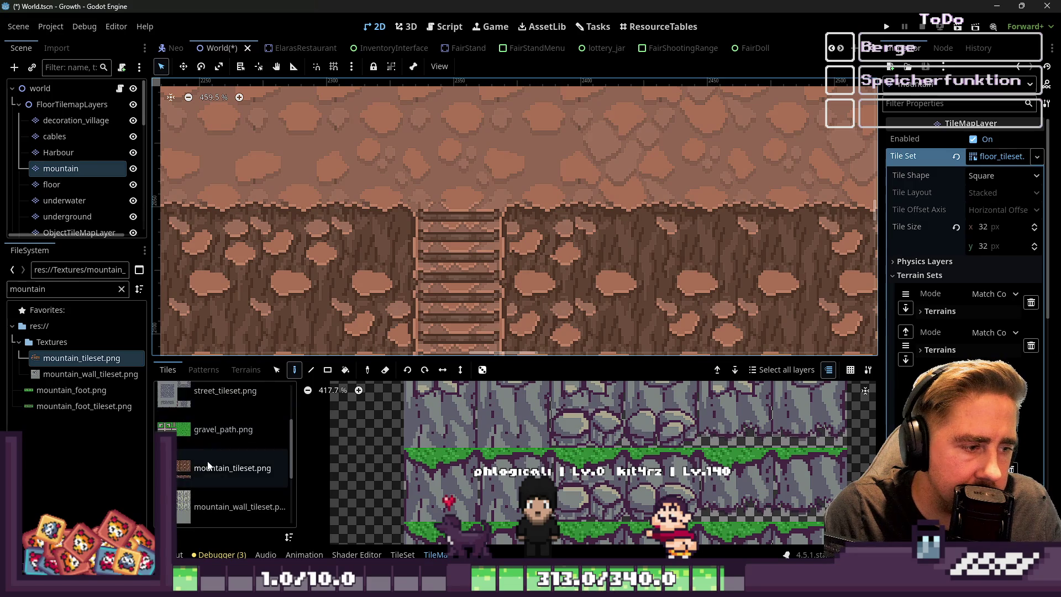
pyautogui.click(226, 467)
pyautogui.scroll(-4, 422, 399)
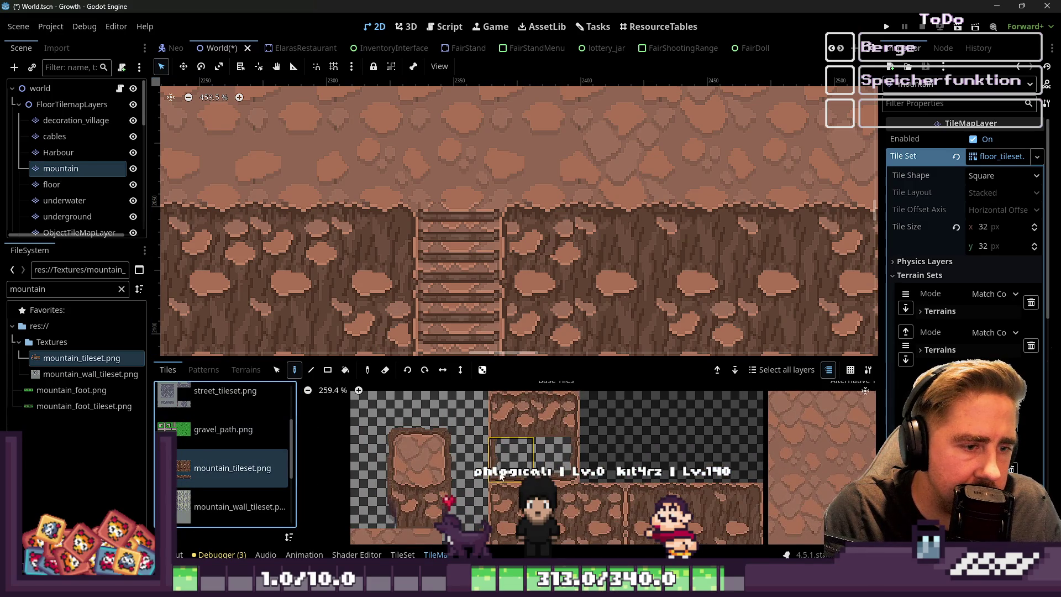
pyautogui.scroll(-2, 501, 477)
pyautogui.click(541, 473)
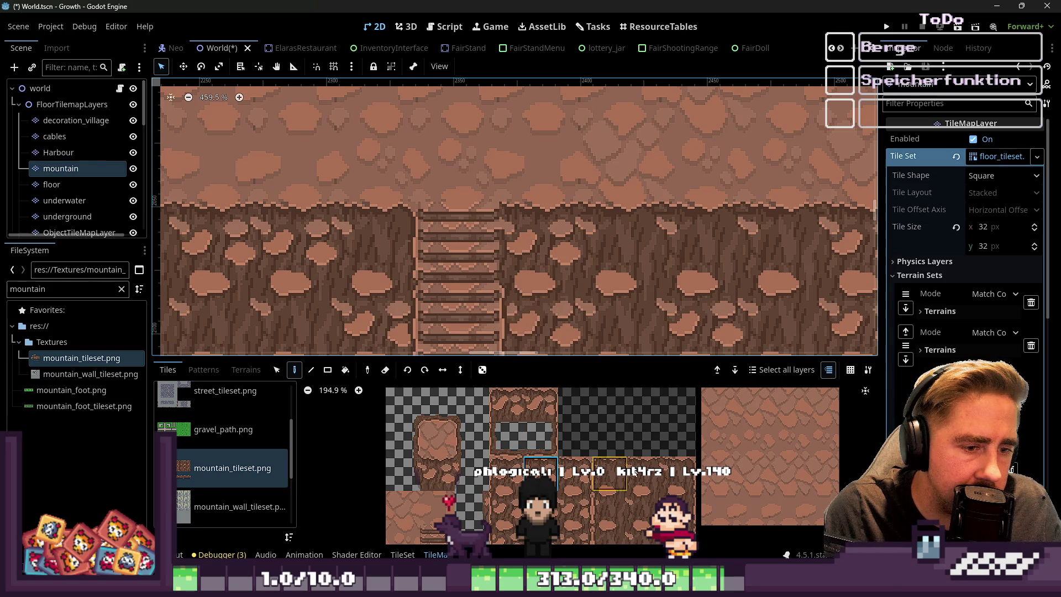
# Pick another mountain tile and save World.tscn
pyautogui.scroll(-3, 585, 156)
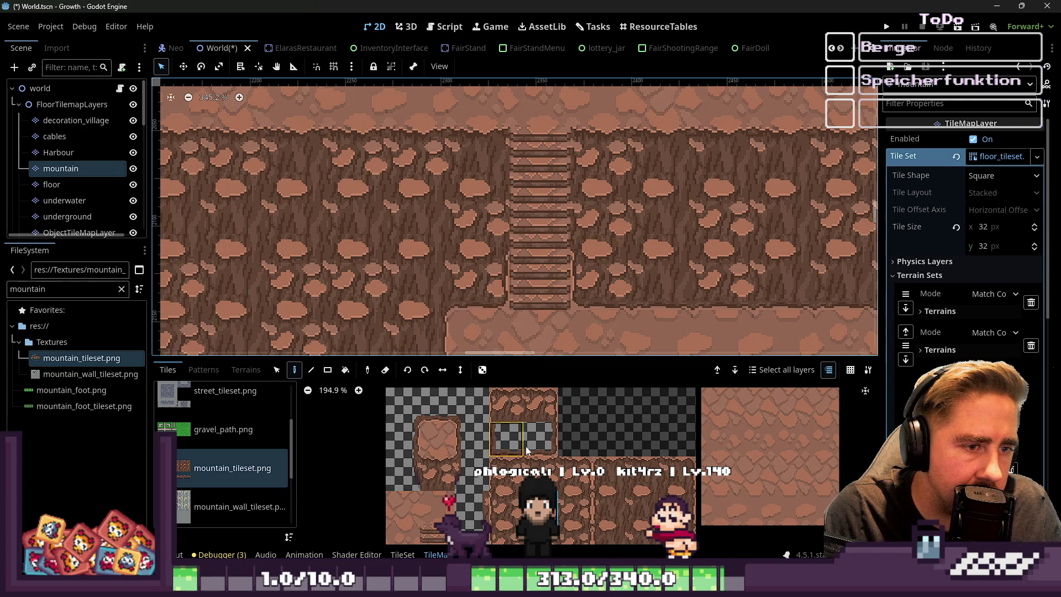
pyautogui.scroll(-3, 521, 451)
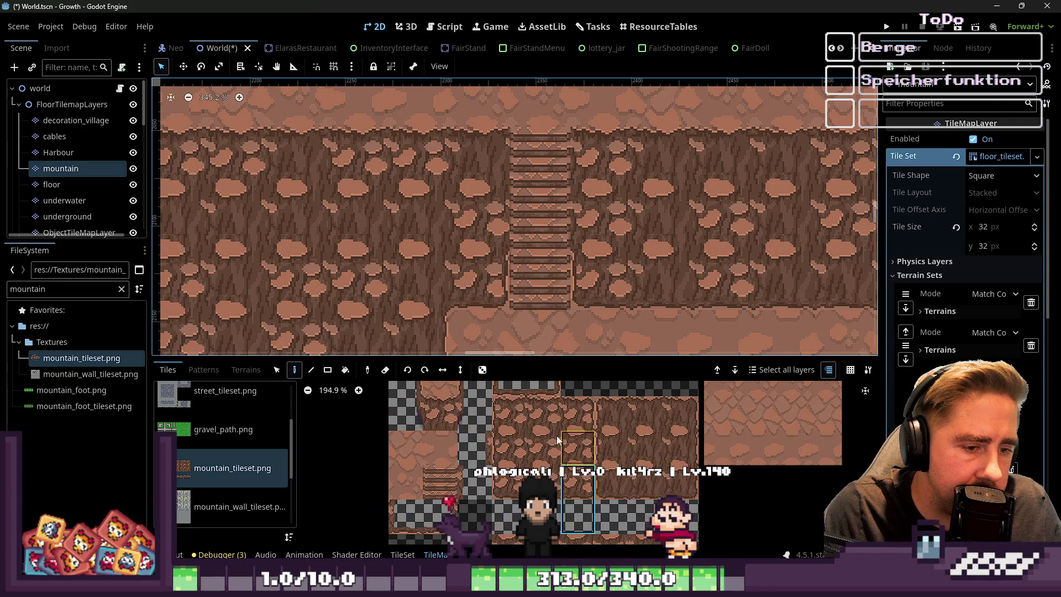
pyautogui.scroll(-4, 486, 278)
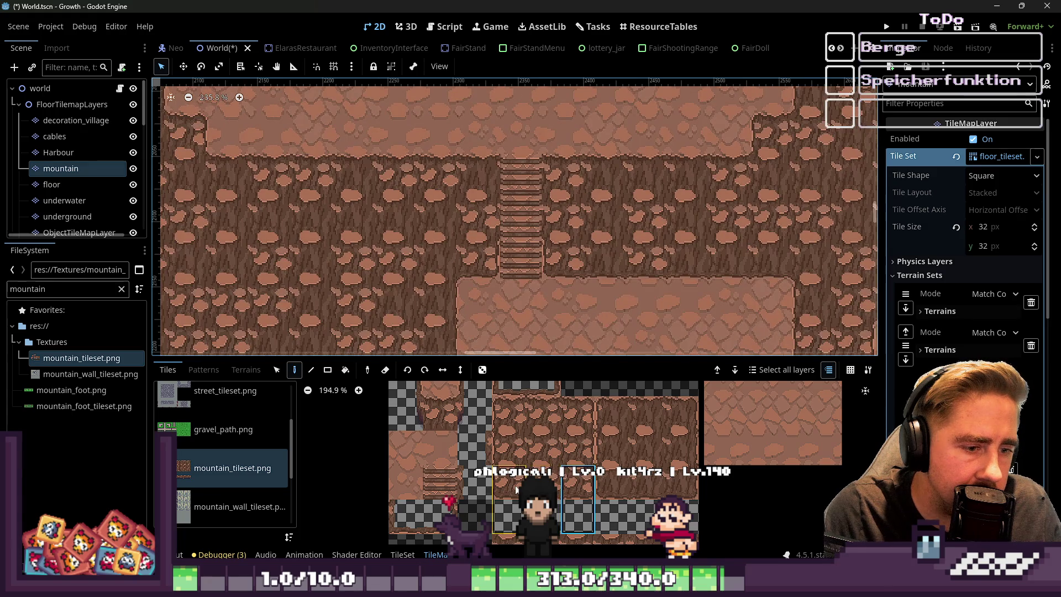
pyautogui.click(634, 486)
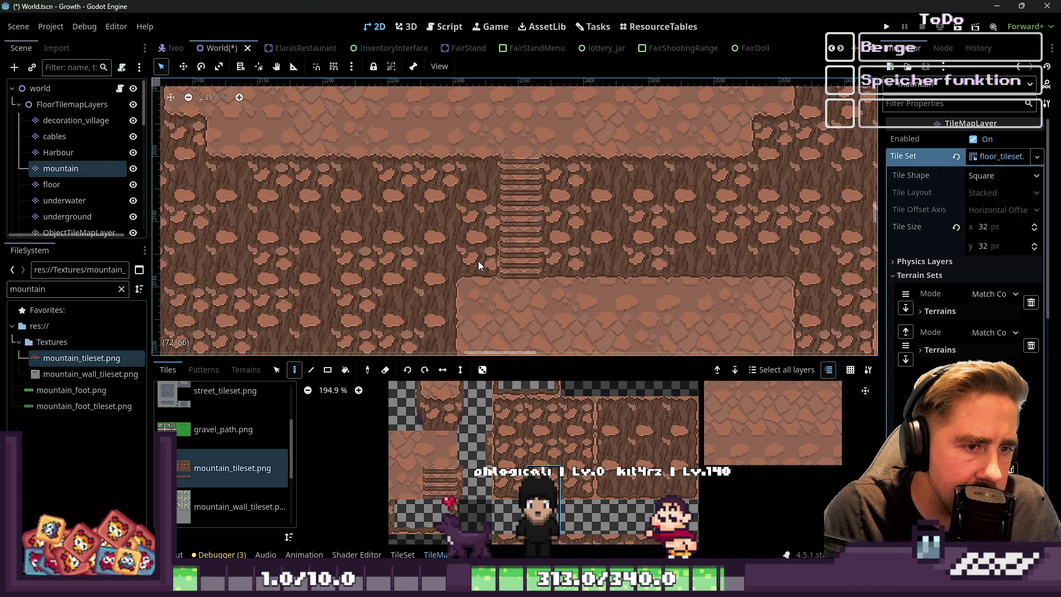
pyautogui.scroll(-4, 426, 263)
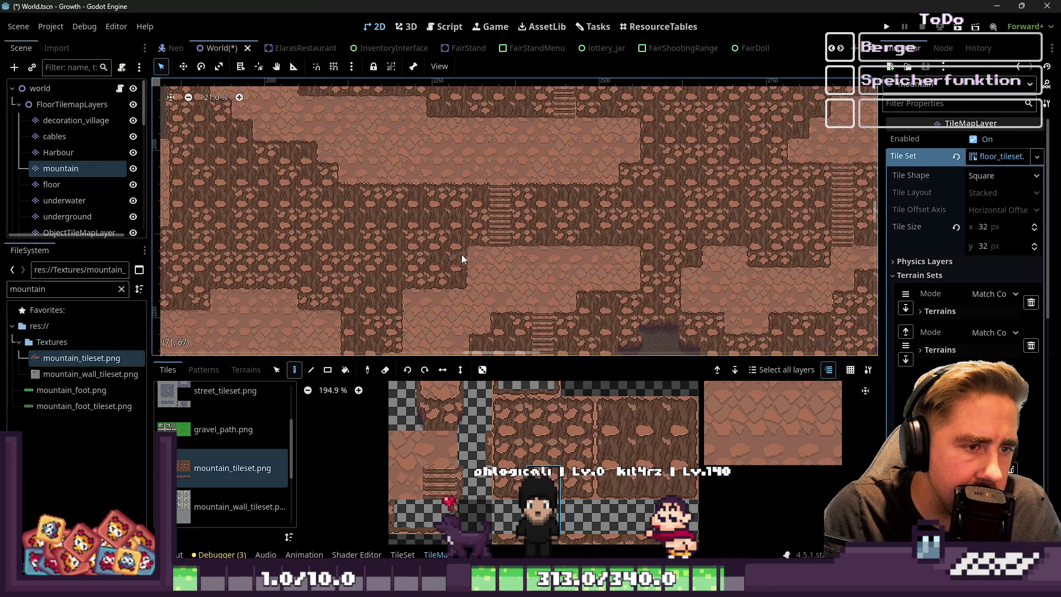
pyautogui.hotkey('ctrl', 's')
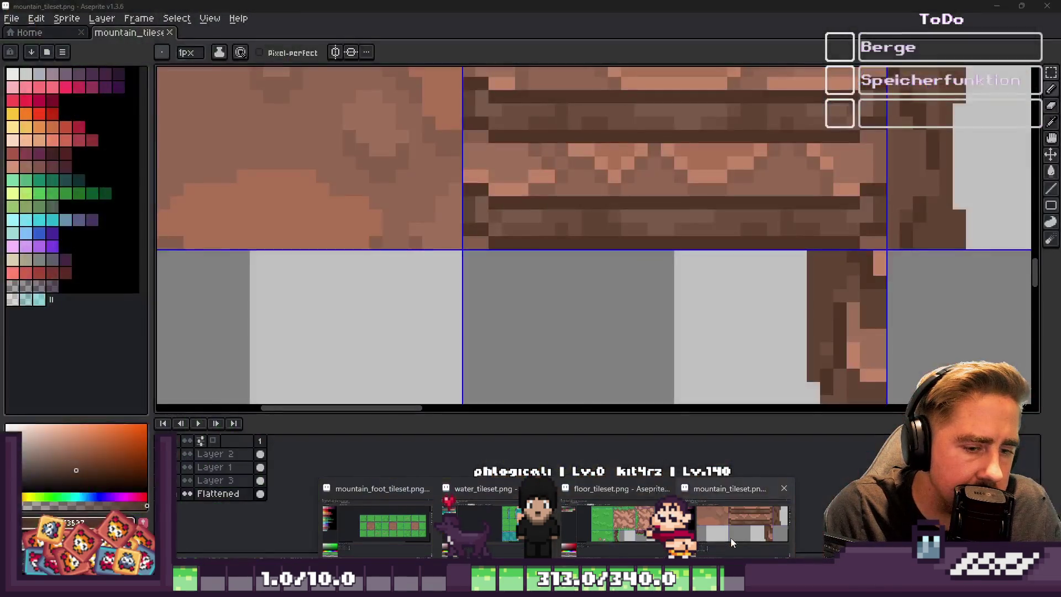
# Glance at the tileset in Aseprite, then zoom Godot's viewport to inspect the stairs
pyautogui.click(731, 539)
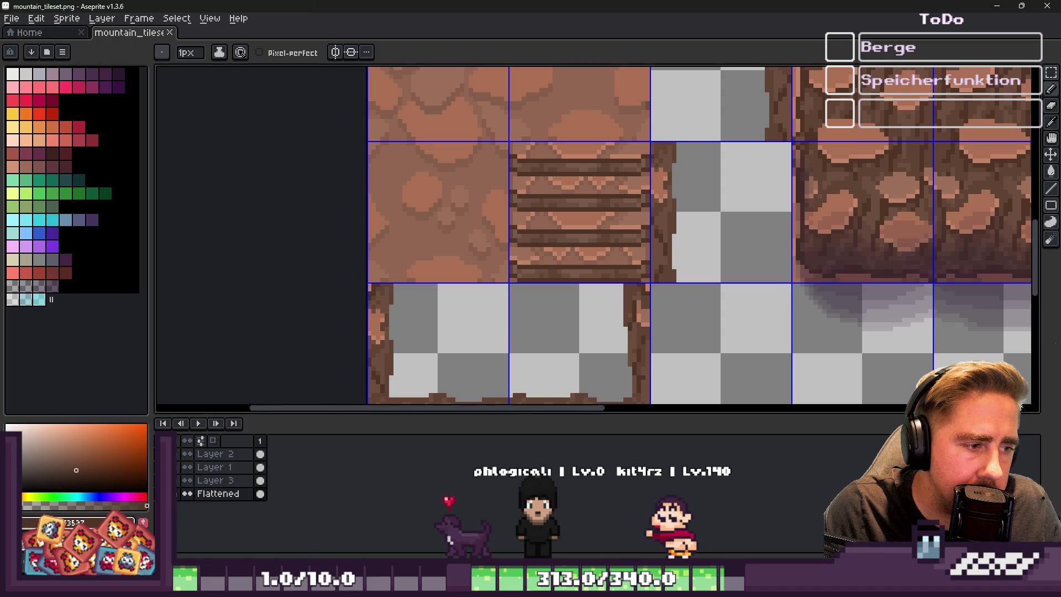
pyautogui.click(1002, 4)
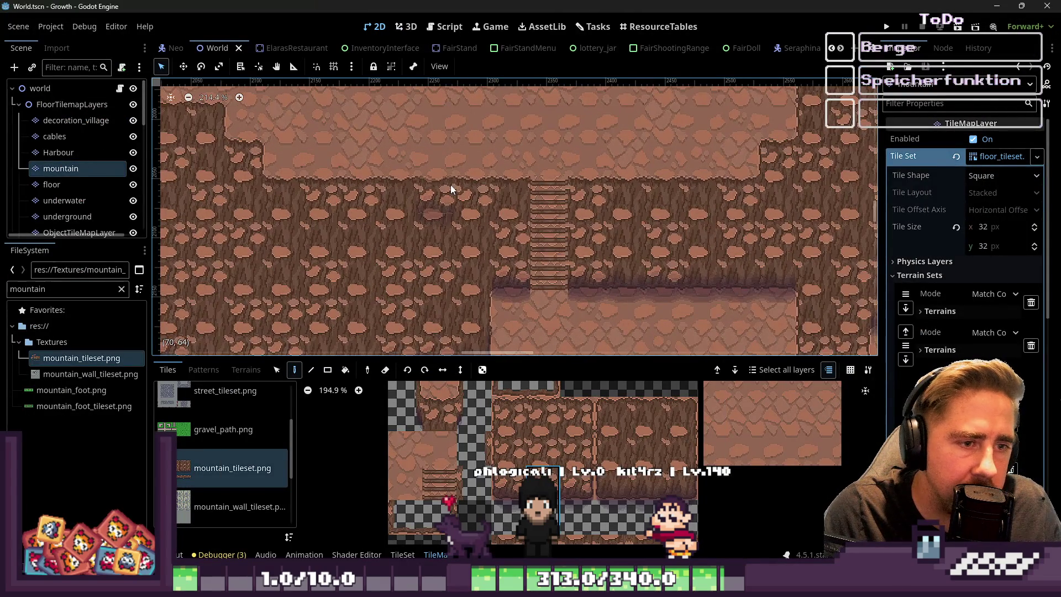
pyautogui.scroll(2, 483, 163)
pyautogui.scroll(2, 509, 227)
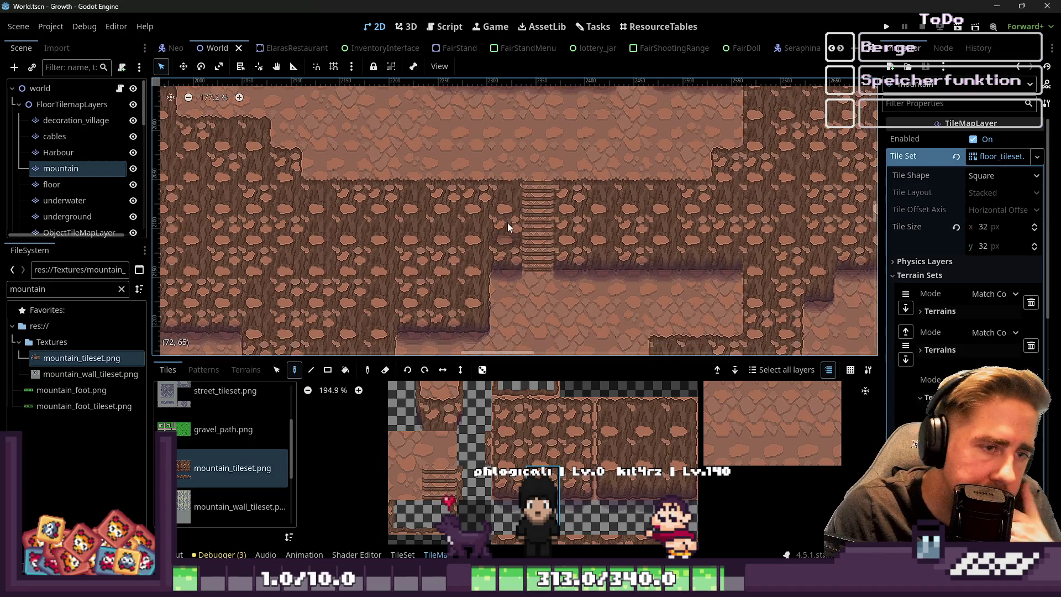
pyautogui.scroll(3, 553, 161)
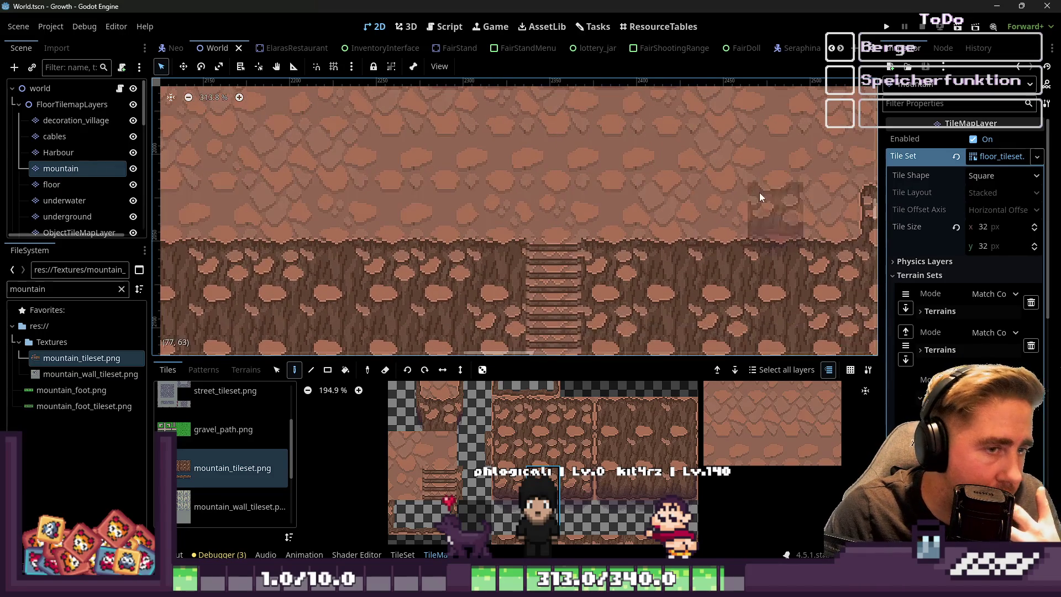
pyautogui.hscroll(-1, 552, 166)
pyautogui.click(996, 7)
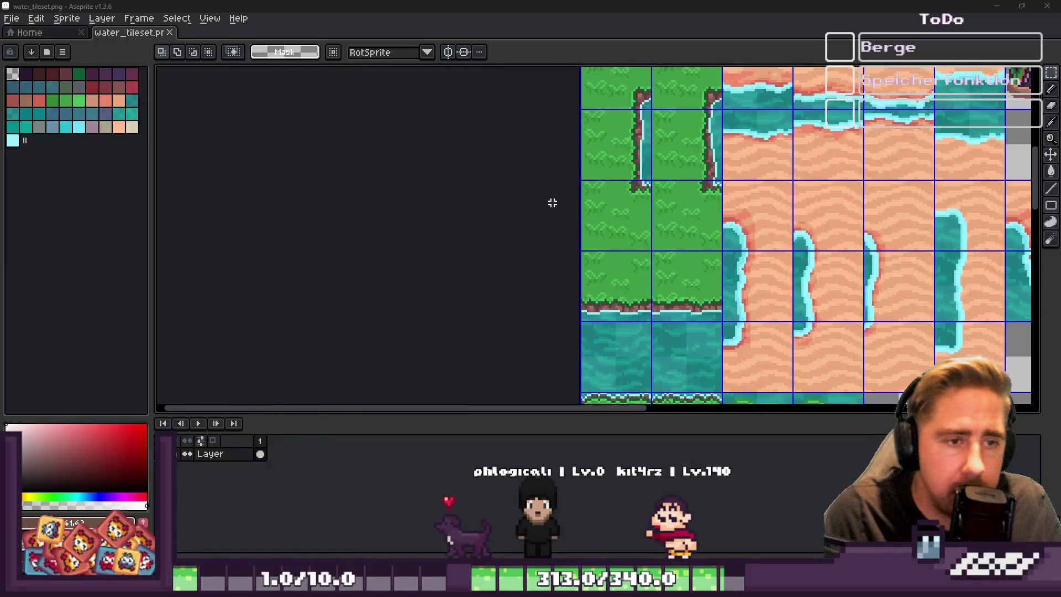
# Bring up mountain_tileset.png with the rectangular marquee and solo Layer 2
pyautogui.scroll(-5, 551, 202)
pyautogui.moveTo(489, 535)
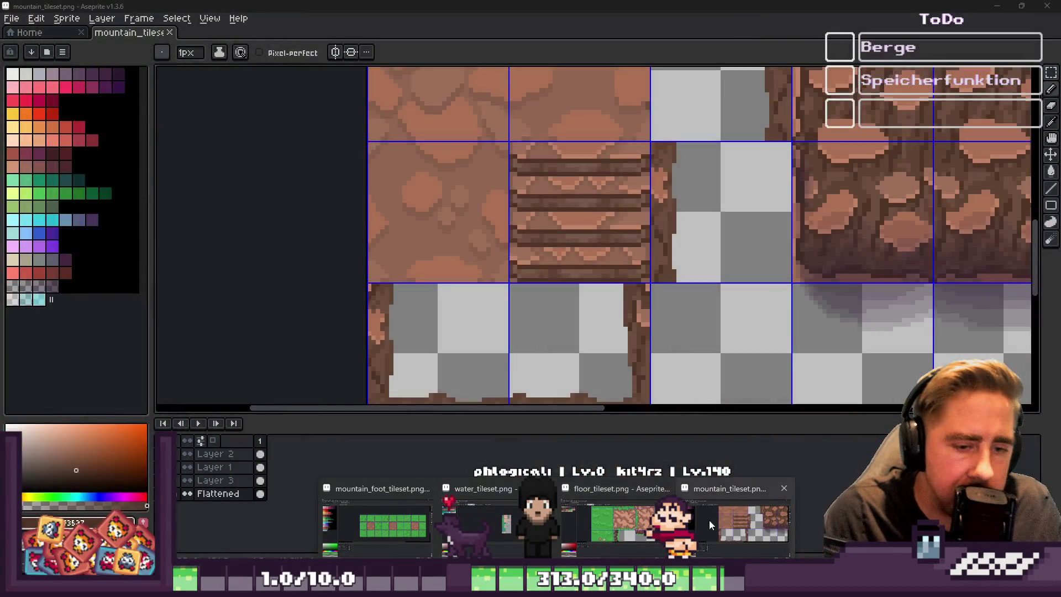
pyautogui.click(709, 519)
pyautogui.press('m')
pyautogui.scroll(1, 716, 284)
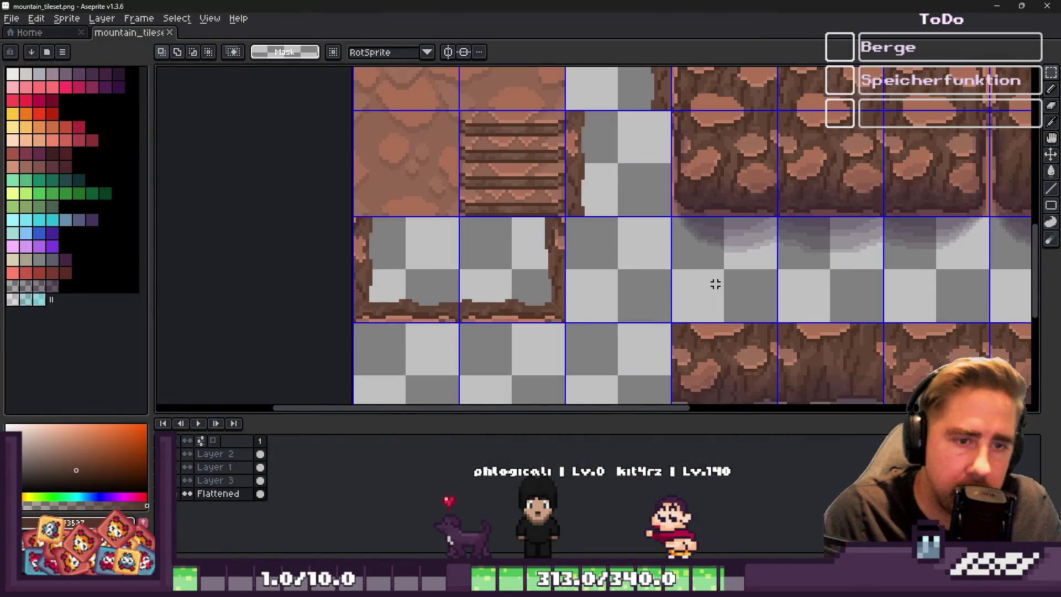
pyautogui.keyDown('alt'); pyautogui.click(187, 454); pyautogui.keyUp('alt')
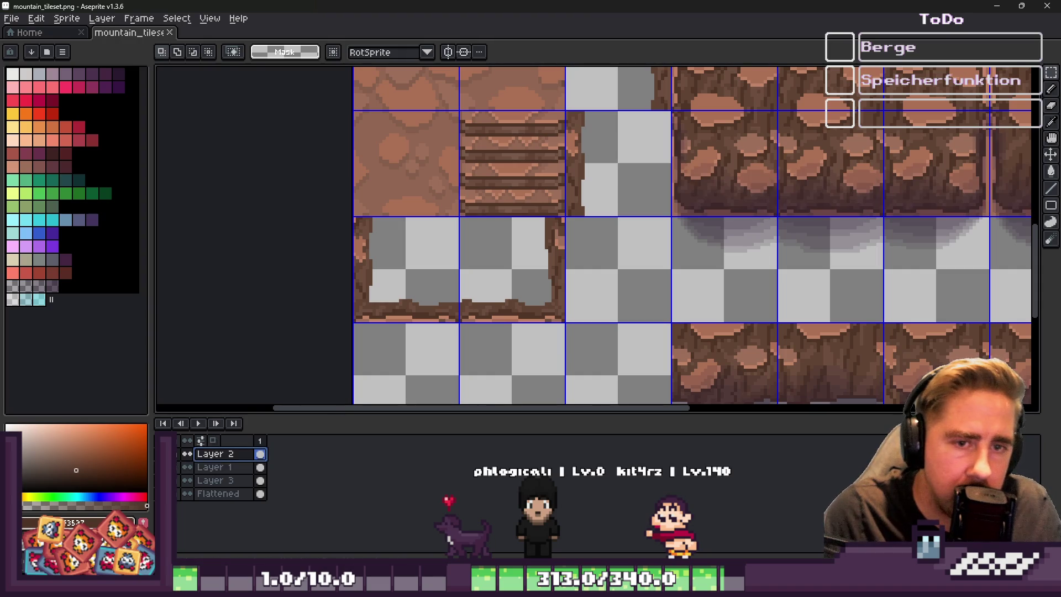
# Select the stairs tile, nudge its pixels slightly, and commit the move
pyautogui.click(844, 177)
pyautogui.click(505, 175)
pyautogui.moveTo(504, 175); pyautogui.dragTo(514, 179)
pyautogui.click(623, 214)
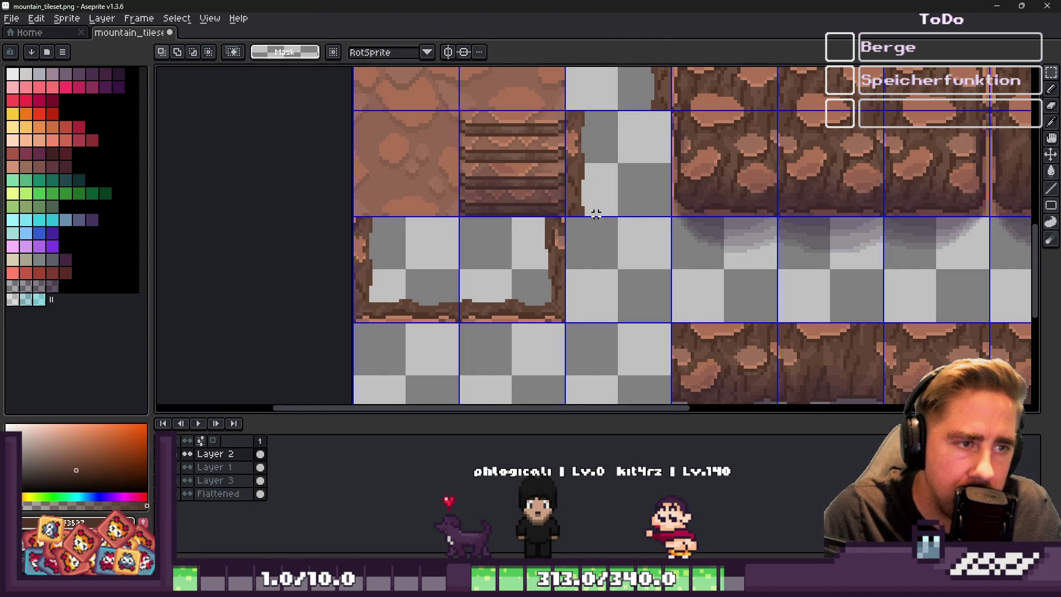
pyautogui.scroll(-3, 608, 210)
pyautogui.scroll(3, 533, 207)
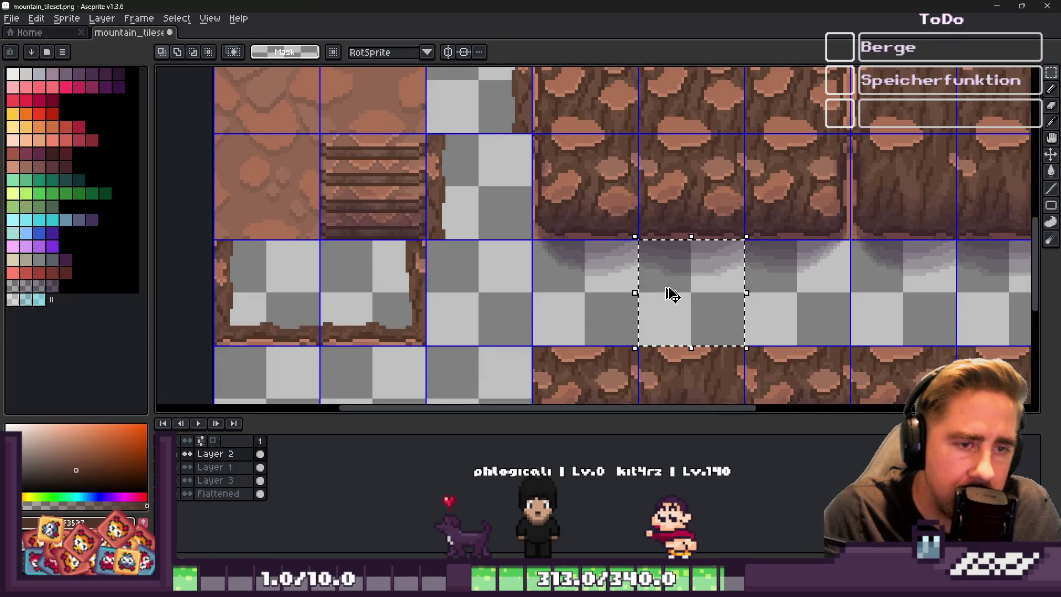
pyautogui.scroll(-3, 612, 274)
pyautogui.scroll(2, 544, 254)
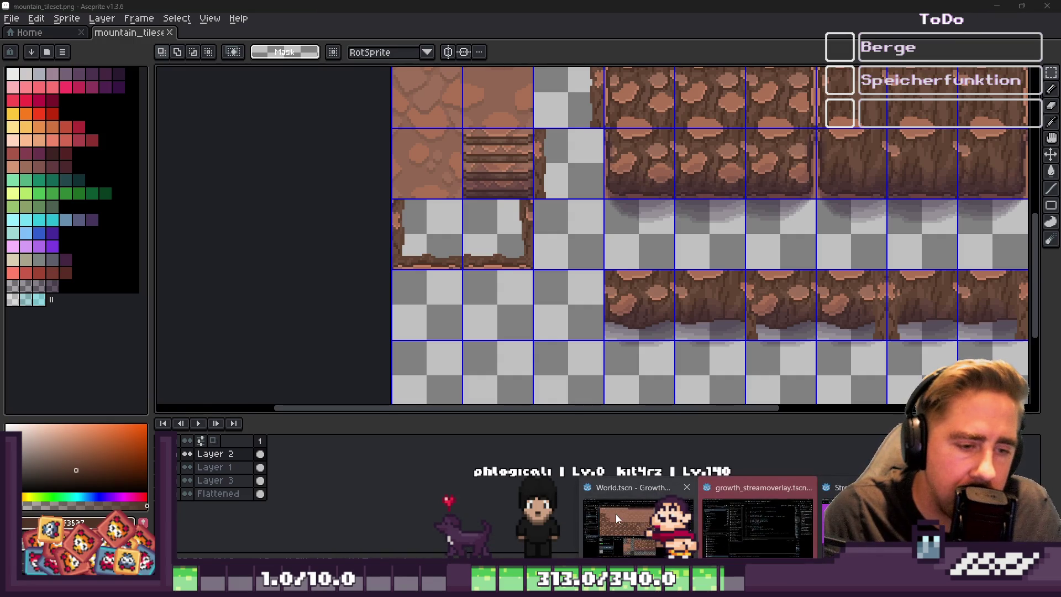
pyautogui.moveTo(709, 512)
pyautogui.click(638, 525)
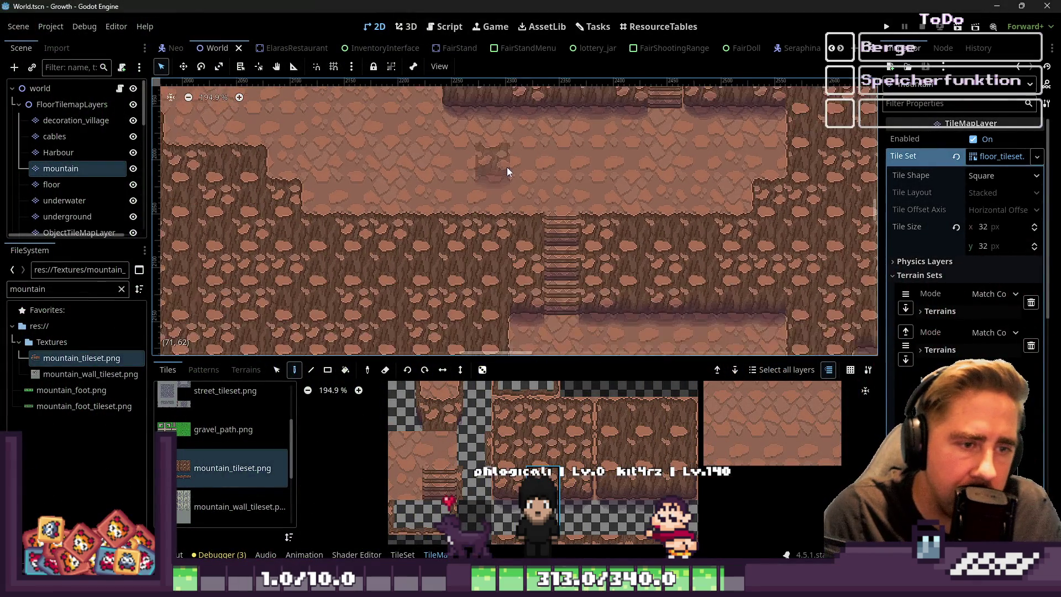
# Zoom in and out on the reimported stairs and cliff edges in Godot's viewport
pyautogui.scroll(2, 507, 330)
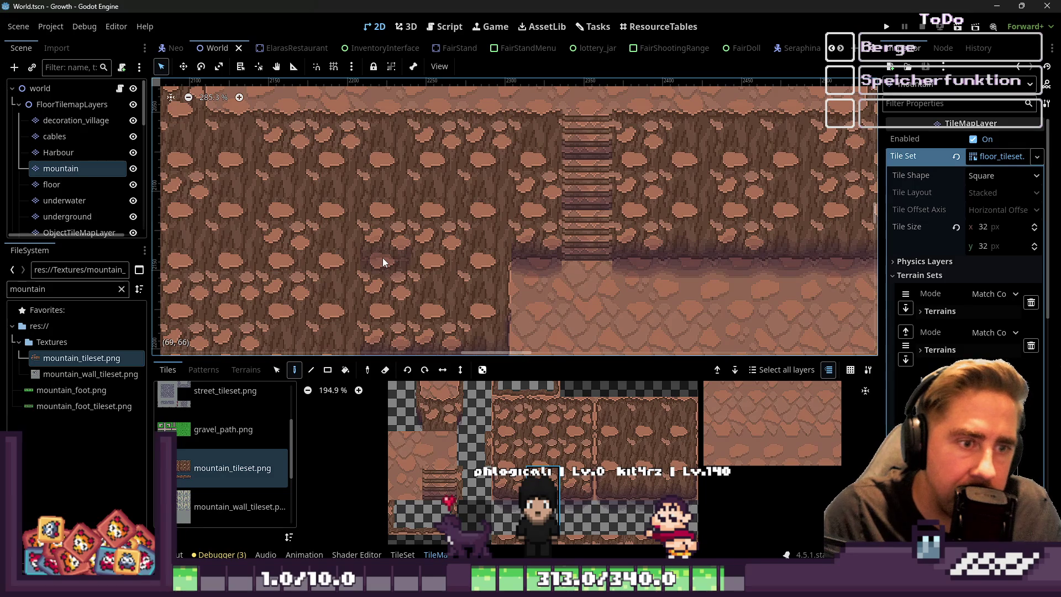
pyautogui.scroll(-3, 382, 258)
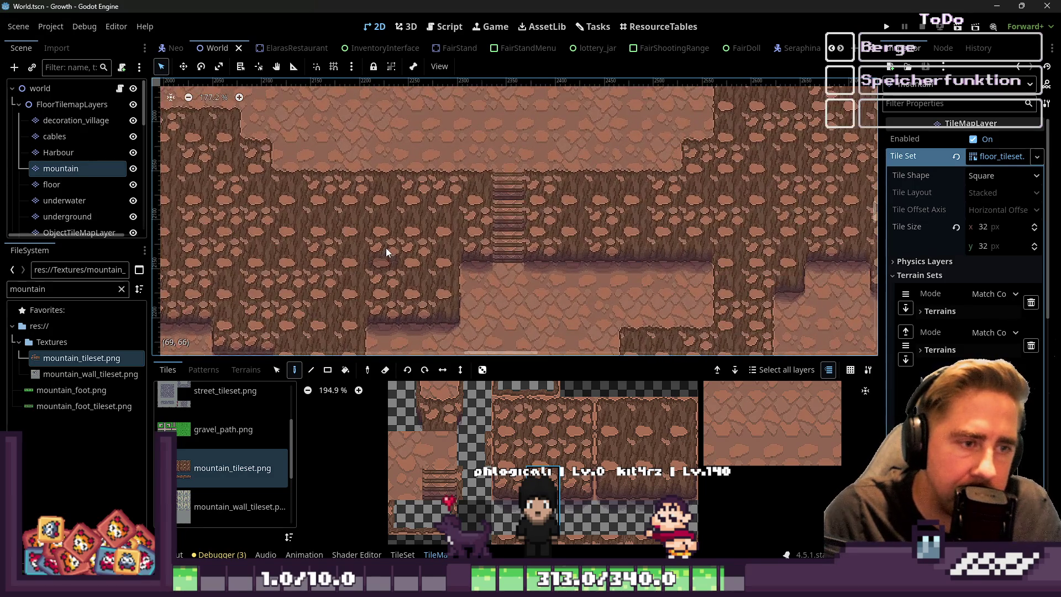
pyautogui.scroll(4, 386, 250)
pyautogui.scroll(-5, 440, 214)
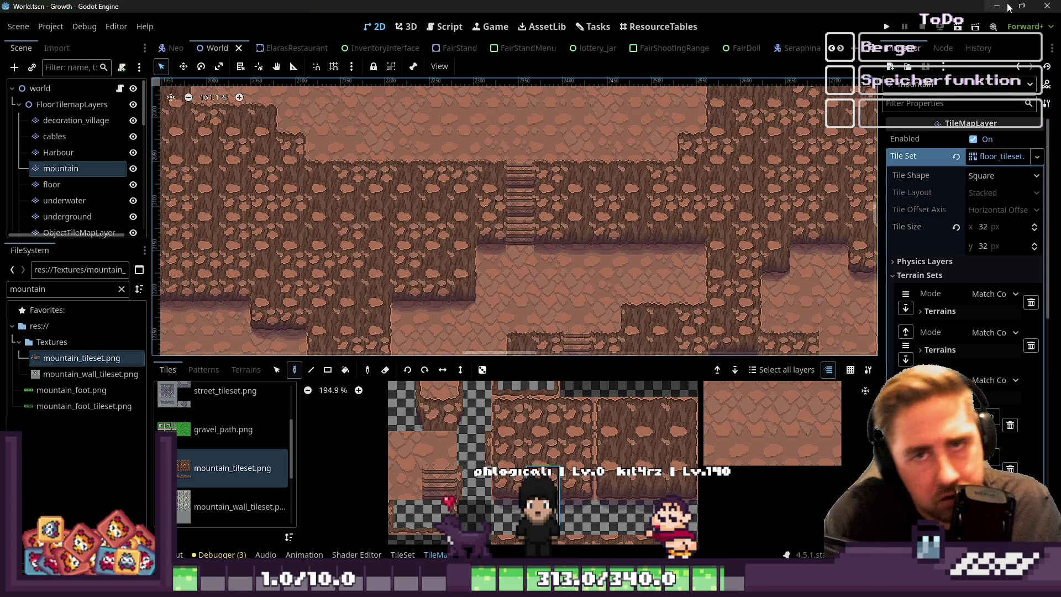
pyautogui.click(1009, 7)
pyautogui.scroll(2, 434, 166)
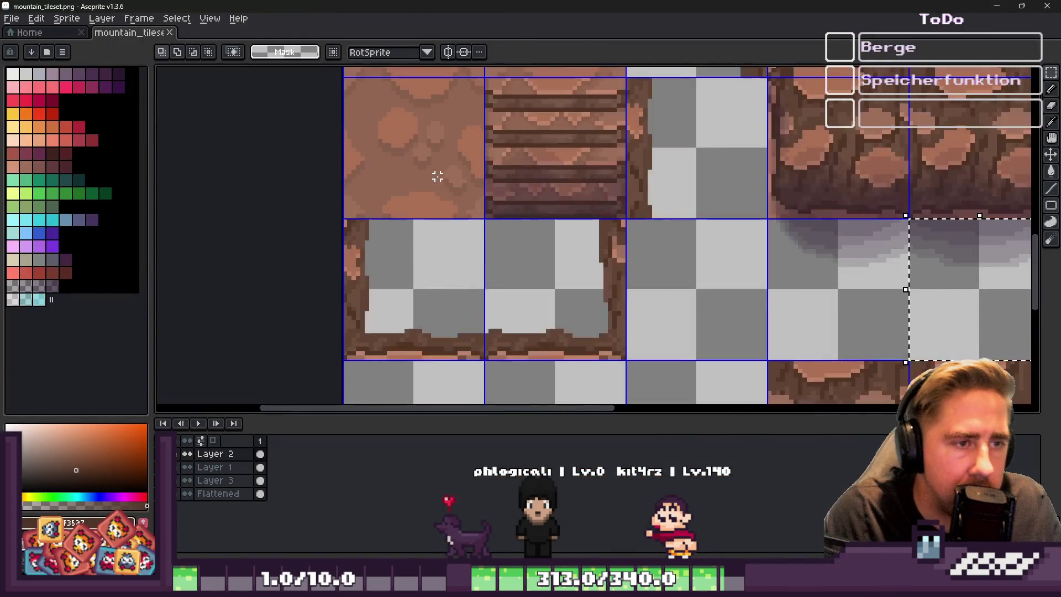
# Paint four purple stripes across the tile, from dark at the bottom to light on top
pyautogui.hotkey('ctrl', 'v')
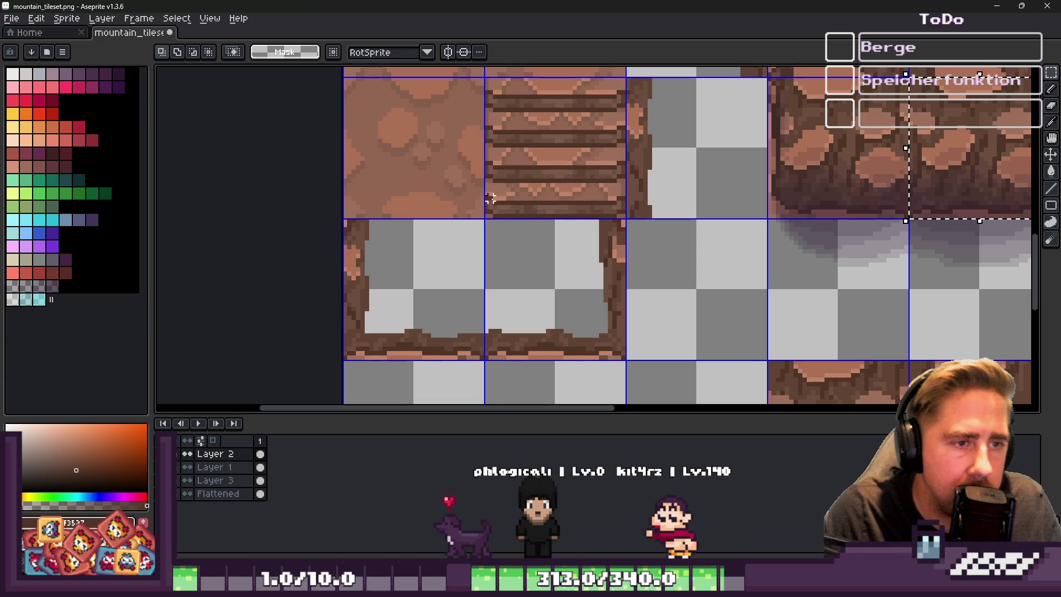
pyautogui.press('b')
pyautogui.scroll(4, 503, 208)
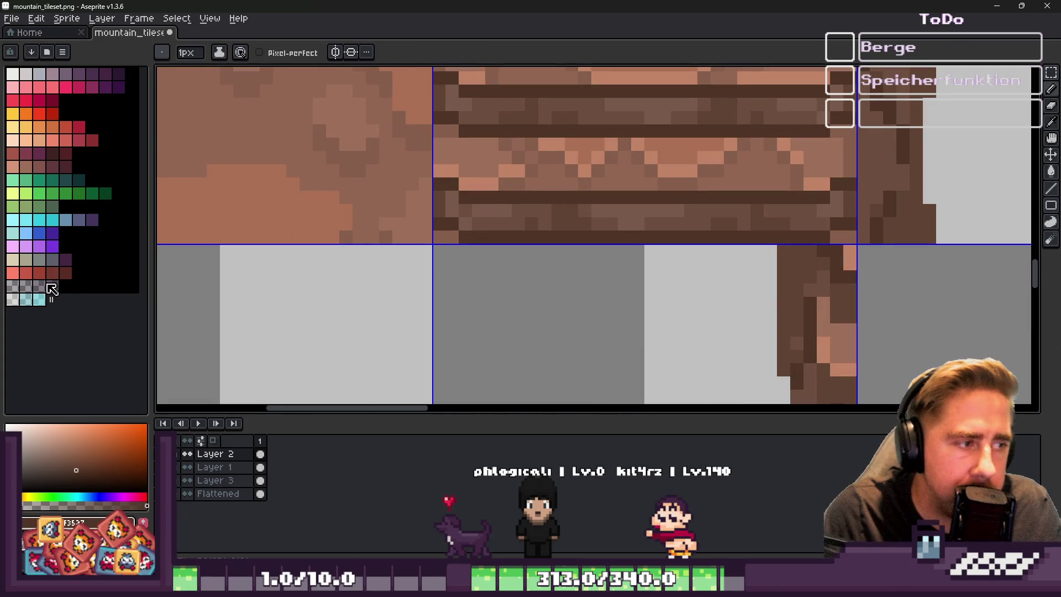
pyautogui.click(52, 286)
pyautogui.scroll(-2, 383, 199)
pyautogui.scroll(5, 421, 277)
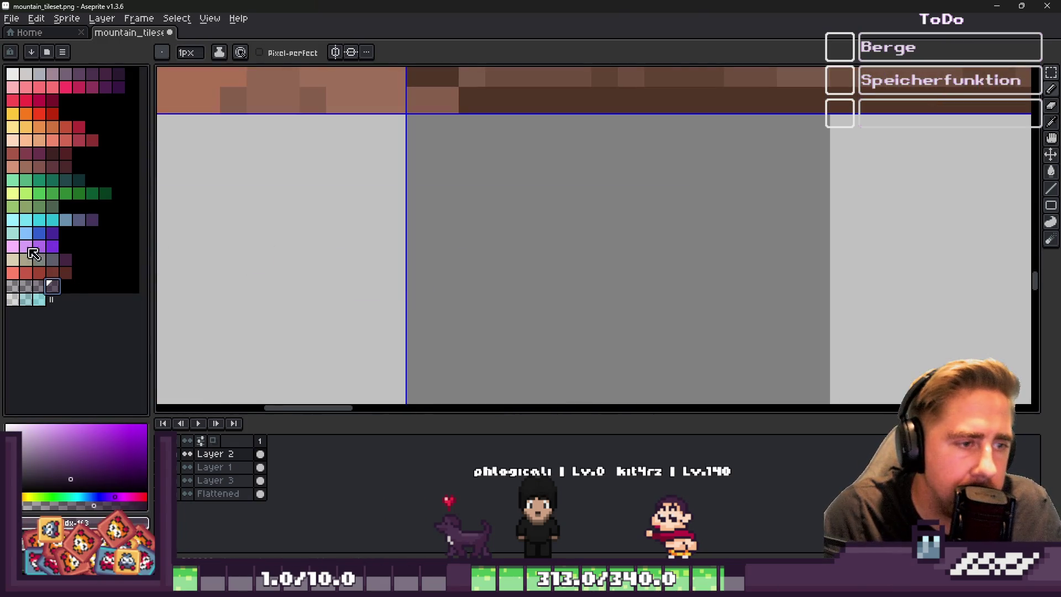
pyautogui.moveTo(466, 266)
pyautogui.mouseDown()
pyautogui.moveTo(420, 260)
pyautogui.moveTo(822, 260)
pyautogui.mouseUp()
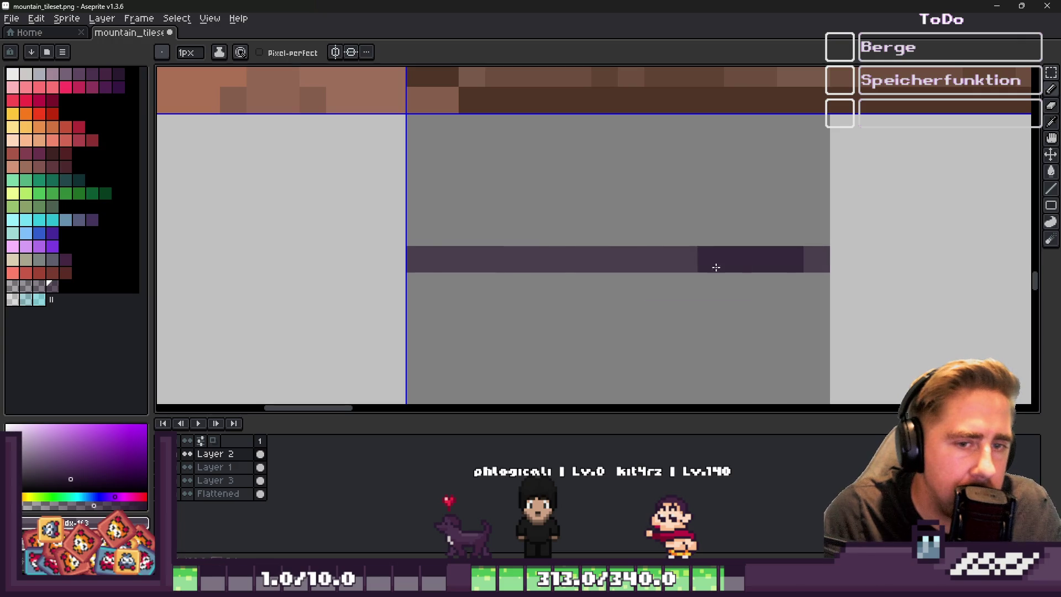
pyautogui.click(39, 286)
pyautogui.moveTo(442, 232)
pyautogui.mouseDown()
pyautogui.moveTo(419, 230)
pyautogui.moveTo(806, 236)
pyautogui.mouseUp()
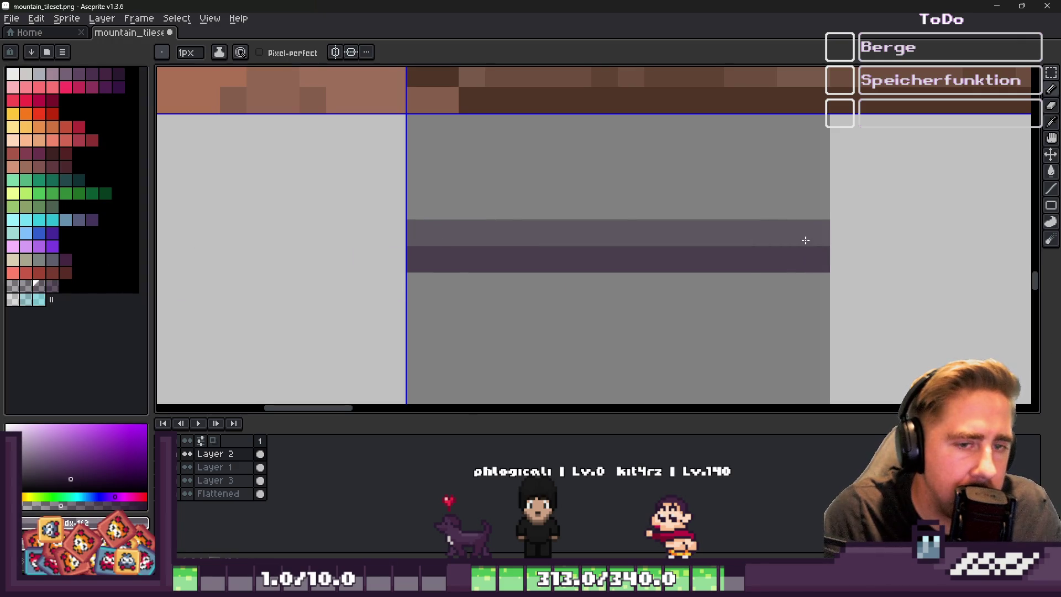
pyautogui.click(31, 286)
pyautogui.moveTo(419, 205); pyautogui.dragTo(819, 197)
pyautogui.click(12, 286)
pyautogui.moveTo(420, 180); pyautogui.dragTo(774, 184)
pyautogui.scroll(-3, 560, 214)
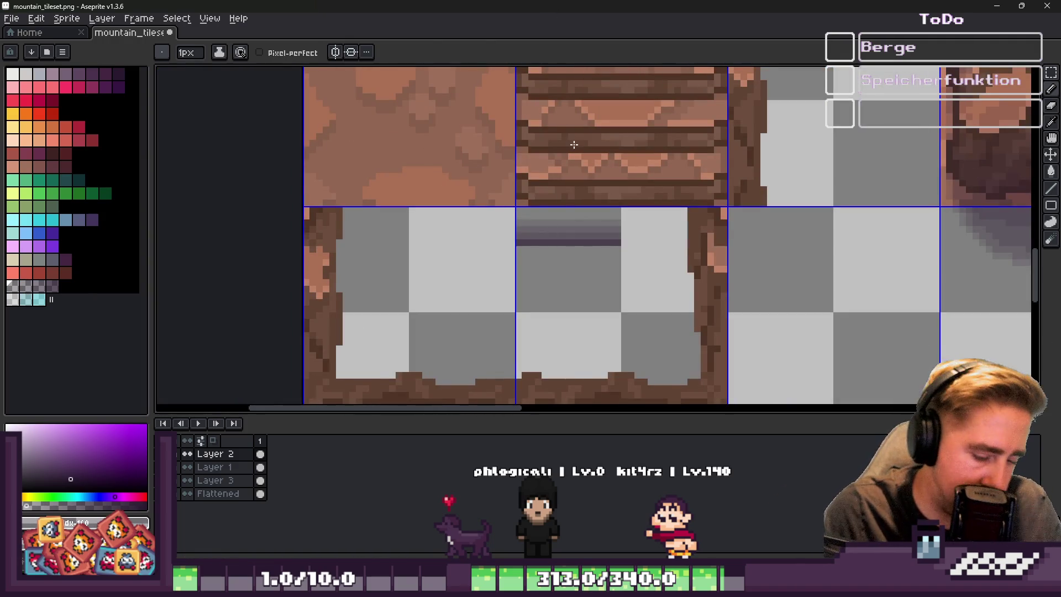
# Move the grey stripe up onto the brown stairs, nudge it left, and stretch it wider
pyautogui.press('m')
pyautogui.scroll(1, 529, 180)
pyautogui.moveTo(504, 259)
pyautogui.mouseDown()
pyautogui.moveTo(612, 303)
pyautogui.moveTo(718, 312)
pyautogui.mouseUp()
pyautogui.moveTo(597, 291); pyautogui.dragTo(627, 215)
pyautogui.press('Left')
pyautogui.moveTo(748, 206); pyautogui.dragTo(903, 208)
pyautogui.press('Return')
# Reposition two small dark pieces, one up-left and one up-right
pyautogui.scroll(1, 557, 208)
pyautogui.moveTo(506, 153)
pyautogui.mouseDown()
pyautogui.moveTo(542, 244)
pyautogui.moveTo(526, 209)
pyautogui.moveTo(486, 193)
pyautogui.mouseUp()
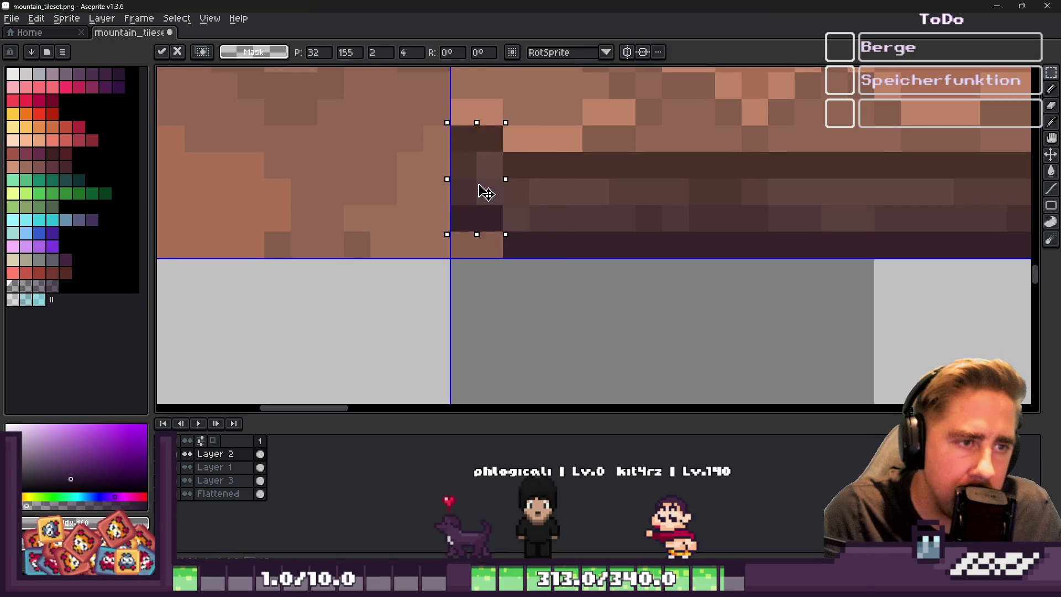
pyautogui.hscroll(5, 486, 192)
pyautogui.moveTo(854, 174); pyautogui.dragTo(873, 191)
pyautogui.moveTo(798, 205)
pyautogui.mouseDown()
pyautogui.moveTo(798, 248)
pyautogui.moveTo(850, 213)
pyautogui.moveTo(854, 224)
pyautogui.mouseUp()
pyautogui.press('Return')
pyautogui.scroll(-2, 854, 224)
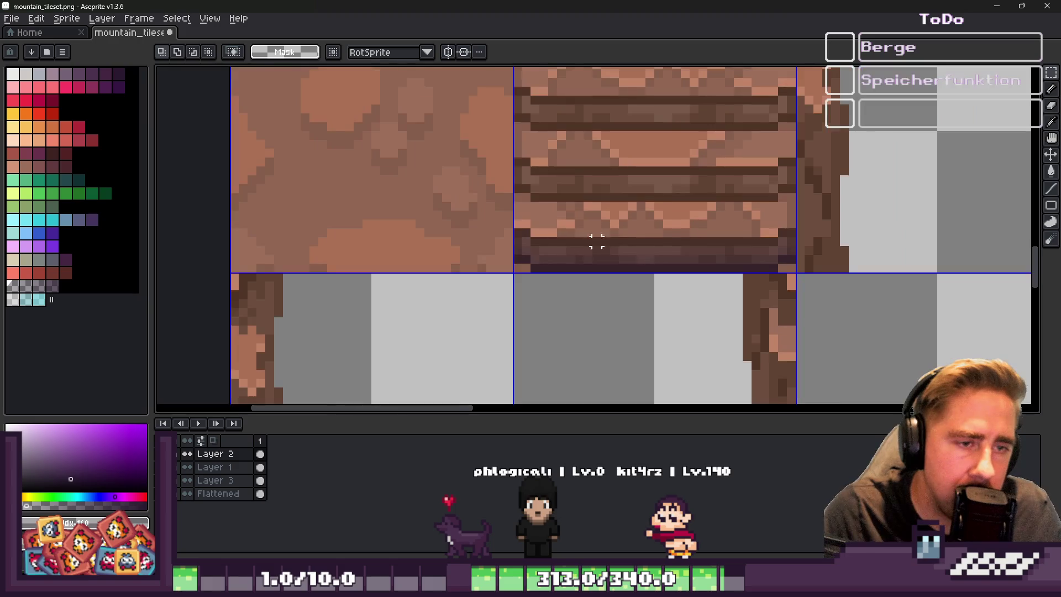
pyautogui.scroll(1, 517, 230)
# Lift the dark strips at the tile's bottom upward onto the stairs
pyautogui.moveTo(511, 224)
pyautogui.mouseDown()
pyautogui.moveTo(940, 260)
pyautogui.moveTo(924, 282)
pyautogui.moveTo(933, 289)
pyautogui.mouseUp()
pyautogui.moveTo(718, 272); pyautogui.dragTo(694, 154)
pyautogui.press('Return')
pyautogui.scroll(-1, 570, 266)
pyautogui.scroll(-2, 570, 266)
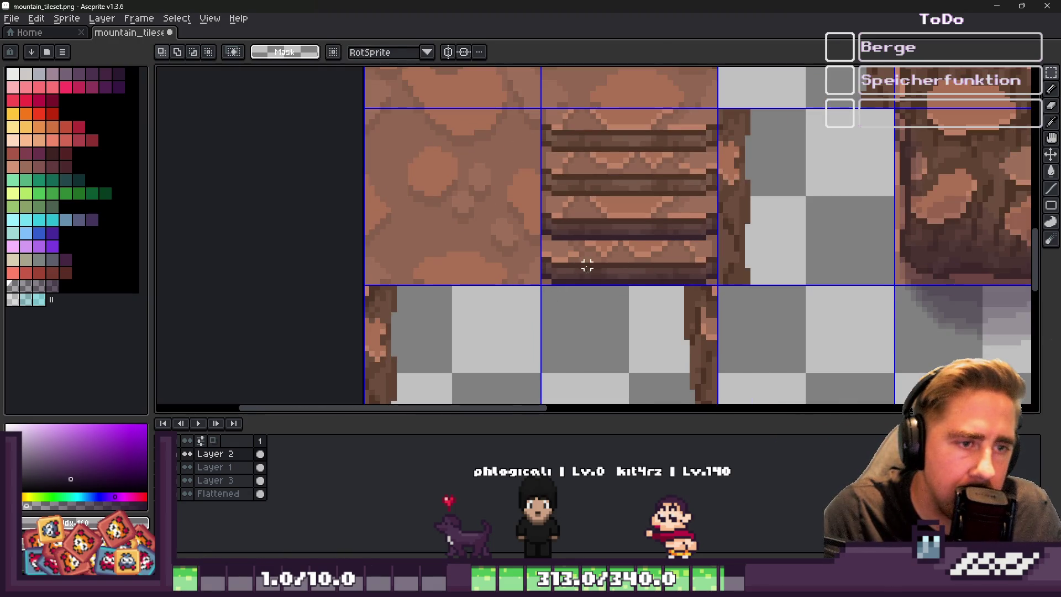
pyautogui.moveTo(541, 257); pyautogui.dragTo(718, 285)
pyautogui.moveTo(595, 279); pyautogui.dragTo(605, 196)
pyautogui.press('Return')
# Move another bottom dark stripe near the tile's top, then reselect with the rectangular marquee
pyautogui.moveTo(541, 253); pyautogui.dragTo(718, 286)
pyautogui.moveTo(615, 280); pyautogui.dragTo(620, 148)
pyautogui.press('Return')
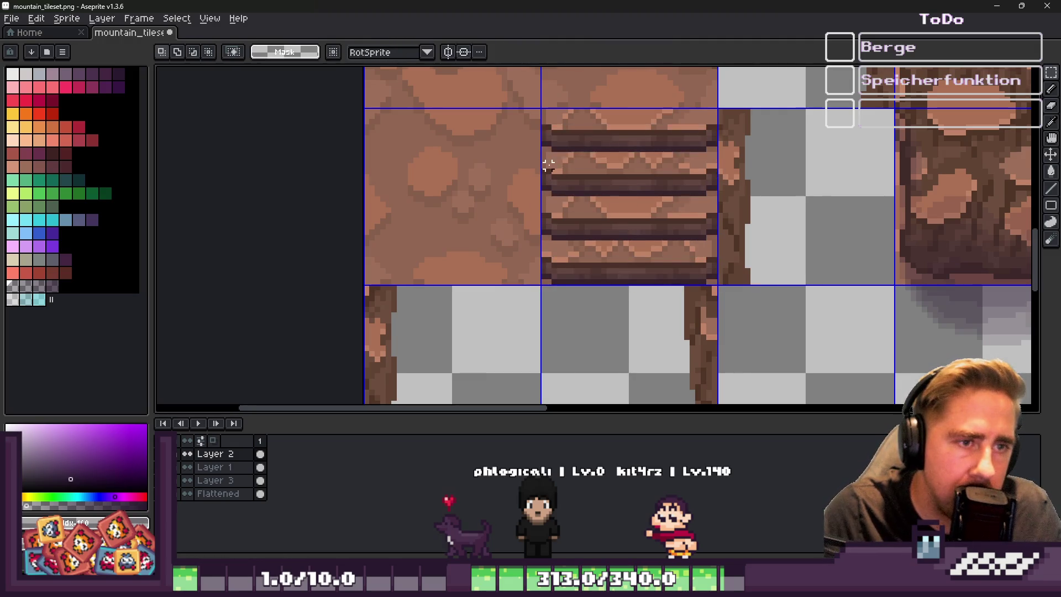
pyautogui.scroll(-2, 576, 154)
pyautogui.scroll(5, 706, 323)
pyautogui.press('b')
pyautogui.scroll(1, 893, 338)
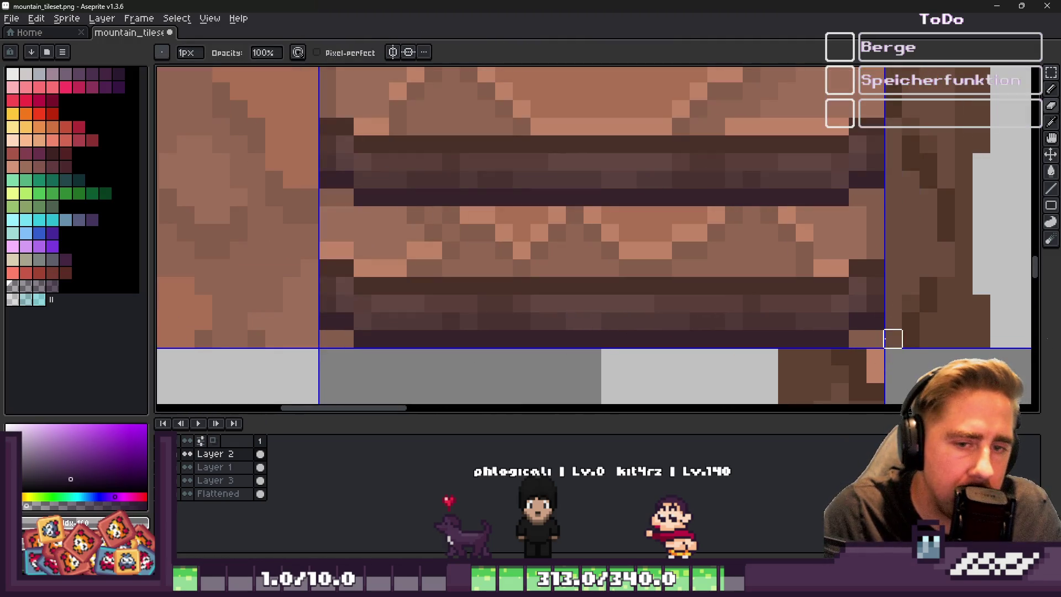
pyautogui.press('i')
pyautogui.press('m')
pyautogui.scroll(-2, 774, 254)
pyautogui.hotkey('ctrl', 'shift', 'd')
pyautogui.scroll(3, 640, 280)
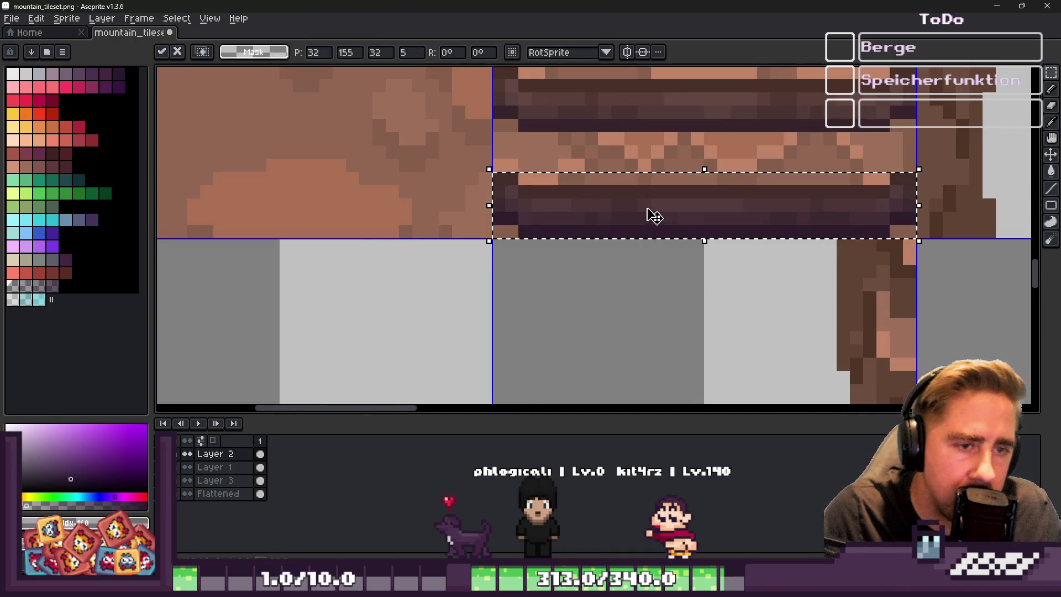
# Move the dark strip down into the empty tile below the stairs
pyautogui.moveTo(655, 216); pyautogui.dragTo(672, 336)
pyautogui.click(576, 282)
pyautogui.scroll(-1, 481, 199)
pyautogui.scroll(2, 471, 269)
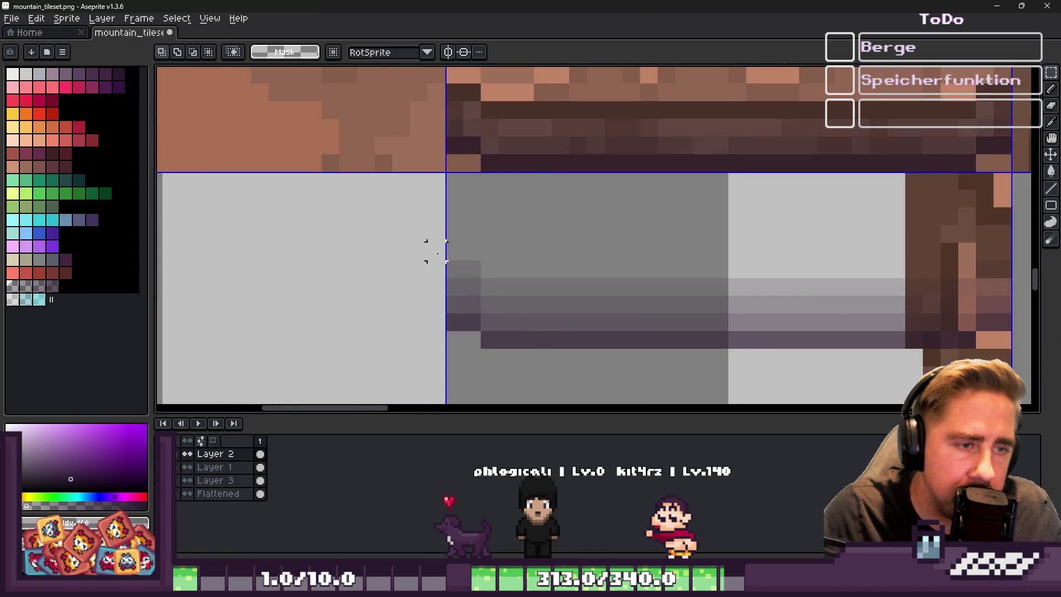
pyautogui.scroll(-1, 470, 269)
# Shift the whole strip left and slightly up within the lower tile
pyautogui.moveTo(433, 219); pyautogui.dragTo(557, 344)
pyautogui.press('Up')
pyautogui.press('Up')
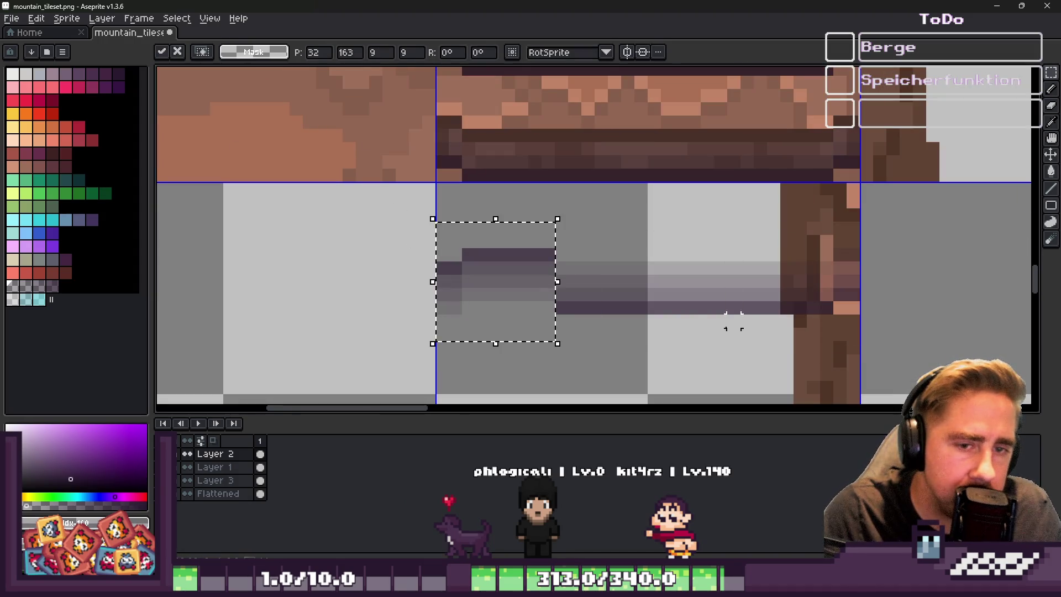
pyautogui.press('Escape')
pyautogui.moveTo(429, 215); pyautogui.dragTo(871, 362)
pyautogui.moveTo(721, 274)
pyautogui.mouseDown()
pyautogui.moveTo(533, 274)
pyautogui.moveTo(575, 261)
pyautogui.mouseUp()
pyautogui.press('Return')
# Raise the bar's right end column one pixel to form a nub
pyautogui.scroll(2, 300, 268)
pyautogui.moveTo(221, 203)
pyautogui.mouseDown()
pyautogui.moveTo(298, 302)
pyautogui.moveTo(311, 341)
pyautogui.mouseUp()
pyautogui.hotkey('ctrl', 'd')
pyautogui.scroll(-2, 494, 249)
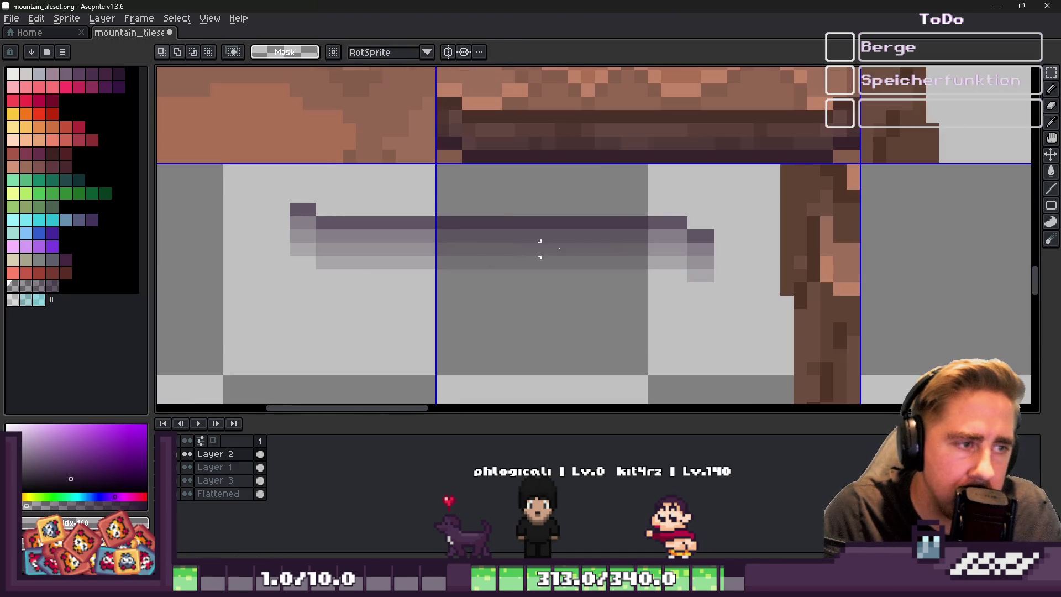
pyautogui.moveTo(717, 214); pyautogui.dragTo(685, 307)
pyautogui.press('Up')
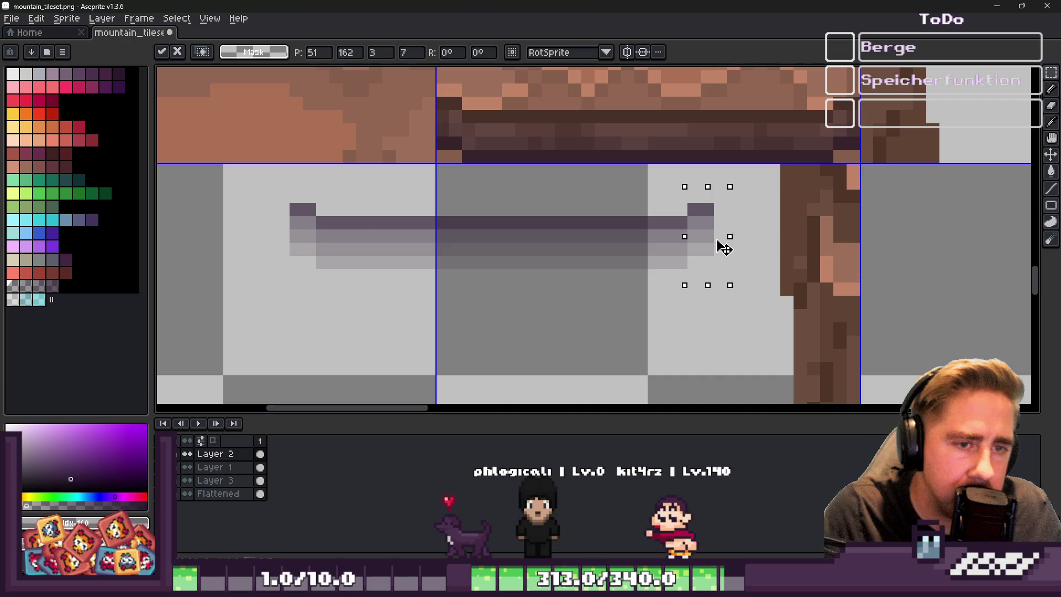
pyautogui.hotkey('ctrl', 'd')
# Try moving the grey bar up over the stairs tile, then revert it
pyautogui.moveTo(247, 177)
pyautogui.mouseDown()
pyautogui.moveTo(359, 232)
pyautogui.moveTo(713, 299)
pyautogui.mouseUp()
pyautogui.scroll(-2, 600, 339)
pyautogui.moveTo(573, 298)
pyautogui.mouseDown()
pyautogui.moveTo(657, 228)
pyautogui.moveTo(646, 230)
pyautogui.mouseUp()
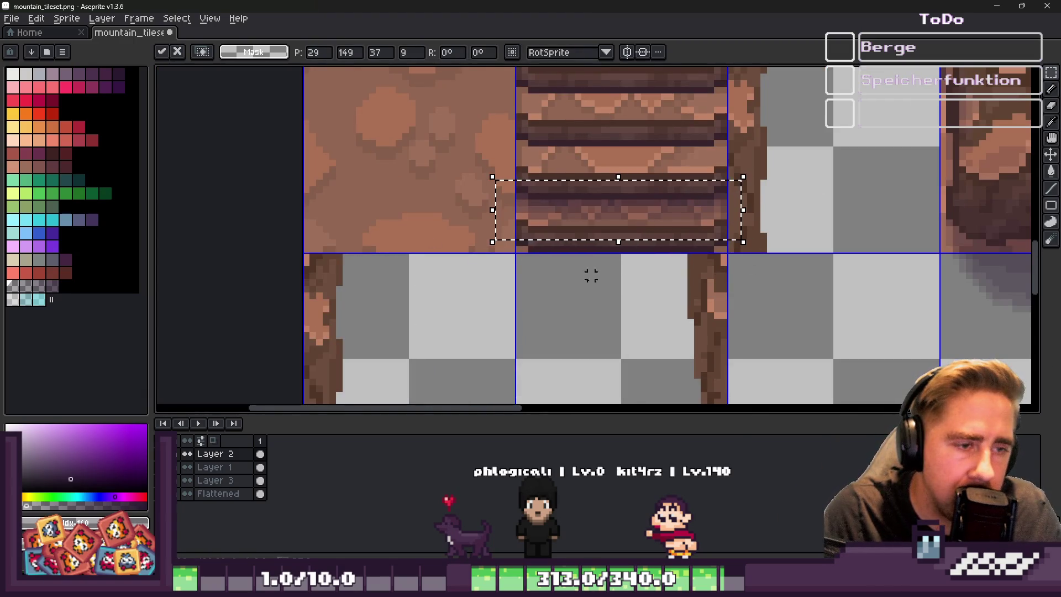
pyautogui.press('Escape')
pyautogui.hotkey('ctrl', 'd')
# Remove the bar's dark row and top-left nub with the pencil
pyautogui.scroll(2, 426, 299)
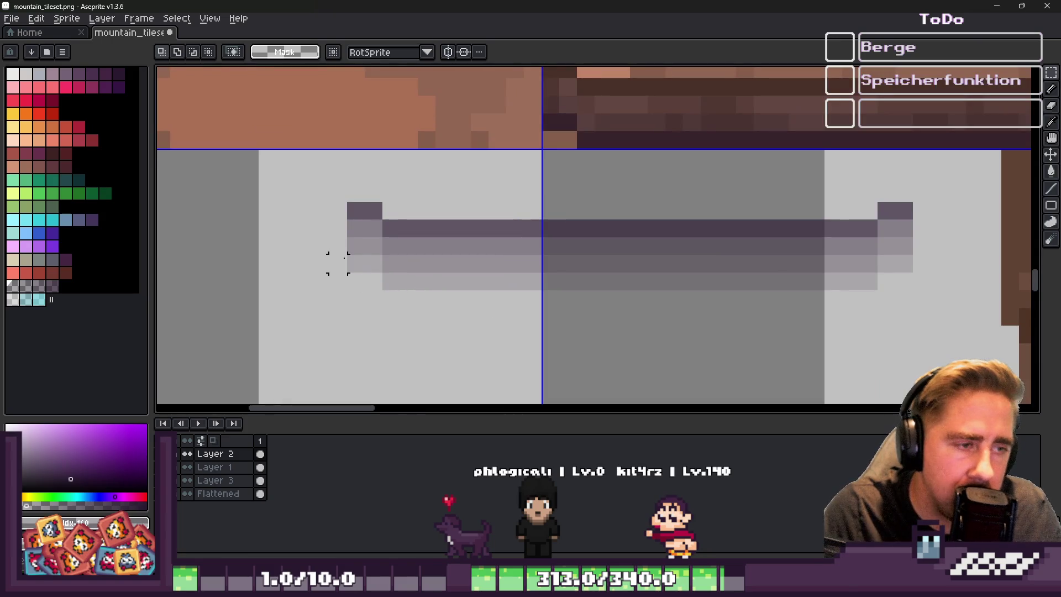
pyautogui.press('b')
pyautogui.moveTo(355, 211)
pyautogui.mouseDown()
pyautogui.moveTo(390, 227)
pyautogui.moveTo(815, 210)
pyautogui.moveTo(851, 227)
pyautogui.moveTo(868, 211)
pyautogui.moveTo(922, 210)
pyautogui.moveTo(867, 243)
pyautogui.moveTo(391, 246)
pyautogui.moveTo(301, 227)
pyautogui.moveTo(629, 267)
pyautogui.moveTo(680, 126)
pyautogui.mouseUp()
pyautogui.scroll(-2, 300, 227)
# Place the bar selection over the top tile, toggling reselect and deselect
pyautogui.press('m')
pyautogui.click(509, 252)
pyautogui.scroll(-1, 509, 252)
pyautogui.scroll(3, 509, 253)
pyautogui.hotkey('ctrl', 'shift', 'd')
pyautogui.hotkey('ctrl', 'd')
pyautogui.scroll(-1, 433, 246)
pyautogui.scroll(-1, 433, 245)
pyautogui.hotkey('ctrl', 'shift', 'd')
pyautogui.scroll(-1, 521, 184)
pyautogui.hotkey('ctrl', 'd')
# Select the grey bar, move it up and to the right, and drop it
pyautogui.press('u')
pyautogui.moveTo(303, 338)
pyautogui.mouseDown()
pyautogui.moveTo(535, 378)
pyautogui.moveTo(557, 394)
pyautogui.mouseUp()
pyautogui.scroll(2, 481, 380)
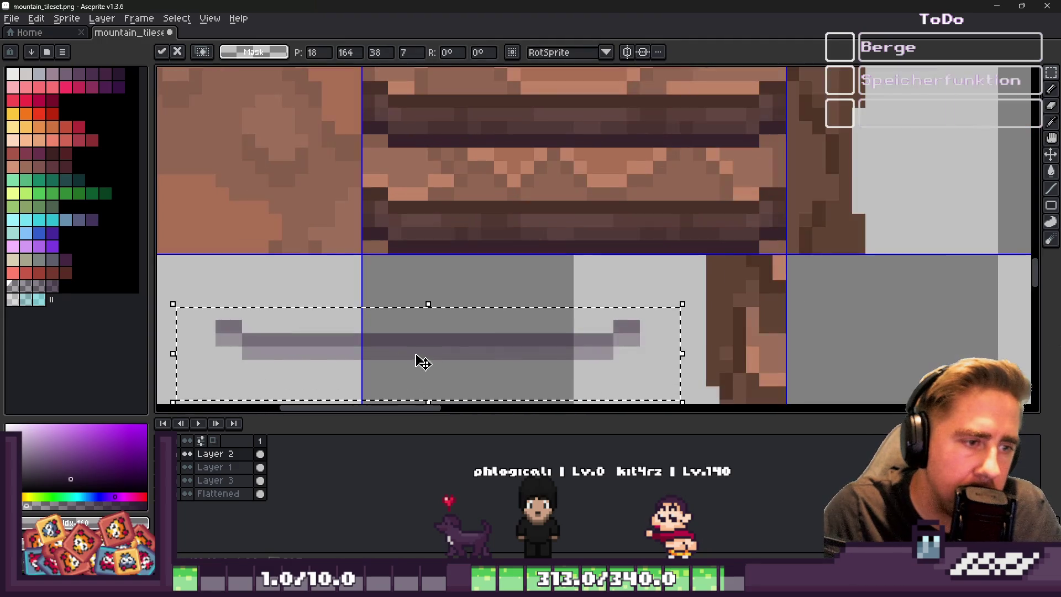
pyautogui.moveTo(417, 360); pyautogui.dragTo(557, 277)
pyautogui.hotkey('ctrl', 'd')
# Erase the faint grey leftover strip with a 4px Eraser
pyautogui.press('e')
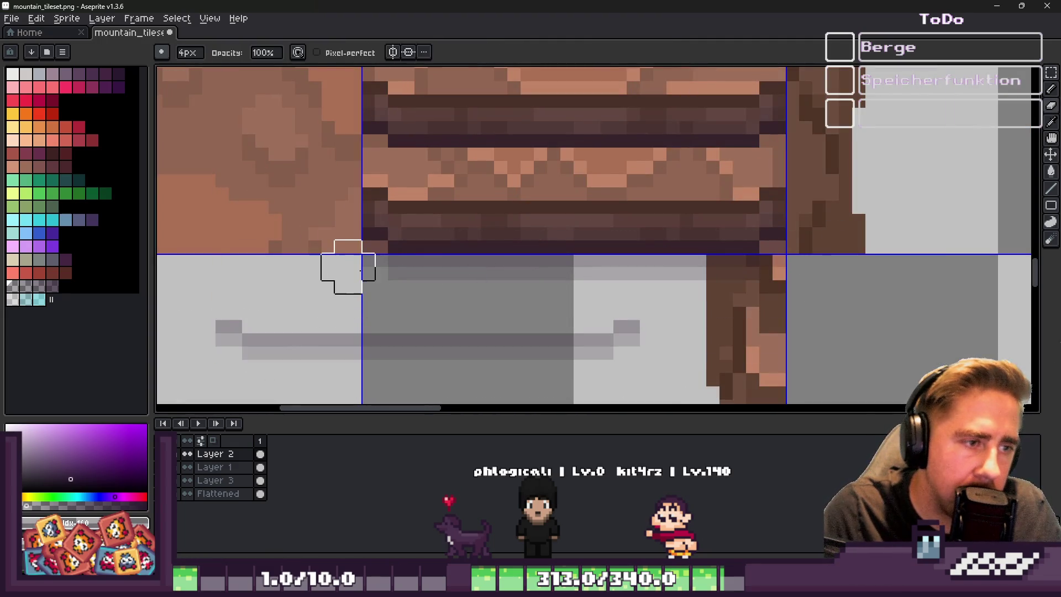
pyautogui.moveTo(355, 278); pyautogui.dragTo(706, 280)
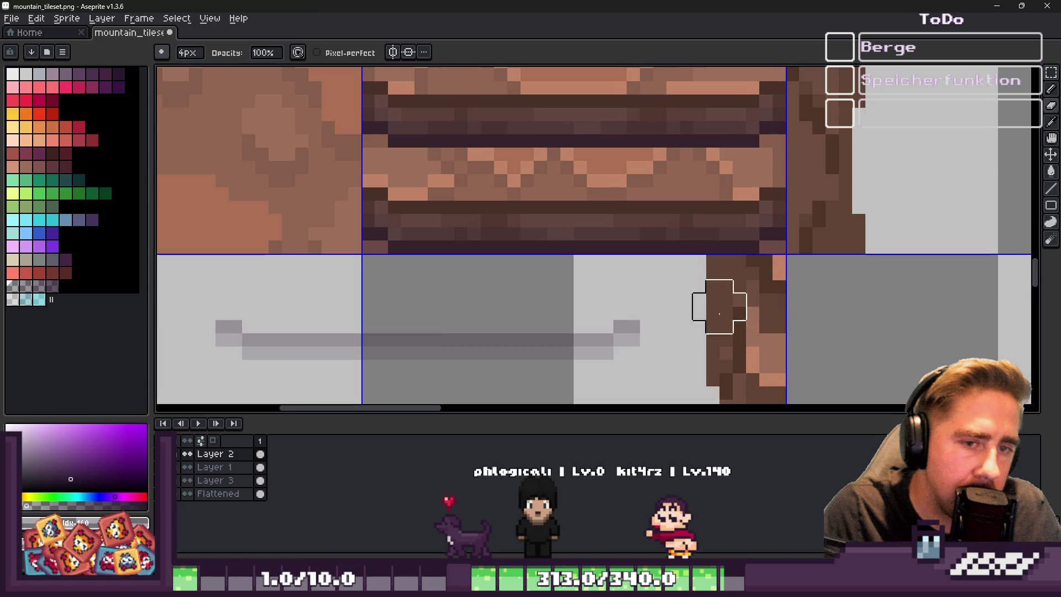
pyautogui.scroll(-1, 730, 293)
# Move the grey bar up onto the stairs tile and drop it there
pyautogui.press('m')
pyautogui.hotkey('ctrl', 'shift', 'd')
pyautogui.scroll(1, 434, 310)
pyautogui.moveTo(431, 344)
pyautogui.mouseDown()
pyautogui.moveTo(580, 159)
pyautogui.moveTo(487, 336)
pyautogui.mouseUp()
pyautogui.hotkey('ctrl', 'd')
pyautogui.hotkey('ctrl', 'shift', 'd')
pyautogui.moveTo(485, 210)
pyautogui.mouseDown()
pyautogui.moveTo(537, 284)
pyautogui.moveTo(601, 275)
pyautogui.moveTo(363, 242)
pyautogui.moveTo(509, 159)
pyautogui.mouseUp()
pyautogui.hotkey('ctrl', 'd')
# With a 1px Pencil, repaint two dark purple stair rows brown
pyautogui.scroll(-4, 509, 147)
pyautogui.scroll(-1, 507, 166)
pyautogui.scroll(3, 506, 185)
pyautogui.press('b')
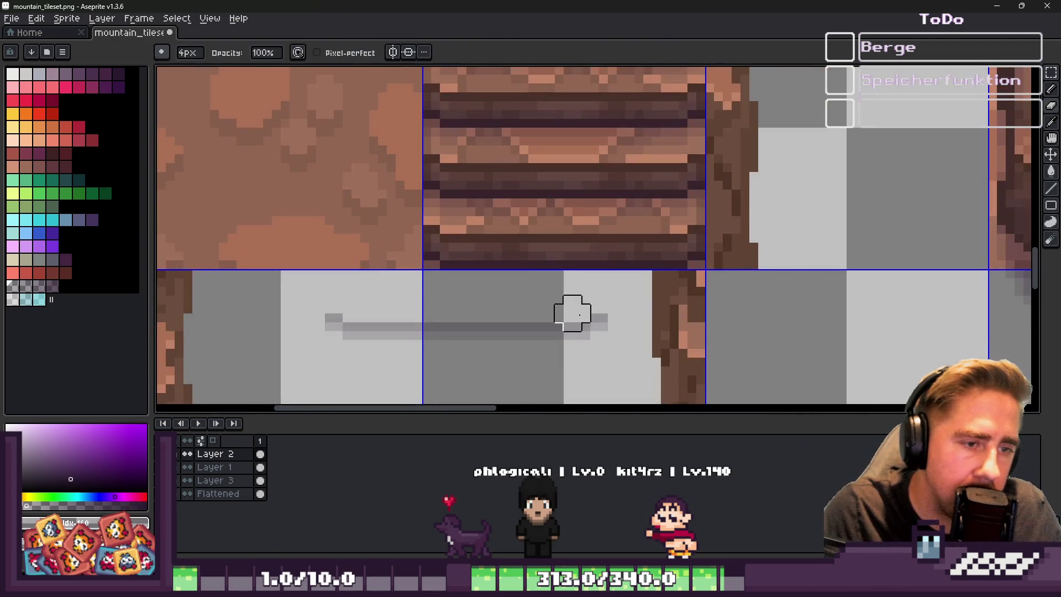
pyautogui.press('-')
pyautogui.press('-')
pyautogui.press('-')
pyautogui.scroll(1, 452, 265)
pyautogui.scroll(-1, 453, 256)
pyautogui.scroll(1, 703, 226)
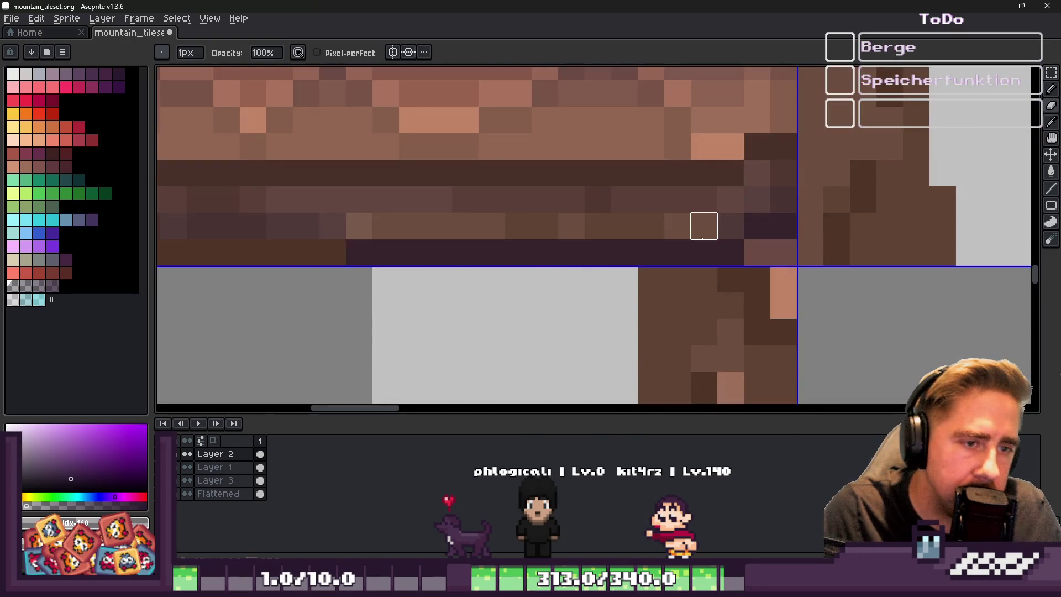
pyautogui.scroll(-3, 617, 314)
pyautogui.scroll(2, 520, 262)
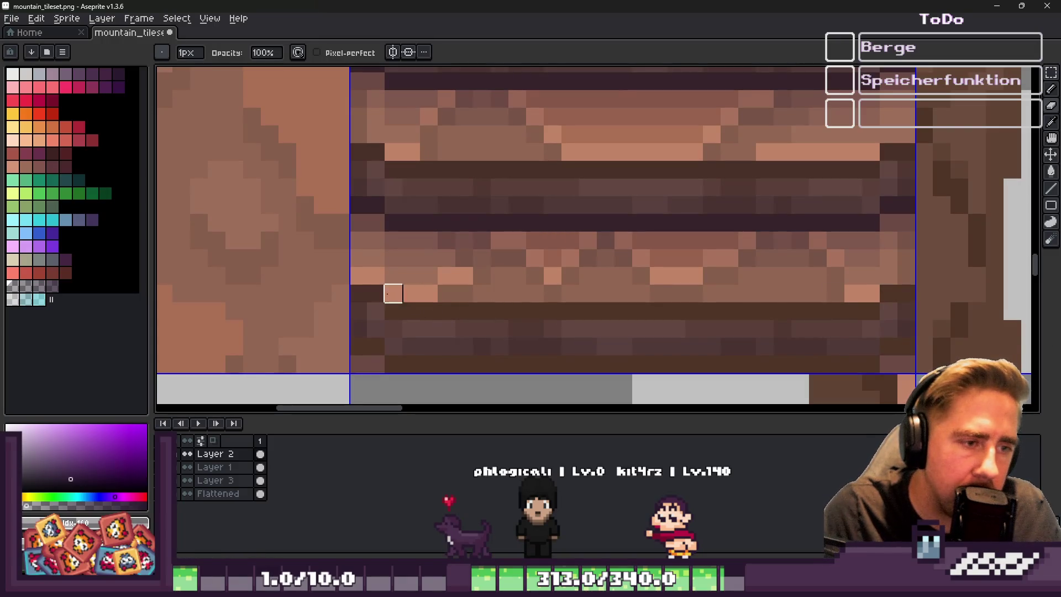
pyautogui.scroll(-5, 497, 254)
pyautogui.scroll(4, 484, 242)
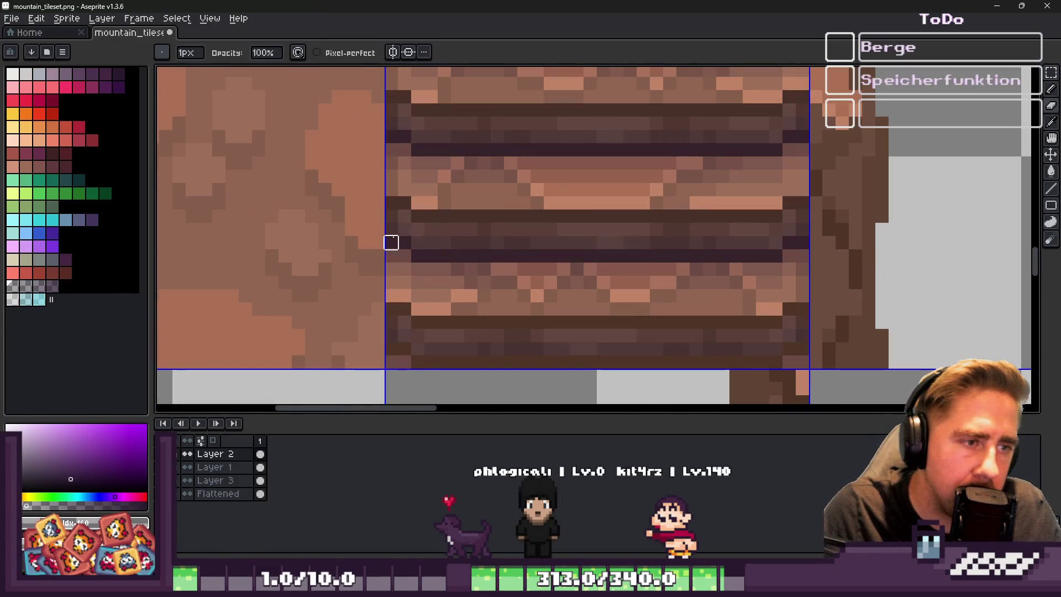
pyautogui.moveTo(418, 256); pyautogui.dragTo(763, 255)
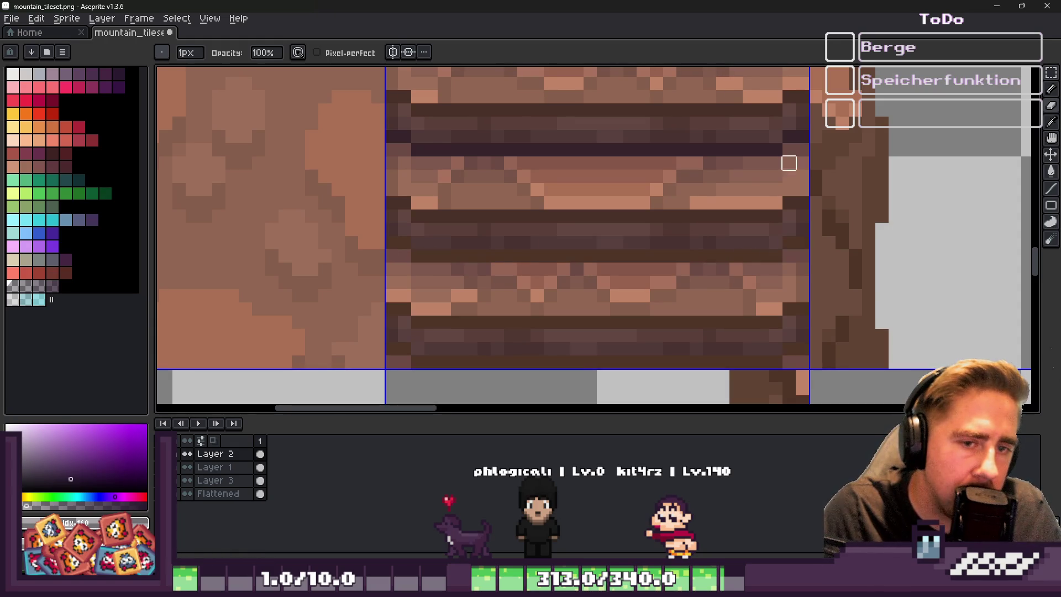
pyautogui.moveTo(776, 150)
pyautogui.mouseDown()
pyautogui.moveTo(497, 149)
pyautogui.moveTo(416, 163)
pyautogui.moveTo(403, 149)
pyautogui.mouseUp()
# Undo that repaint and paint the single dark purple stair row brown instead
pyautogui.scroll(-1, 391, 137)
pyautogui.scroll(1, 391, 137)
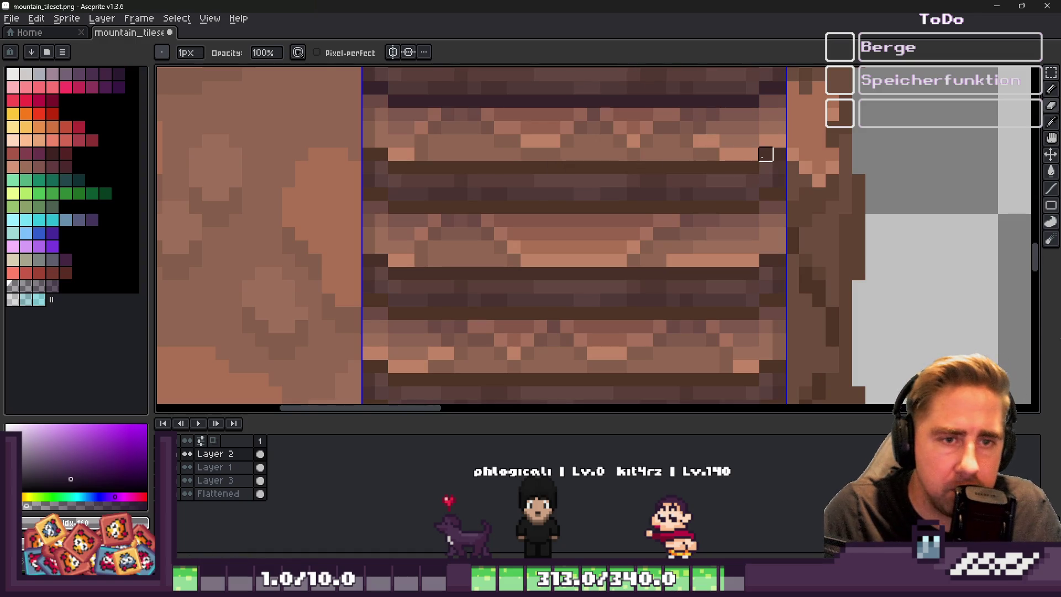
pyautogui.scroll(-1, 779, 207)
pyautogui.scroll(2, 805, 147)
pyautogui.hotkey('ctrl', 'z')
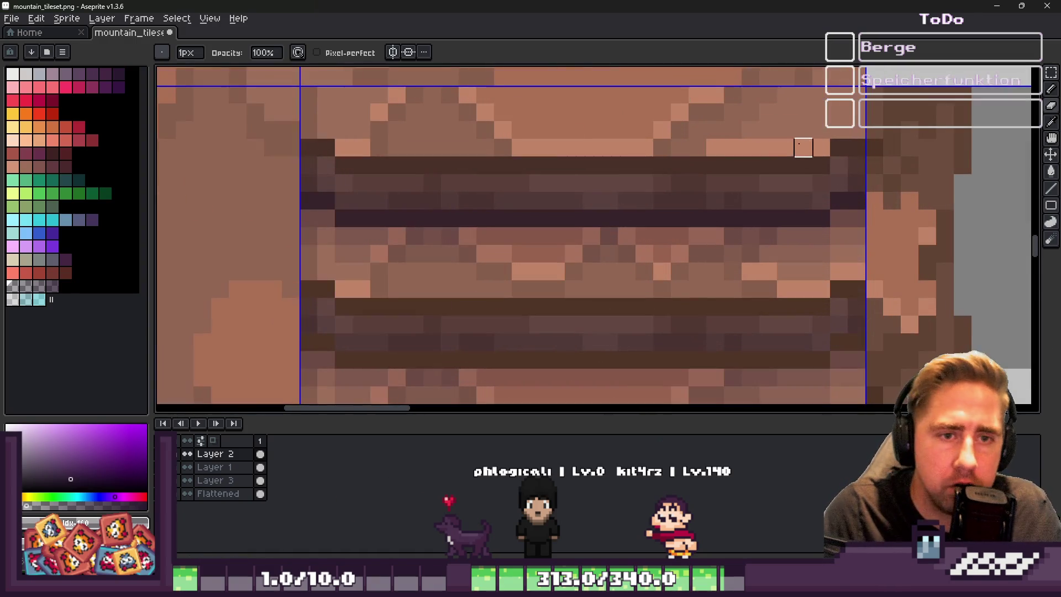
pyautogui.moveTo(821, 218); pyautogui.dragTo(343, 218)
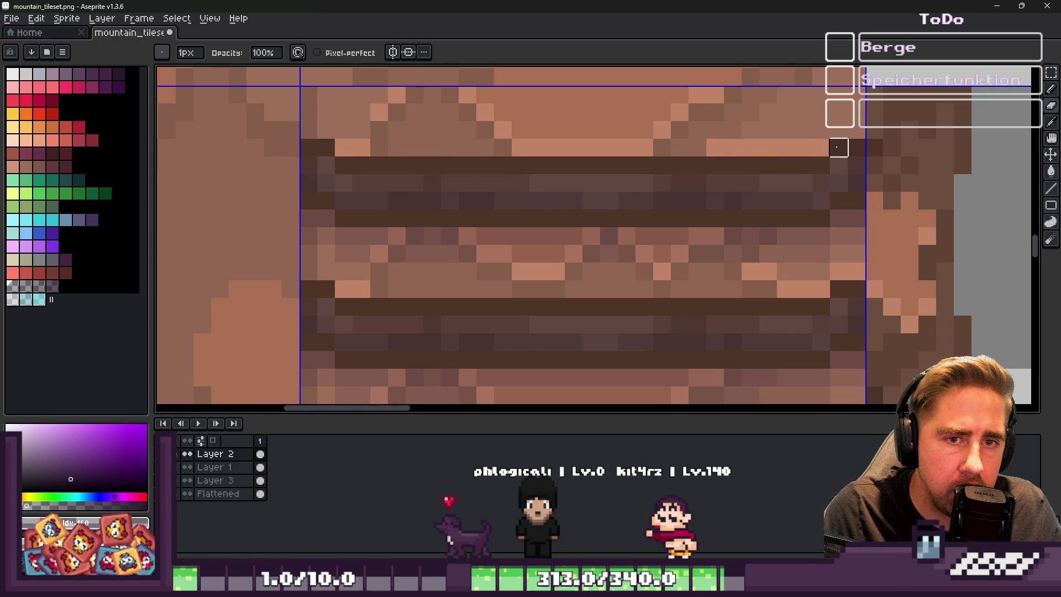
pyautogui.scroll(-2, 514, 157)
pyautogui.hscroll(2, 514, 156)
pyautogui.scroll(1, 728, 225)
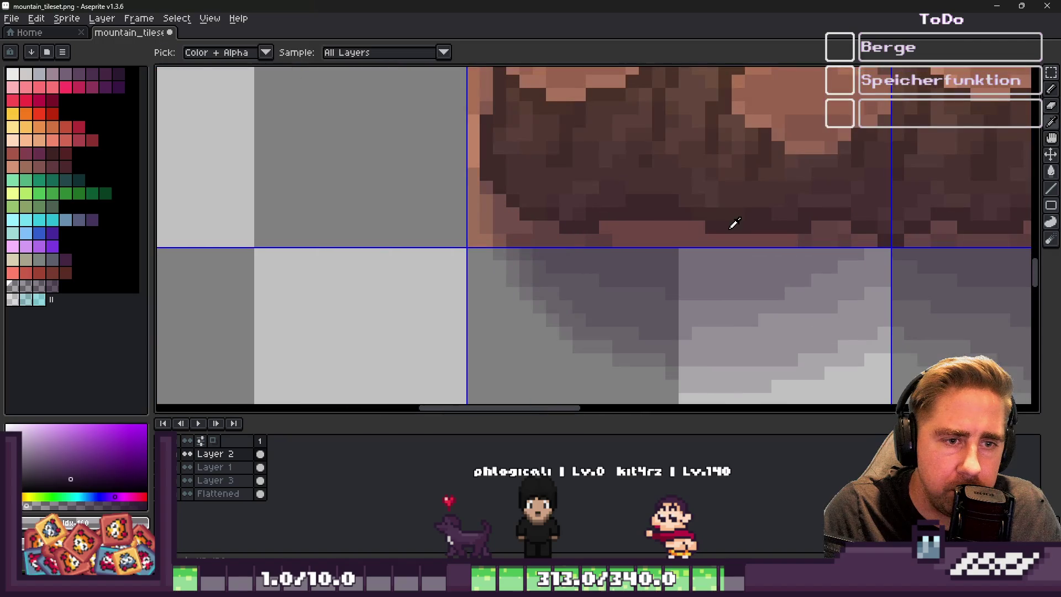
# Pick the dark red-brown rock colour and select the whole stairs tile on Layer 1
pyautogui.keyDown('alt'); pyautogui.click(752, 219); pyautogui.keyUp('alt')
pyautogui.scroll(-4, 751, 219)
pyautogui.scroll(-1, 608, 232)
pyautogui.scroll(3, 356, 197)
pyautogui.scroll(-2, 531, 237)
pyautogui.keyDown('ctrl'); pyautogui.doubleClick(531, 238); pyautogui.keyUp('ctrl')
pyautogui.scroll(1, 471, 175)
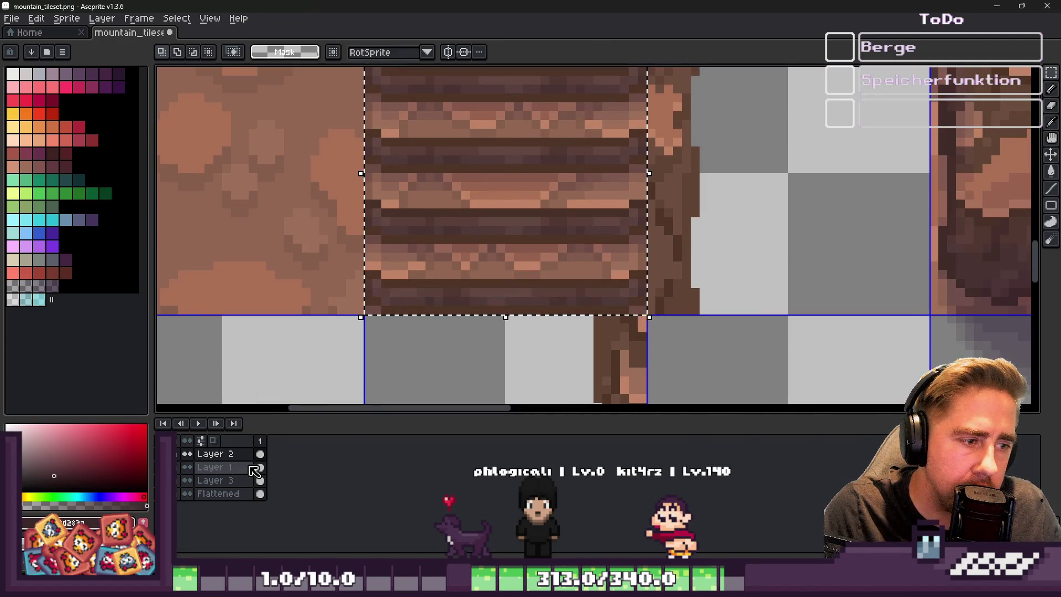
pyautogui.scroll(2, 420, 232)
pyautogui.scroll(-1, 448, 249)
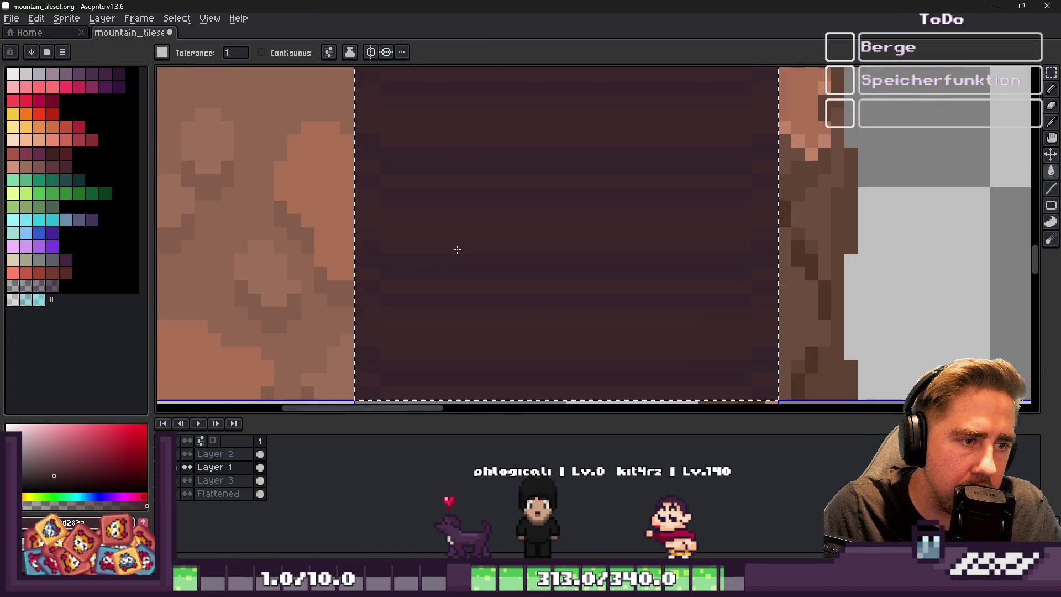
# Activate the Flattened layer, deselect, save and close mountain_tileset.png, returning to Godot
pyautogui.click(218, 494)
pyautogui.scroll(-2, 470, 249)
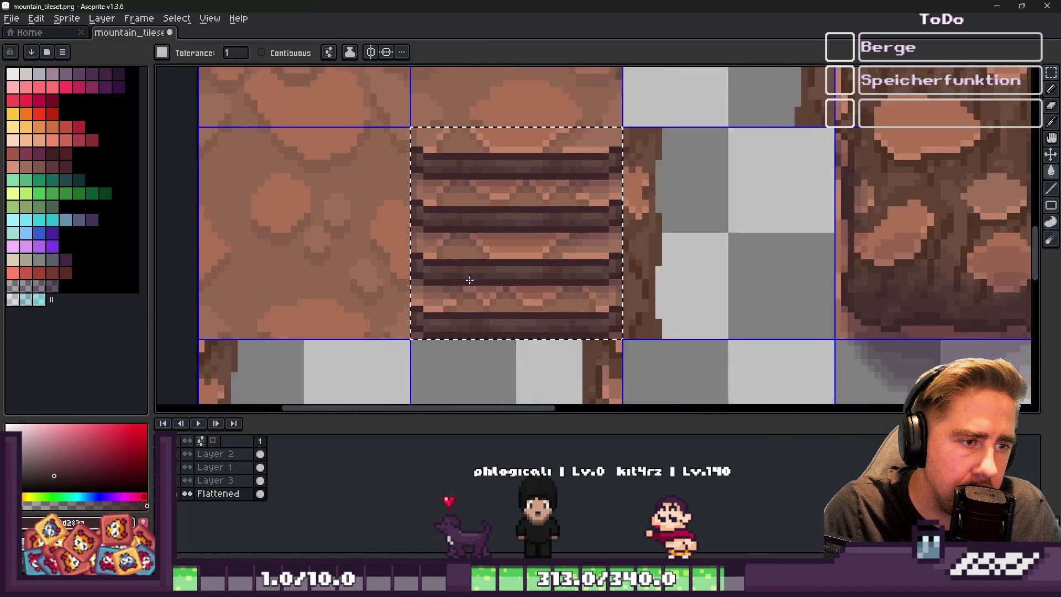
pyautogui.hotkey('ctrl', 'd')
pyautogui.press('g')
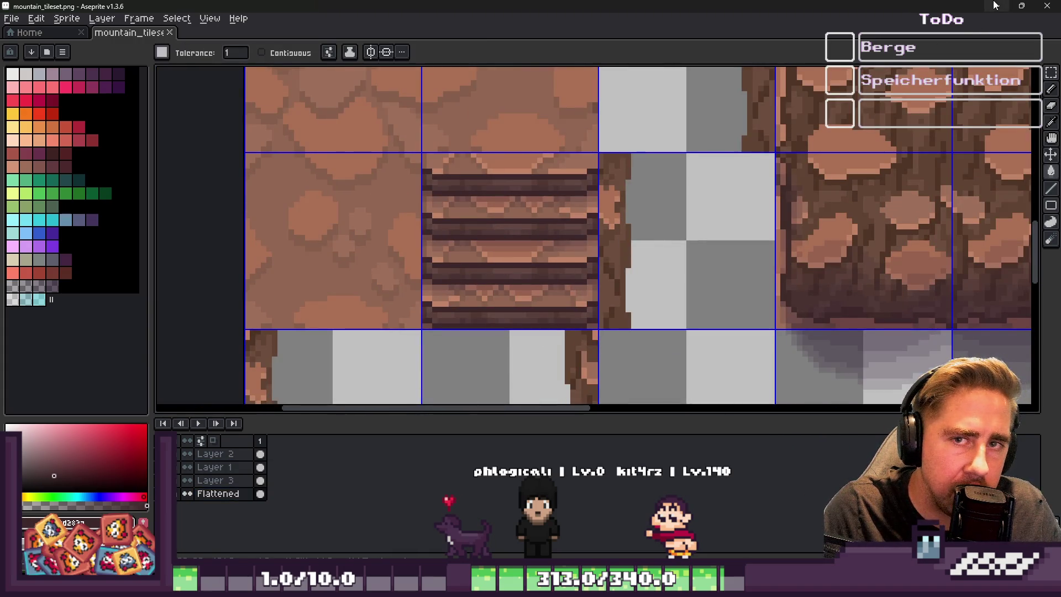
pyautogui.click(995, 5)
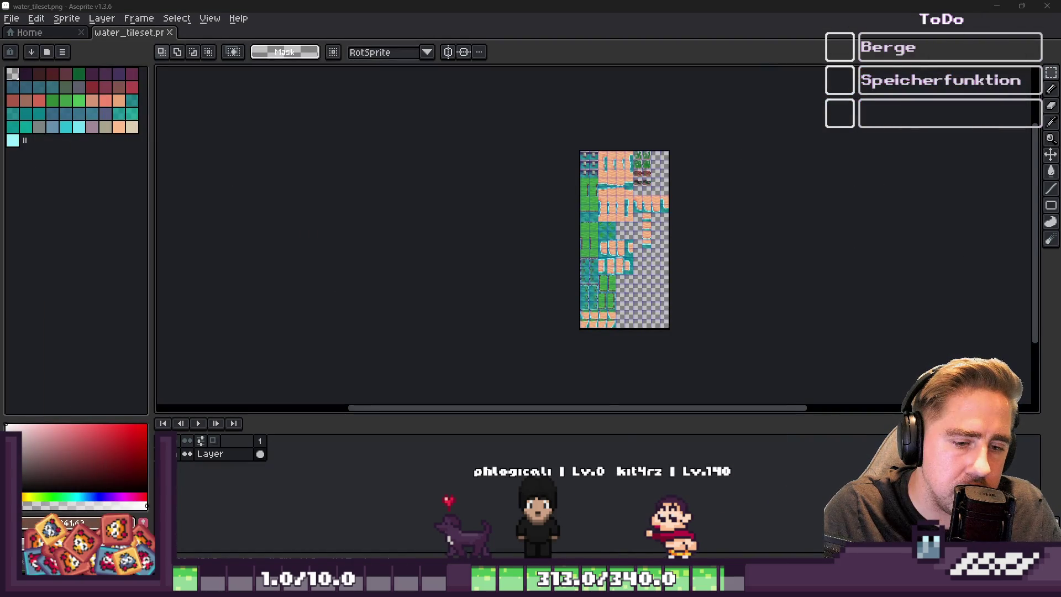
pyautogui.hotkey('alt', 'Tab')
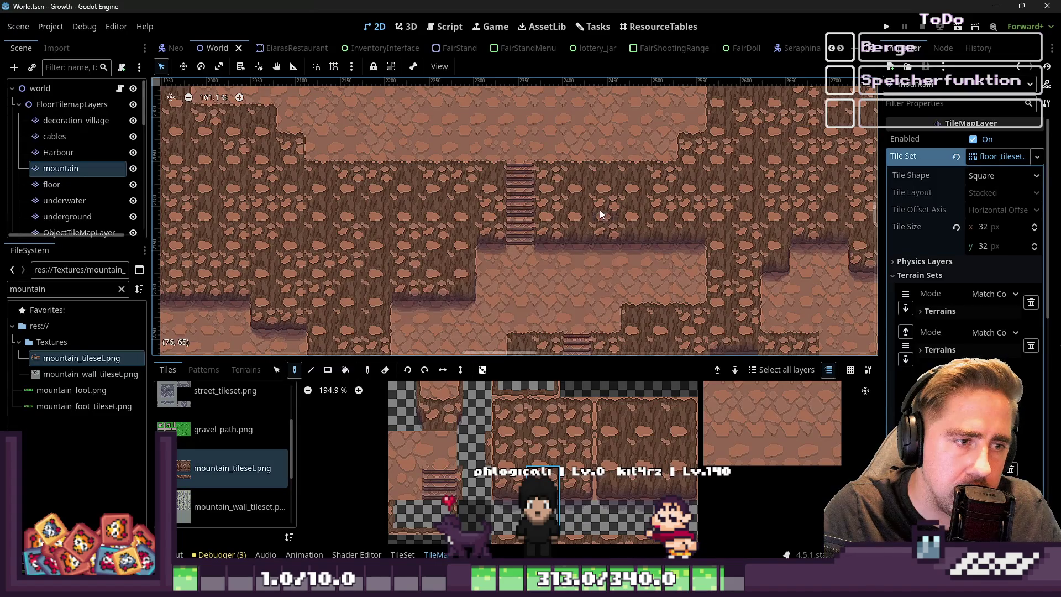
# Zoom in on the reimported stair tiles in the Godot map, then switch to mountain_tileset.png in Aseprite
pyautogui.scroll(7, 503, 190)
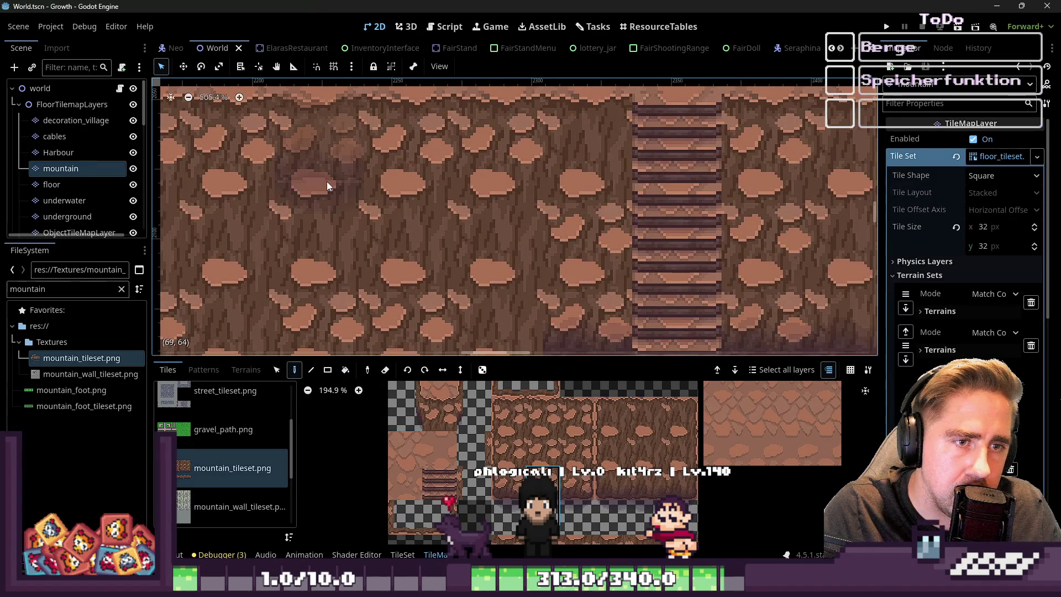
pyautogui.scroll(3, 327, 181)
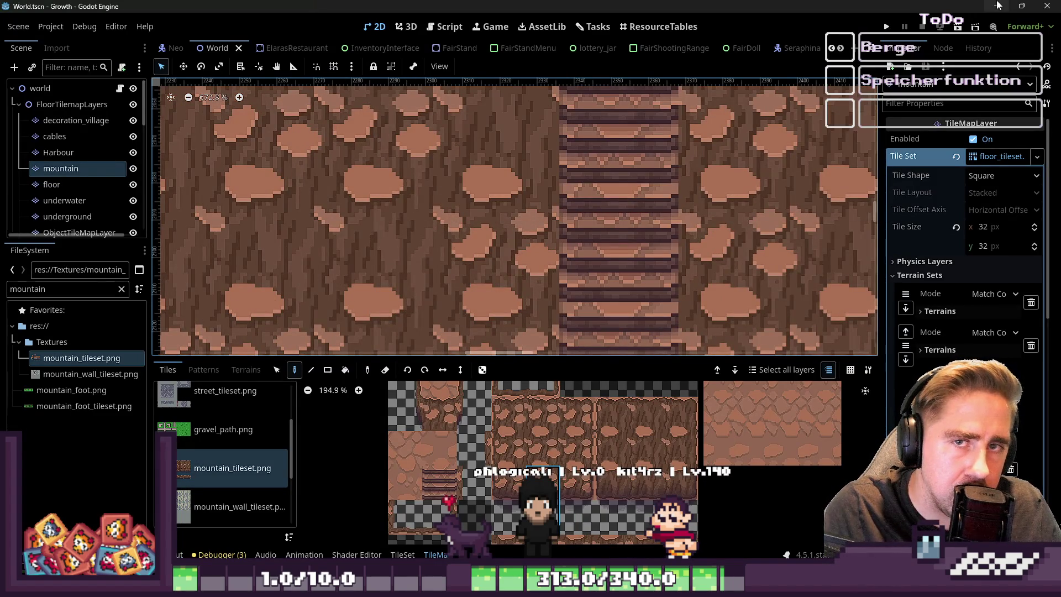
pyautogui.click(997, 5)
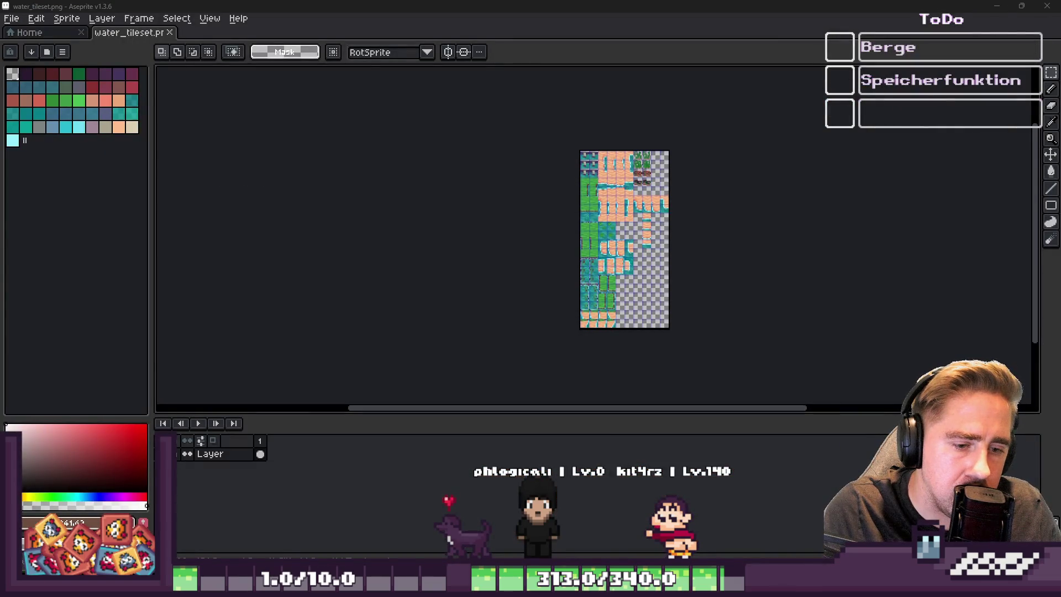
pyautogui.click(613, 517)
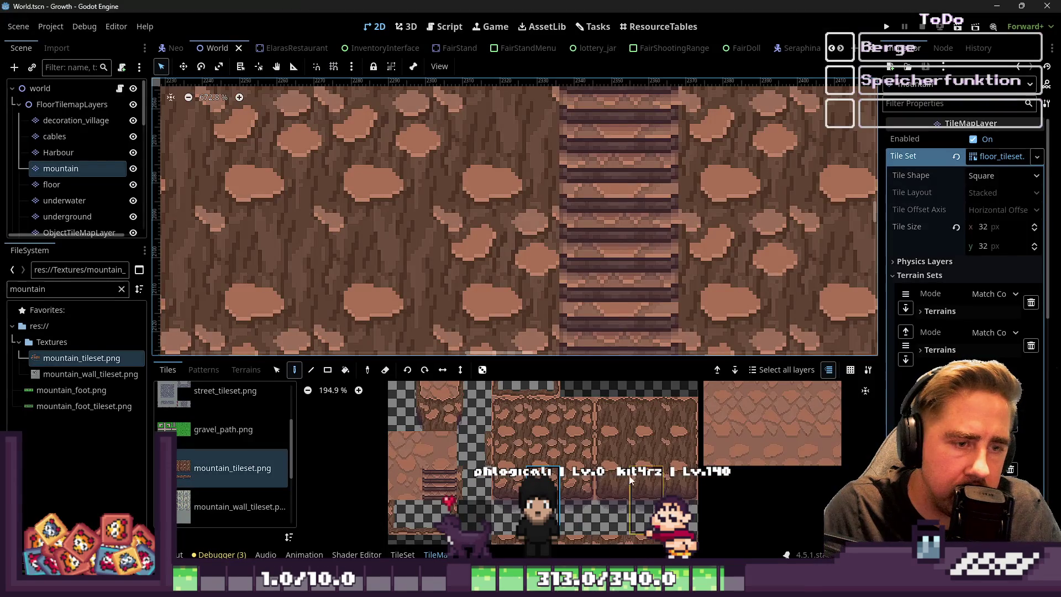
pyautogui.scroll(8, 544, 178)
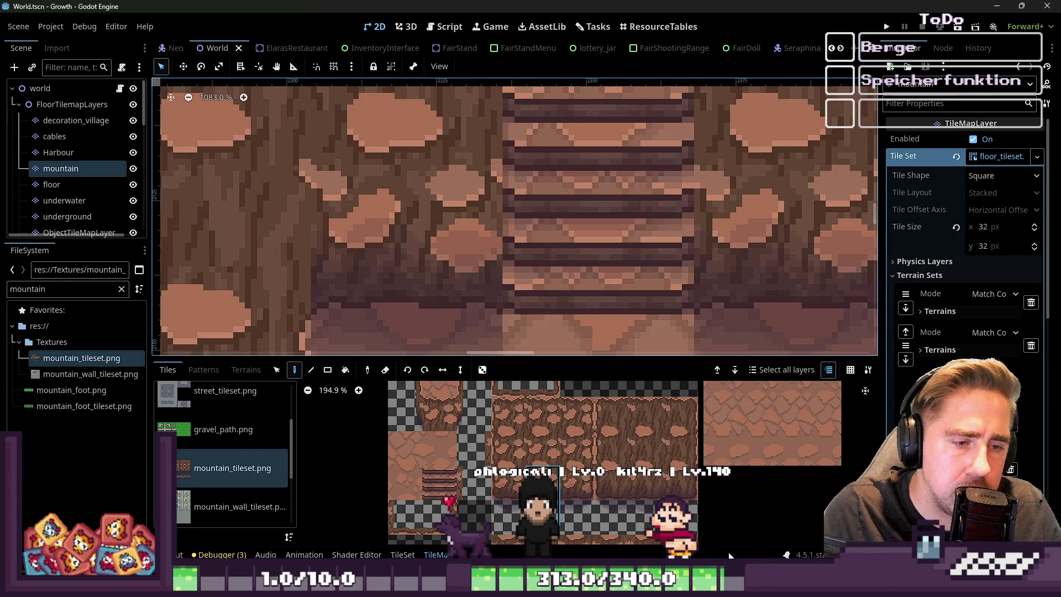
pyautogui.scroll(-3, 586, 272)
pyautogui.moveTo(501, 542)
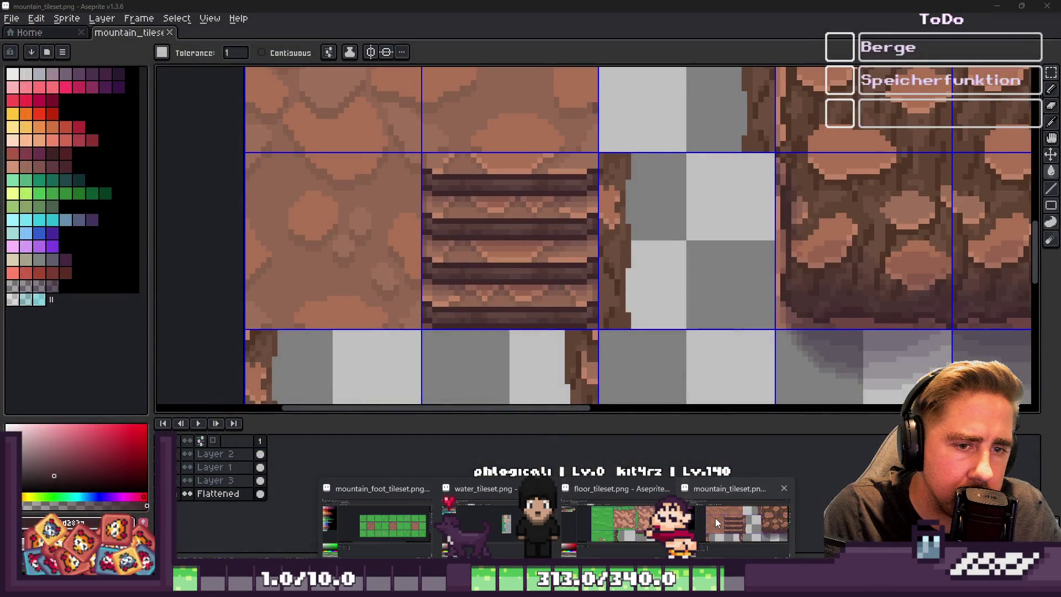
pyautogui.click(715, 518)
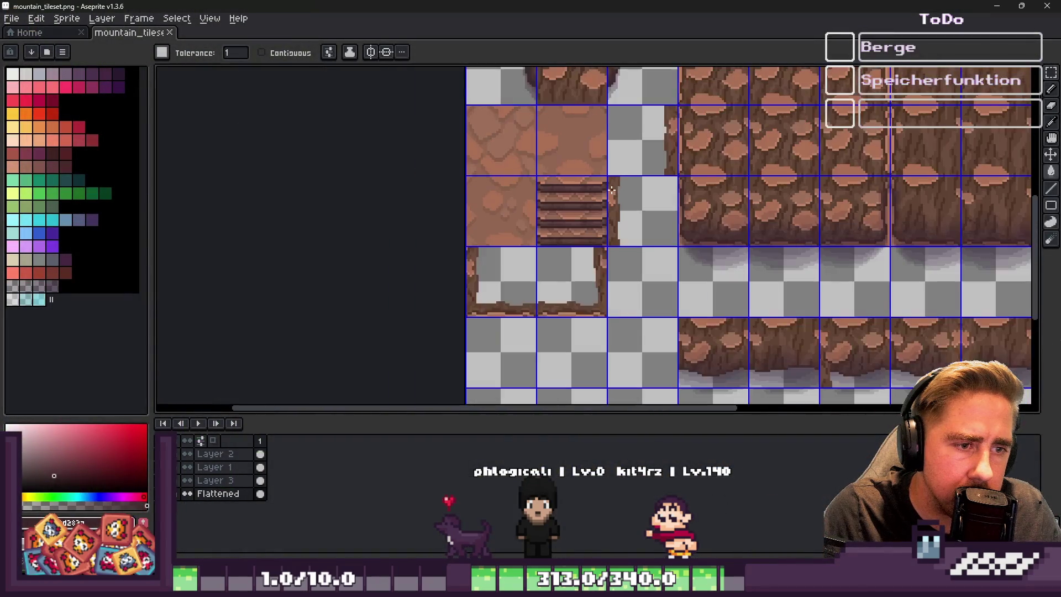
# Select a horizontal band along the stair row with the rectangular marquee and apply the transform
pyautogui.scroll(5, 494, 246)
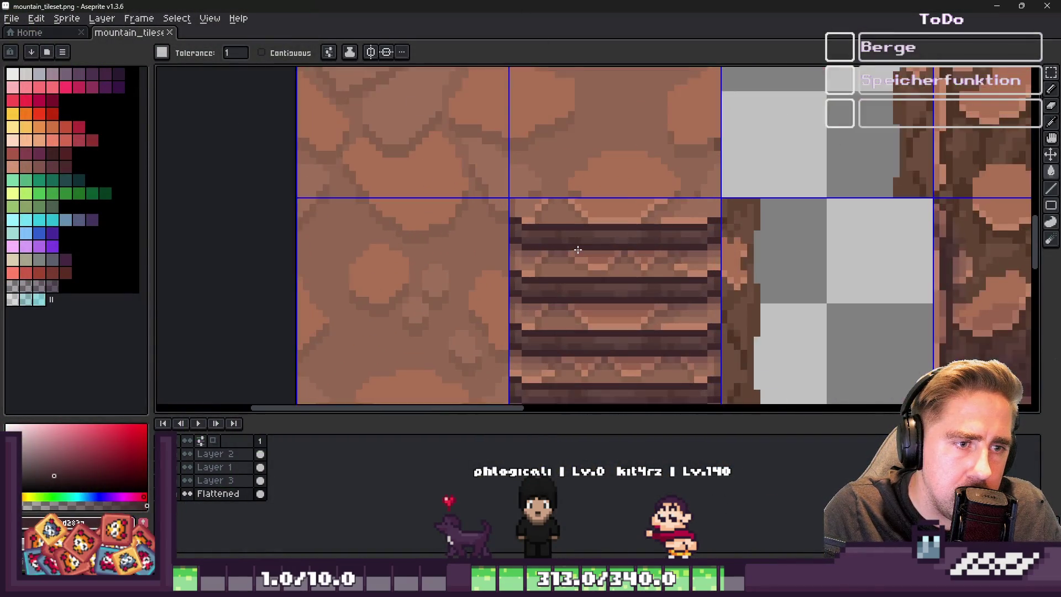
pyautogui.scroll(-3, 492, 245)
pyautogui.scroll(3, 449, 205)
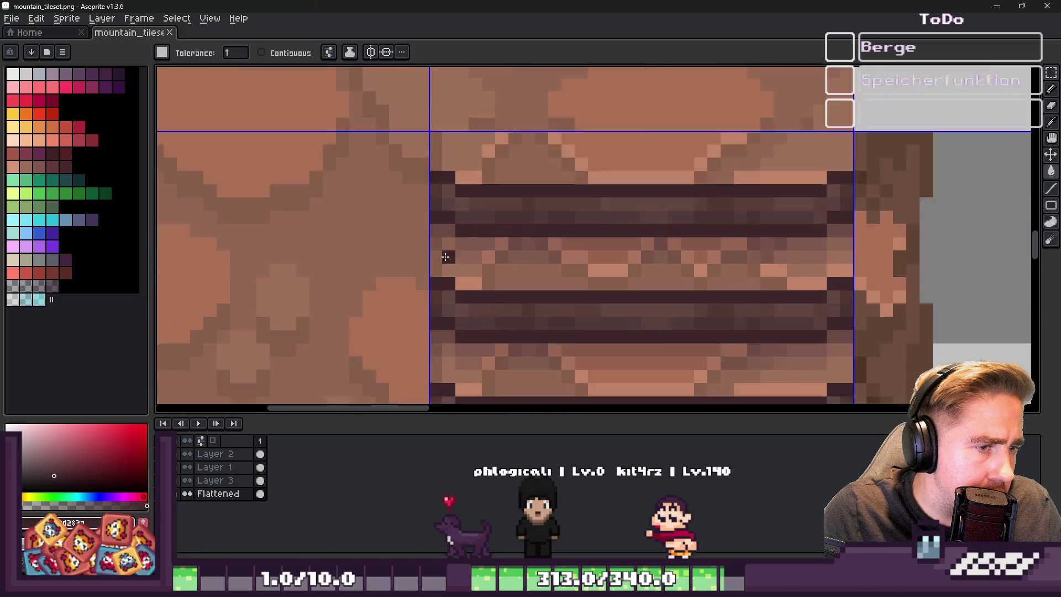
pyautogui.scroll(-3, 450, 203)
pyautogui.scroll(2, 476, 230)
pyautogui.scroll(-1, 476, 230)
pyautogui.scroll(-2, 385, 232)
pyautogui.scroll(3, 408, 265)
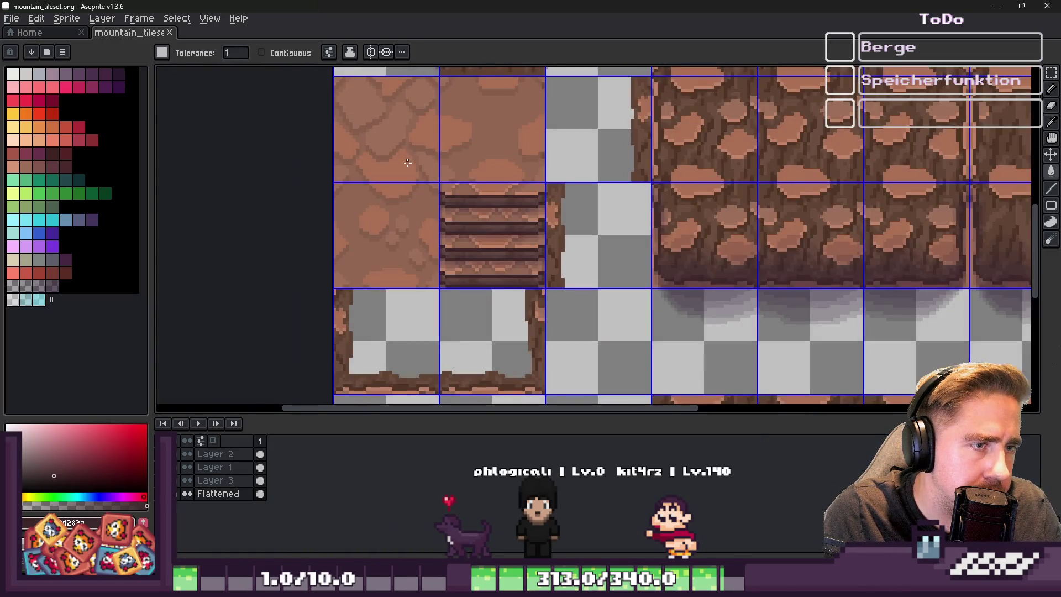
pyautogui.scroll(2, 420, 182)
pyautogui.press('m')
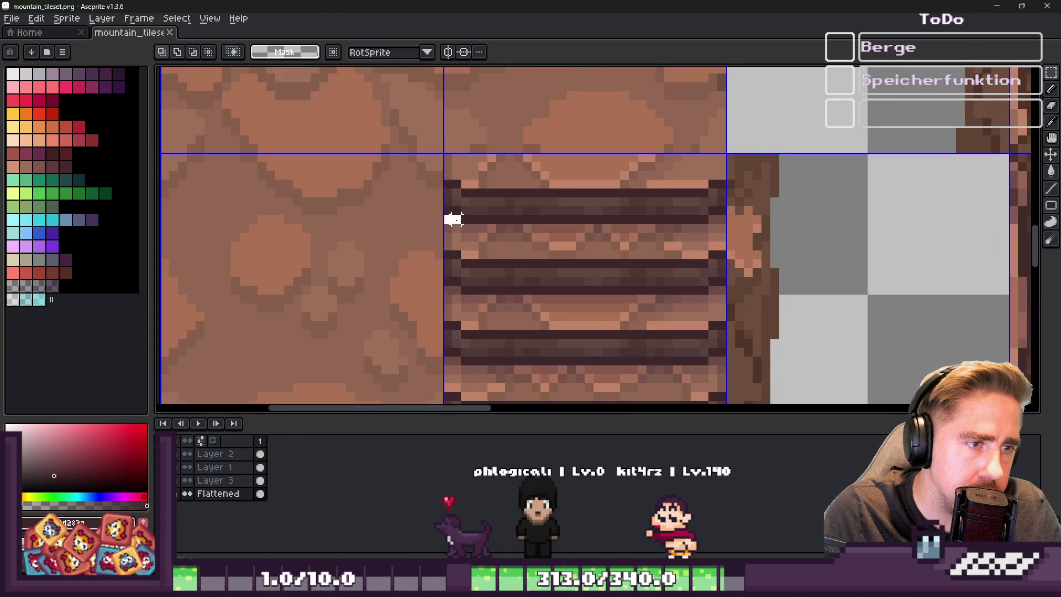
pyautogui.scroll(2, 532, 235)
pyautogui.moveTo(399, 209)
pyautogui.mouseDown()
pyautogui.moveTo(841, 225)
pyautogui.moveTo(867, 239)
pyautogui.mouseUp()
pyautogui.moveTo(893, 201); pyautogui.dragTo(890, 227)
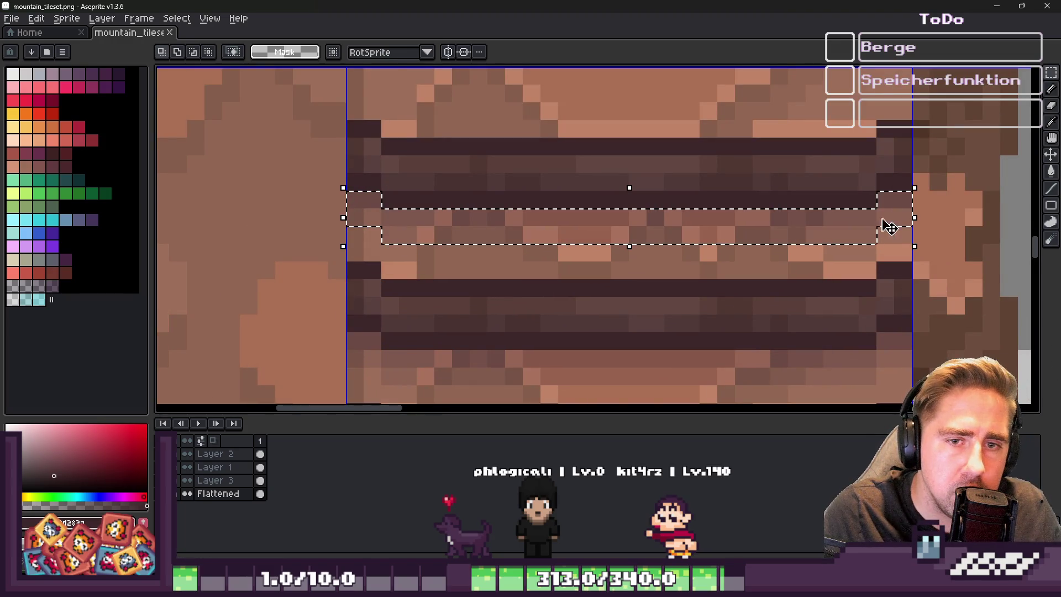
pyautogui.click(834, 223)
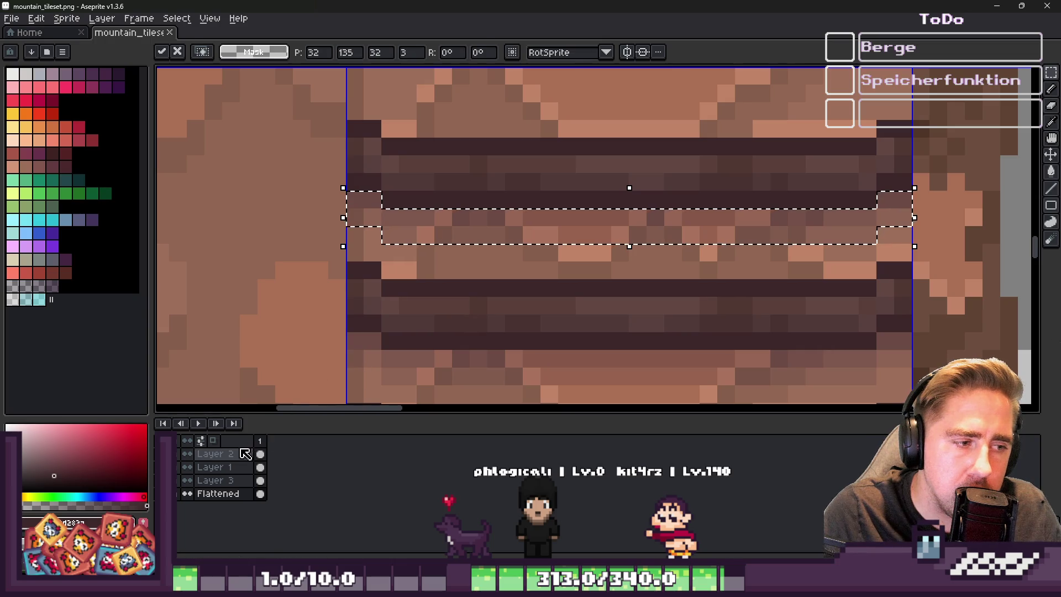
pyautogui.click(216, 454)
pyautogui.click(367, 210)
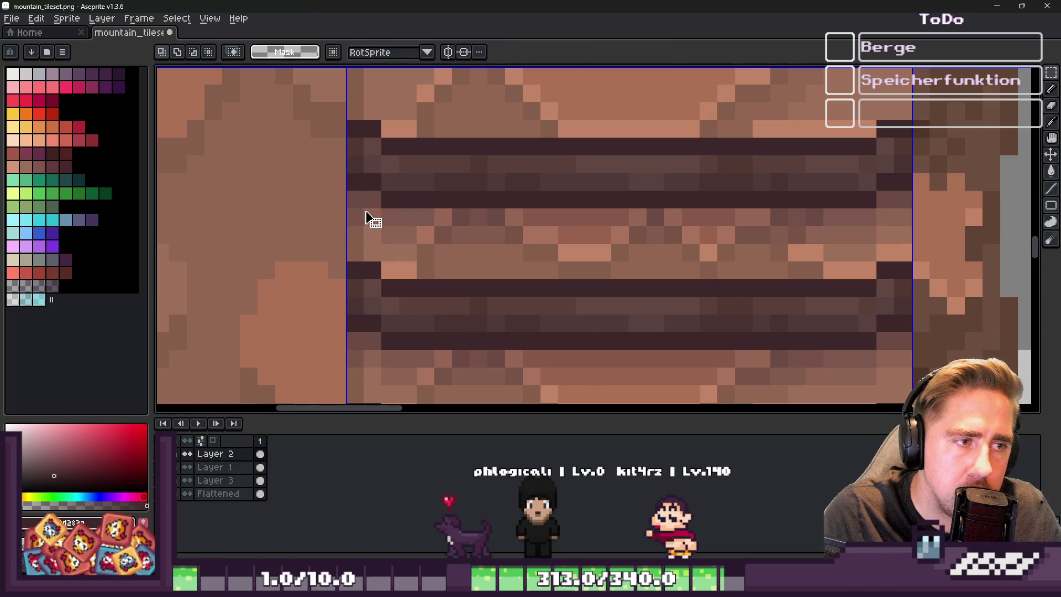
# Move the stair plank rows down about 8 pixels and commit
pyautogui.moveTo(354, 199)
pyautogui.mouseDown()
pyautogui.moveTo(365, 210)
pyautogui.moveTo(923, 241)
pyautogui.moveTo(913, 243)
pyautogui.mouseUp()
pyautogui.click(549, 232)
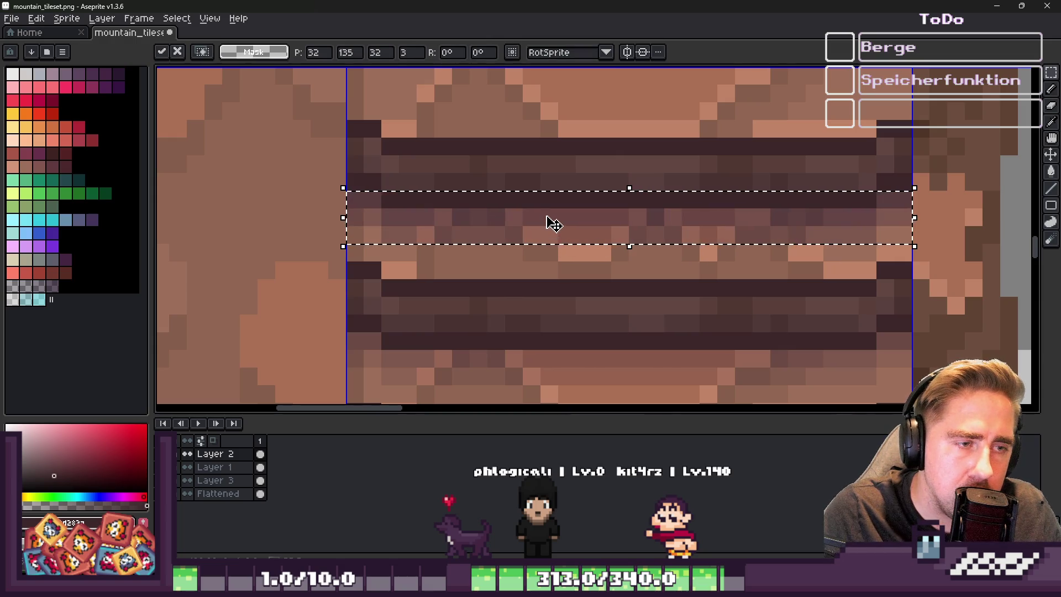
pyautogui.moveTo(523, 216); pyautogui.dragTo(509, 359)
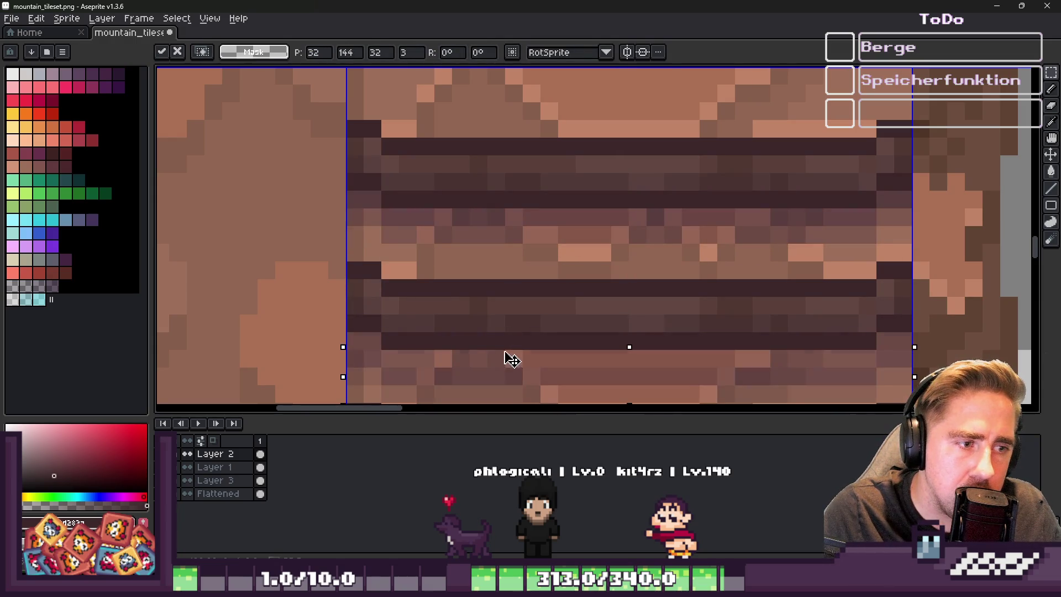
pyautogui.scroll(-2, 521, 269)
pyautogui.scroll(2, 514, 171)
pyautogui.moveTo(501, 243); pyautogui.dragTo(498, 341)
pyautogui.press('Return')
# Shift the lower plank rows down to the tile edge and save mountain_tileset.png
pyautogui.scroll(-3, 503, 322)
pyautogui.scroll(3, 538, 221)
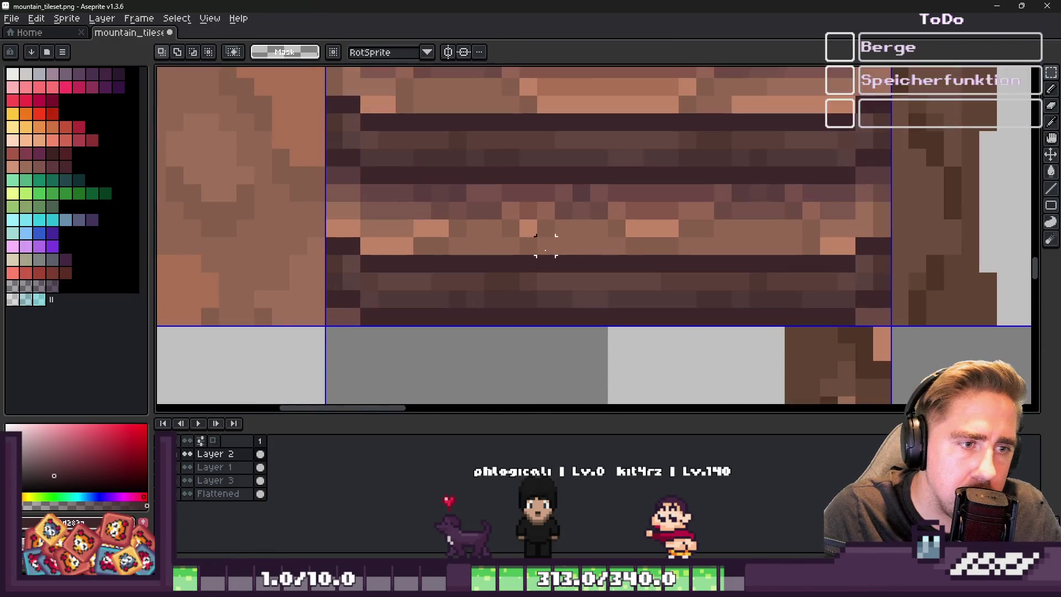
pyautogui.moveTo(326, 218); pyautogui.dragTo(892, 272)
pyautogui.moveTo(486, 265); pyautogui.dragTo(486, 339)
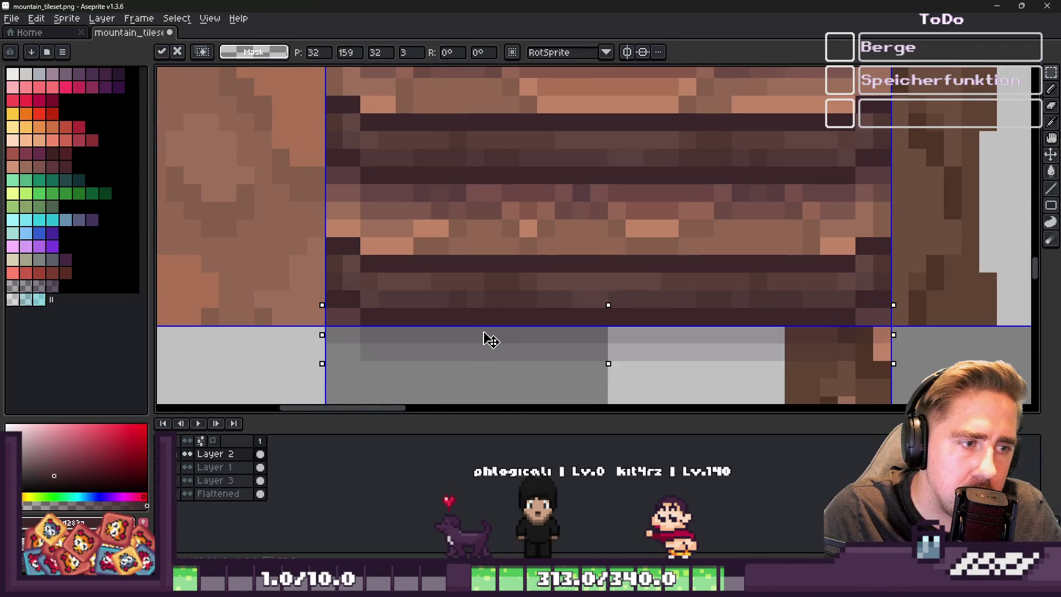
pyautogui.press('Return')
pyautogui.press('b')
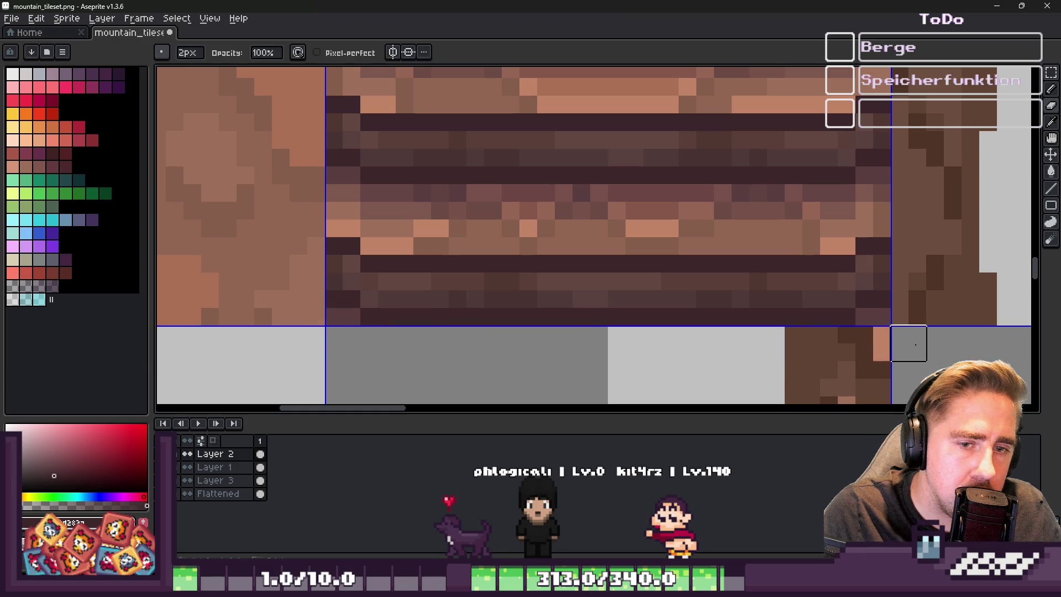
pyautogui.scroll(-4, 788, 282)
pyautogui.hotkey('ctrl', 's')
# Check the reimported mountain stairs on Godot's World map, then go back to Aseprite
pyautogui.hotkey('alt', 'Tab')
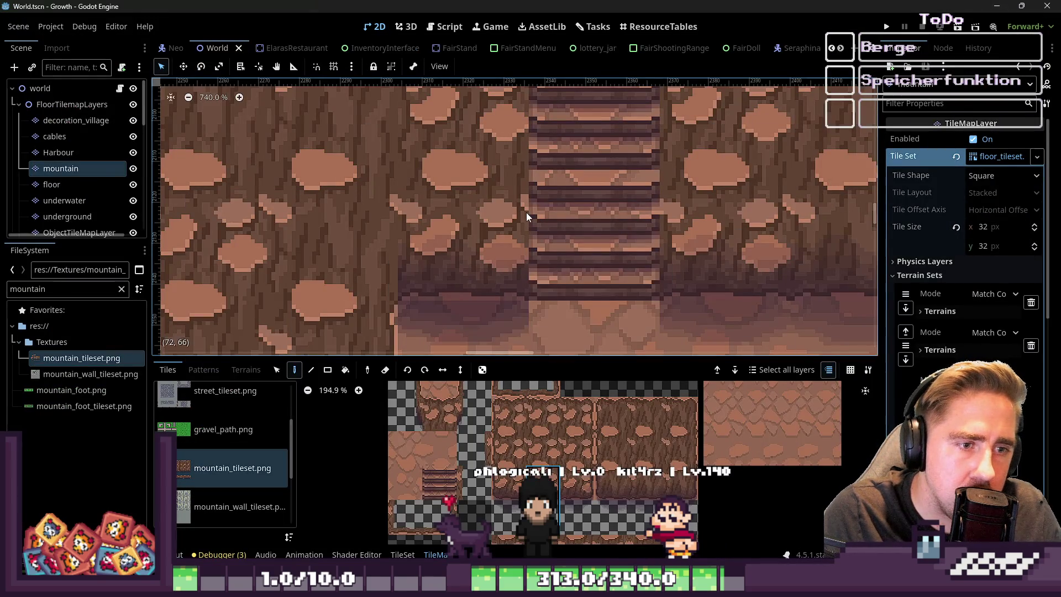
pyautogui.scroll(-3, 477, 182)
pyautogui.scroll(-4, 785, 212)
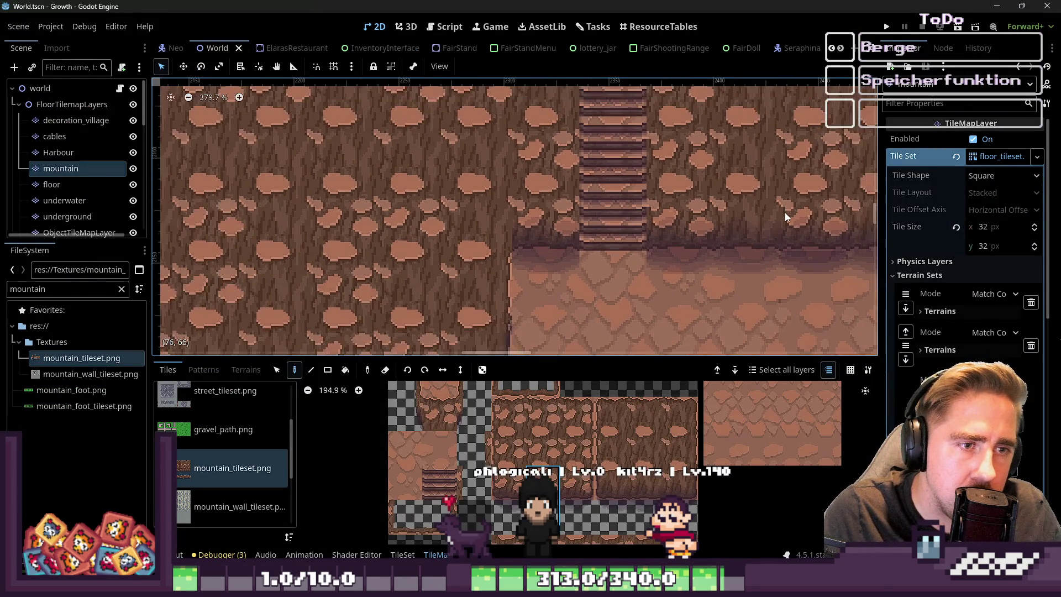
pyautogui.scroll(1, 707, 249)
pyautogui.scroll(2, 303, 248)
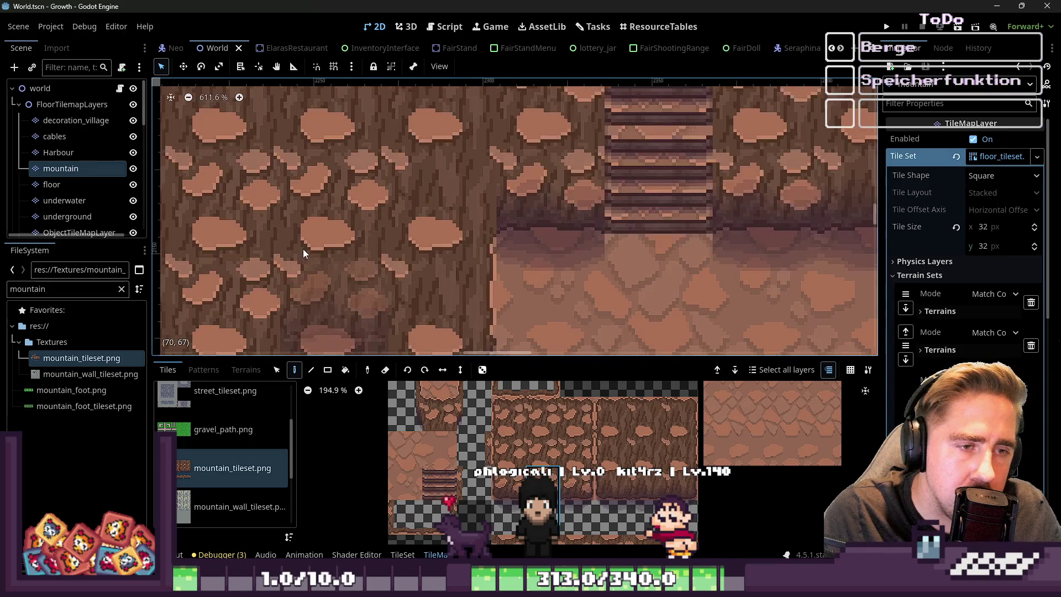
pyautogui.scroll(4, 307, 236)
pyautogui.scroll(-12, 309, 234)
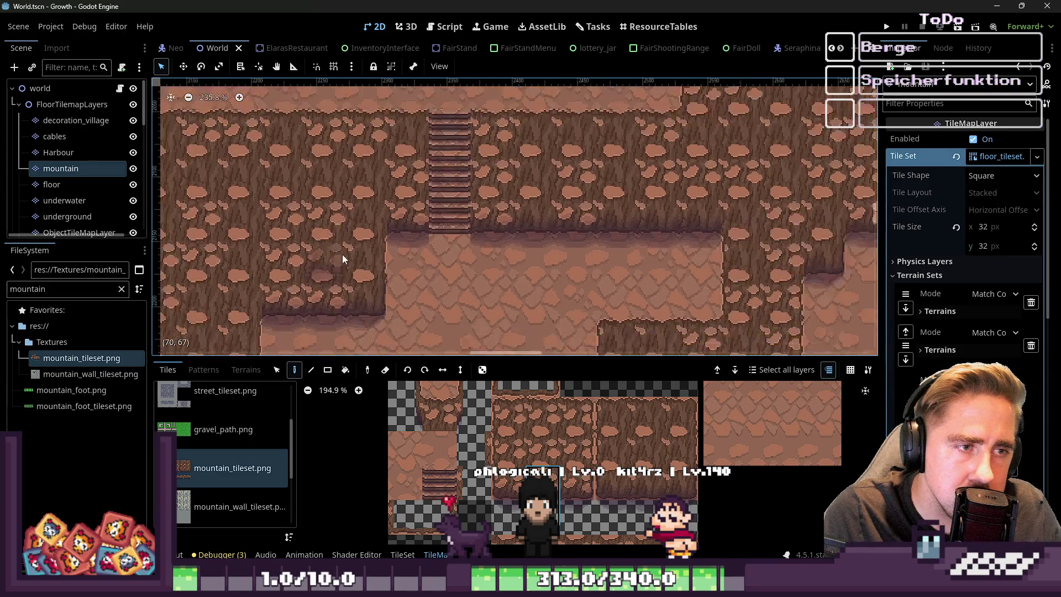
pyautogui.scroll(4, 390, 194)
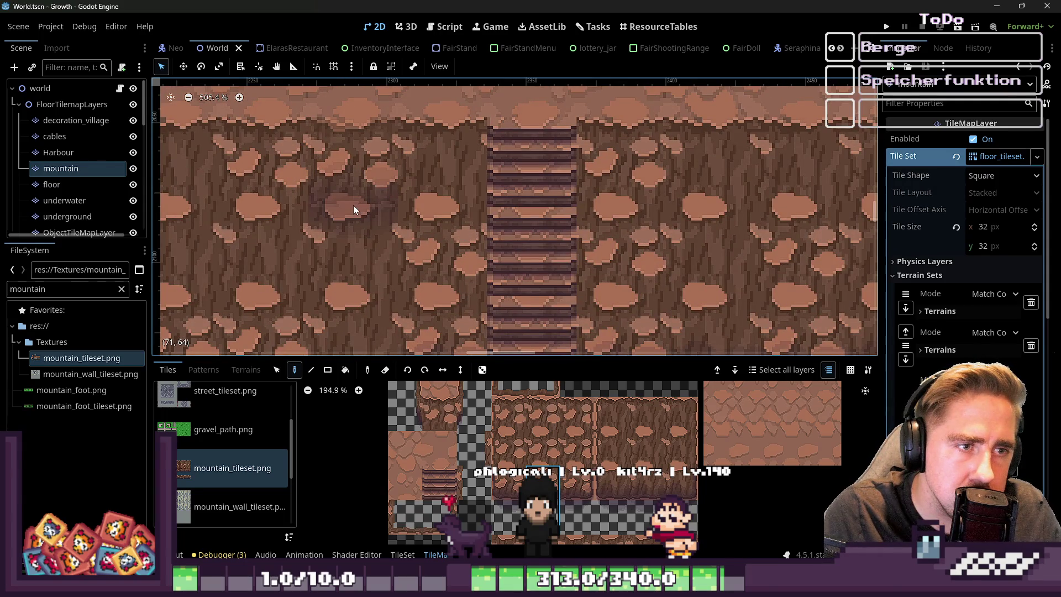
pyautogui.scroll(-9, 354, 210)
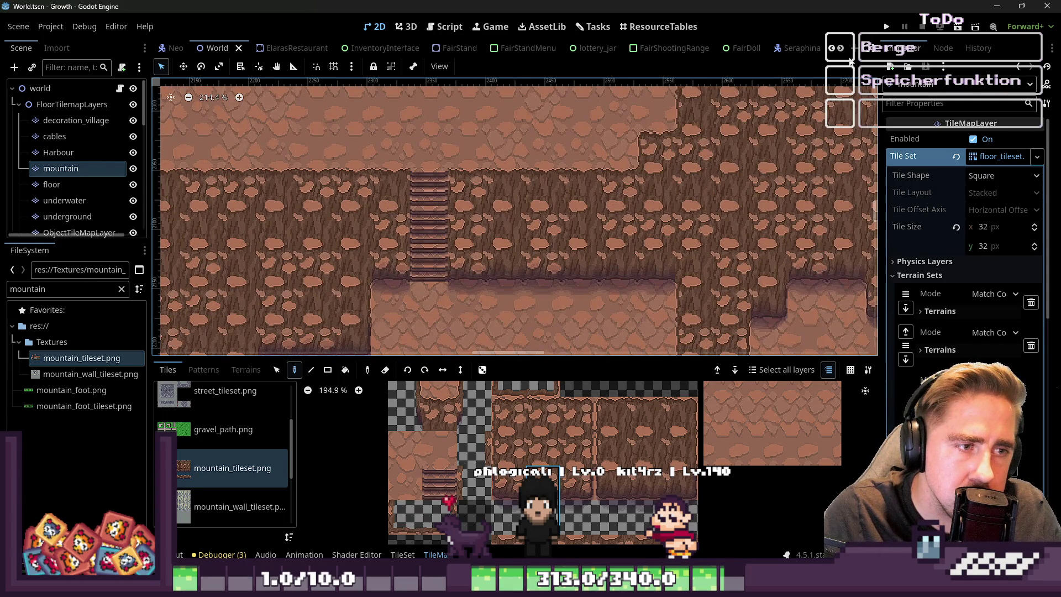
pyautogui.hotkey('alt', 'Tab')
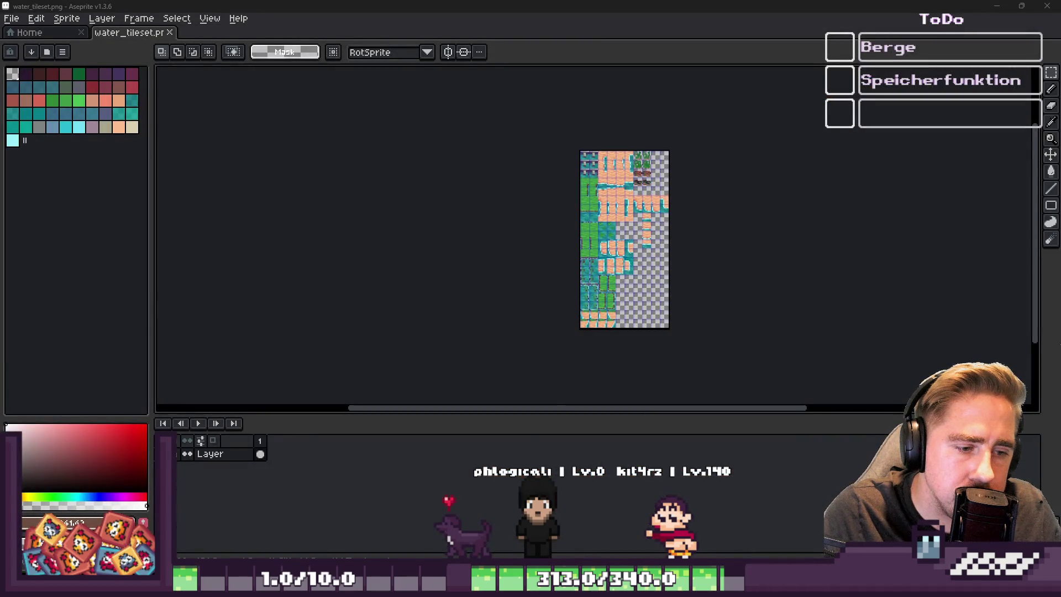
# Undo the stair edits in mountain_tileset.png back to the saved version, then return to Godot
pyautogui.click(691, 506)
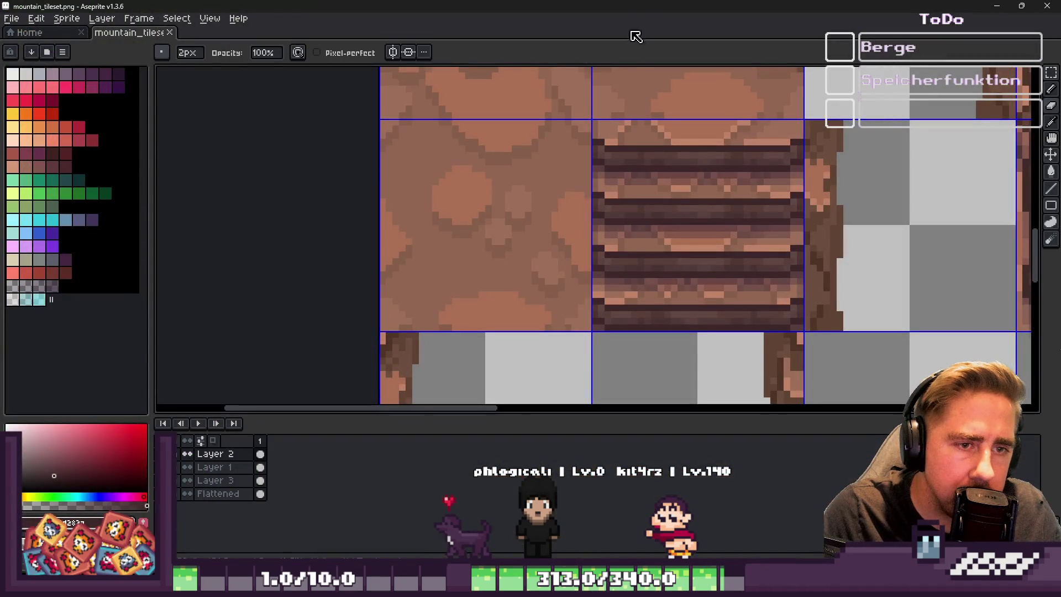
pyautogui.hotkey('ctrl', 'z')
pyautogui.hotkey('ctrl', 'z')
pyautogui.hotkey('ctrl', 'z')
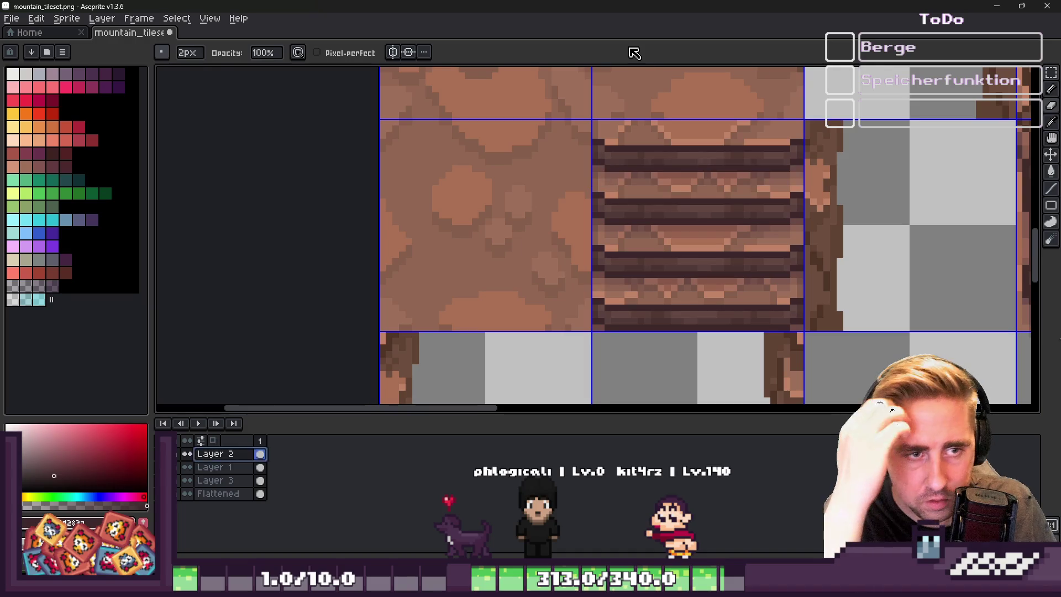
pyautogui.hotkey('ctrl', 'z')
pyautogui.hotkey('ctrl', 'z')
pyautogui.hotkey('ctrl', 'z')
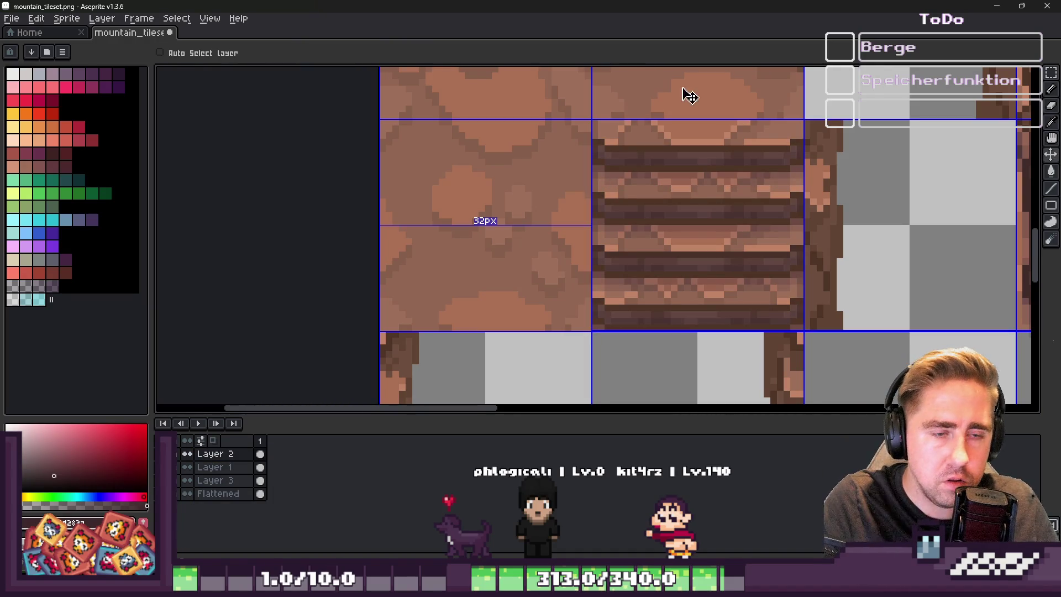
pyautogui.press('b')
pyautogui.hotkey('alt', 'Tab')
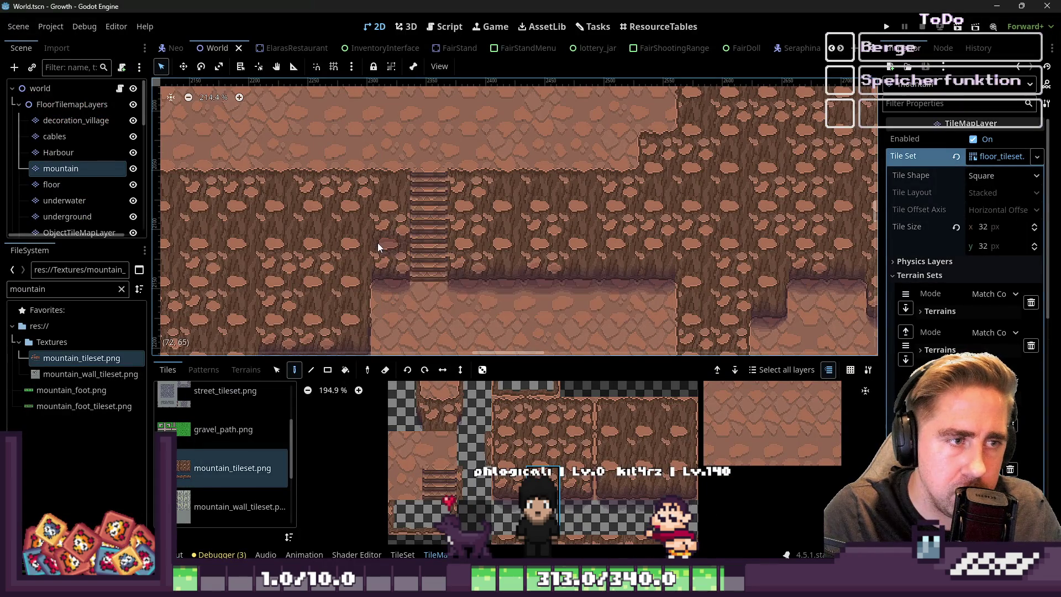
# Paint cliff walls with wooden stairways cut into them on the mountain tile layer
pyautogui.scroll(3, 305, 255)
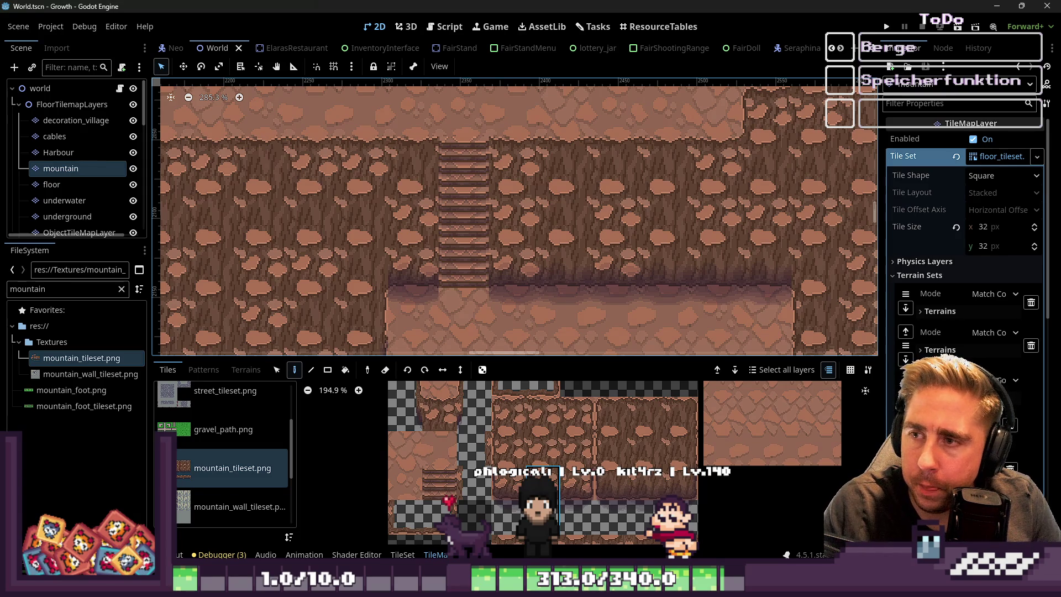
pyautogui.scroll(-3, 634, 340)
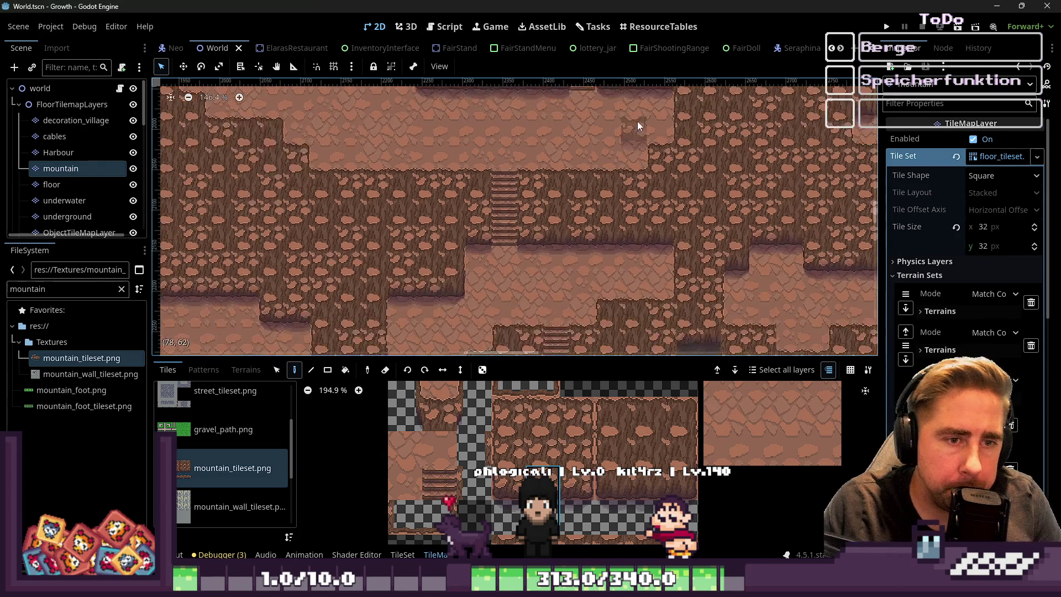
pyautogui.scroll(6, 498, 254)
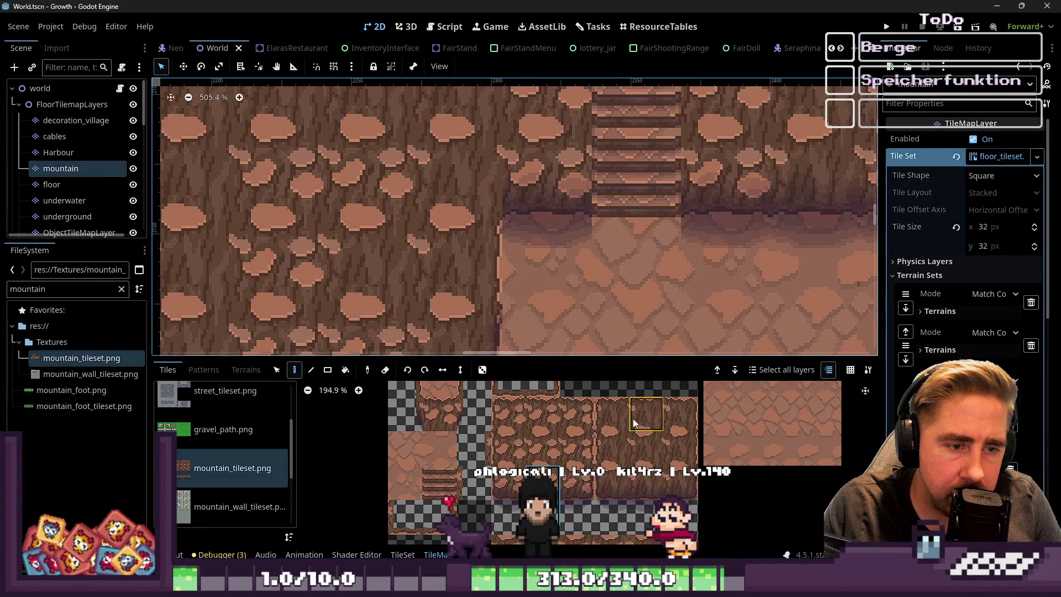
# Paint a cliff wall tile right of the stairs and a stair-edge tile to their left
pyautogui.click(711, 200)
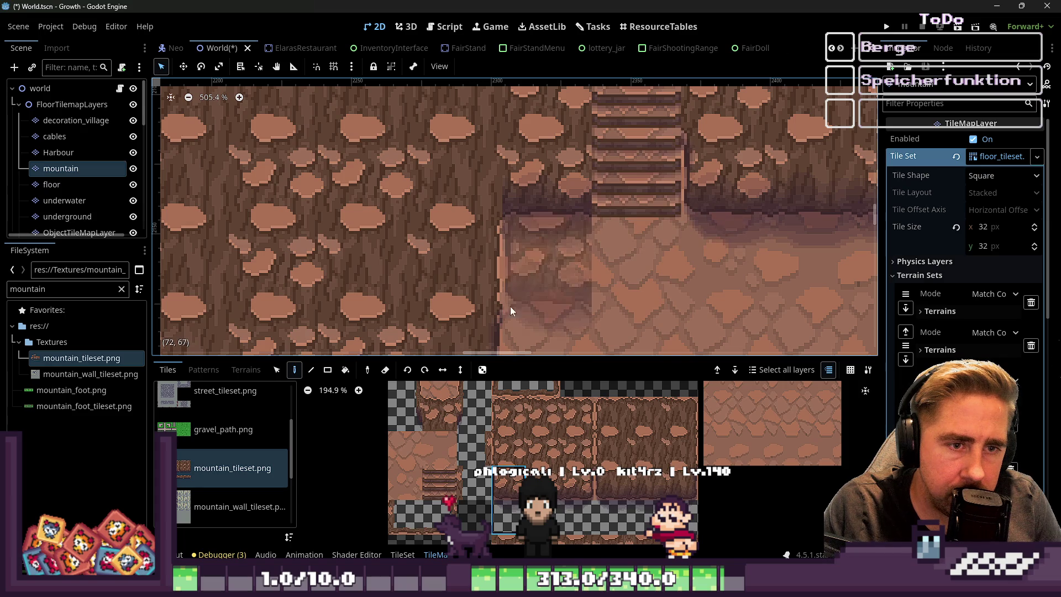
pyautogui.click(582, 494)
pyautogui.scroll(-3, 572, 330)
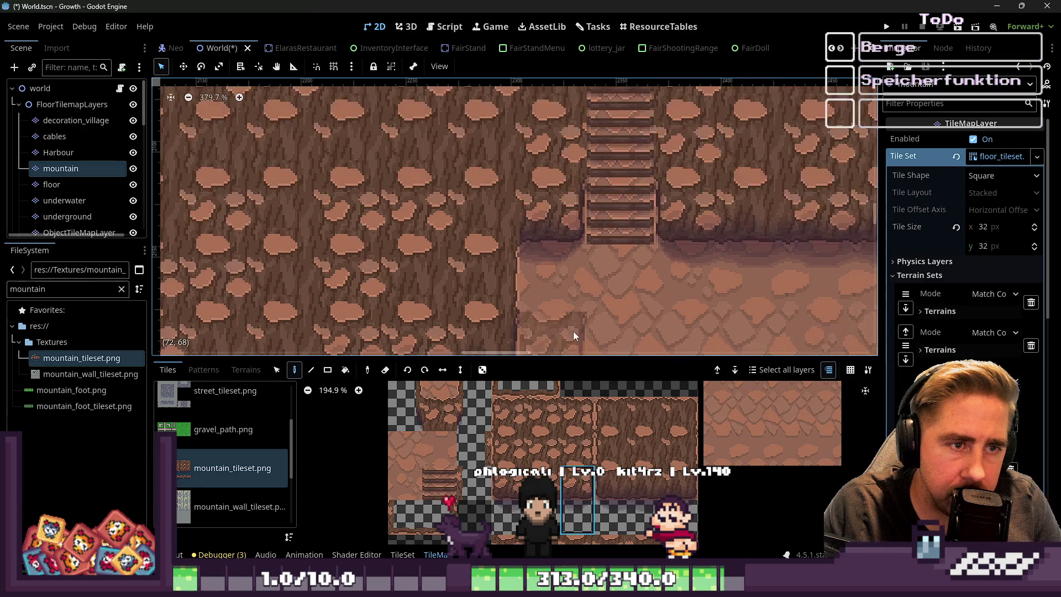
pyautogui.scroll(1, 618, 158)
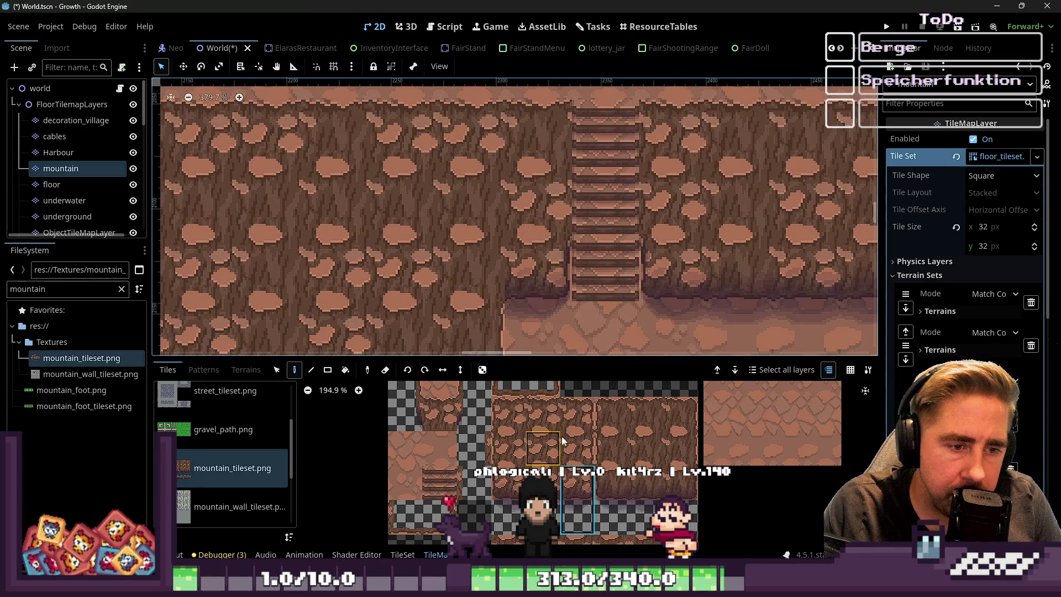
pyautogui.click(516, 195)
# Place a vertical column of rocky wall tiles, using lower and upper cliff wall pieces
pyautogui.keyDown('ctrl'); pyautogui.click(536, 145); pyautogui.keyUp('ctrl')
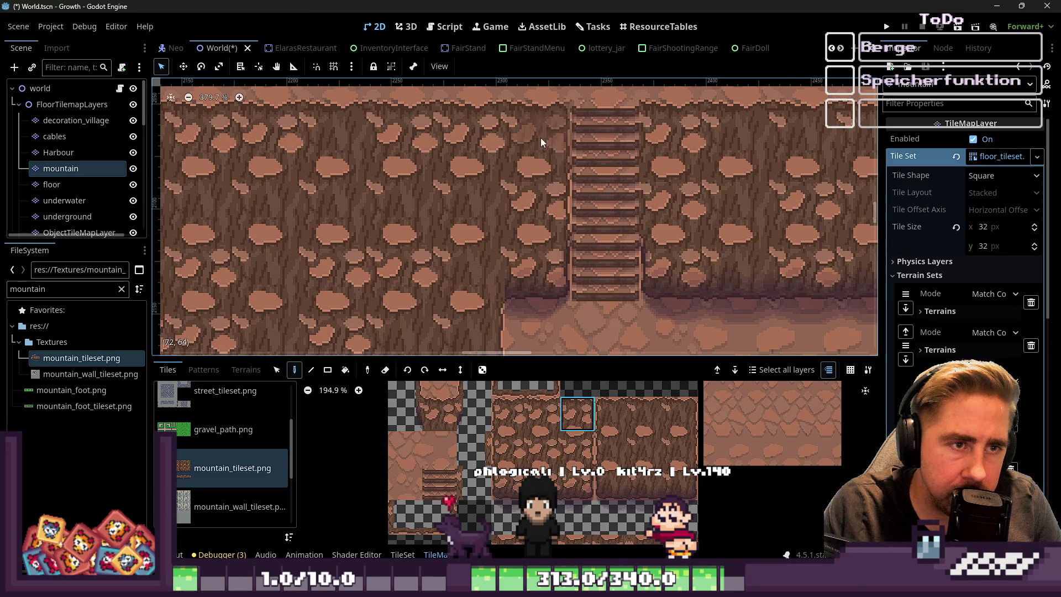
pyautogui.moveTo(615, 423); pyautogui.dragTo(608, 471)
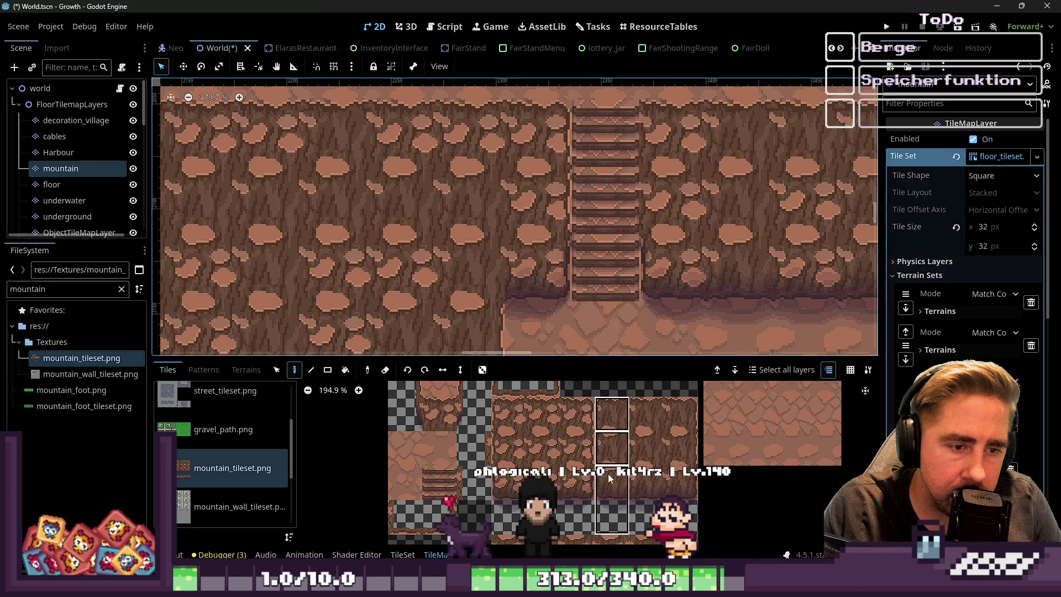
pyautogui.scroll(-3, 459, 219)
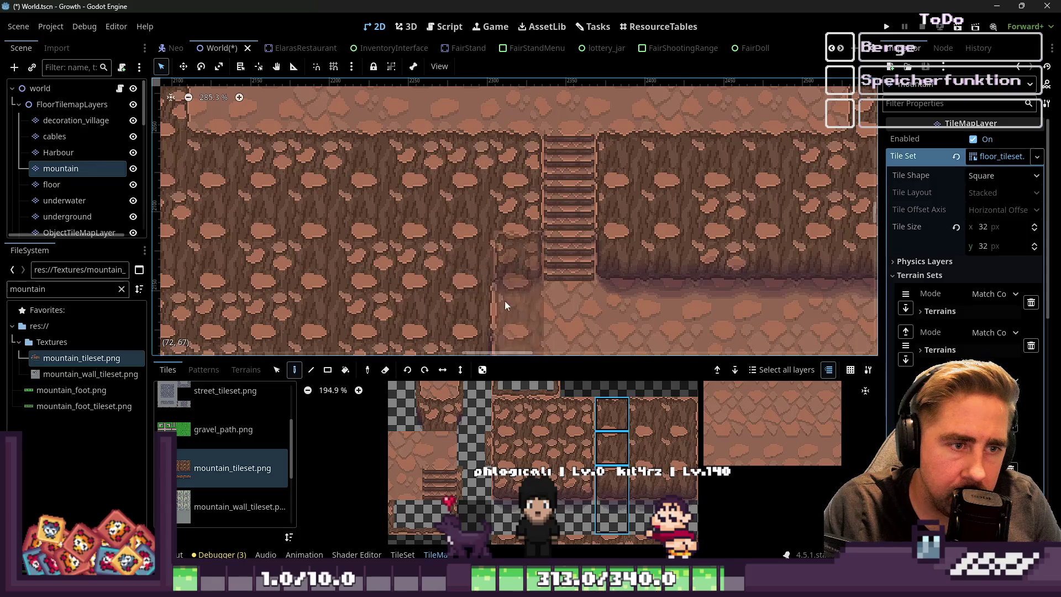
pyautogui.scroll(3, 486, 291)
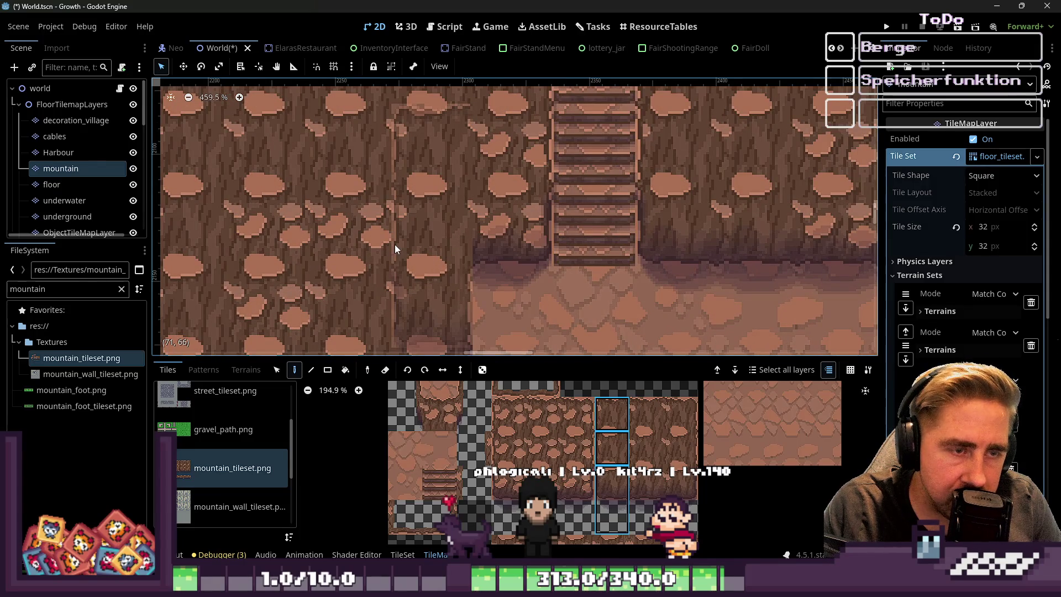
pyautogui.scroll(-5, 538, 283)
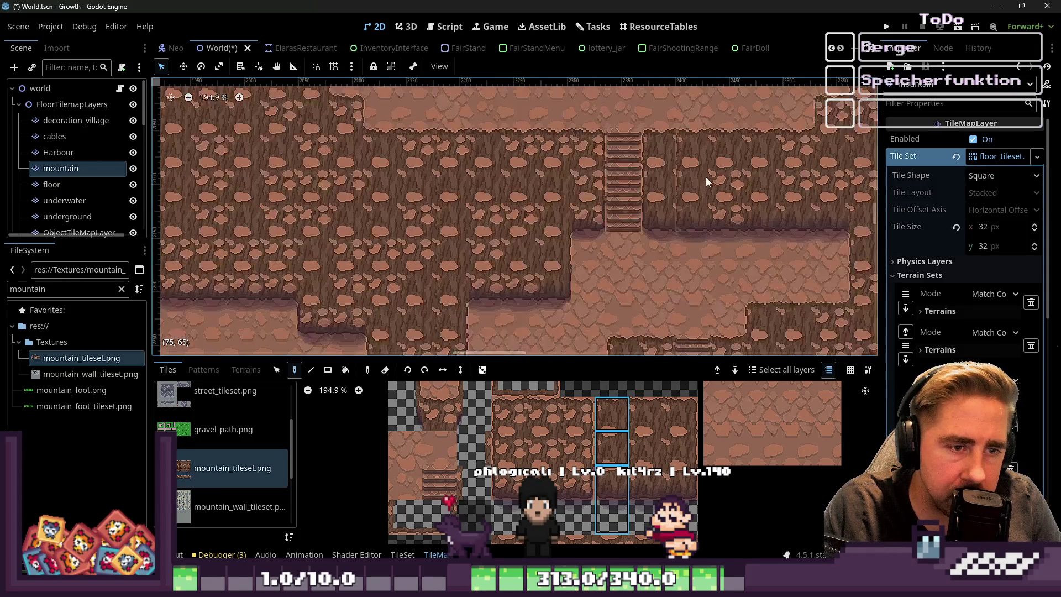
pyautogui.scroll(2, 627, 210)
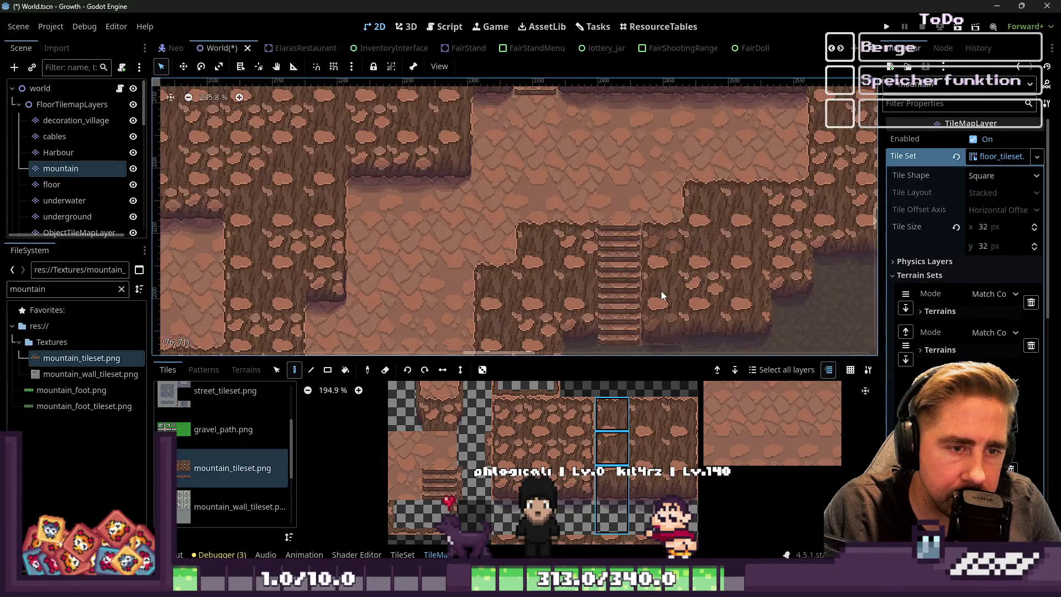
pyautogui.scroll(-2, 613, 263)
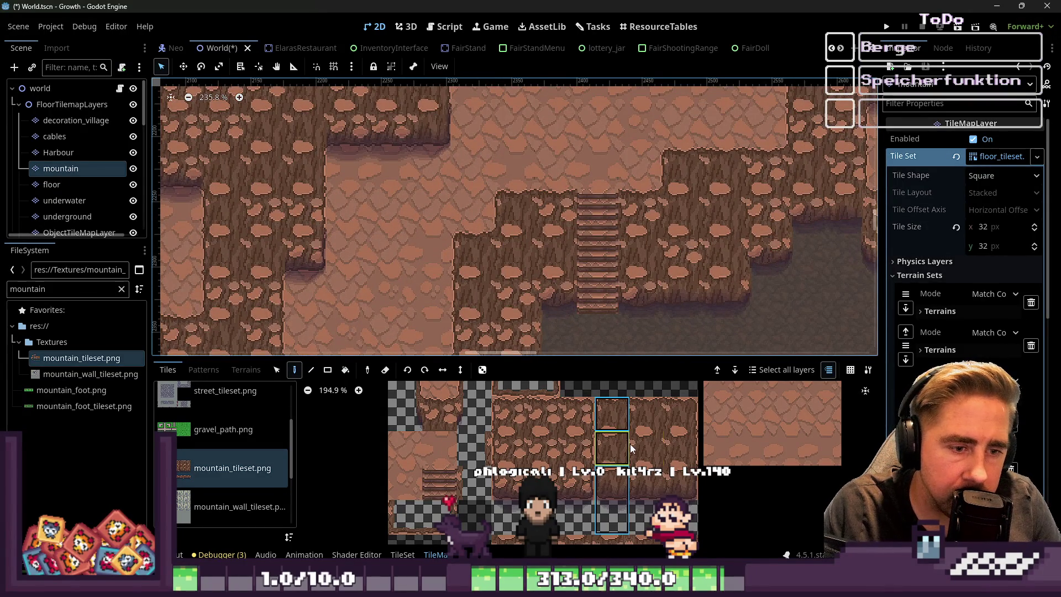
pyautogui.scroll(4, 606, 220)
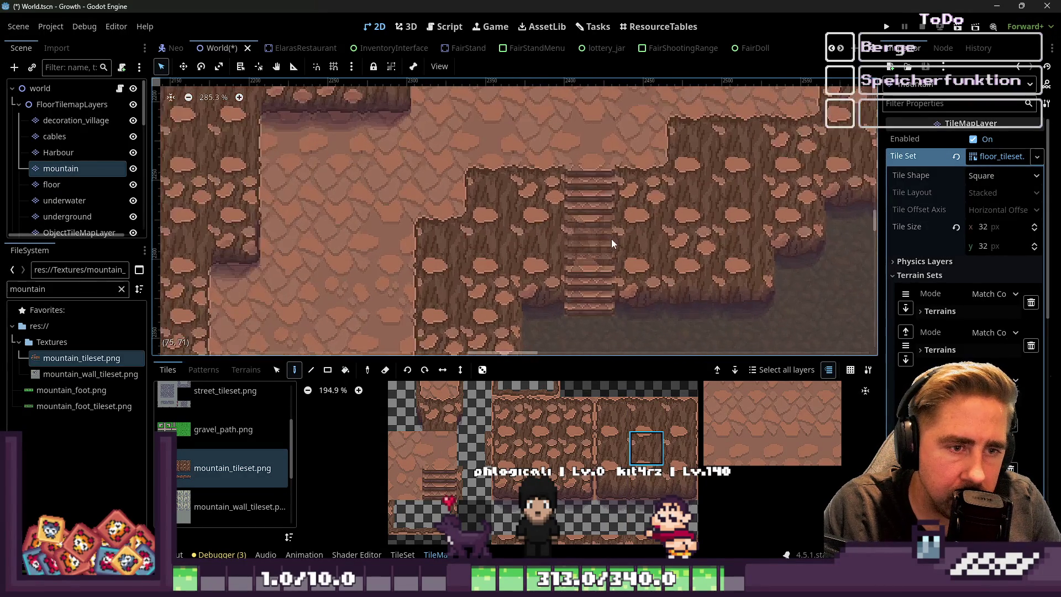
pyautogui.click(618, 446)
pyautogui.click(612, 414)
pyautogui.scroll(-2, 533, 221)
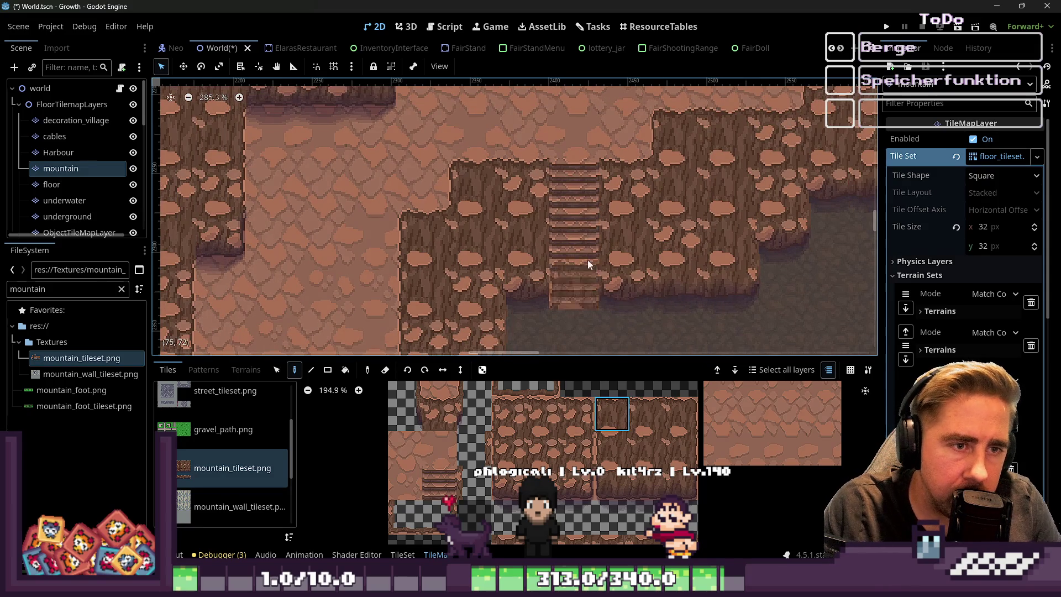
pyautogui.click(54, 90)
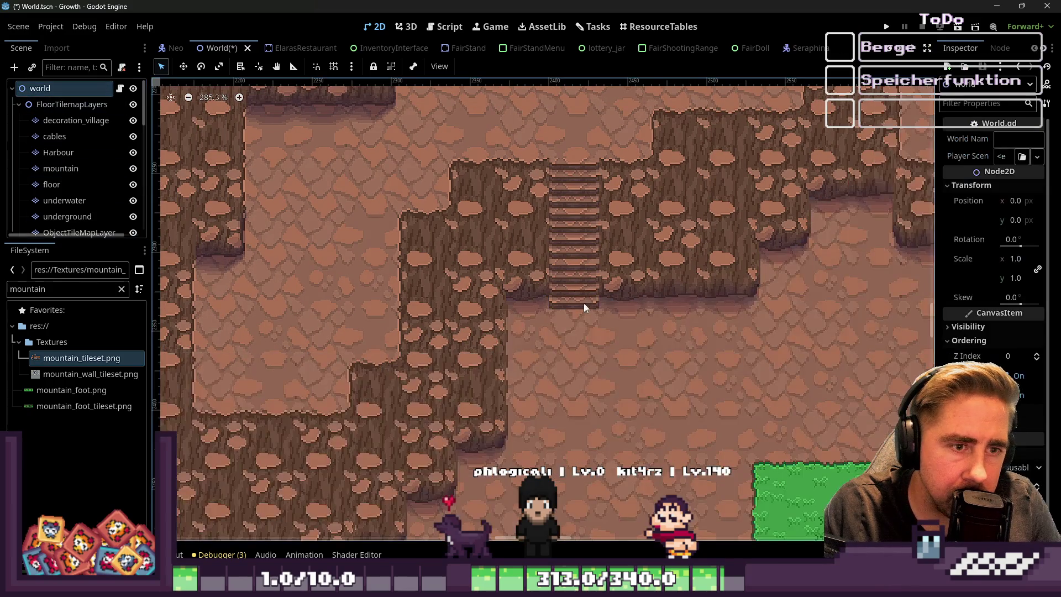
# Reselect the mountain TileMap layer, via the floor node, so its tile atlas shows again
pyautogui.scroll(-3, 709, 445)
pyautogui.scroll(1, 704, 436)
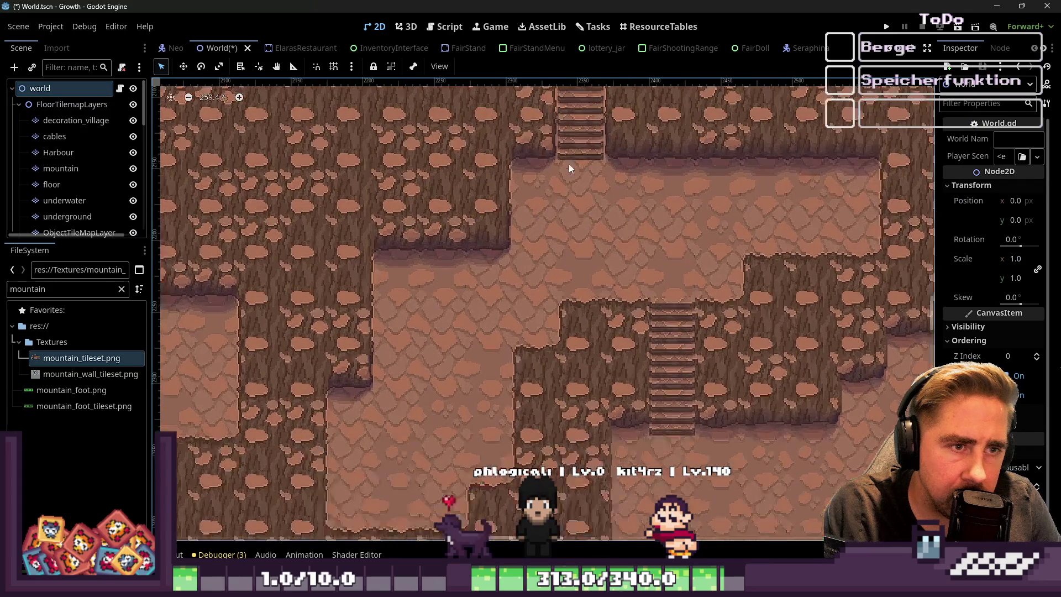
pyautogui.scroll(1, 569, 155)
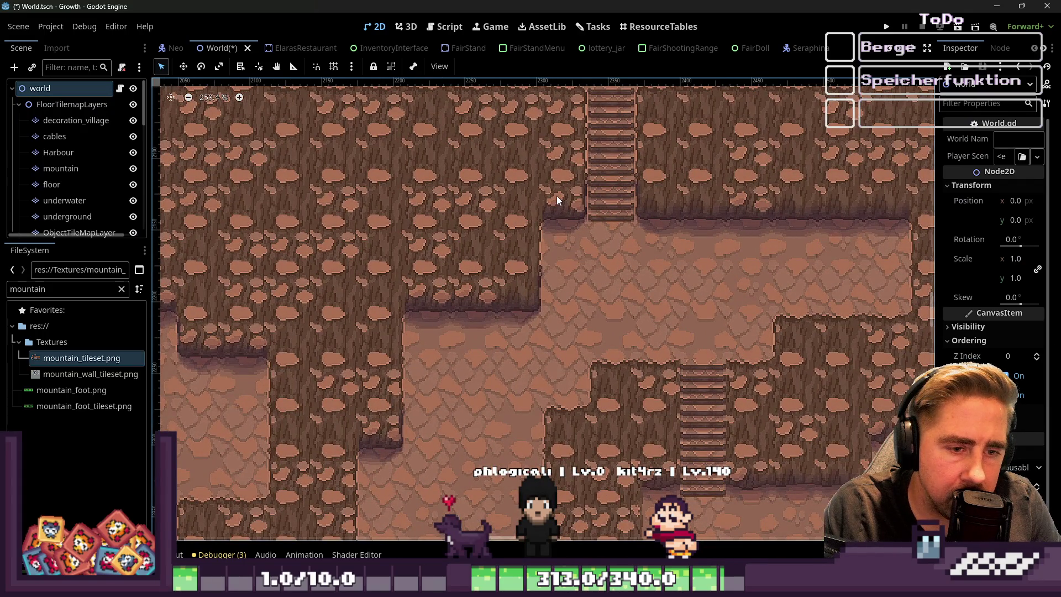
pyautogui.scroll(5, 771, 448)
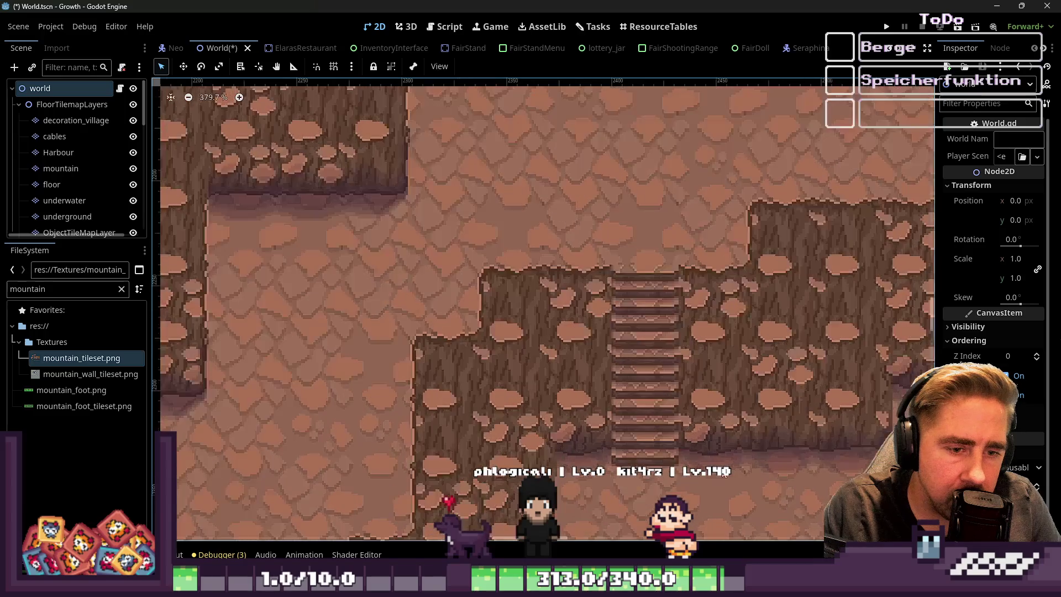
pyautogui.scroll(1, 696, 446)
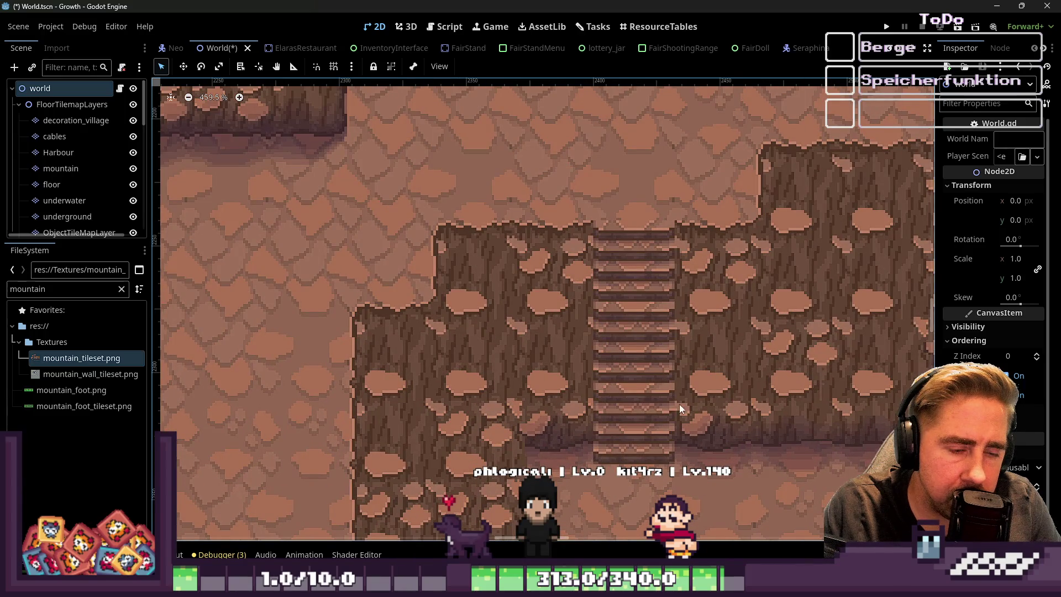
pyautogui.click(64, 185)
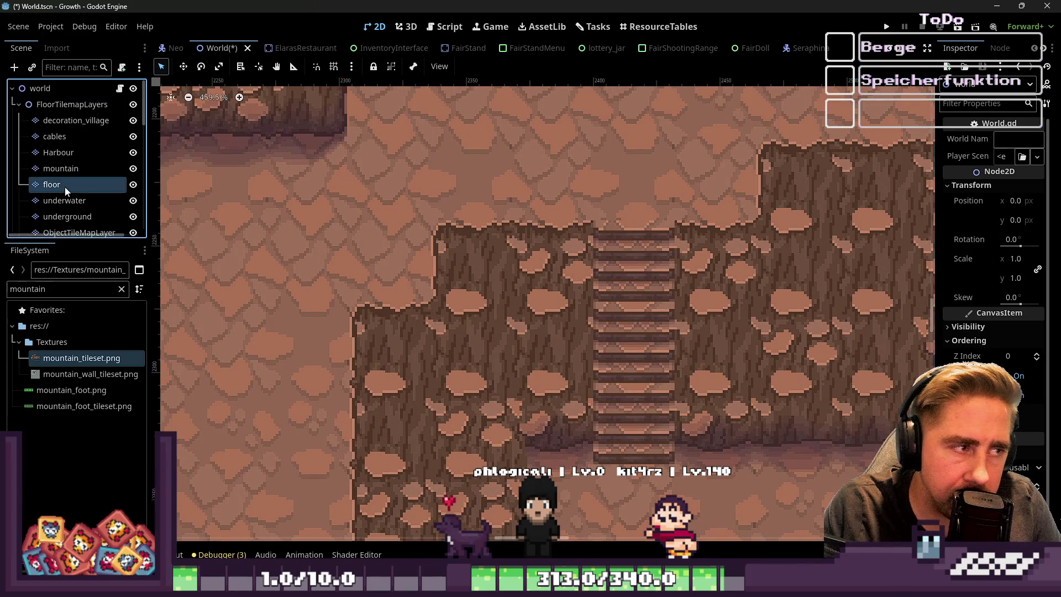
pyautogui.click(39, 167)
pyautogui.scroll(-10, 442, 317)
pyautogui.scroll(2, 508, 111)
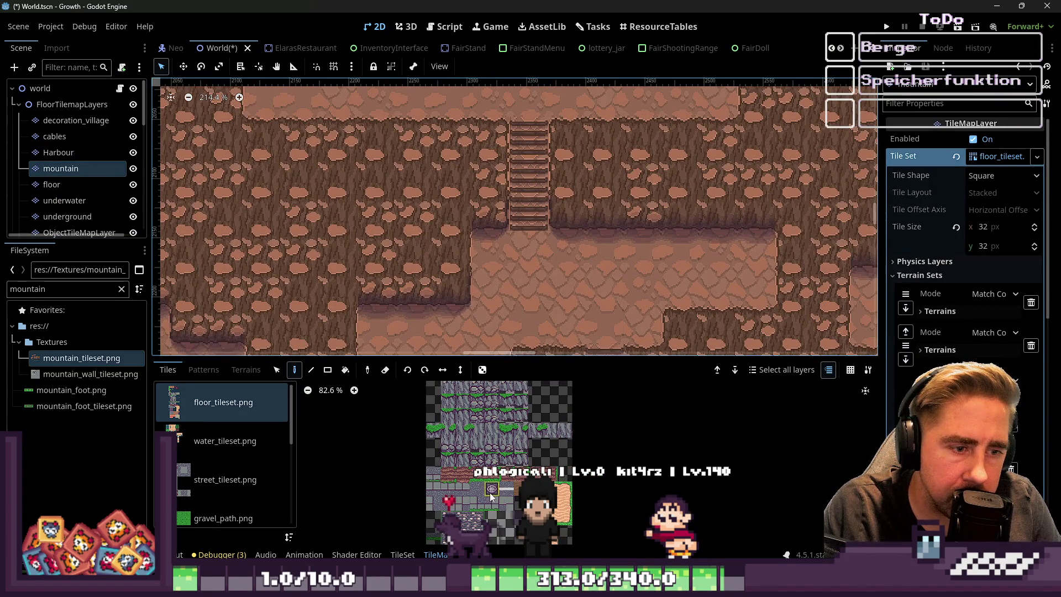
# Choose the MountainBorderFilling terrain from the Terrains list
pyautogui.scroll(-2, 491, 497)
pyautogui.scroll(4, 493, 177)
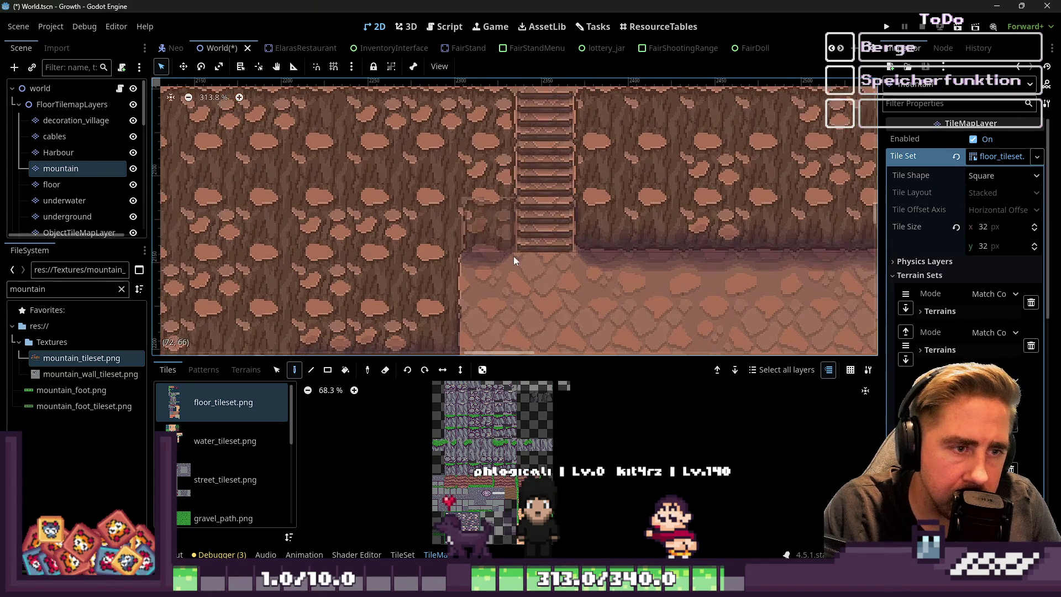
pyautogui.scroll(-1, 497, 184)
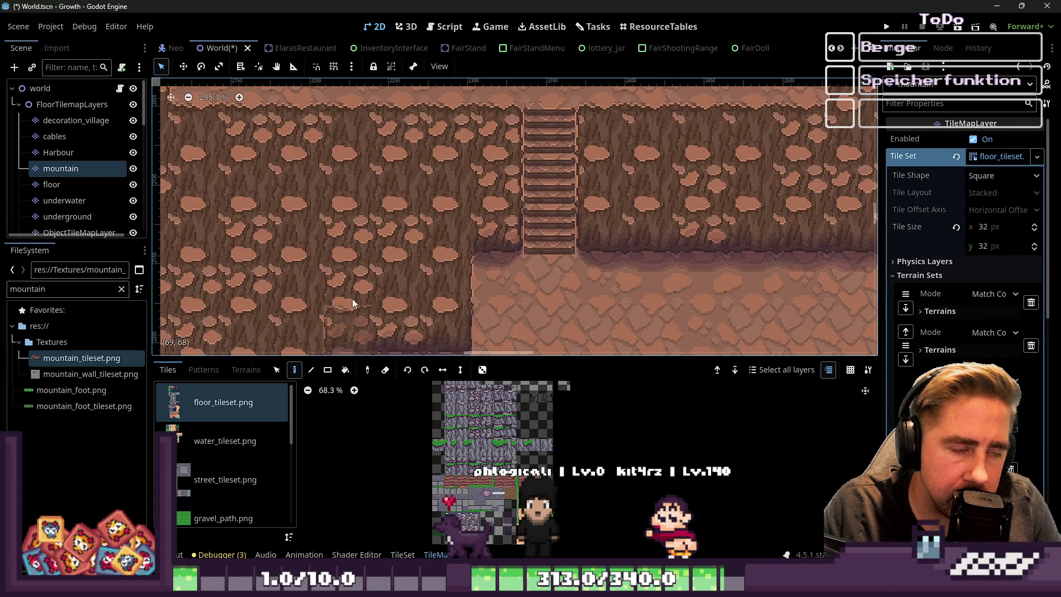
pyautogui.click(244, 369)
pyautogui.scroll(-5, 233, 475)
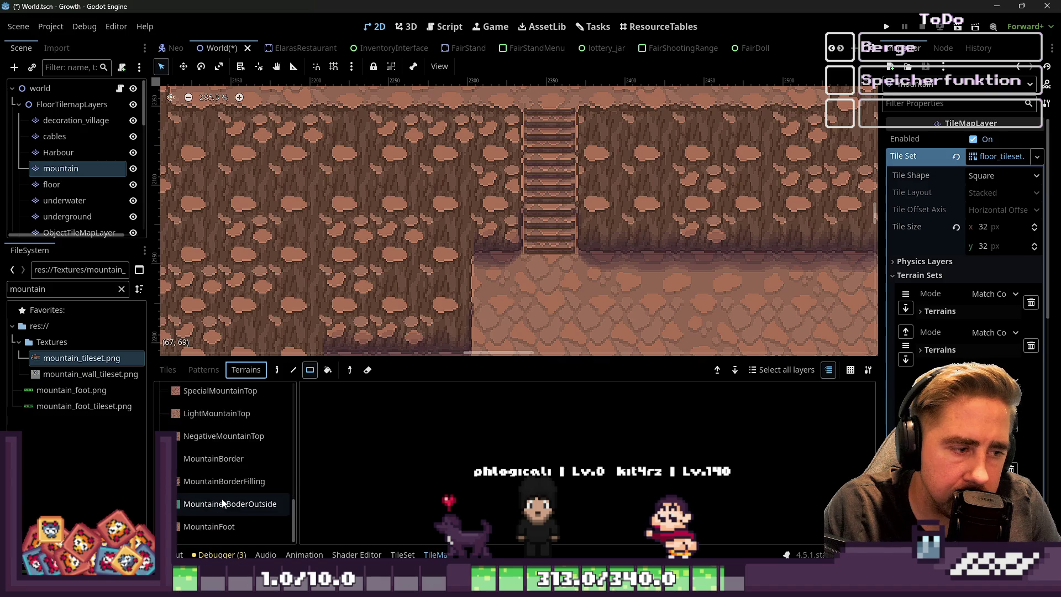
pyautogui.click(223, 480)
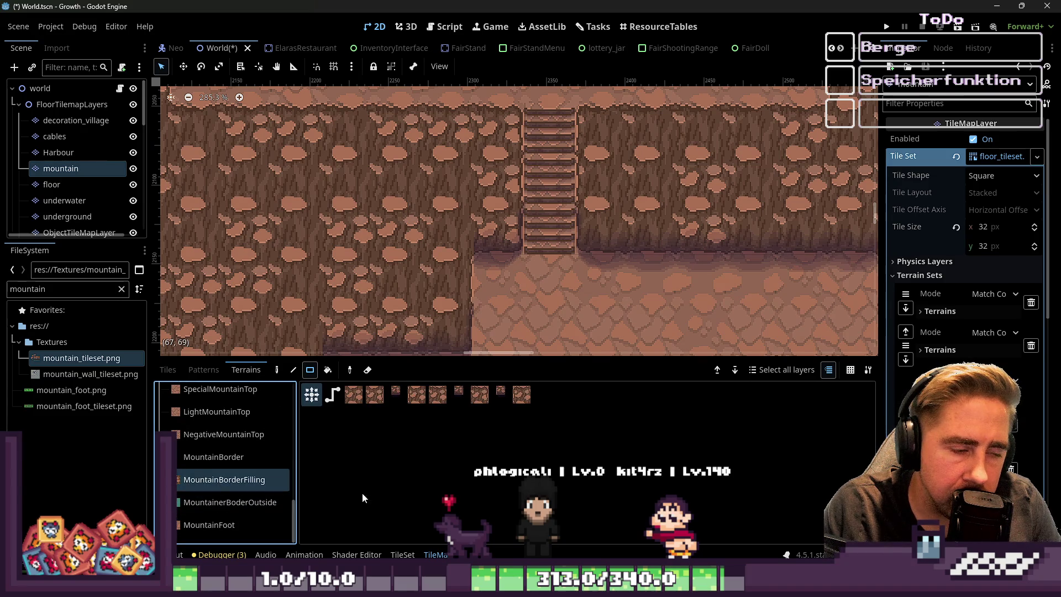
# Switch to the mountain_tileset.png window in Aseprite
pyautogui.scroll(5, 492, 227)
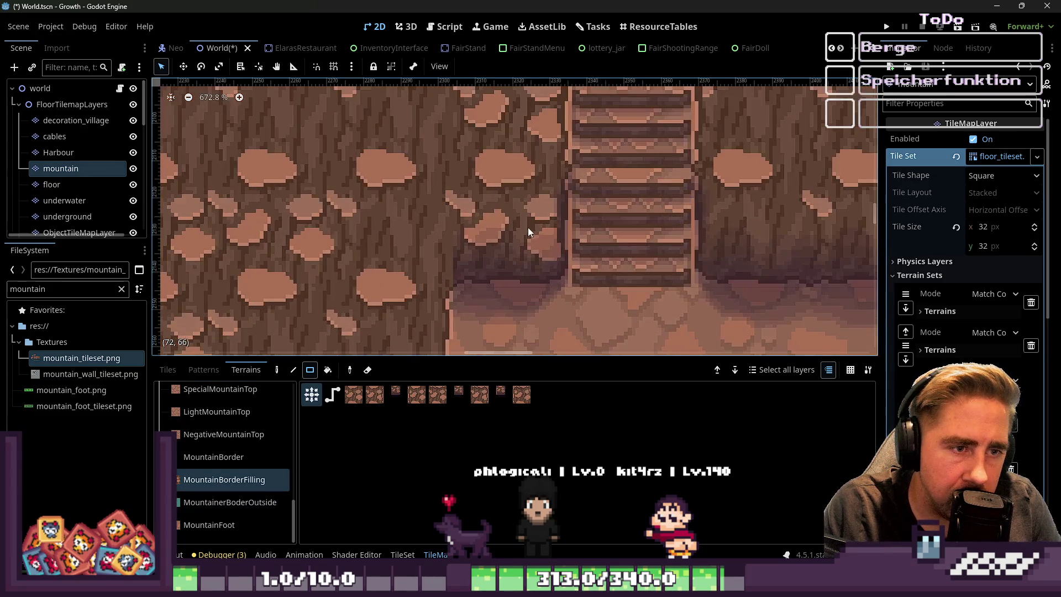
pyautogui.scroll(-5, 624, 283)
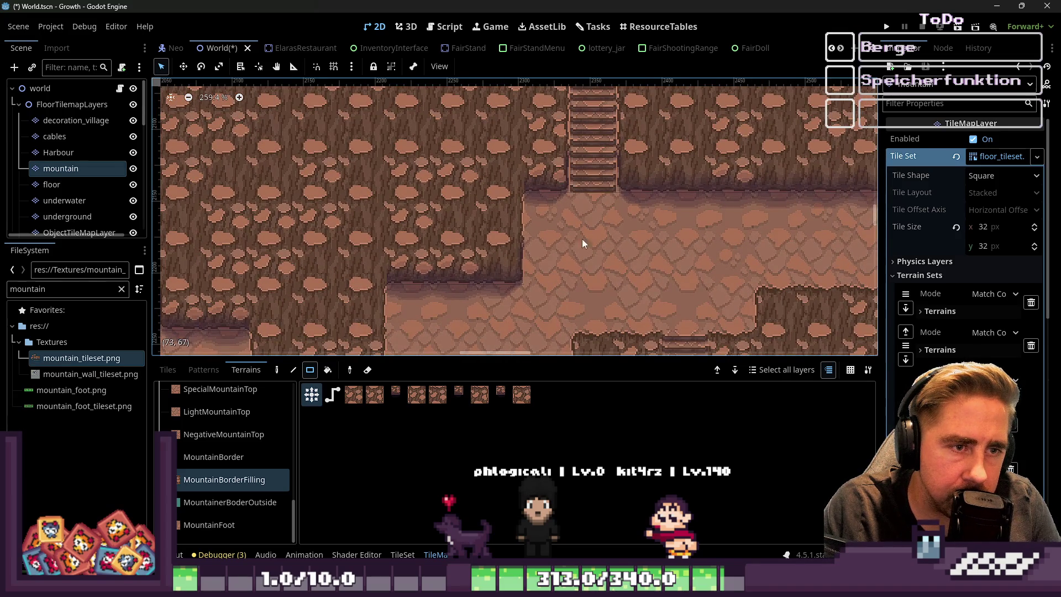
pyautogui.scroll(-1, 579, 227)
pyautogui.moveTo(437, 549)
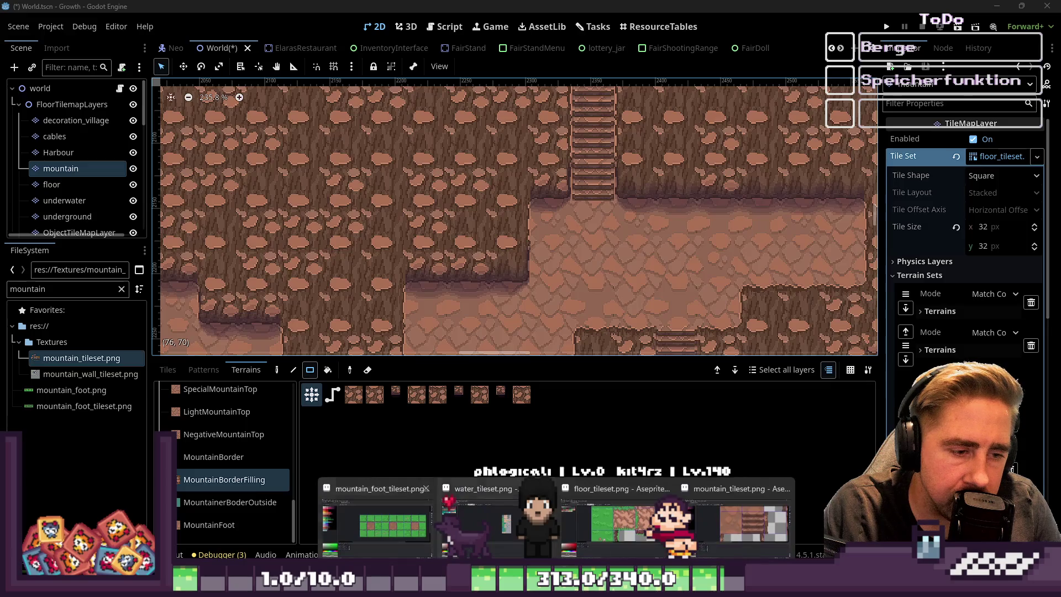
pyautogui.click(721, 540)
# Sample dark brown from the rock and undo the accidental bucket fill
pyautogui.scroll(-3, 637, 325)
pyautogui.scroll(3, 730, 232)
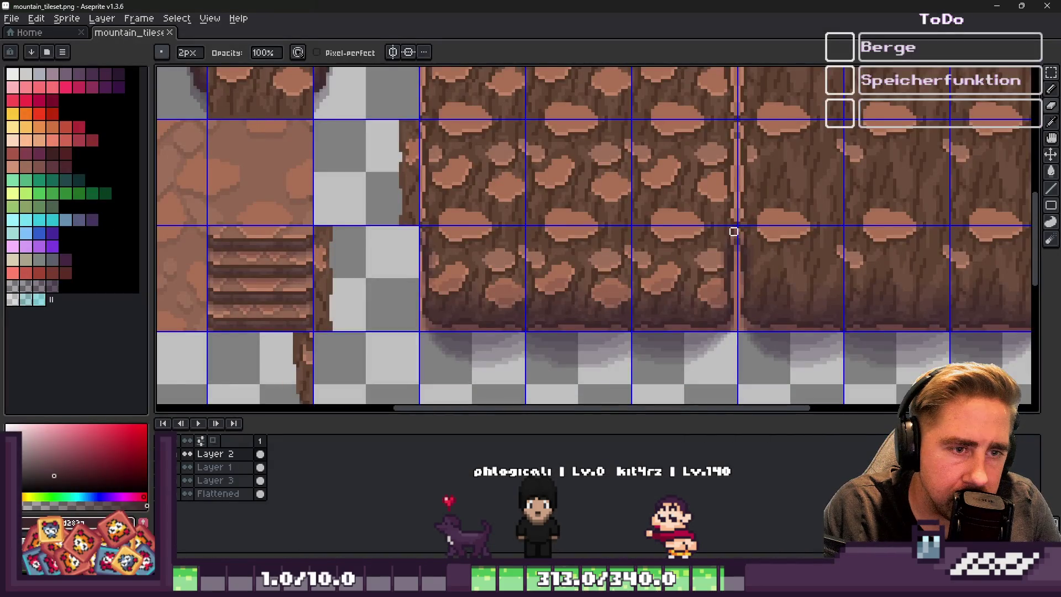
pyautogui.scroll(2, 744, 189)
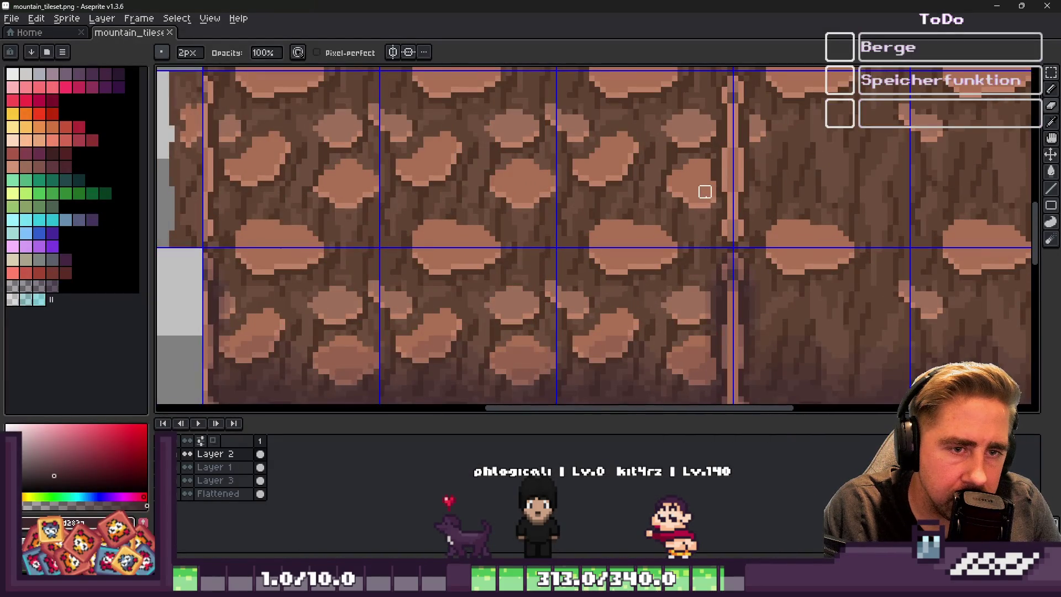
pyautogui.scroll(-1, 724, 183)
pyautogui.scroll(2, 728, 174)
pyautogui.press('alt')
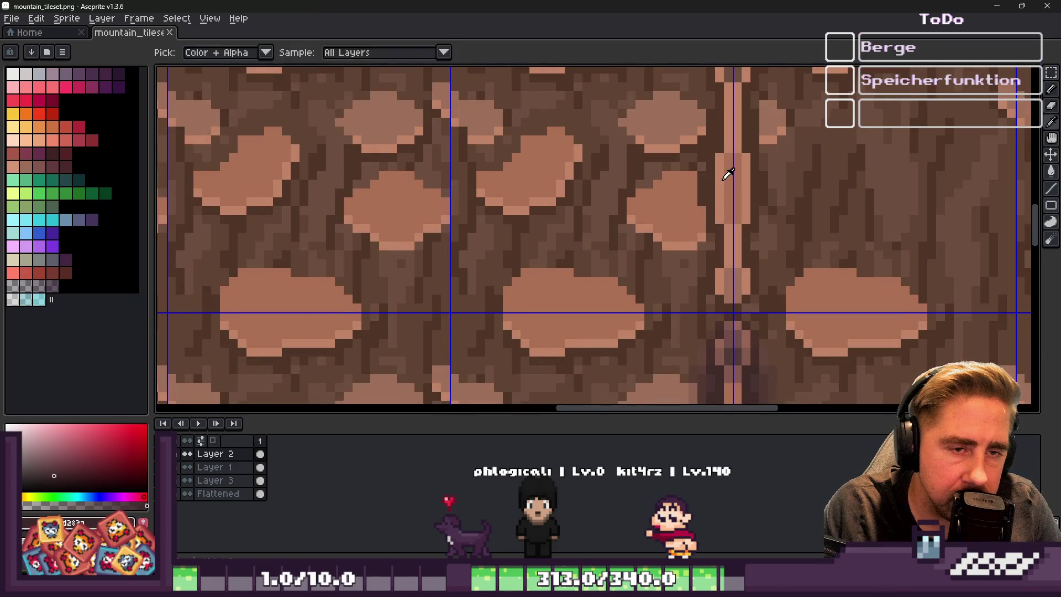
pyautogui.keyDown('alt'); pyautogui.click(733, 175); pyautogui.keyUp('alt')
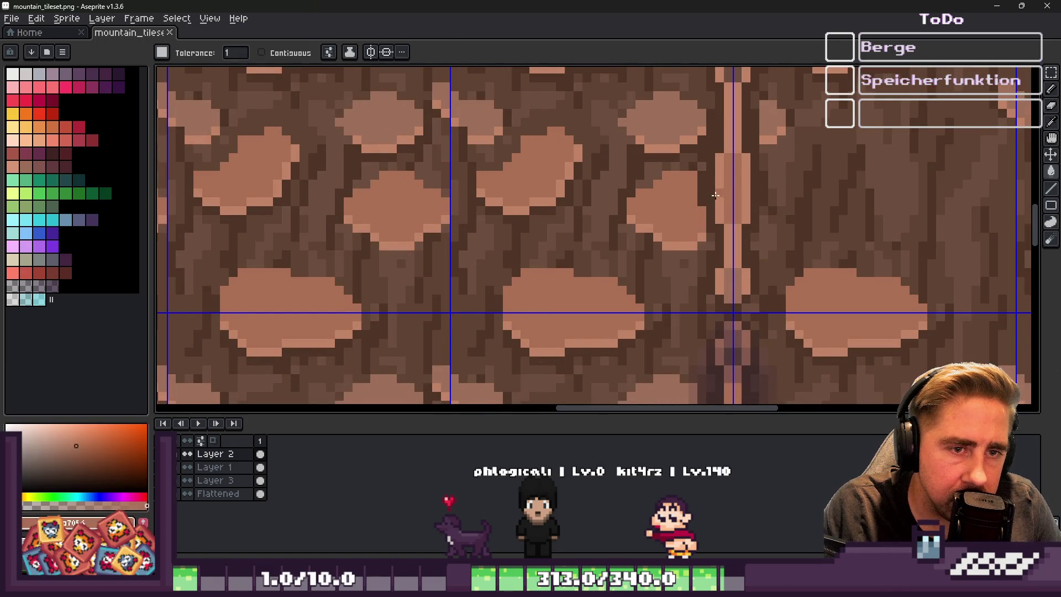
pyautogui.scroll(-2, 702, 195)
pyautogui.scroll(4, 701, 196)
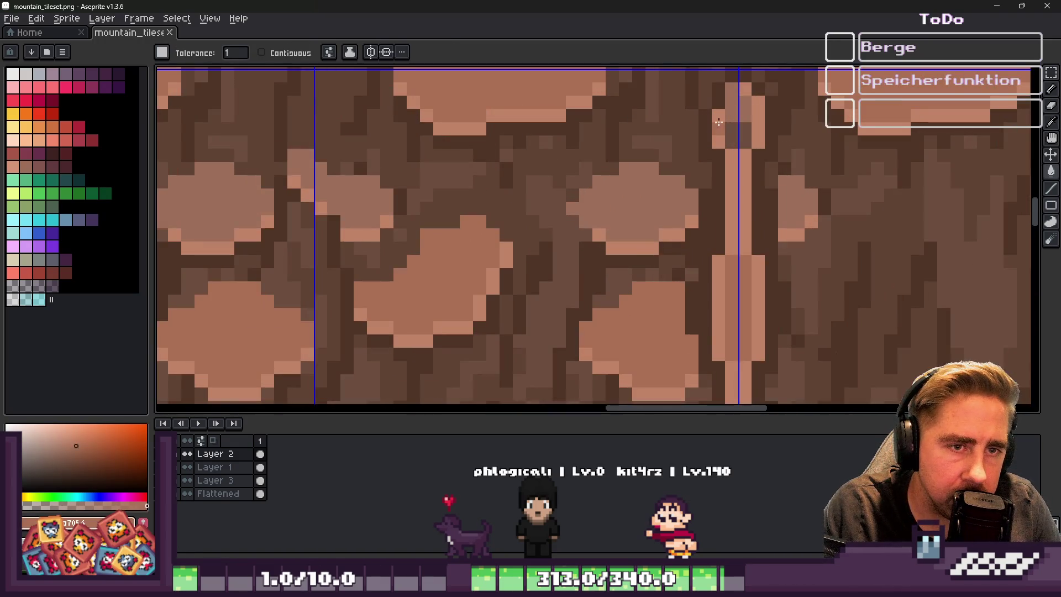
pyautogui.click(717, 126)
pyautogui.press('v')
pyautogui.hotkey('ctrl', 'z')
pyautogui.press('b')
# Repaint the light seam columns in dark brown with the Pencil on the Flattened layer
pyautogui.click(243, 493)
pyautogui.moveTo(718, 134); pyautogui.dragTo(732, 251)
pyautogui.moveTo(714, 333); pyautogui.dragTo(718, 365)
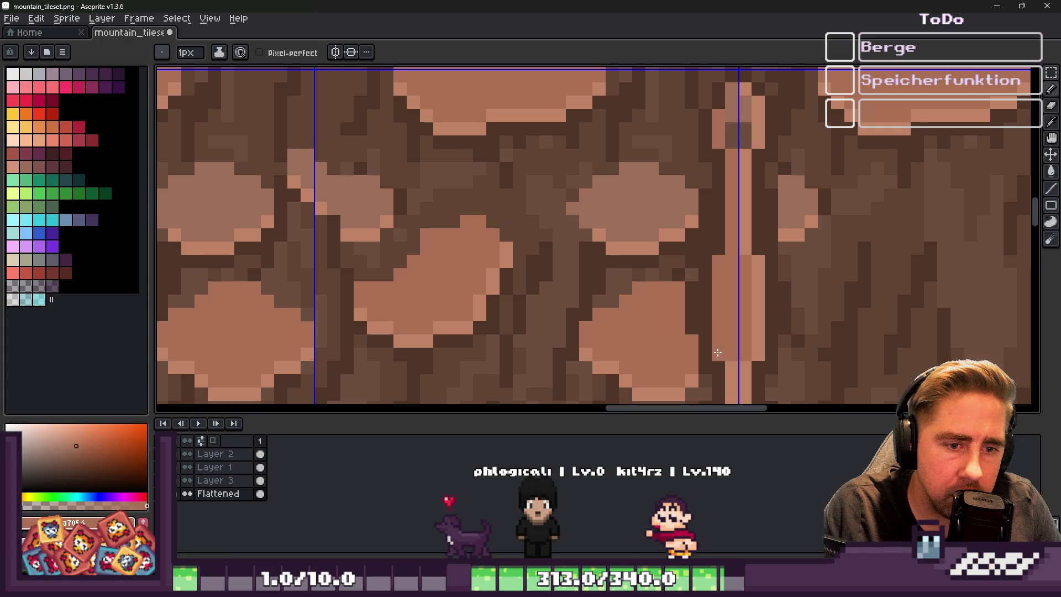
pyautogui.scroll(-3, 717, 365)
pyautogui.scroll(4, 704, 249)
pyautogui.scroll(-3, 704, 250)
pyautogui.moveTo(682, 312); pyautogui.dragTo(681, 264)
pyautogui.moveTo(734, 311); pyautogui.dragTo(704, 104)
# Use a darker brown to cover the upper seam pixels and the remaining lighter column
pyautogui.keyDown('alt'); pyautogui.click(724, 287); pyautogui.keyUp('alt')
pyautogui.keyDown('alt'); pyautogui.click(728, 254); pyautogui.keyUp('alt')
pyautogui.scroll(2, 688, 299)
pyautogui.moveTo(698, 367); pyautogui.dragTo(683, 129)
pyautogui.click(701, 115)
pyautogui.scroll(2, 673, 180)
pyautogui.scroll(-4, 650, 187)
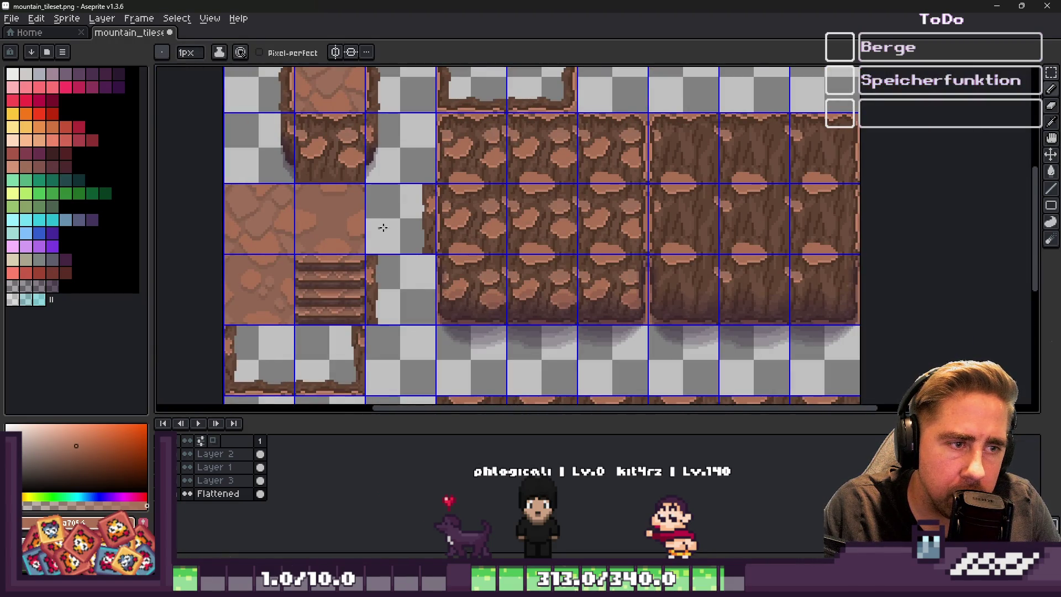
pyautogui.scroll(4, 363, 225)
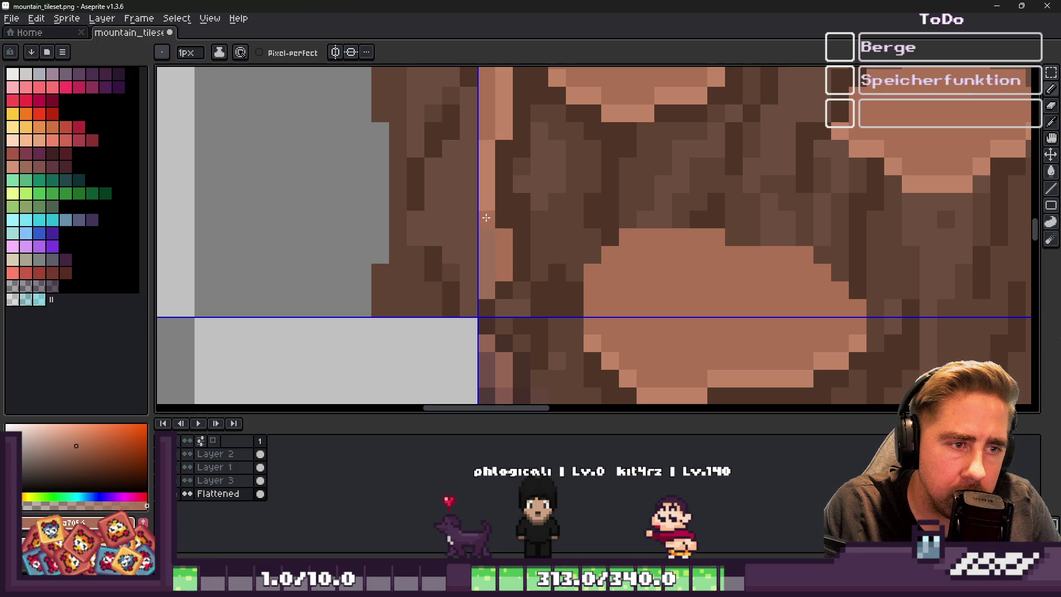
# Touch up a seam pixel, then fill the tall light strip at the tile edge with darker brown
pyautogui.click(486, 148)
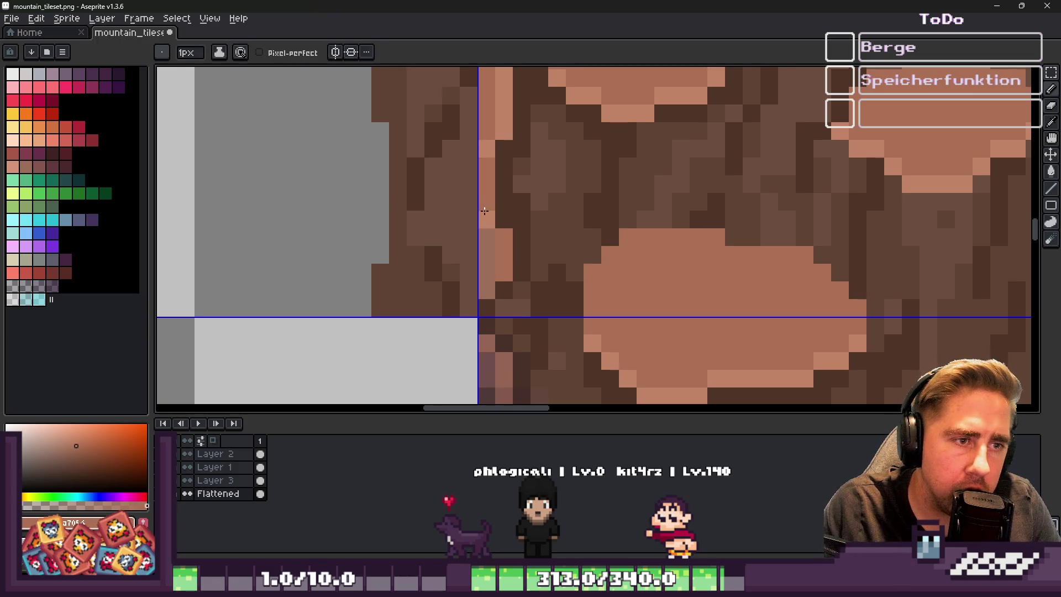
pyautogui.scroll(-3, 514, 216)
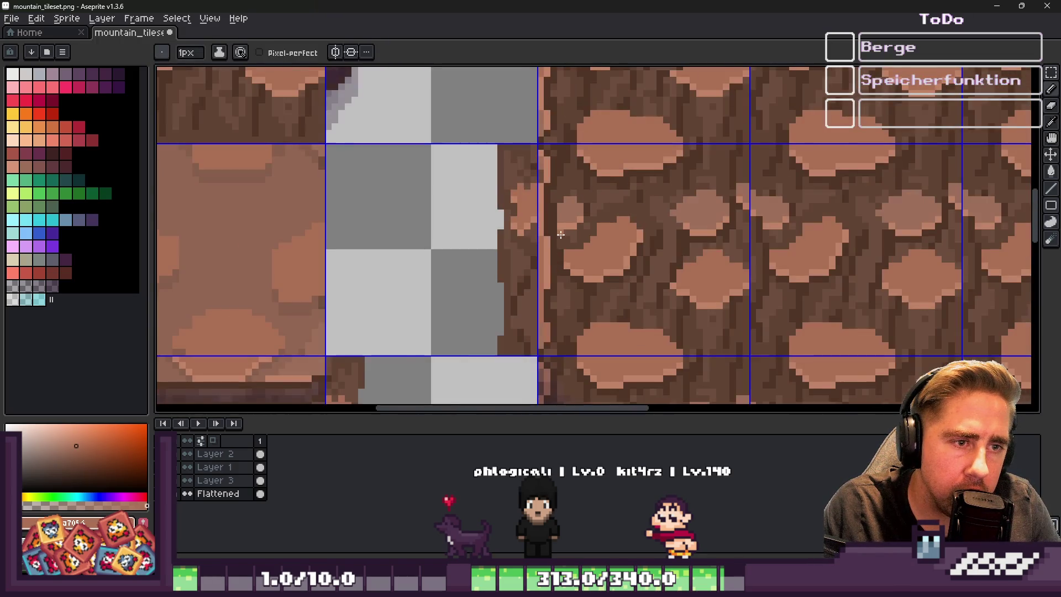
pyautogui.scroll(1, 529, 213)
pyautogui.press('m')
pyautogui.moveTo(542, 121); pyautogui.dragTo(559, 383)
pyautogui.scroll(2, 564, 313)
pyautogui.press('g')
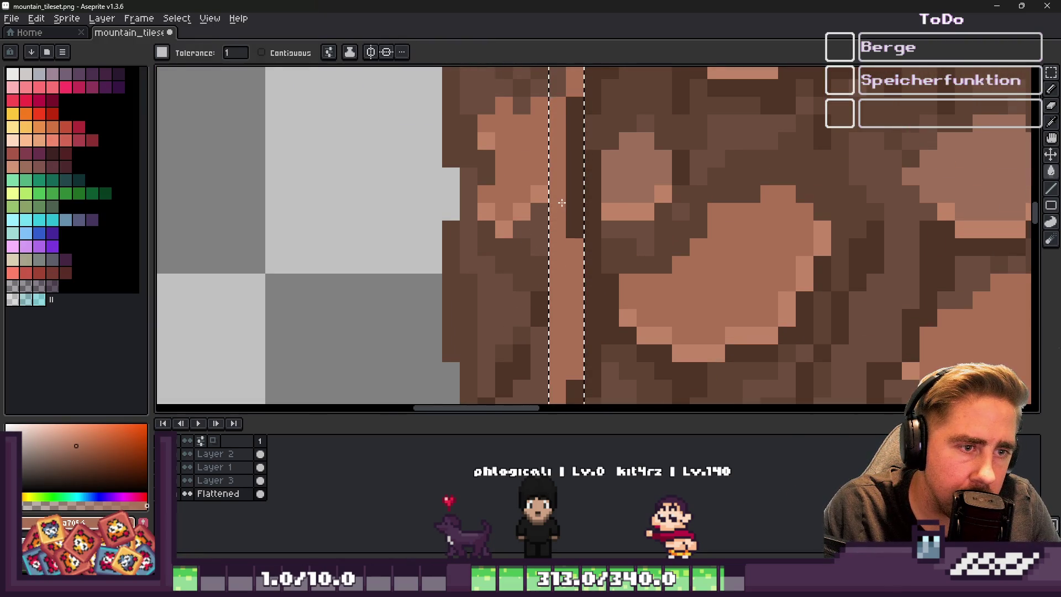
pyautogui.scroll(-3, 538, 251)
pyautogui.scroll(-2, 538, 250)
pyautogui.scroll(3, 531, 166)
pyautogui.scroll(1, 519, 99)
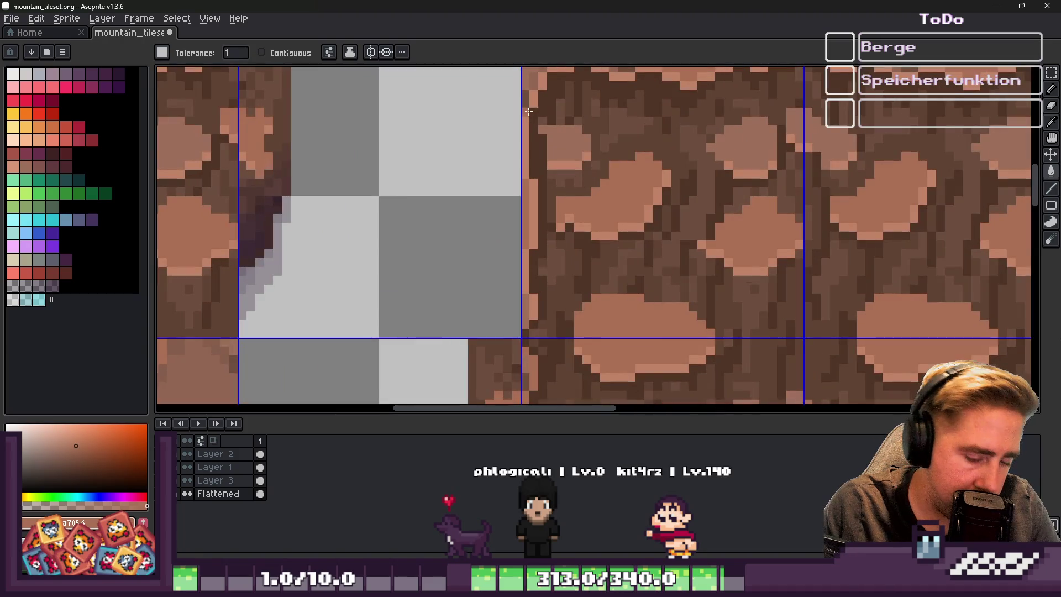
pyautogui.press('m')
pyautogui.moveTo(520, 71)
pyautogui.mouseDown()
pyautogui.moveTo(524, 238)
pyautogui.moveTo(553, 356)
pyautogui.moveTo(550, 340)
pyautogui.mouseUp()
pyautogui.press('g')
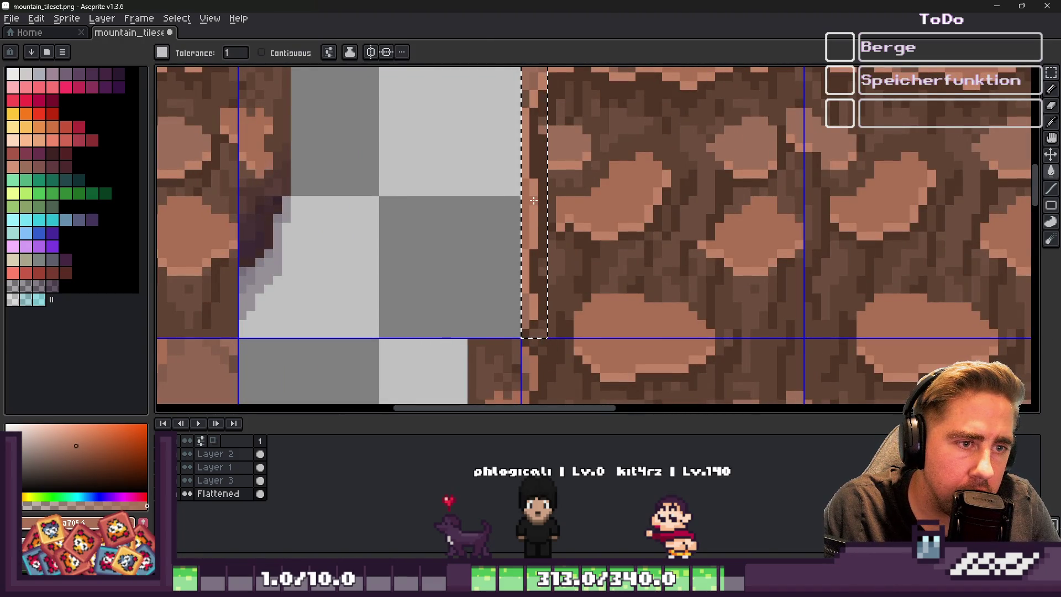
pyautogui.click(544, 266)
# Darken the narrow light strip on the next tile edge with a marquee and bucket fill
pyautogui.scroll(-3, 581, 244)
pyautogui.scroll(2, 625, 216)
pyautogui.scroll(1, 634, 201)
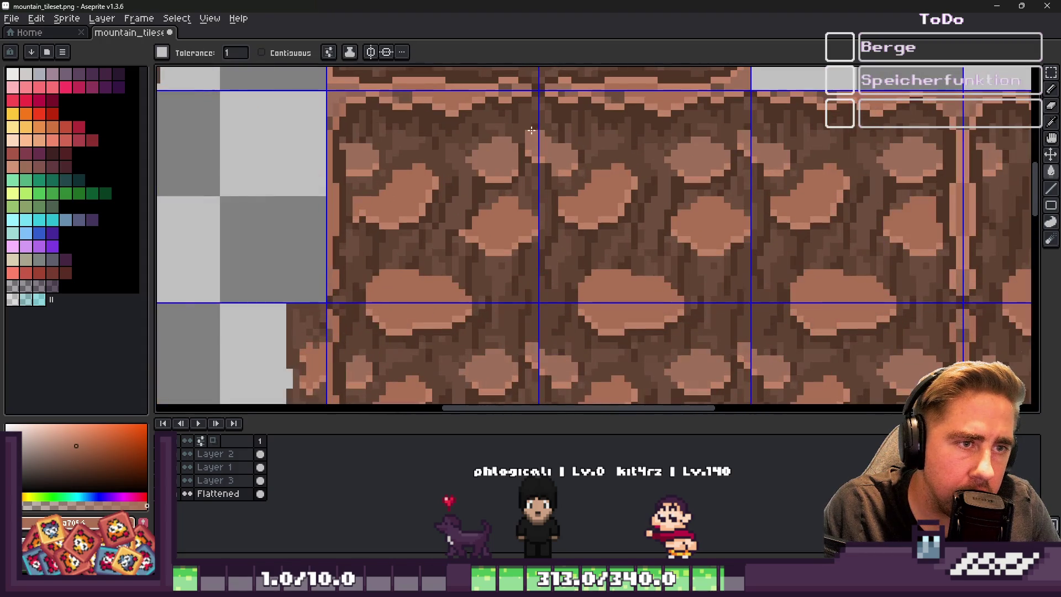
pyautogui.press('m')
pyautogui.scroll(-2, 719, 143)
pyautogui.scroll(2, 824, 114)
pyautogui.moveTo(835, 78); pyautogui.dragTo(848, 278)
pyautogui.press('g')
pyautogui.click(838, 182)
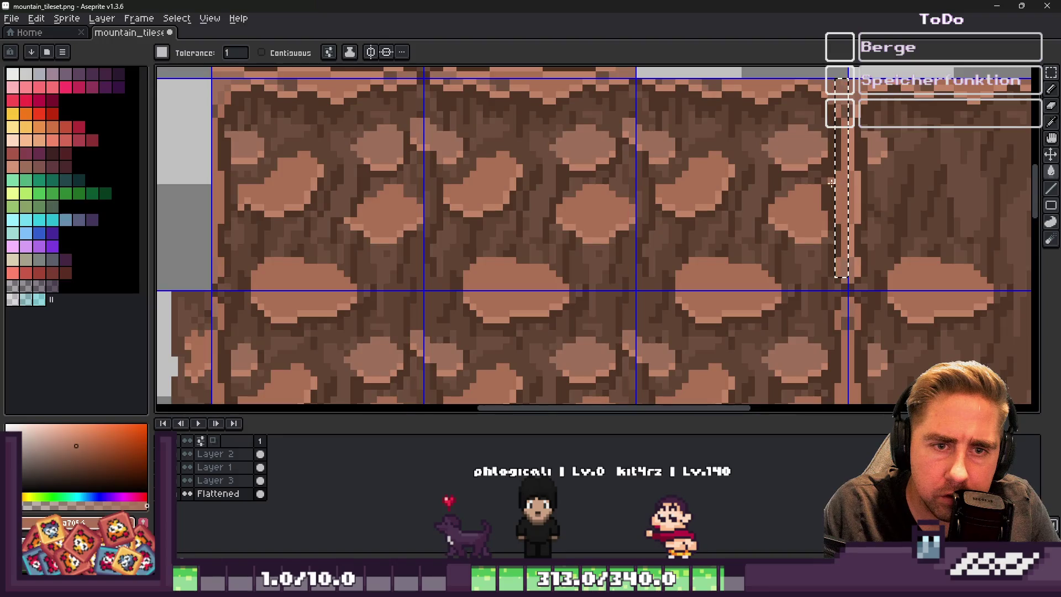
# Fill another narrow light seam strip with darker brown
pyautogui.scroll(-3, 801, 166)
pyautogui.scroll(3, 719, 139)
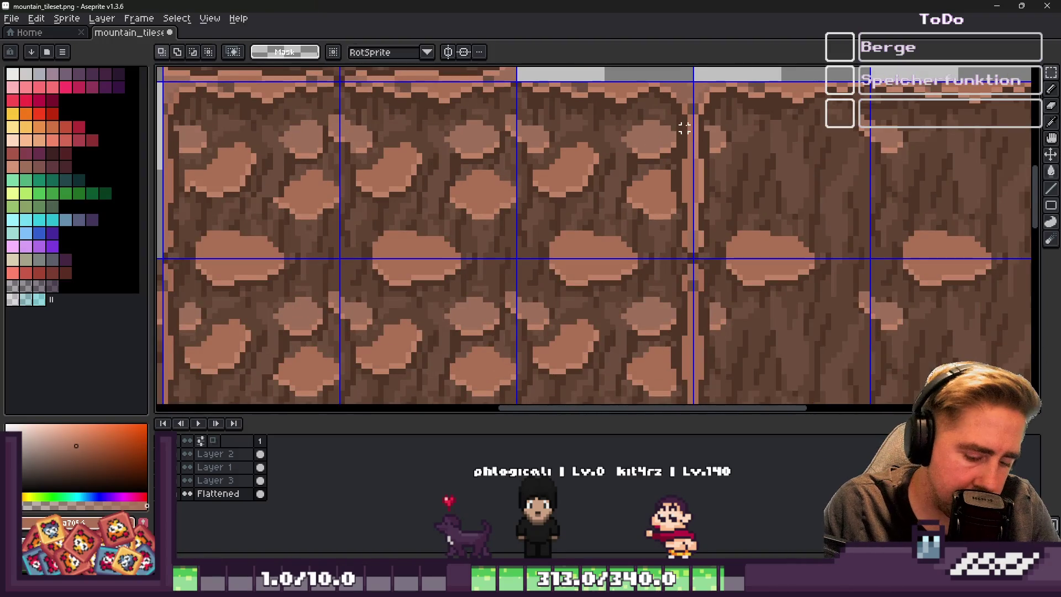
pyautogui.scroll(1, 686, 126)
pyautogui.press('m')
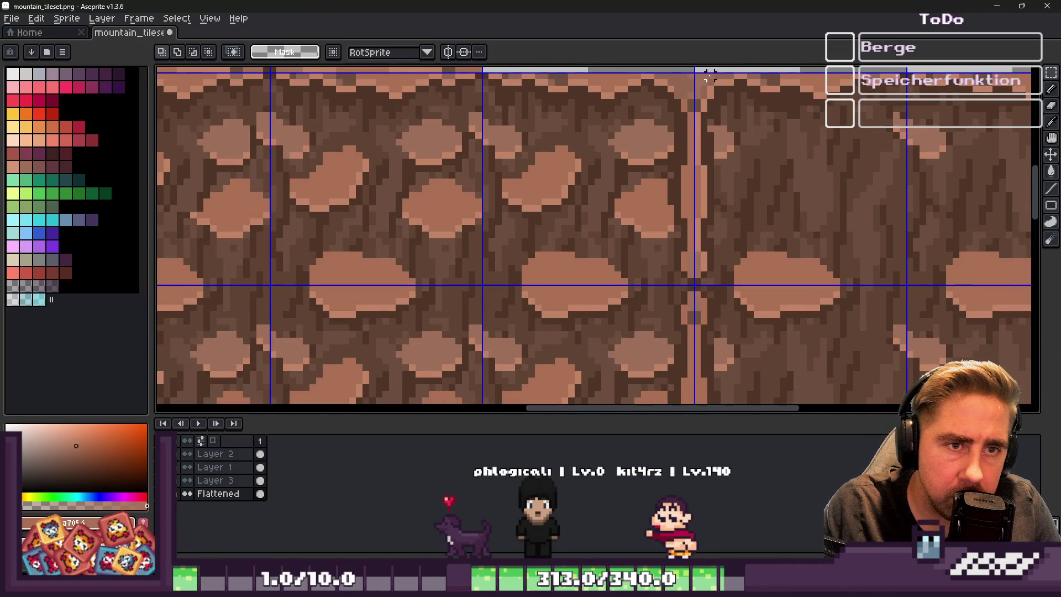
pyautogui.moveTo(703, 76)
pyautogui.mouseDown()
pyautogui.moveTo(644, 299)
pyautogui.moveTo(688, 278)
pyautogui.mouseUp()
pyautogui.press('g')
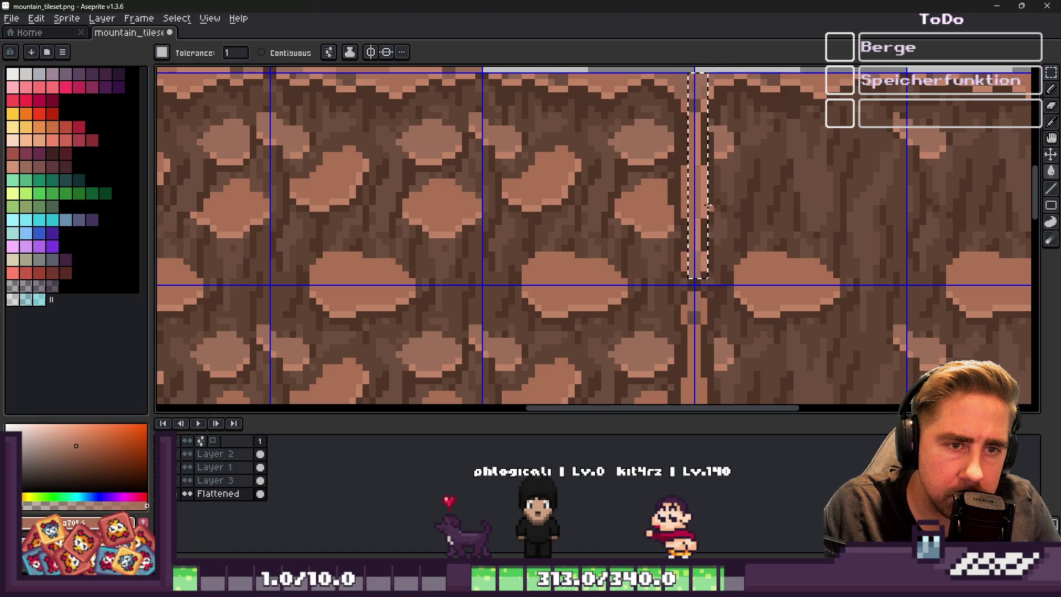
pyautogui.click(705, 182)
pyautogui.scroll(-2, 547, 148)
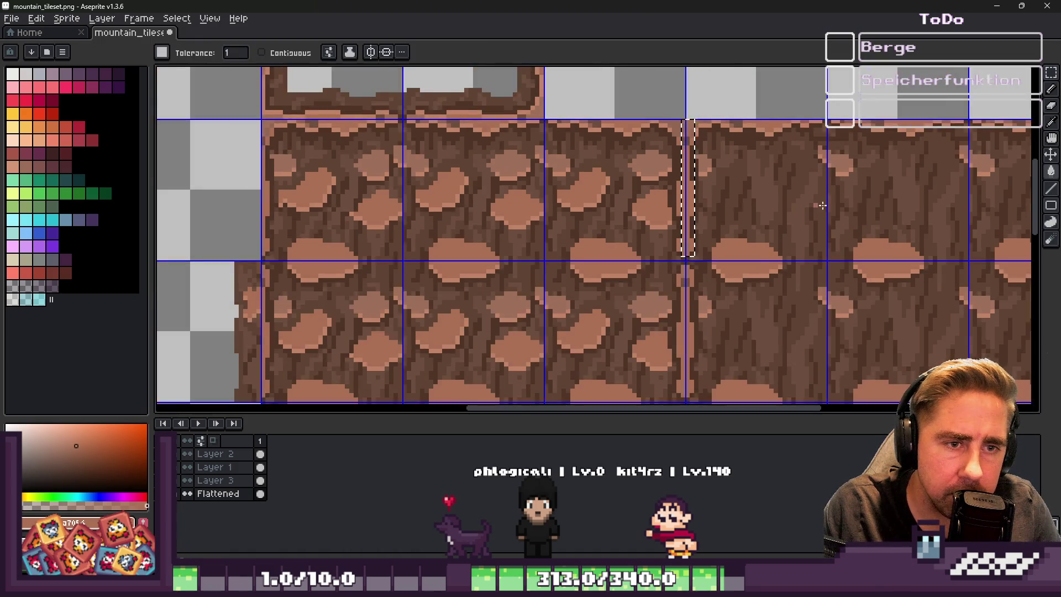
pyautogui.scroll(2, 823, 110)
pyautogui.scroll(-2, 824, 110)
# Marquee one last seam strip, then minimize Aseprite to bring Godot's map back
pyautogui.press('m')
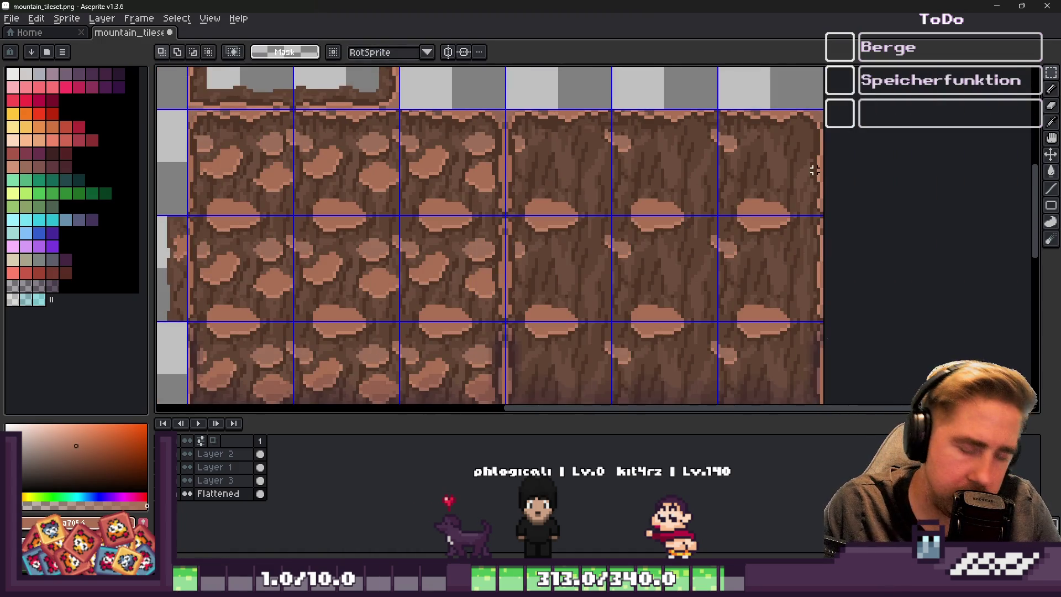
pyautogui.scroll(2, 824, 85)
pyautogui.moveTo(819, 87)
pyautogui.mouseDown()
pyautogui.moveTo(841, 174)
pyautogui.moveTo(833, 81)
pyautogui.moveTo(829, 204)
pyautogui.moveTo(827, 177)
pyautogui.moveTo(830, 188)
pyautogui.mouseUp()
pyautogui.scroll(3, 830, 188)
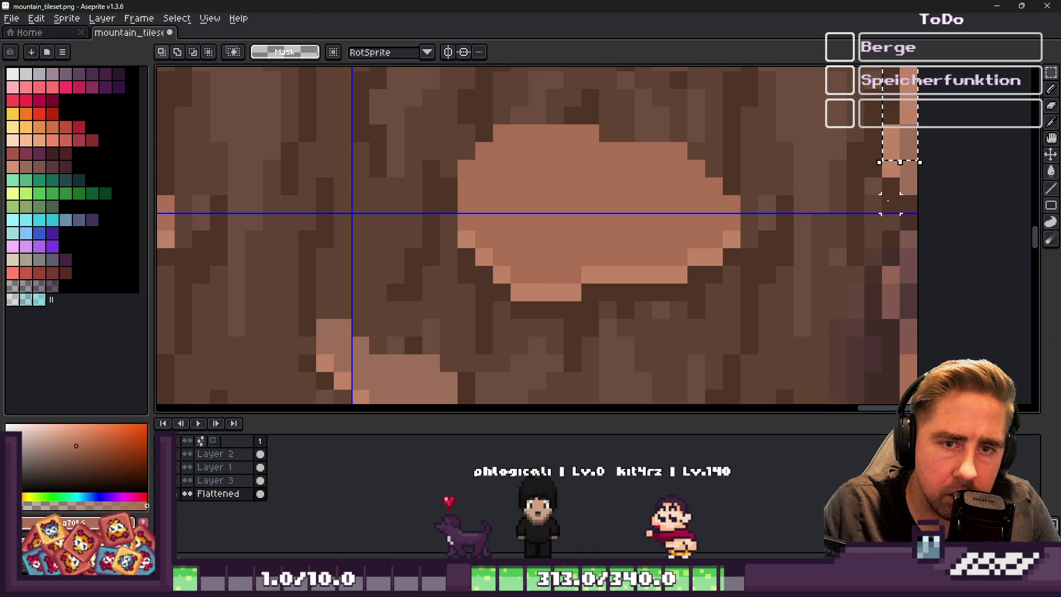
pyautogui.press('v')
pyautogui.scroll(-3, 797, 204)
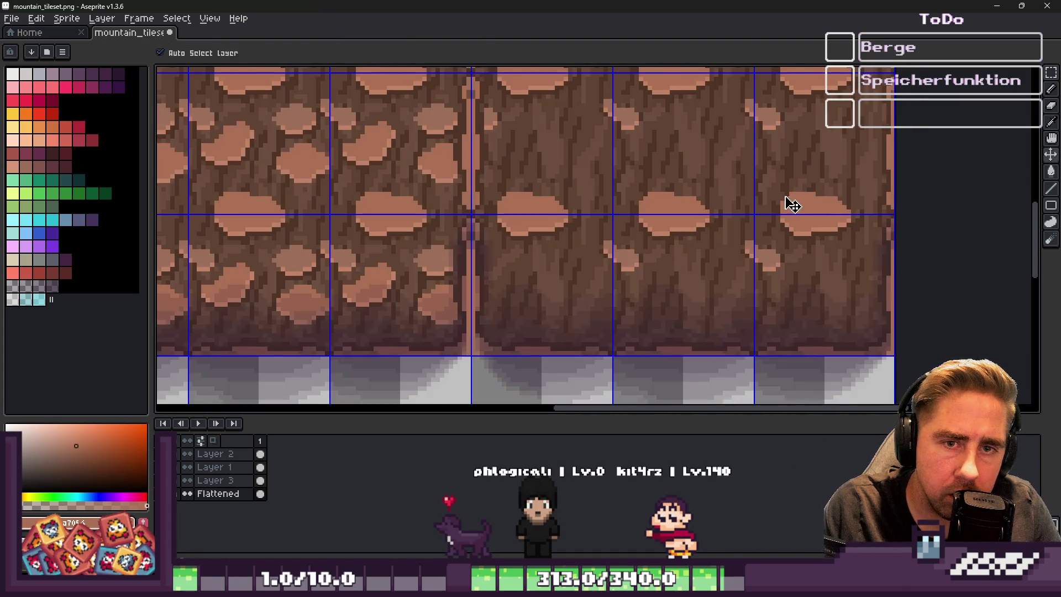
pyautogui.scroll(-1, 797, 204)
pyautogui.click(1021, 5)
pyautogui.click(997, 23)
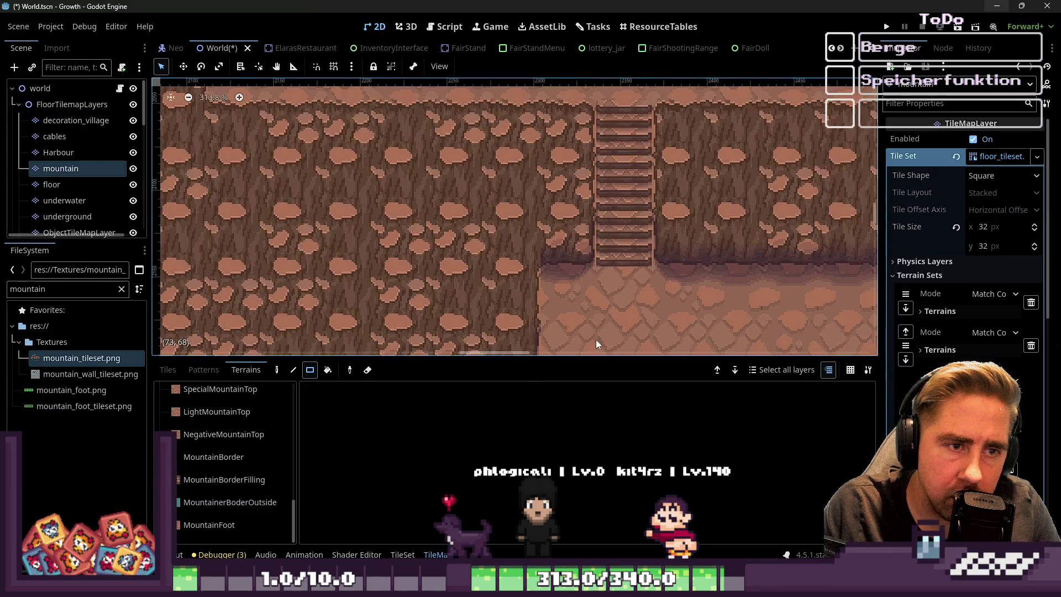
pyautogui.scroll(5, 584, 143)
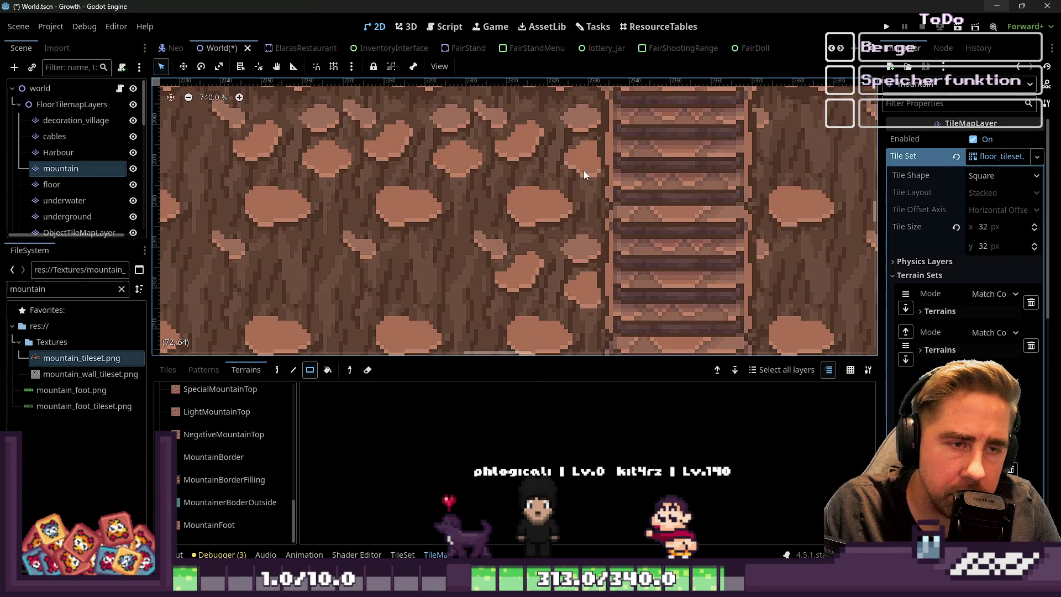